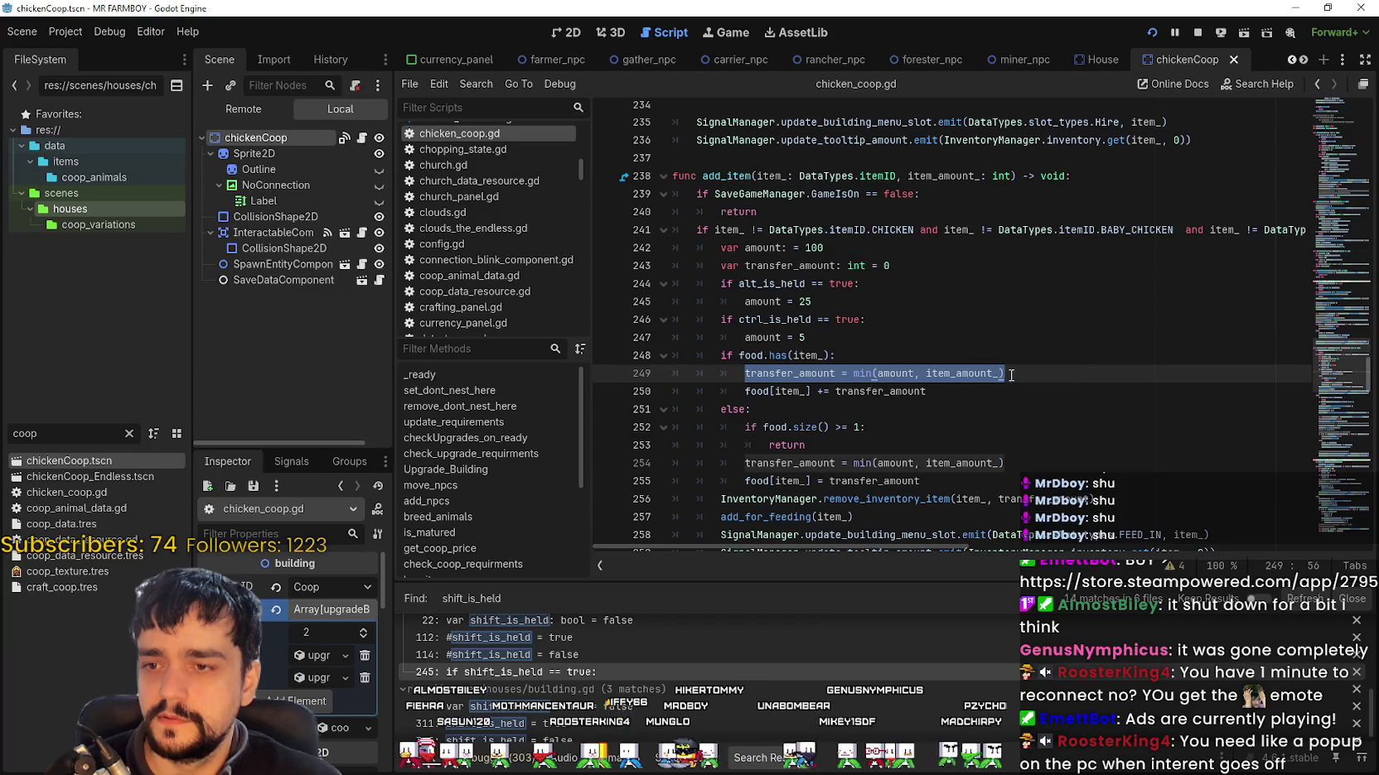
Step: Review the alt and ctrl amount checks around lines 295–298 of chicken_coop.gd and save
double_click(885, 371)
left_click(883, 485)
scroll(883, 487, "down", 14)
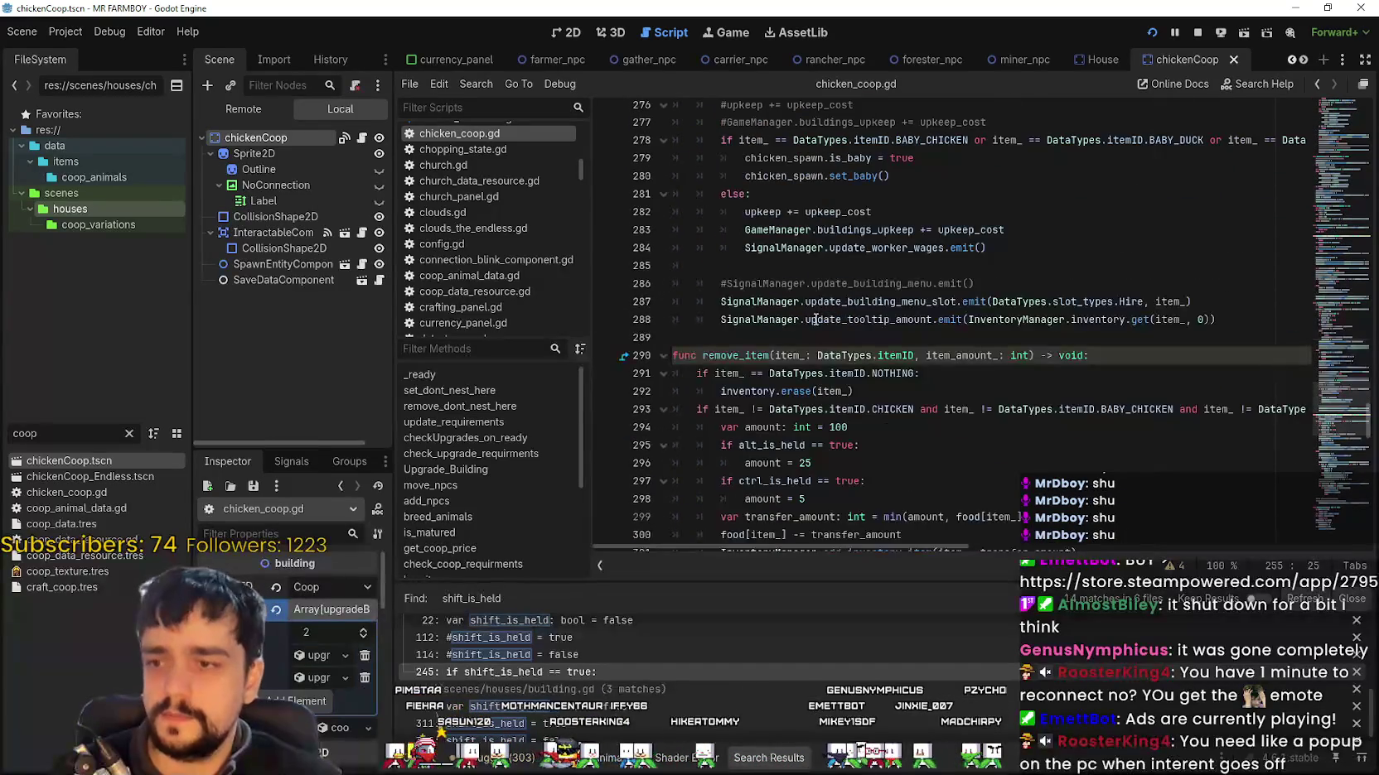
scroll(831, 383, "down", 2)
left_click_drag(832, 392, 651, 335)
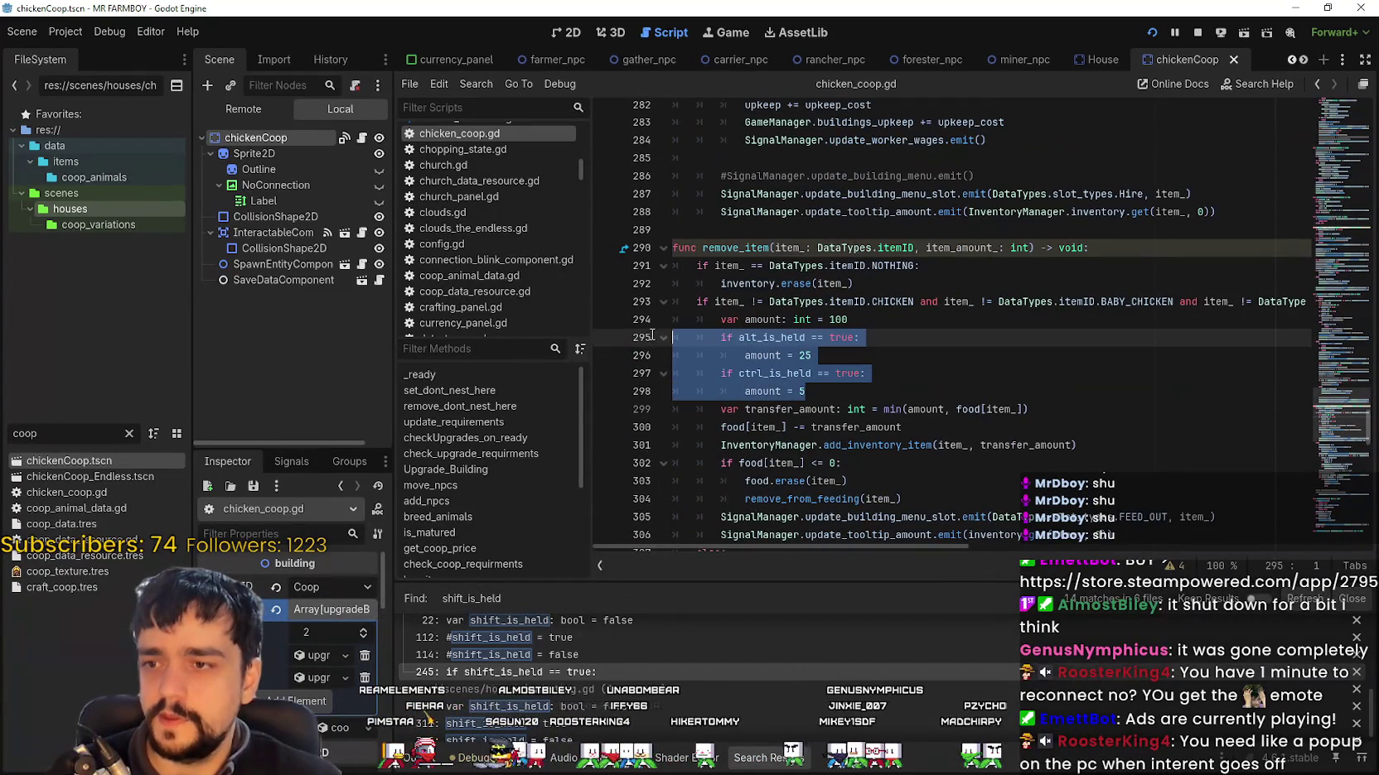
left_click(871, 396)
key("ctrl+s")
Step: Filter the FileSystem list to 'barn' files and switch to the running game
double_click(55, 433)
type("barn")
key("alt+Tab")
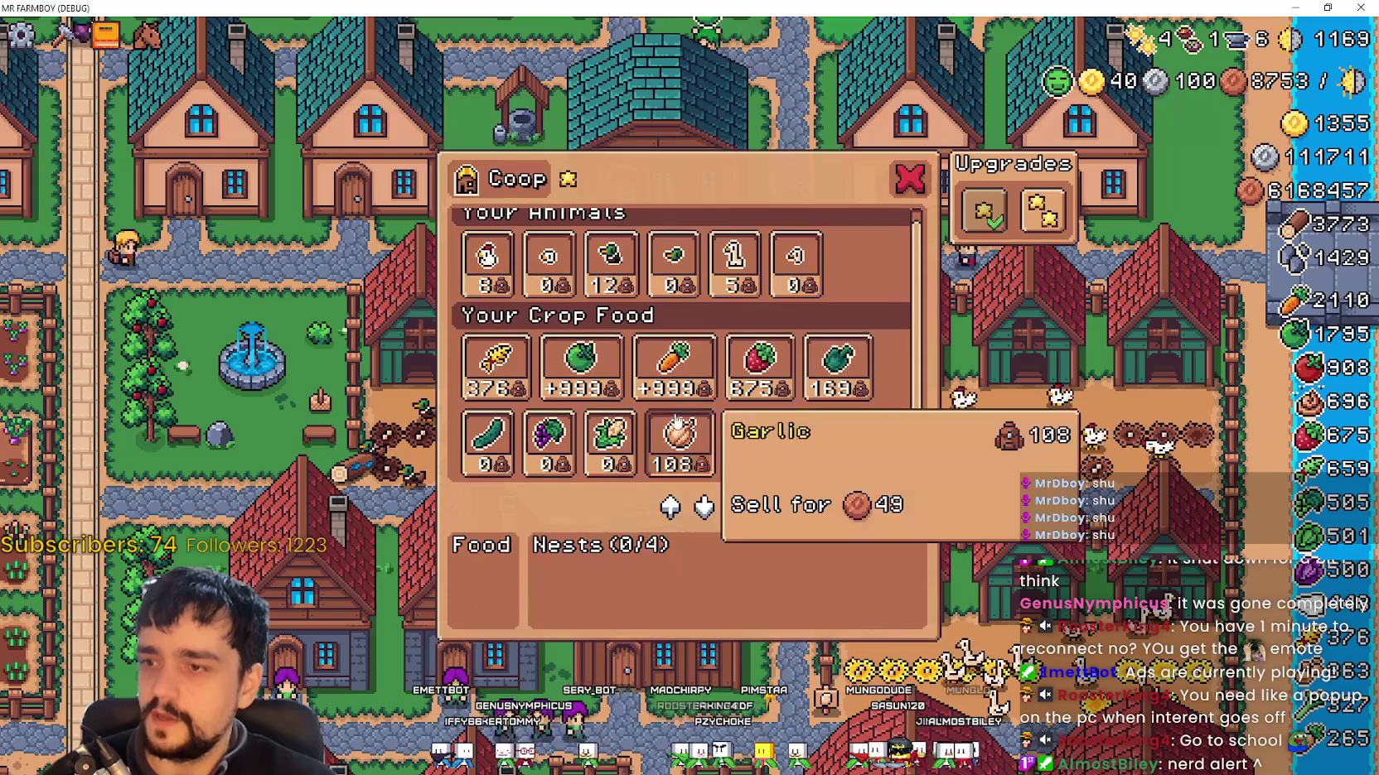
Step: Stock the Coop food with carrots, bringing it to 145
left_click(676, 364, "alt")
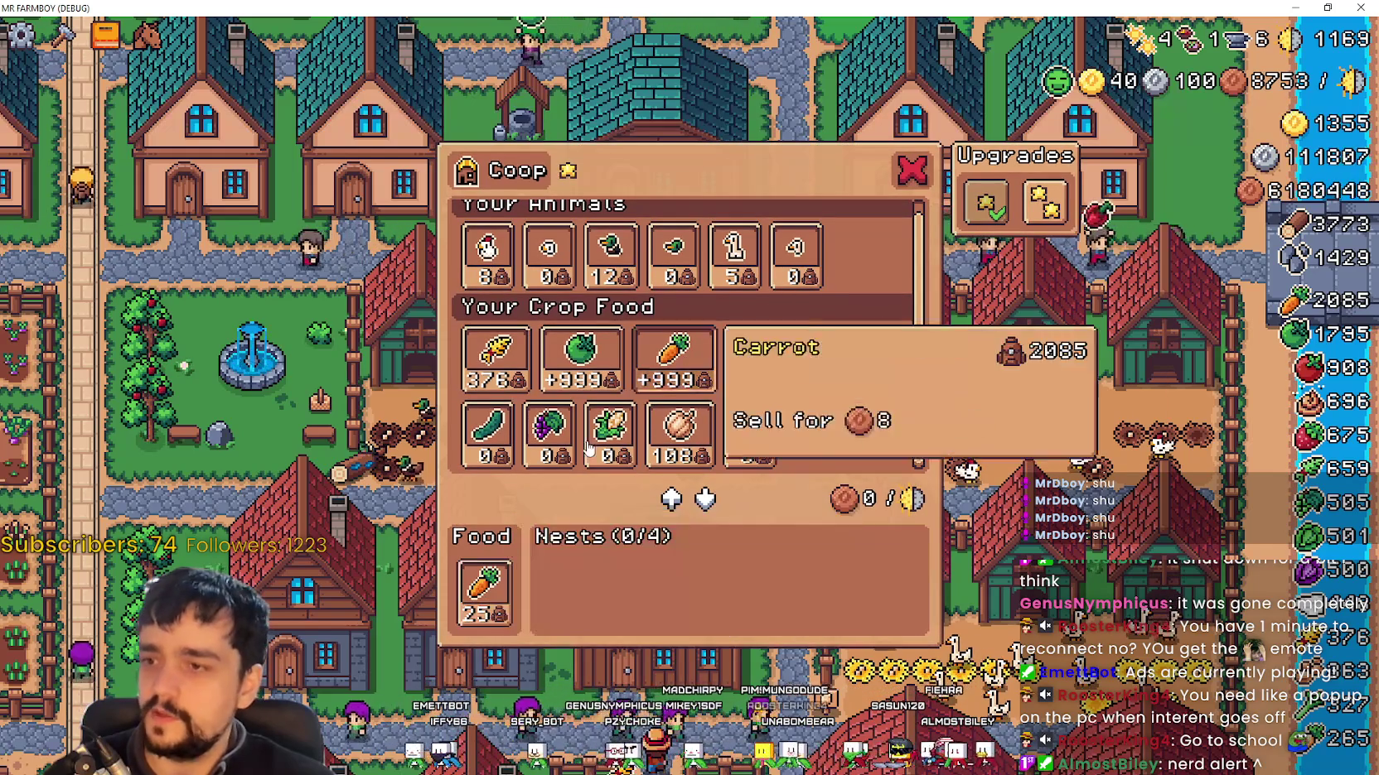
left_click(667, 375)
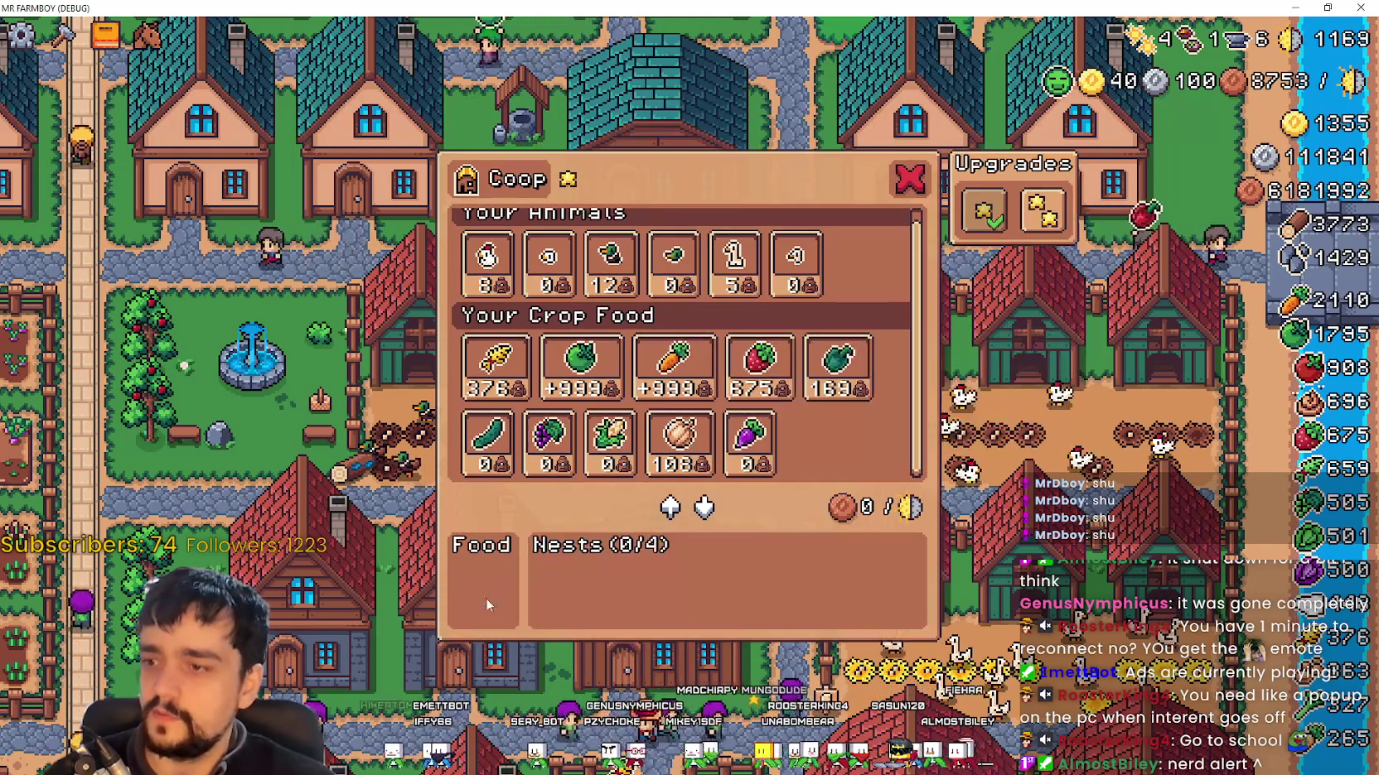
left_click(672, 367)
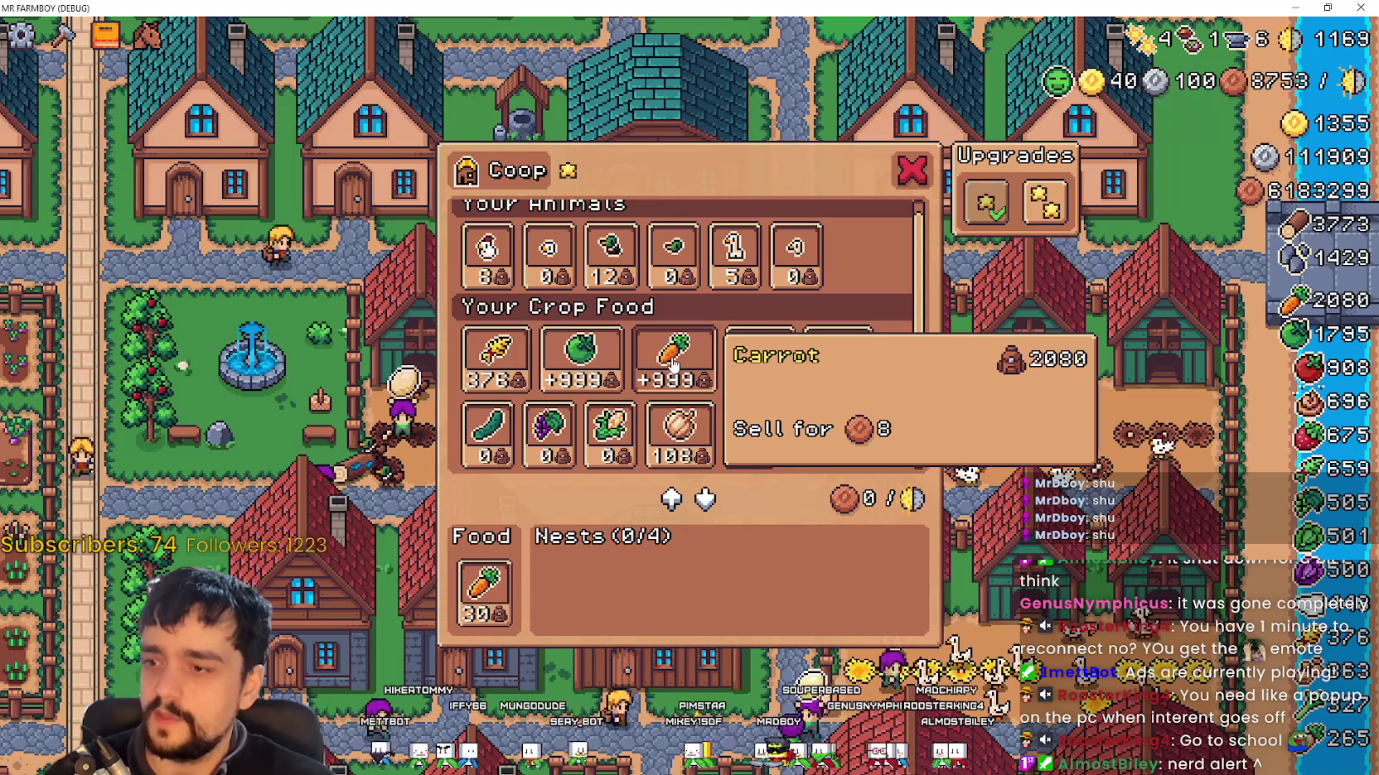
left_click(674, 366)
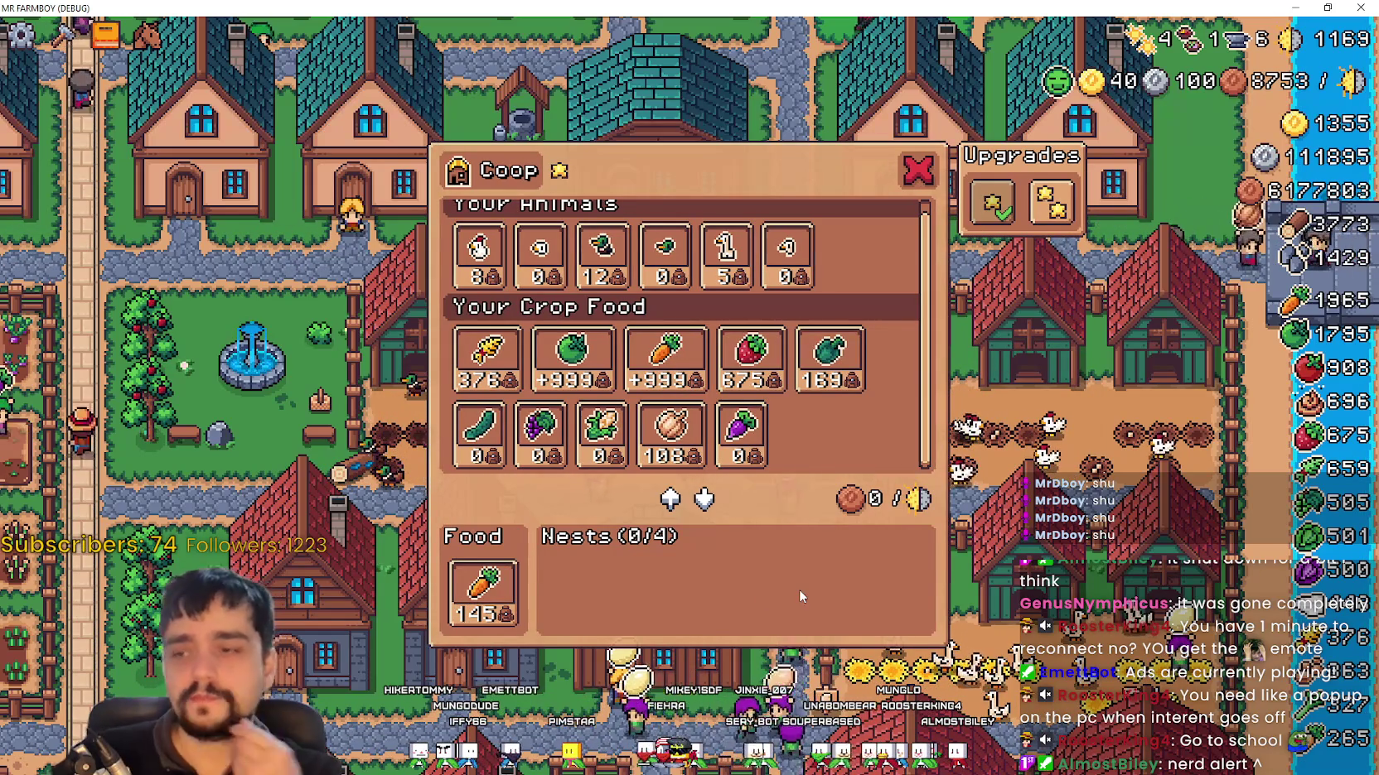
Step: Place ducks into the Coop nests, close the Coop, and pan toward the barns
scroll(611, 251, "up", 1)
left_click(604, 257)
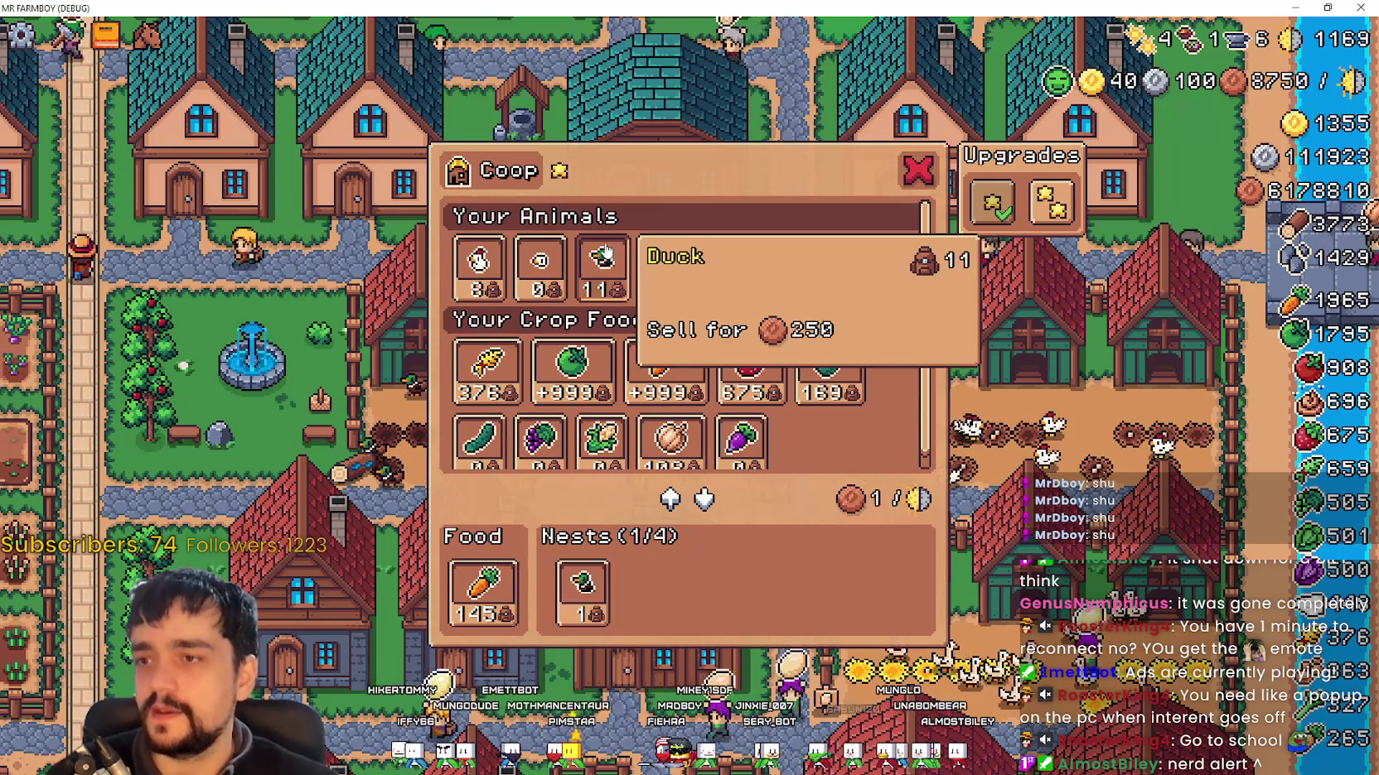
left_click(605, 257)
left_click(605, 256)
left_click(605, 256)
key("Escape")
key("s")
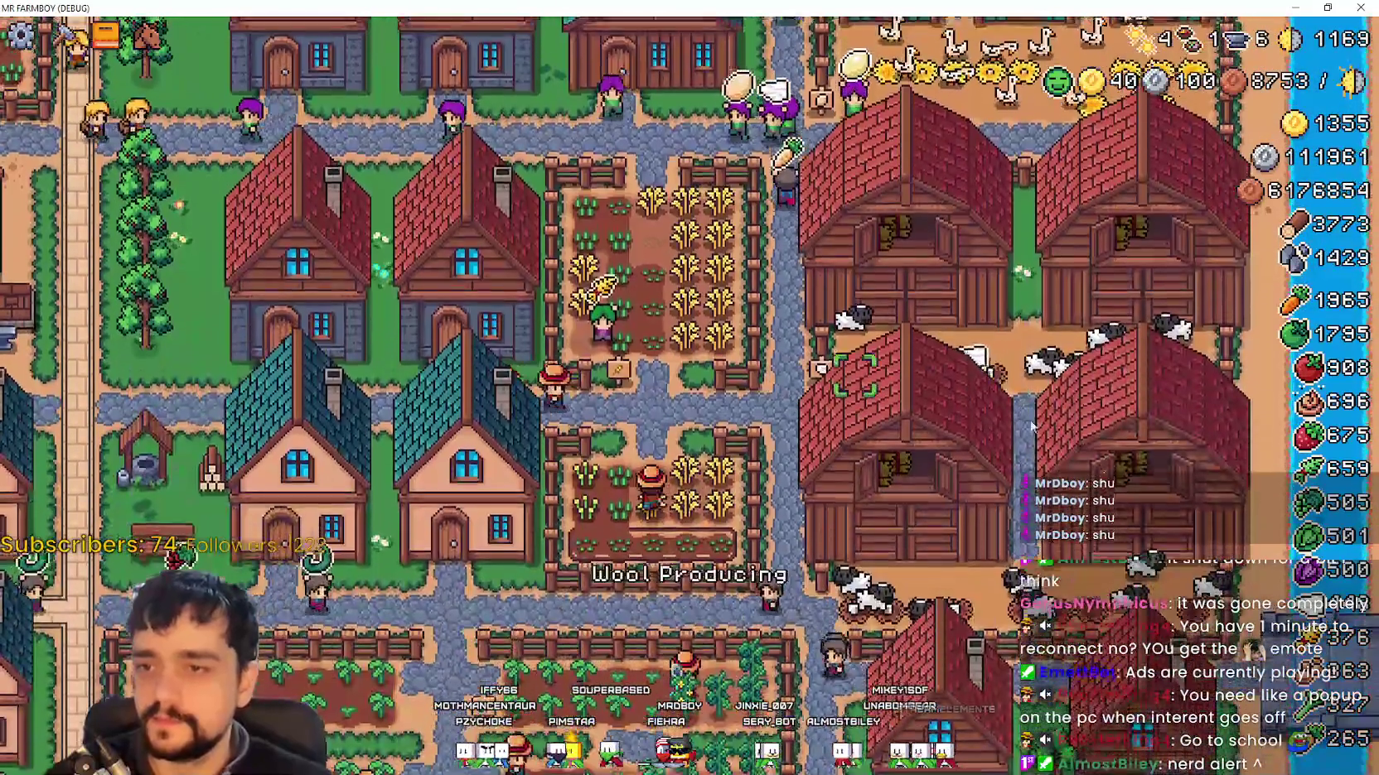
Step: Open the Barn and remove all four sheep from their stalls
left_click(1058, 444)
scroll(652, 439, "down", 1)
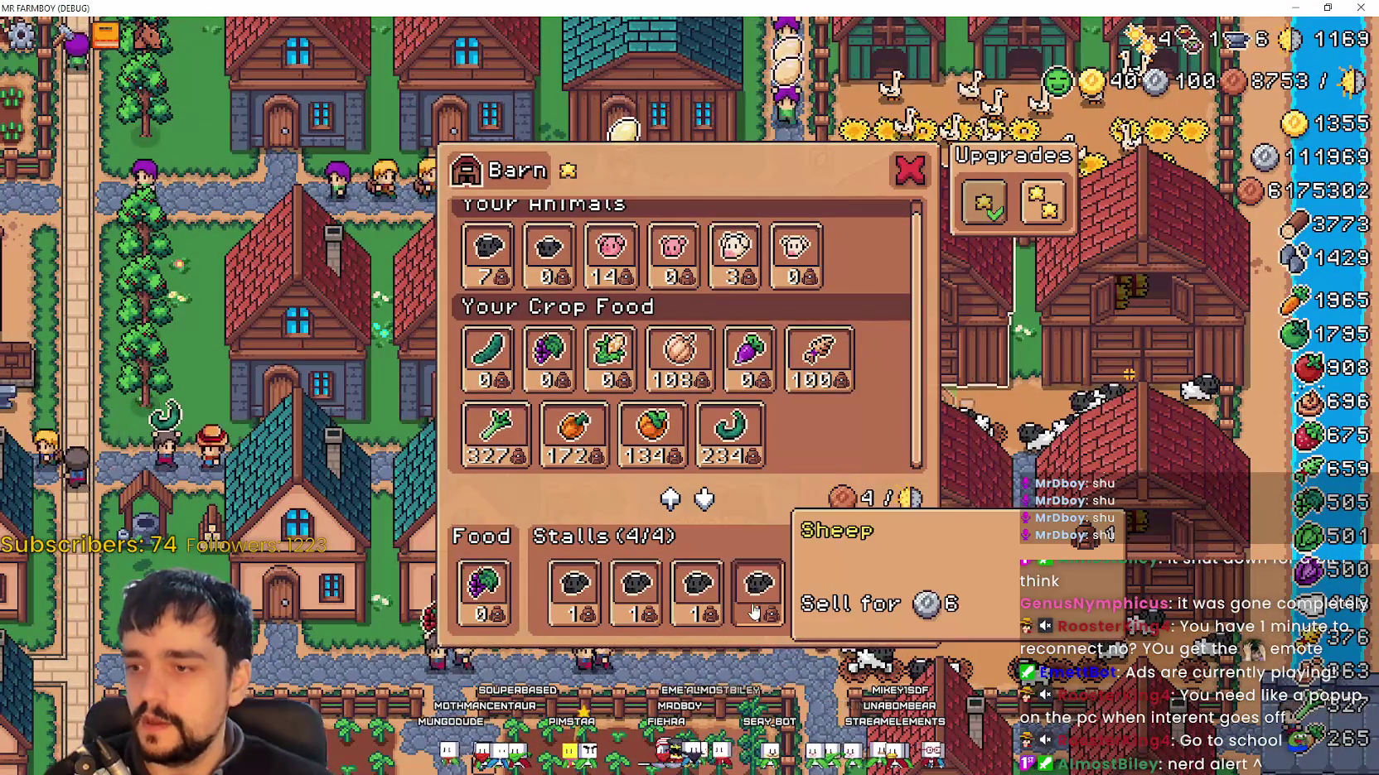
left_click(748, 629)
left_click(696, 600)
left_click(636, 596)
left_click(574, 594)
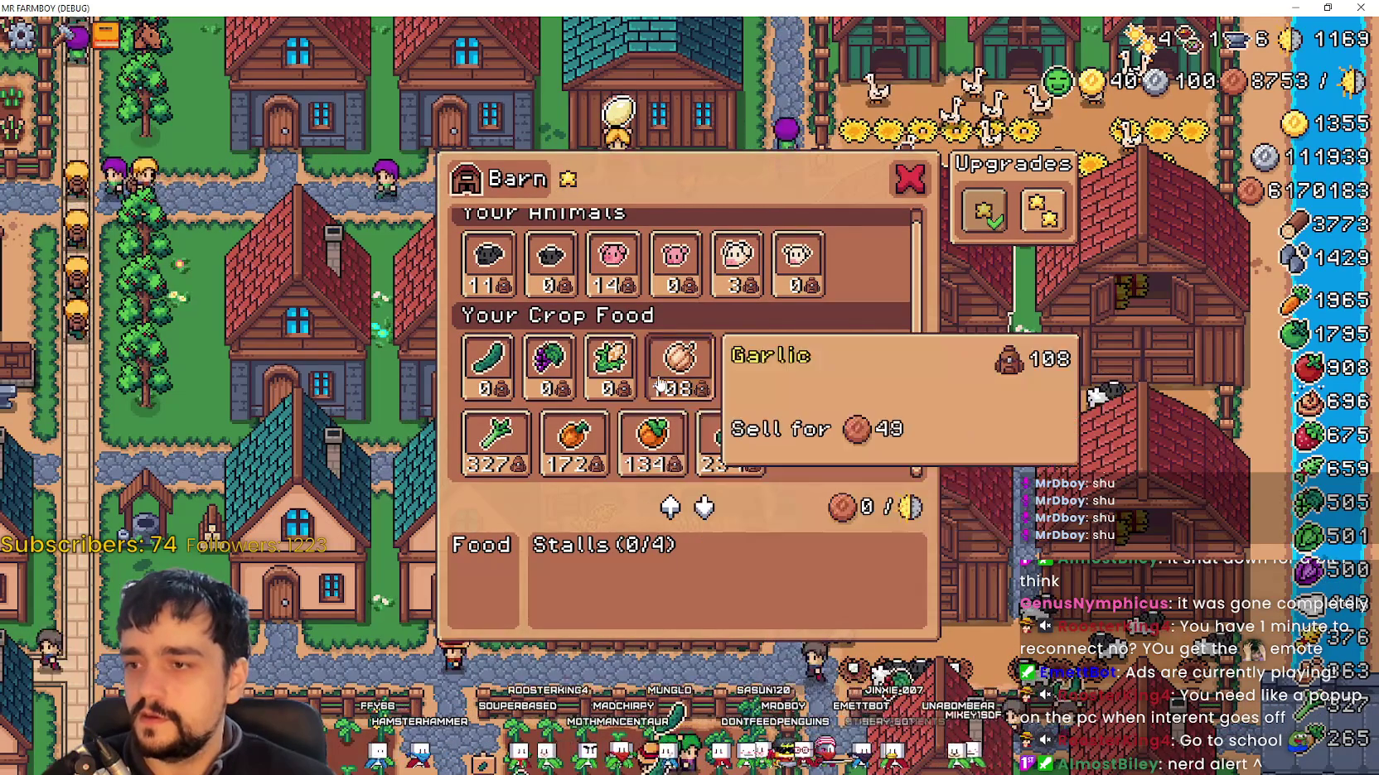
Step: Move 100 Leek into the Barn food, then return it all to storage
left_click(493, 454)
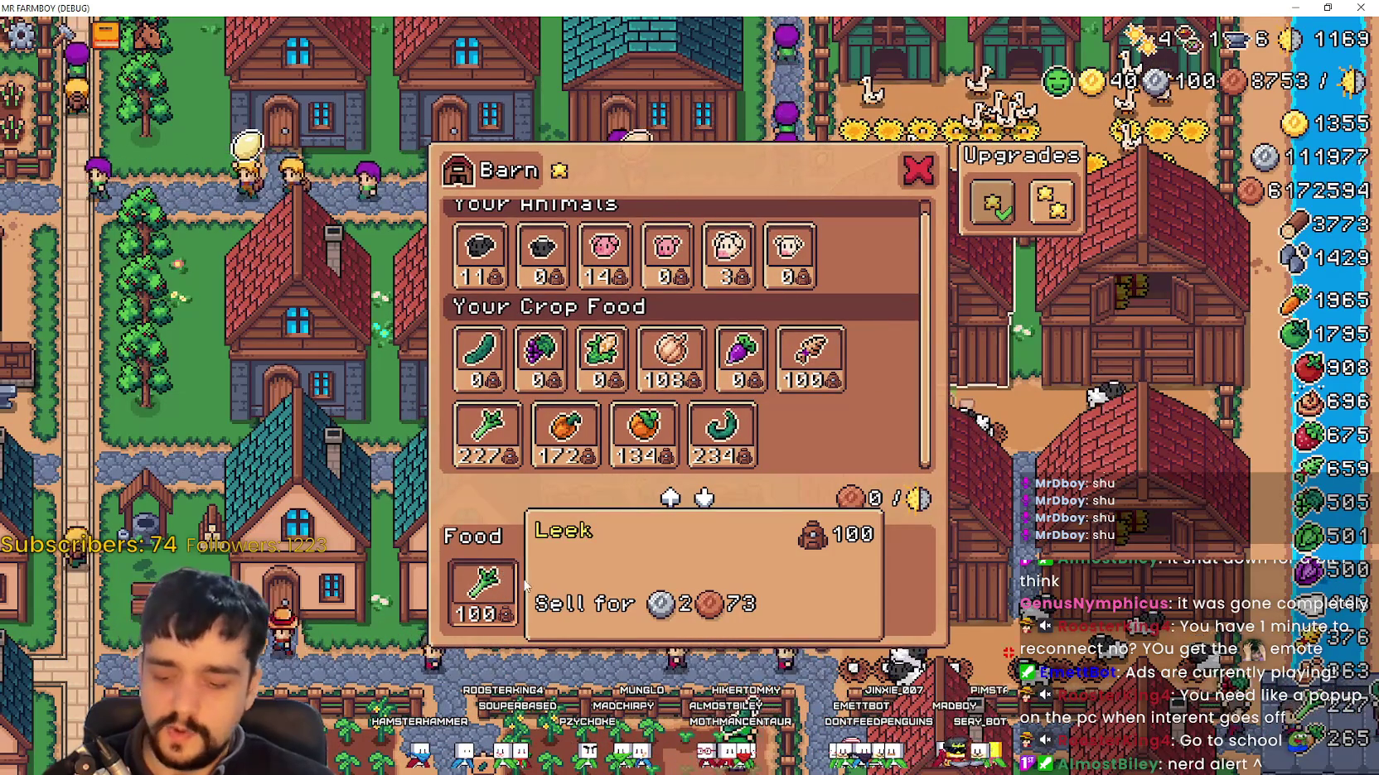
left_click(499, 577)
left_click(497, 571)
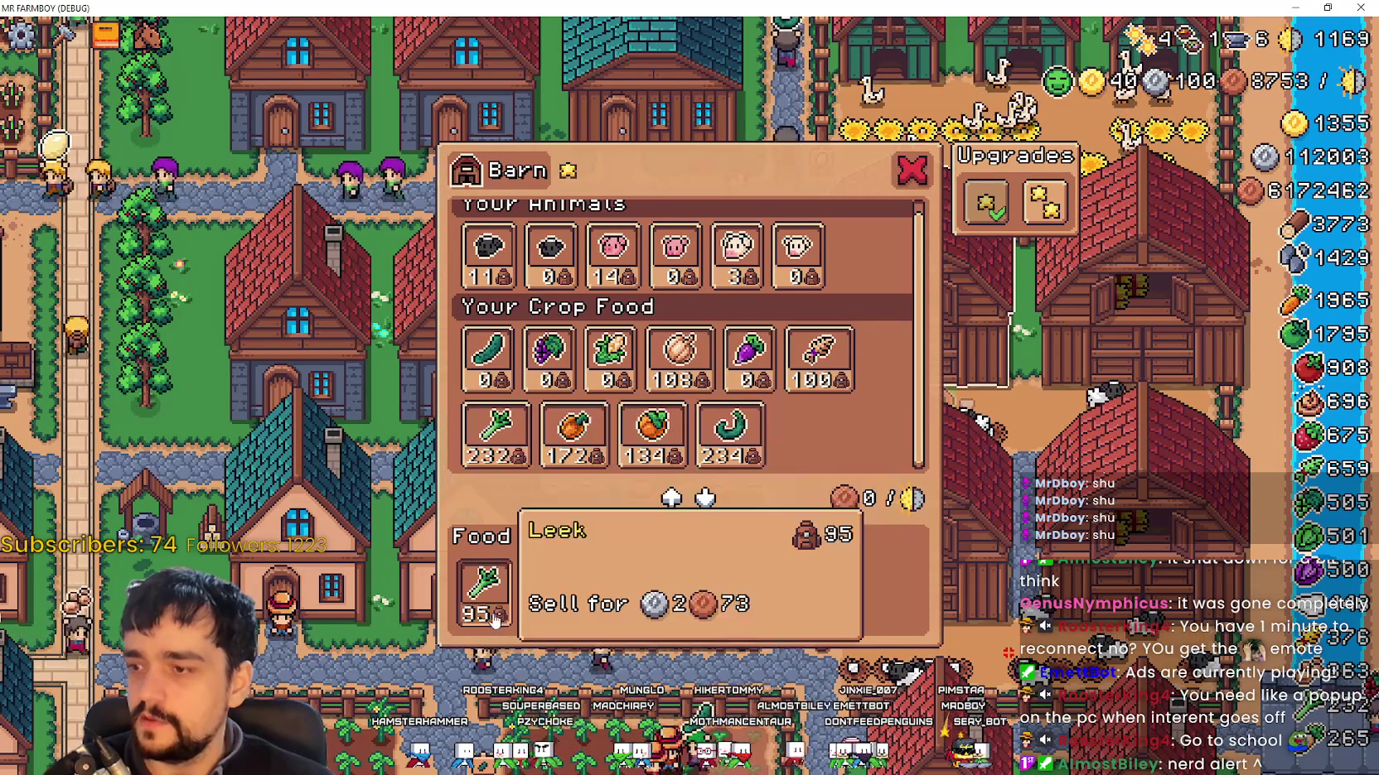
left_click(498, 570)
left_click(498, 570)
left_click(498, 569)
left_click(498, 570)
Step: Test Leek transfers up to 130 food, empty the food back to storage, and close the Barn
left_click(513, 416)
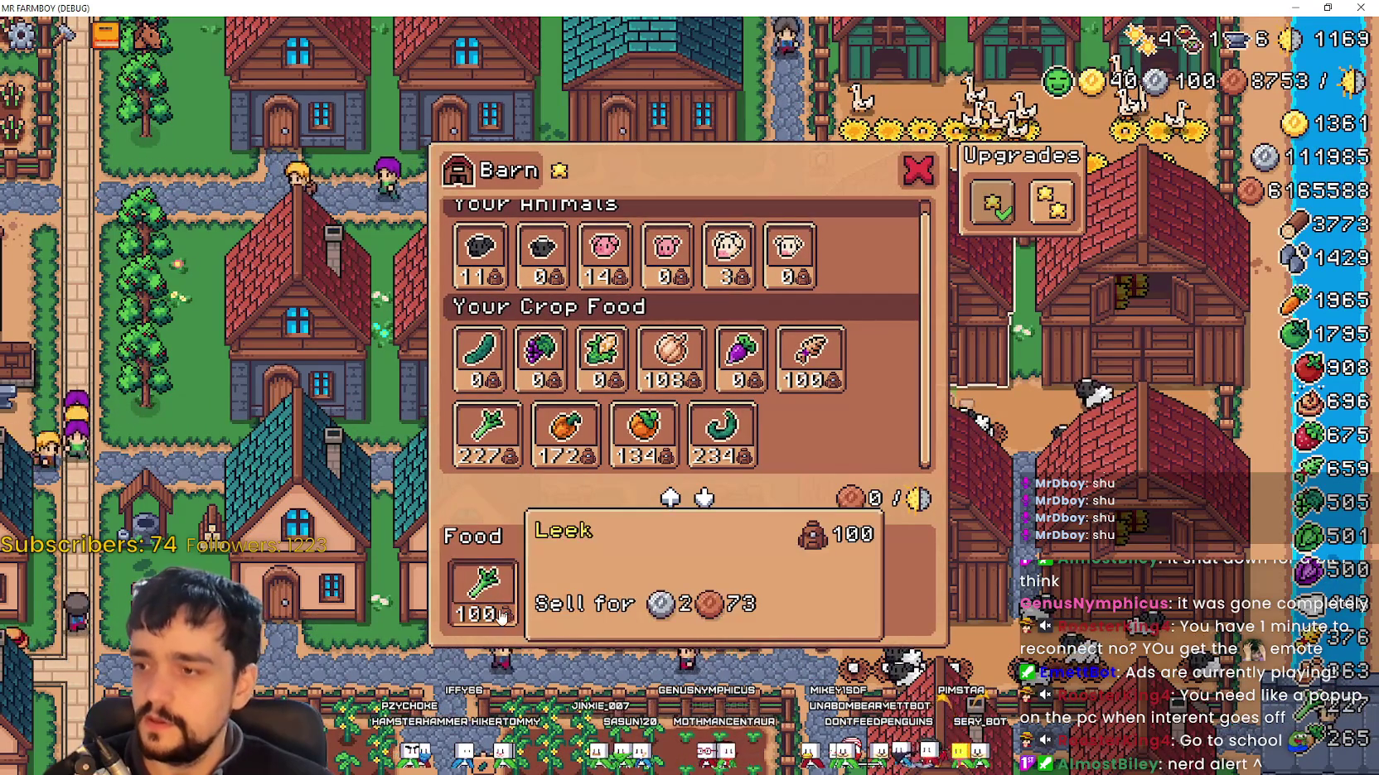
left_click(483, 439)
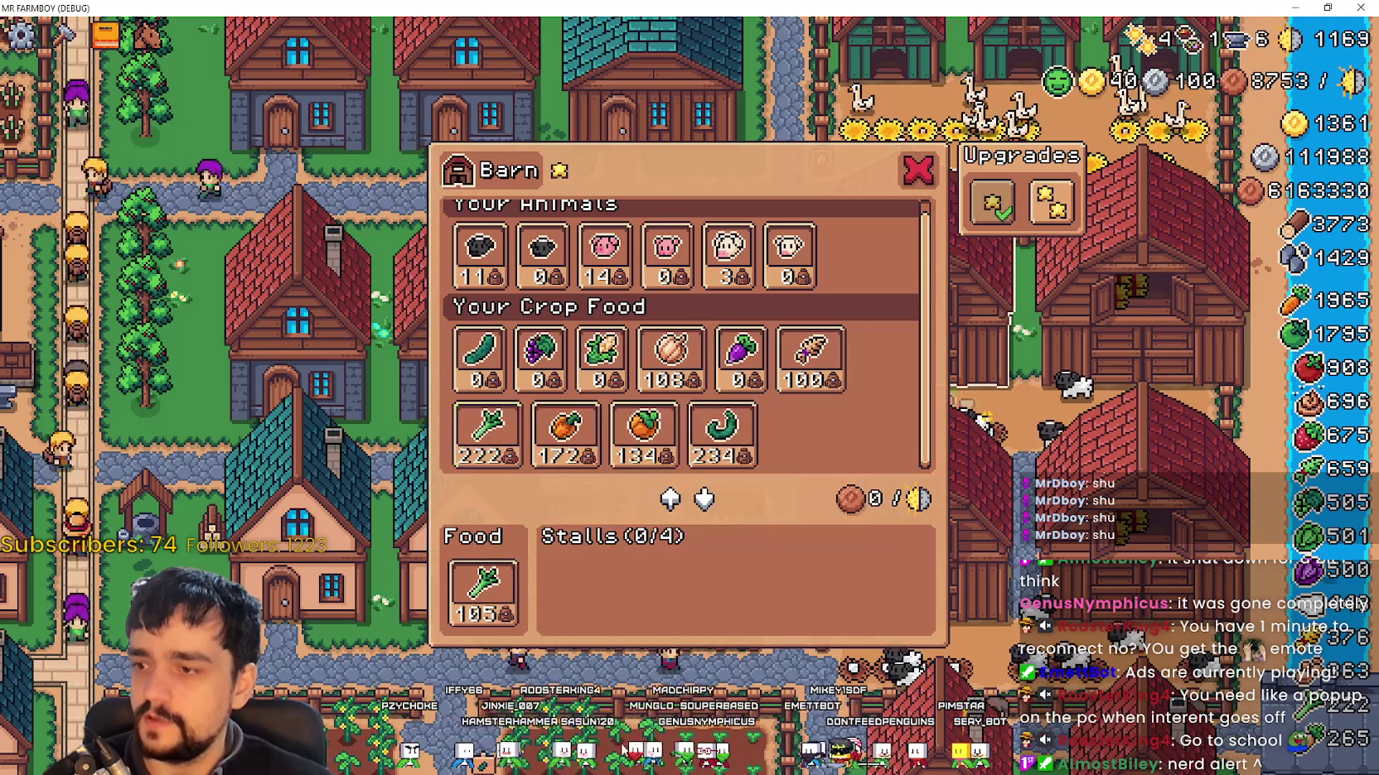
left_click(483, 439)
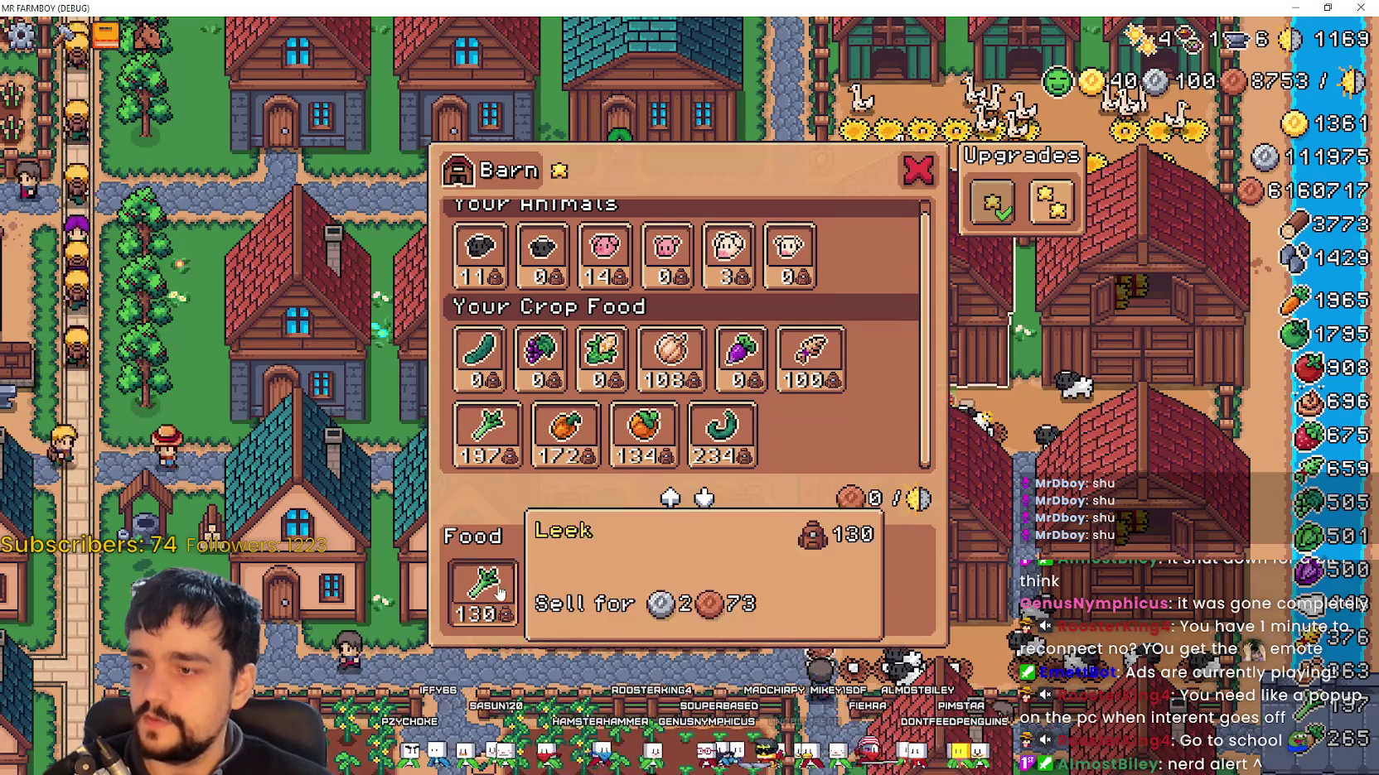
left_click(483, 584)
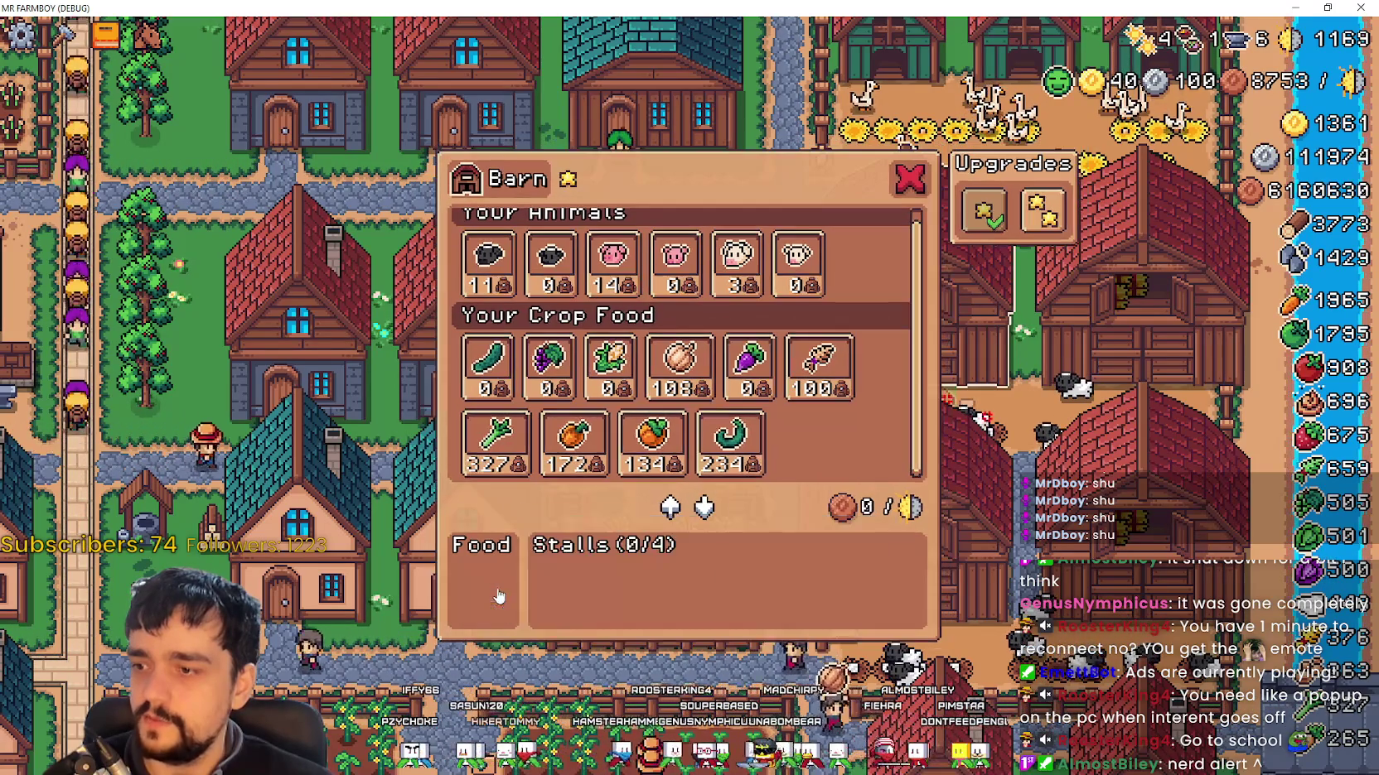
left_click(493, 439)
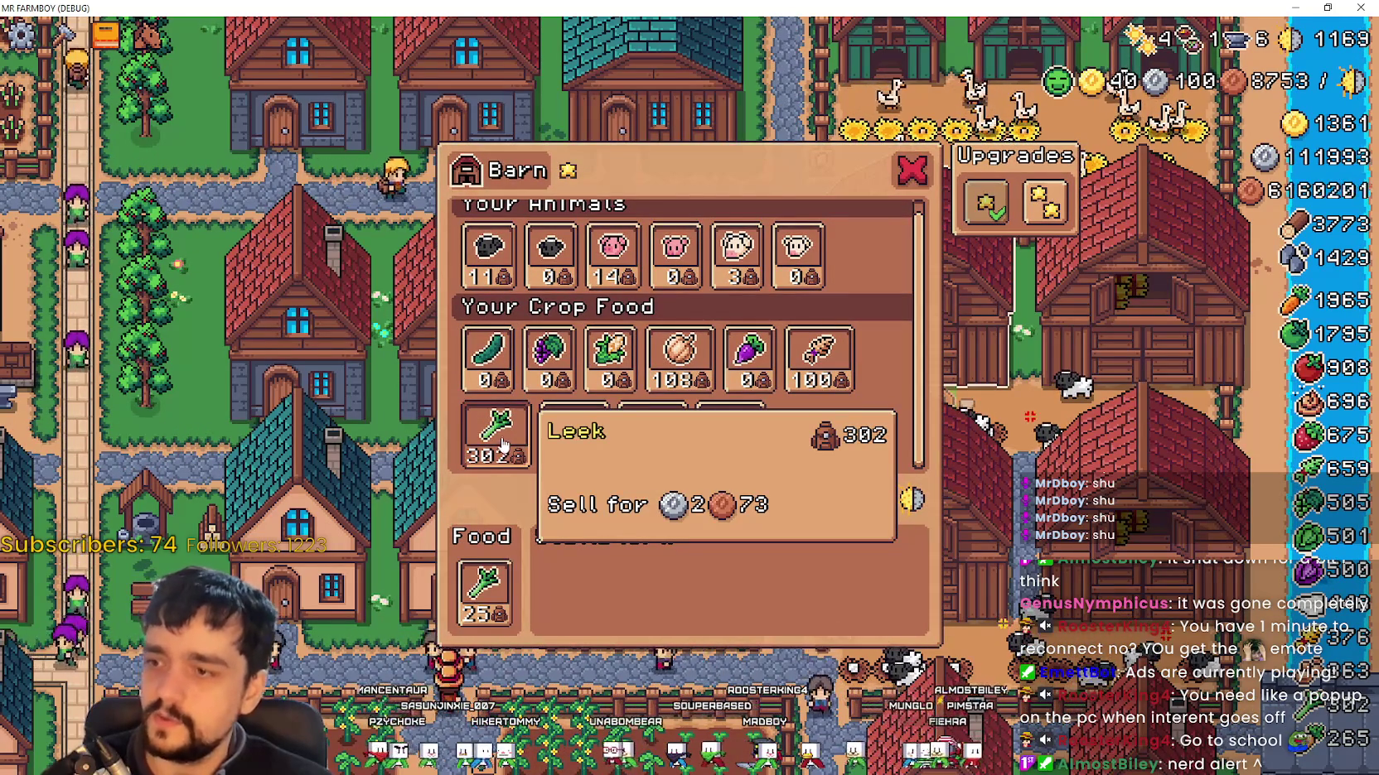
left_click(507, 458)
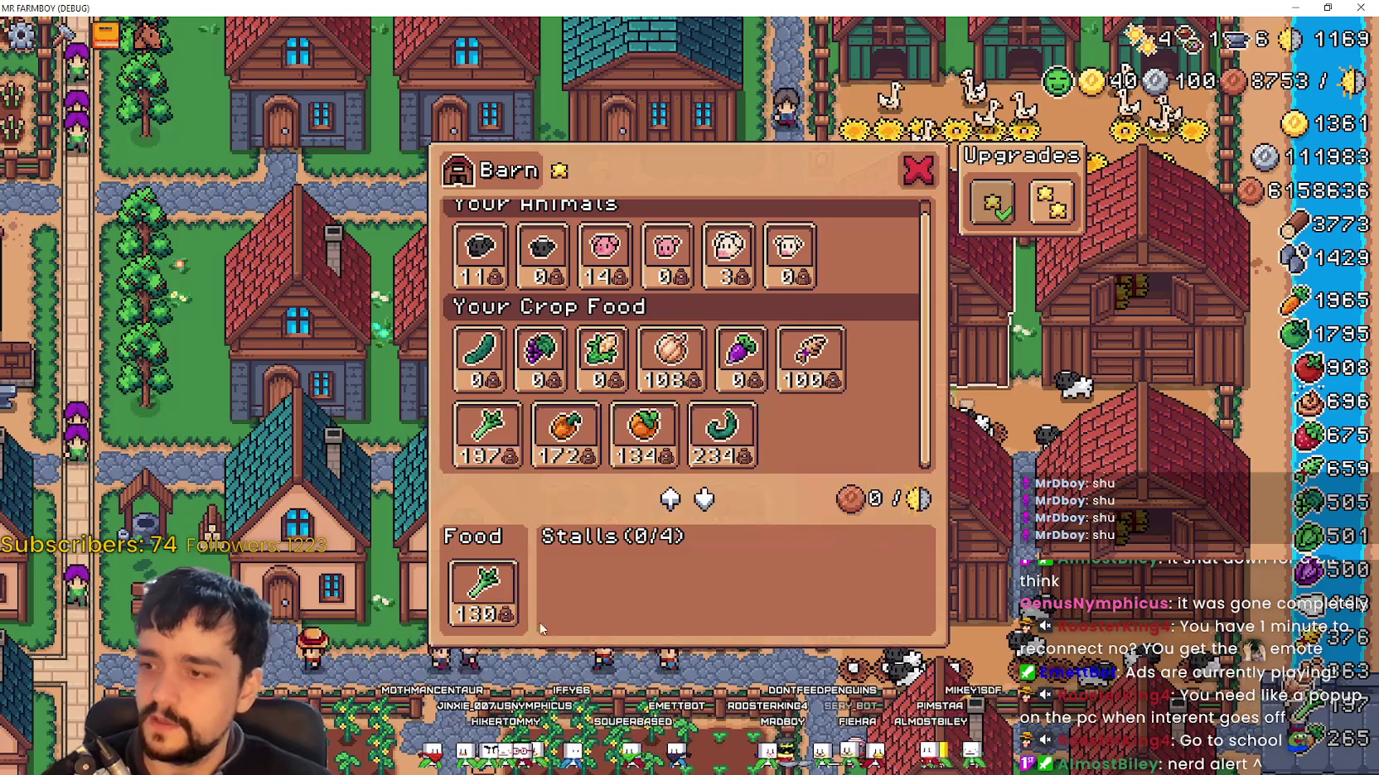
left_click(483, 584)
left_click(483, 584)
left_click(908, 191)
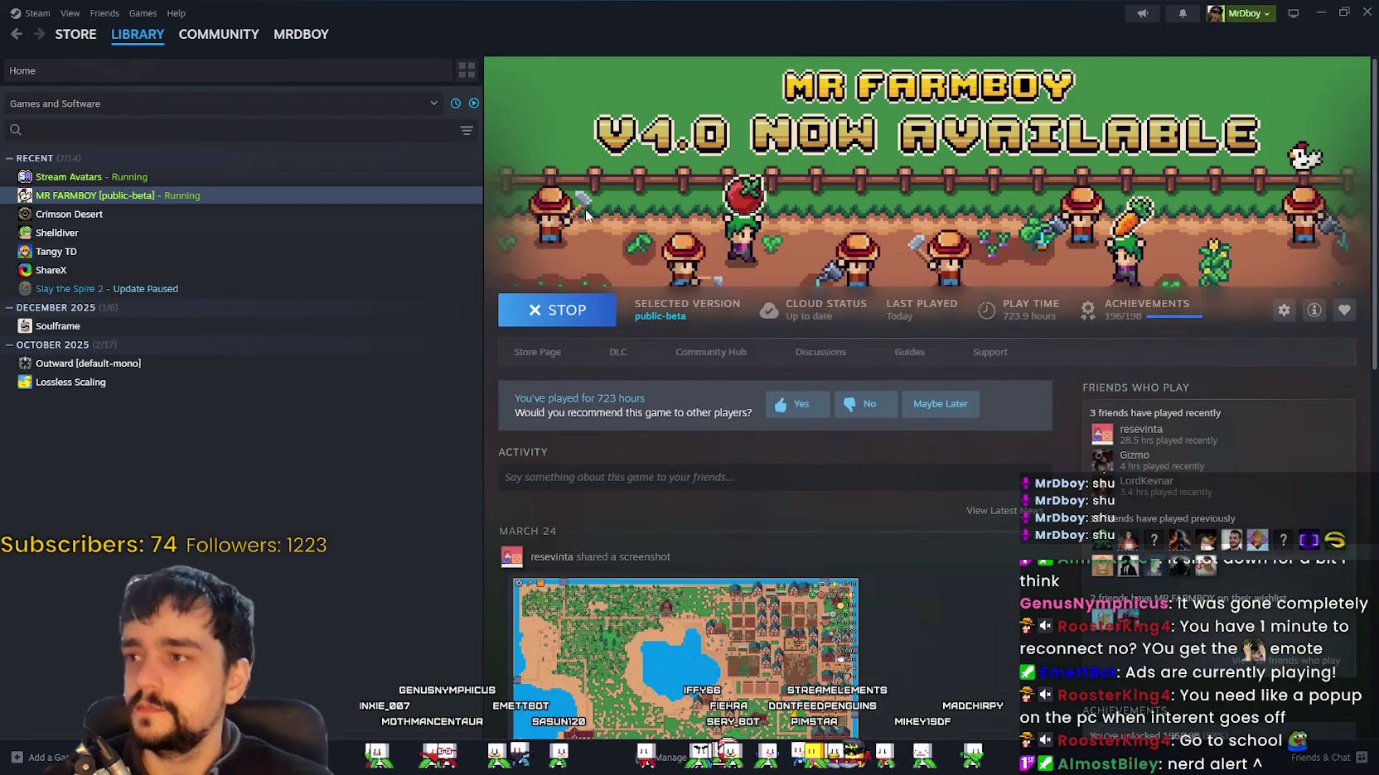
Step: Go from the store page through the community hub admin to the event and announcement dashboard
left_click(563, 356)
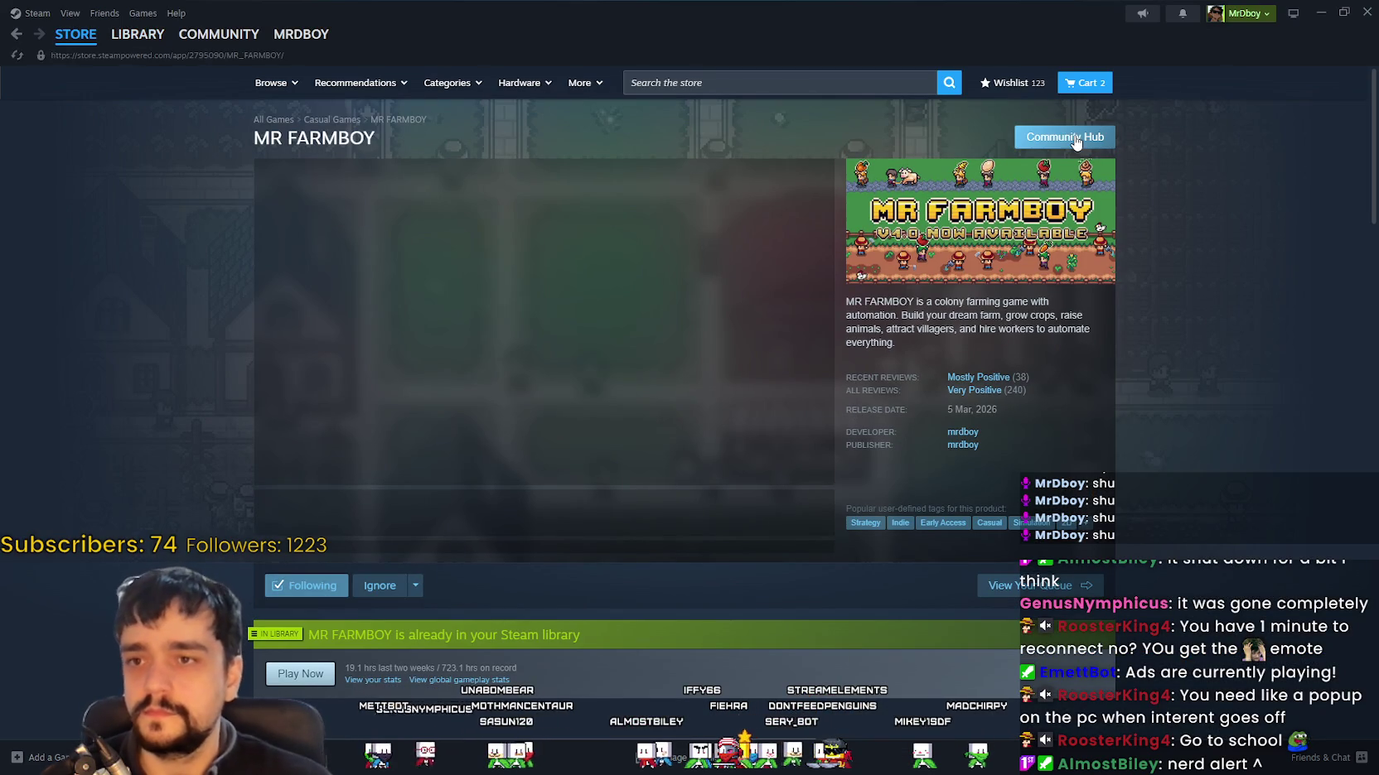
left_click(1076, 141)
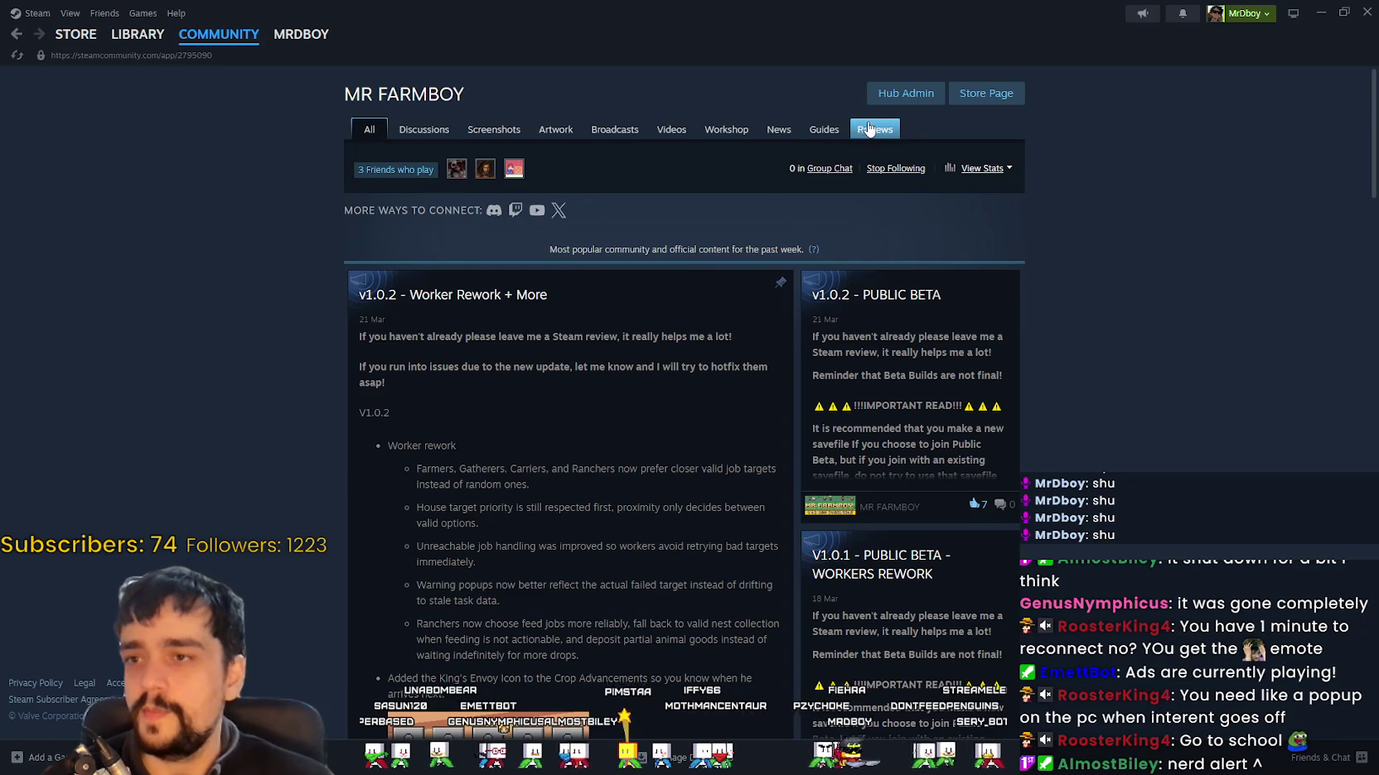
left_click(888, 95)
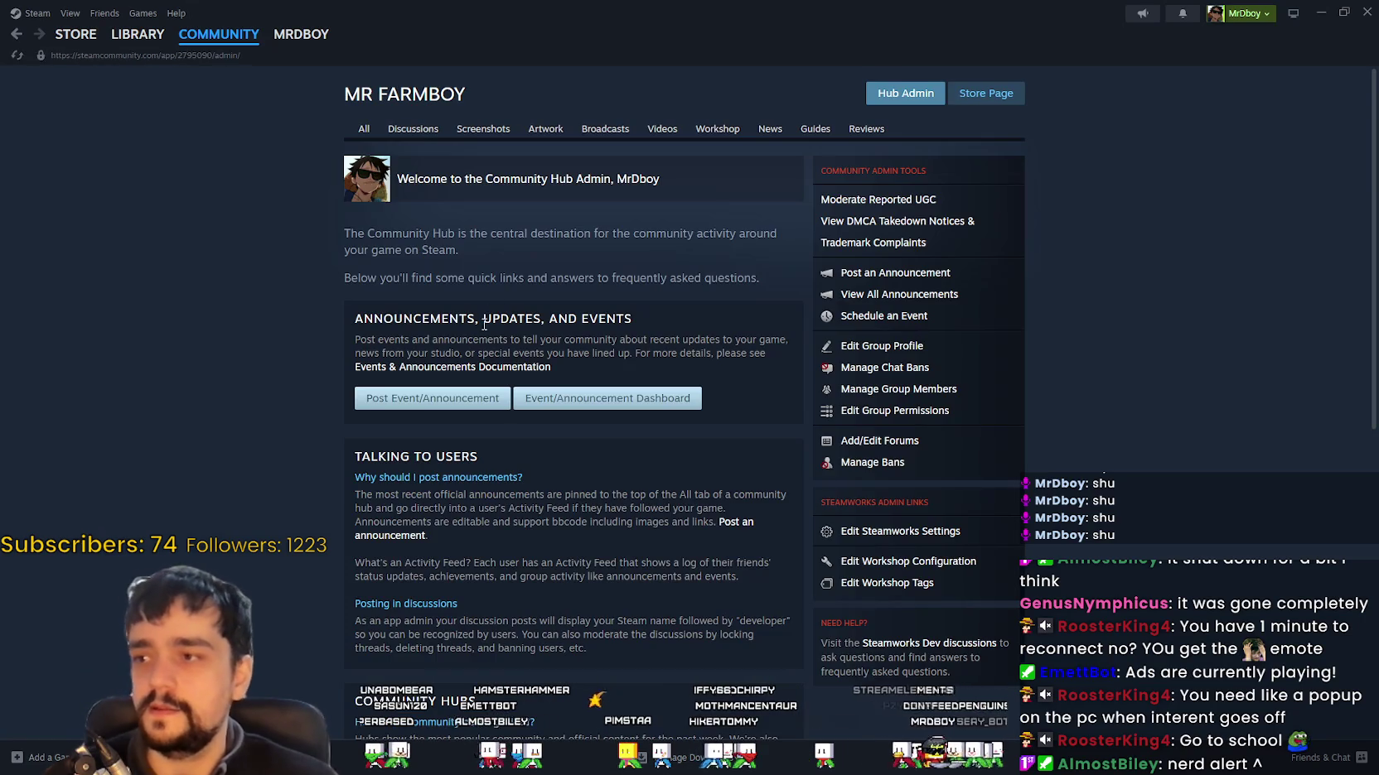
left_click(563, 400)
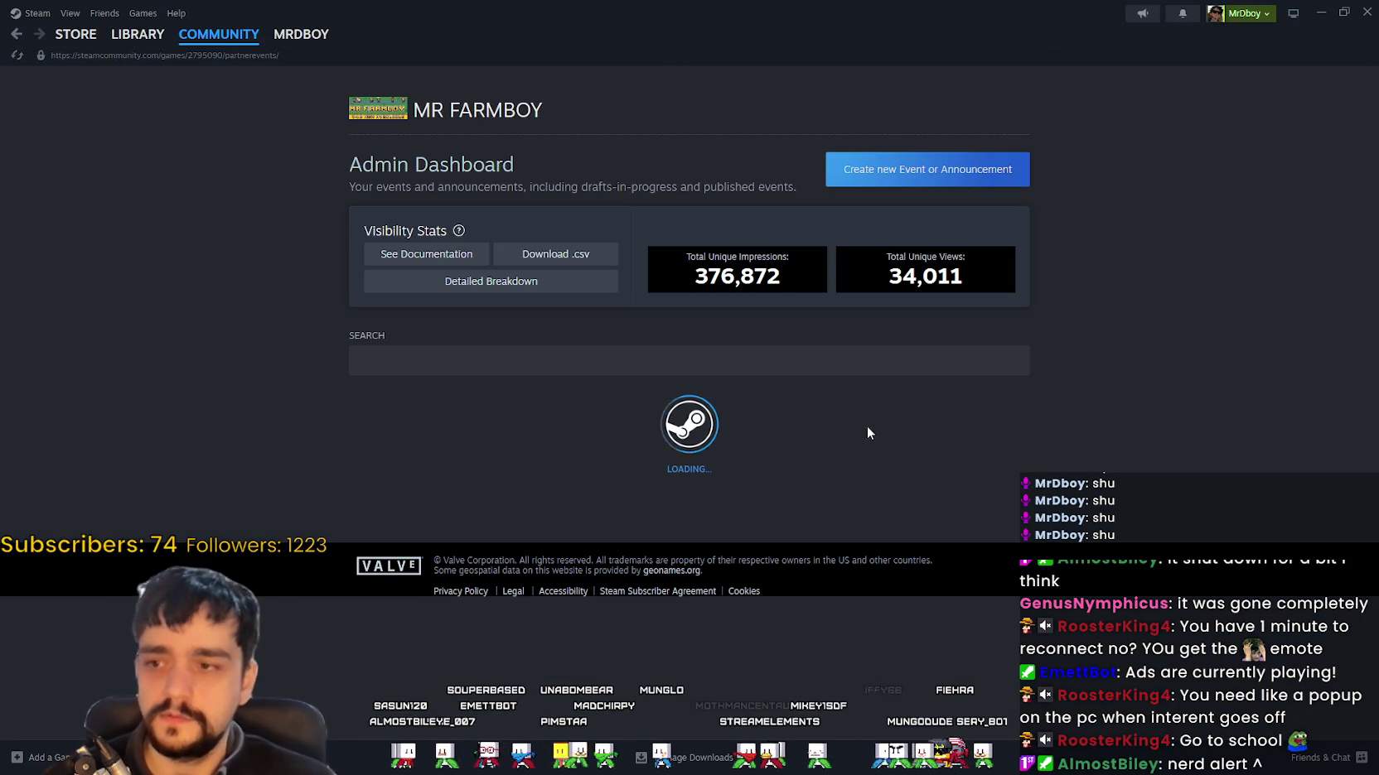
Step: Look over a published event, return to the events list, and start a new announcement
scroll(800, 412, "down", 3)
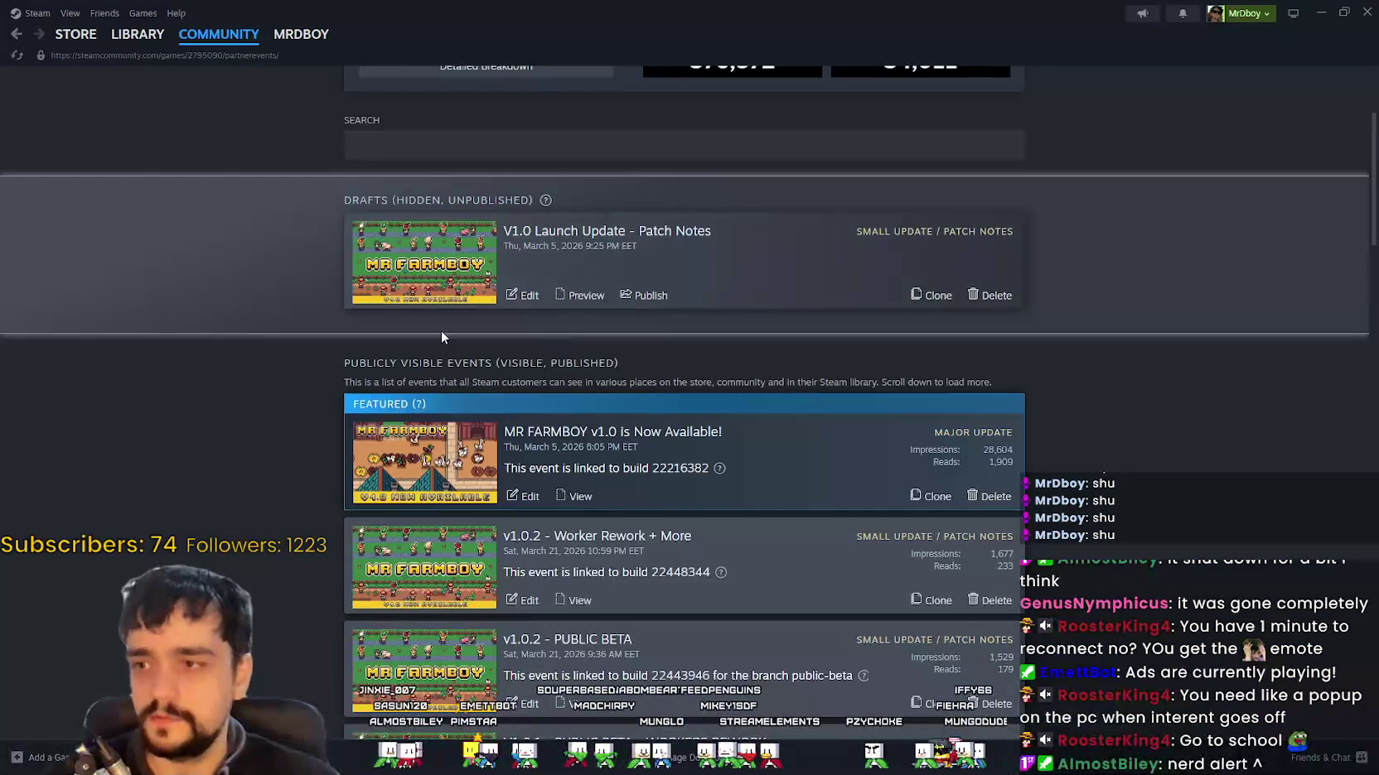
scroll(486, 404, "down", 3)
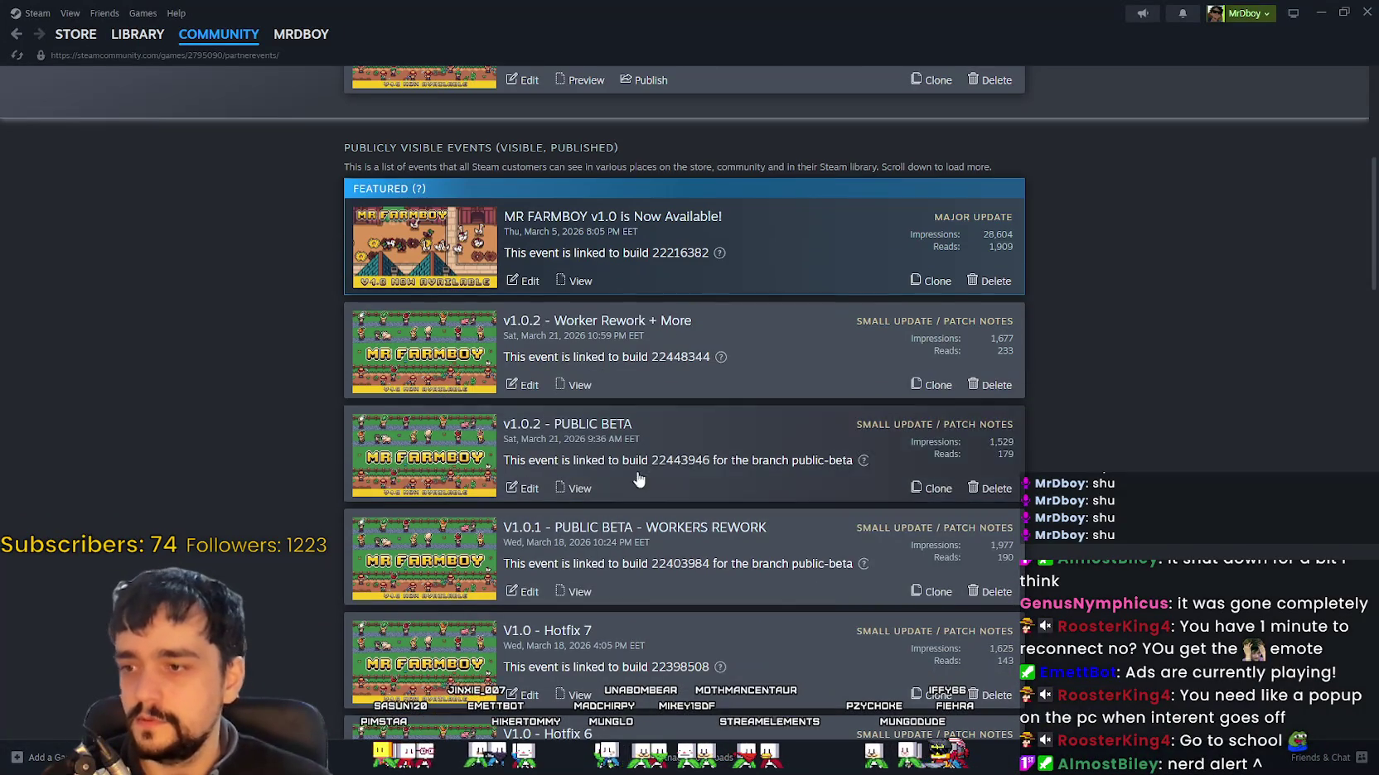
left_click(571, 436)
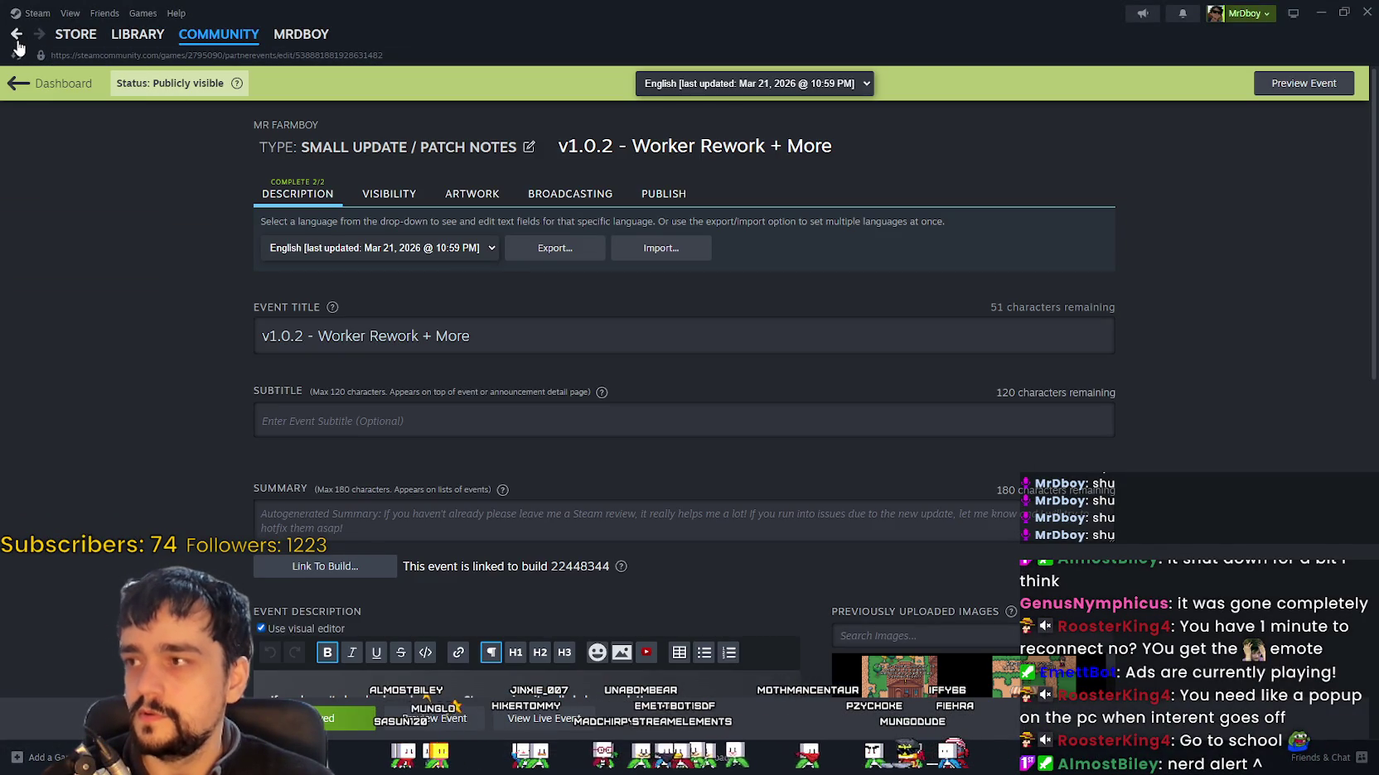
left_click(16, 34)
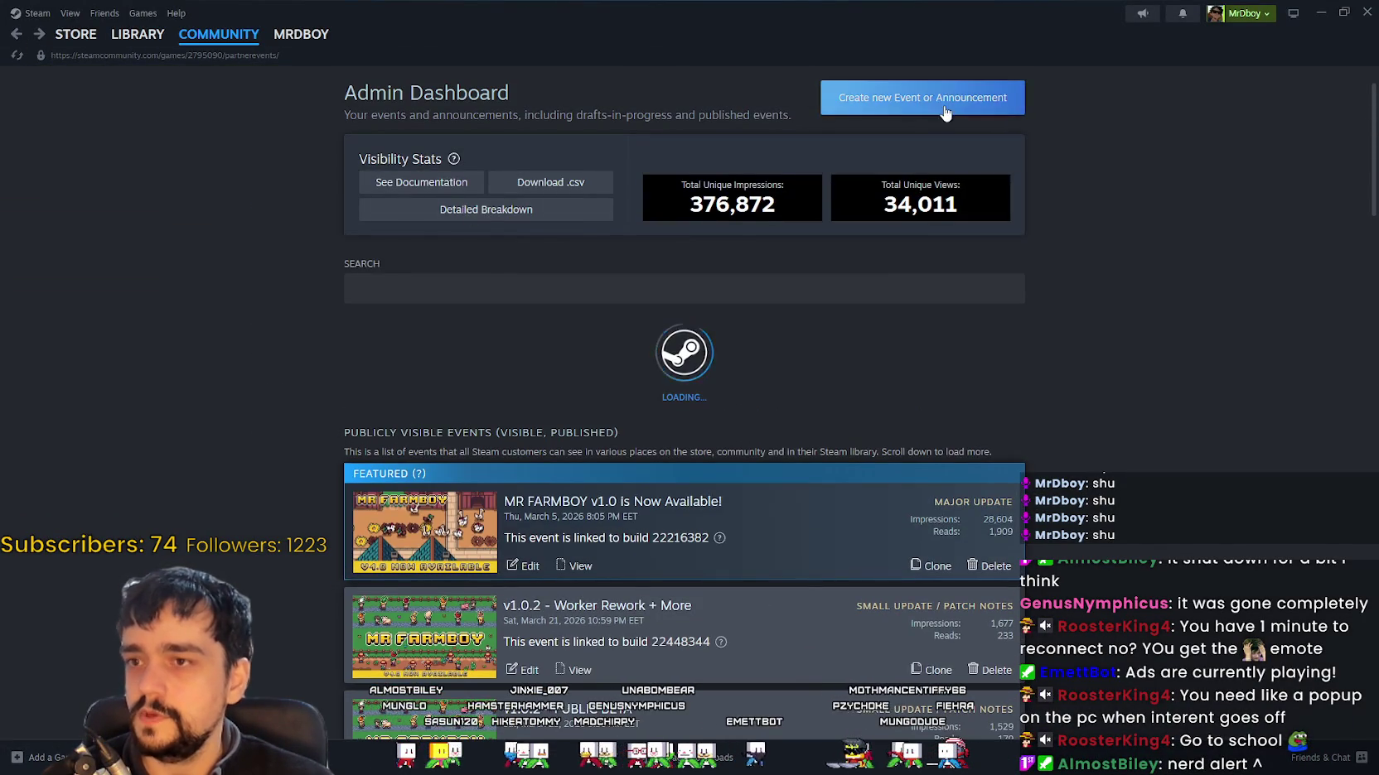
left_click(945, 113)
Step: Create a Small Update / Patch Notes event titled 'v1.0.3 - More Hotkeys'
left_click(560, 339)
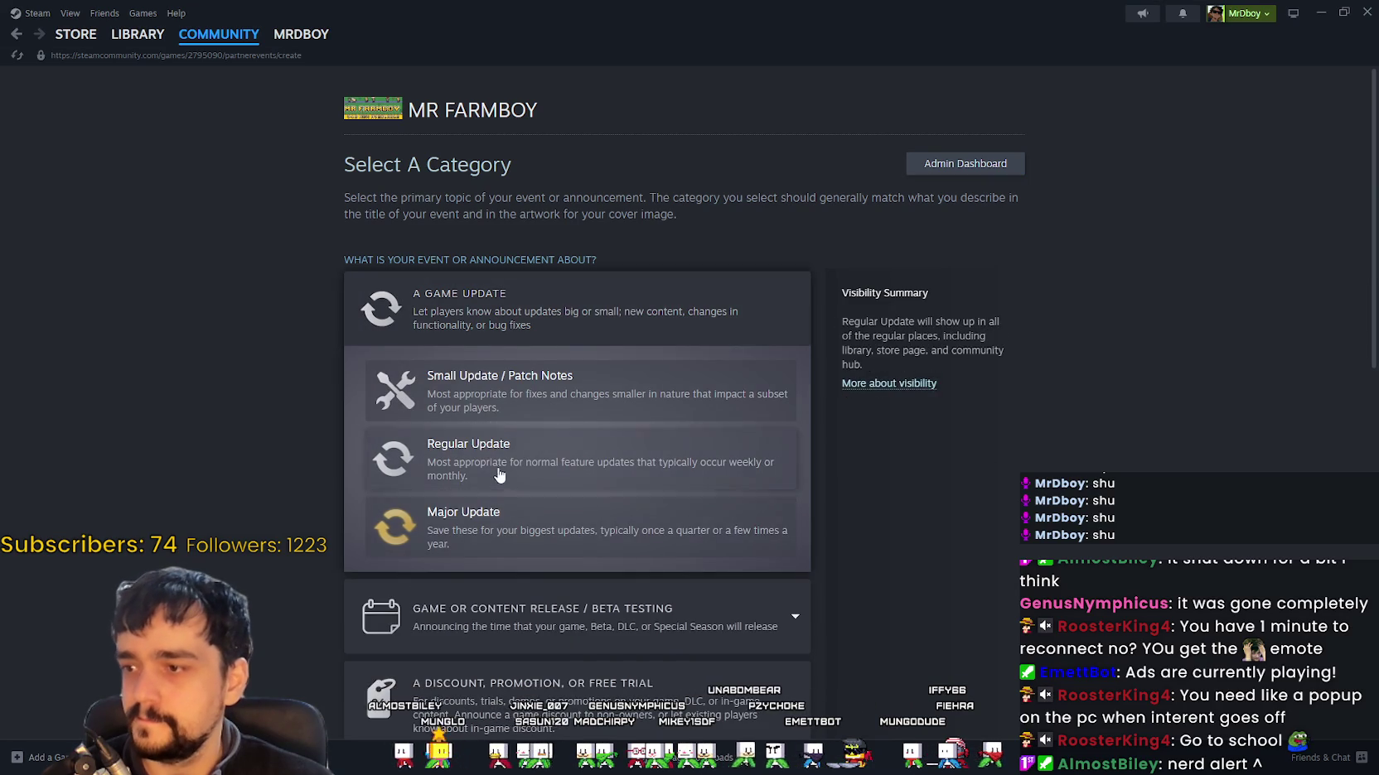
left_click(497, 391)
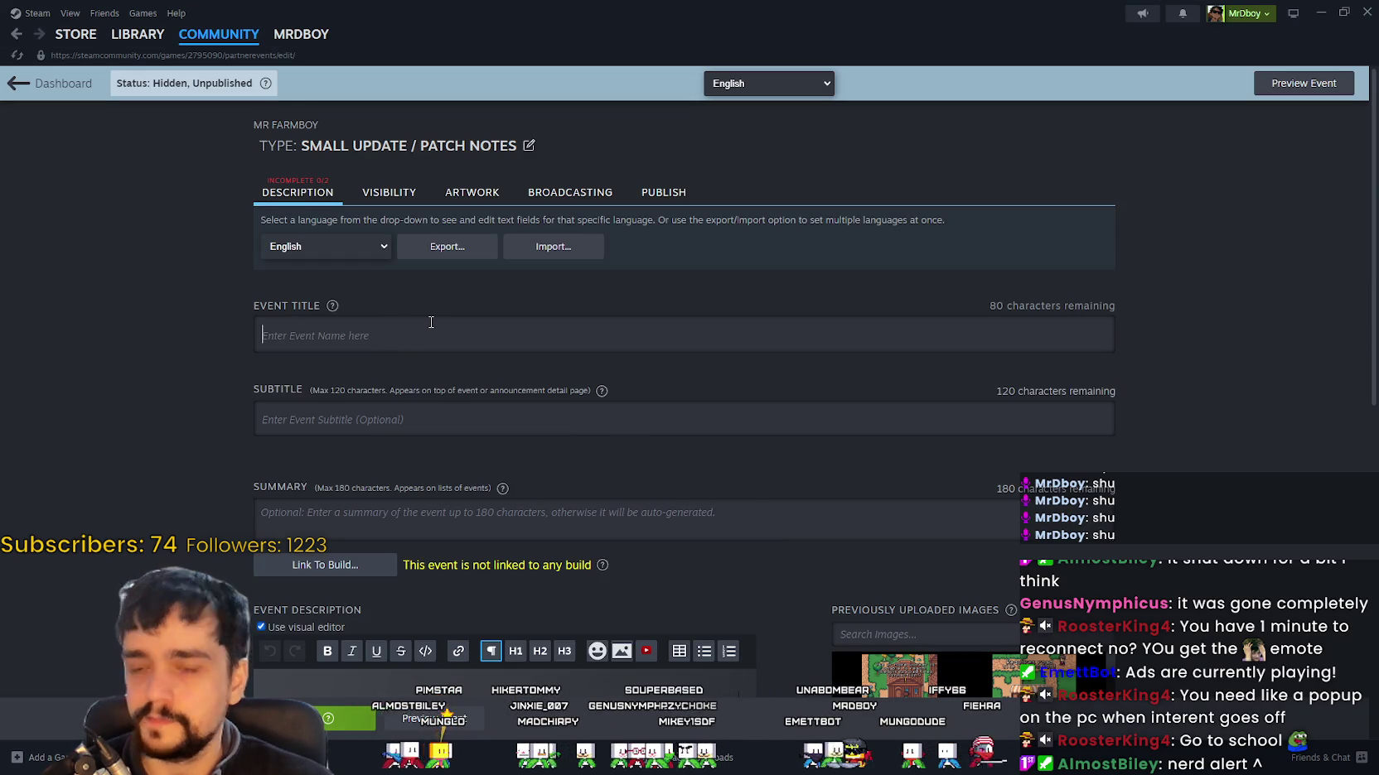
type("V")
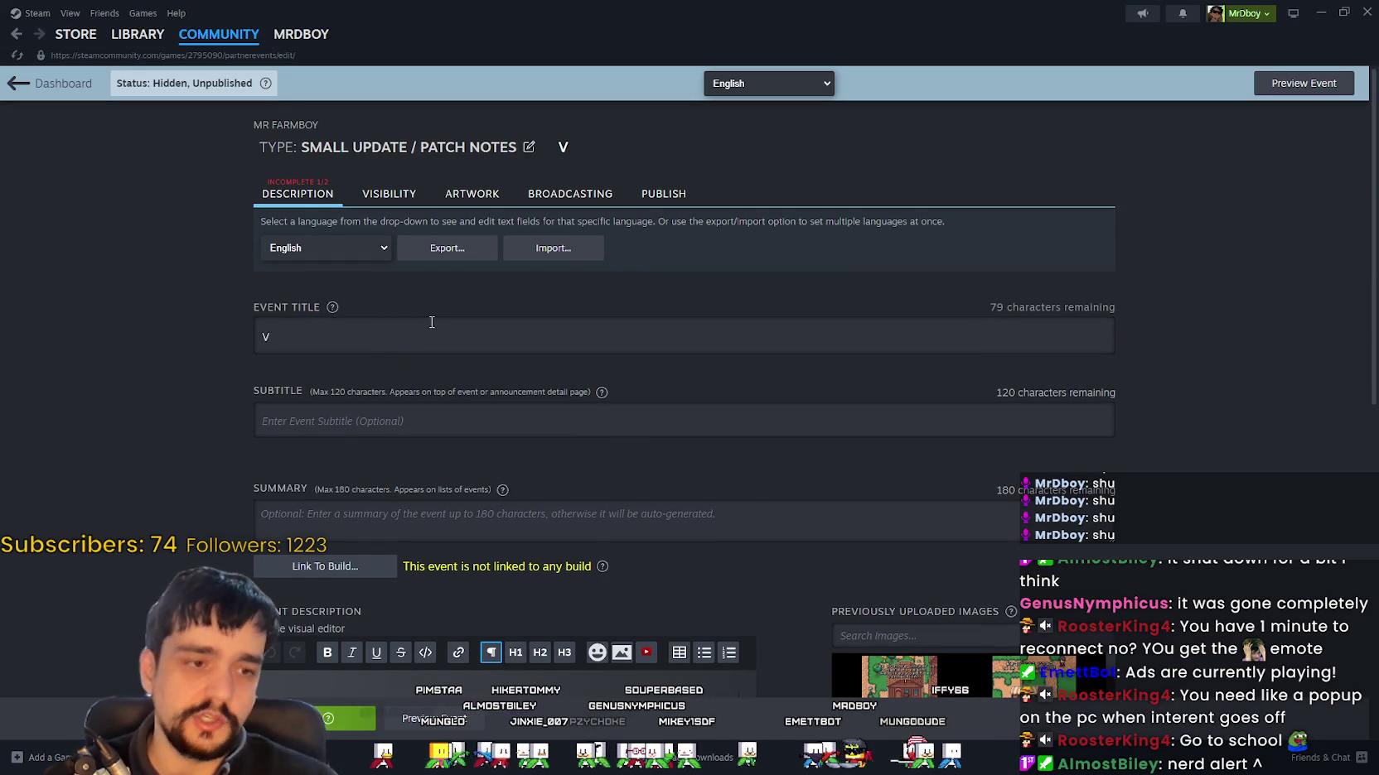
key("BackSpace")
type("v1.0.3 -")
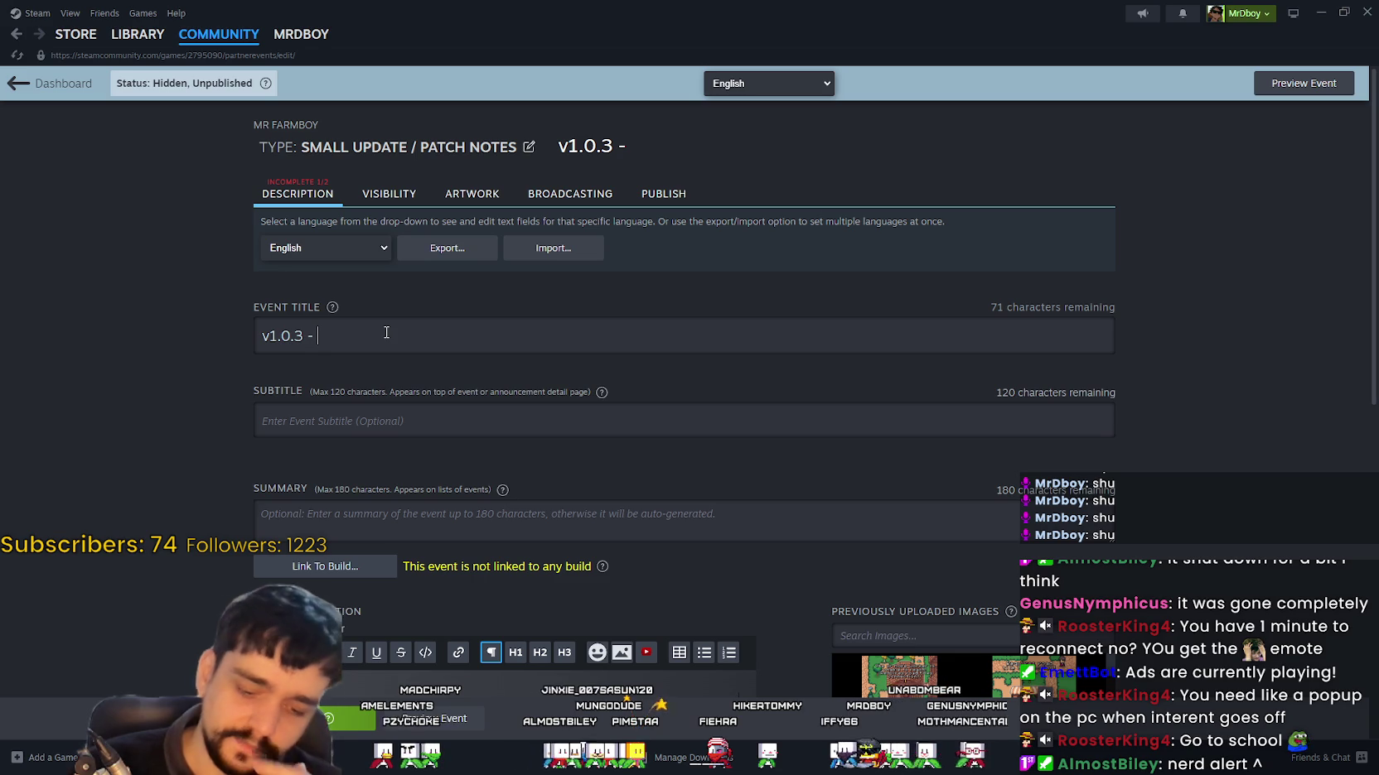
type("More")
type("hotkeys")
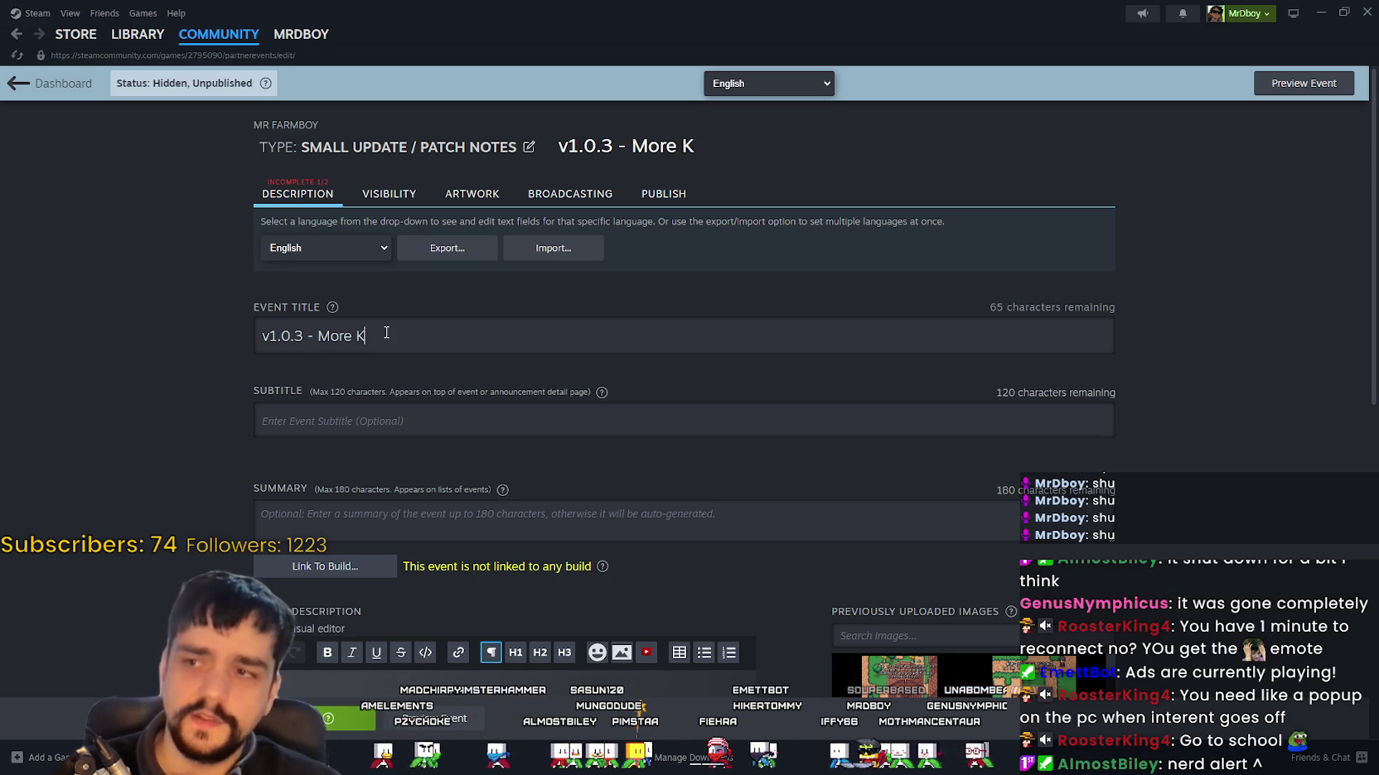
key("BackSpace")
key("BackSpace")
key("BackSpace")
key("BackSpace")
key("BackSpace")
key("BackSpace")
type("Hotkeys")
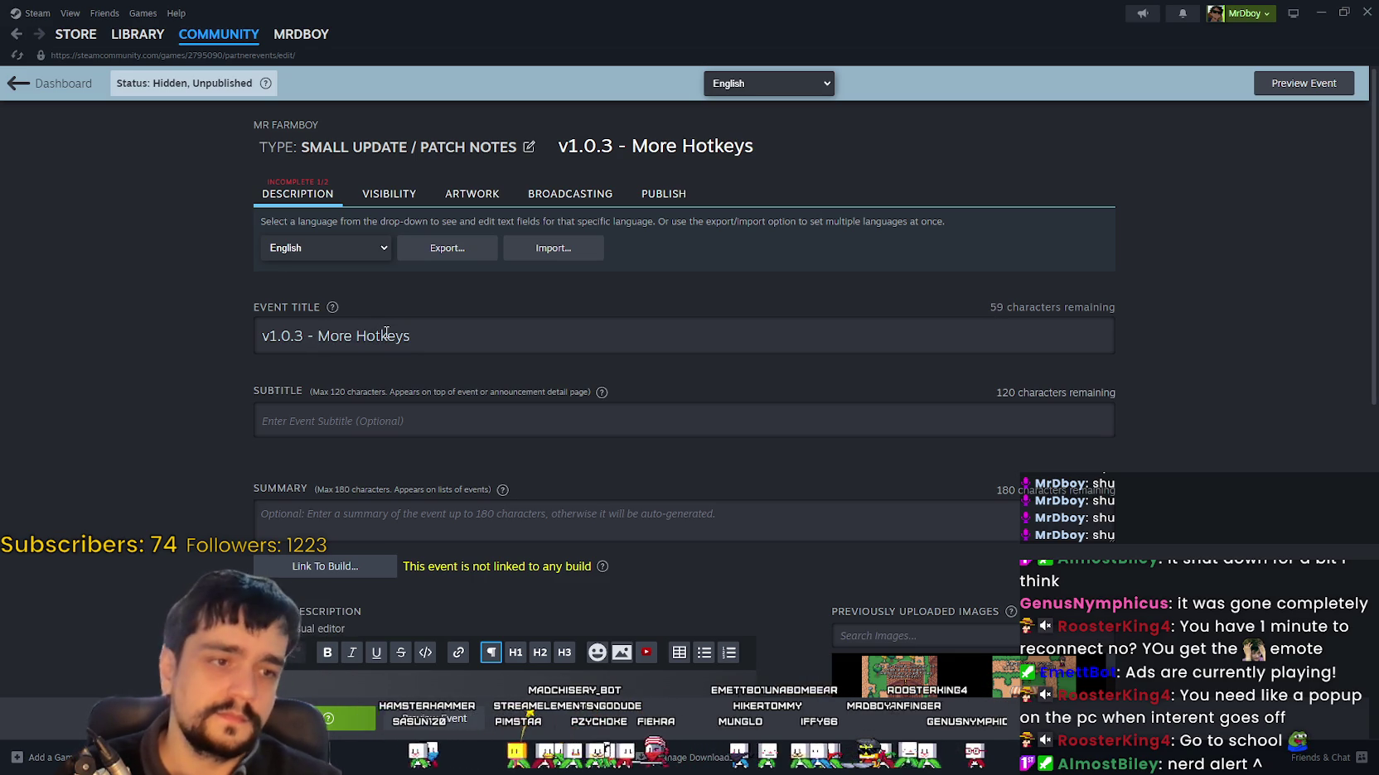
scroll(384, 461, "down", 3)
left_click(422, 518)
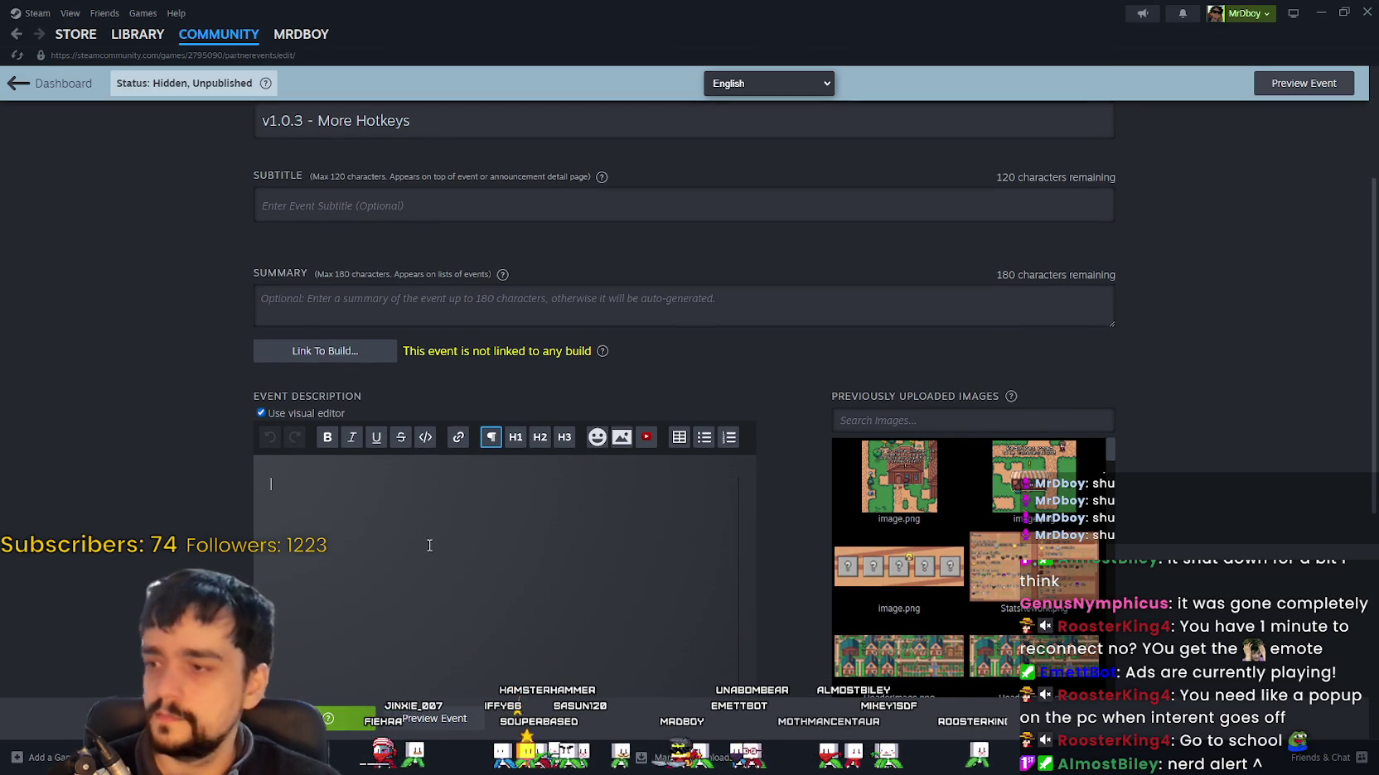
Step: Paste the patch-note boilerplate and start a nested numbered hotkey list under V1.0.3
type("If you haven't already please leave me a Steam review, it really helps me a lot!  If you run into issues due to the new update, let me know and I will try to hotfix them asap!  V1.0.2")
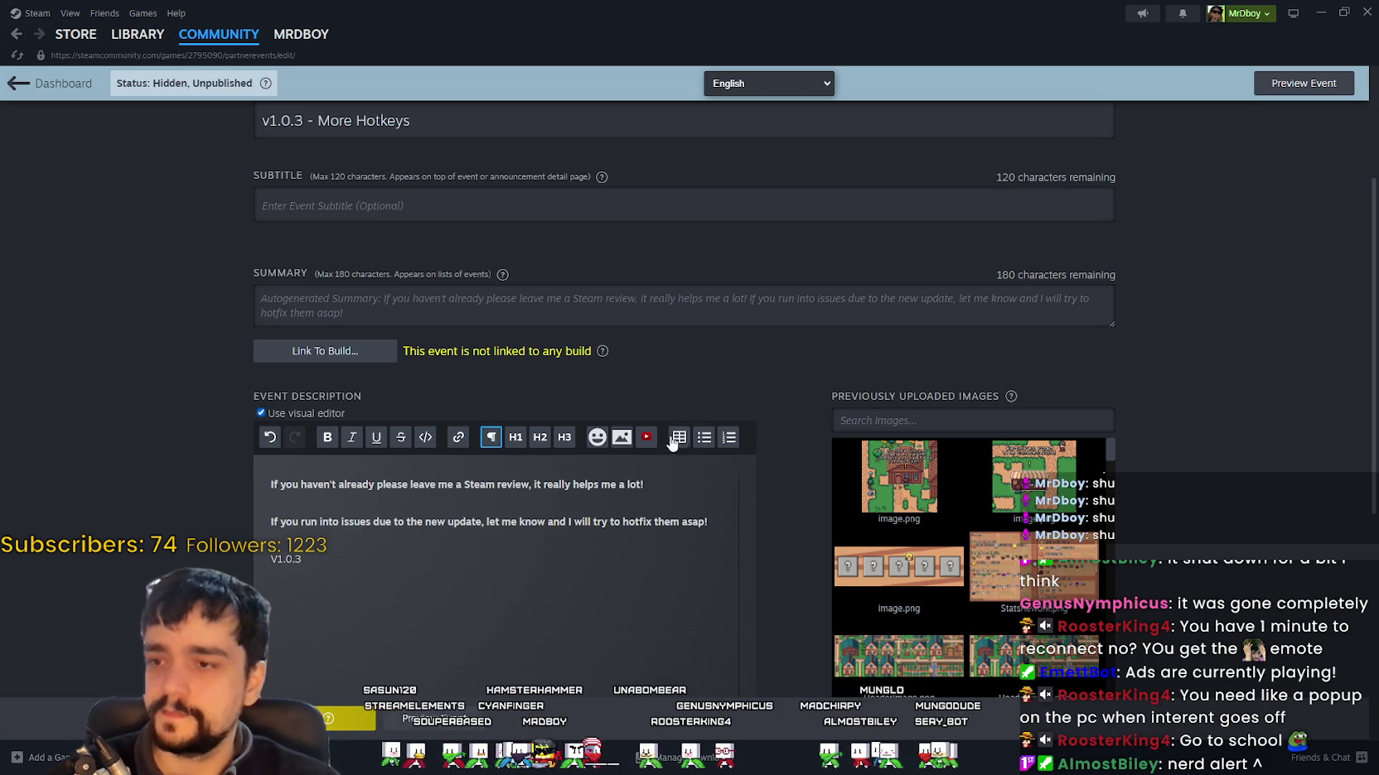
left_click(704, 436)
type("Added new hotkeys")
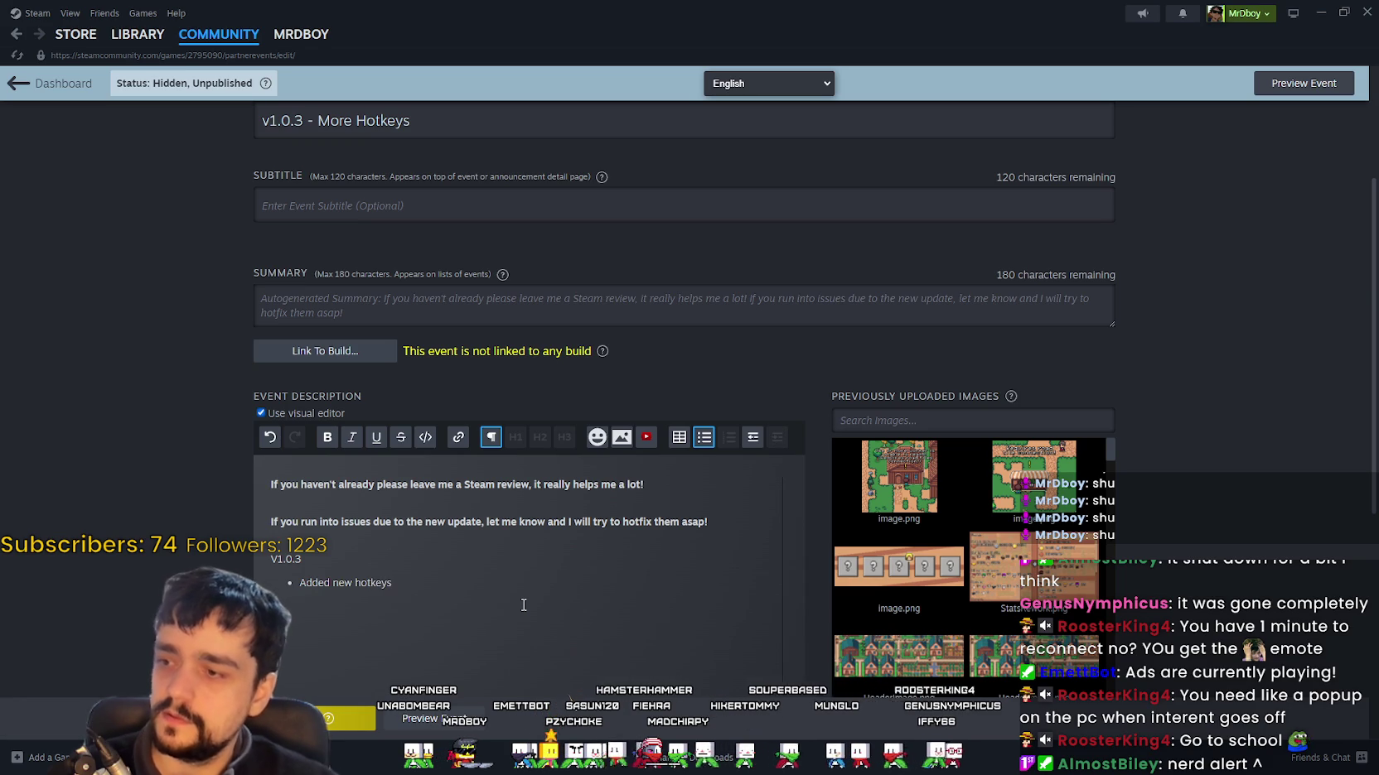
key("Return")
key("Tab")
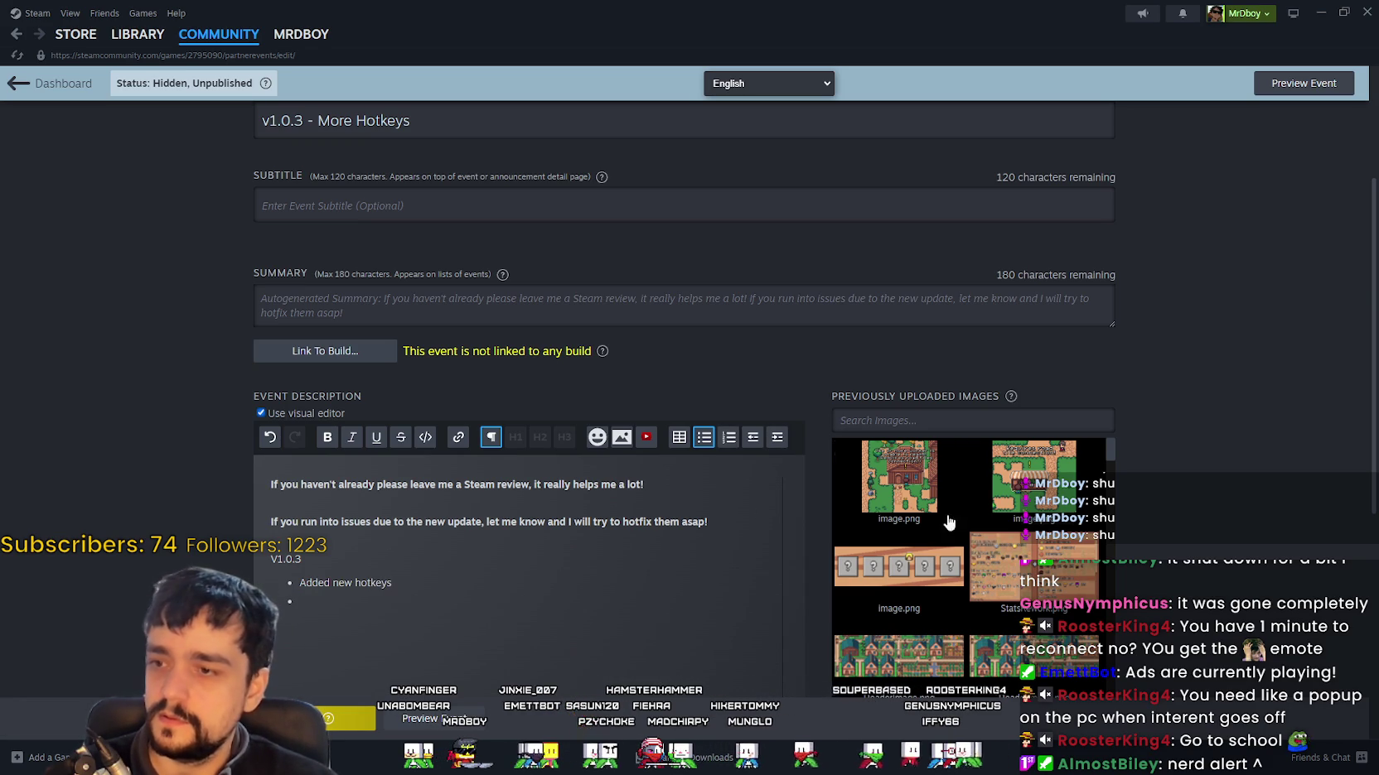
left_click(728, 439)
type("Alt Add/Re")
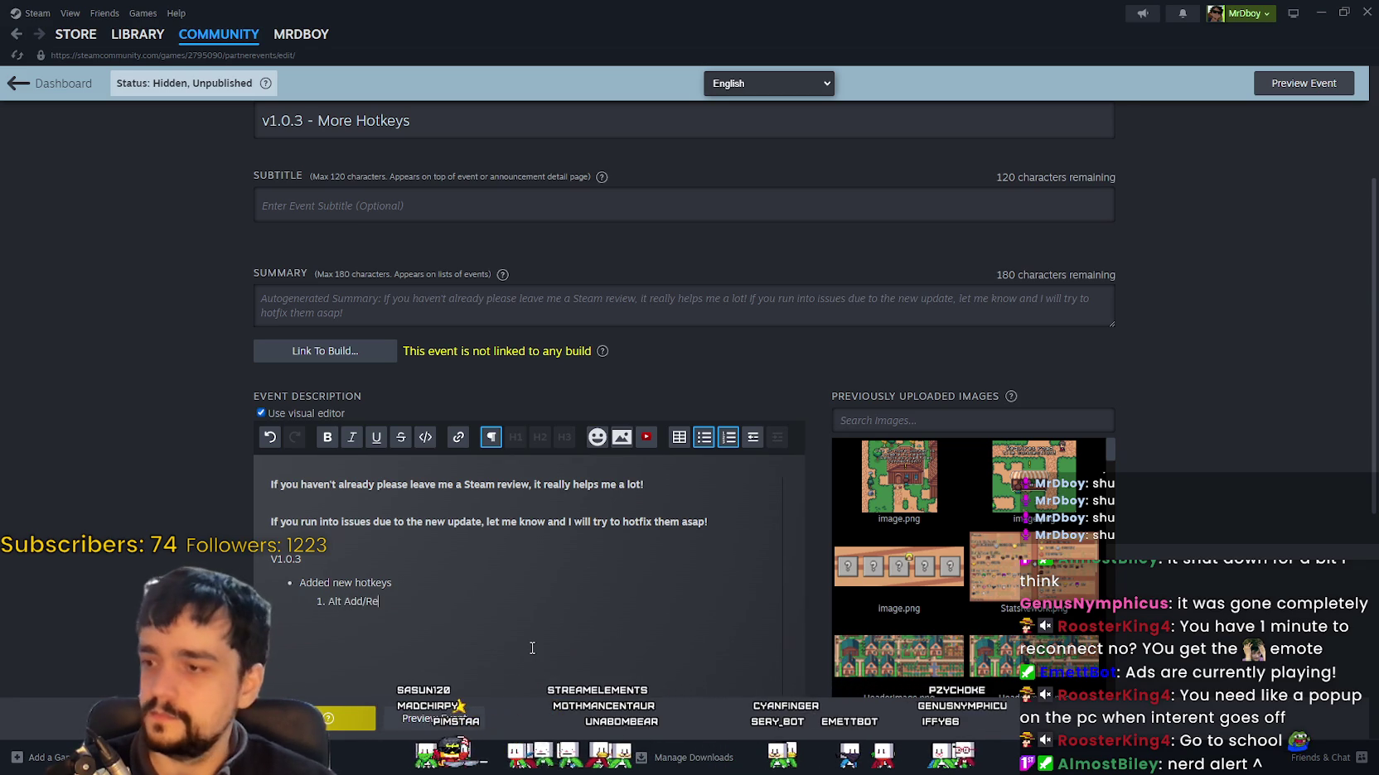
type("move 25")
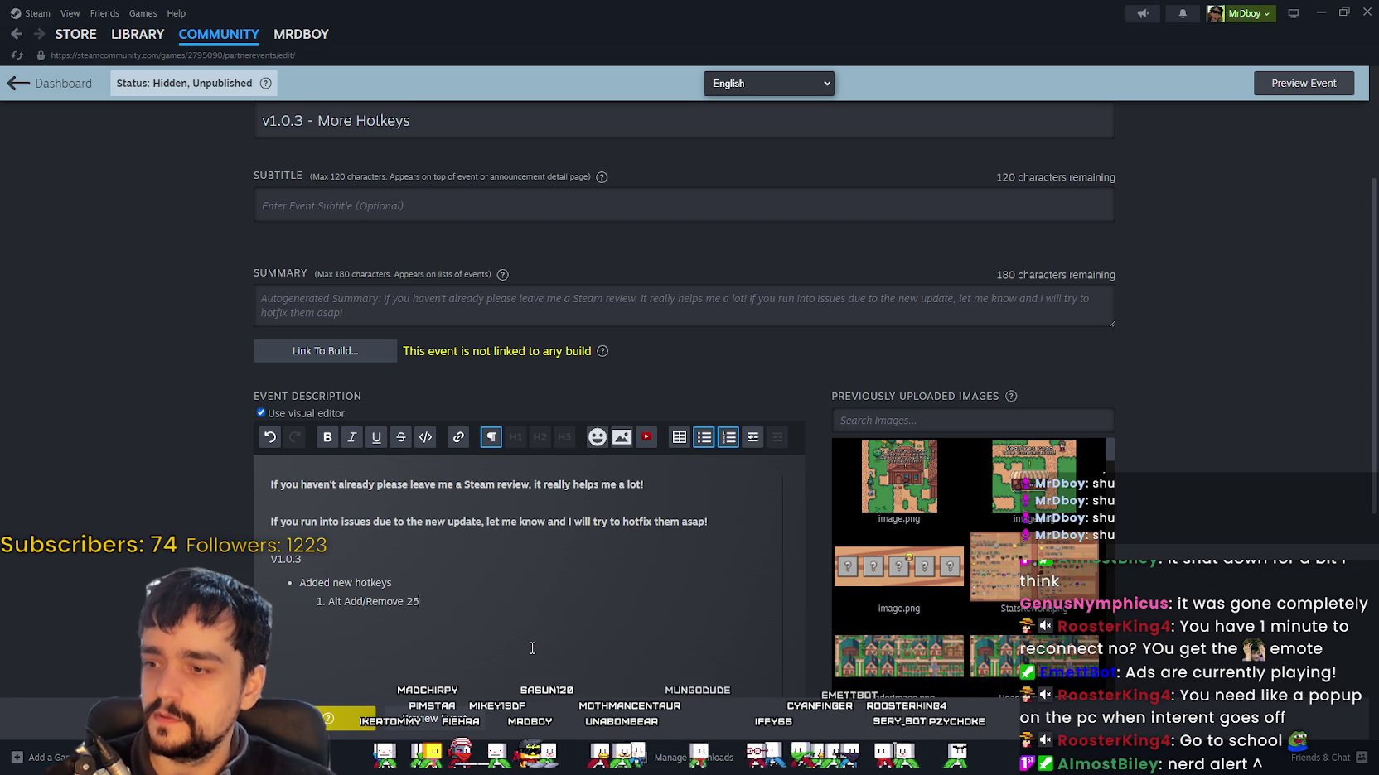
key("Return")
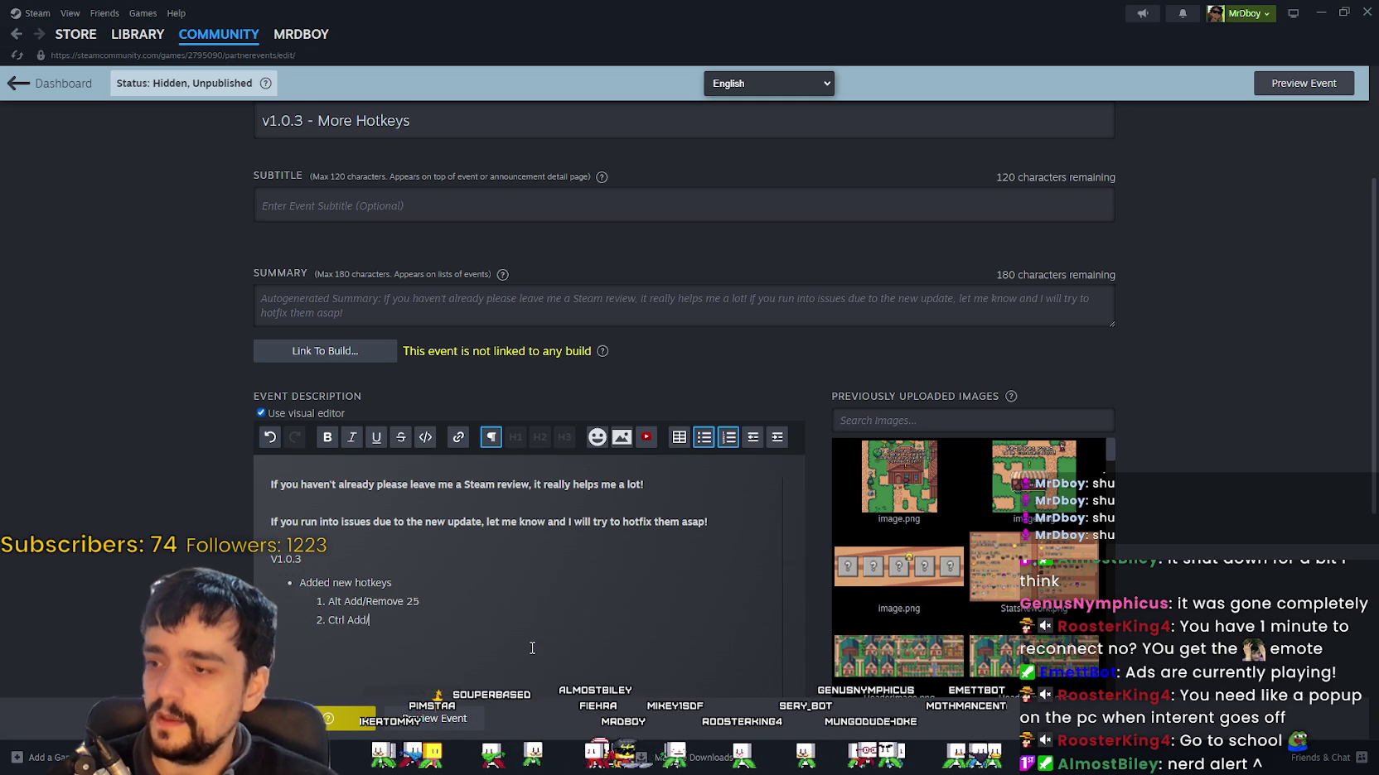
type("Remove 5")
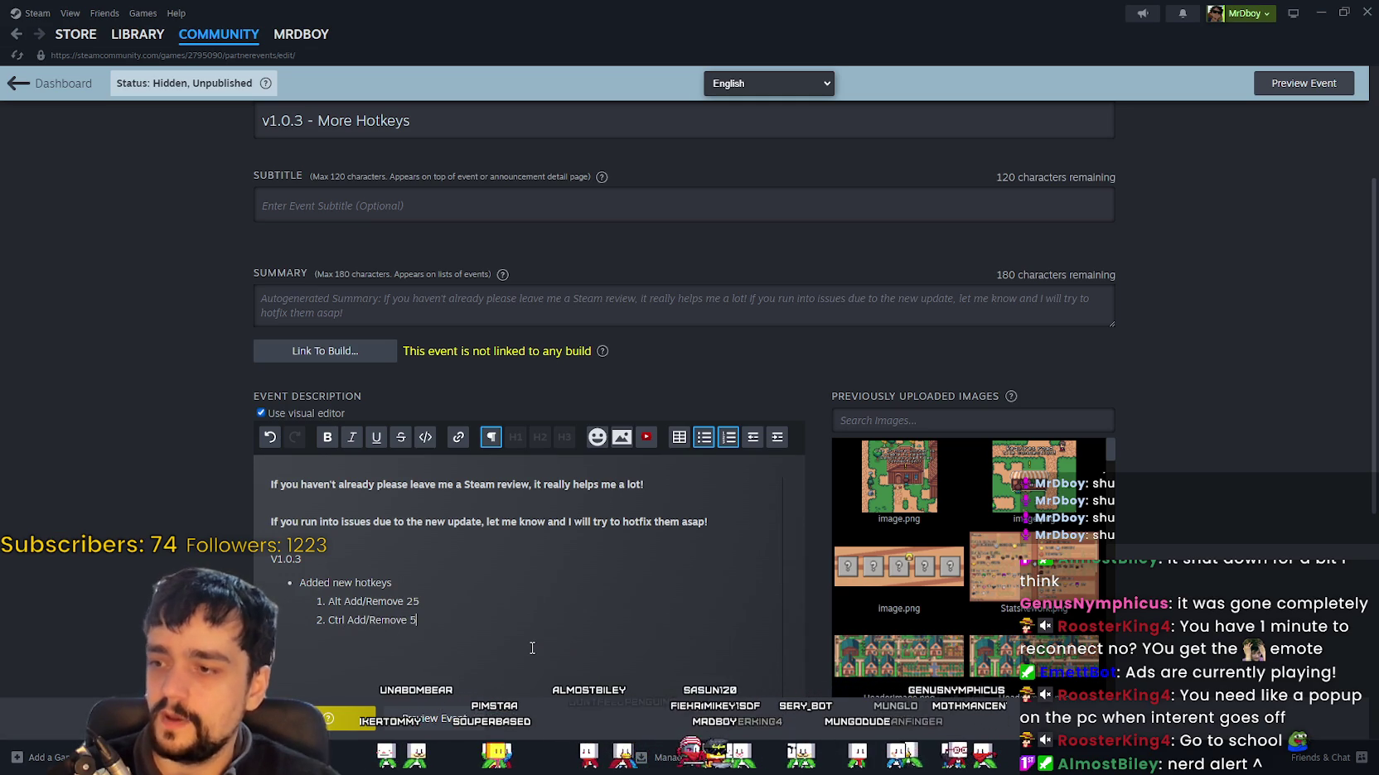
Step: Fix the list structure below 'Added new hotkeys', removing the stray empty bullet
left_click(440, 582)
key("Return")
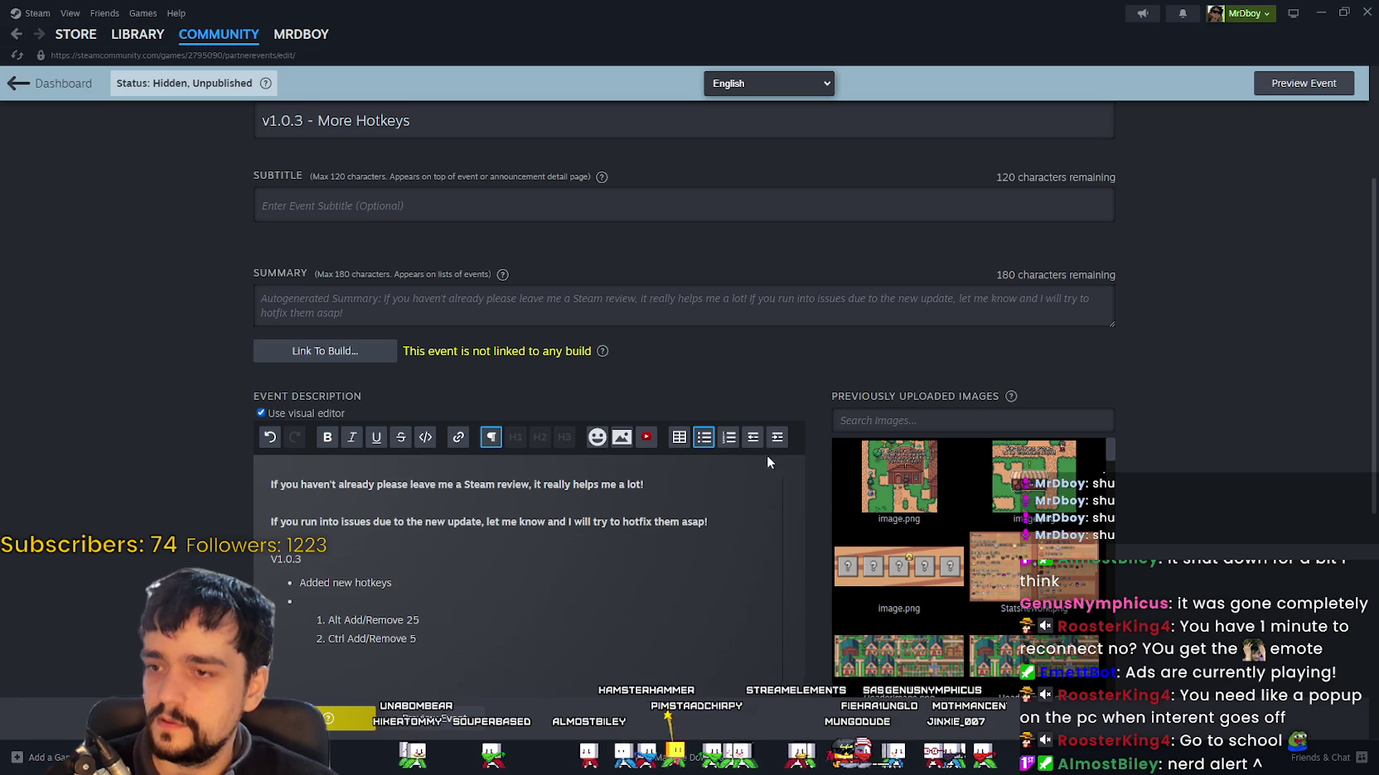
left_click(728, 437)
key("ctrl+z")
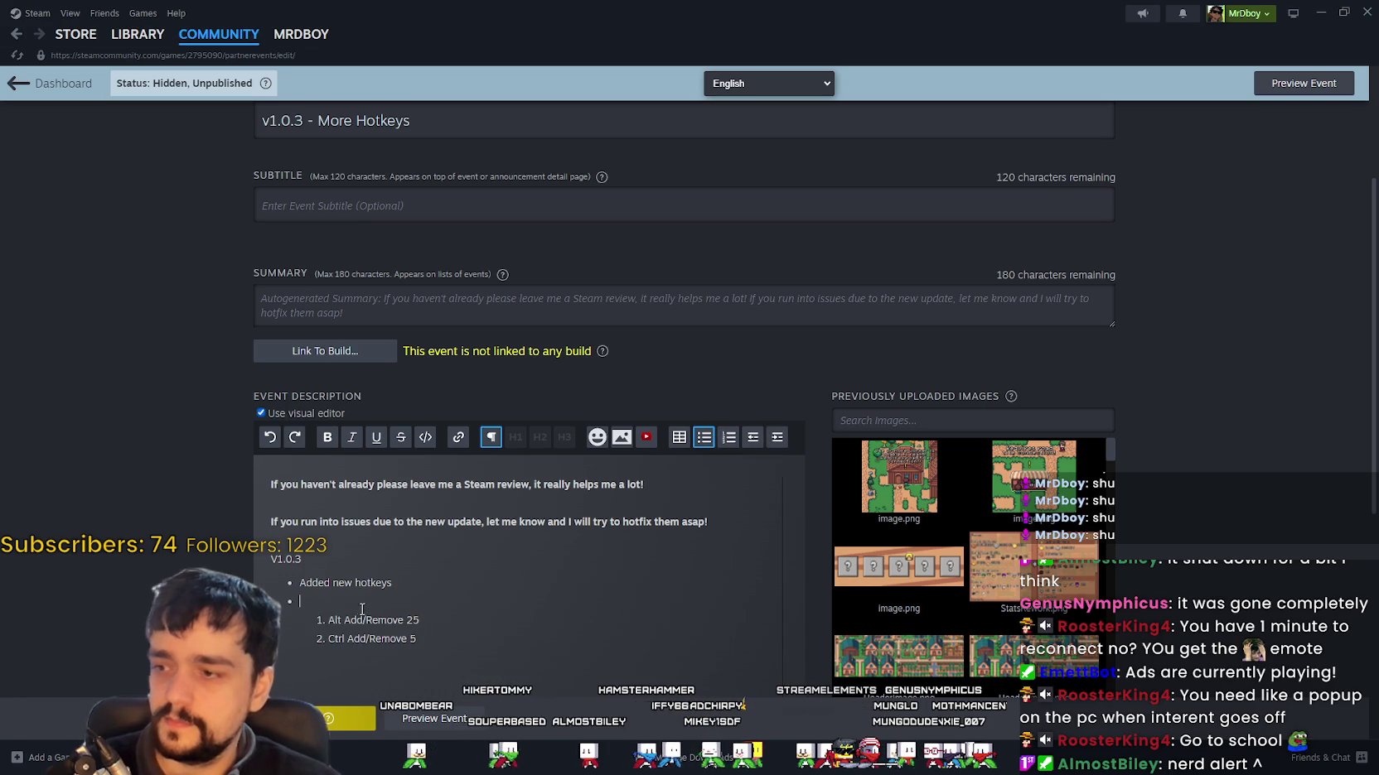
key("ctrl+y")
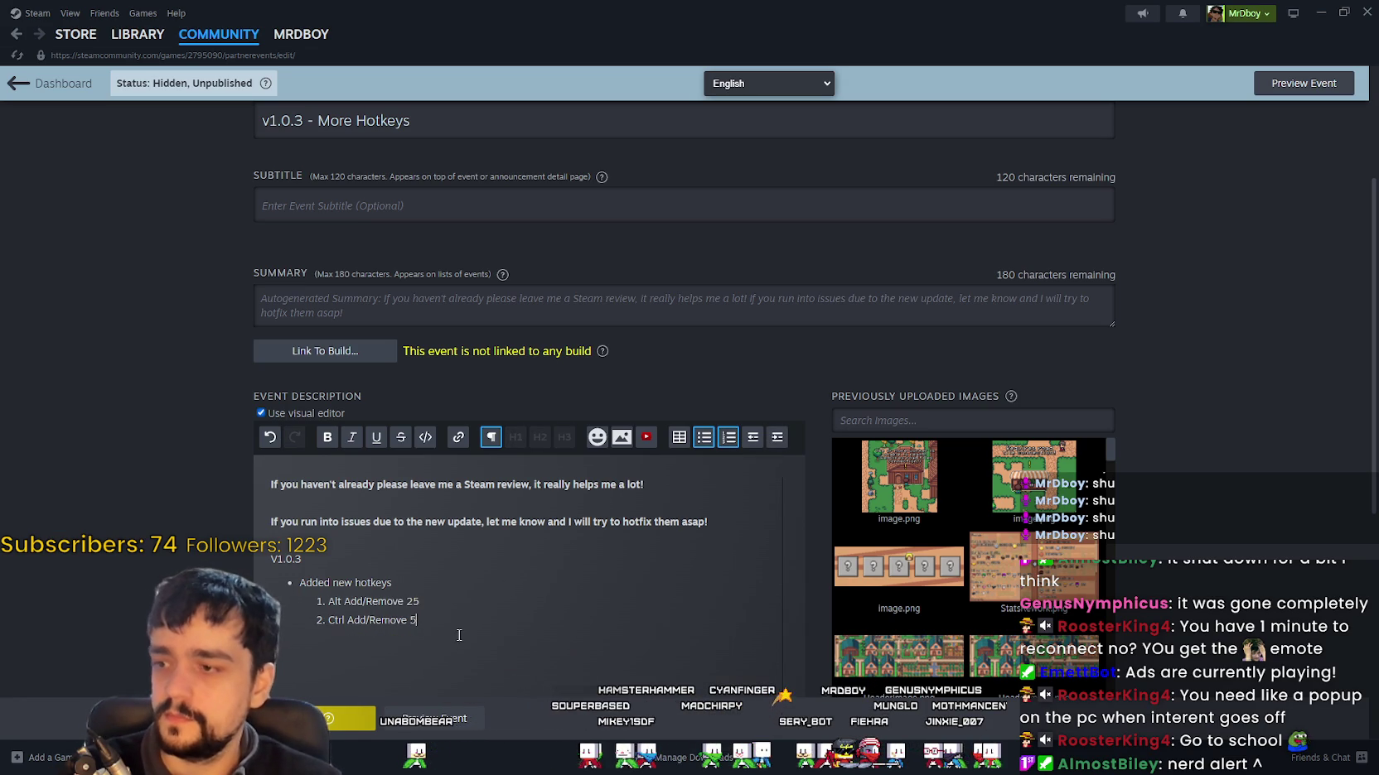
key("shift+Tab")
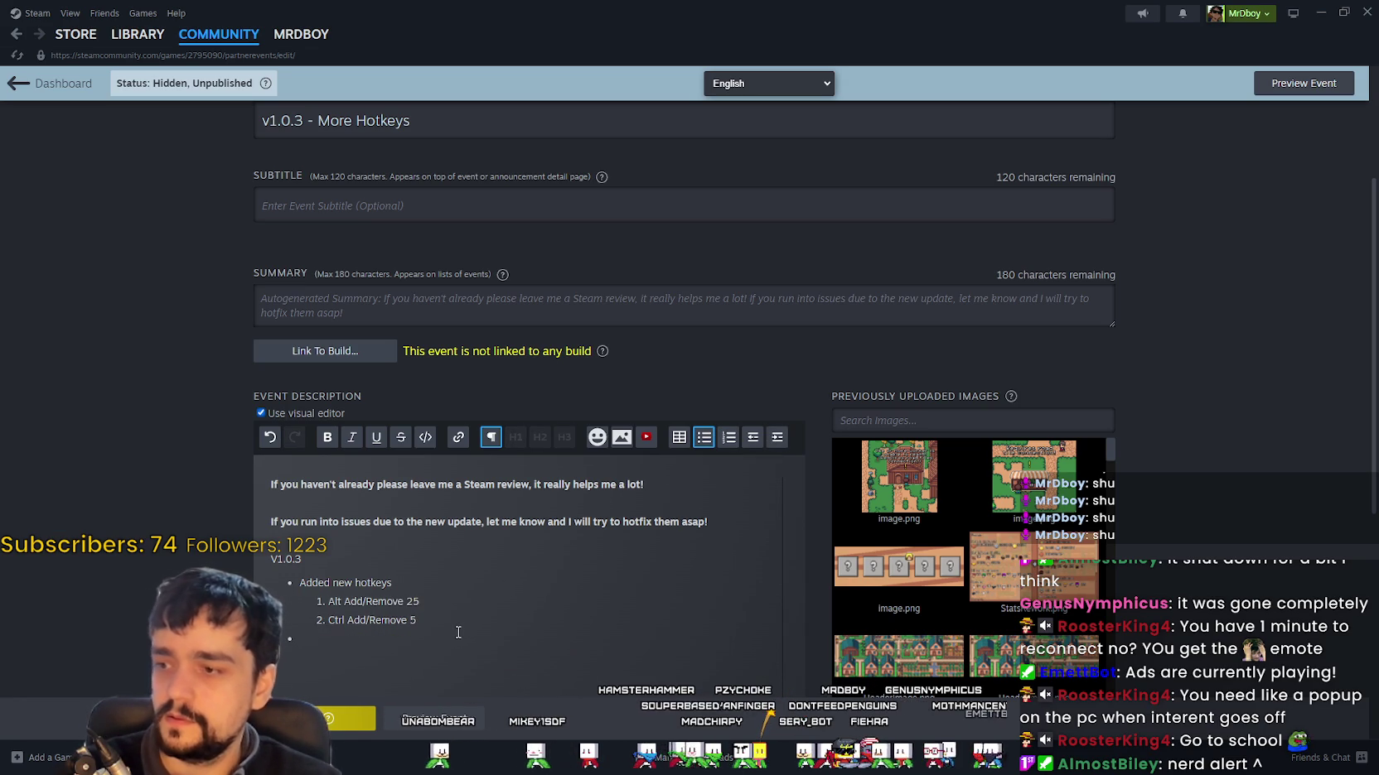
key("BackSpace")
key("BackSpace")
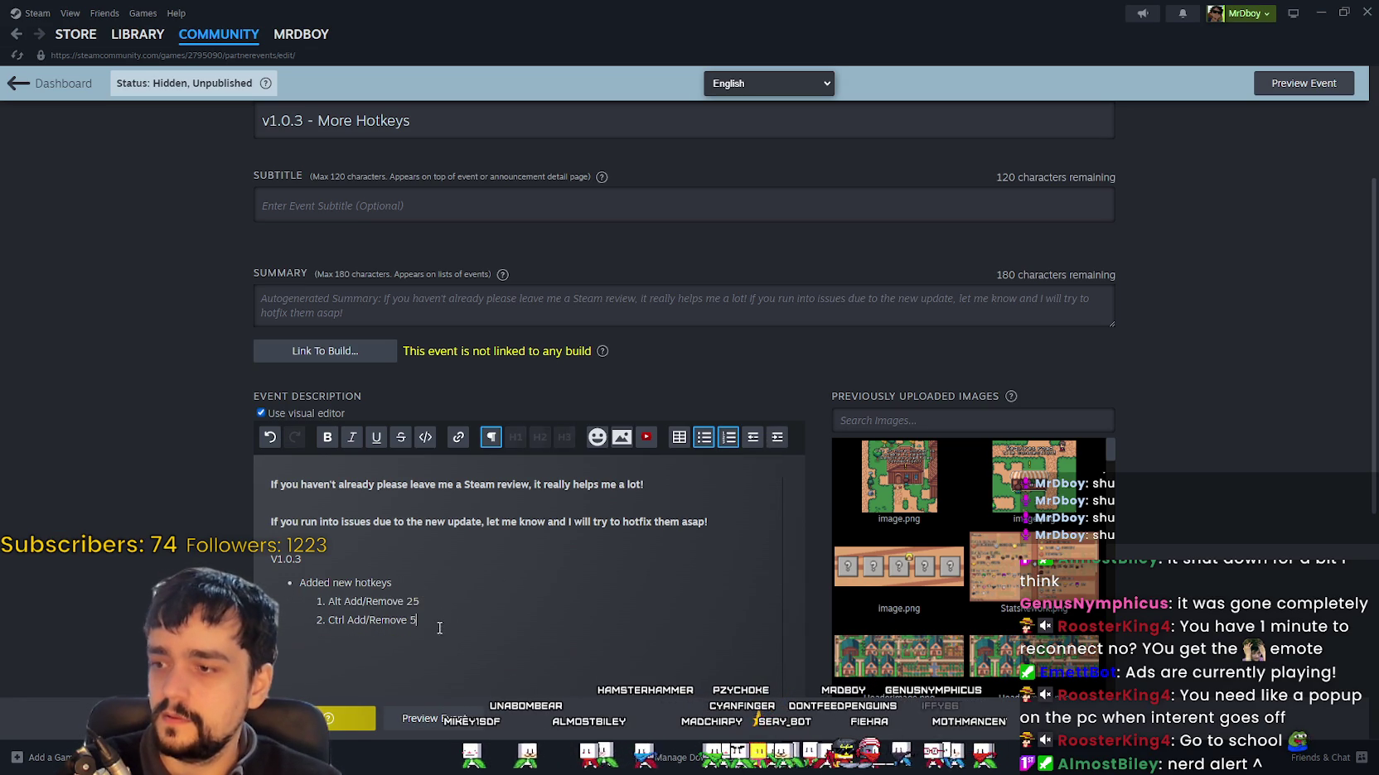
Step: Type the 'Shift(Reminder) - Add/Remove All' entry and remove the empty numbered line after it
type("Remindser")
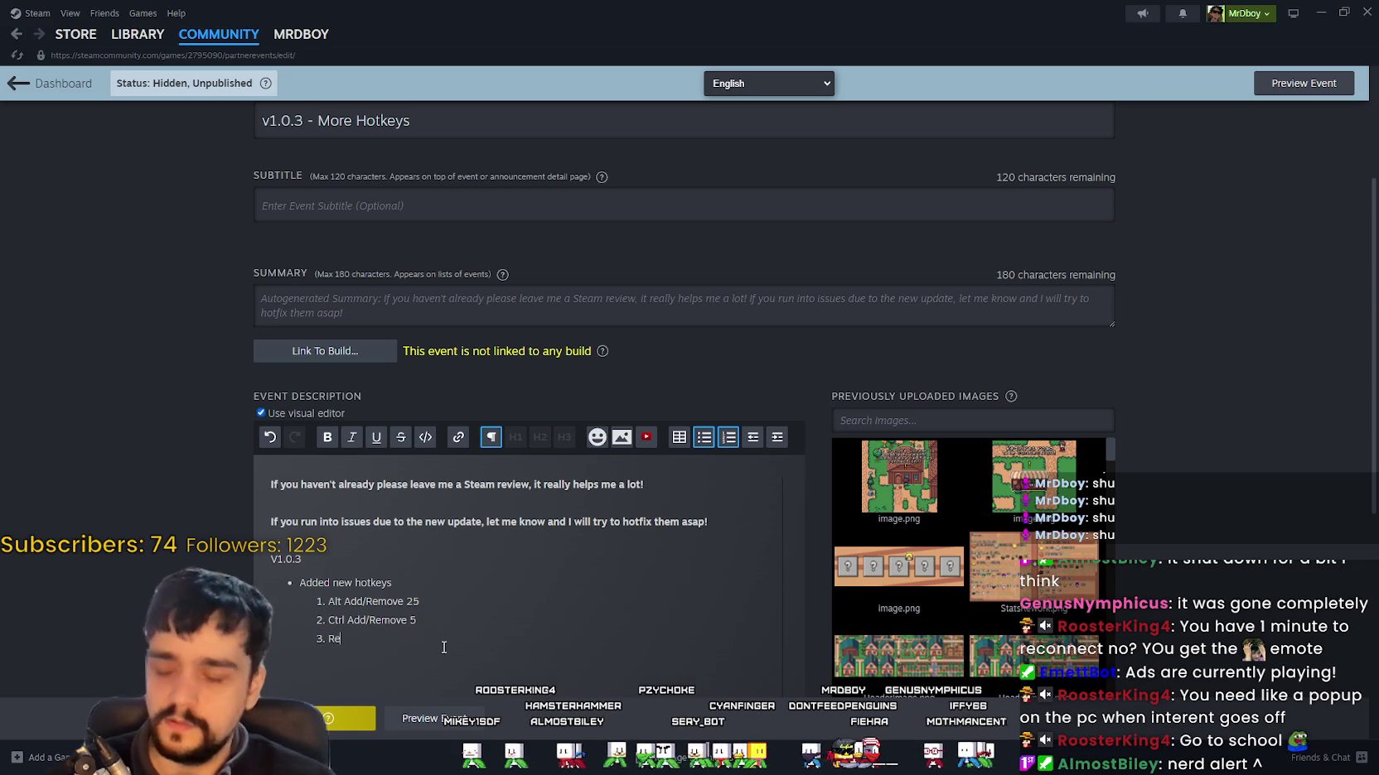
key("BackSpace")
key("BackSpace")
key("BackSpace")
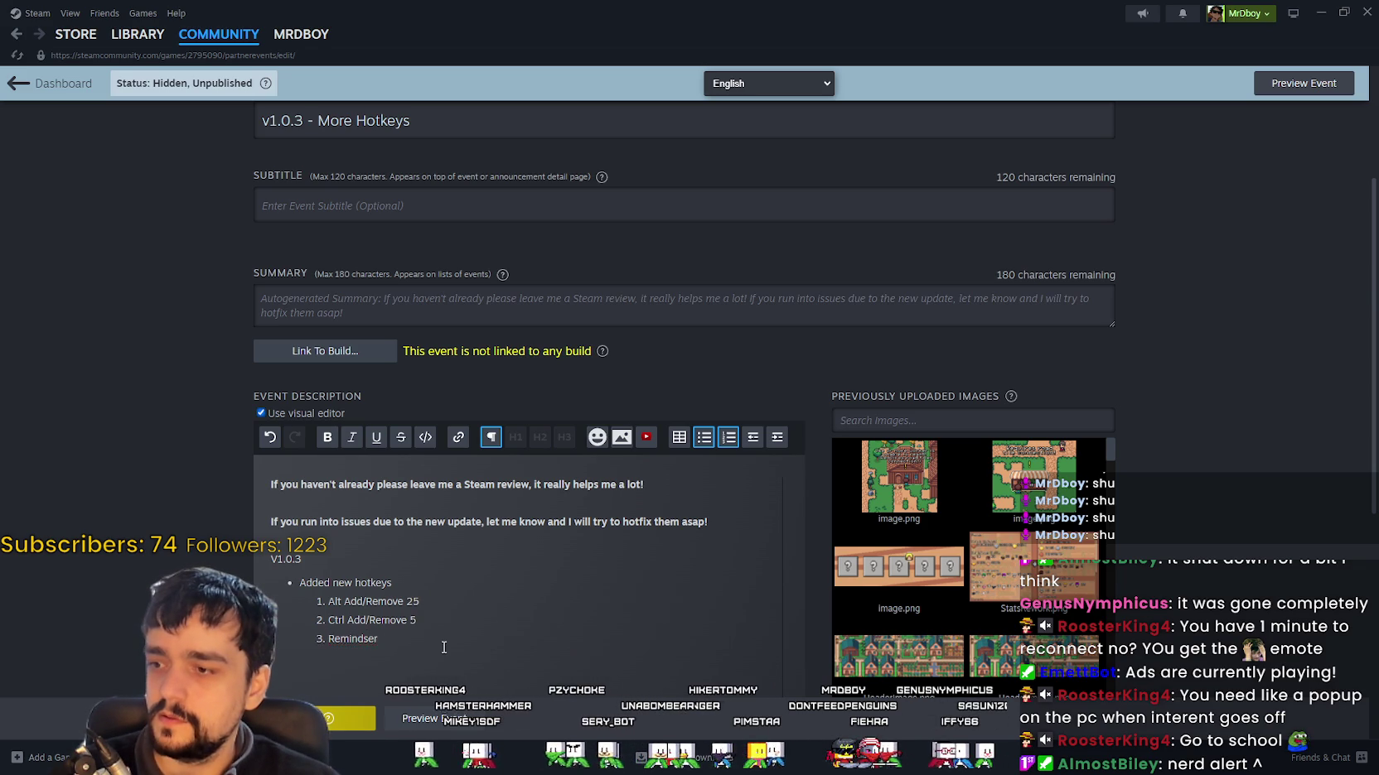
type("er")
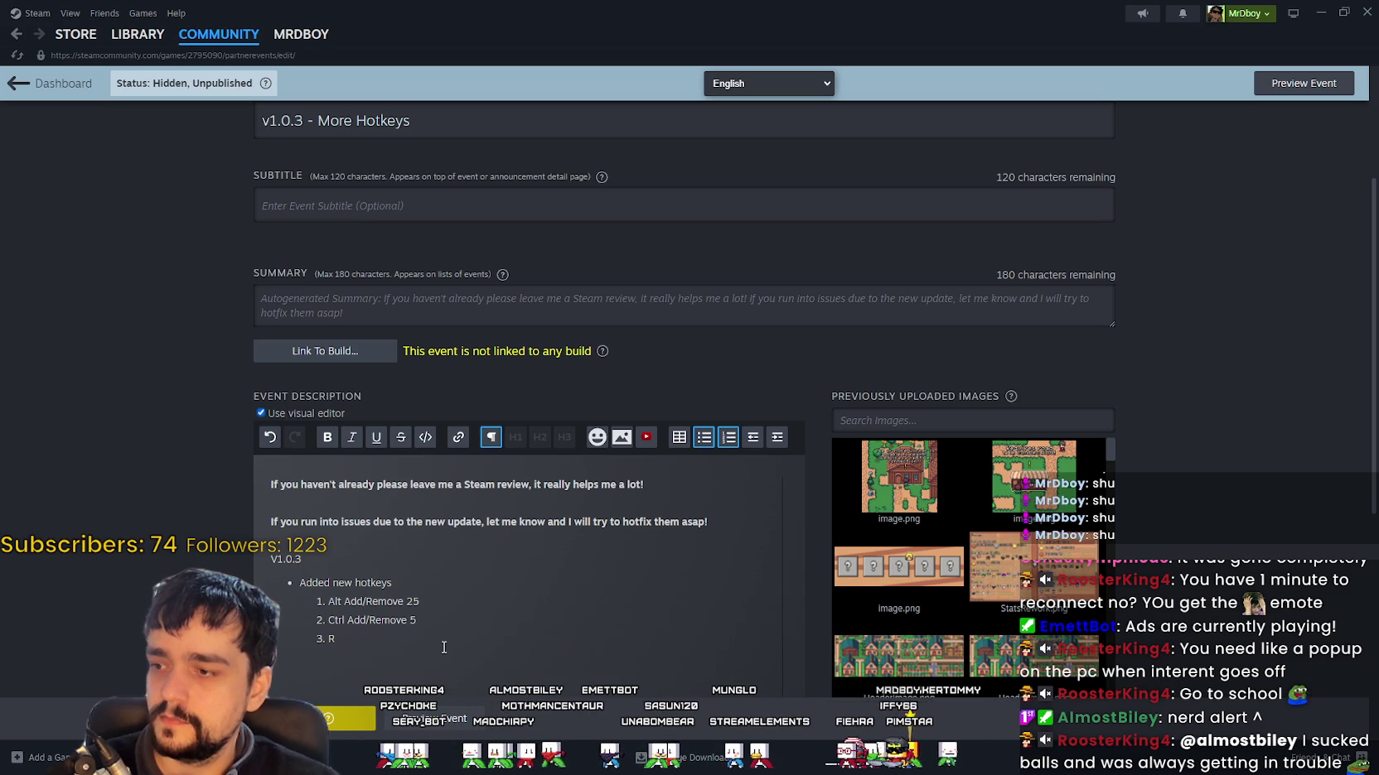
type("Shift(Reminder")
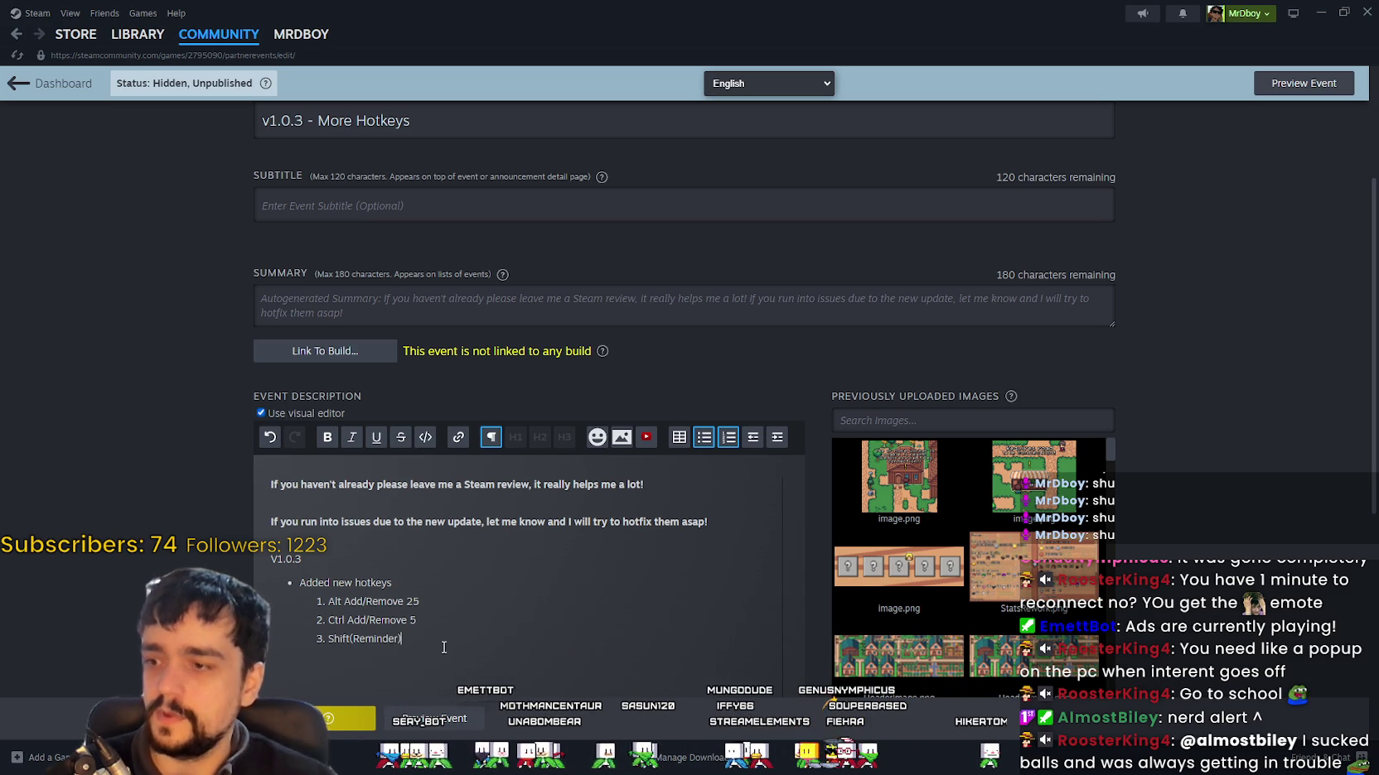
key("Return")
key("Return")
key("Tab")
key("BackSpace")
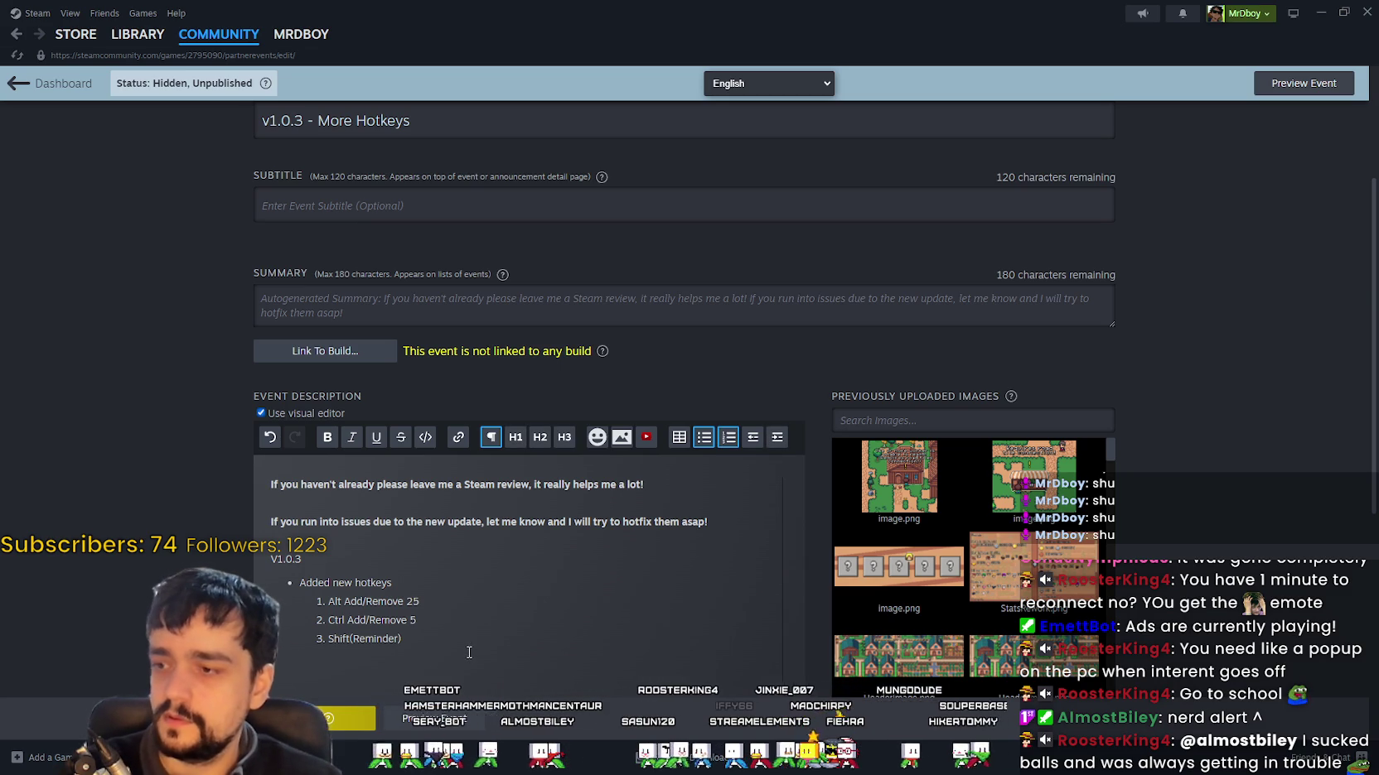
left_click(467, 633)
type("- Add/Remove All")
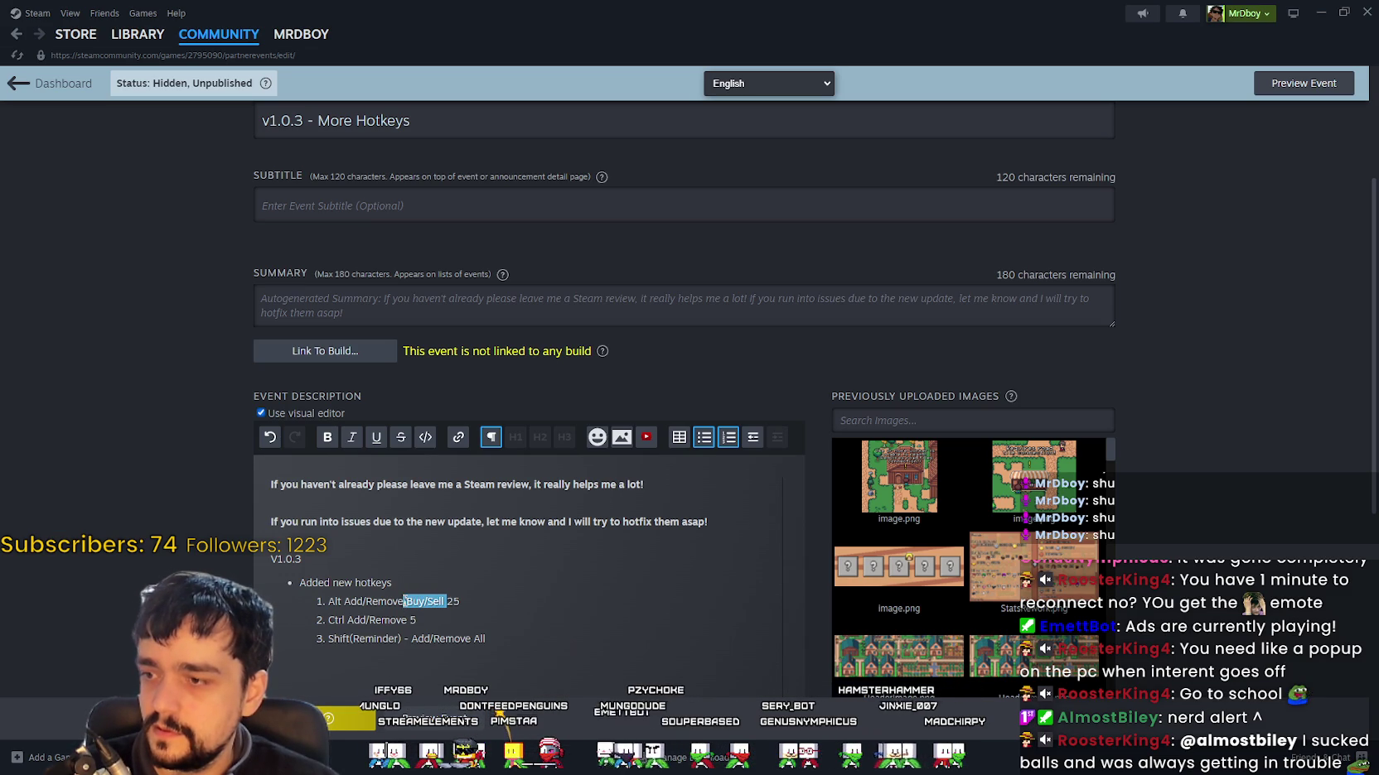
left_click(409, 621)
Step: Append '/Buy/Sell' to the Ctrl line and insert ' -' before 25, 5 and All
type("/Buy/Sell")
left_click(445, 603)
type("-")
key("Down")
type("-")
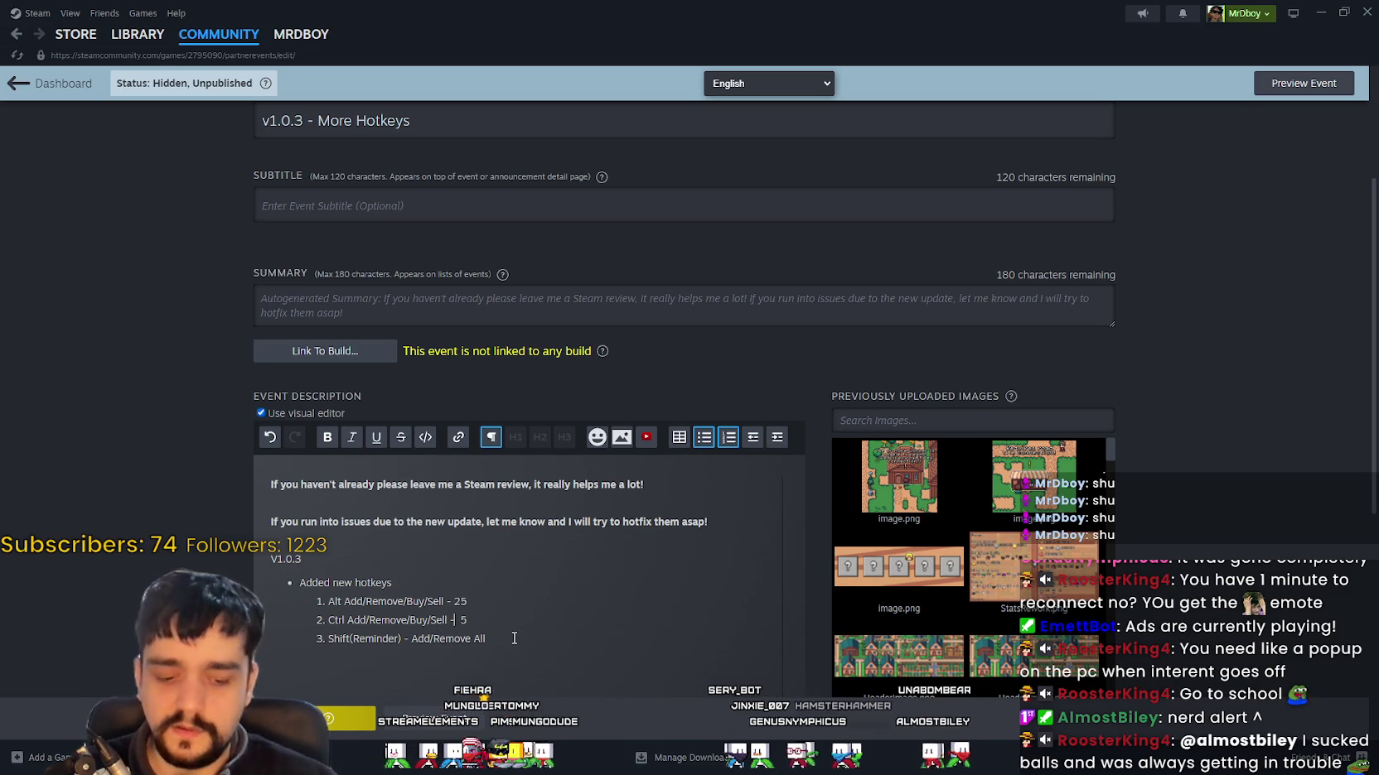
left_click(472, 639)
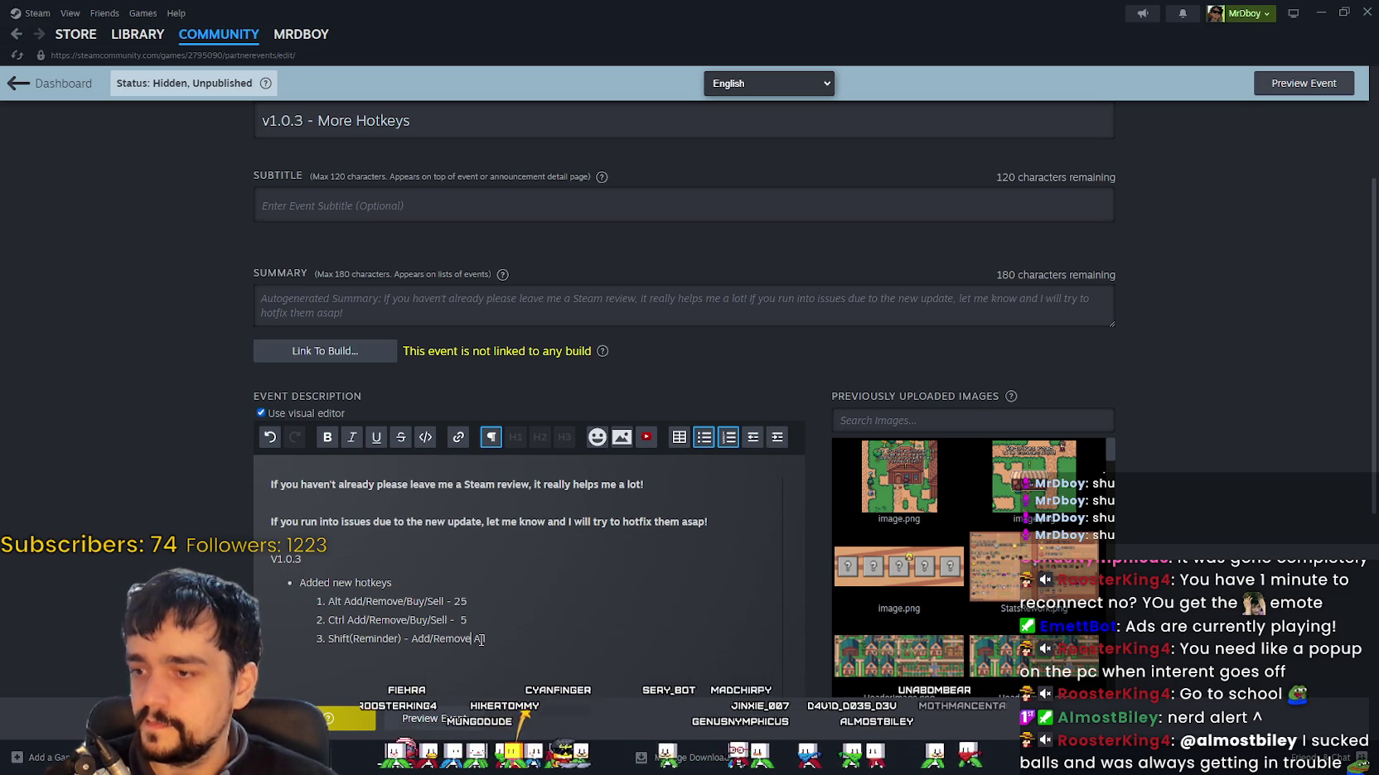
type("-")
Step: Review the edited hotkey list and save the event draft
left_click(531, 620)
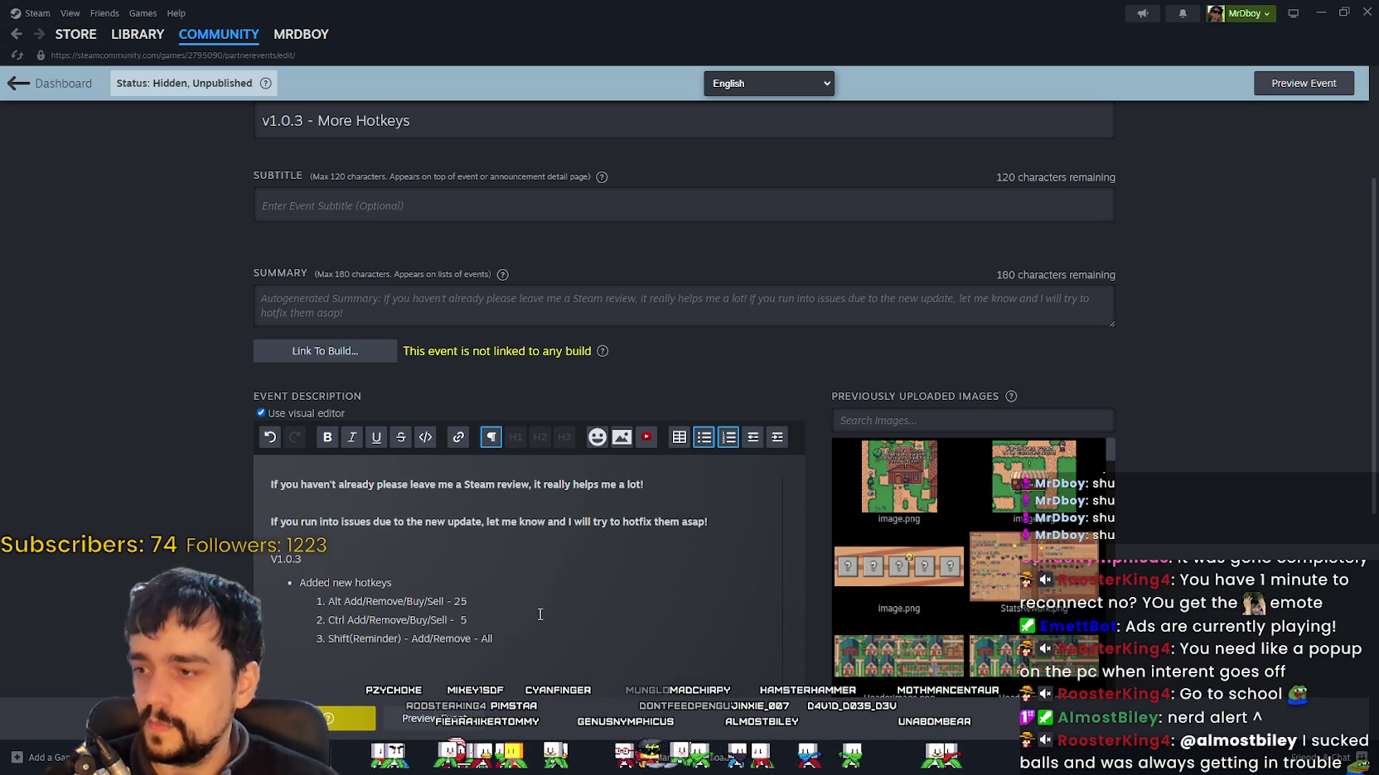
scroll(527, 572, "down", 2)
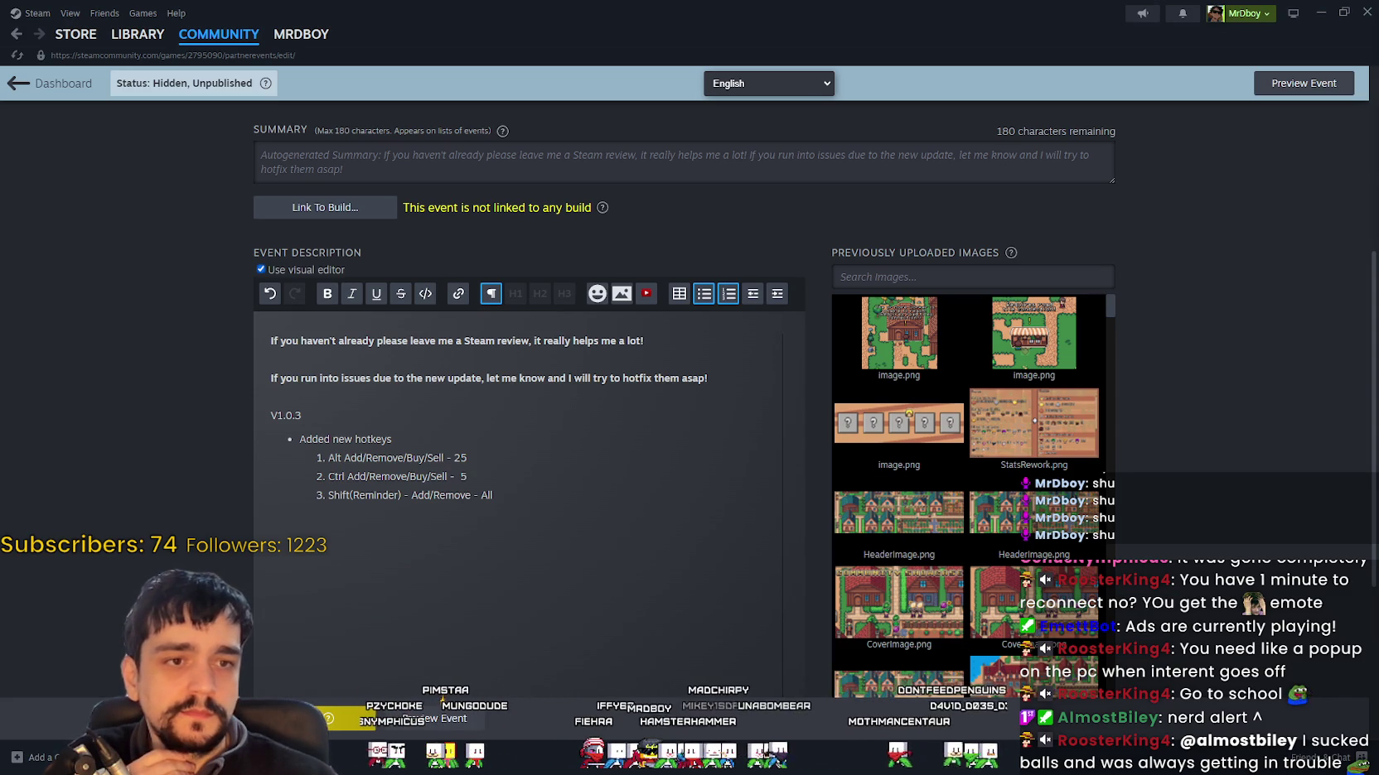
scroll(348, 714, "up", 2)
left_click(348, 714)
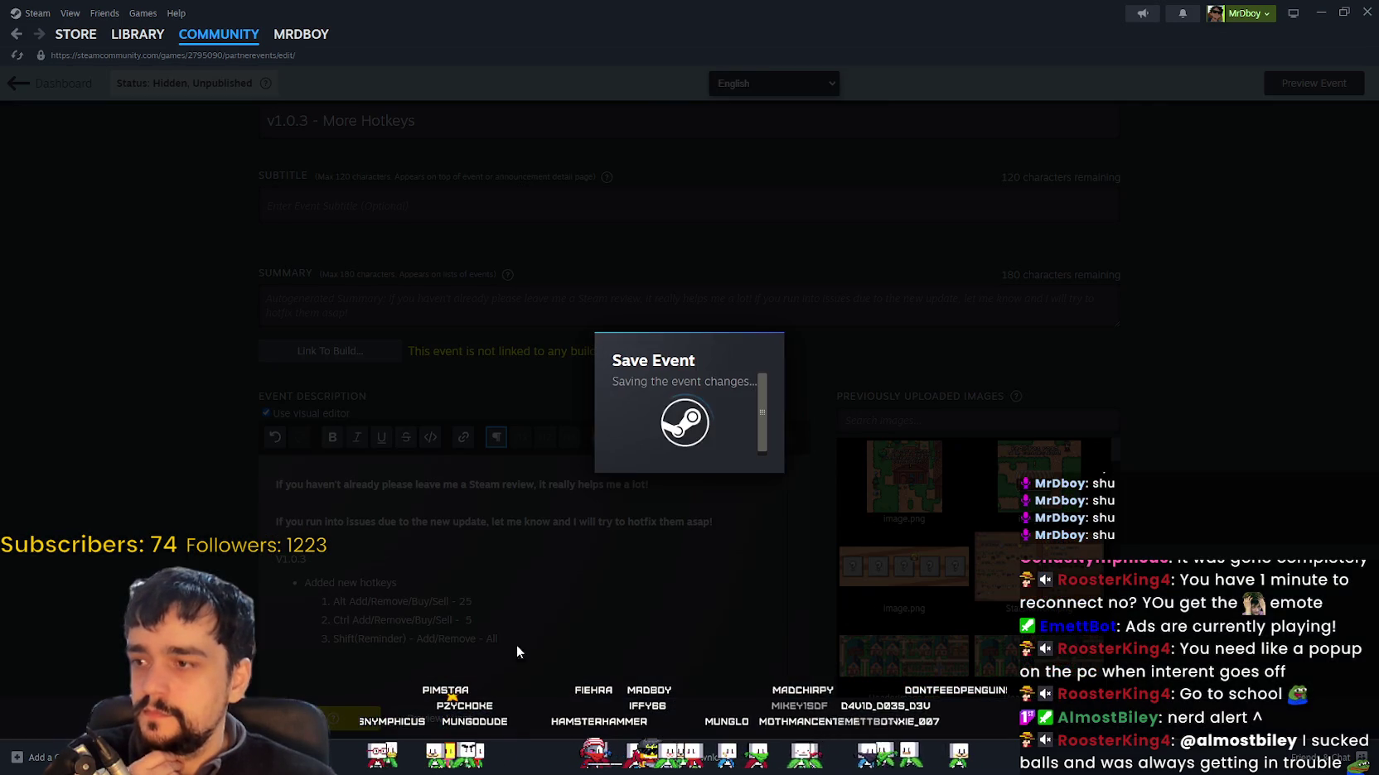
Step: Dismiss the save confirmation and look over the saved v1.0.3 description
left_click(729, 440)
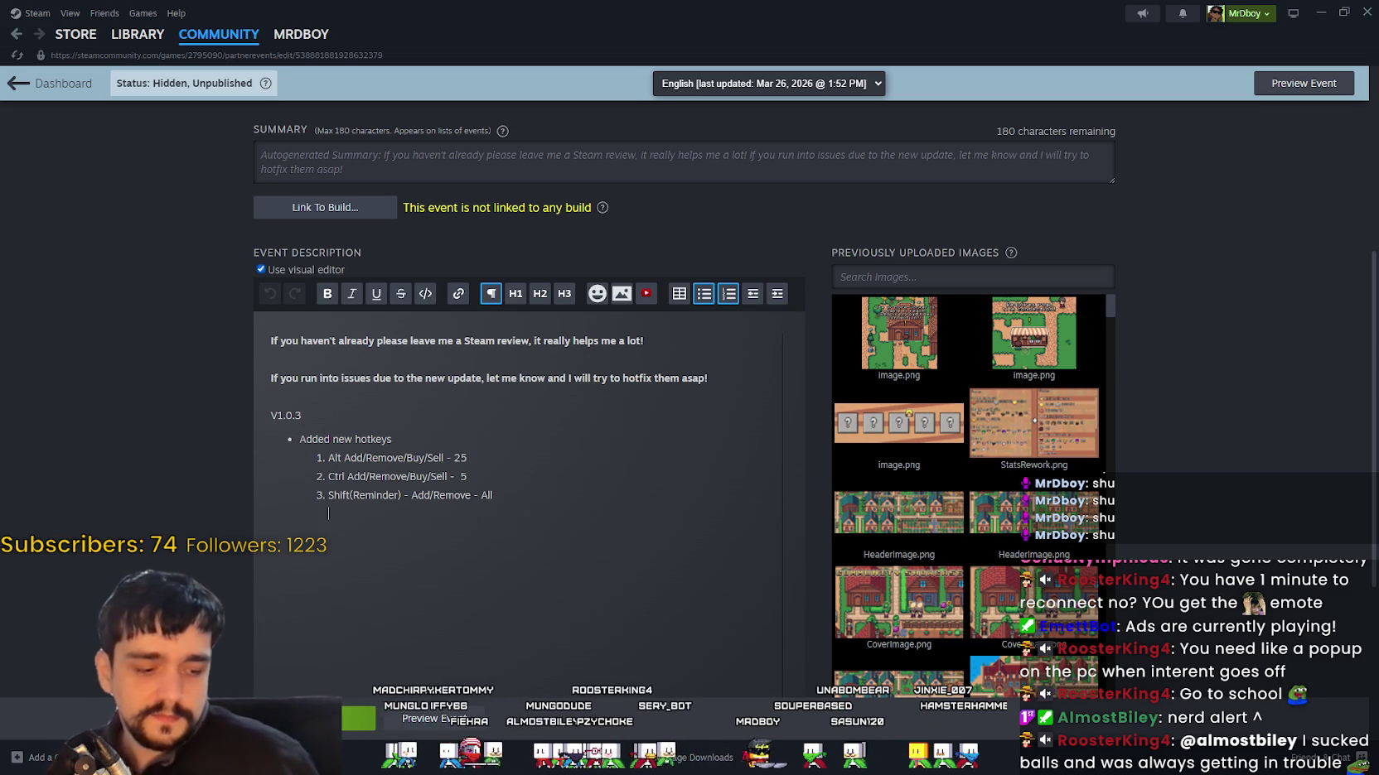
scroll(988, 421, "down", 1)
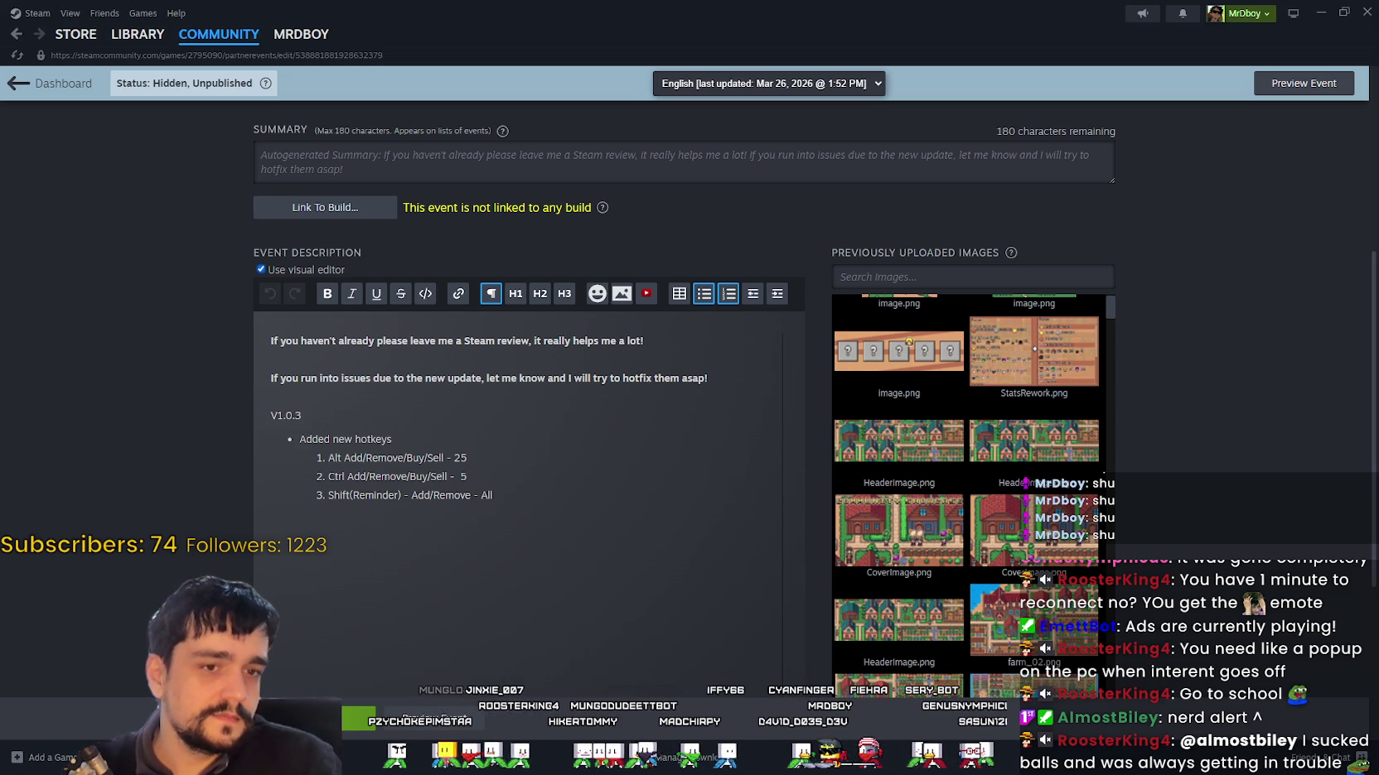
Step: Remove the extra line after the Shift entry, save the event, and return to the game
left_click(514, 491)
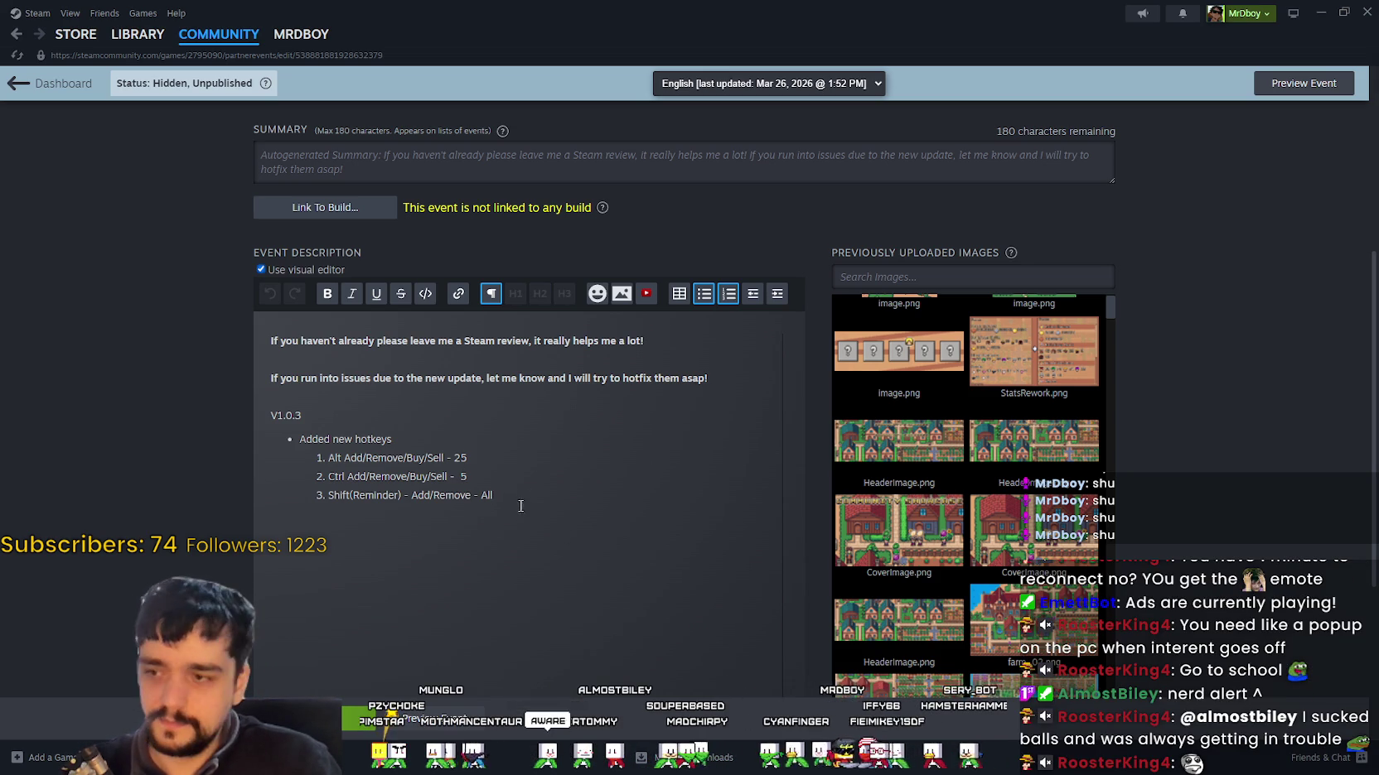
key("Return")
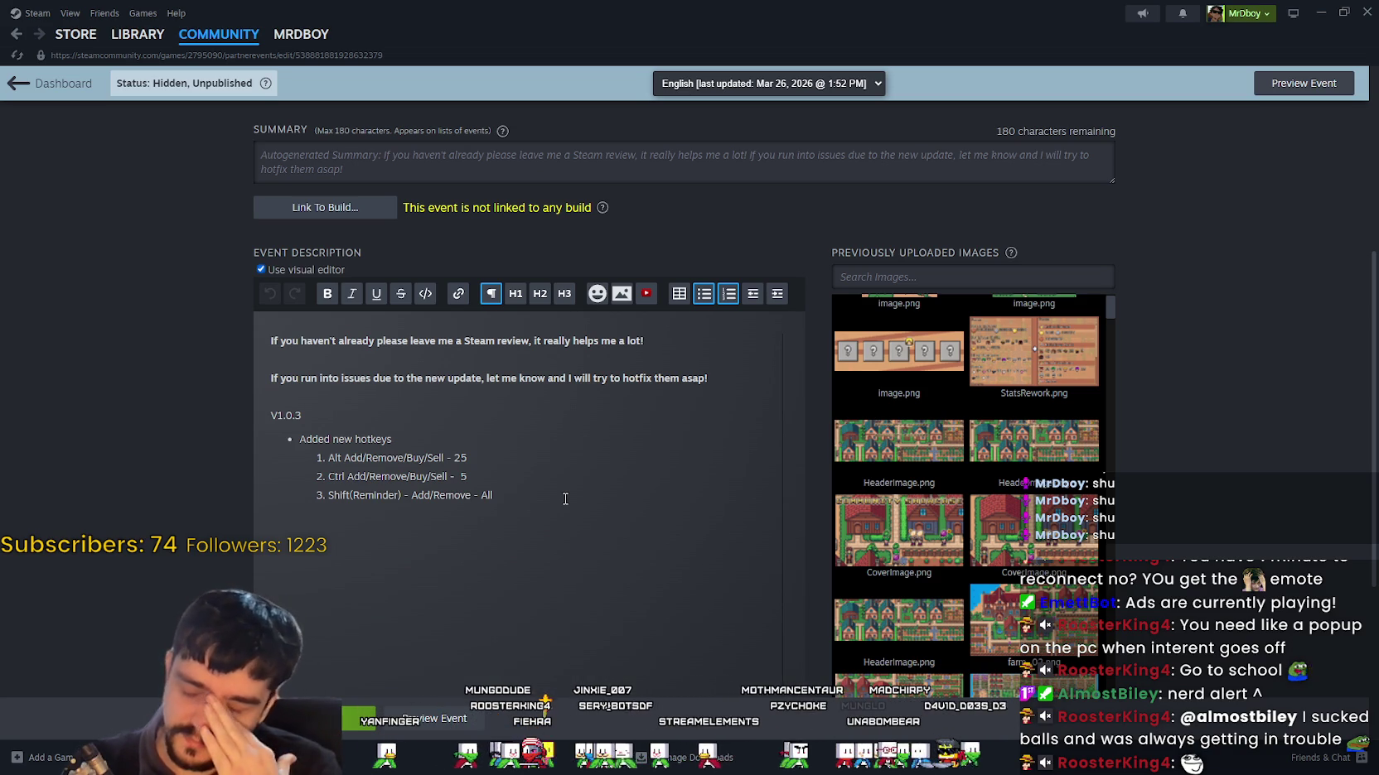
key("BackSpace")
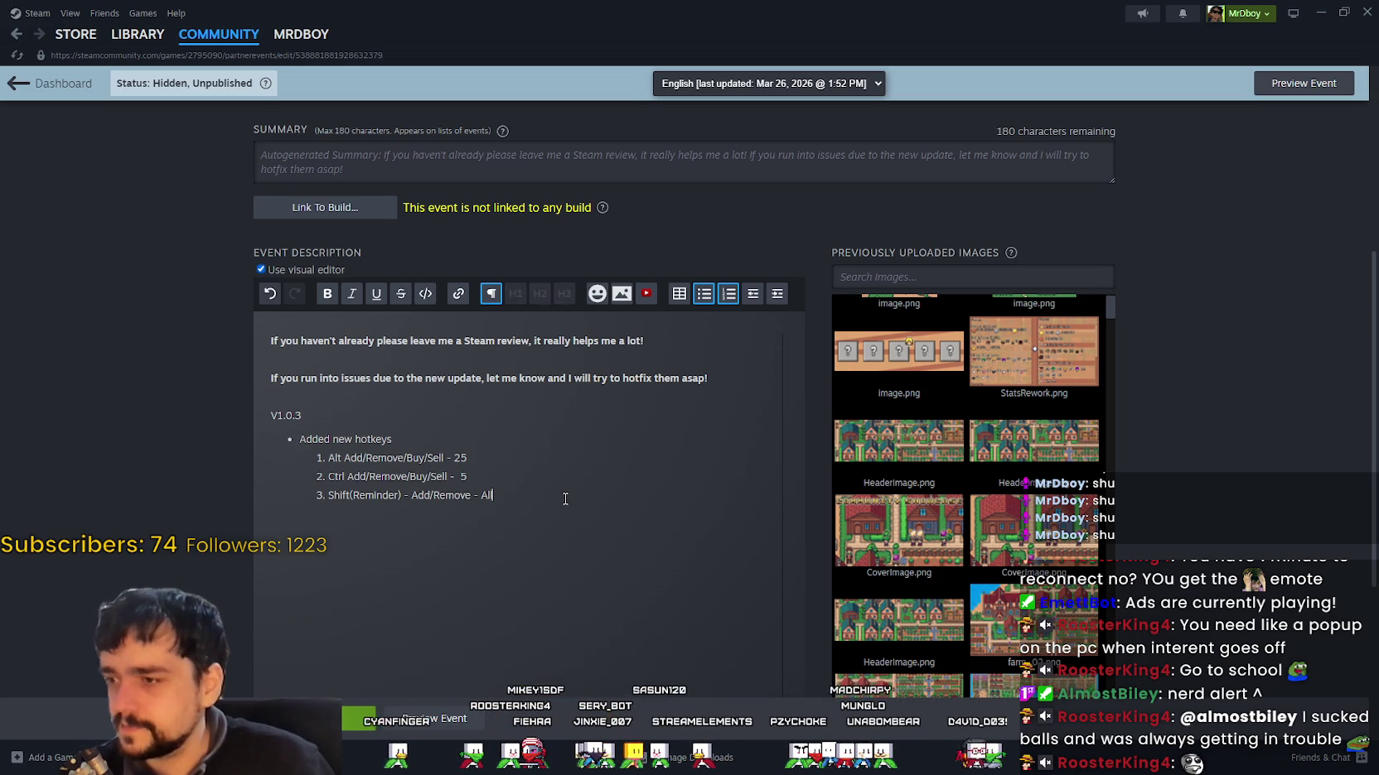
scroll(552, 492, "down", 2)
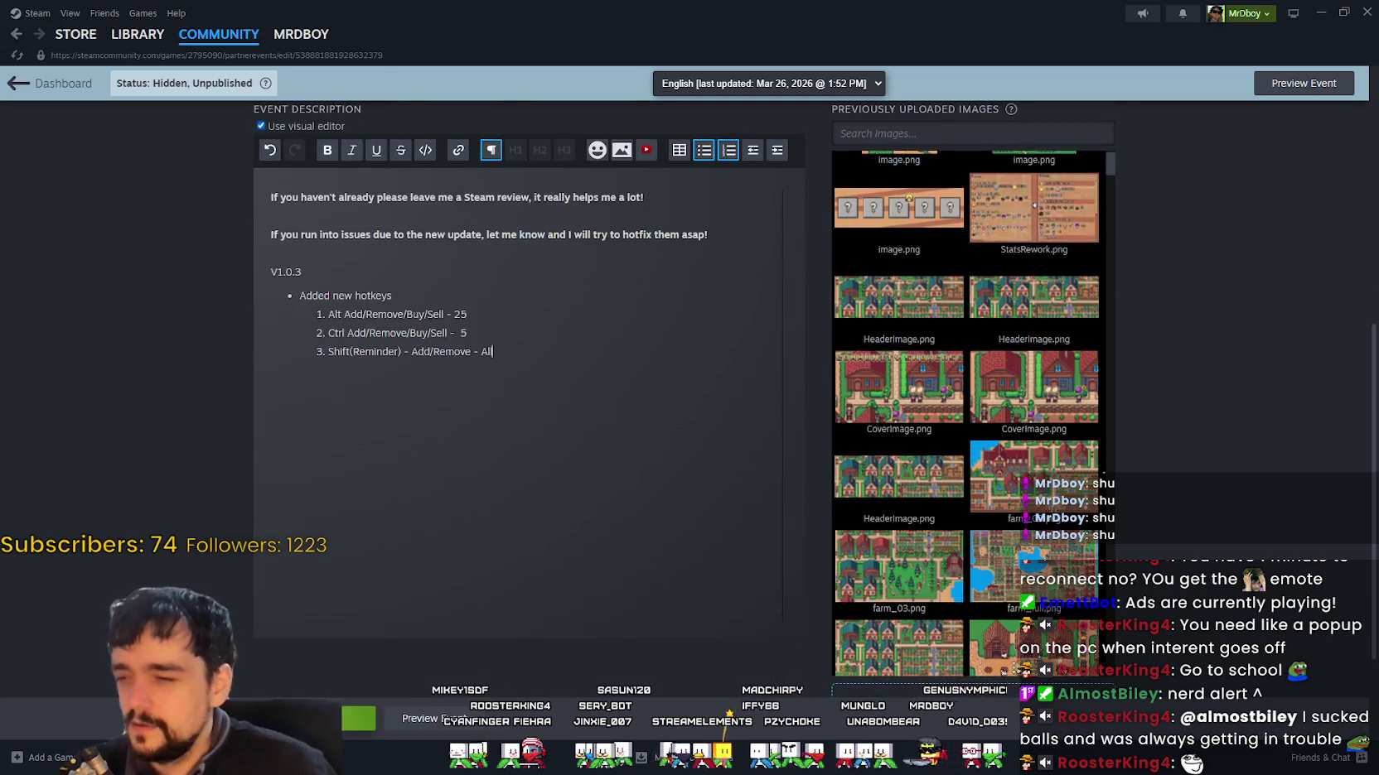
key("ctrl+s")
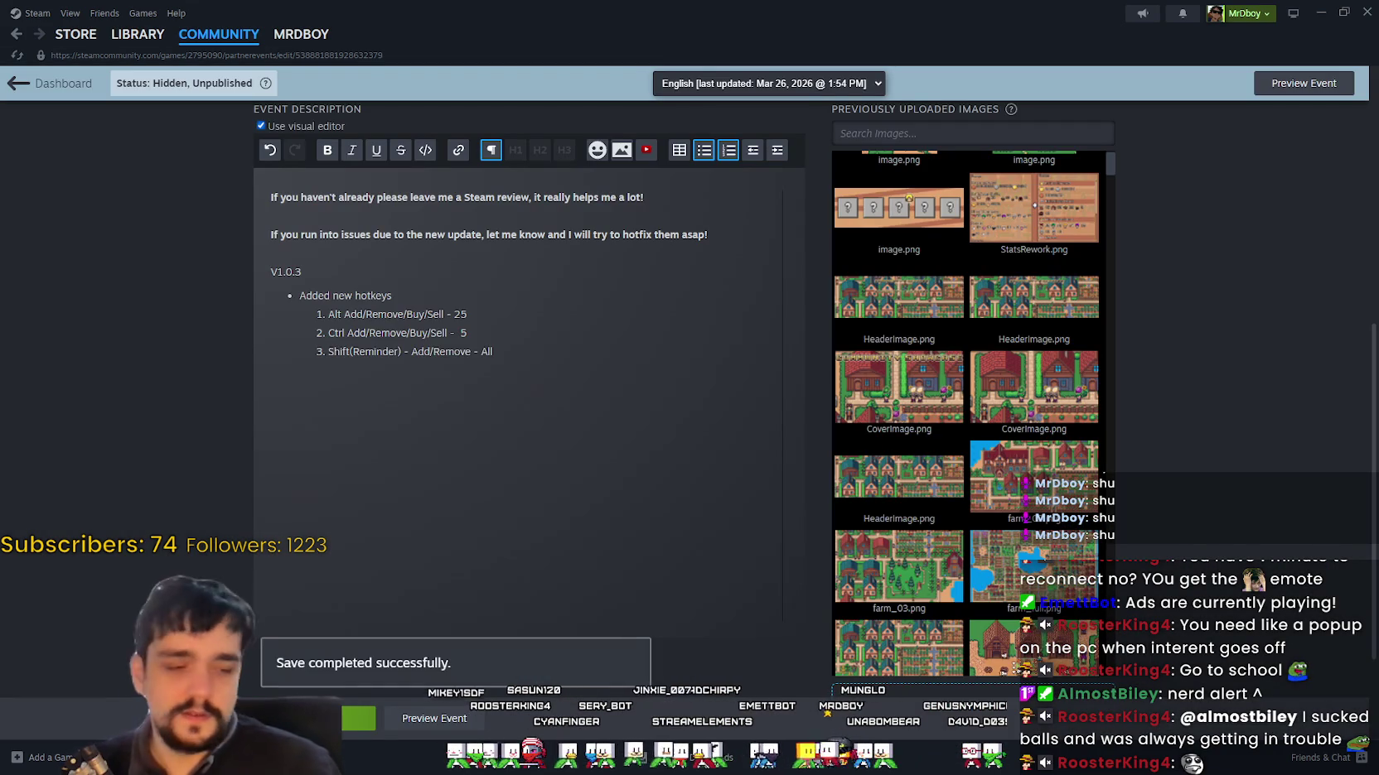
key("alt+Tab")
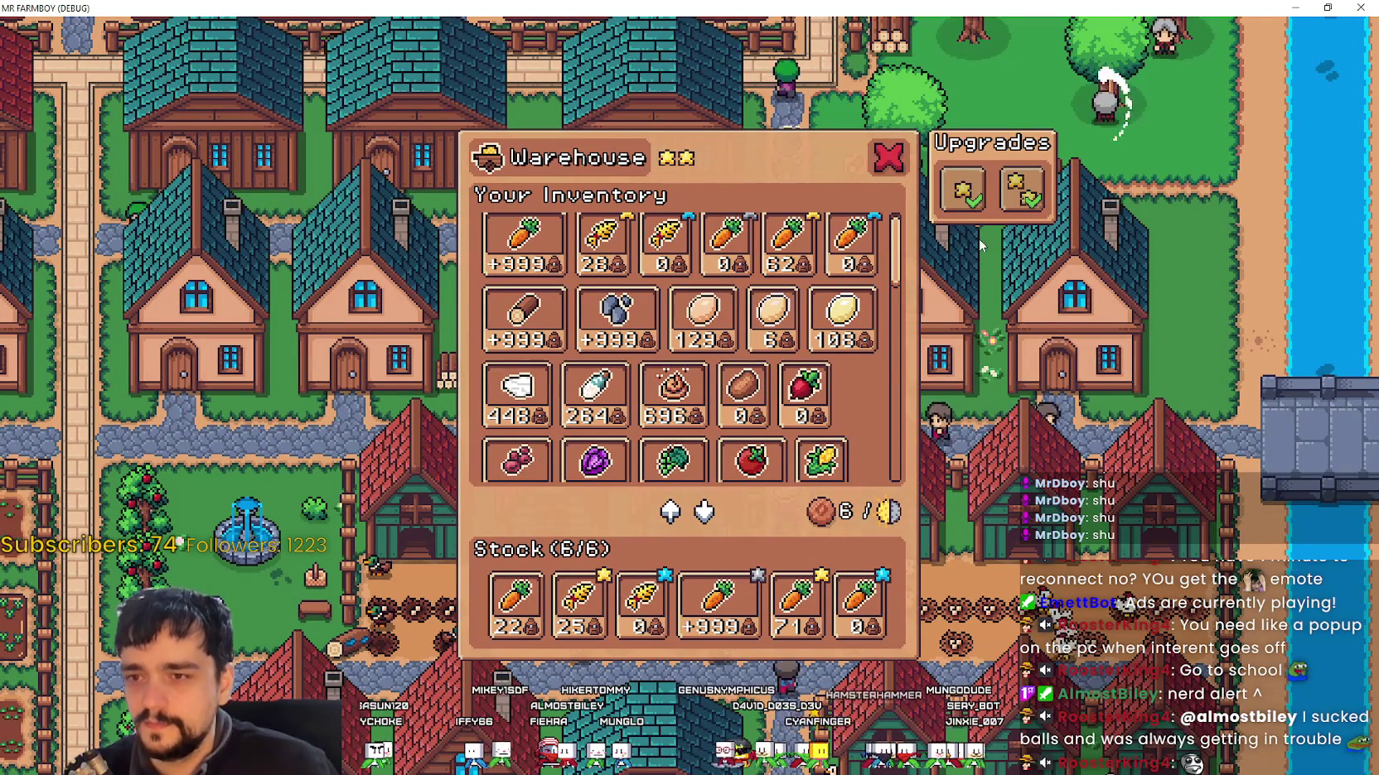
Step: Pause the game and browse the Input key bindings, including Shift for Add All/Plant
mouse_move(785, 324)
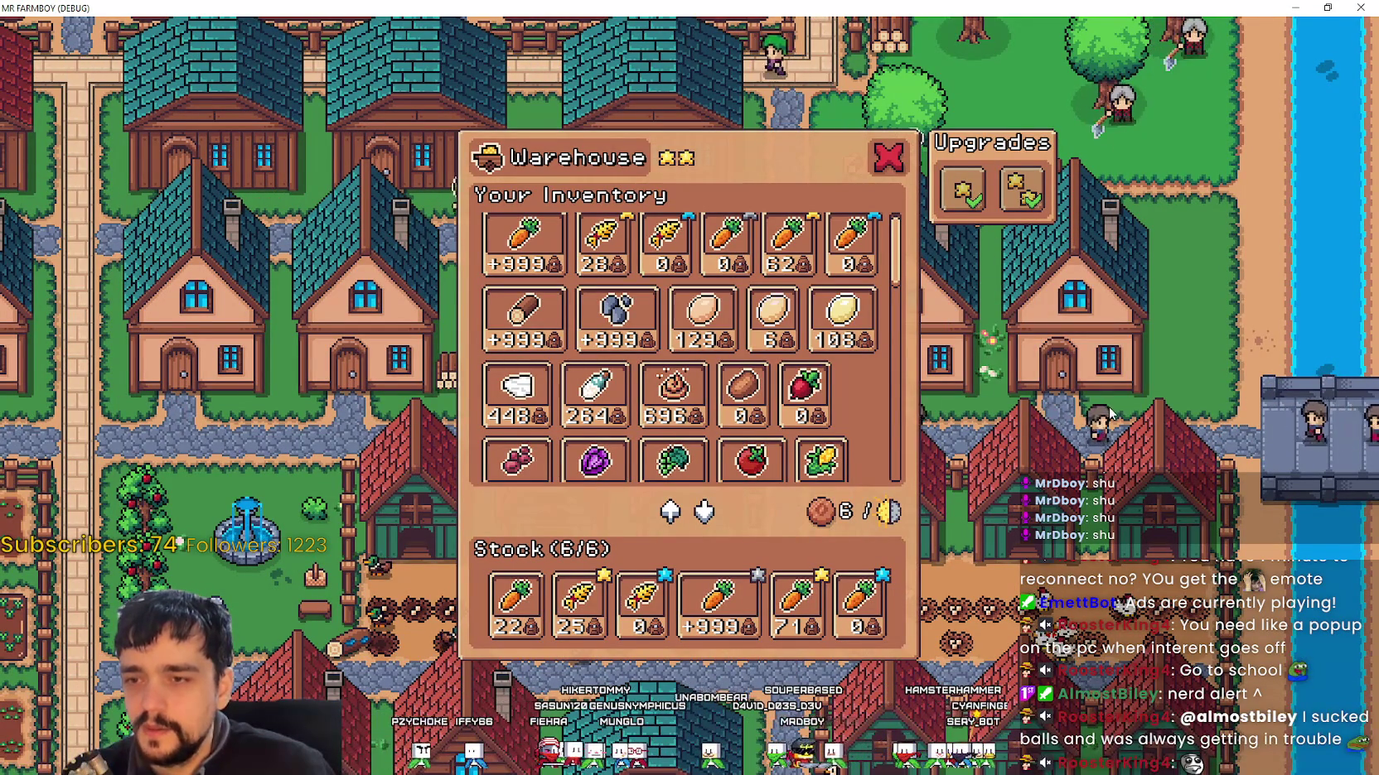
key("Escape")
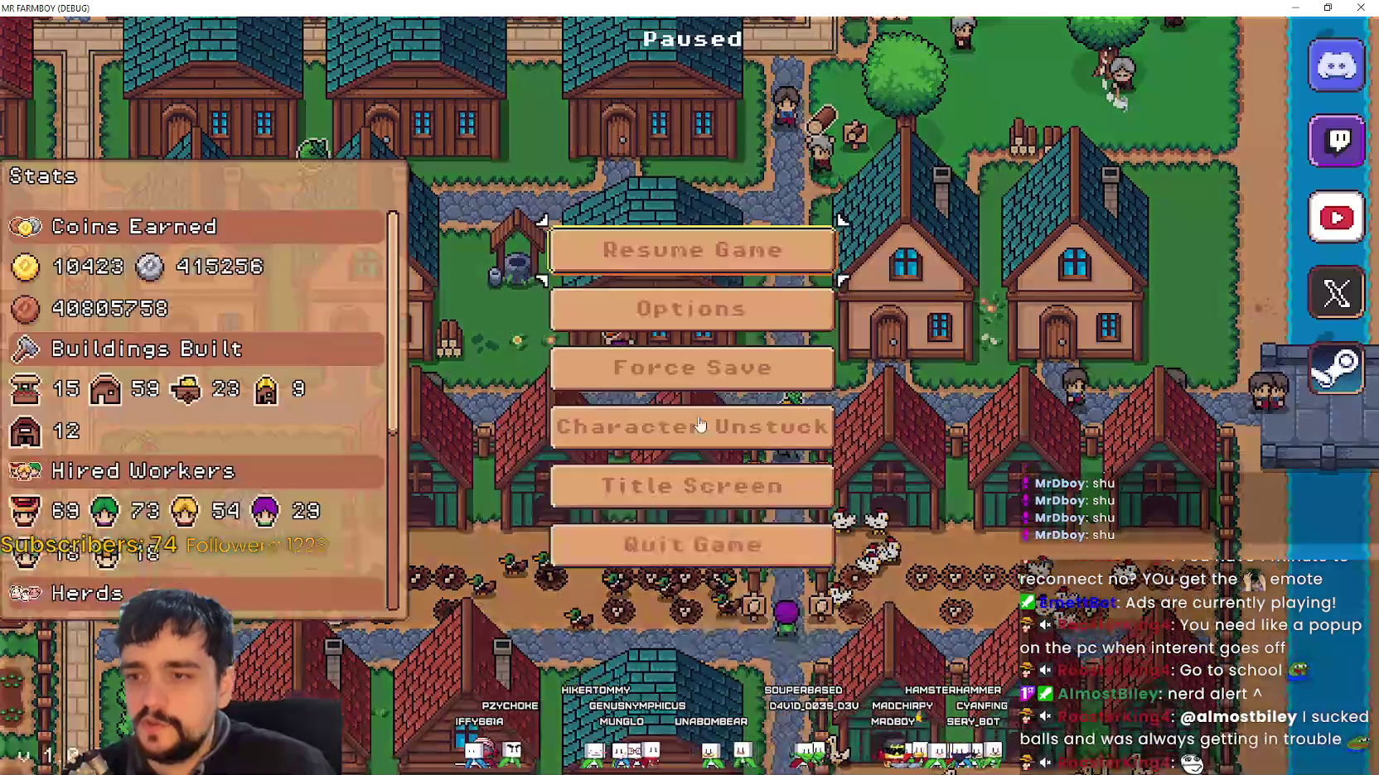
left_click(688, 308)
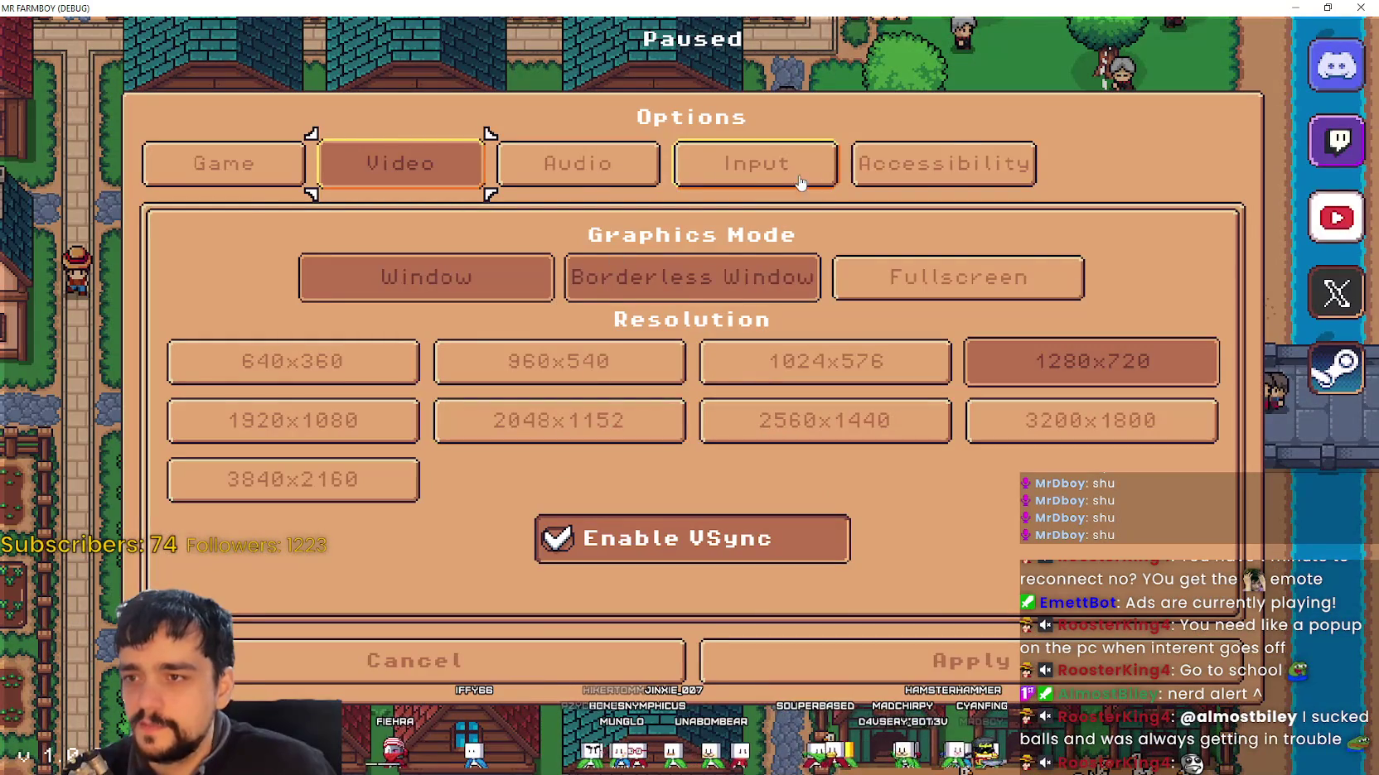
left_click(756, 164)
left_click(696, 272)
scroll(673, 416, "down", 5)
scroll(704, 455, "up", 5)
scroll(725, 489, "down", 5)
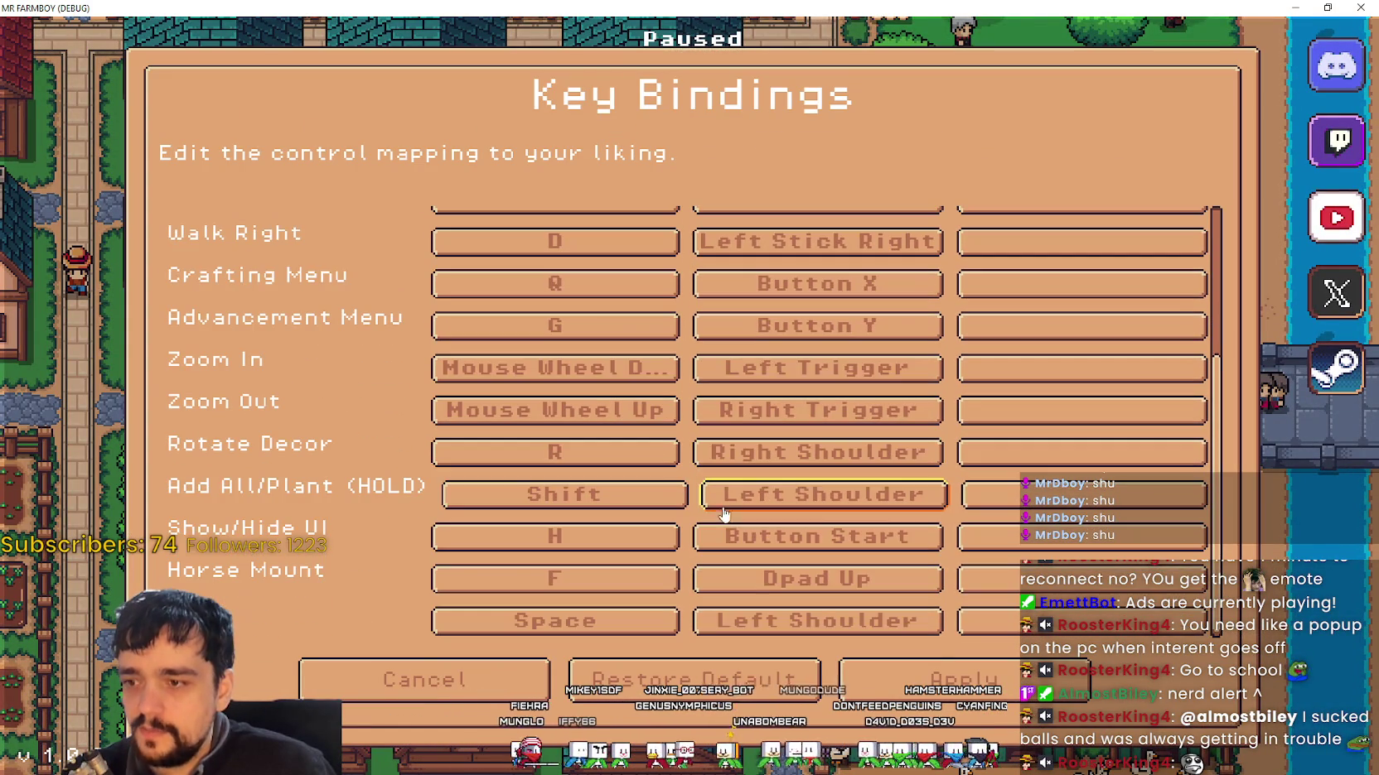
scroll(829, 510, "up", 5)
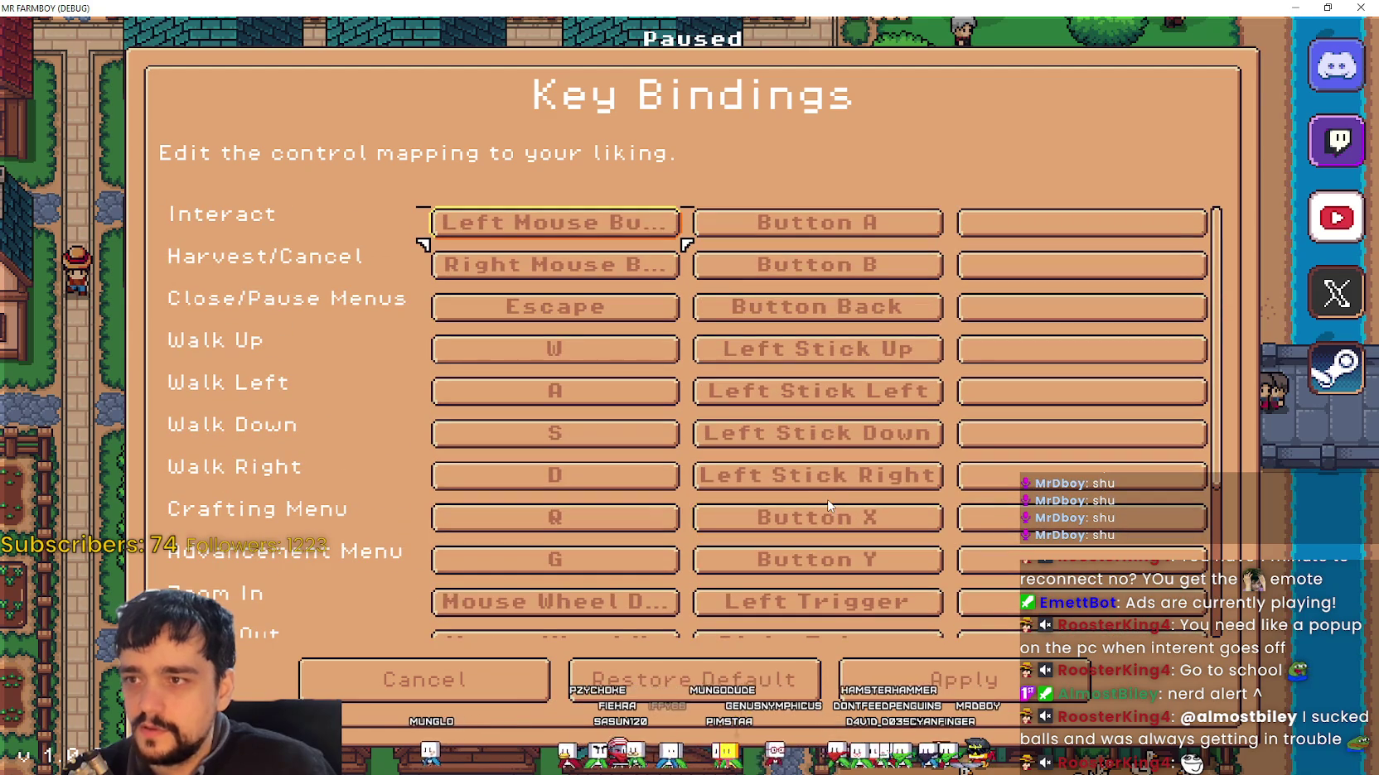
scroll(423, 680, "down", 3)
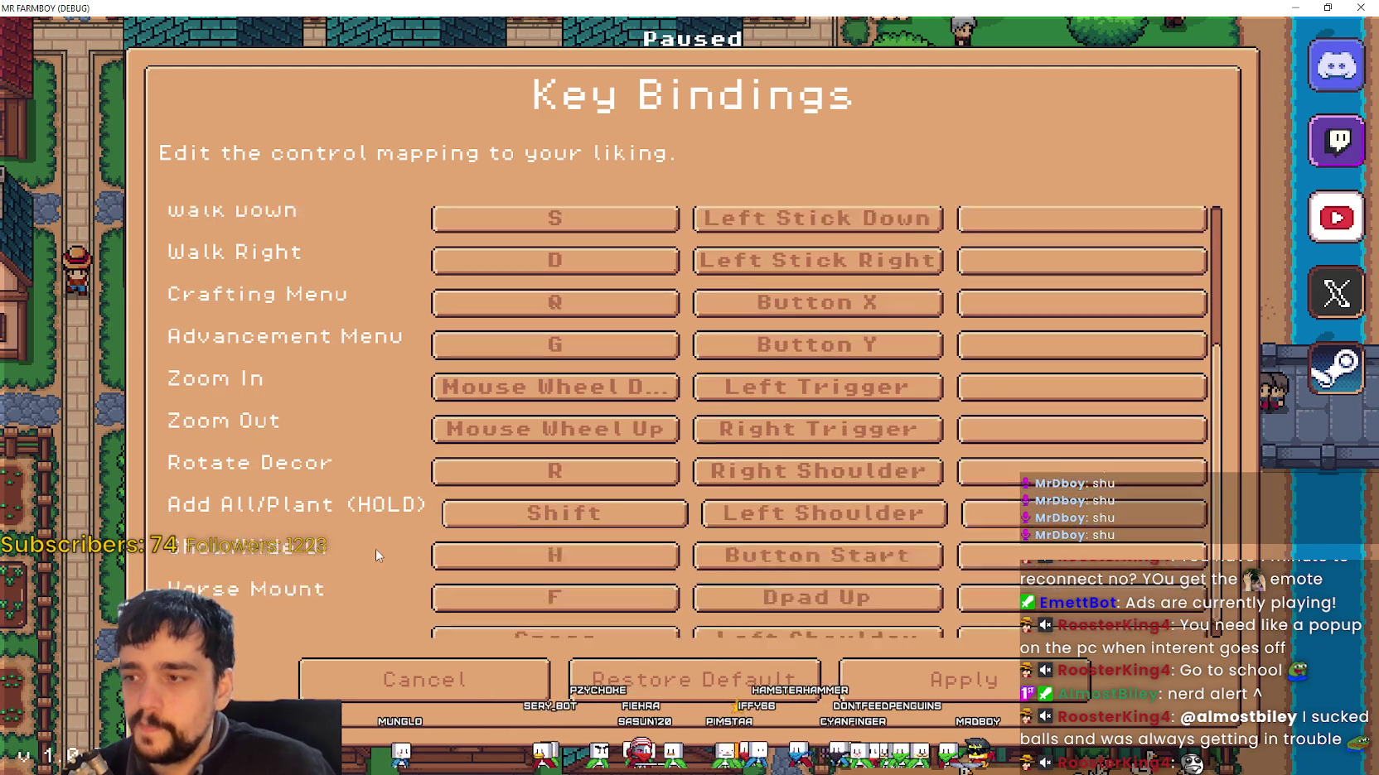
Step: Recheck the key bindings list, then cancel out of Options and resume the game
left_click(422, 679)
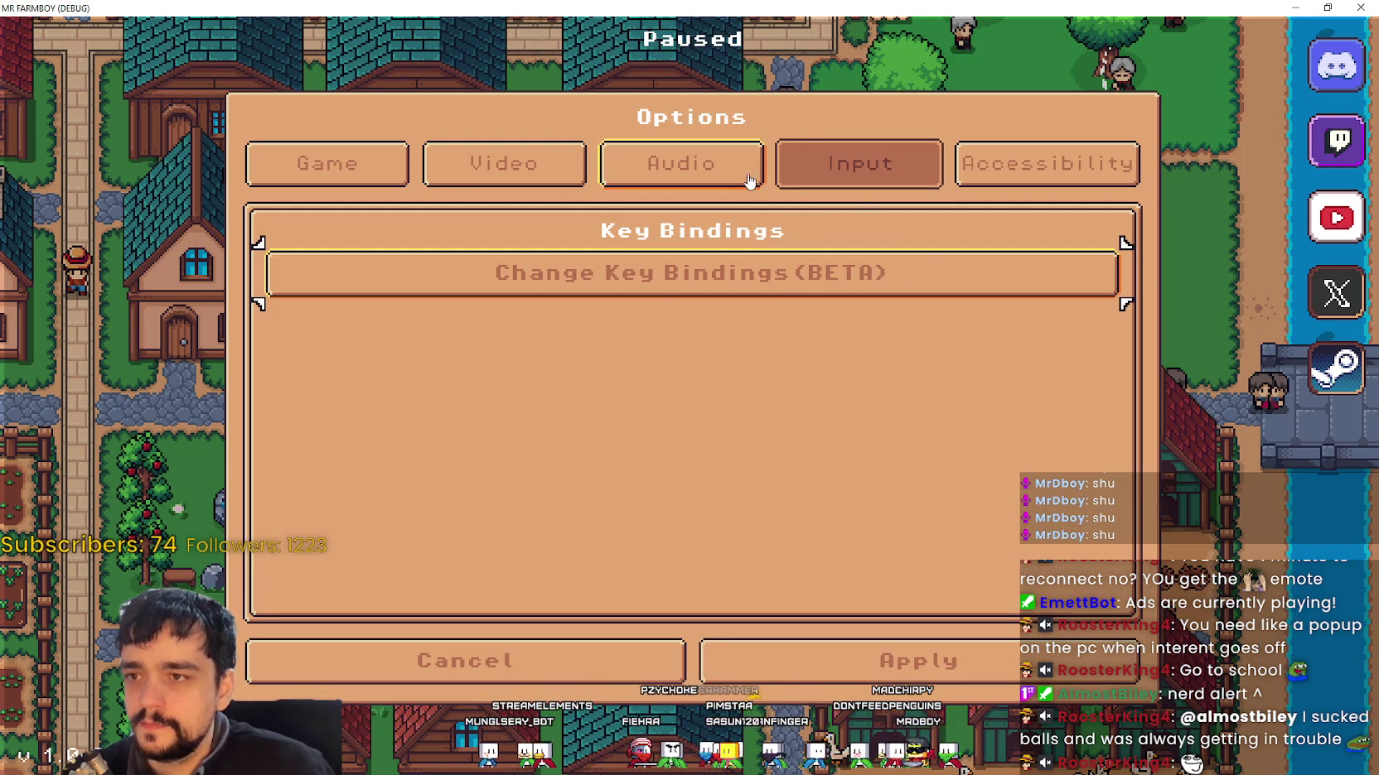
left_click(733, 278)
scroll(587, 482, "down", 3)
scroll(587, 482, "up", 2)
scroll(590, 486, "down", 2)
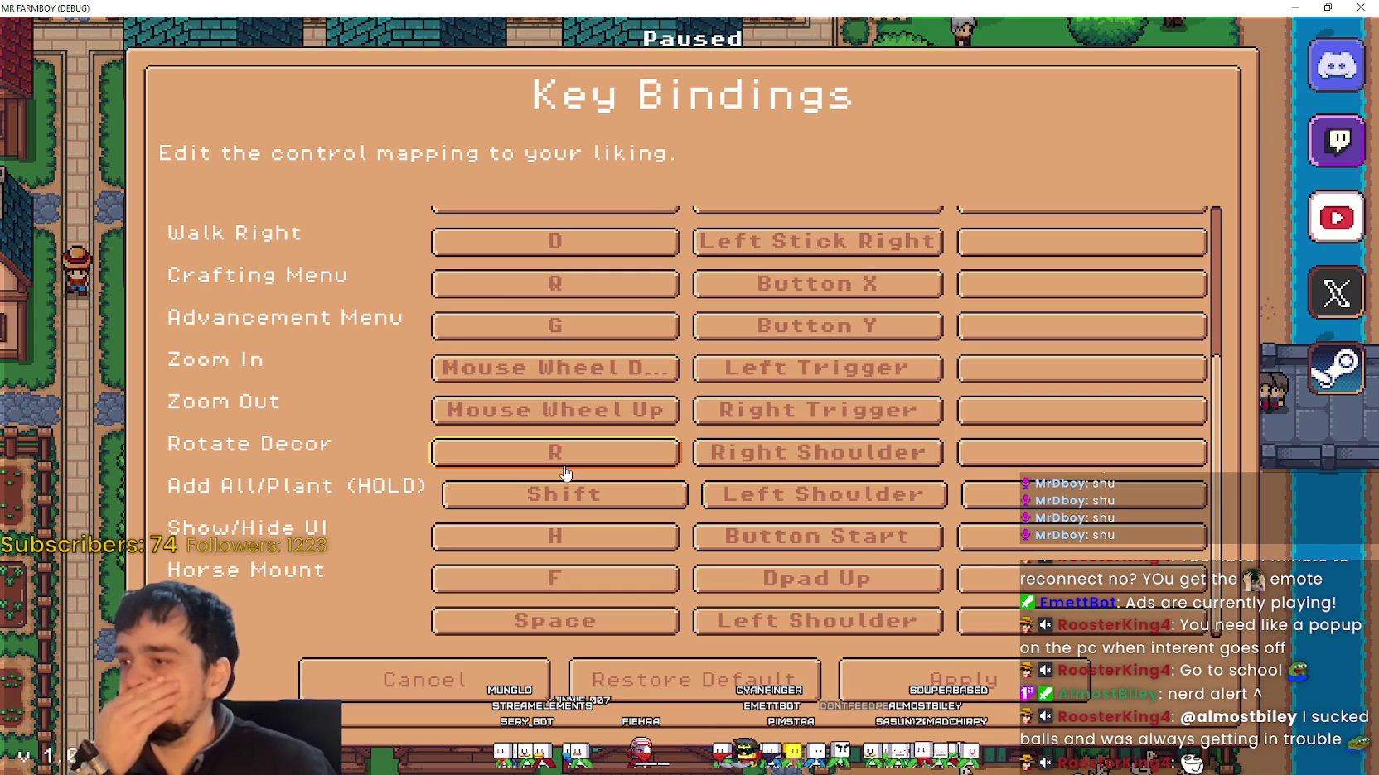
scroll(759, 543, "up", 3)
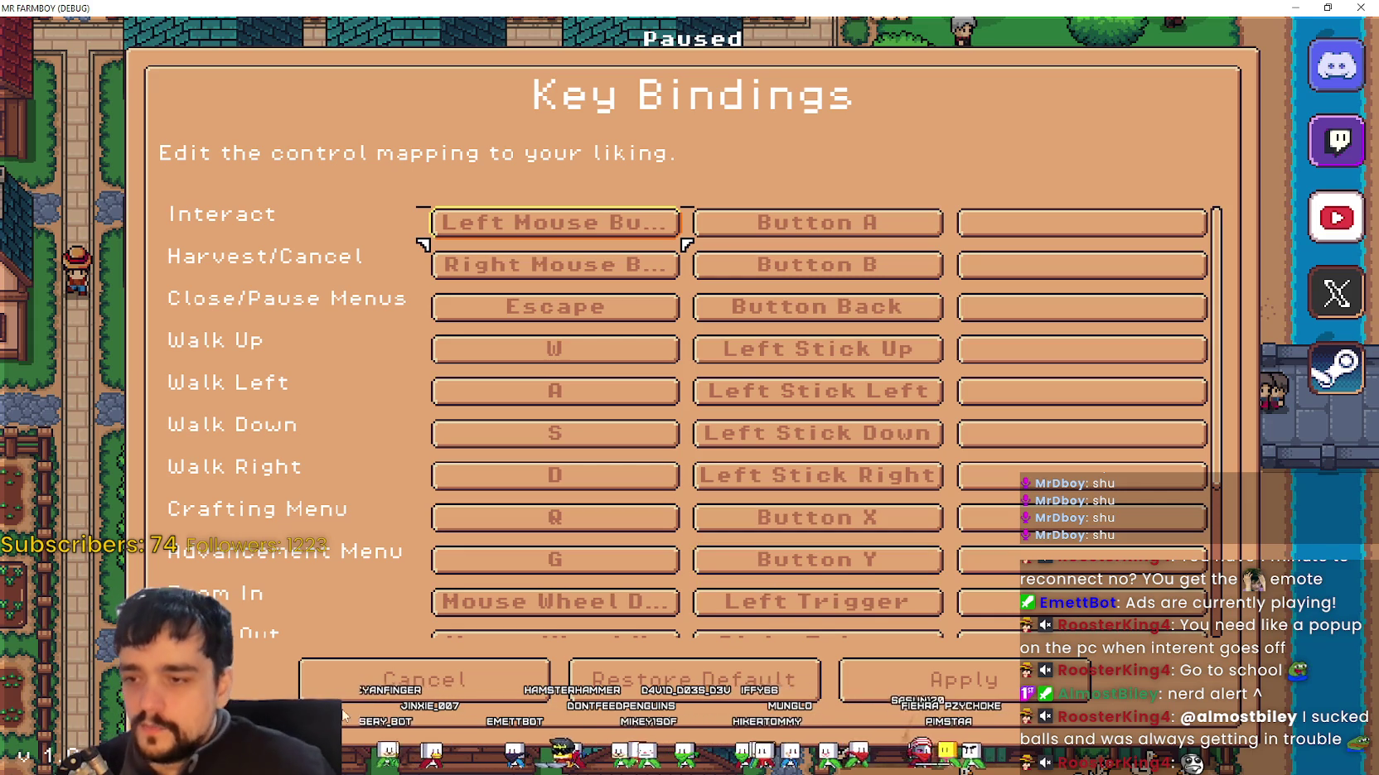
left_click(424, 679)
left_click(609, 658)
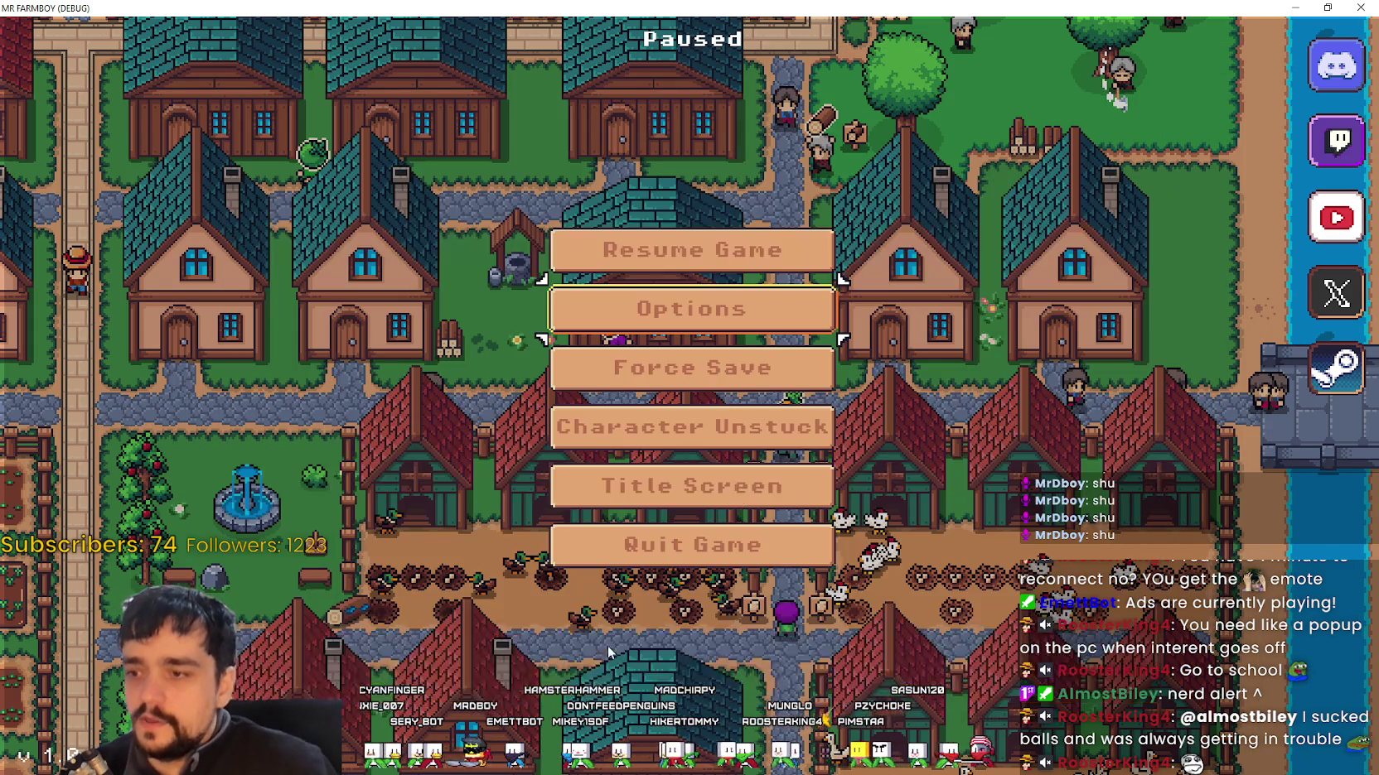
key("Escape")
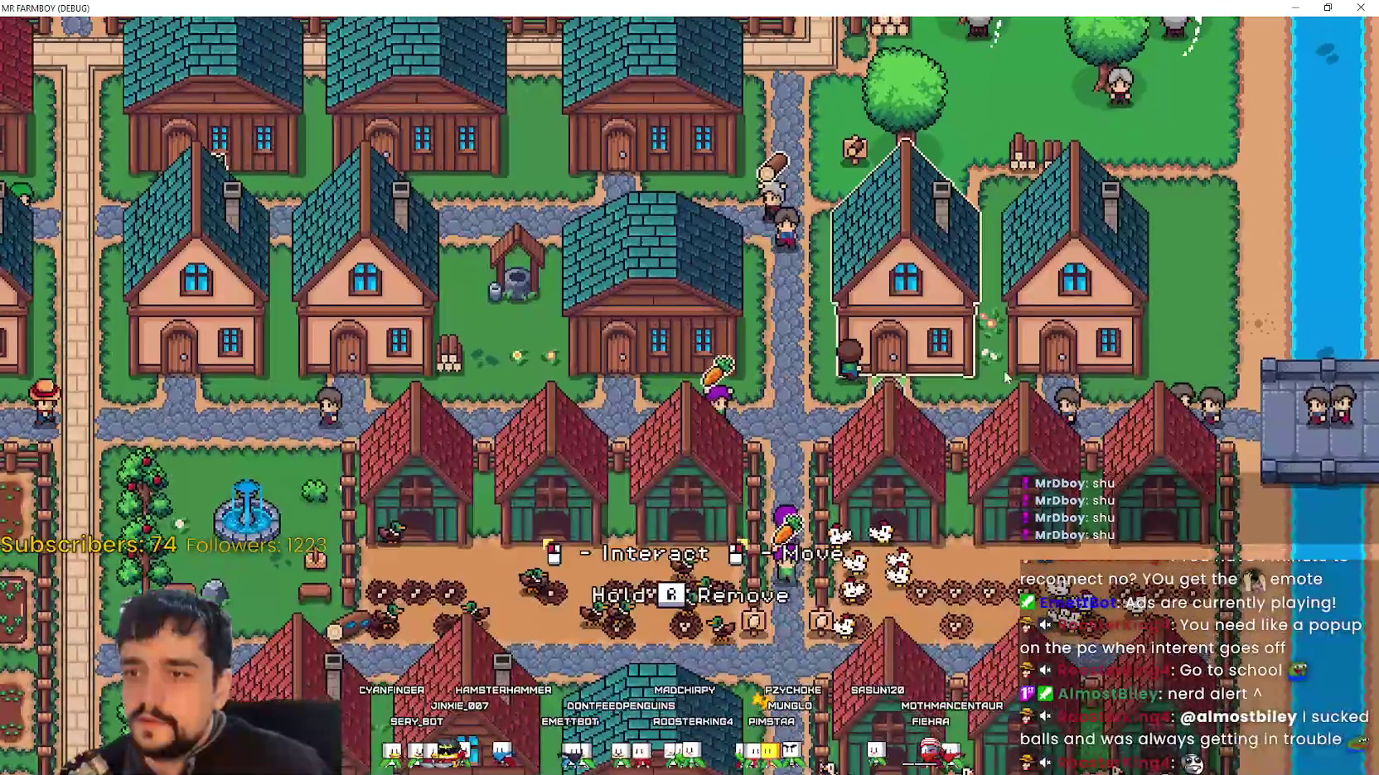
Step: Resume Mr. Farmboy and open the warehouse inventory to browse its stock counts
key("Escape")
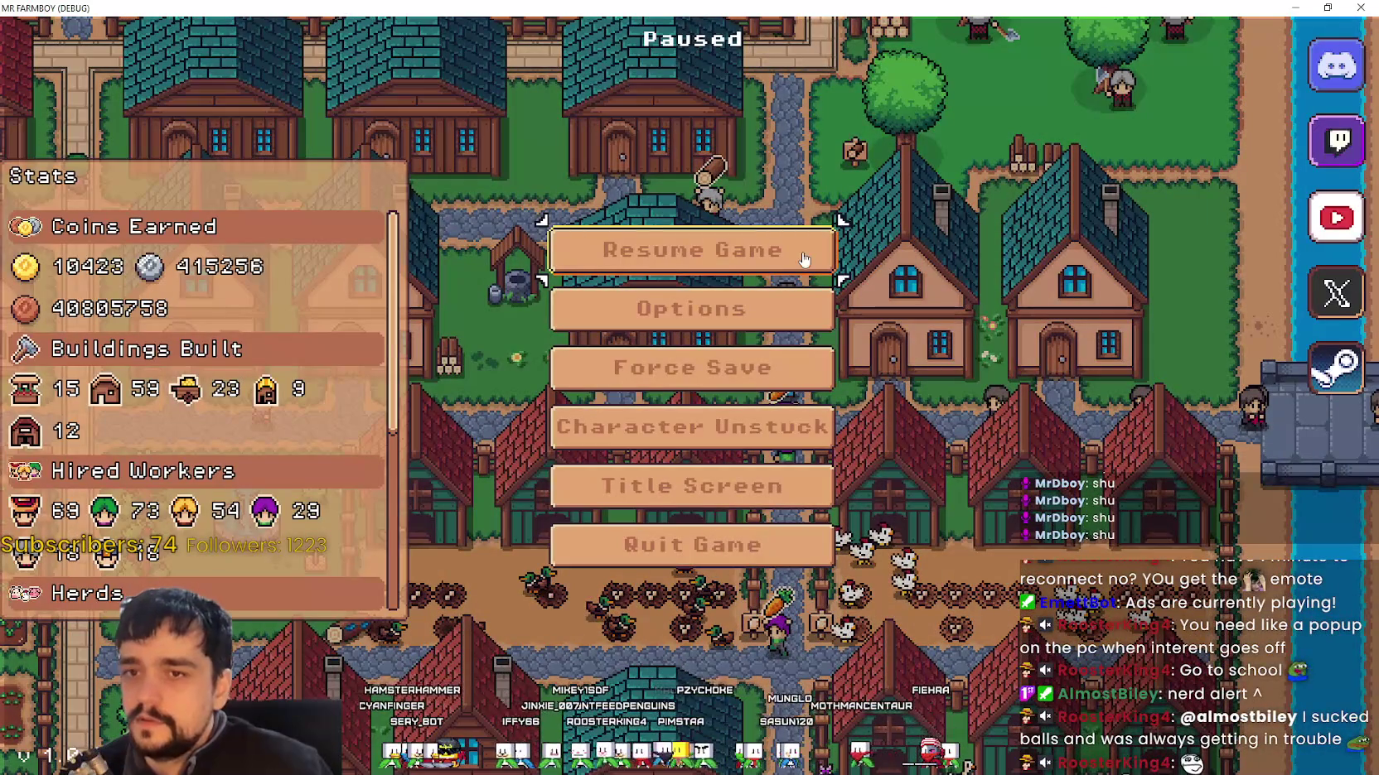
left_click(666, 257)
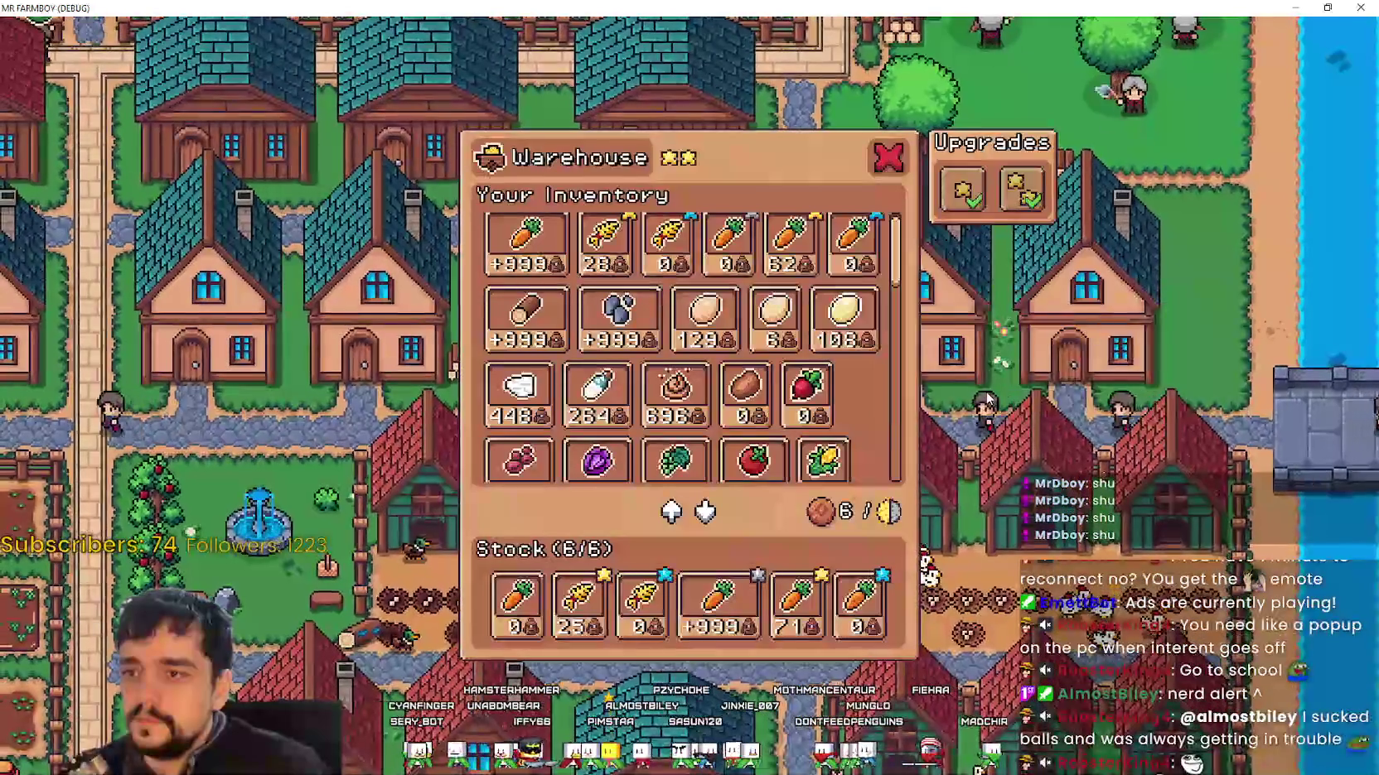
key("Escape")
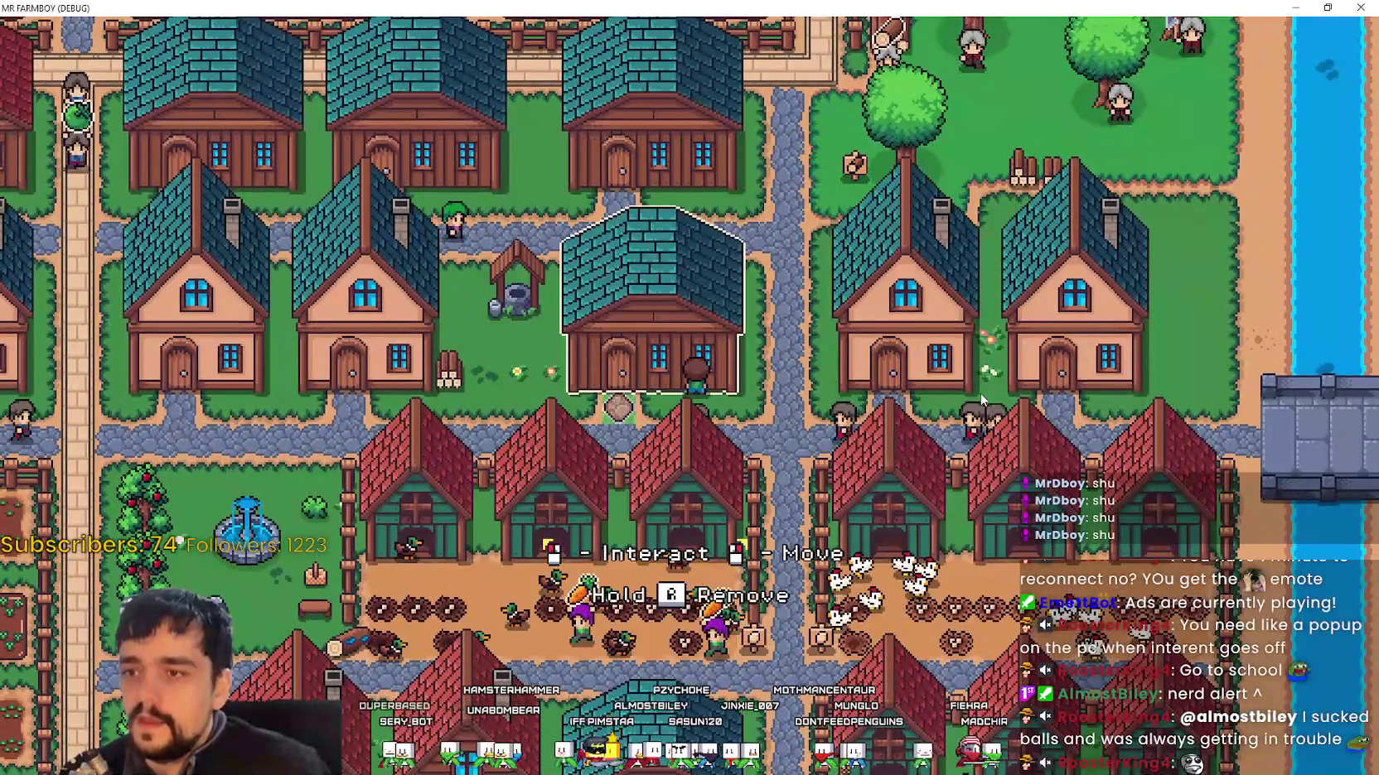
left_click(980, 393)
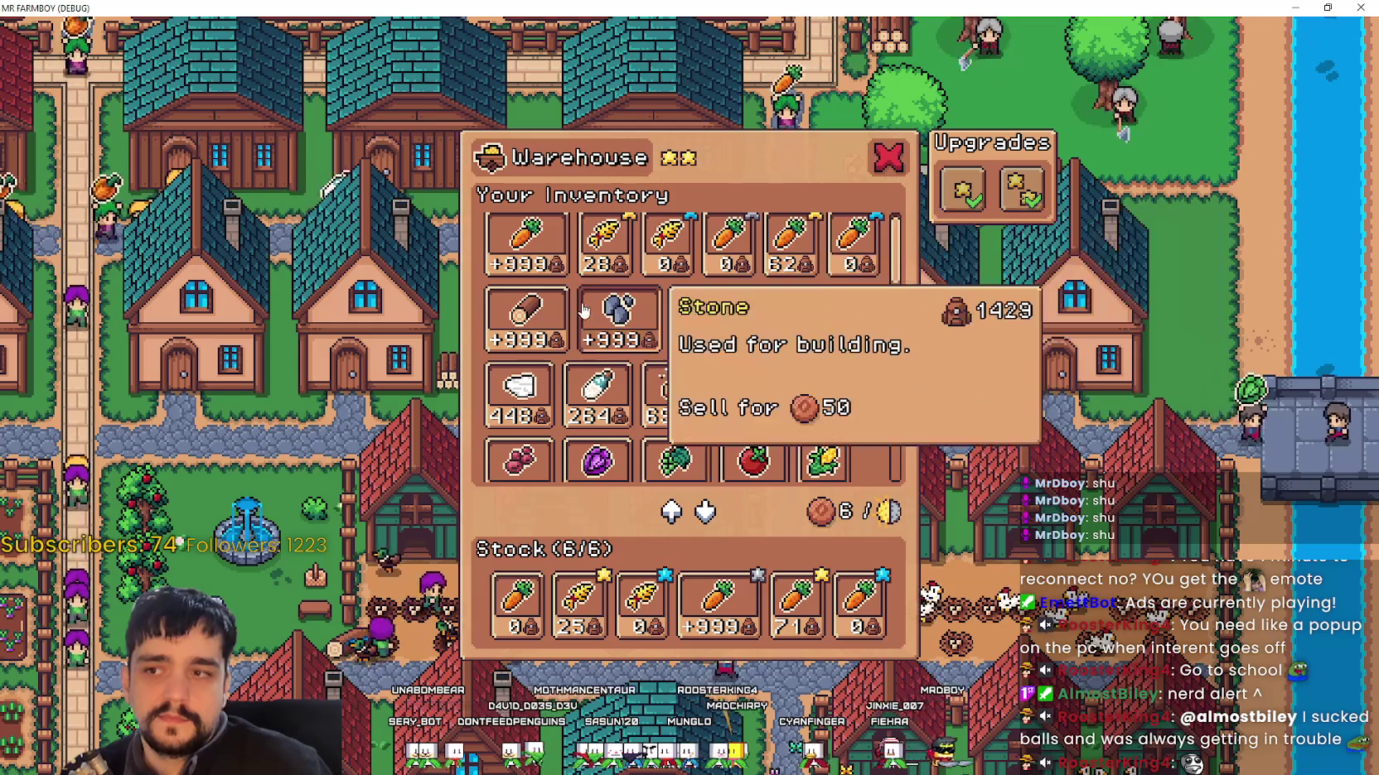
scroll(877, 346, "up", 1)
mouse_move(897, 256)
left_mouse_down()
mouse_move(876, 368)
mouse_move(880, 464)
mouse_move(902, 239)
left_mouse_up()
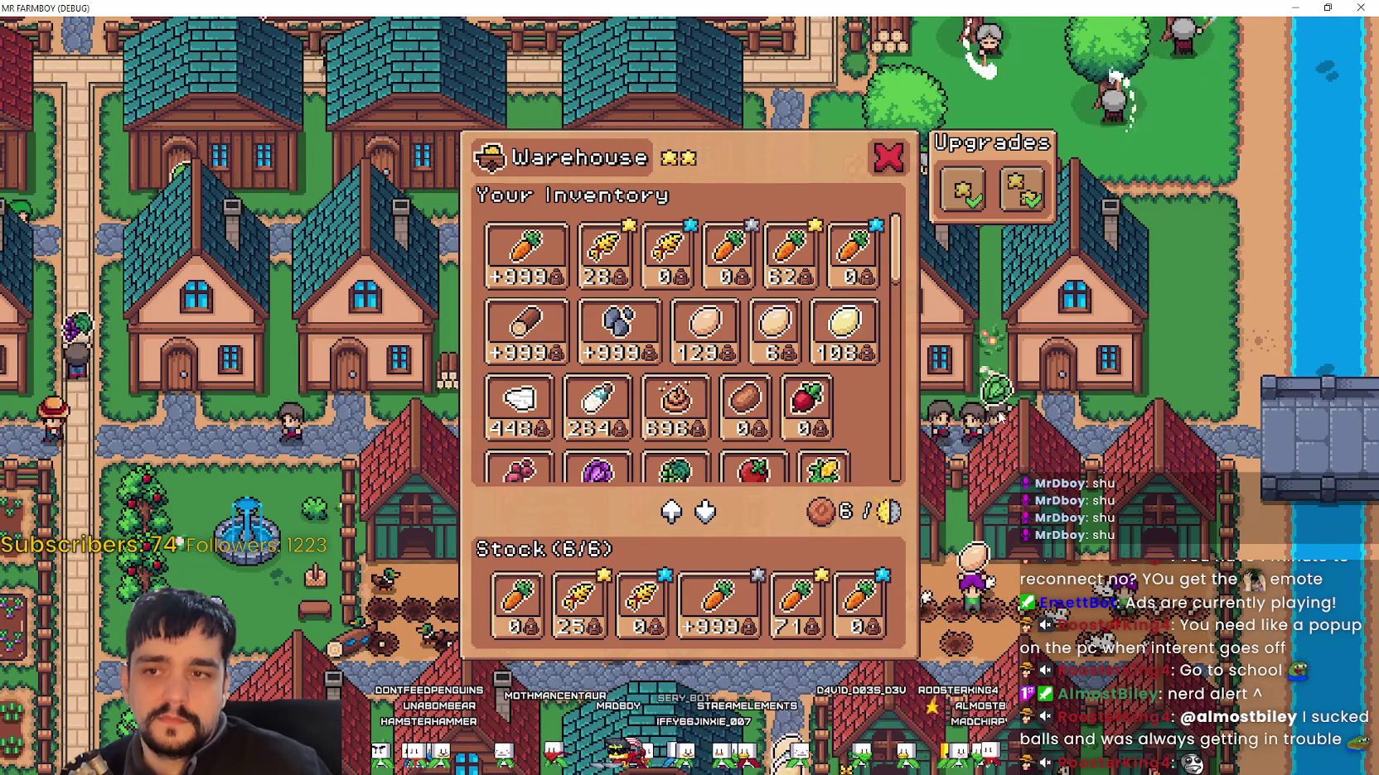
Step: Close and reopen the warehouse inventory, then pause the game
key("Escape")
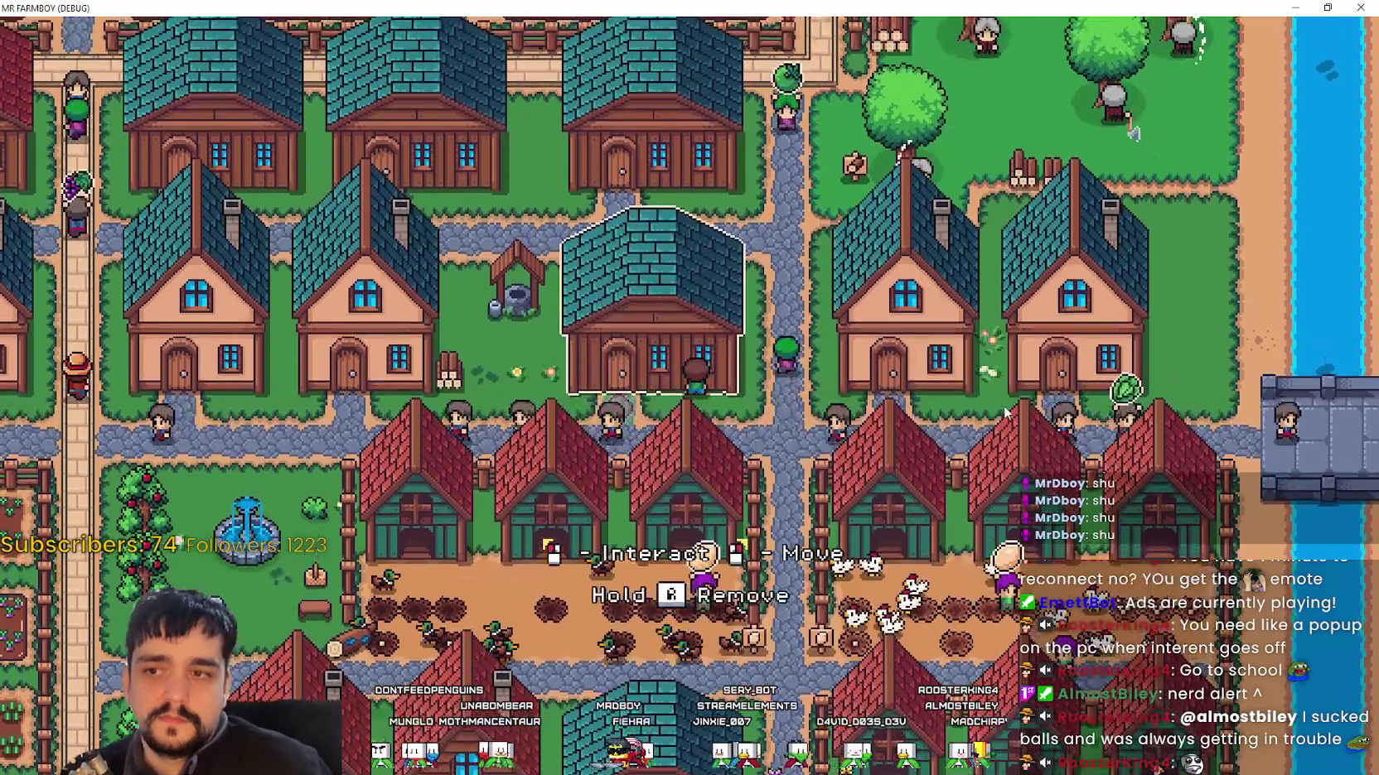
left_click(1006, 412)
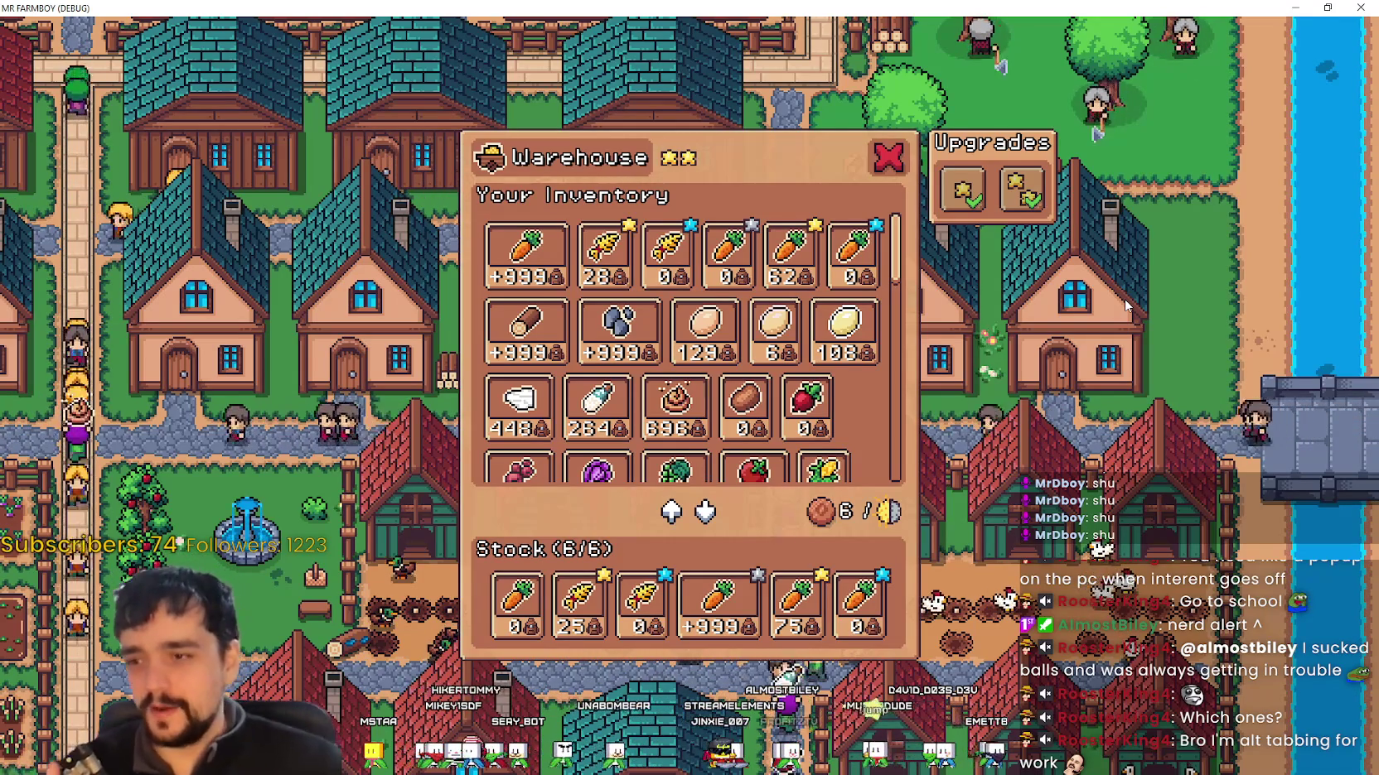
key("Escape")
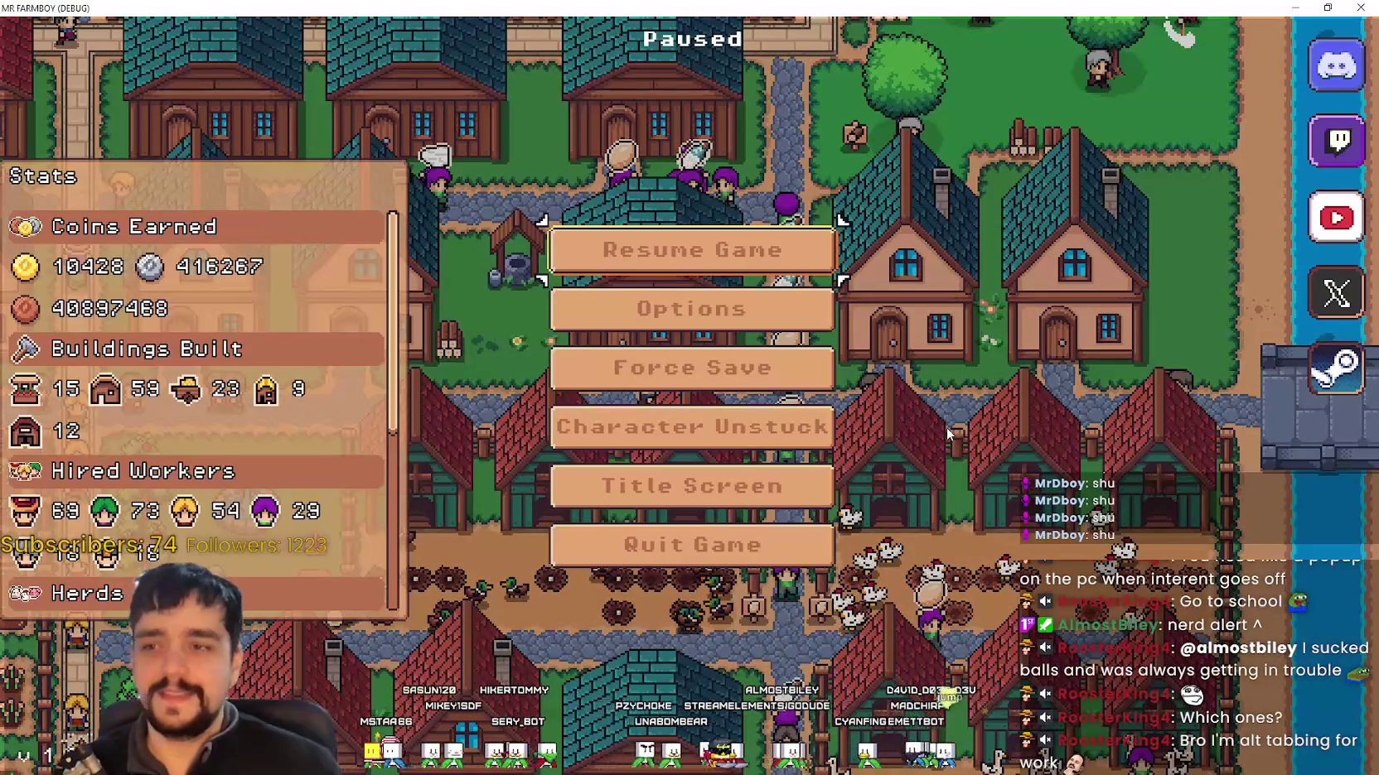
Step: Resume the game and look over the house workers panel and the Warehouse inventory
key("Escape")
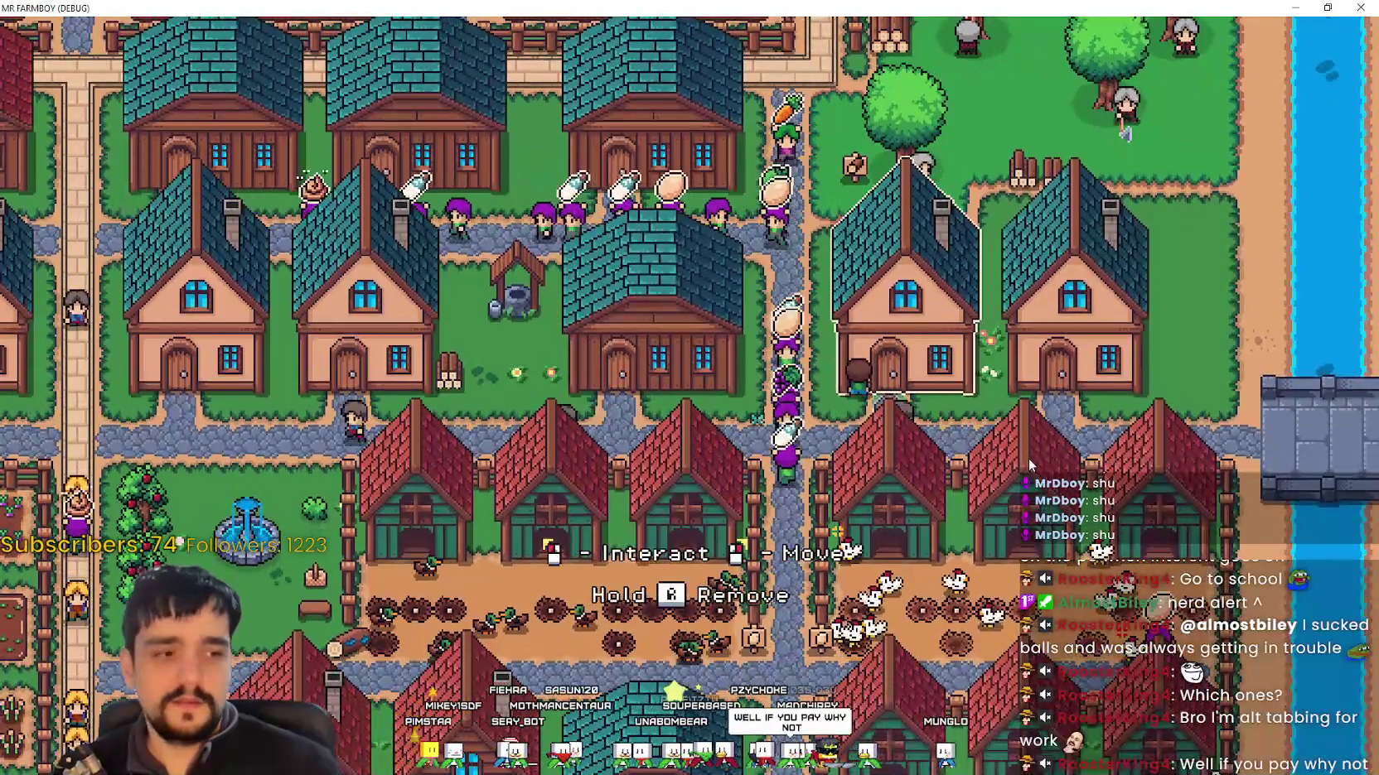
left_click(1029, 457)
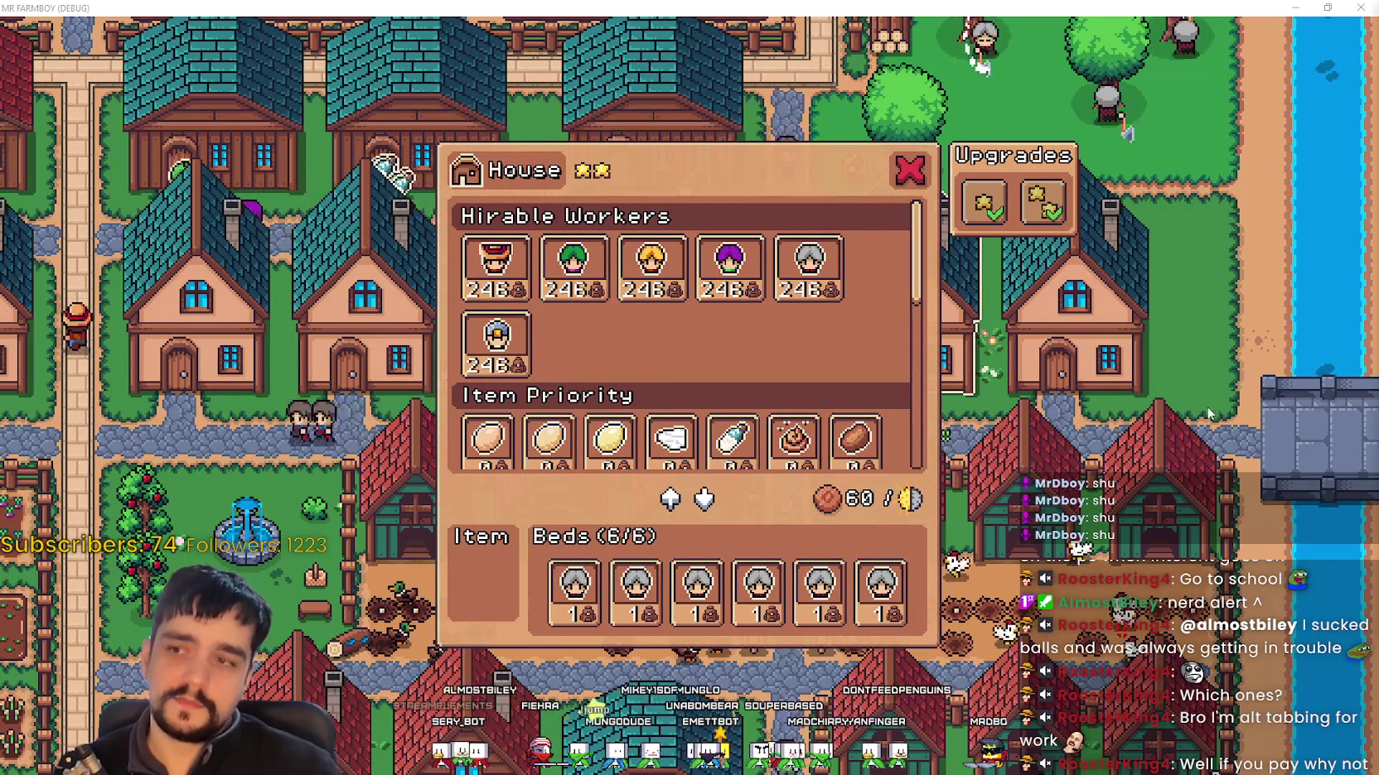
key("Escape")
left_click(1041, 417)
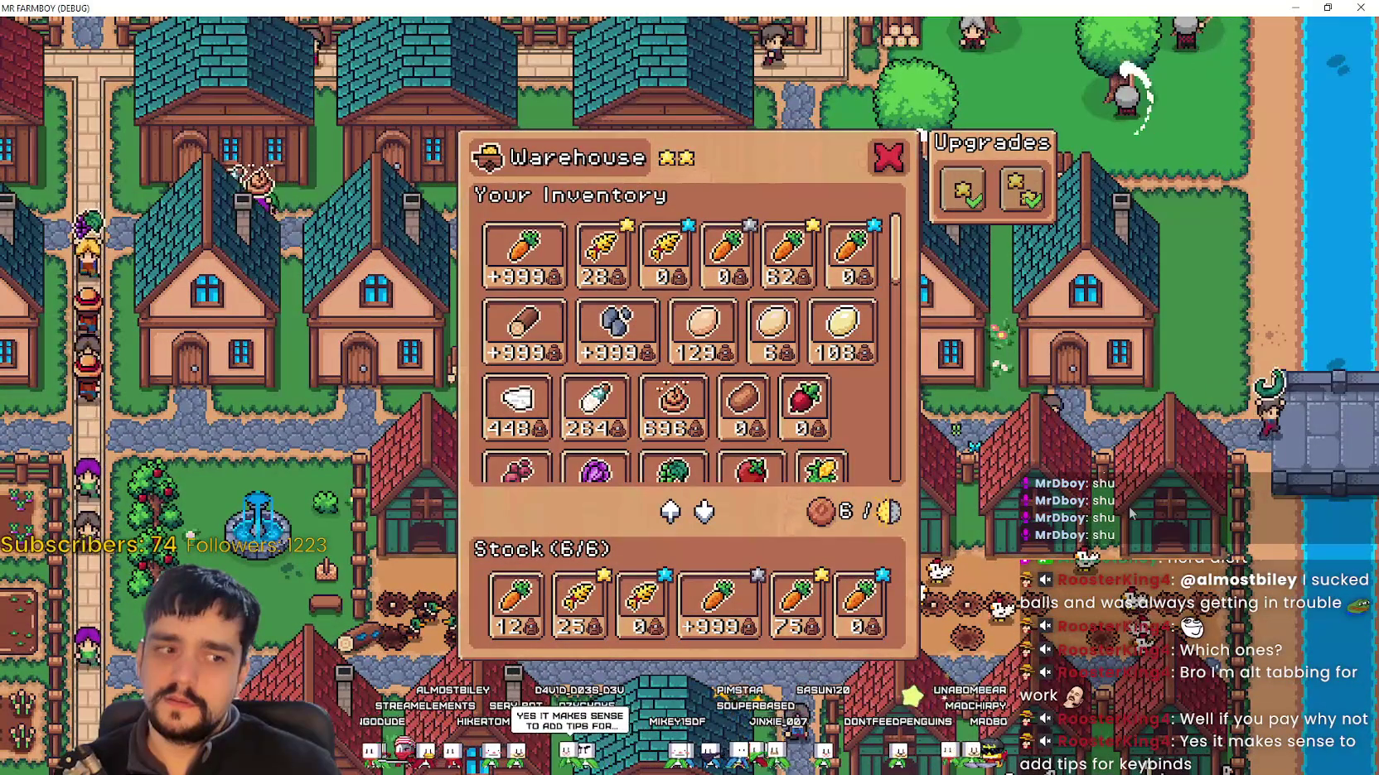
key("Escape")
left_click(942, 242)
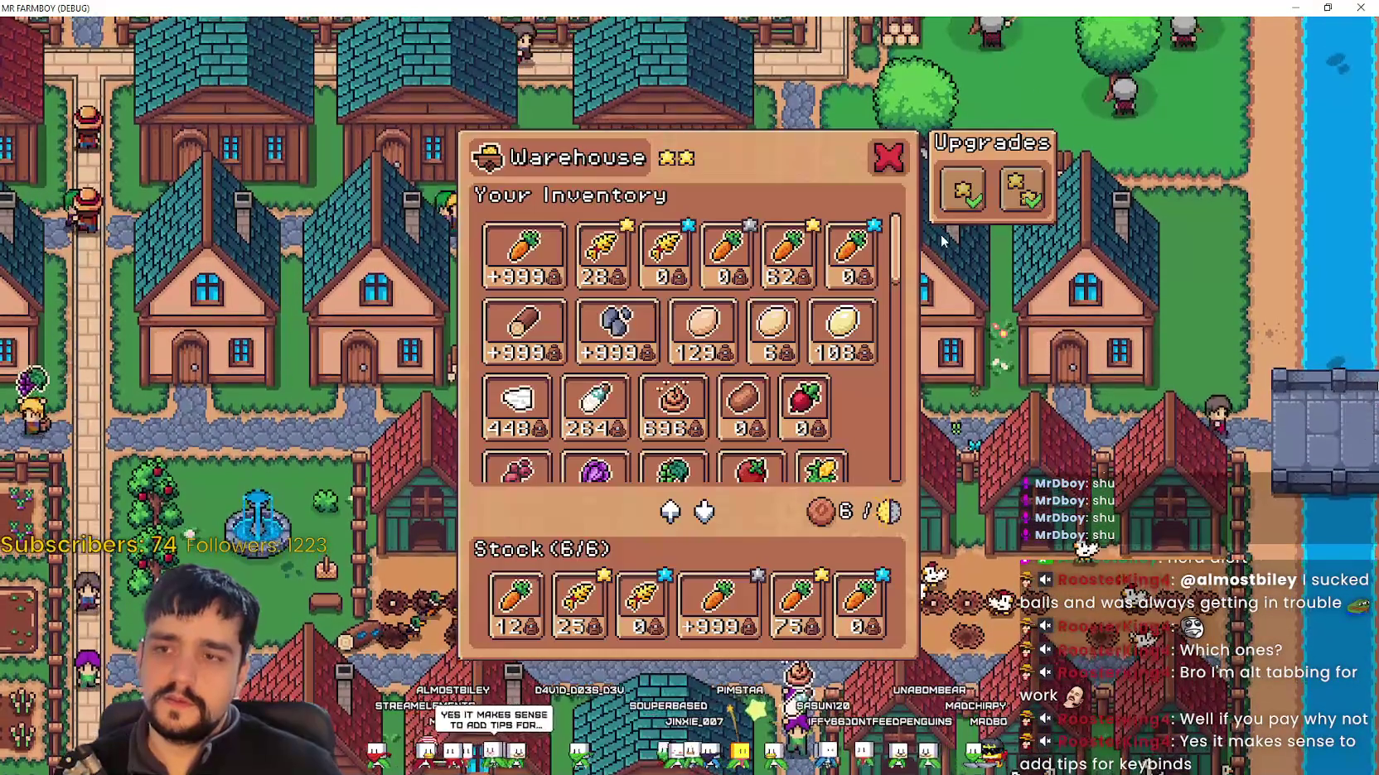
scroll(687, 389, "down", 2)
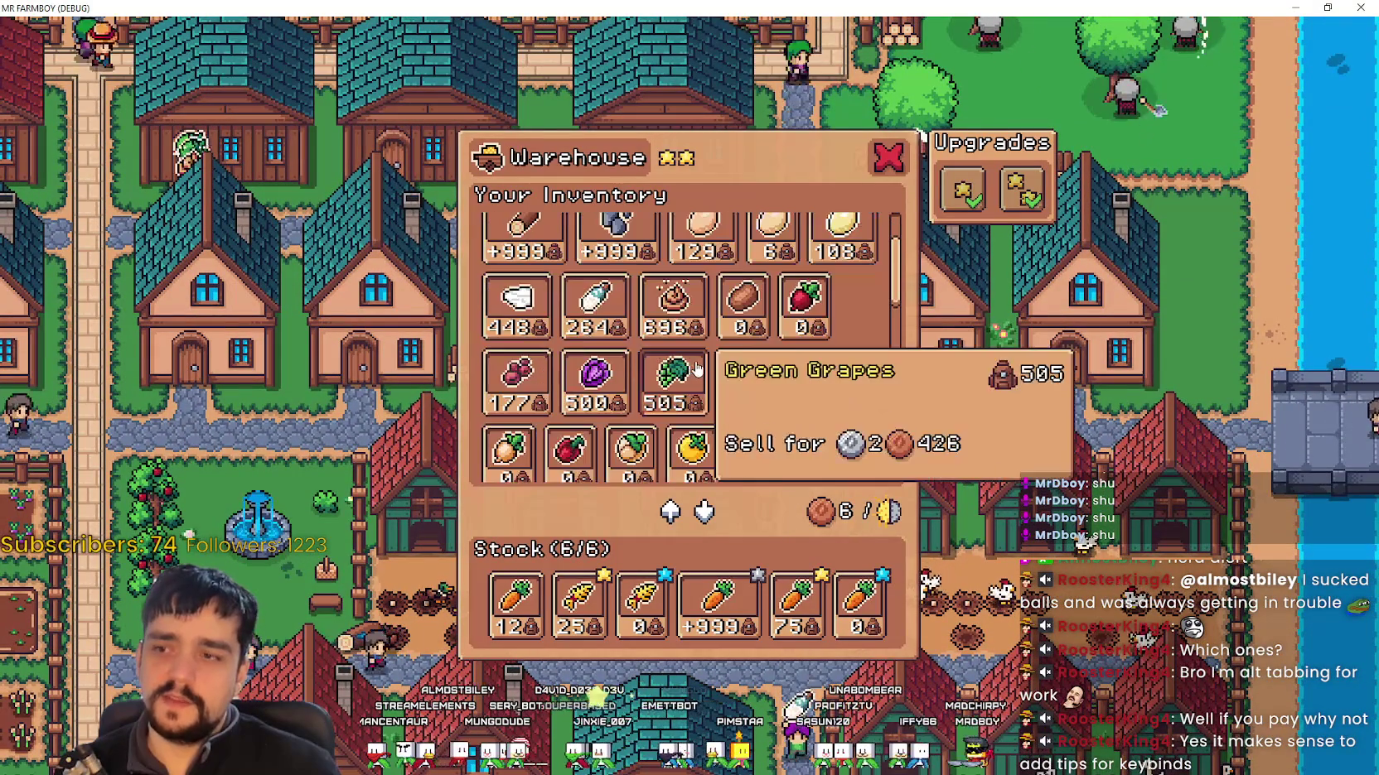
key("Escape")
Step: Open another house panel, then pause to review the Stats panel before resuming
left_click(1026, 371)
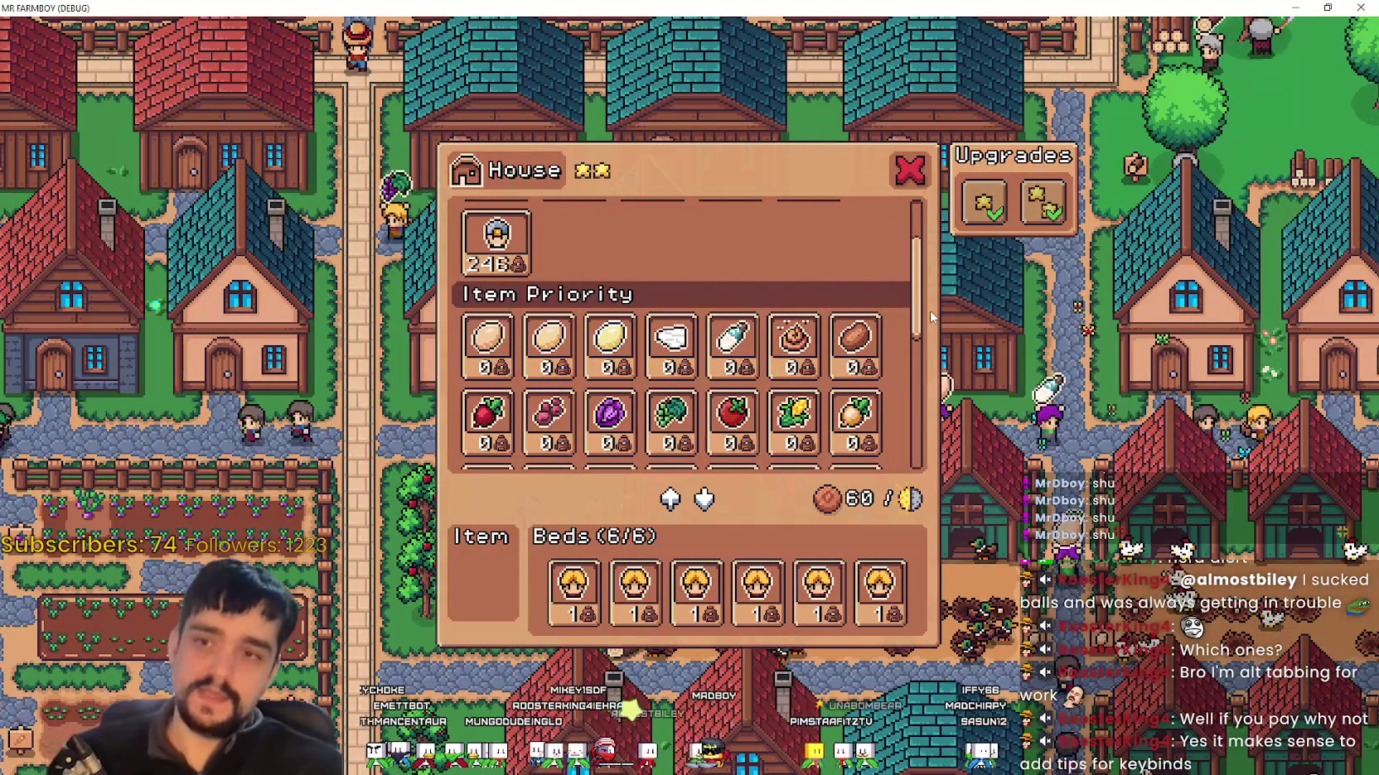
key("Escape")
key("Escape")
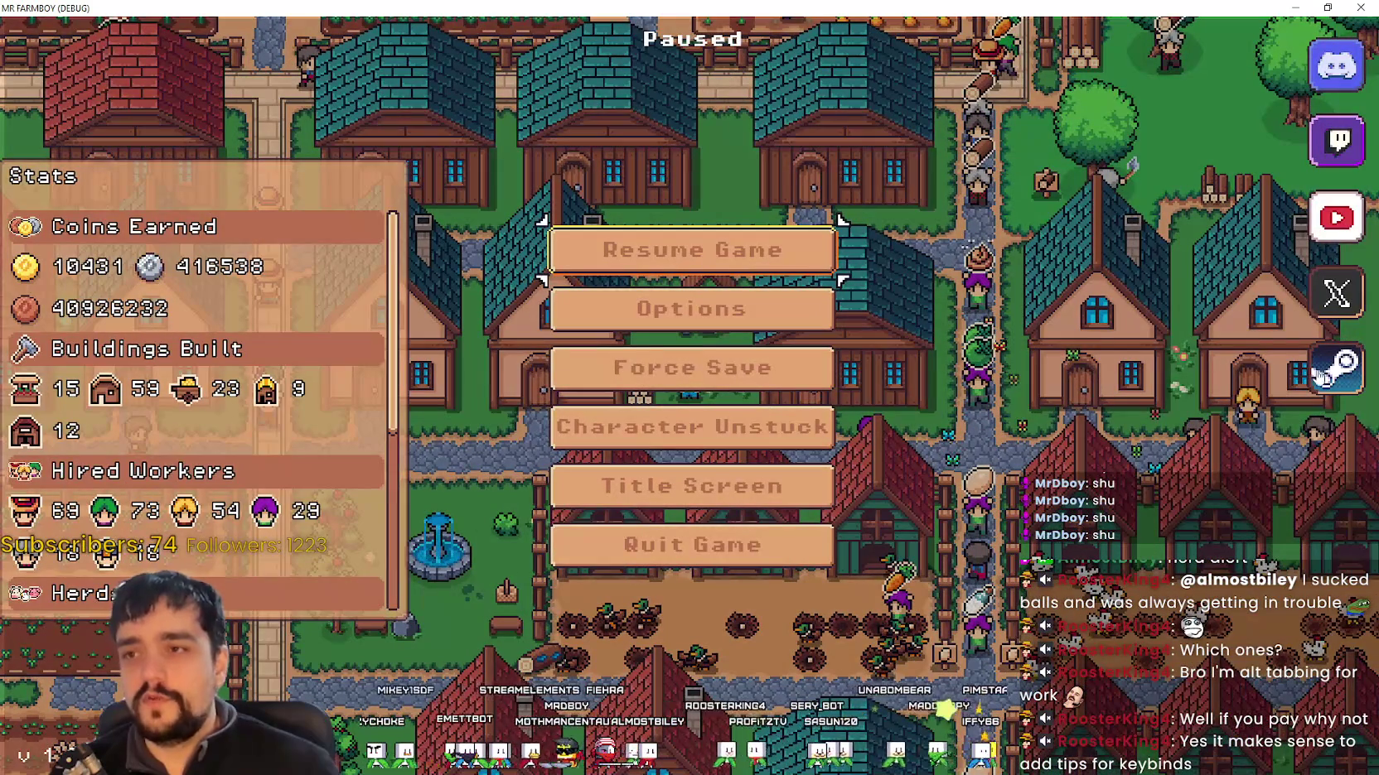
scroll(208, 305, "down", 1)
scroll(209, 305, "up", 1)
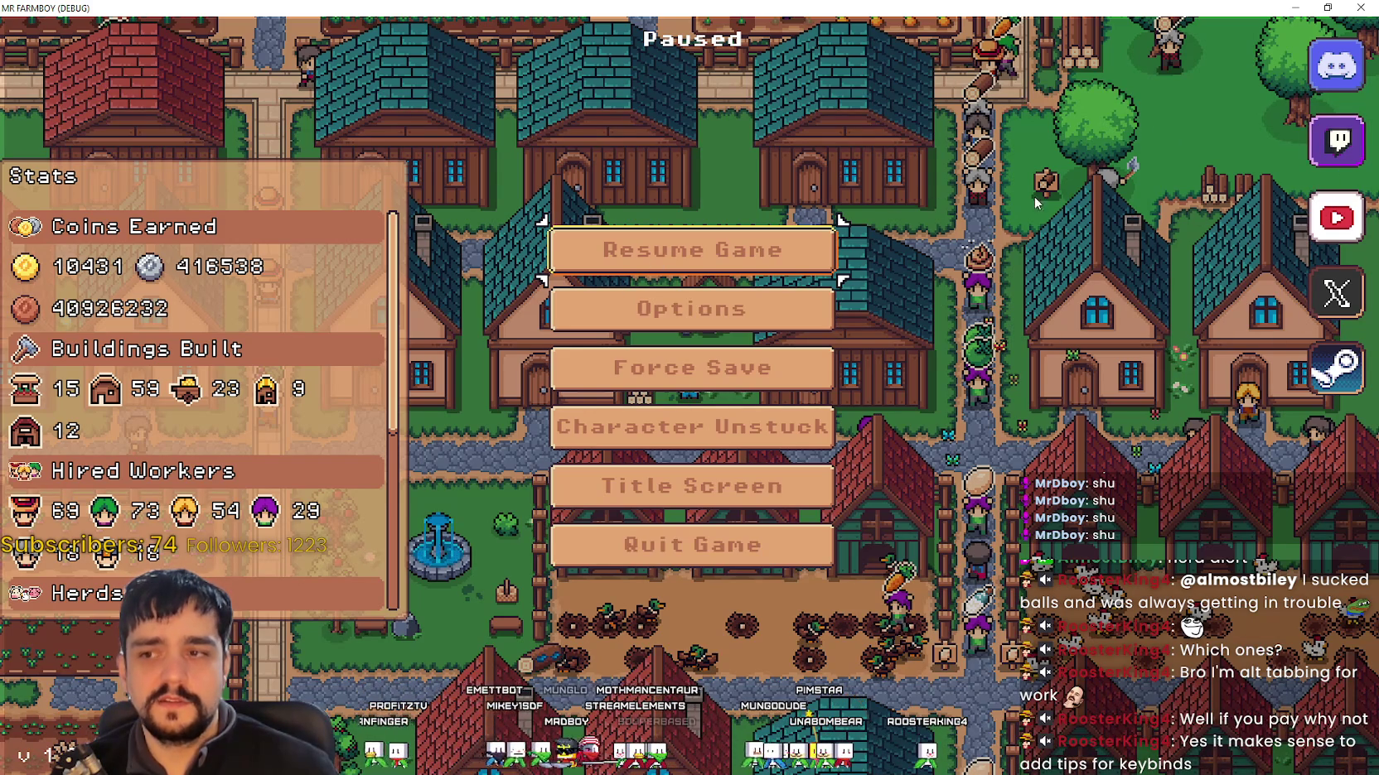
left_click(745, 258)
key("Escape")
left_click(814, 272)
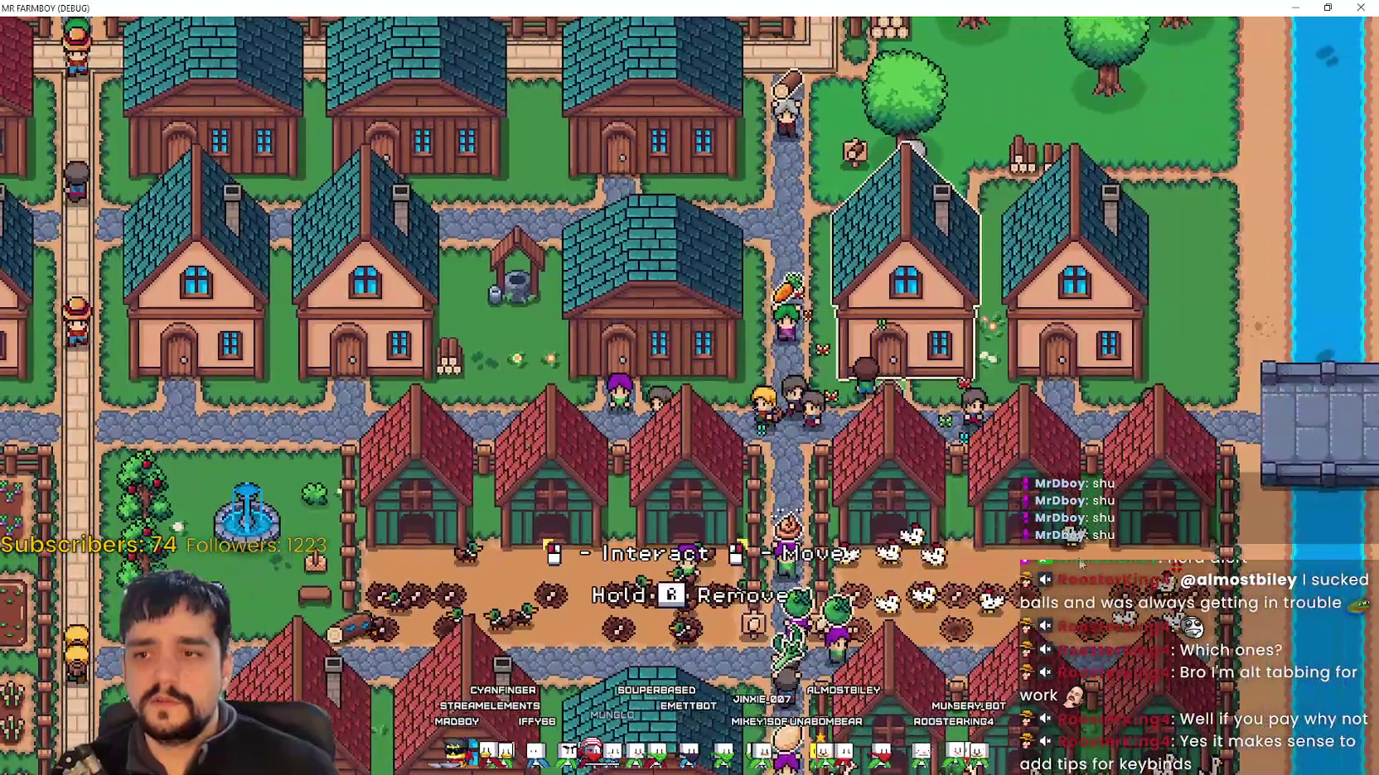
Step: Toggle house and Warehouse panels once more, then restore the game to a smaller window
left_click(911, 207)
left_click(908, 169)
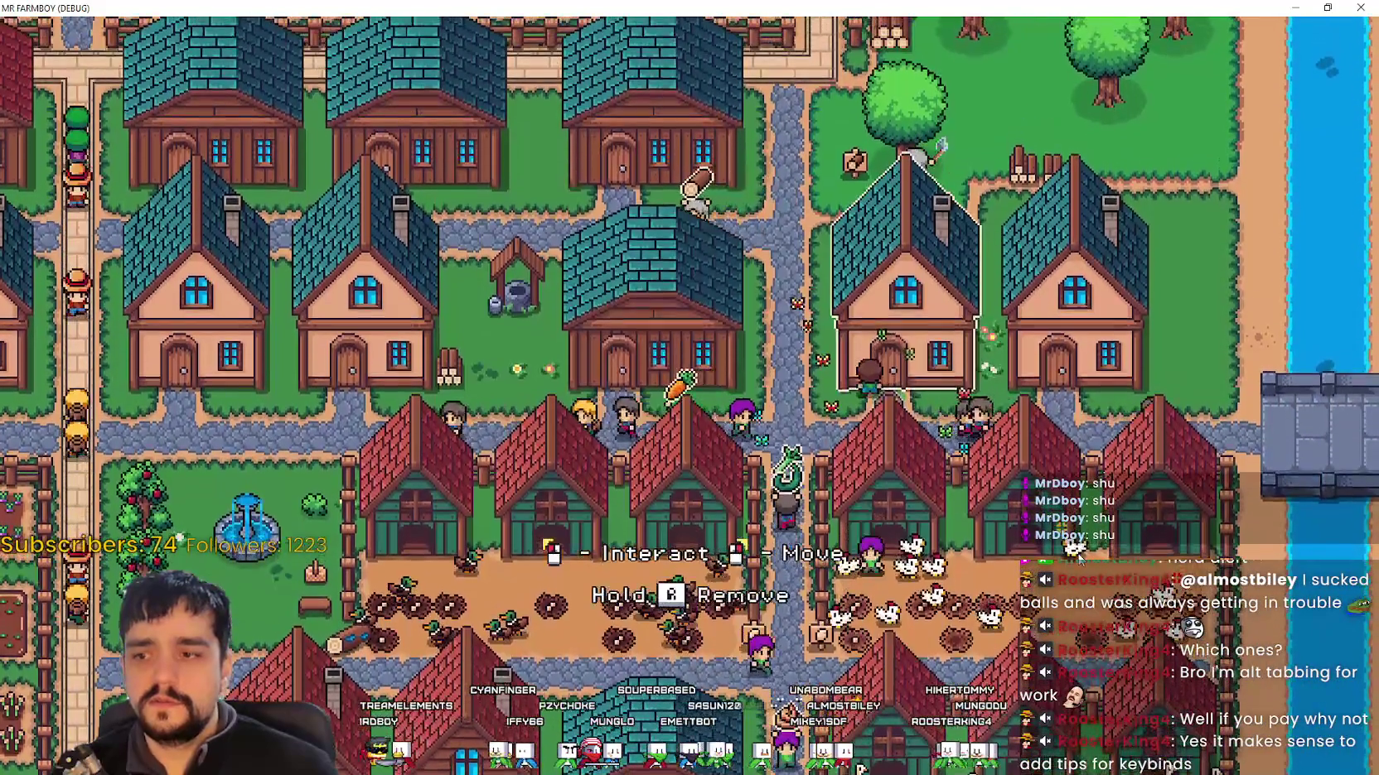
left_click(911, 207)
left_click(911, 172)
left_click(654, 265)
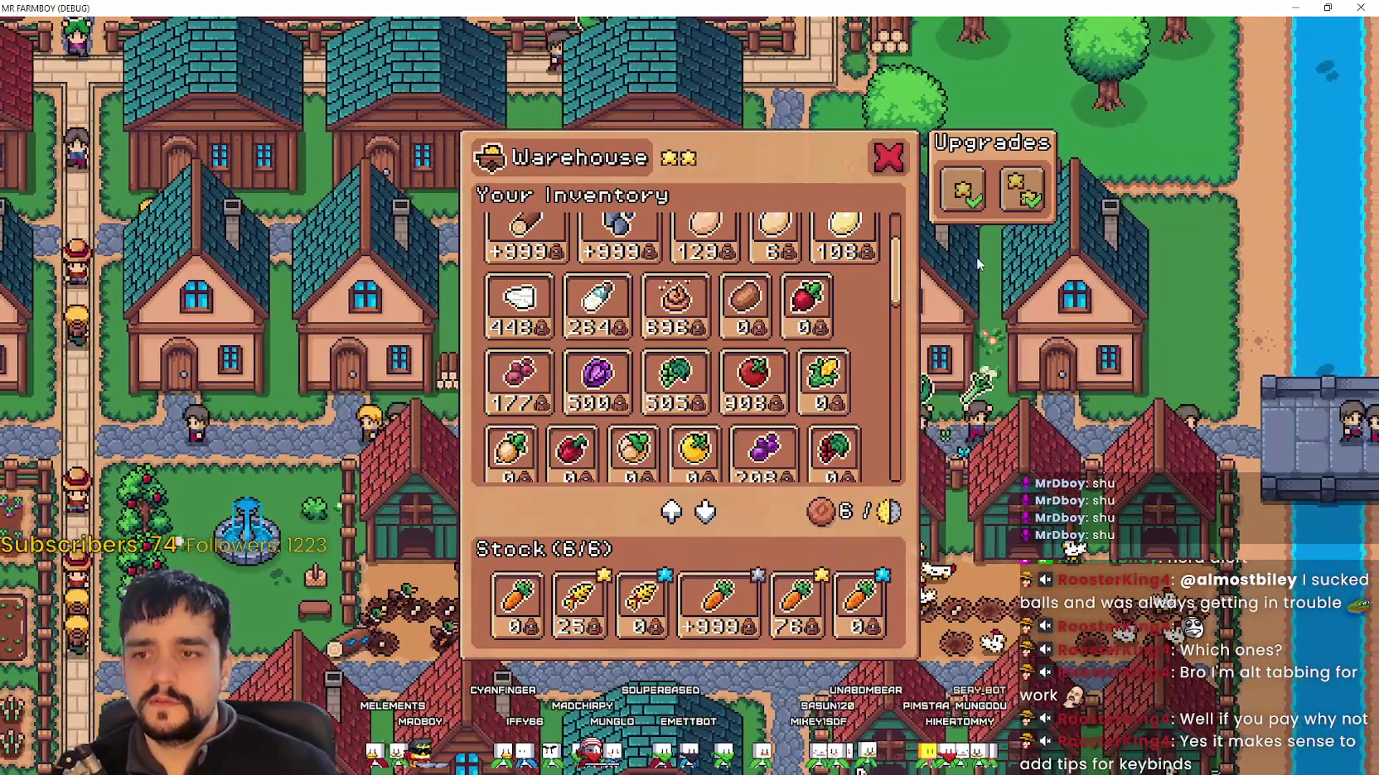
key("Escape")
double_click(1106, 8)
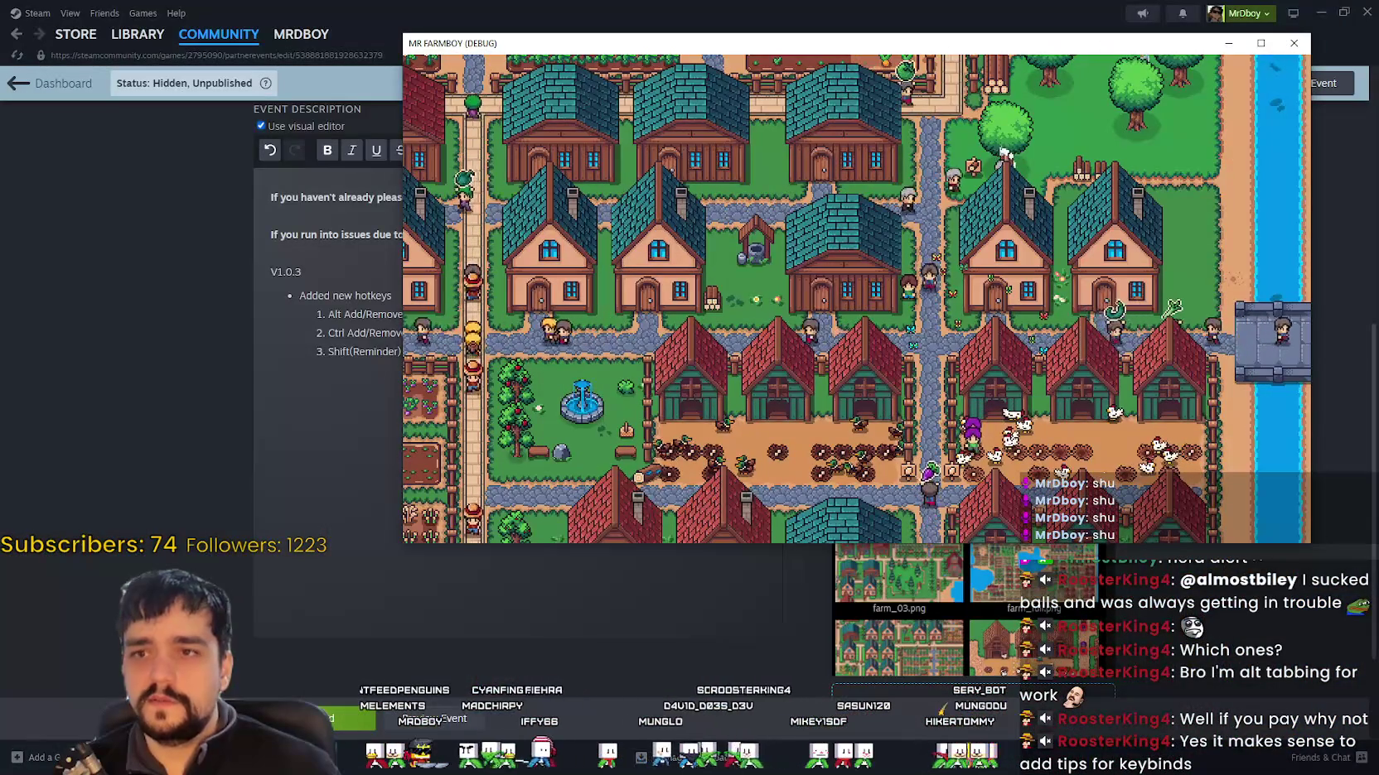
Step: Stop the running game in Godot and open game_screen.tscn via a 'game' FileSystem filter
key("alt+Tab")
left_click(722, 213)
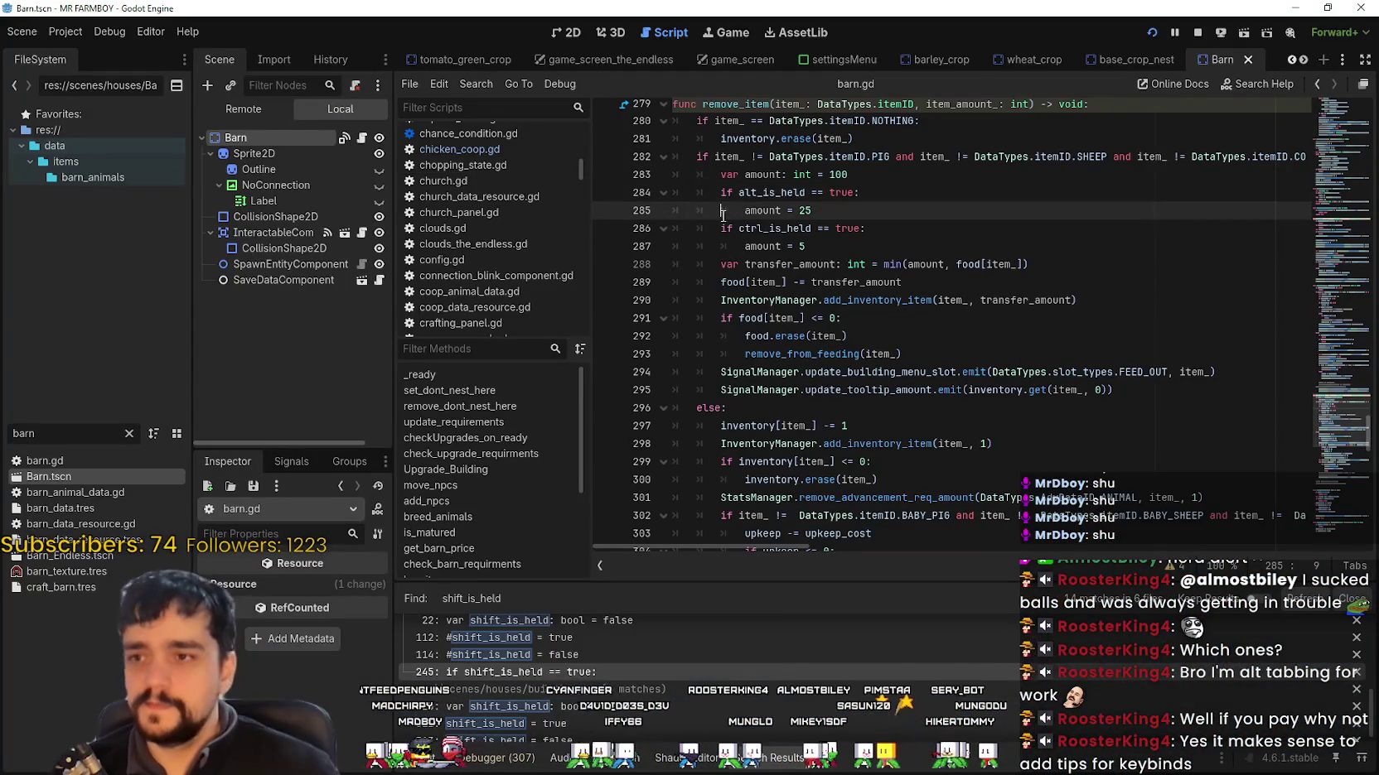
left_click(1196, 33)
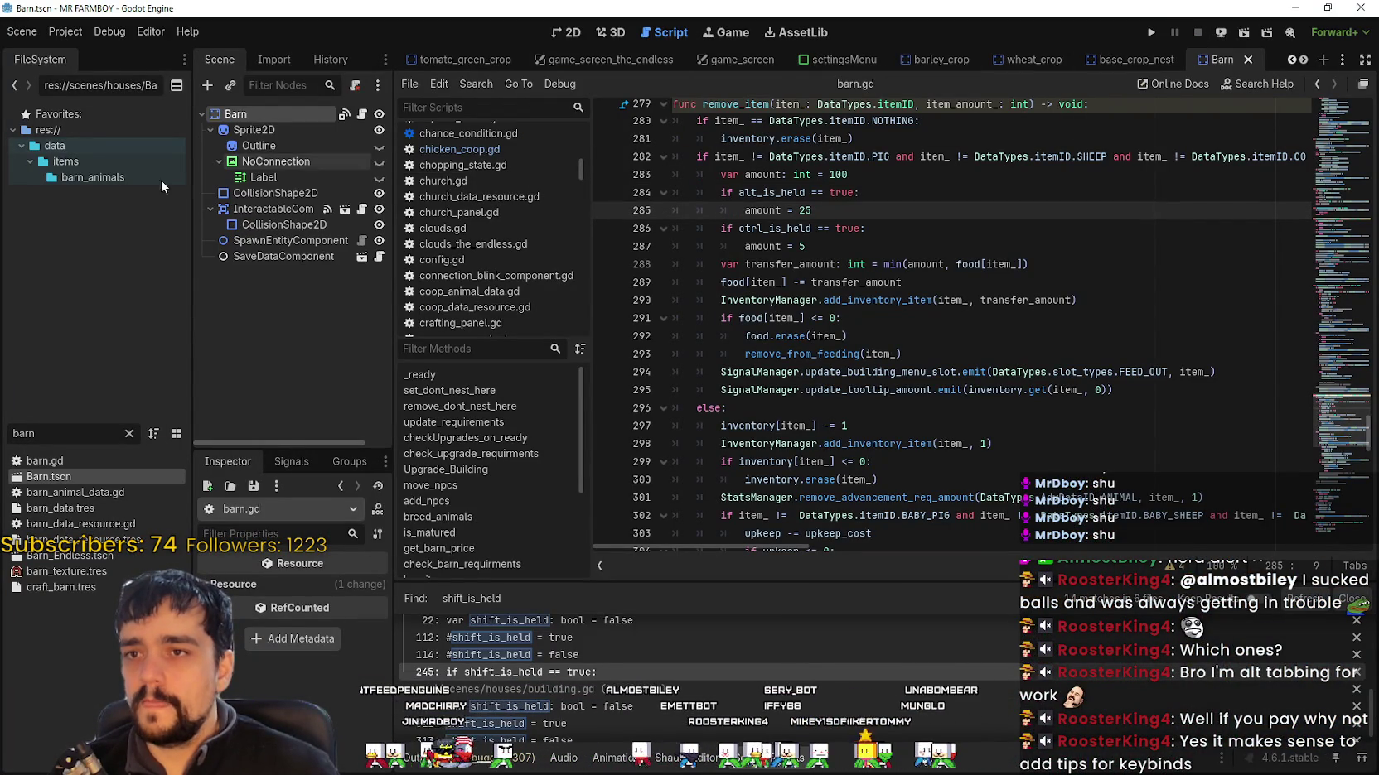
type("game")
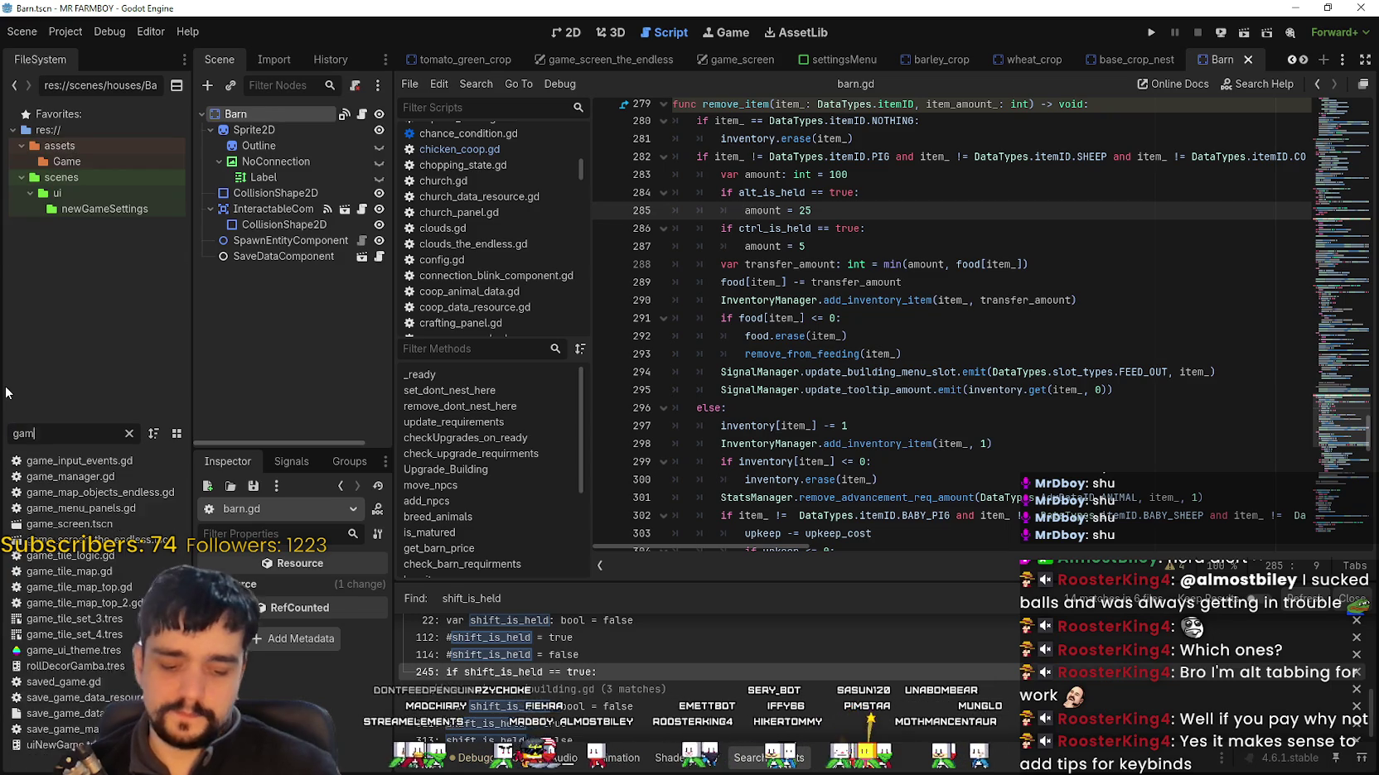
double_click(114, 520)
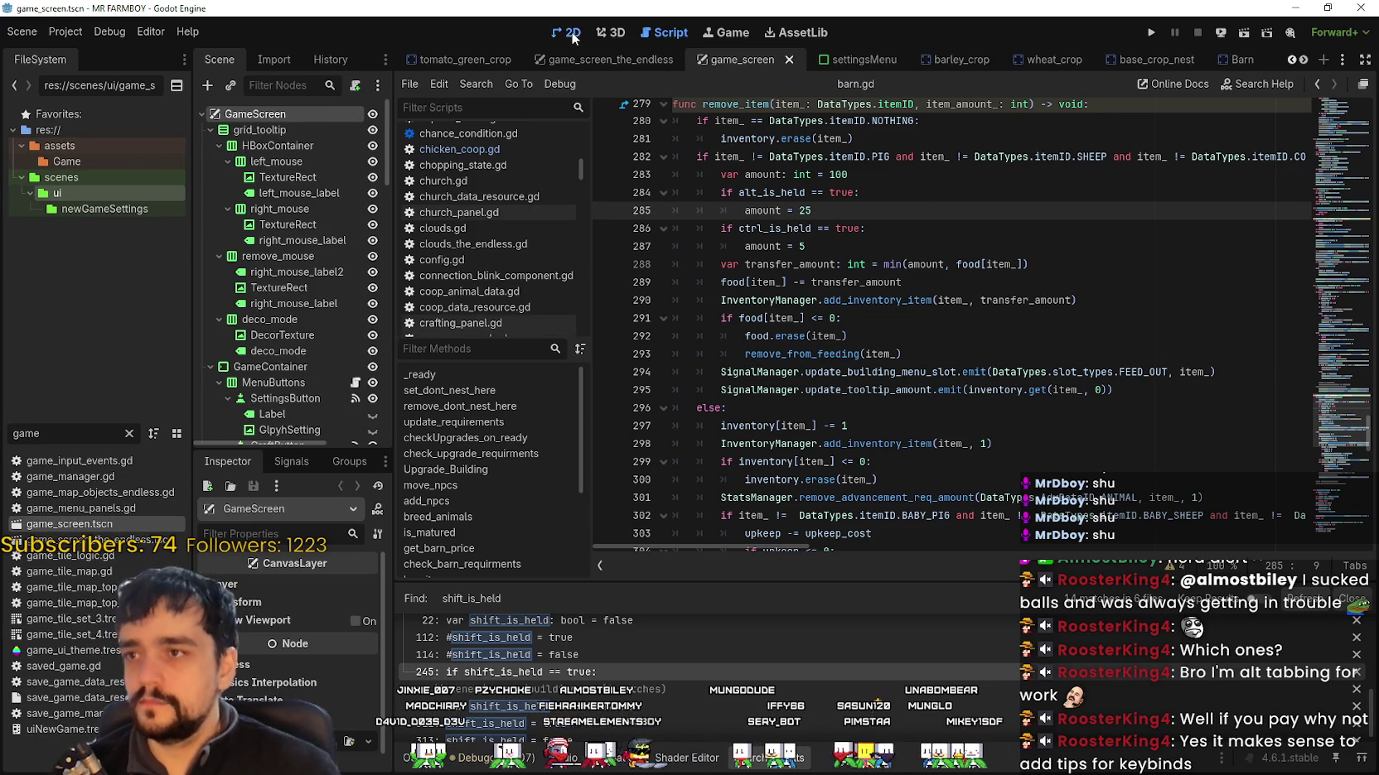
Step: Zoom out the 2D canvas and widen and scroll the Scene dock
scroll(598, 213, "down", 5)
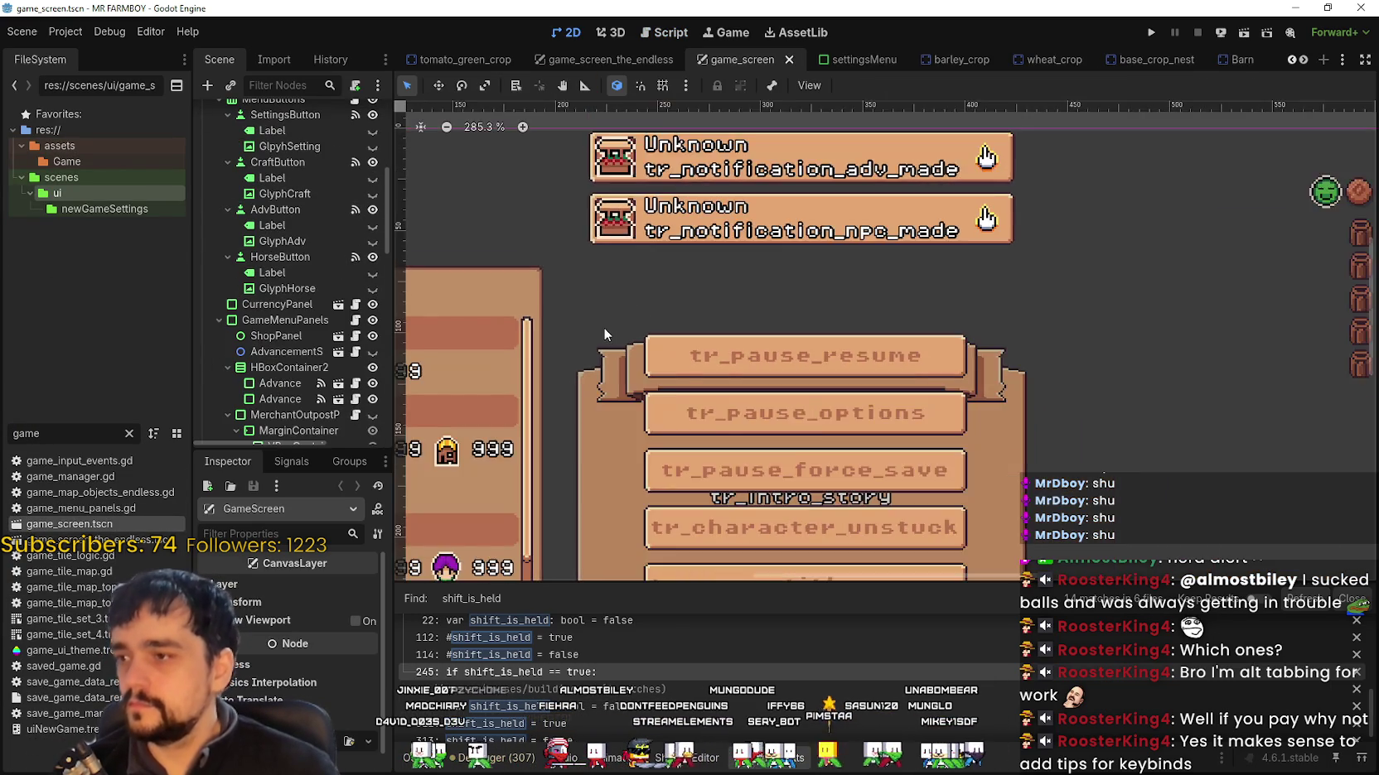
scroll(322, 352, "down", 4)
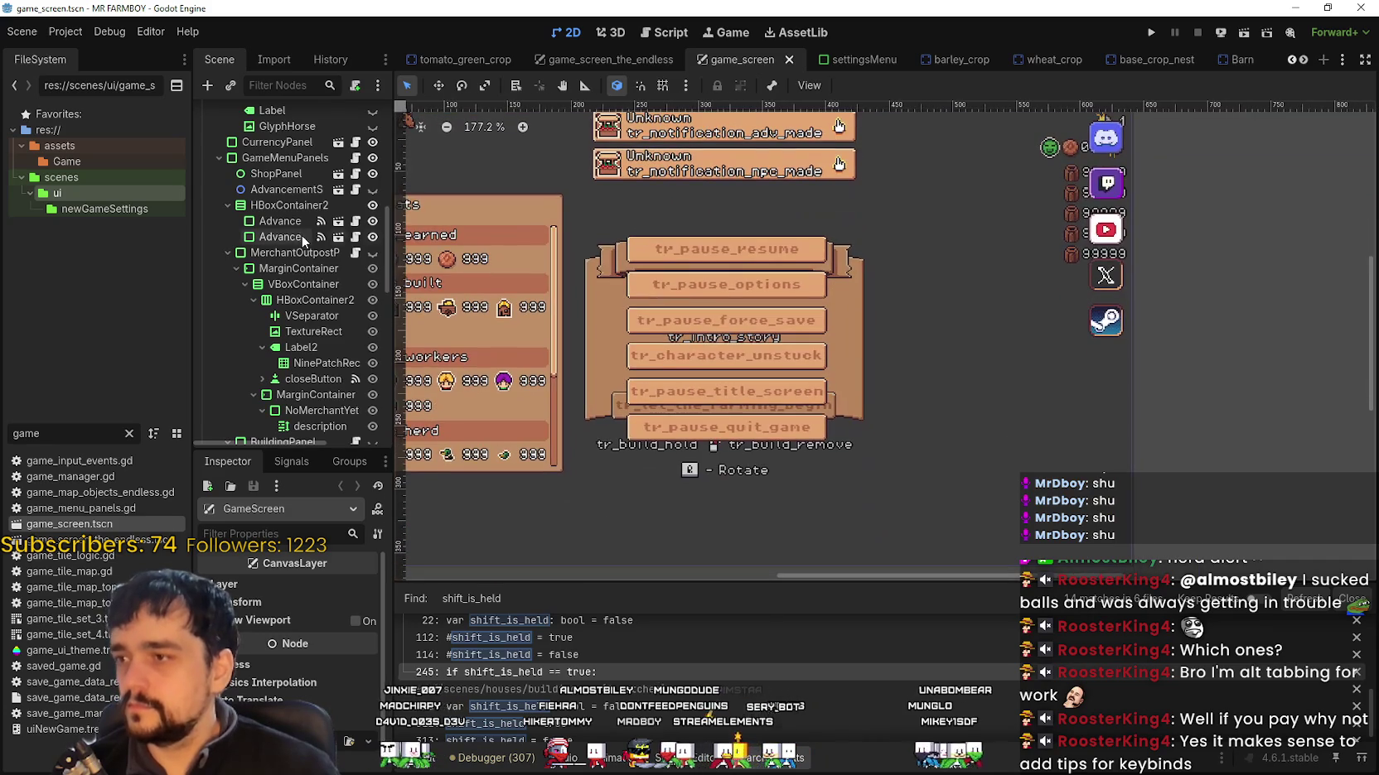
scroll(339, 315, "down", 10)
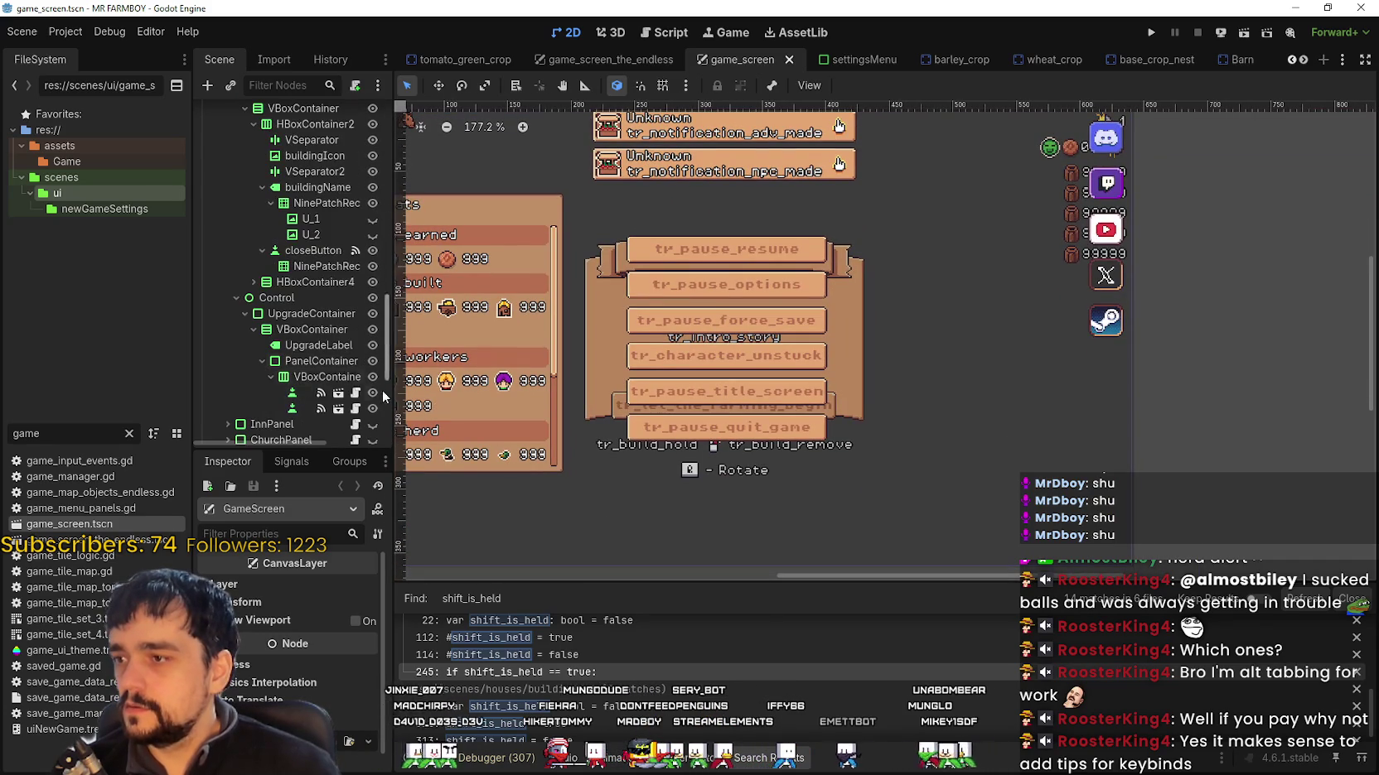
left_click_drag(391, 370, 465, 370)
scroll(370, 380, "down", 3)
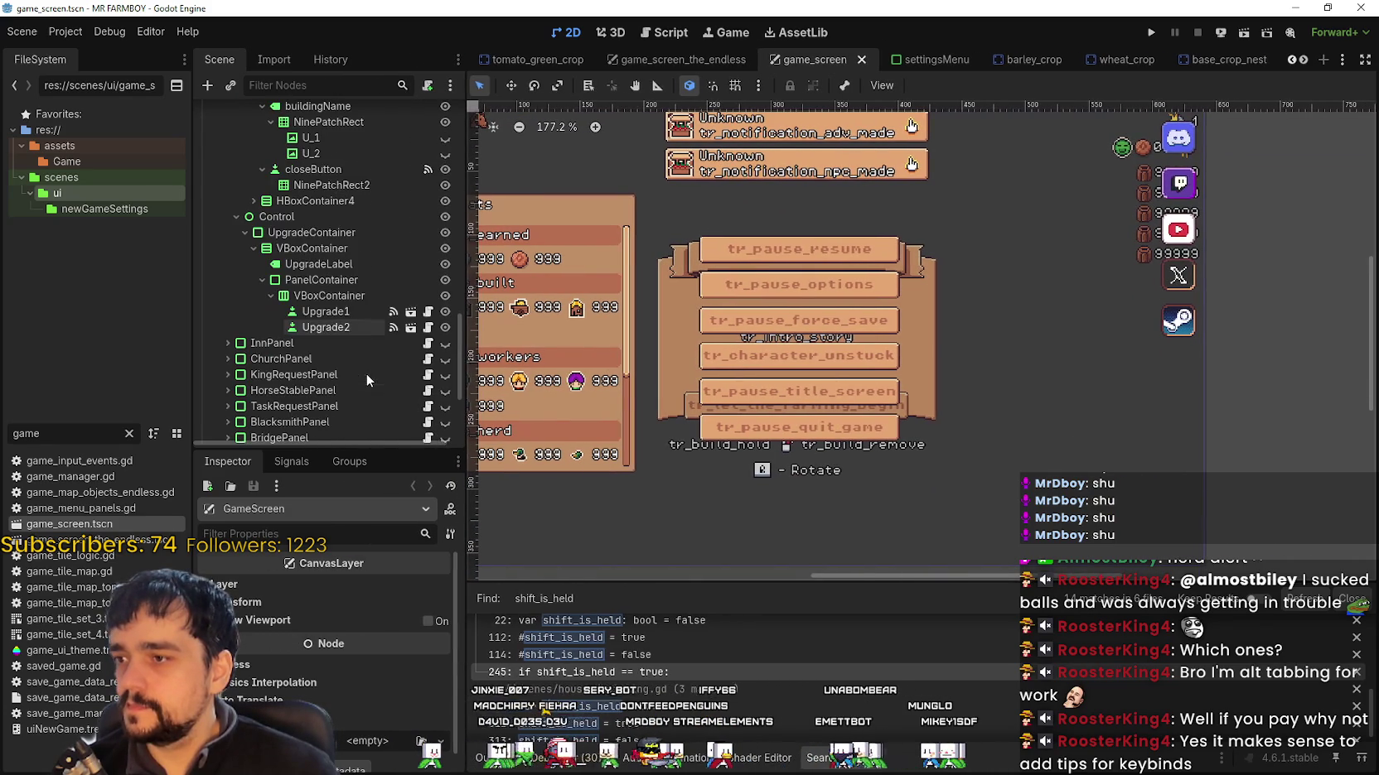
Step: Inspect UpgradeContainer's child nodes, collapse PanelContainer, and recentre the pause menu
left_click(333, 326)
left_click(323, 280)
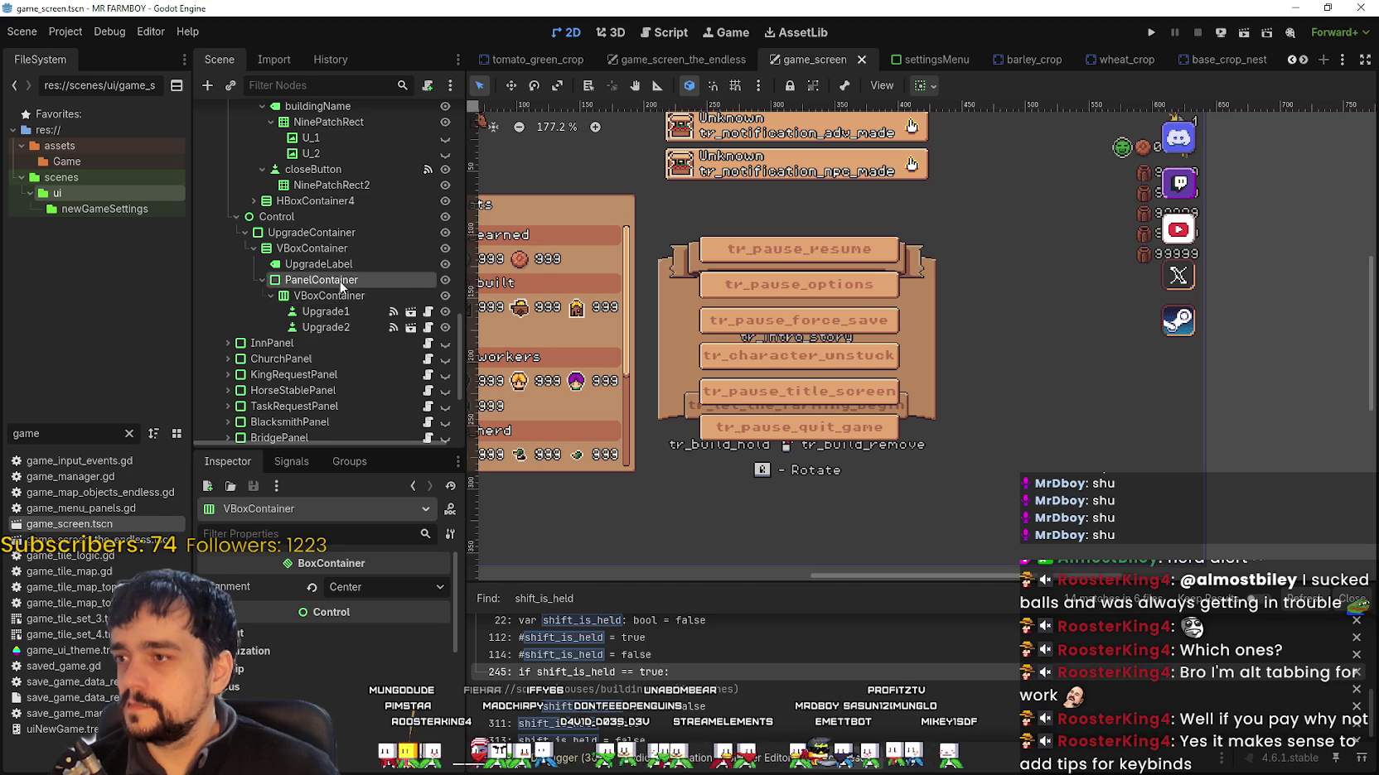
left_click(311, 298)
left_click(315, 266)
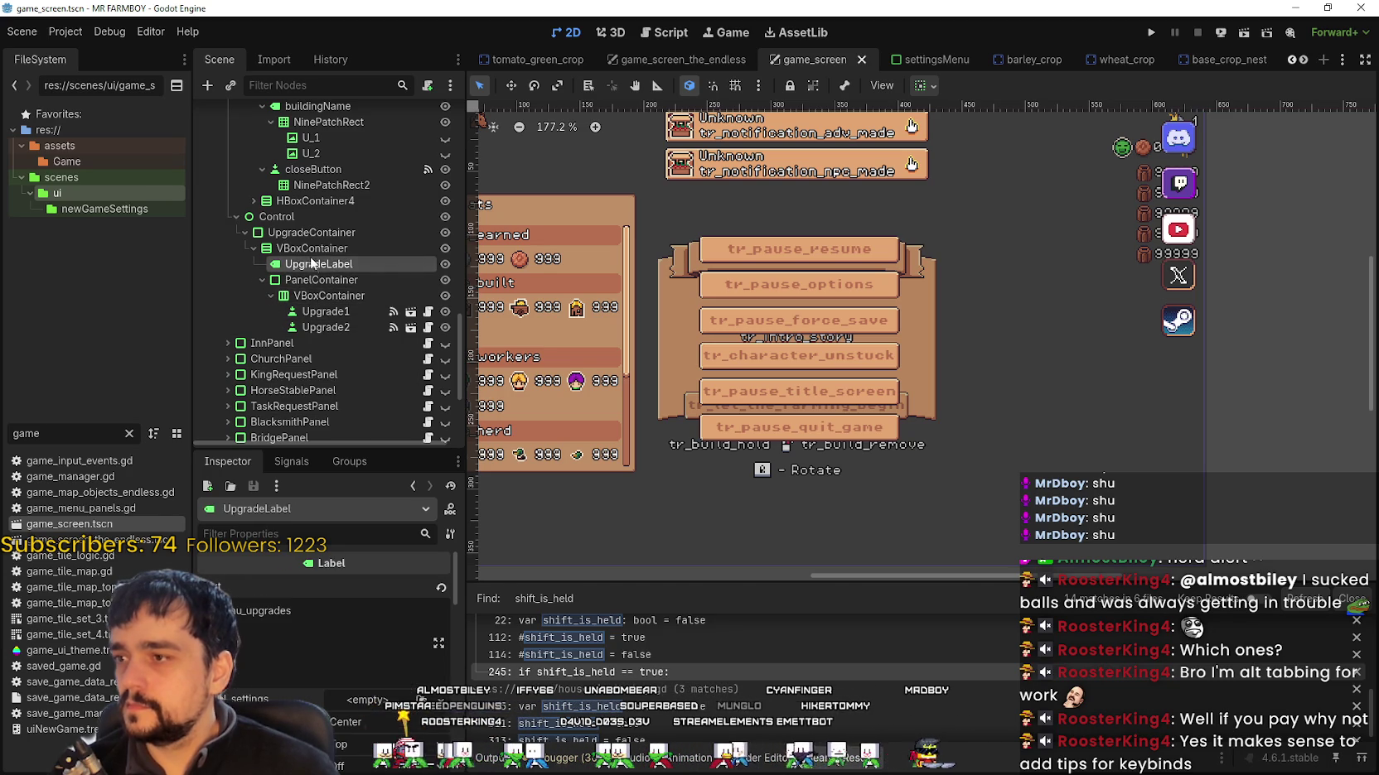
left_click(308, 249)
left_click(257, 279)
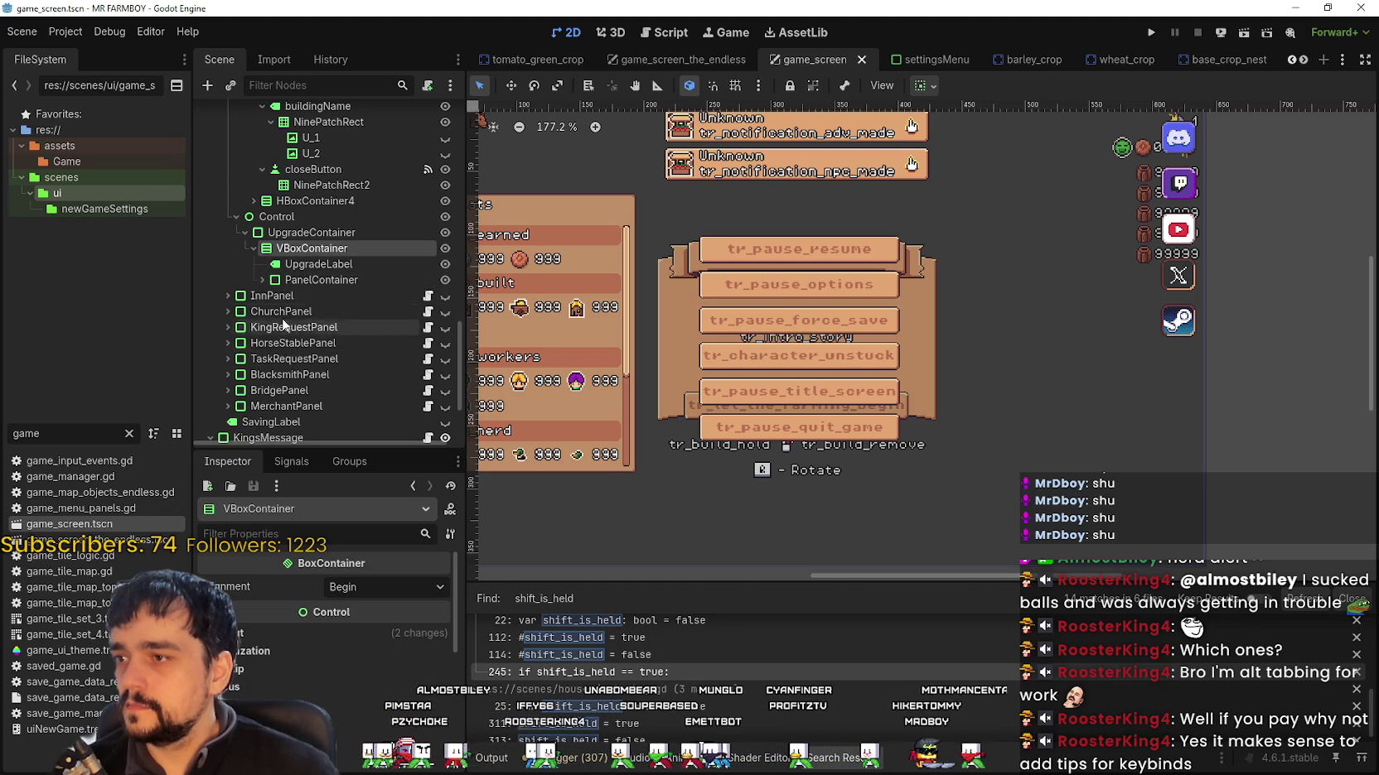
left_click(284, 235)
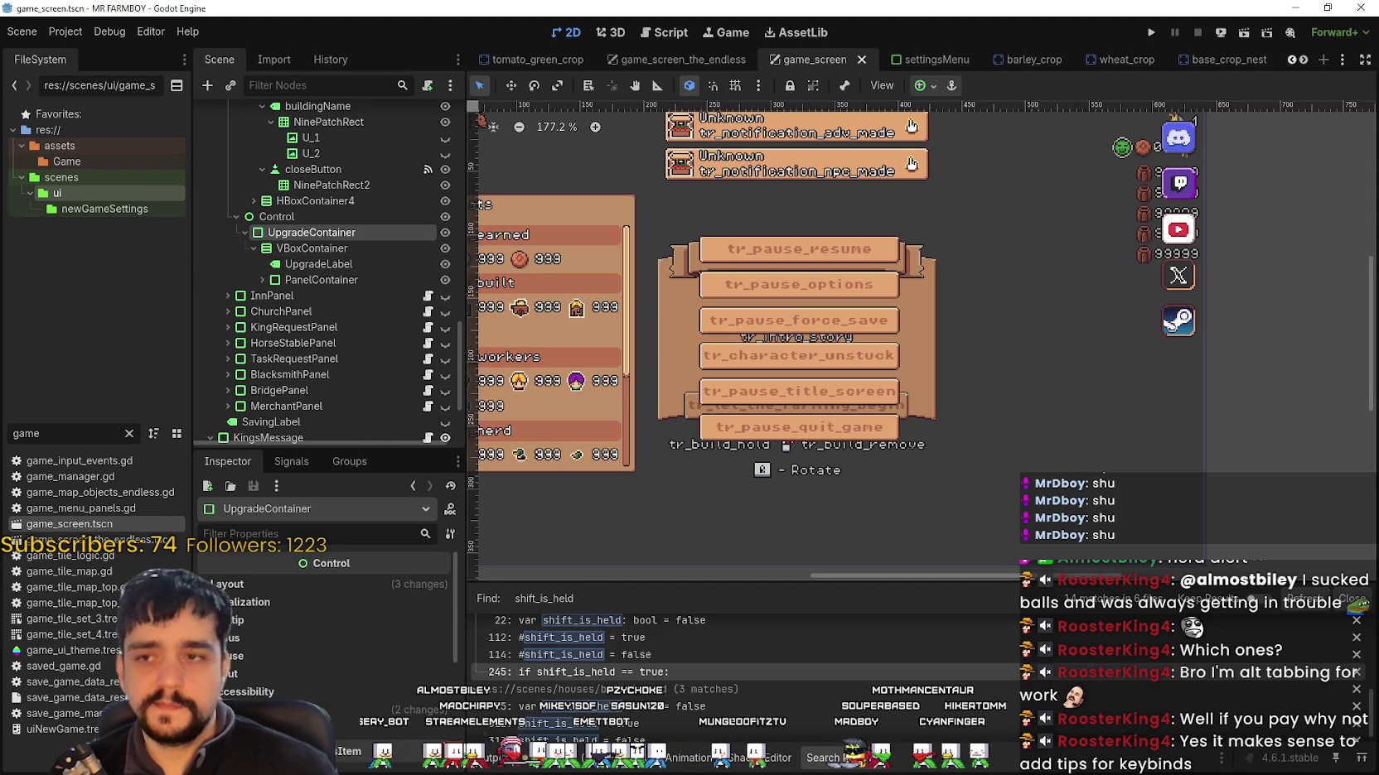
left_click_drag(809, 250, 881, 283)
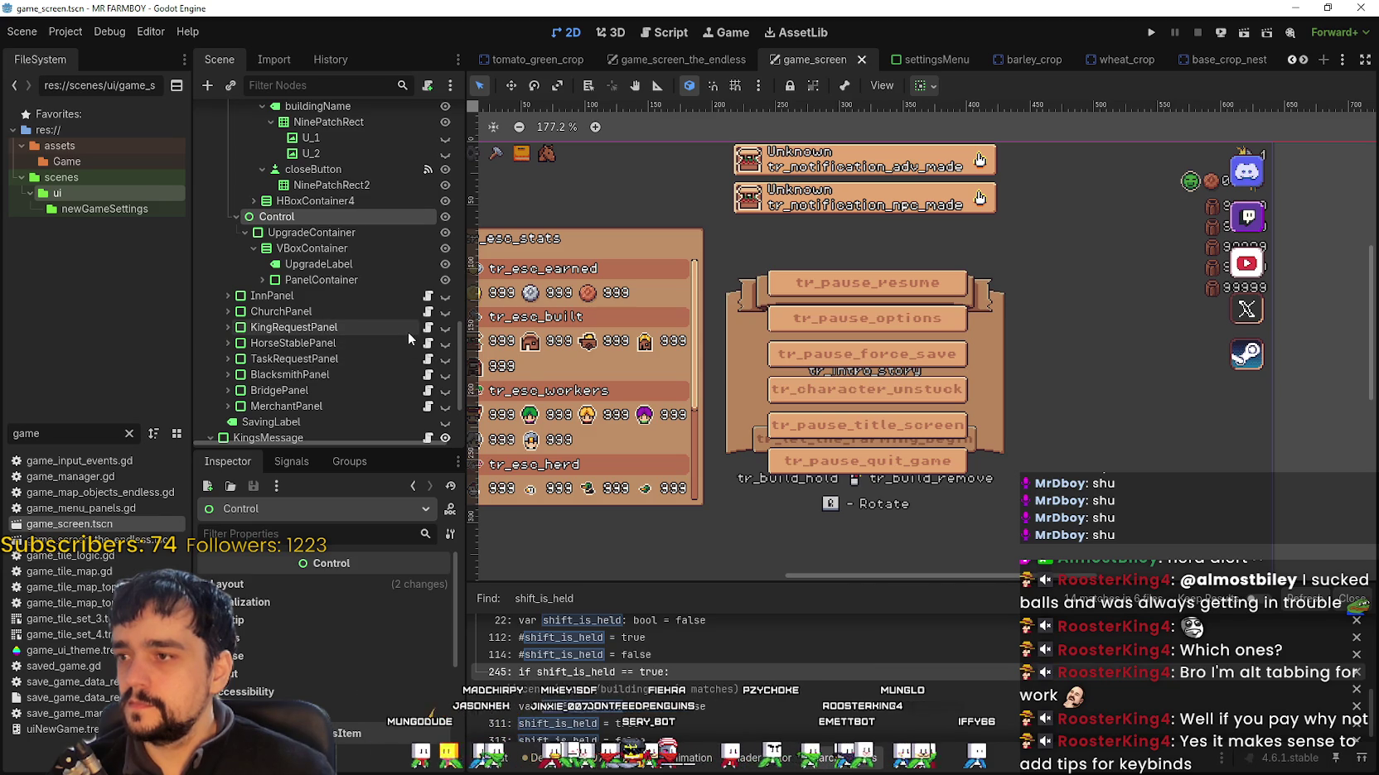
right_click(331, 222)
Step: Add a VBoxContainer under Control and move UpgradeContainer inside it
left_click(342, 232)
type("vbox")
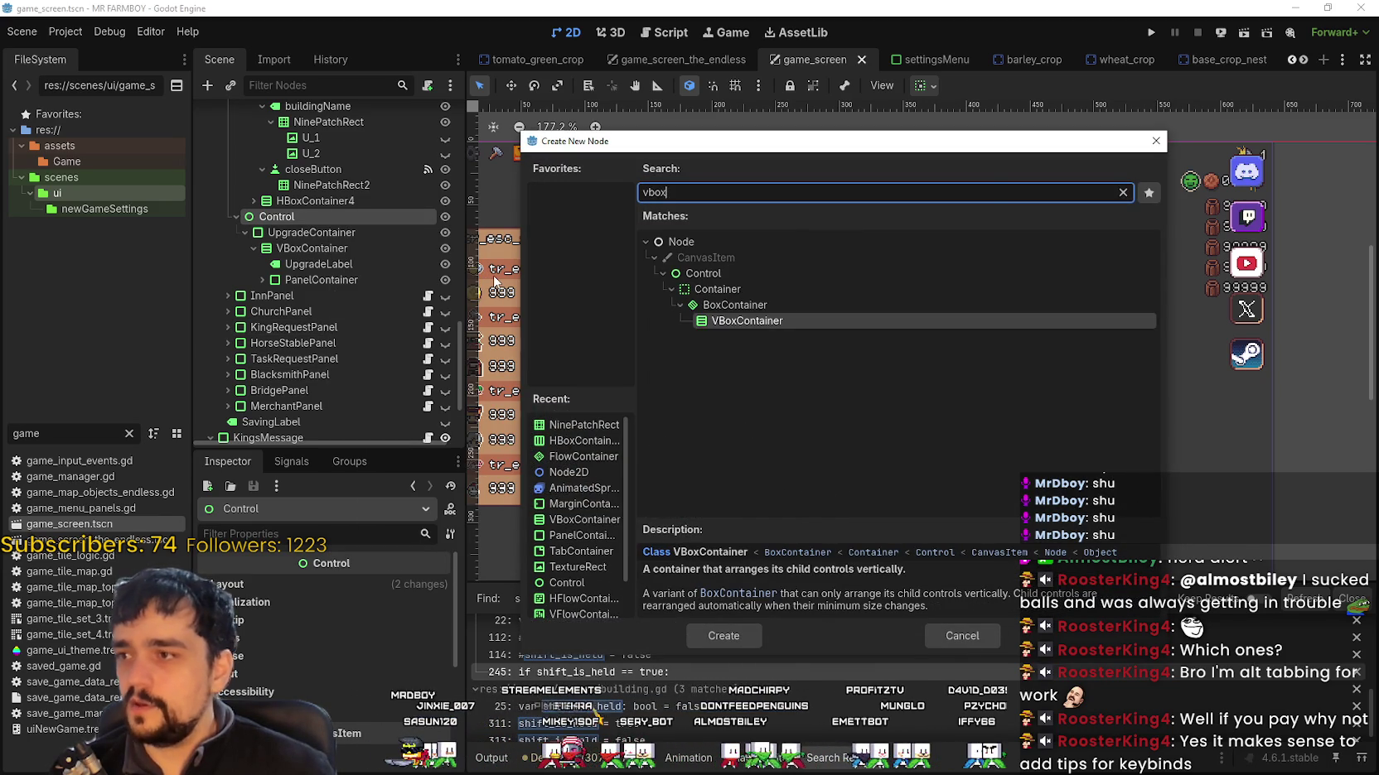
key("Return")
scroll(314, 346, "up", 3)
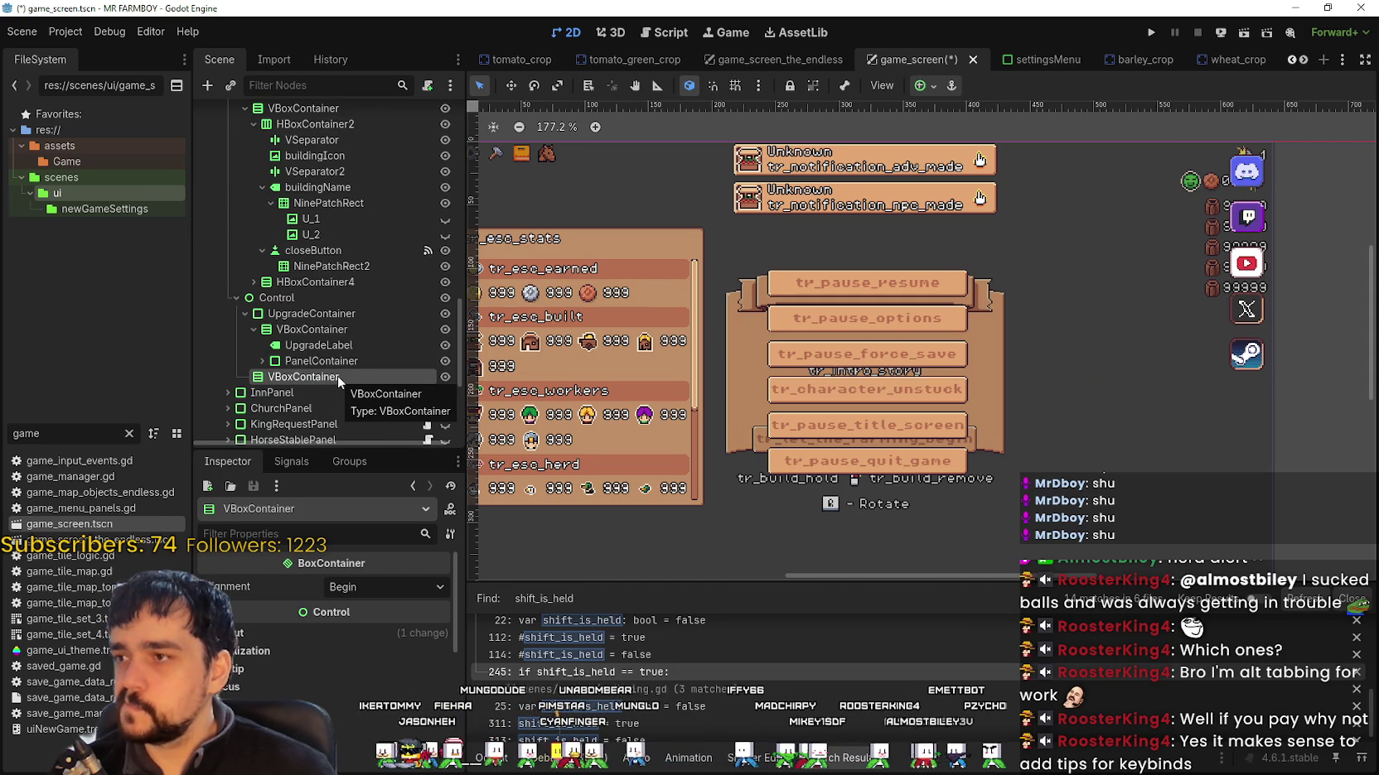
mouse_move(296, 379)
left_mouse_down()
mouse_move(273, 309)
mouse_move(308, 318)
left_mouse_up()
left_click_drag(292, 447, 304, 314)
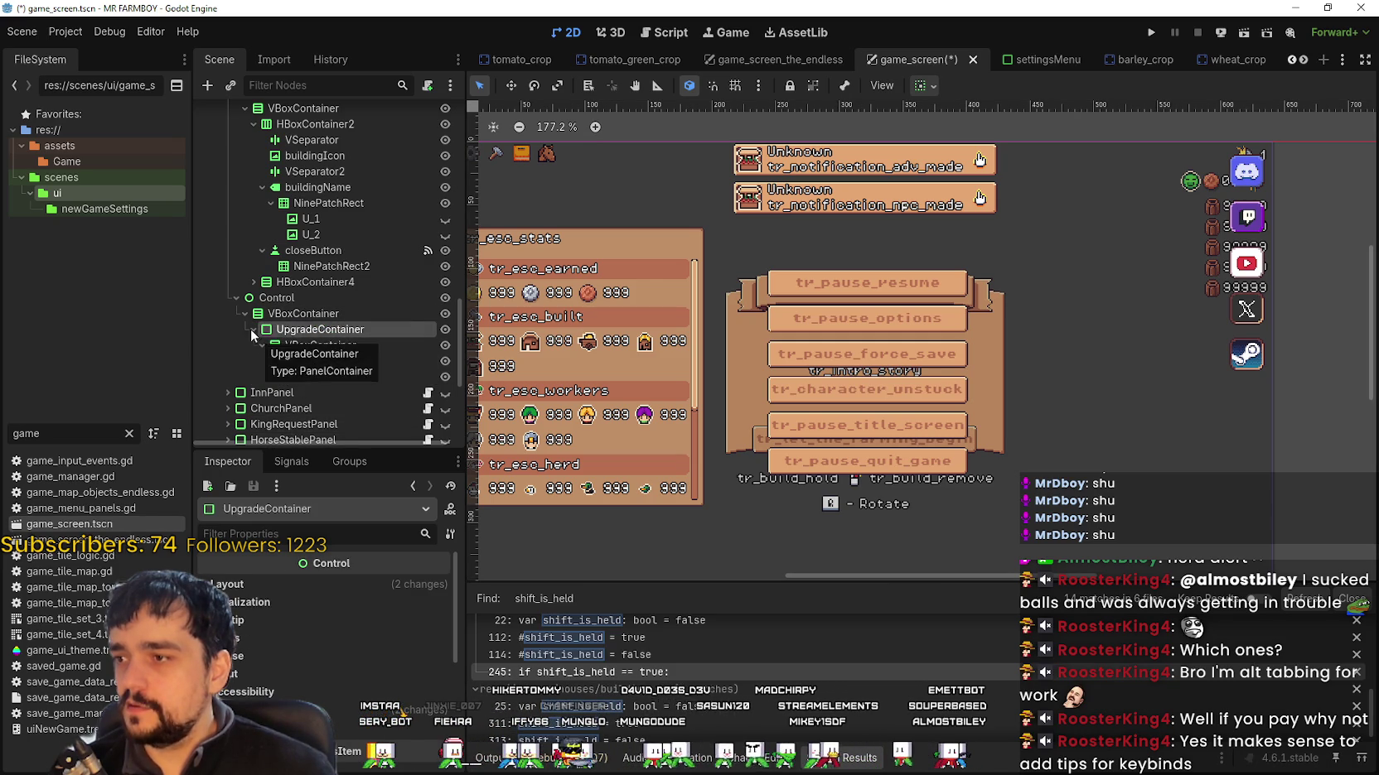
Step: Add a PanelContainer child to the new VBoxContainer, below UpgradeContainer
right_click(300, 314)
left_click(356, 332)
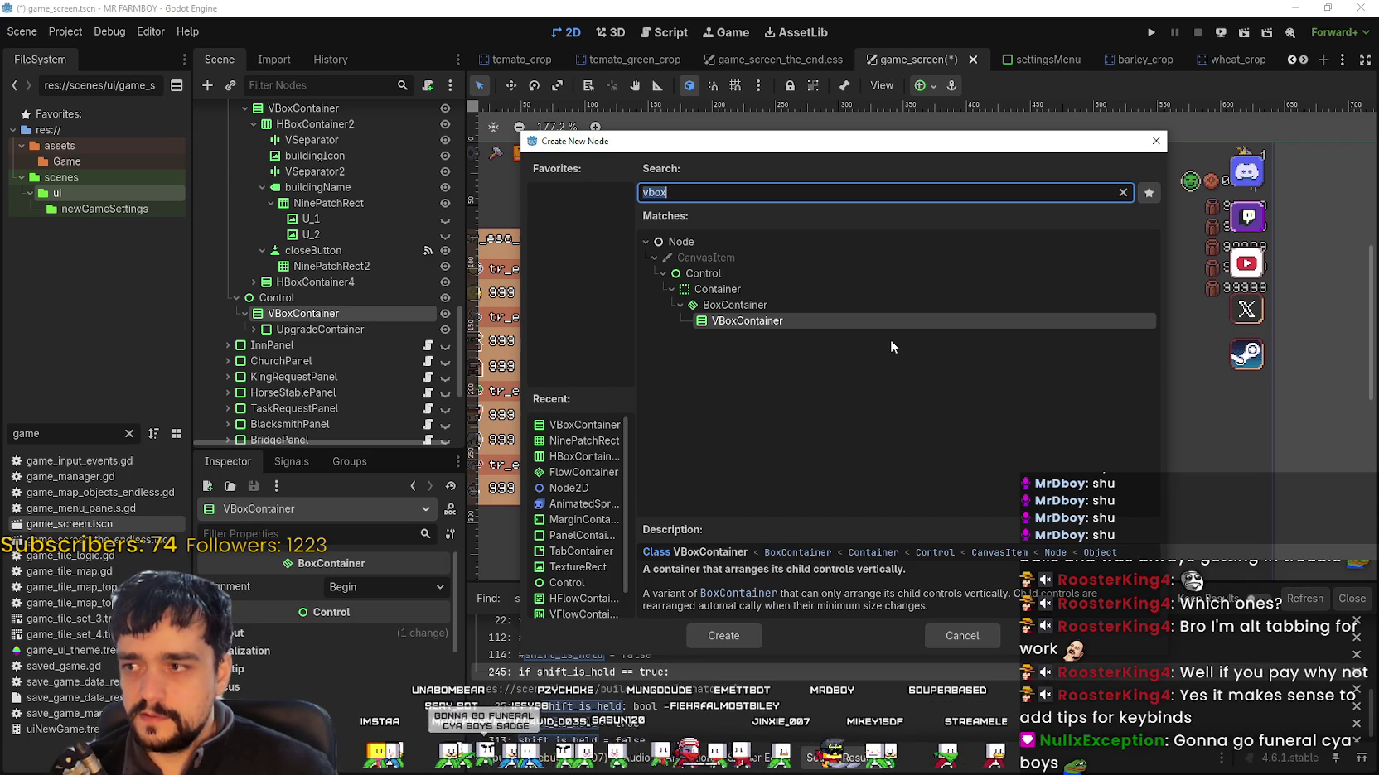
key("BackSpace")
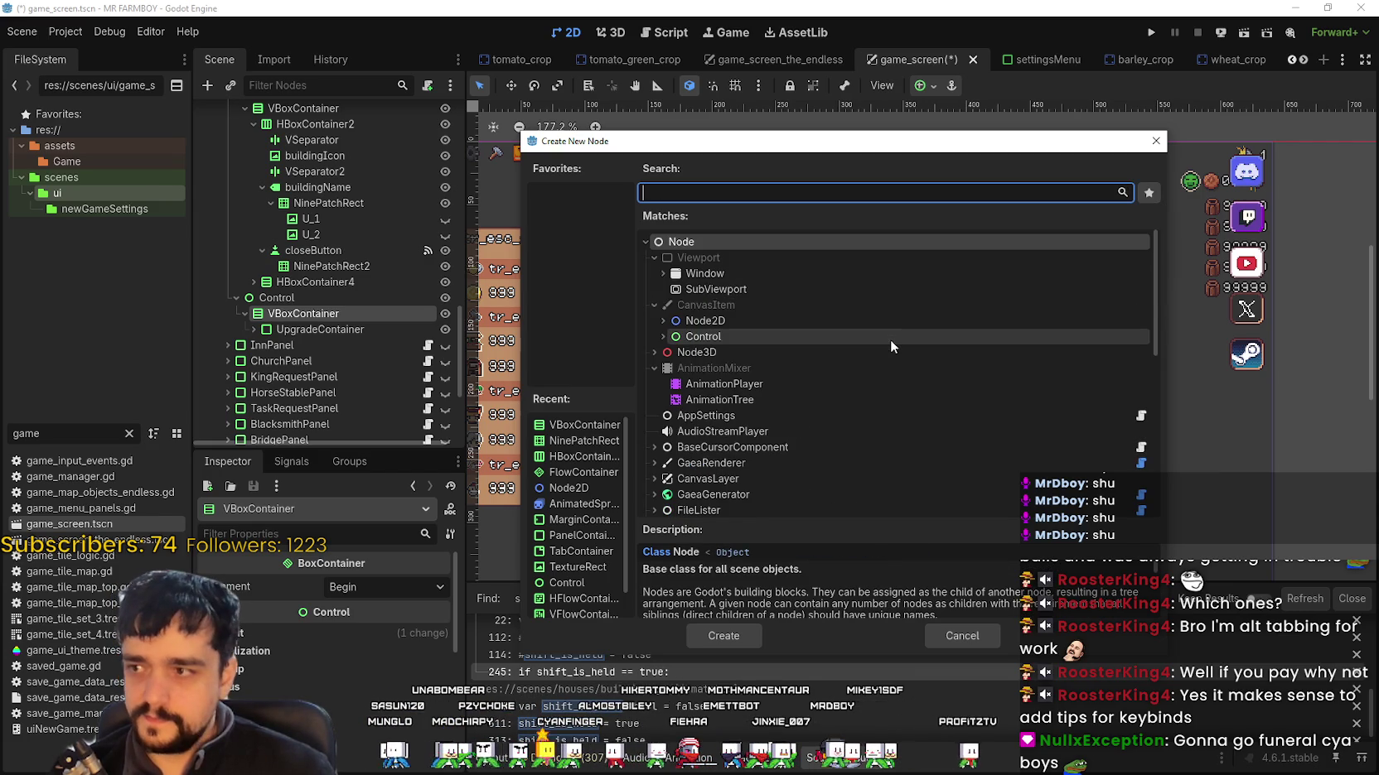
type("panel")
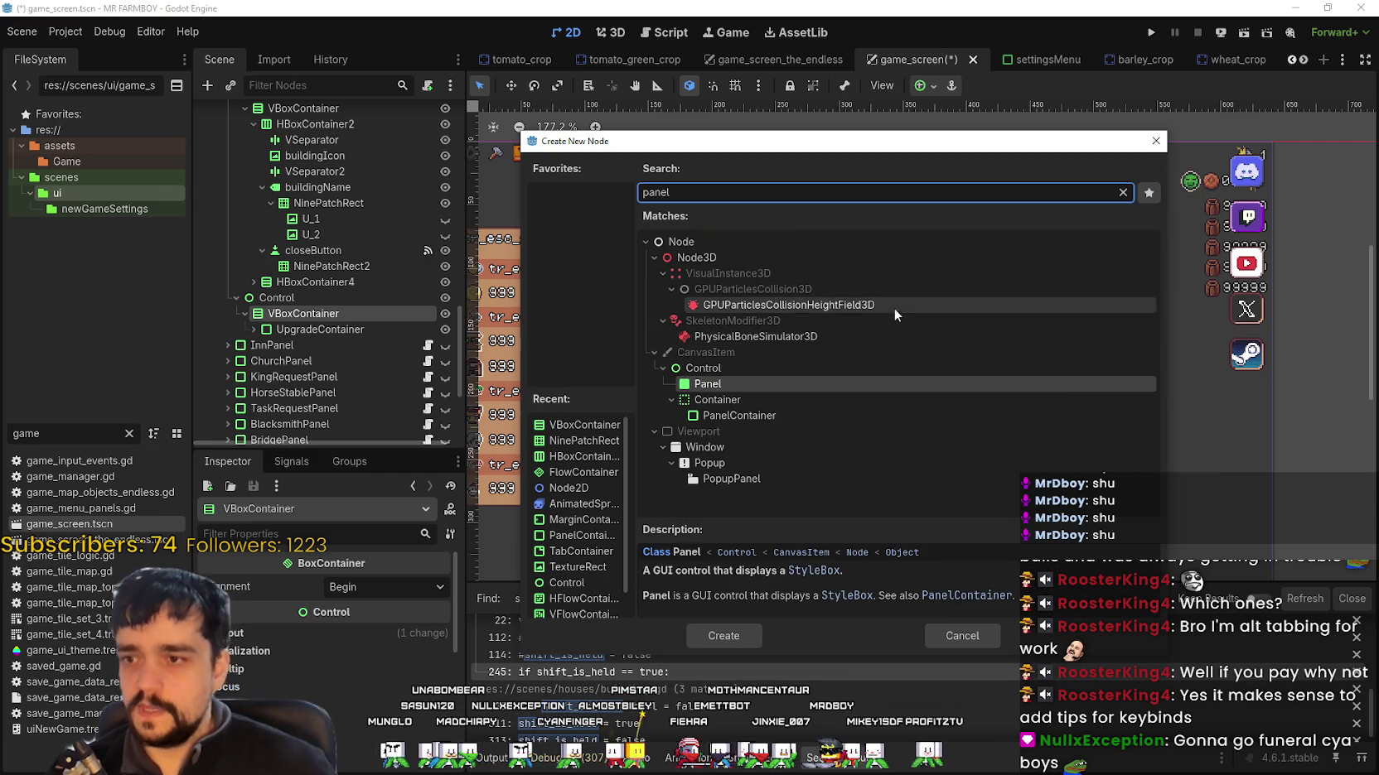
left_click(792, 418)
left_click(723, 635)
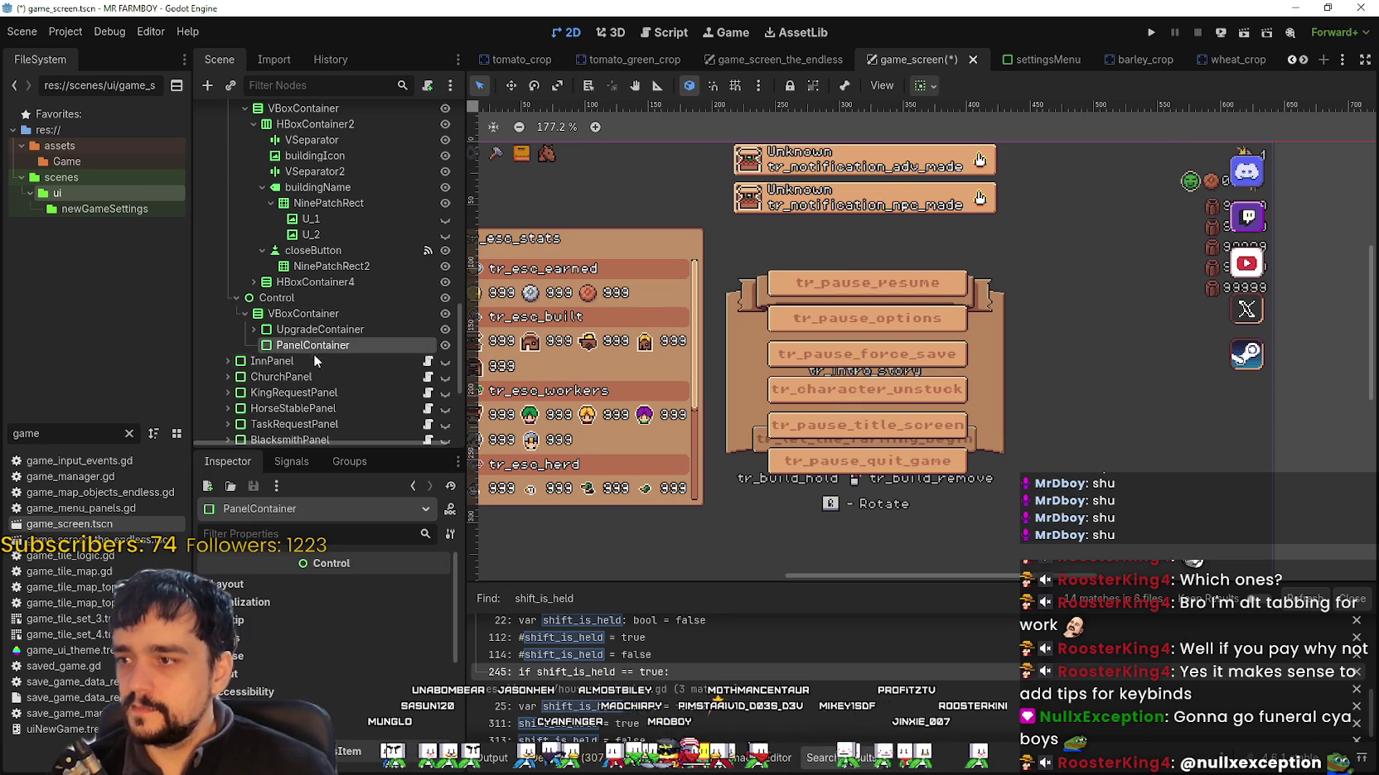
double_click(313, 345)
Step: Rename the new PanelContainer to ControlsContainer
type("Cont")
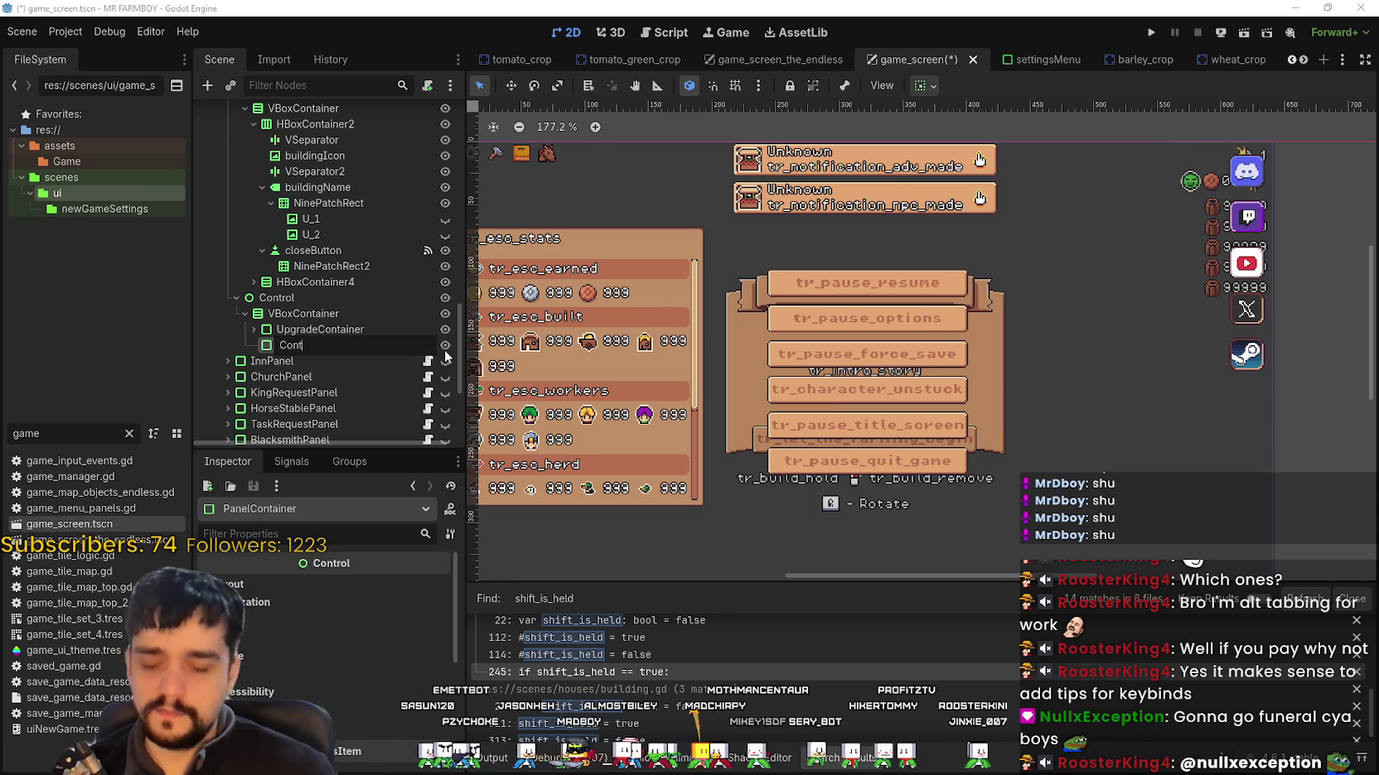
type("rolsCo")
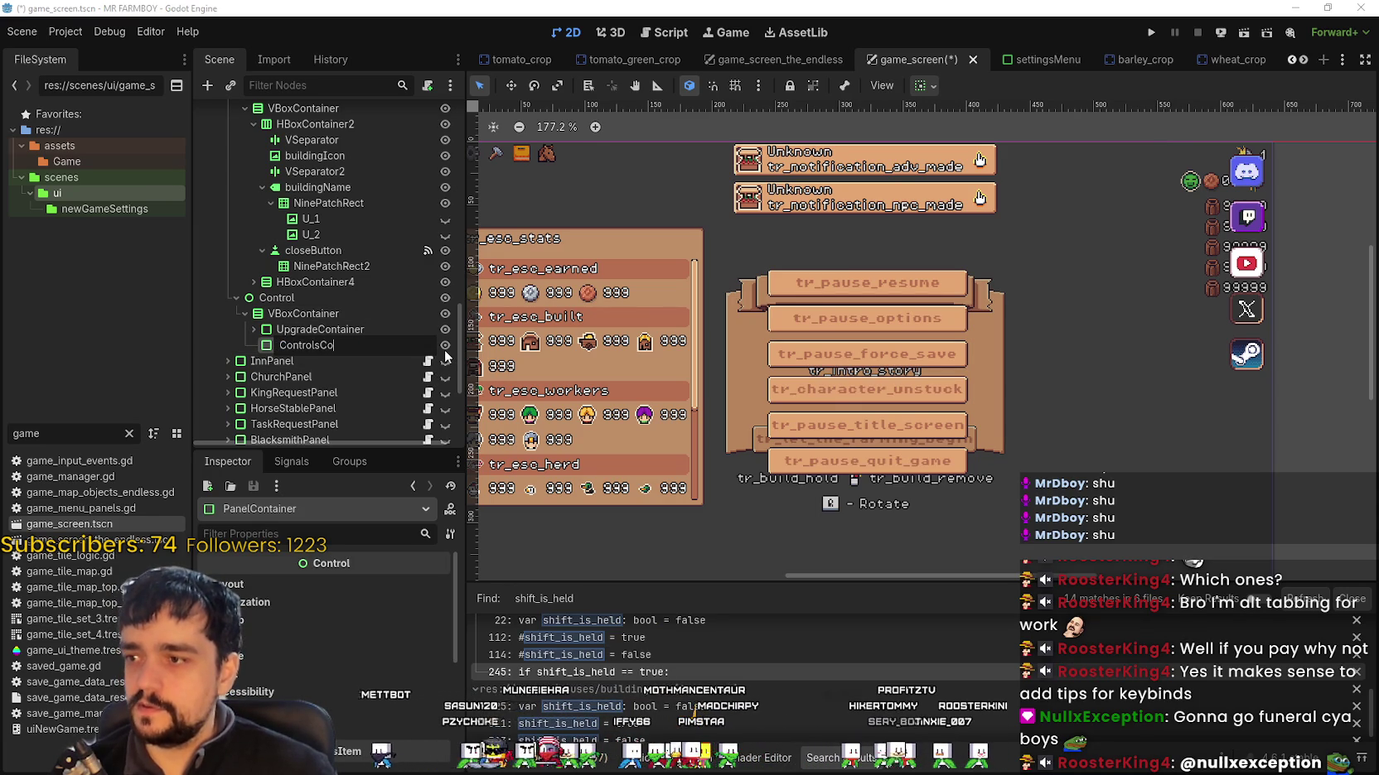
type("ntainer")
key("Return")
scroll(345, 273, "down", 2)
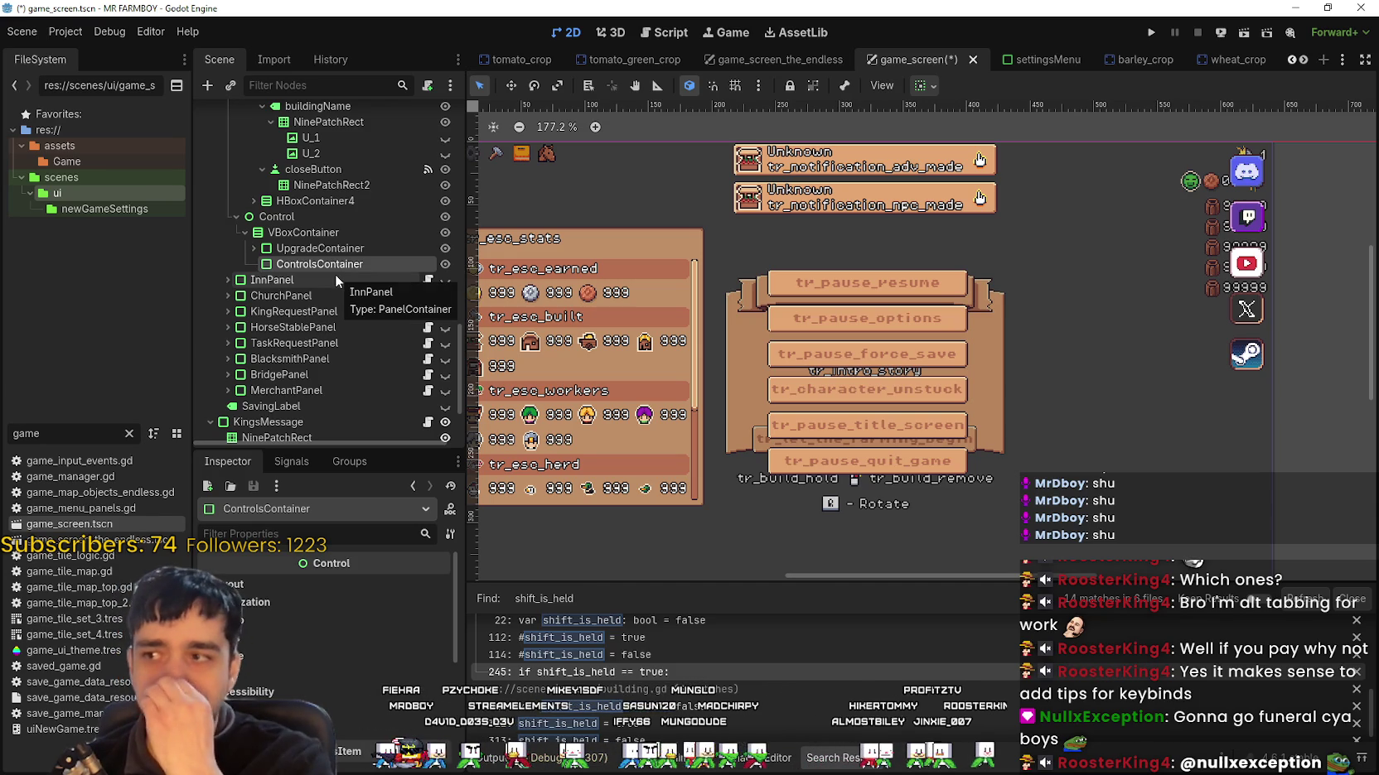
right_click(364, 263)
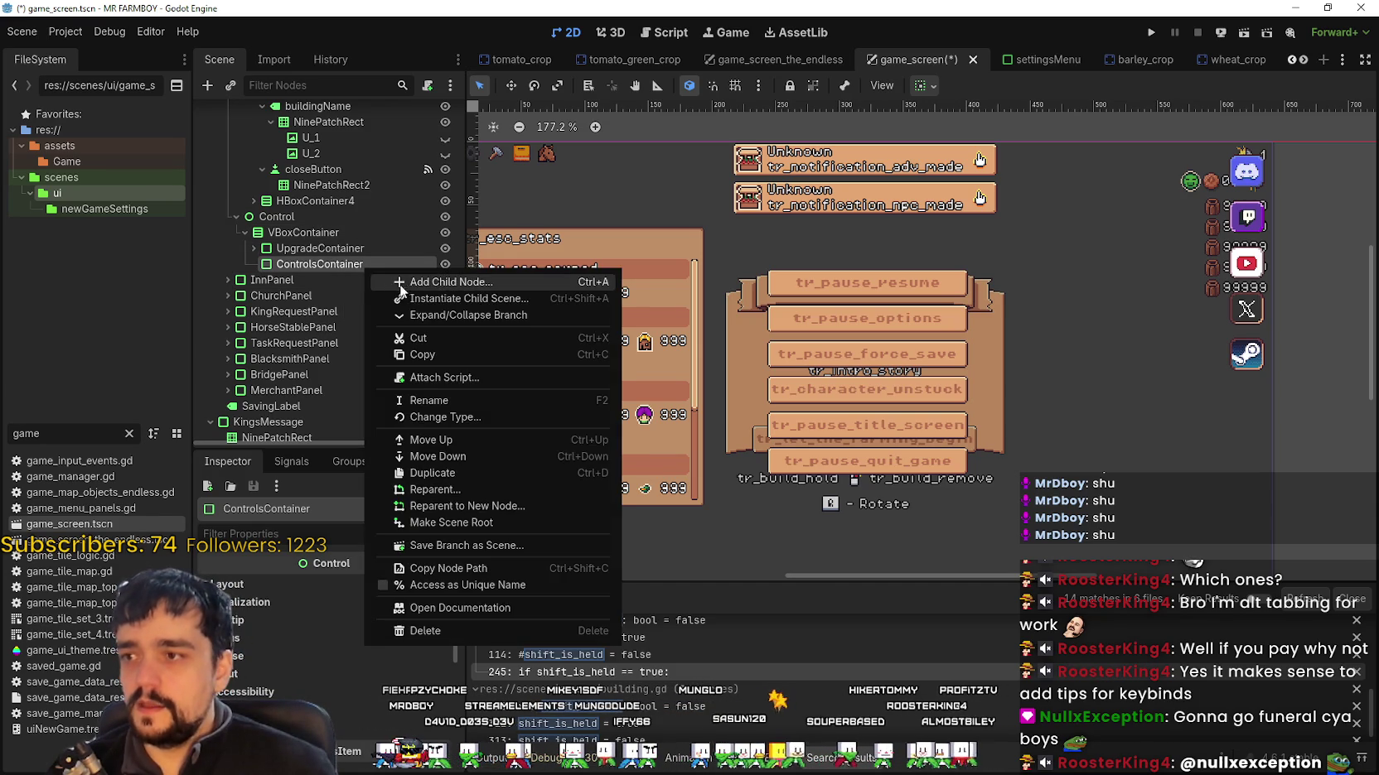
left_click(398, 280)
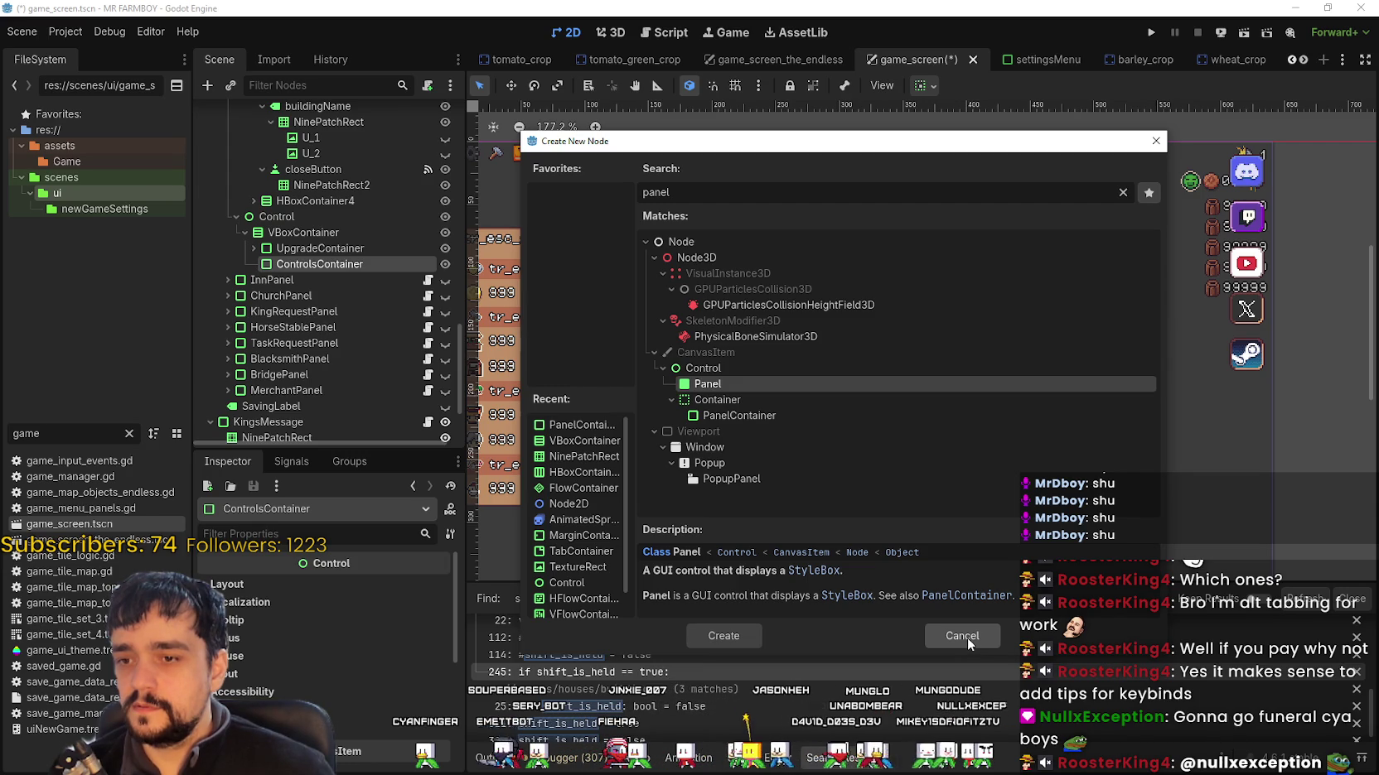
left_click(959, 638)
left_click(943, 635)
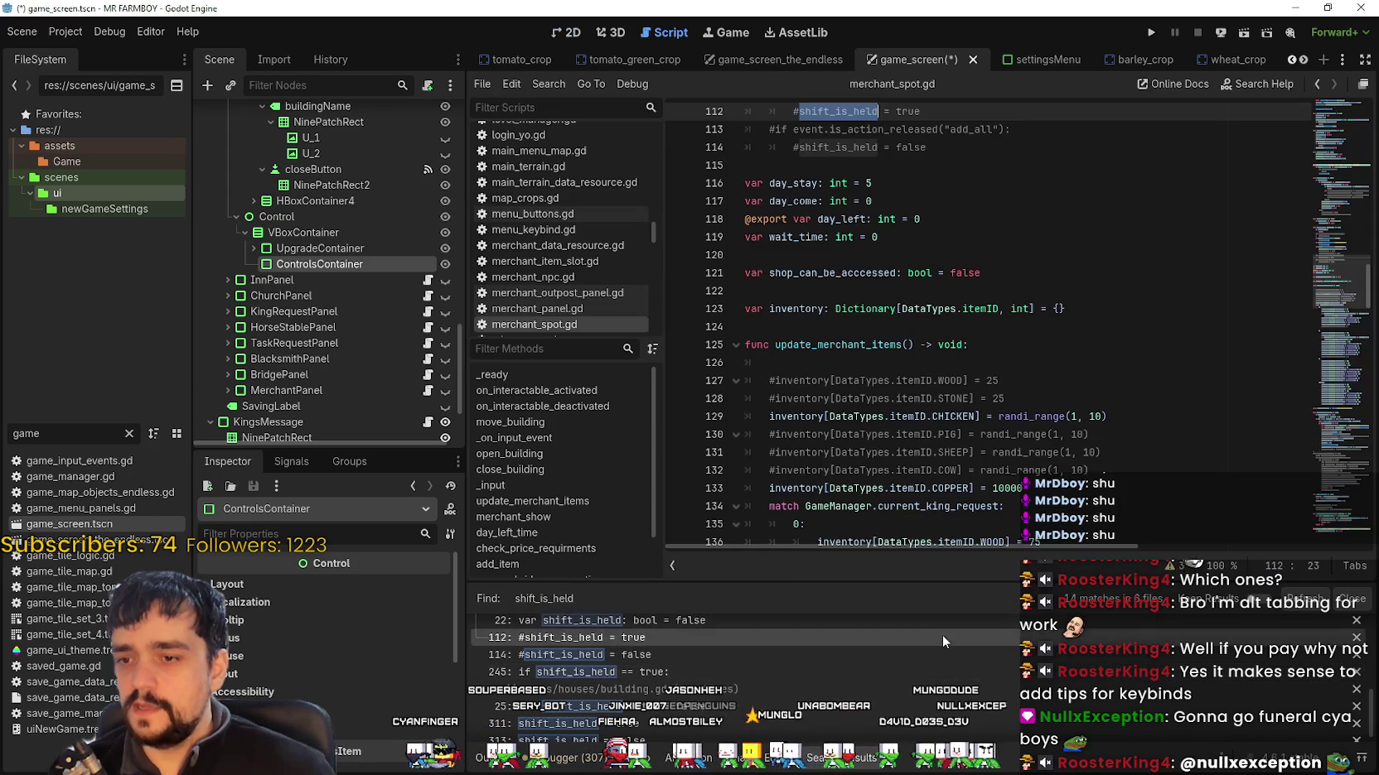
left_click(565, 32)
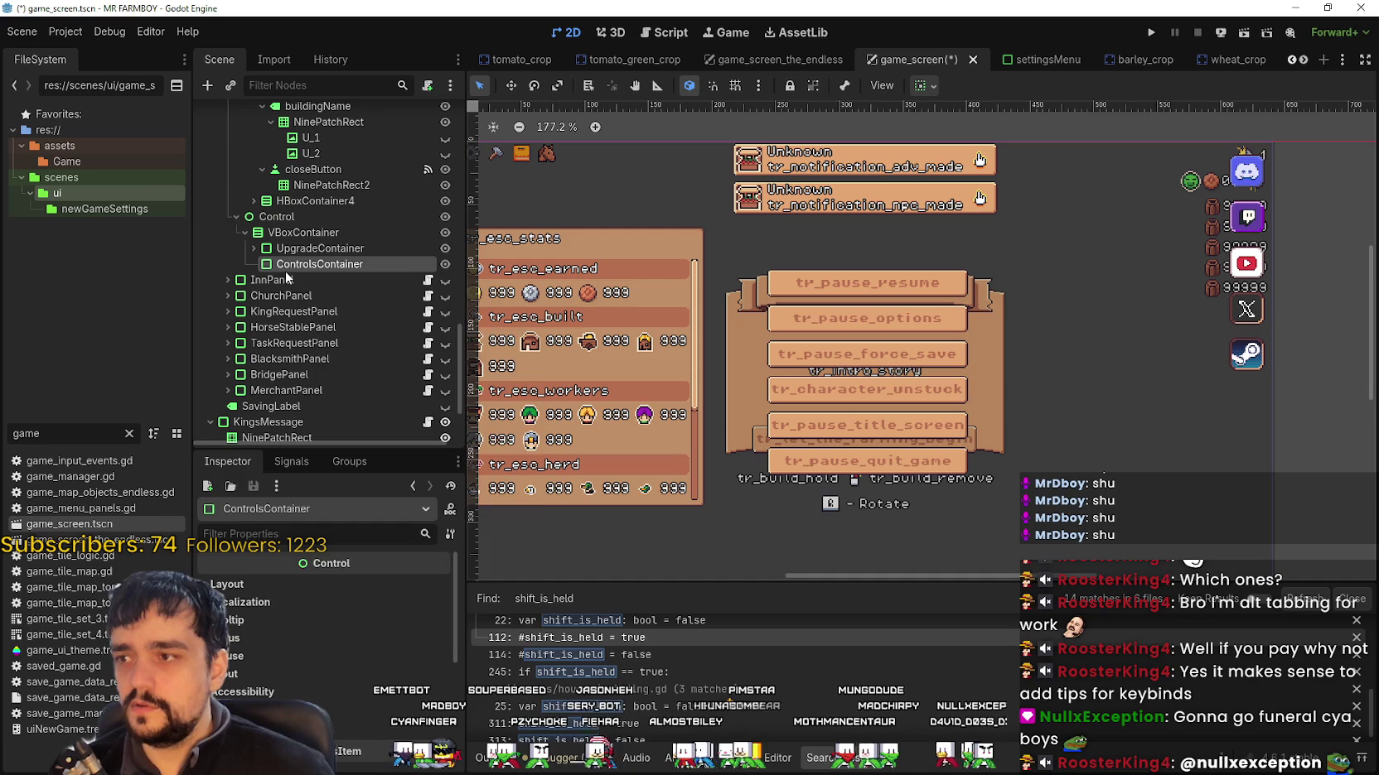
Step: Change ControlsContainer's node type to VBoxContainer
right_click(286, 271)
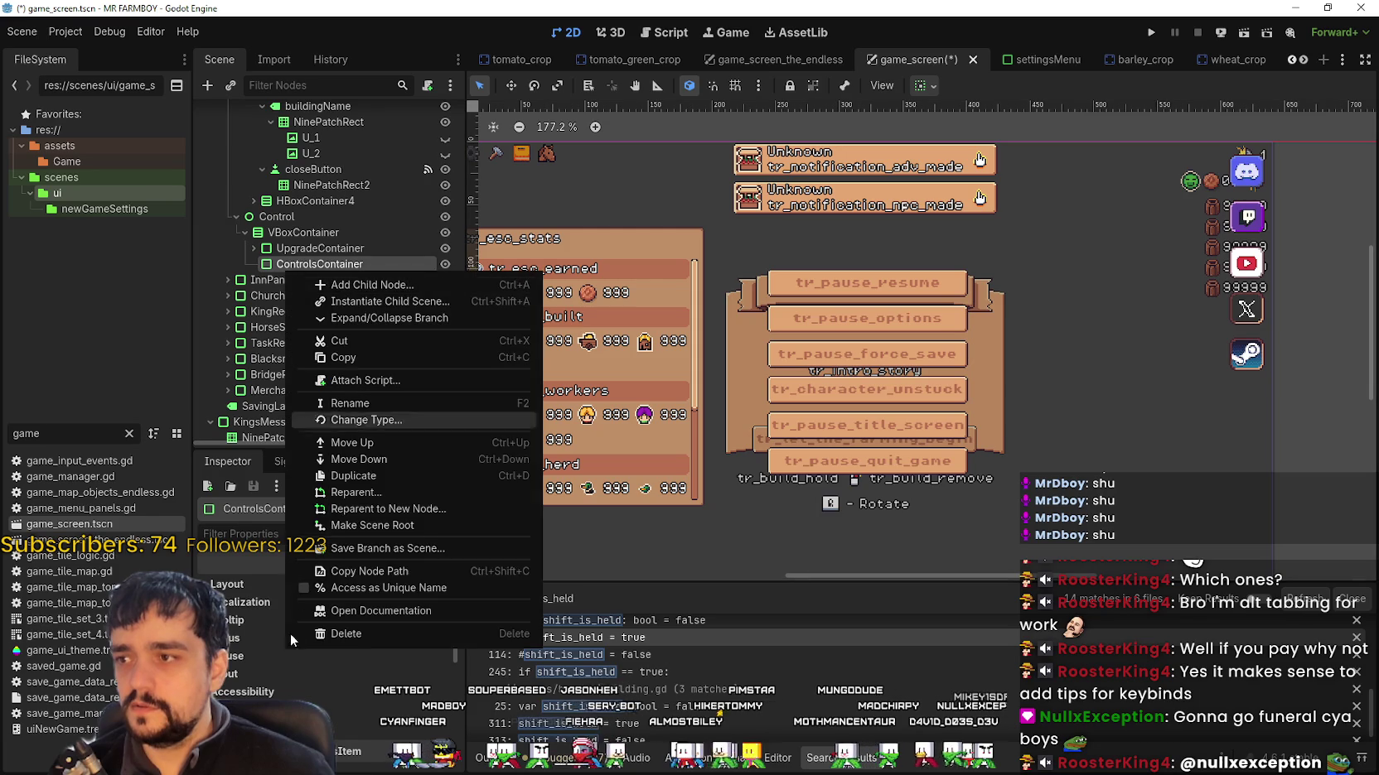
left_click(396, 421)
type("vbox")
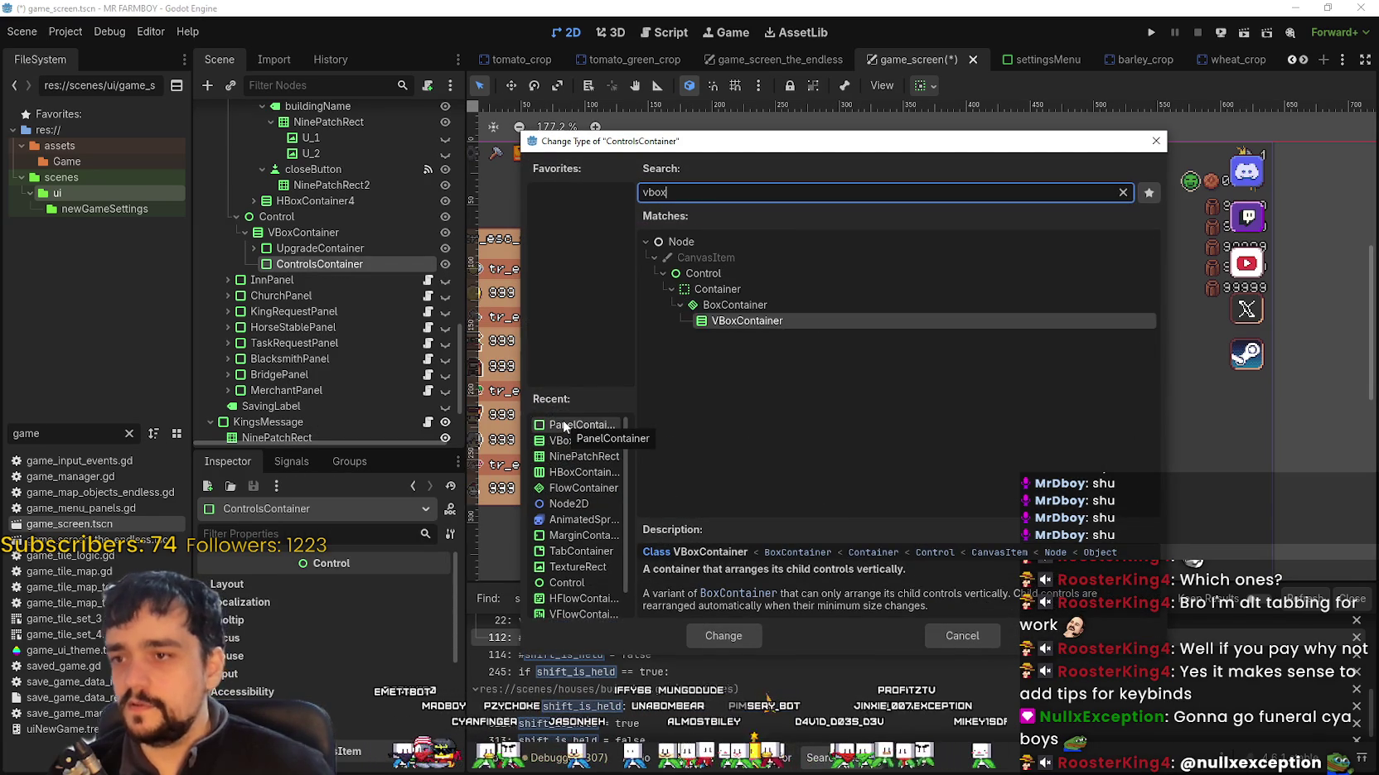
left_click(729, 637)
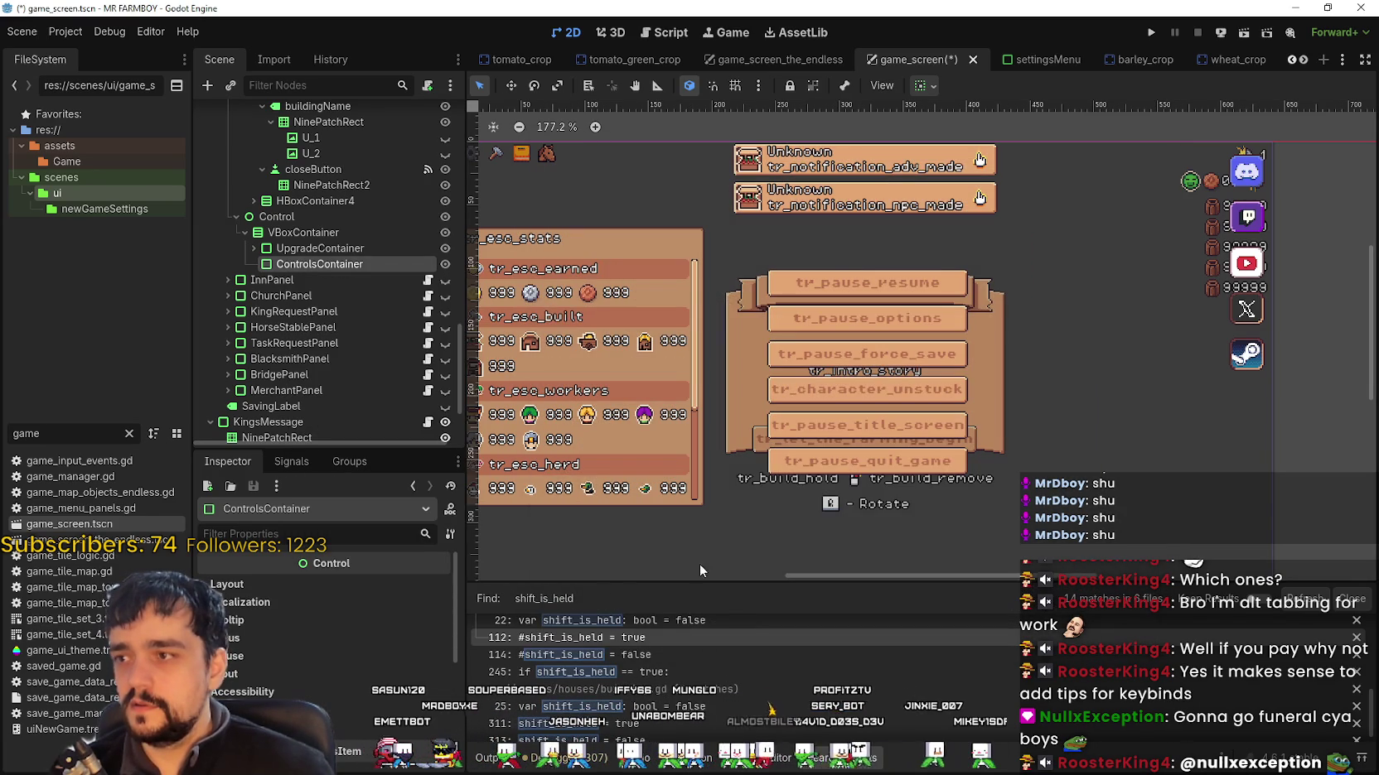
Step: Add an HBoxContainer child under ControlsContainer
right_click(315, 267)
left_click(479, 277)
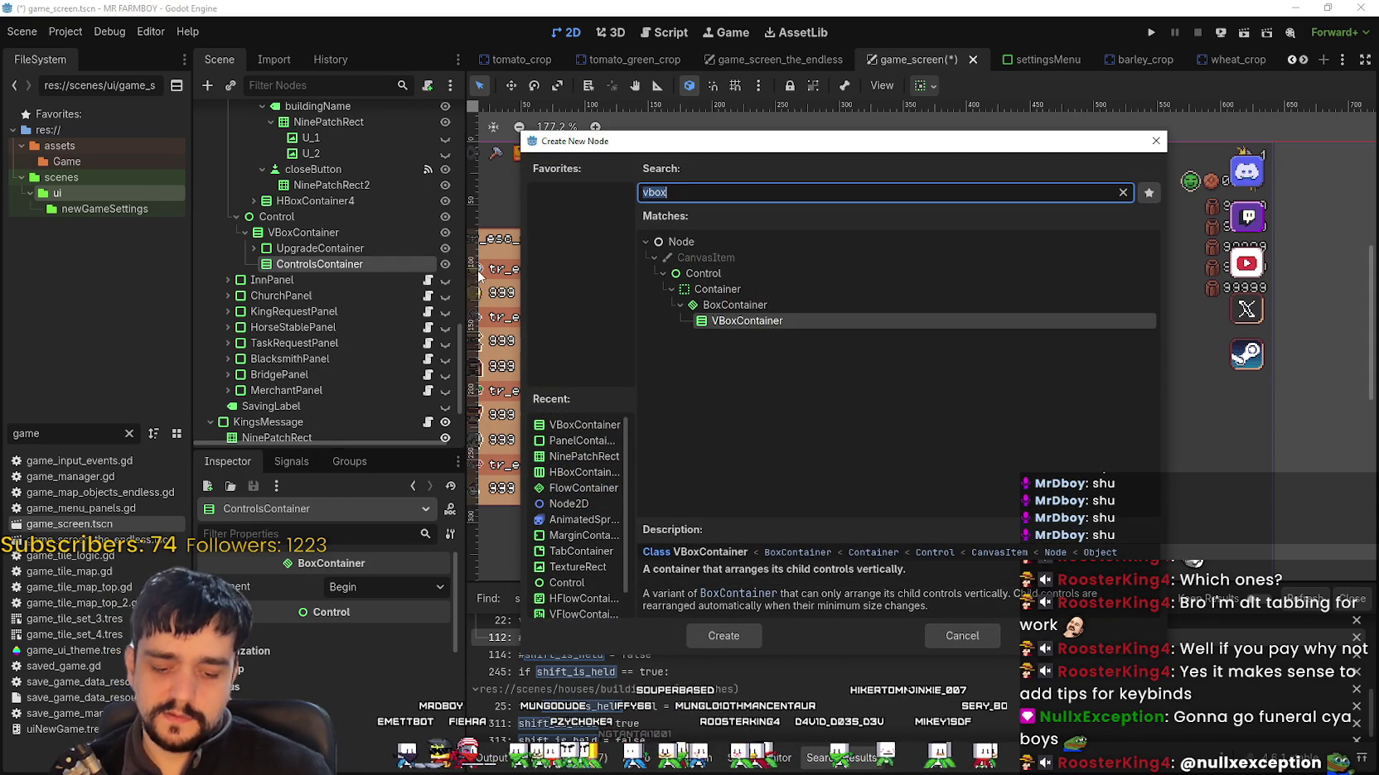
type("hbox")
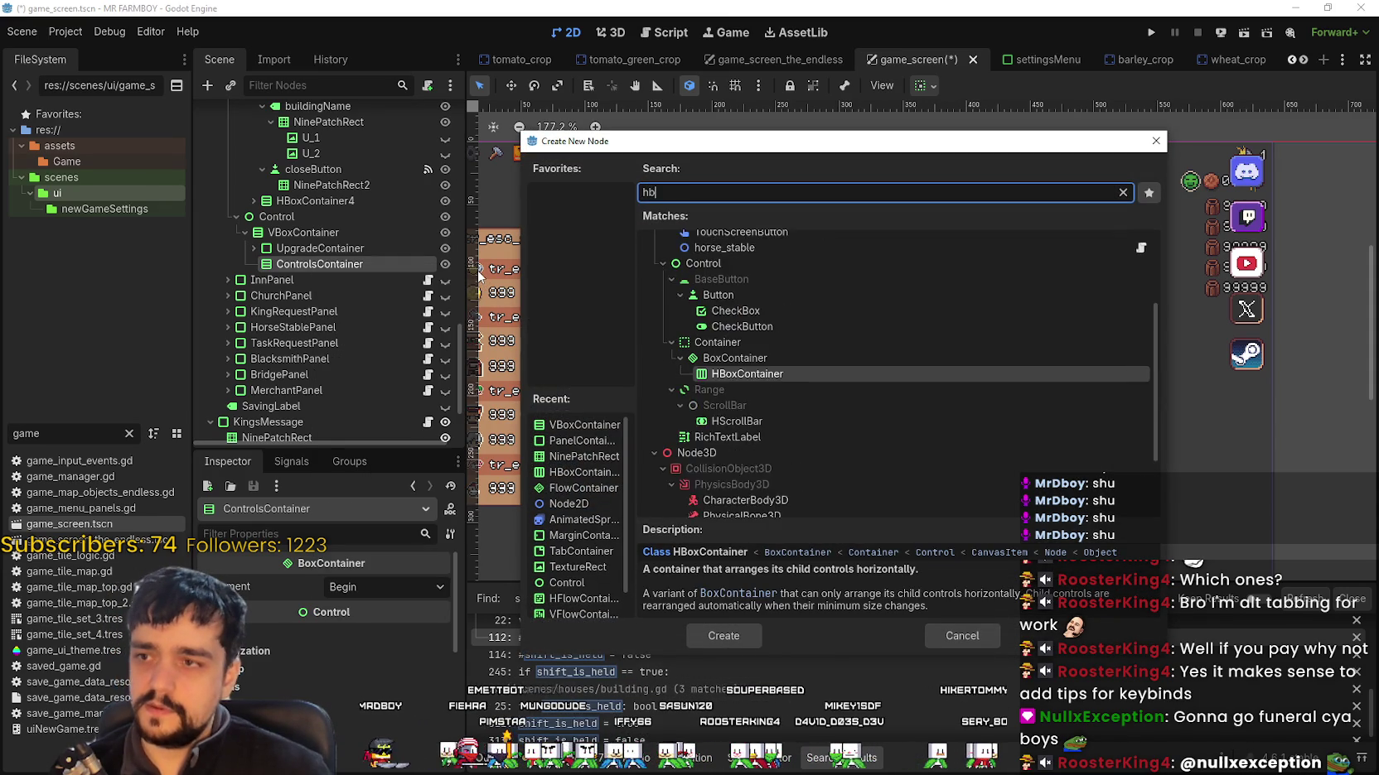
key("Return")
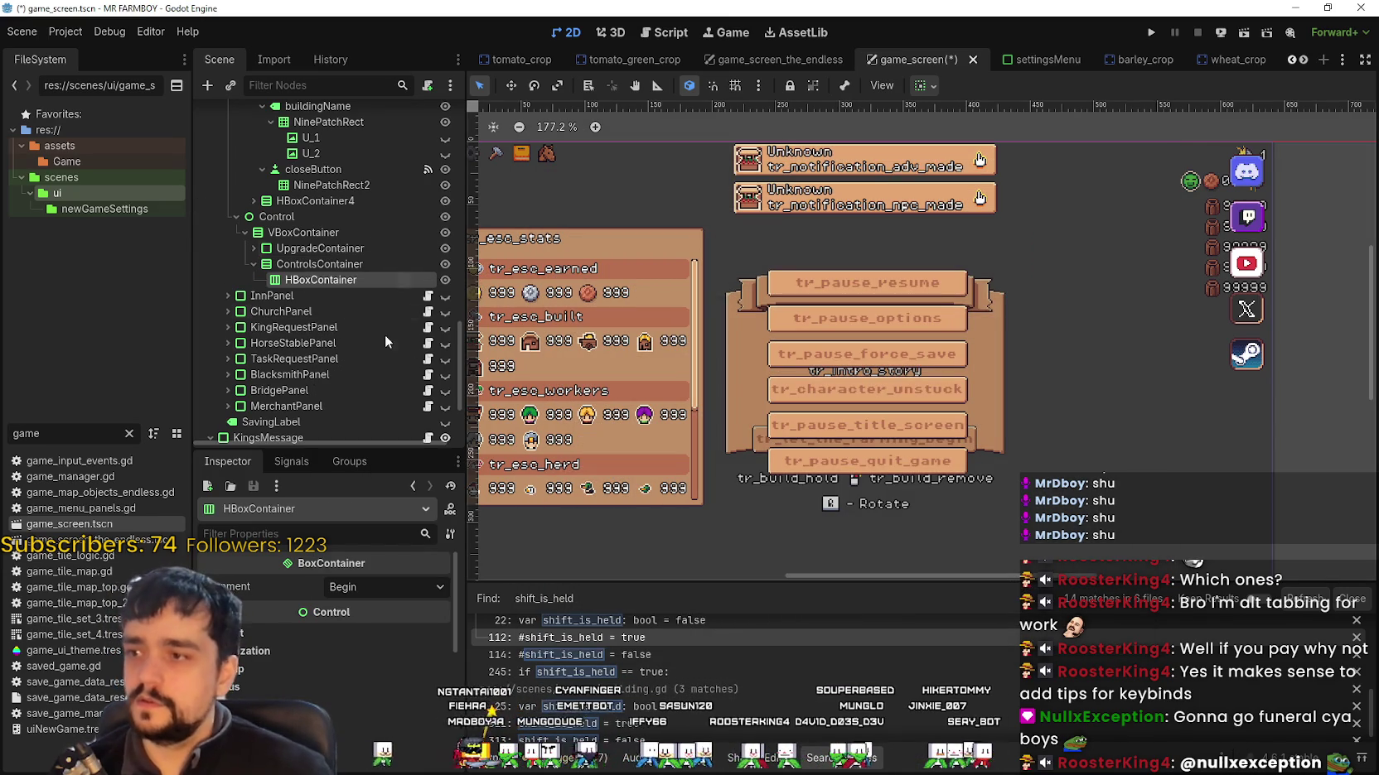
right_click(361, 281)
left_click(422, 291)
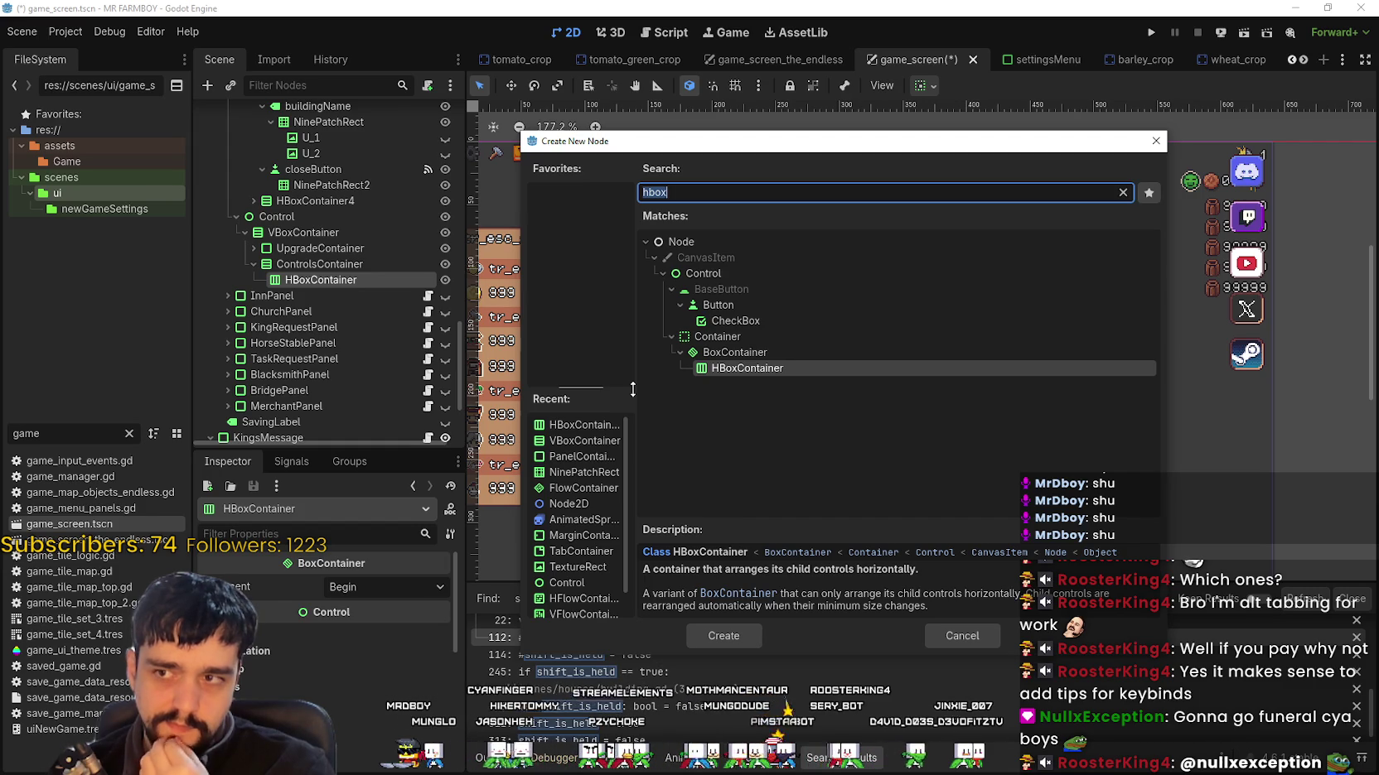
type("h")
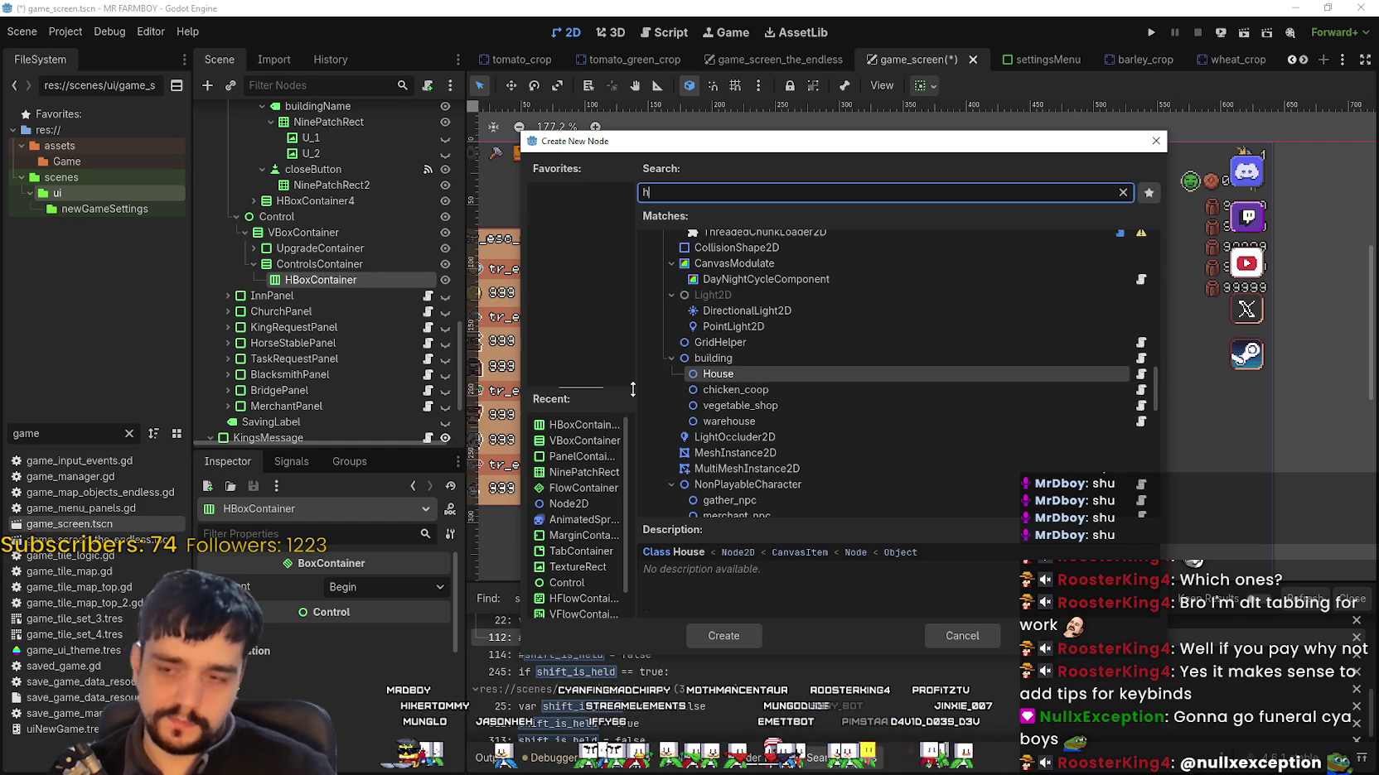
key("BackSpace")
type("texture")
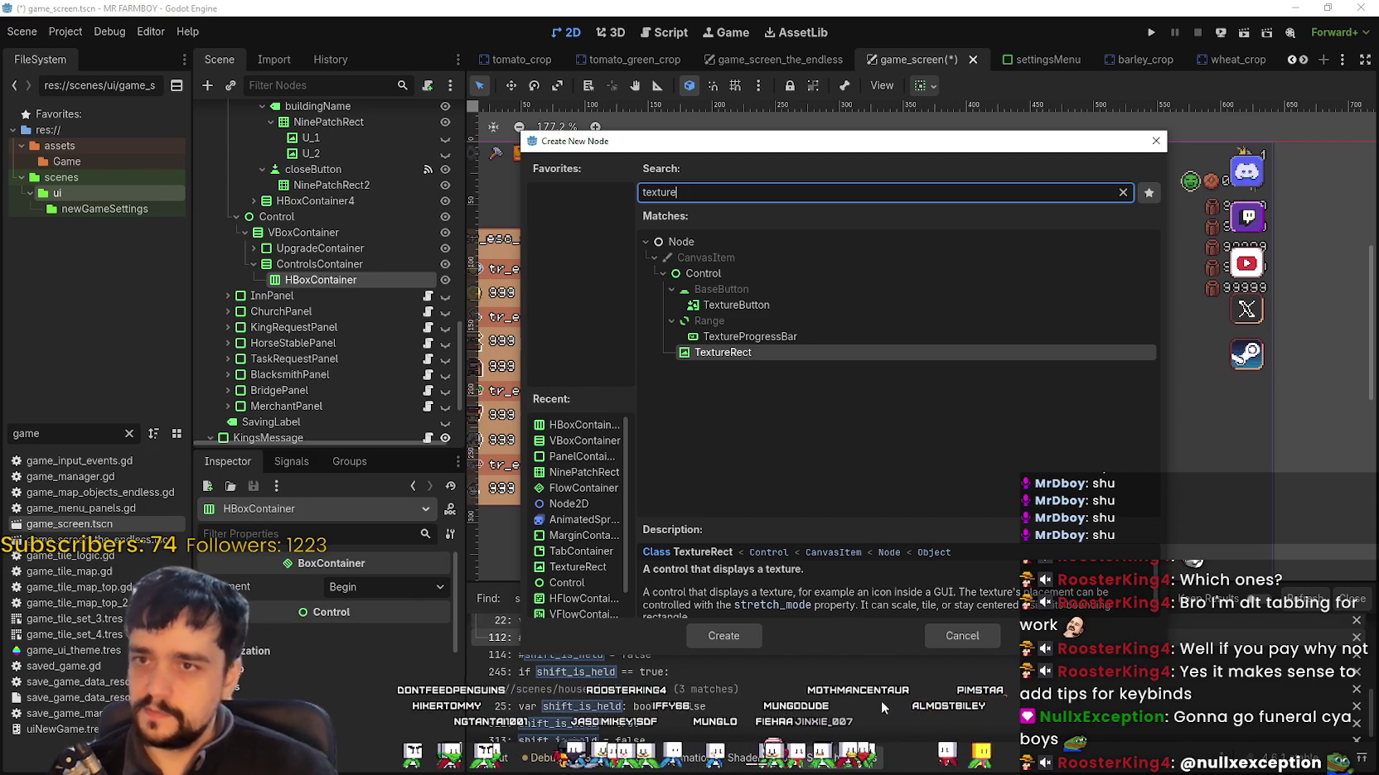
left_click(982, 636)
scroll(327, 263, "down", 15)
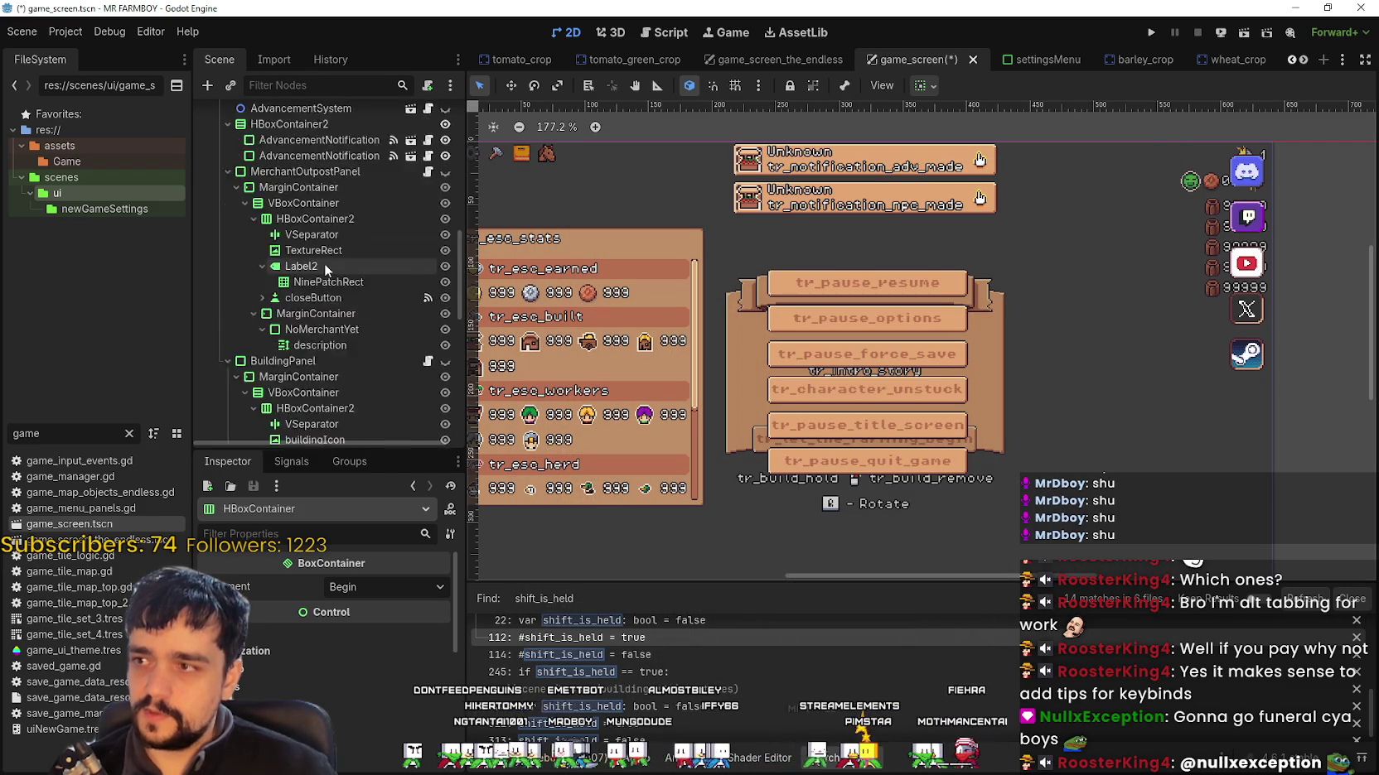
Step: Check the glyph texture on the remove_mouse TextureRect
scroll(318, 224, "up", 5)
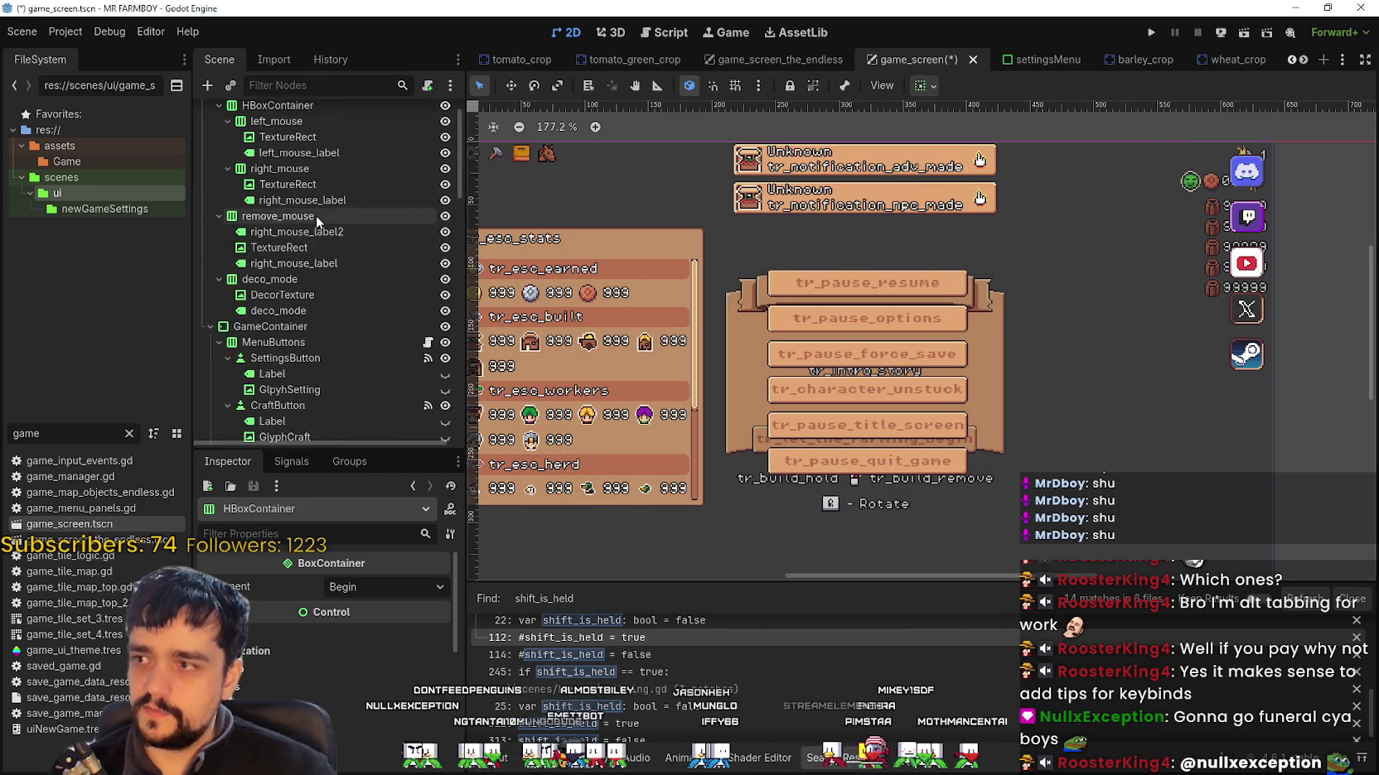
scroll(315, 257, "up", 2)
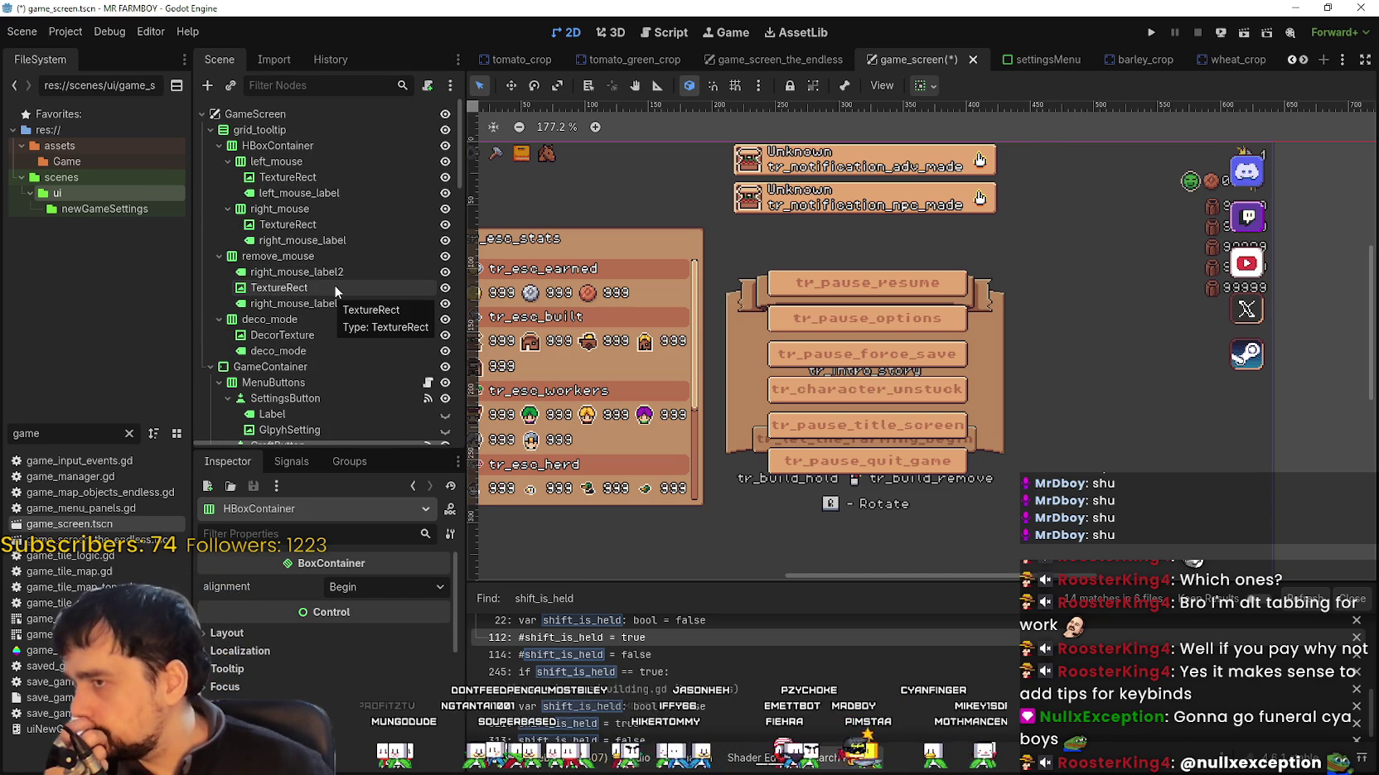
left_click(340, 283)
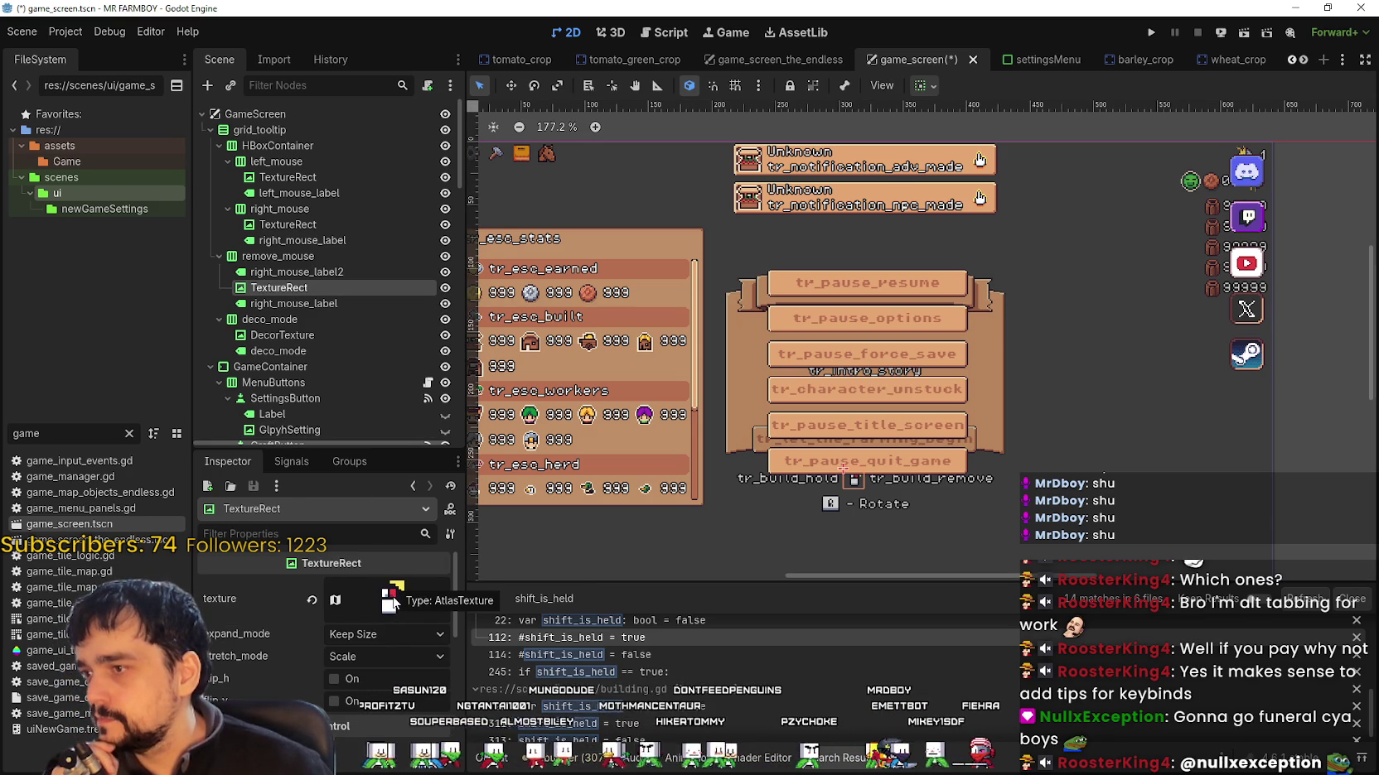
scroll(370, 379, "down", 3)
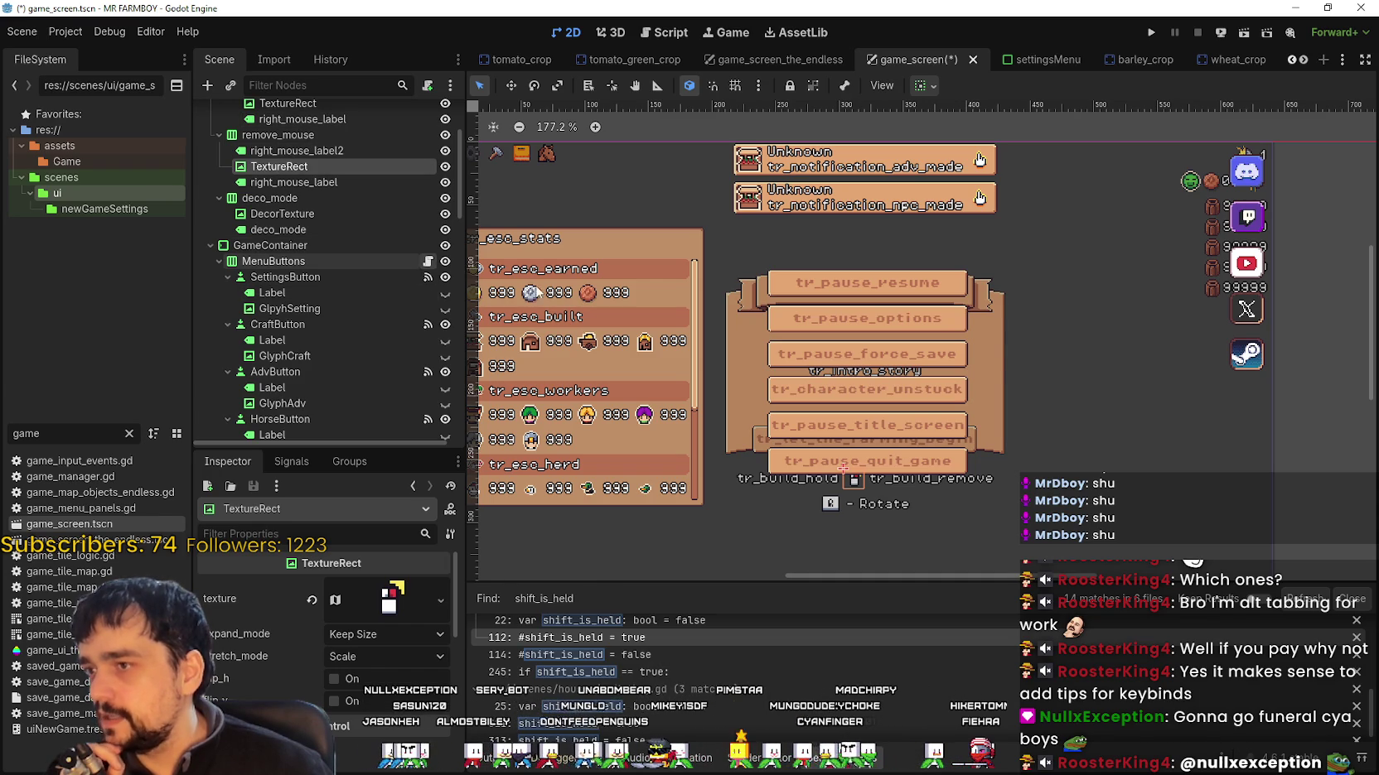
Step: Open menu_buttons.gd, then game_menu_panels.gd, to see how glyph textures are assigned
left_click(428, 262)
mouse_move(1331, 211)
left_mouse_down()
mouse_move(1333, 104)
mouse_move(1325, 223)
mouse_move(1270, 273)
left_mouse_up()
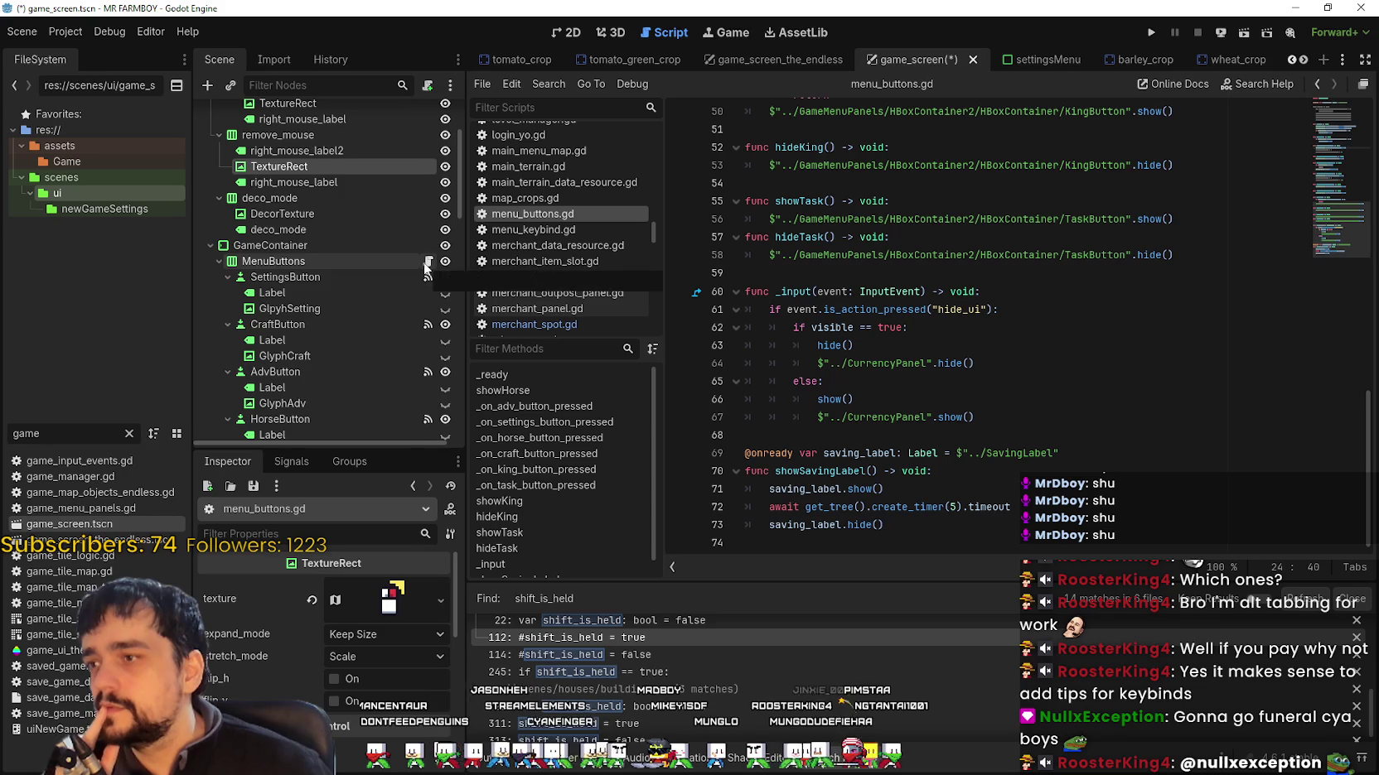
scroll(382, 346, "down", 2)
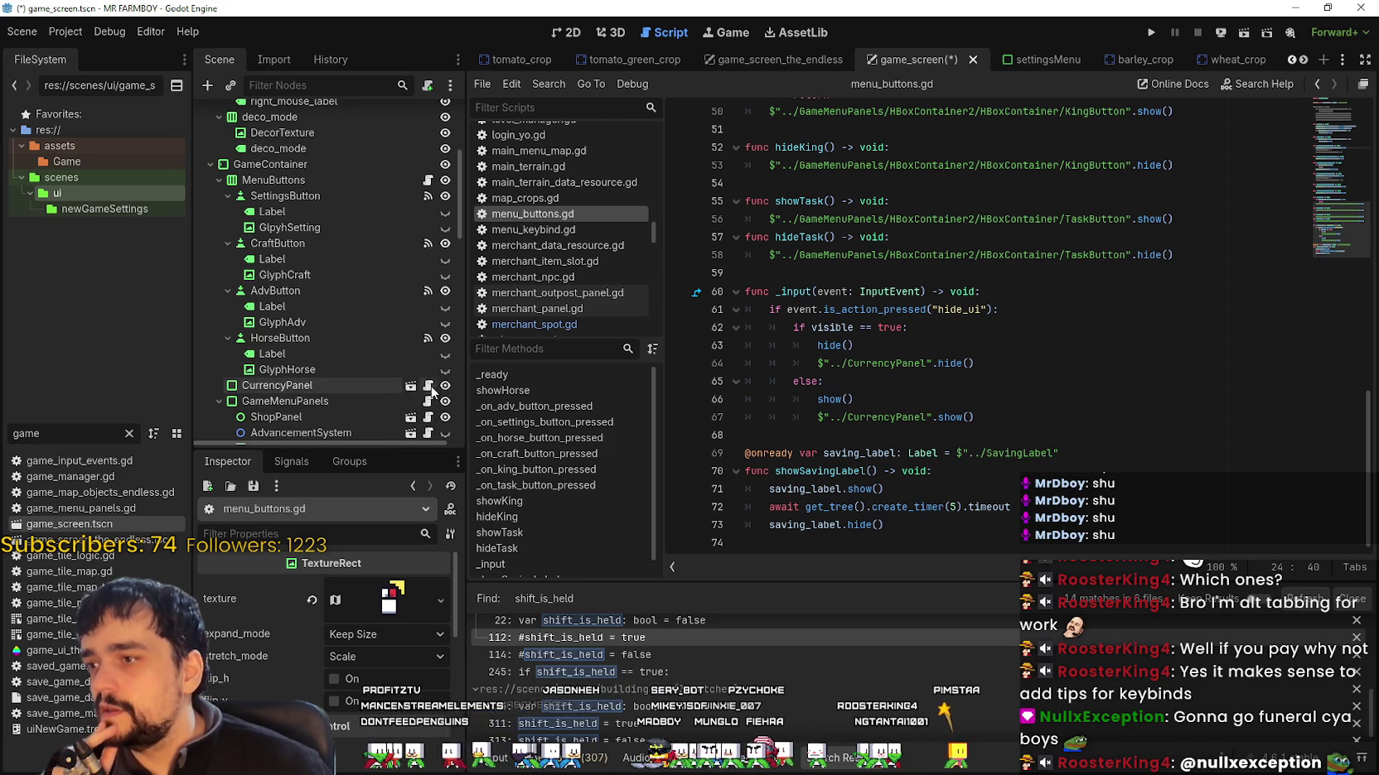
left_click(427, 406)
scroll(1149, 287, "down", 6)
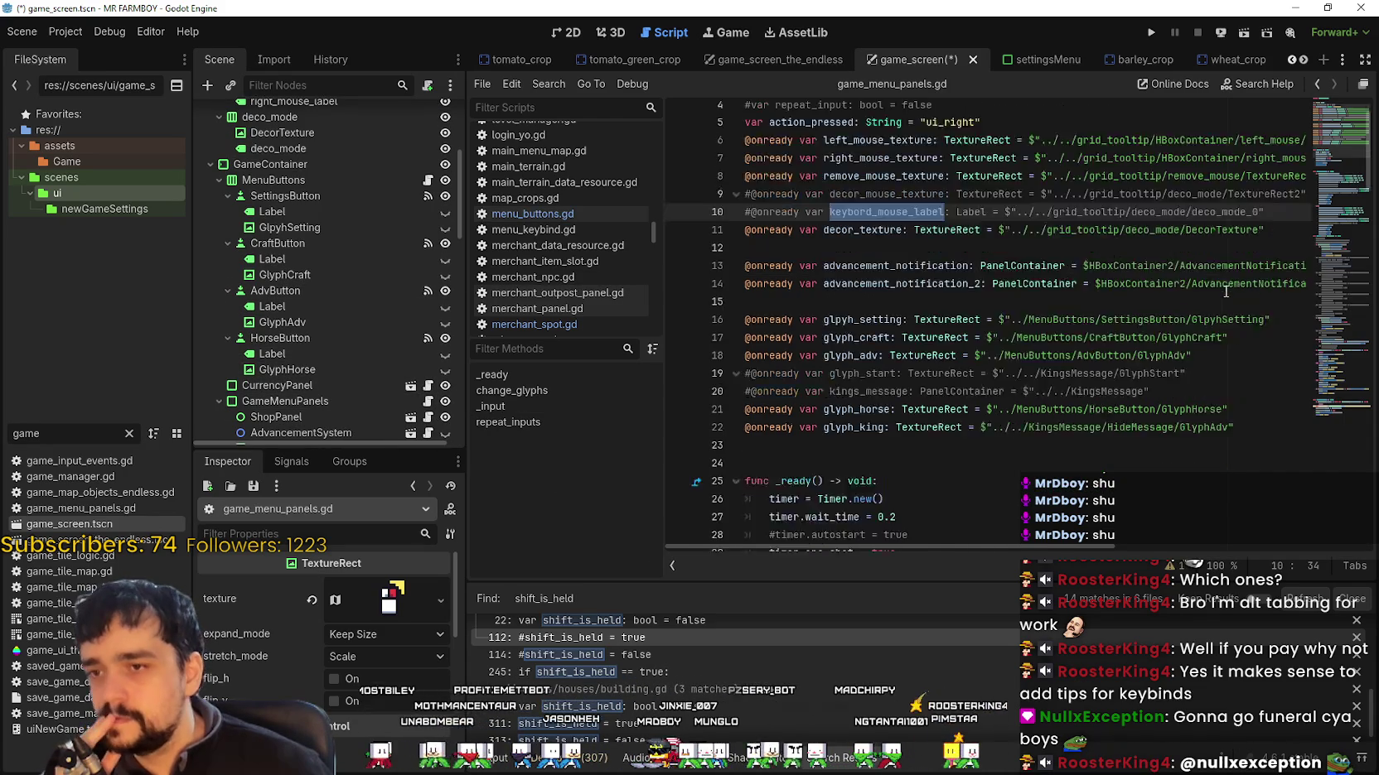
Step: Review the glyph texture-region code, marking the left_mouse_texture line 52
mouse_move(1338, 168)
left_mouse_down()
mouse_move(1344, 194)
mouse_move(1359, 172)
mouse_move(1357, 195)
left_mouse_up()
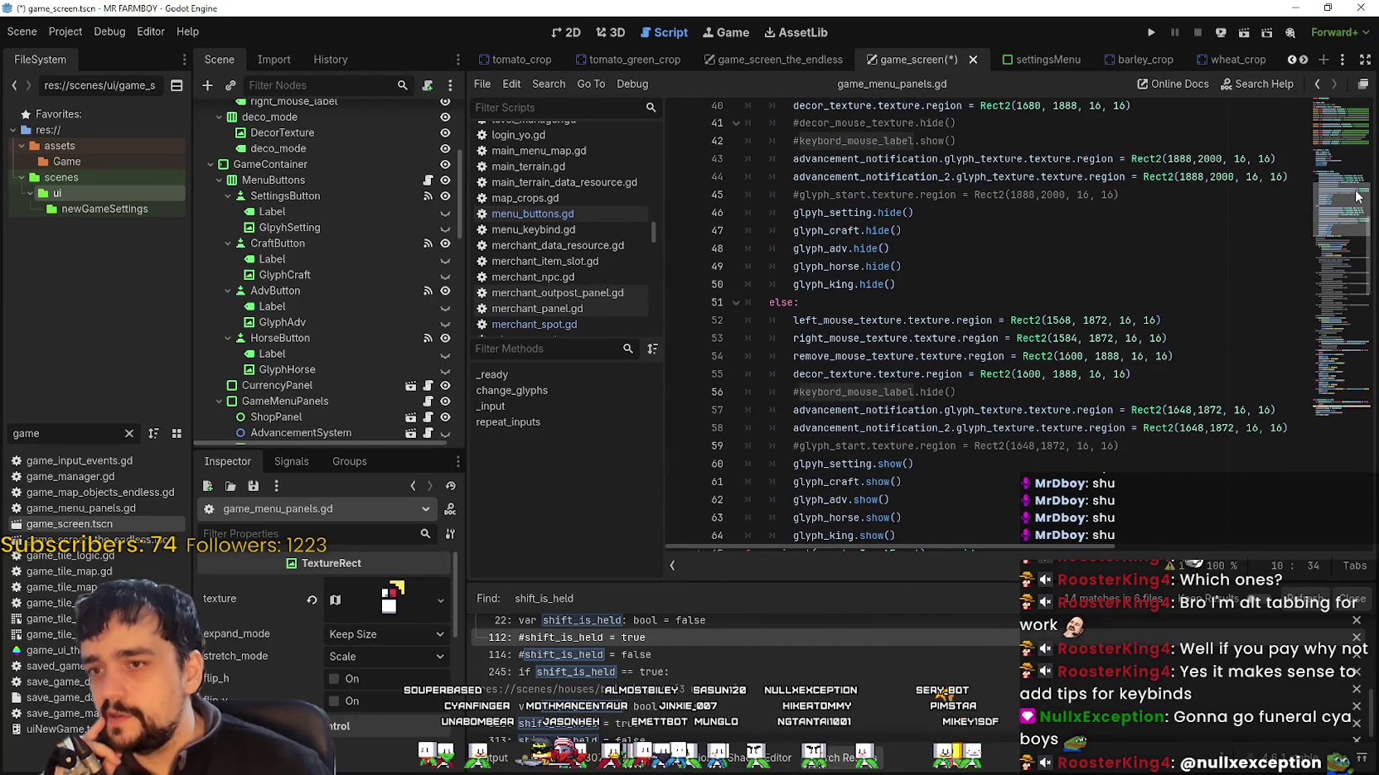
left_click(909, 320)
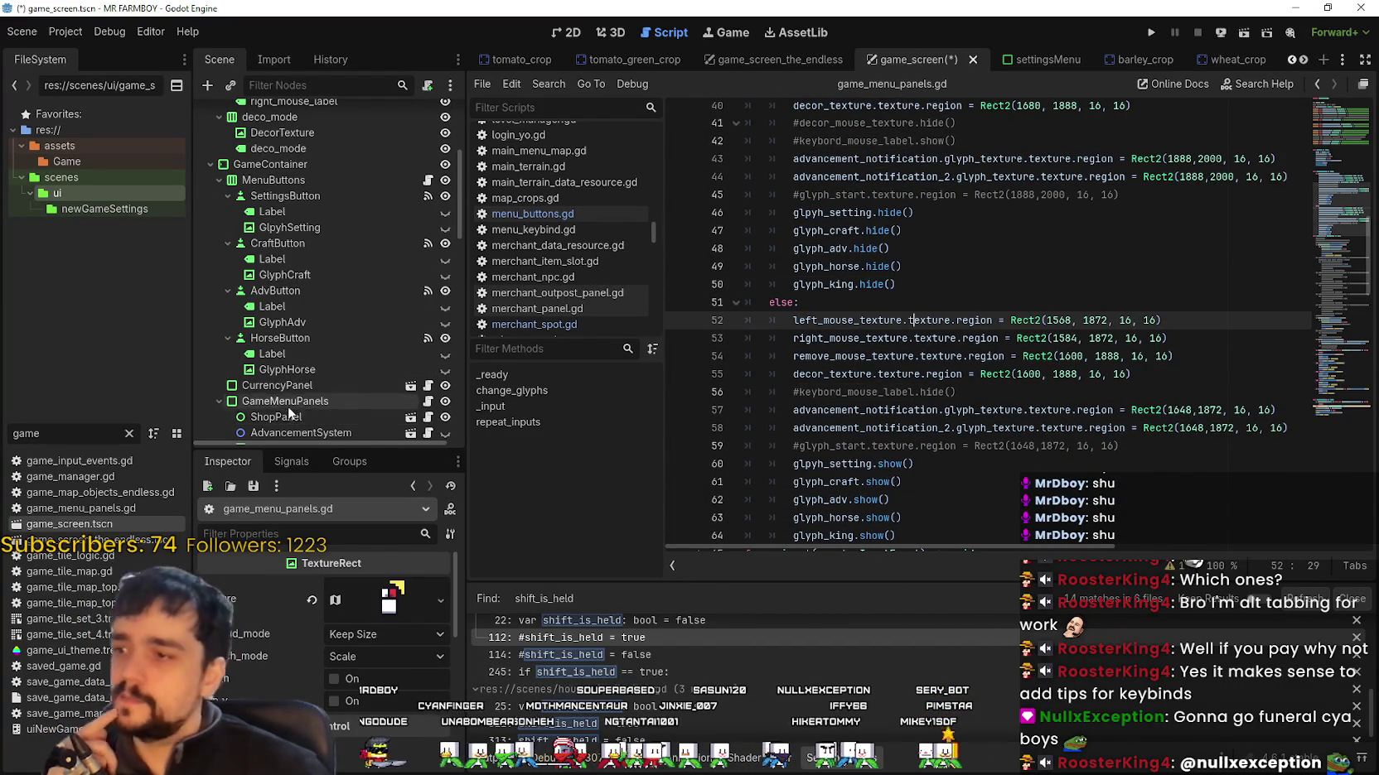
scroll(327, 392, "down", 10)
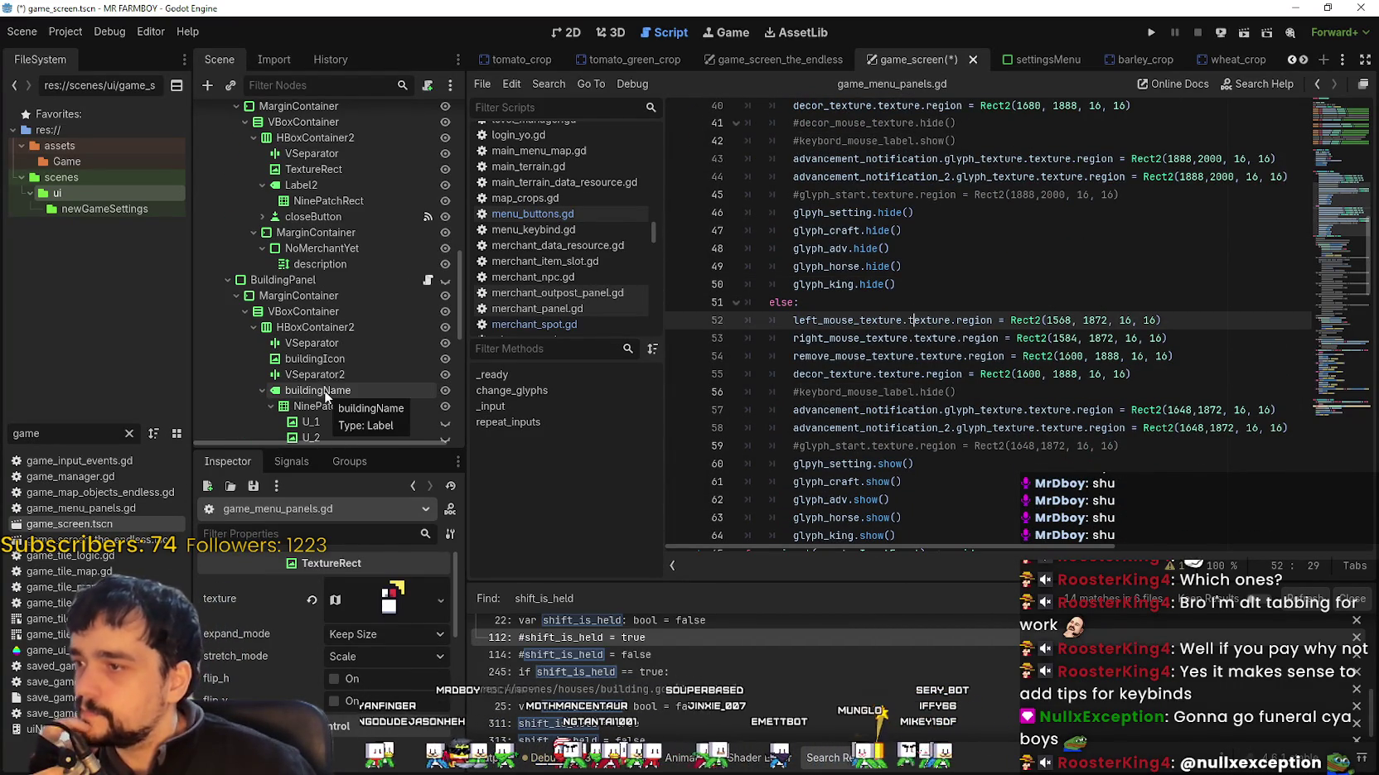
scroll(321, 382, "up", 3)
scroll(323, 385, "down", 3)
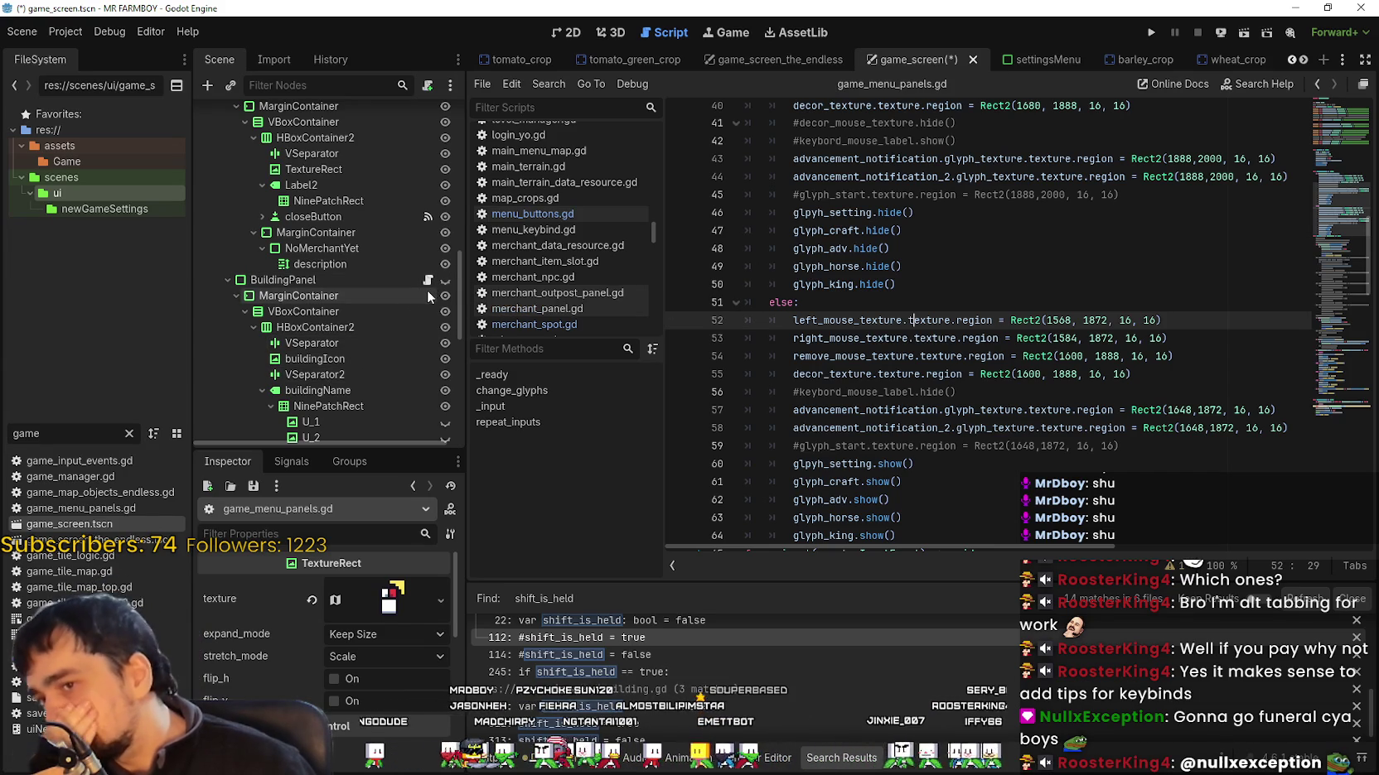
scroll(357, 286, "down", 5)
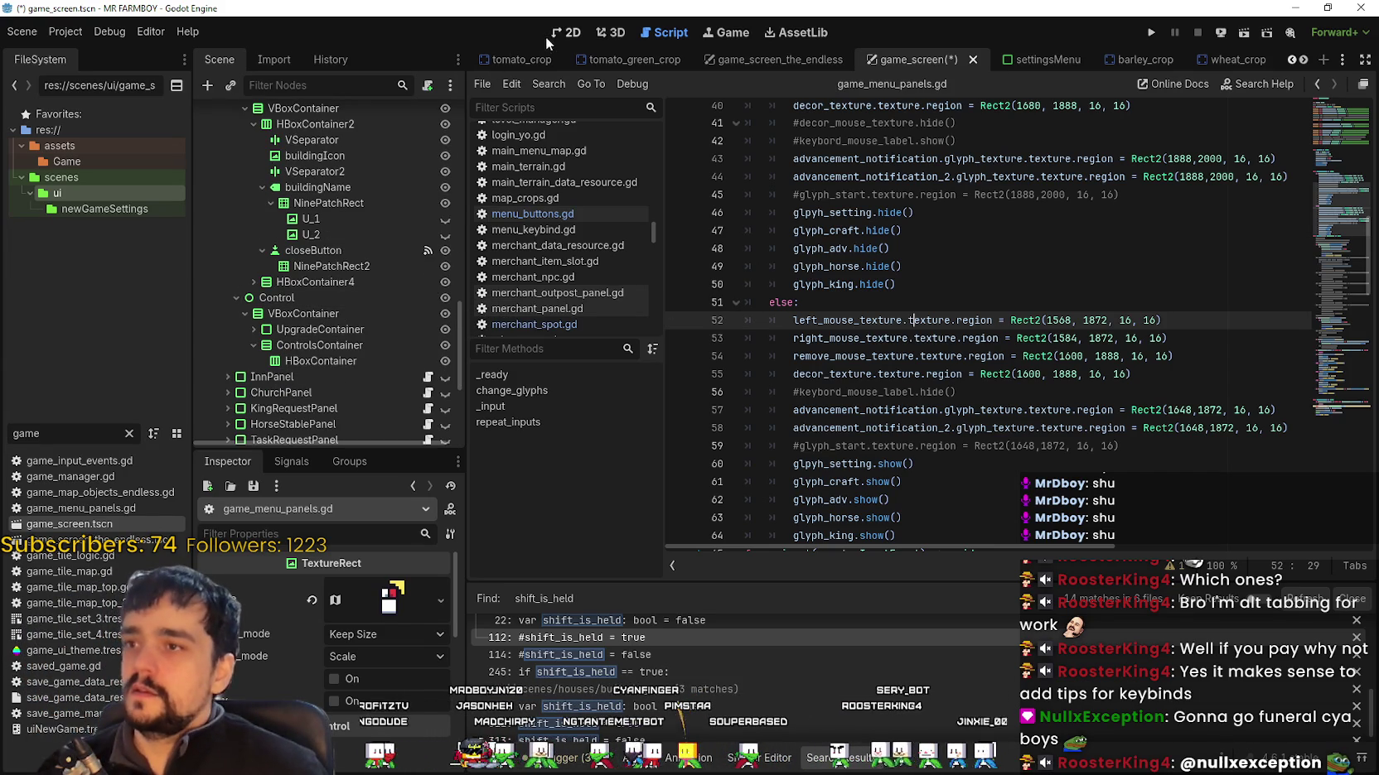
Step: Return to the 2D game_screen layout and select the ControlsContainer HBoxContainer
left_click(562, 33)
left_click(348, 362)
scroll(361, 367, "down", 10)
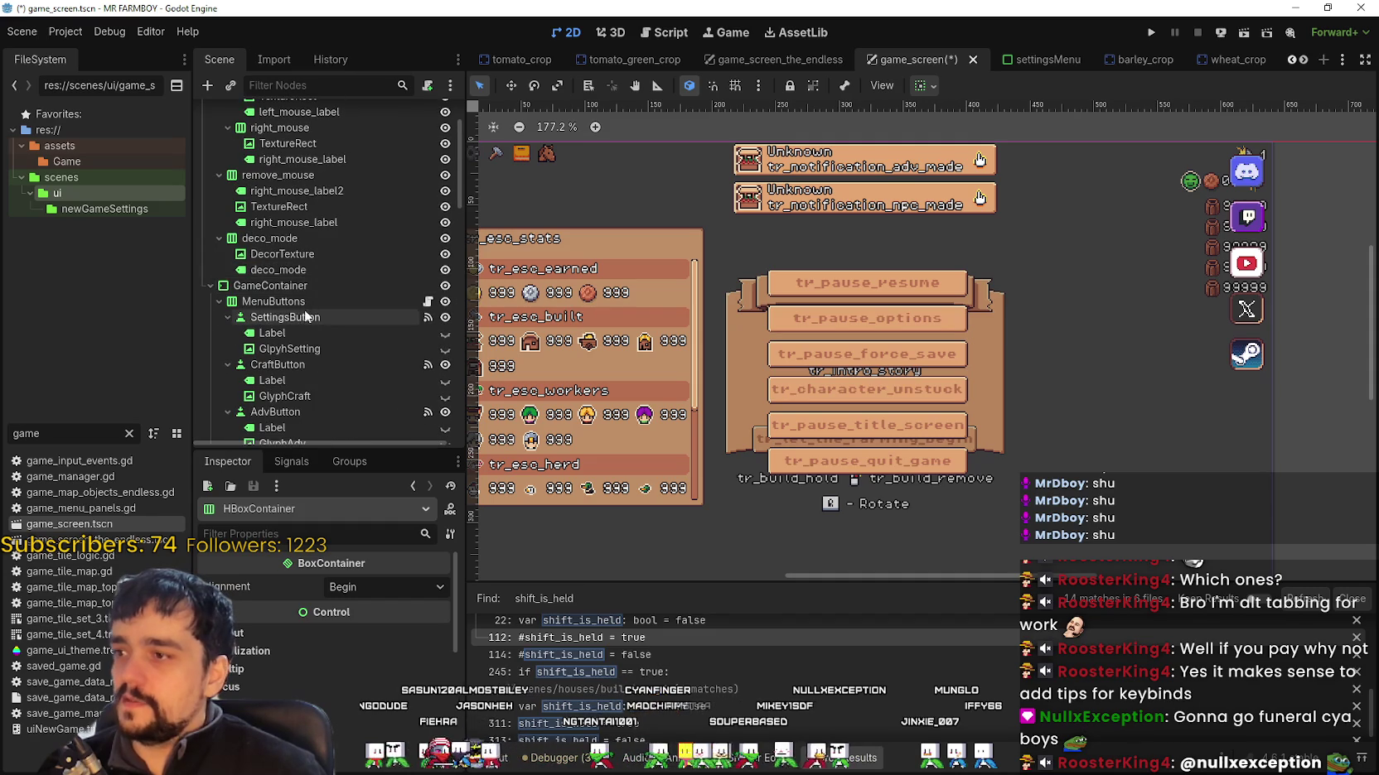
Step: Inspect the mouse hint nodes, then copy left_mouse's TextureRect and left_mouse_label
scroll(305, 324, "up", 3)
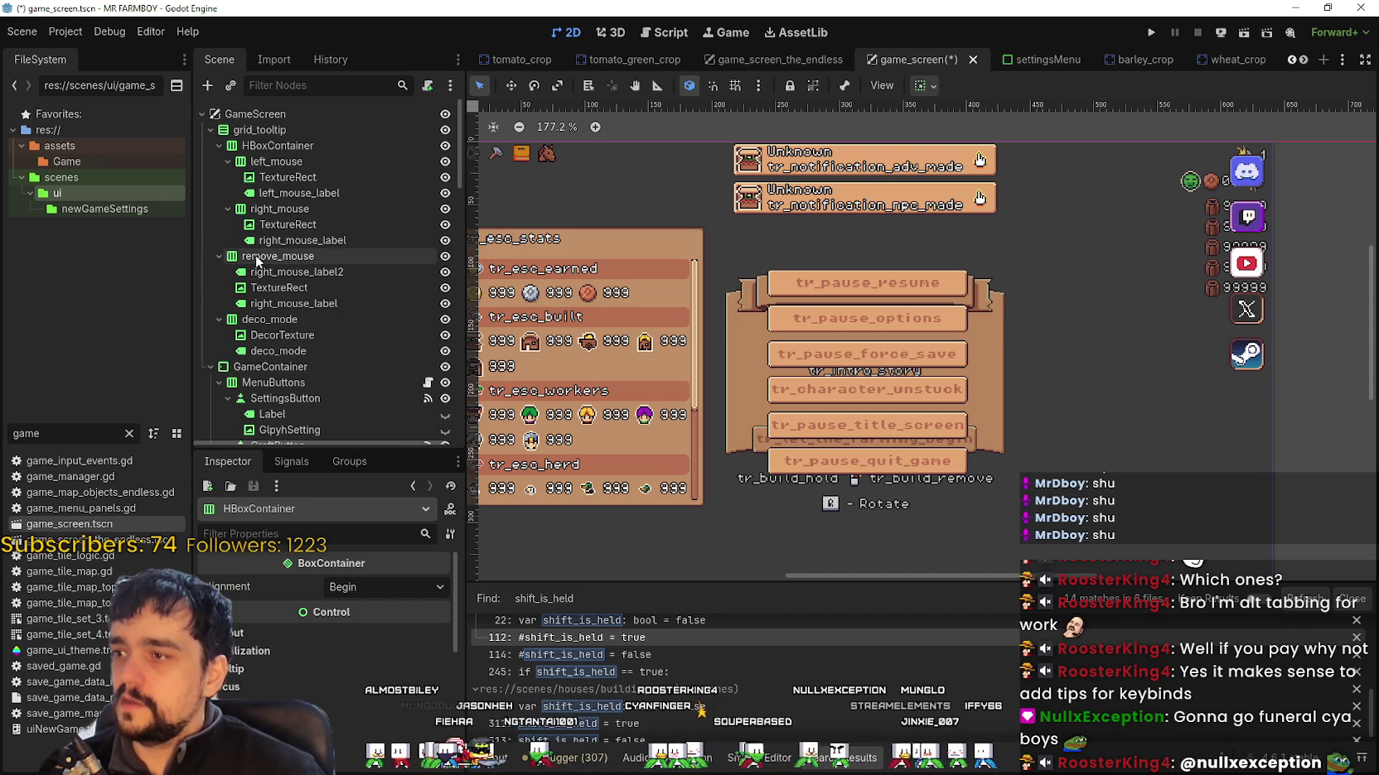
left_click(319, 304)
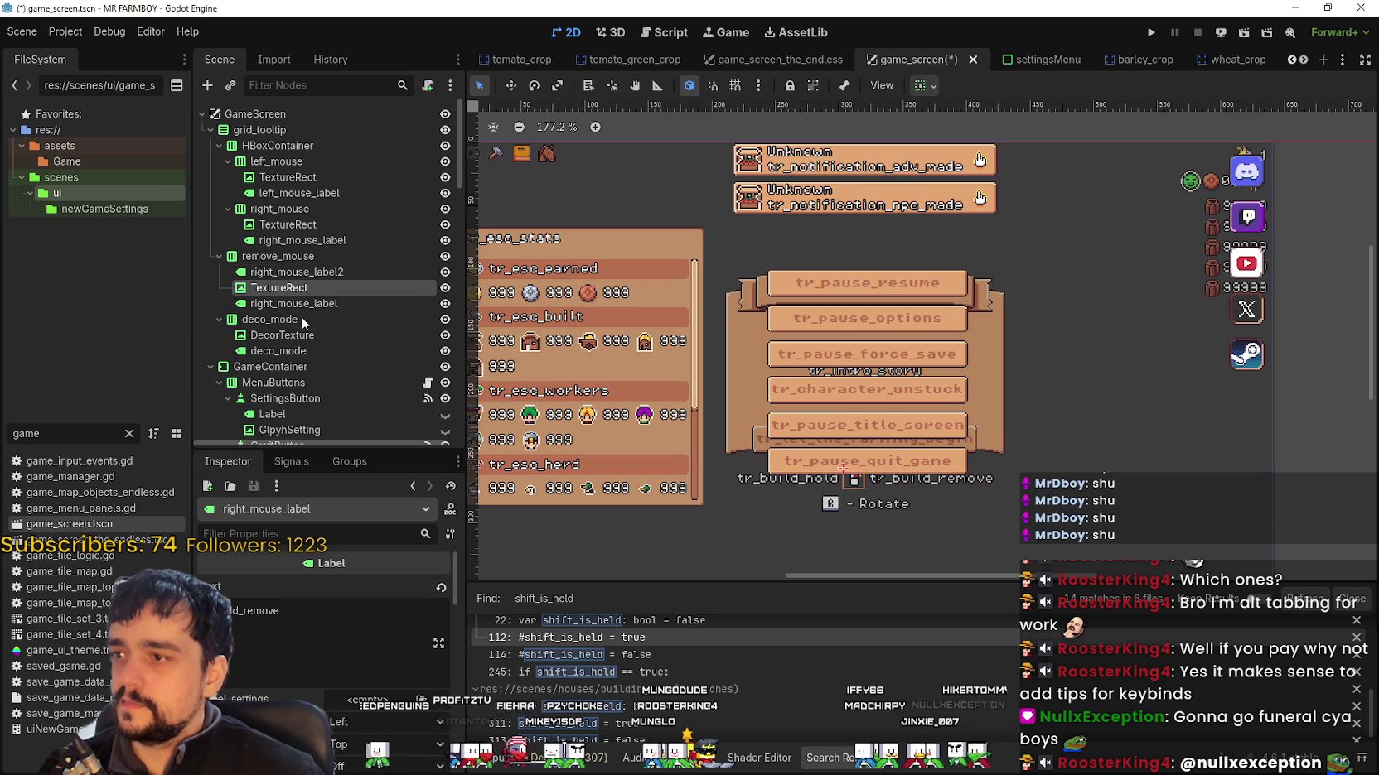
left_click(289, 290)
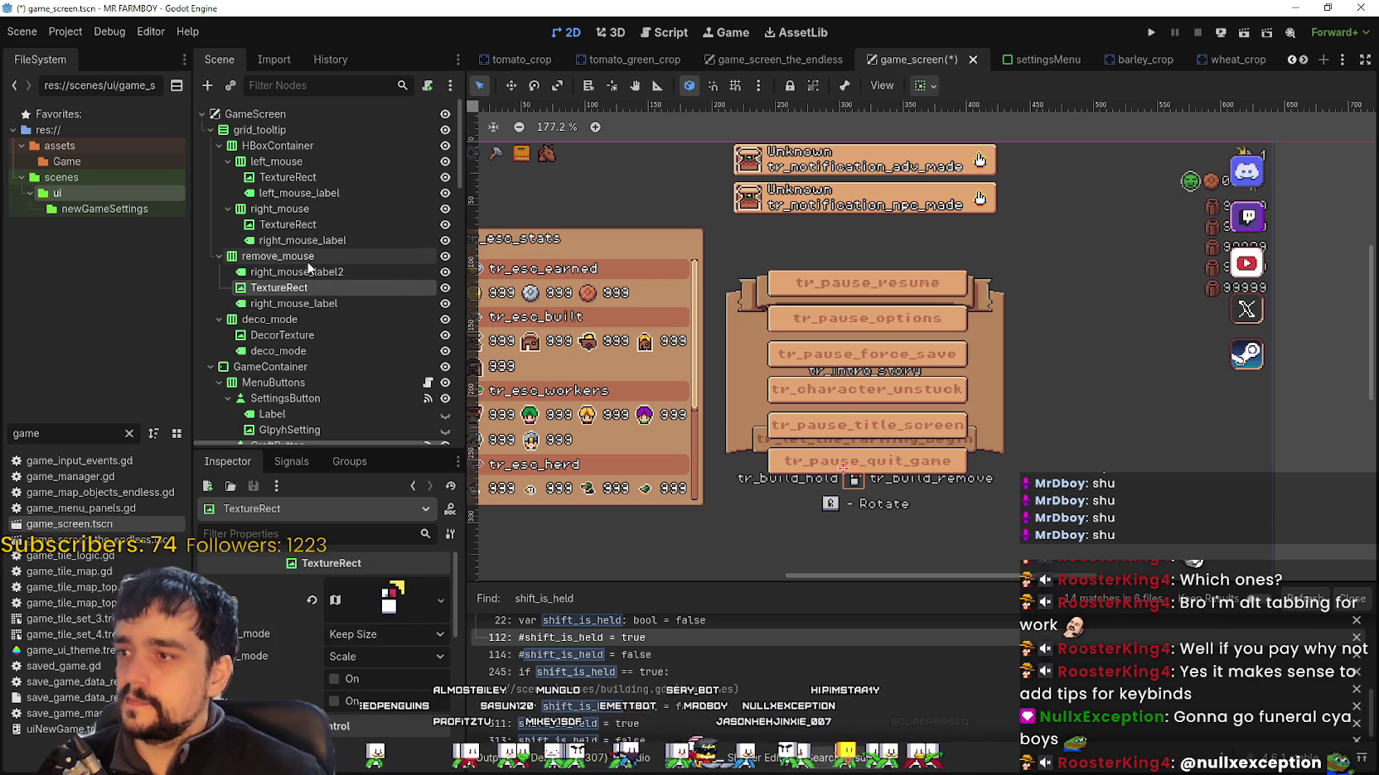
left_click(292, 177)
left_click(308, 197, "ctrl")
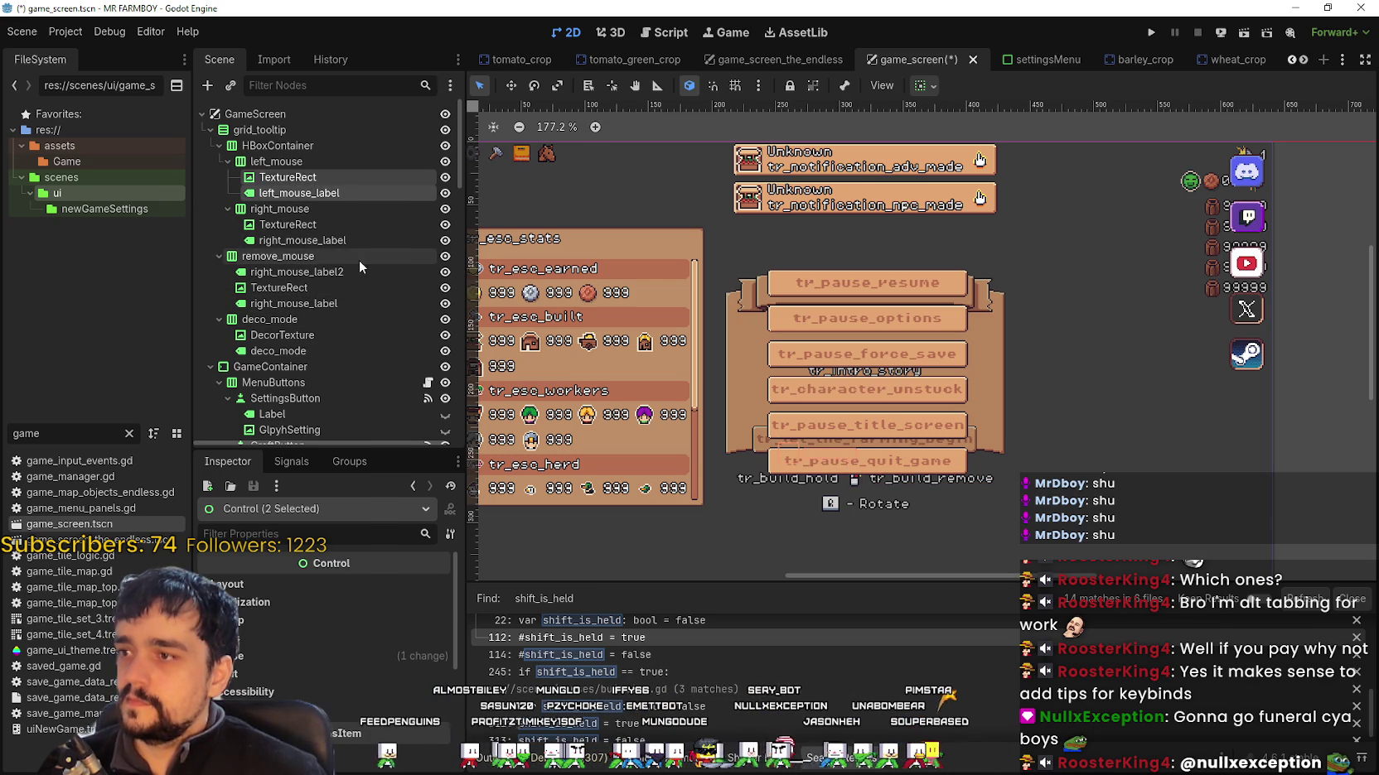
right_click(318, 191)
left_click(361, 209)
Step: Paste the copied nodes into the HBoxContainer under ControlsContainer
scroll(316, 347, "down", 3)
scroll(317, 347, "down", 10)
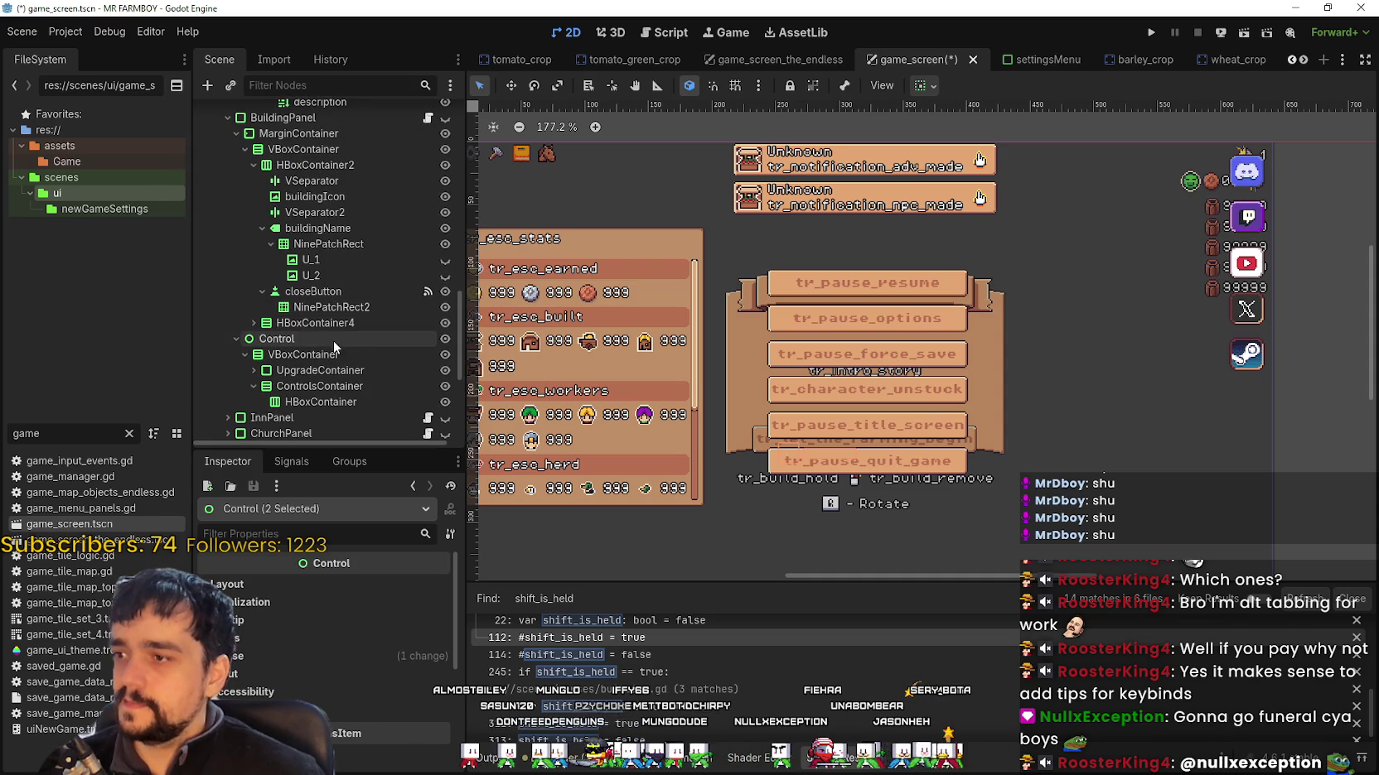
right_click(341, 403)
left_click(417, 462)
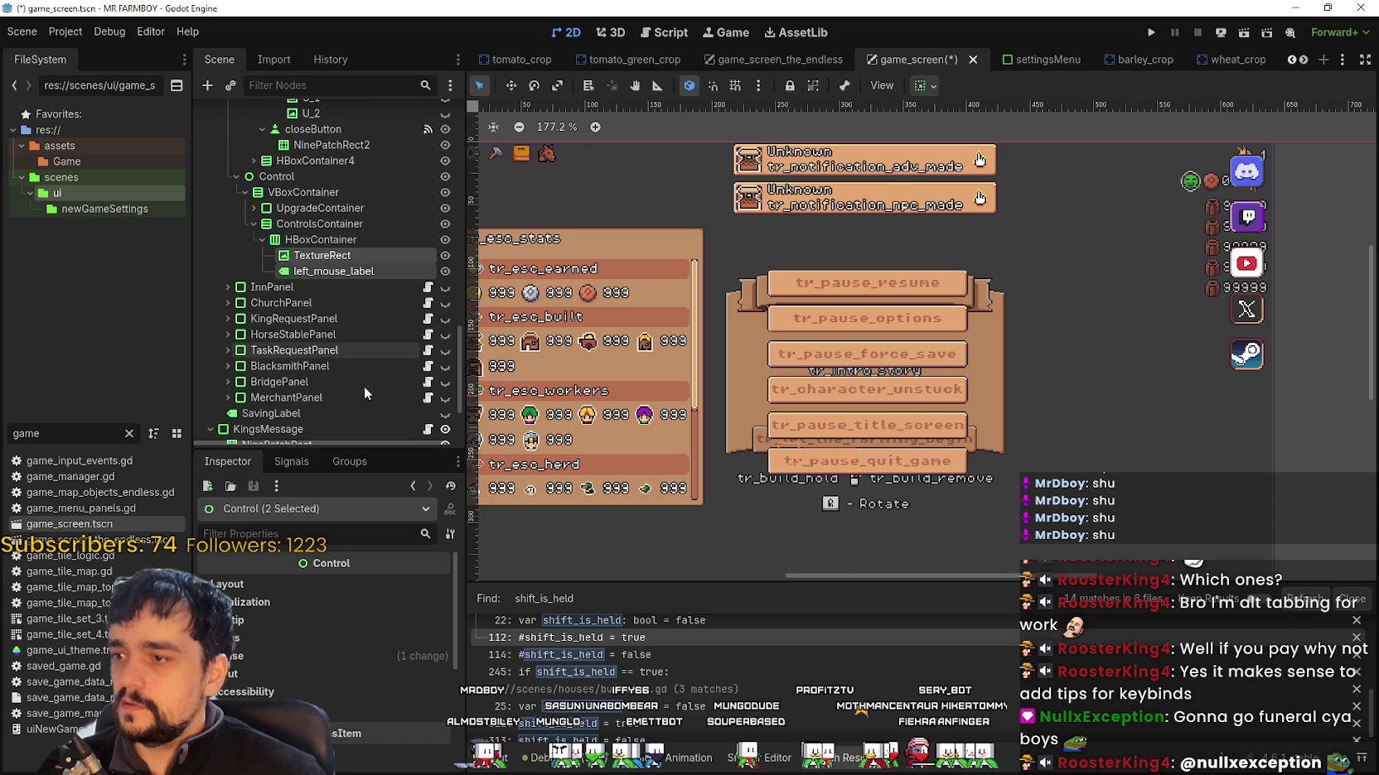
left_click(335, 256)
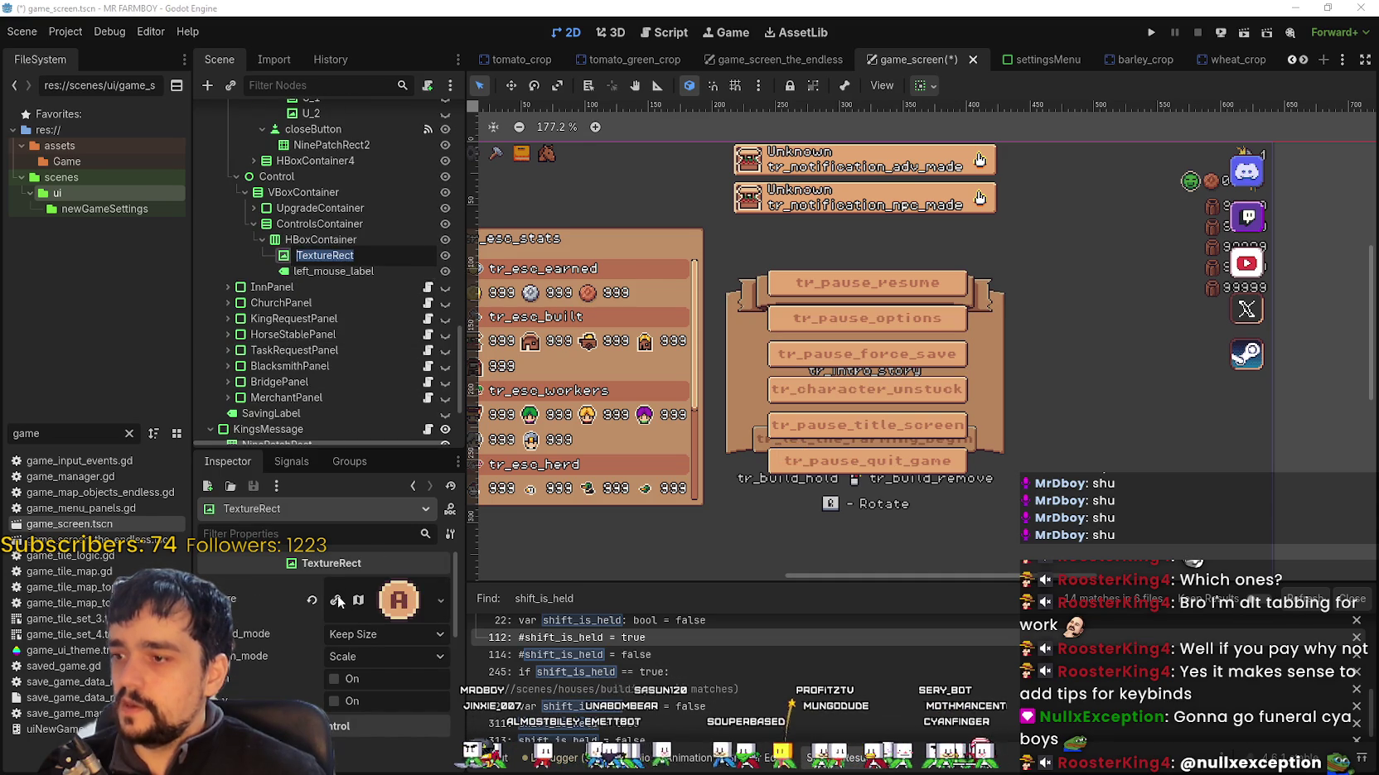
left_click(370, 271)
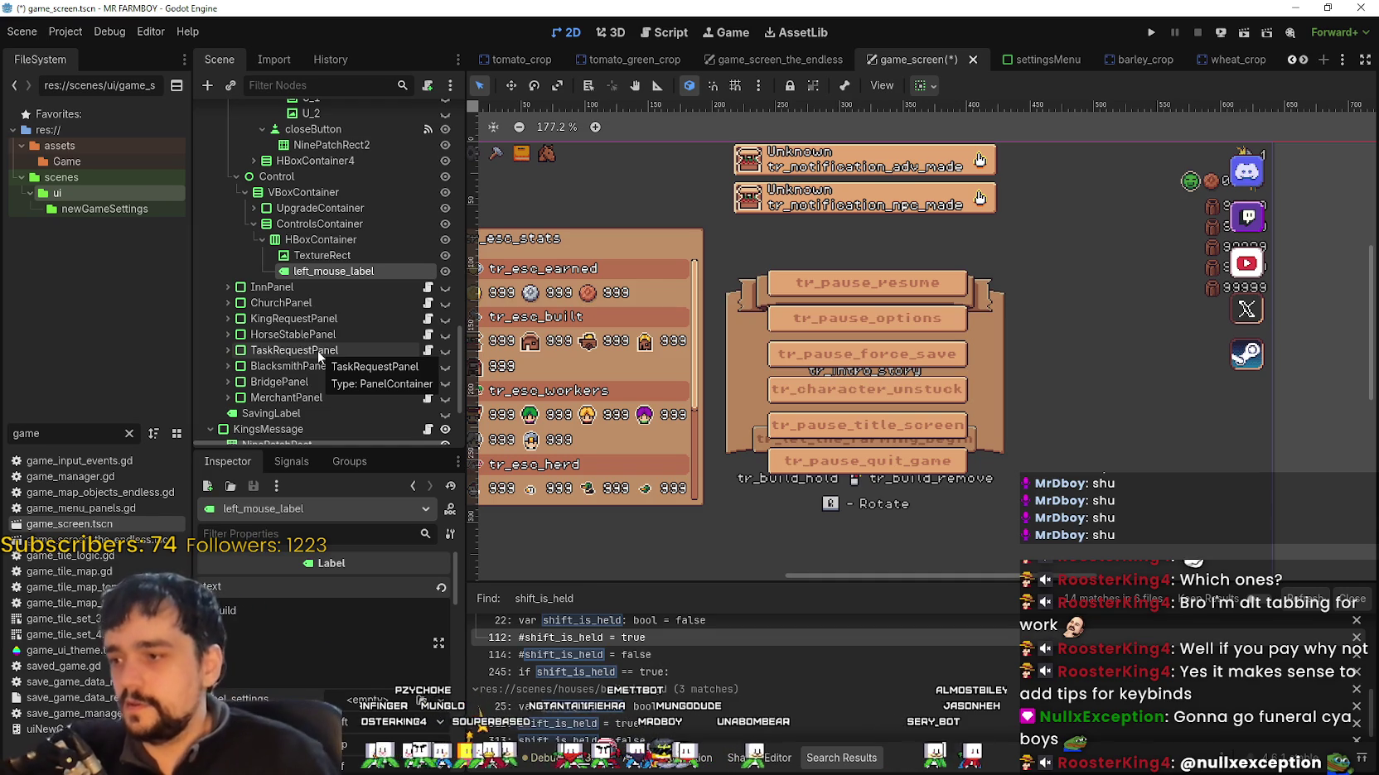
left_click(344, 271)
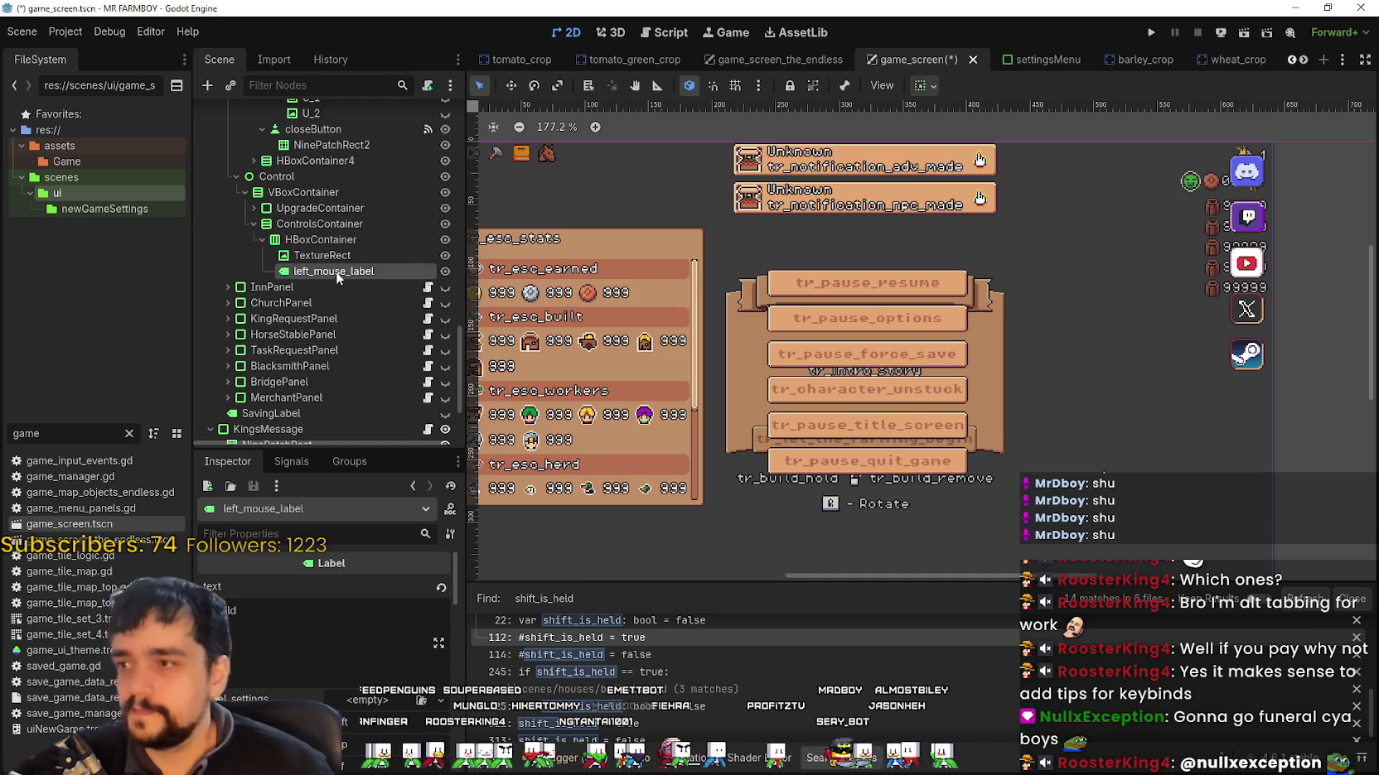
Step: Duplicate left_mouse_label, place one label before the TextureRect, and change its text to Hold
key("ctrl+d")
left_click_drag(342, 273, 346, 251)
double_click(224, 610)
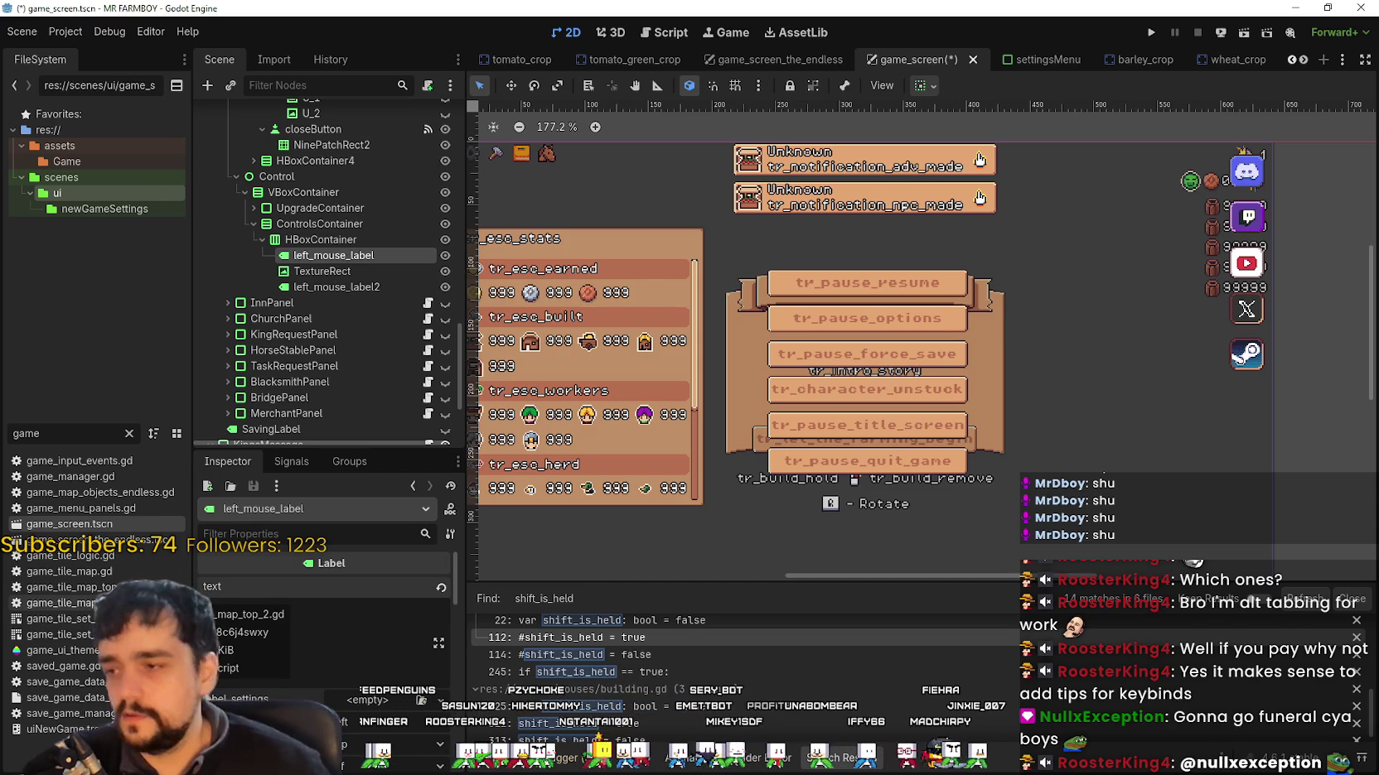
type("Hold")
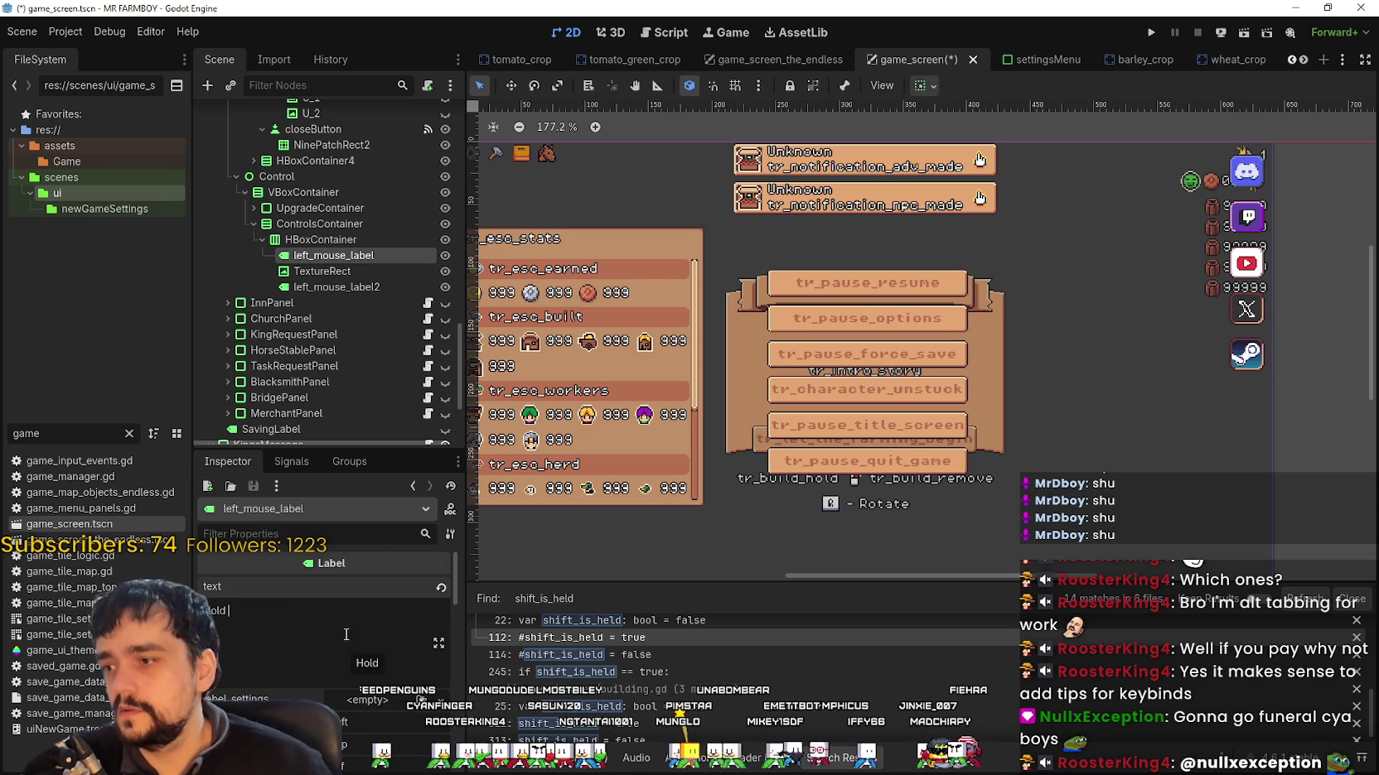
Step: Select left_mouse_label2 after the TextureRect and select all its text for editing
left_click(361, 274)
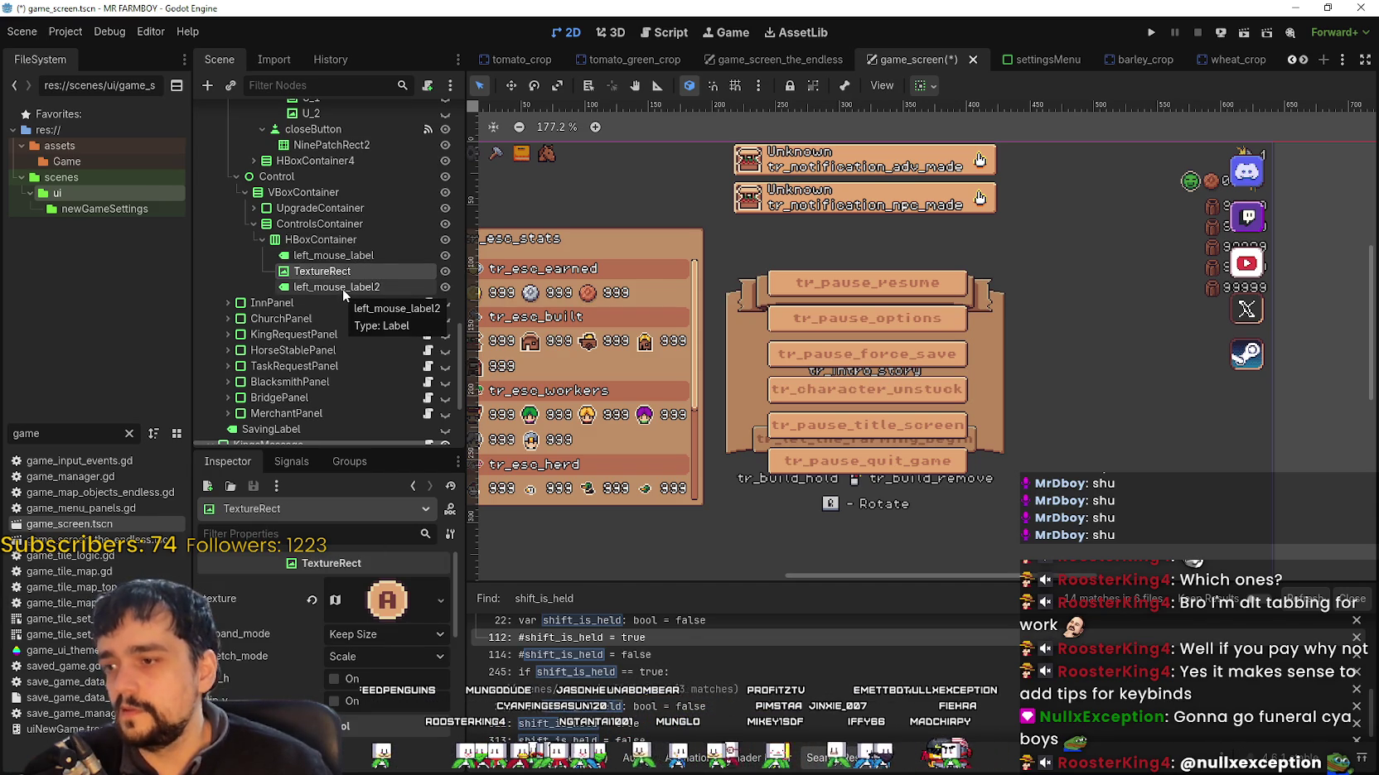
left_click(343, 288)
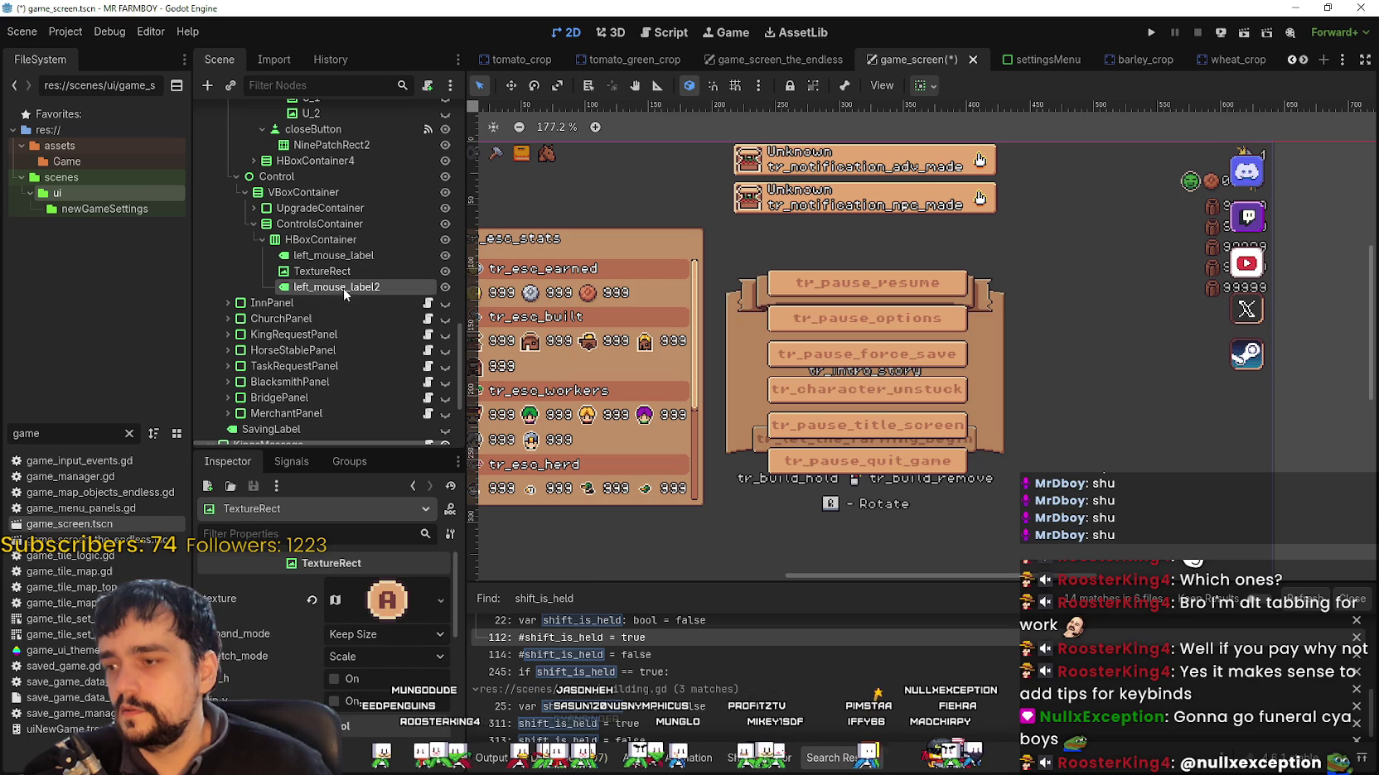
left_click(251, 615)
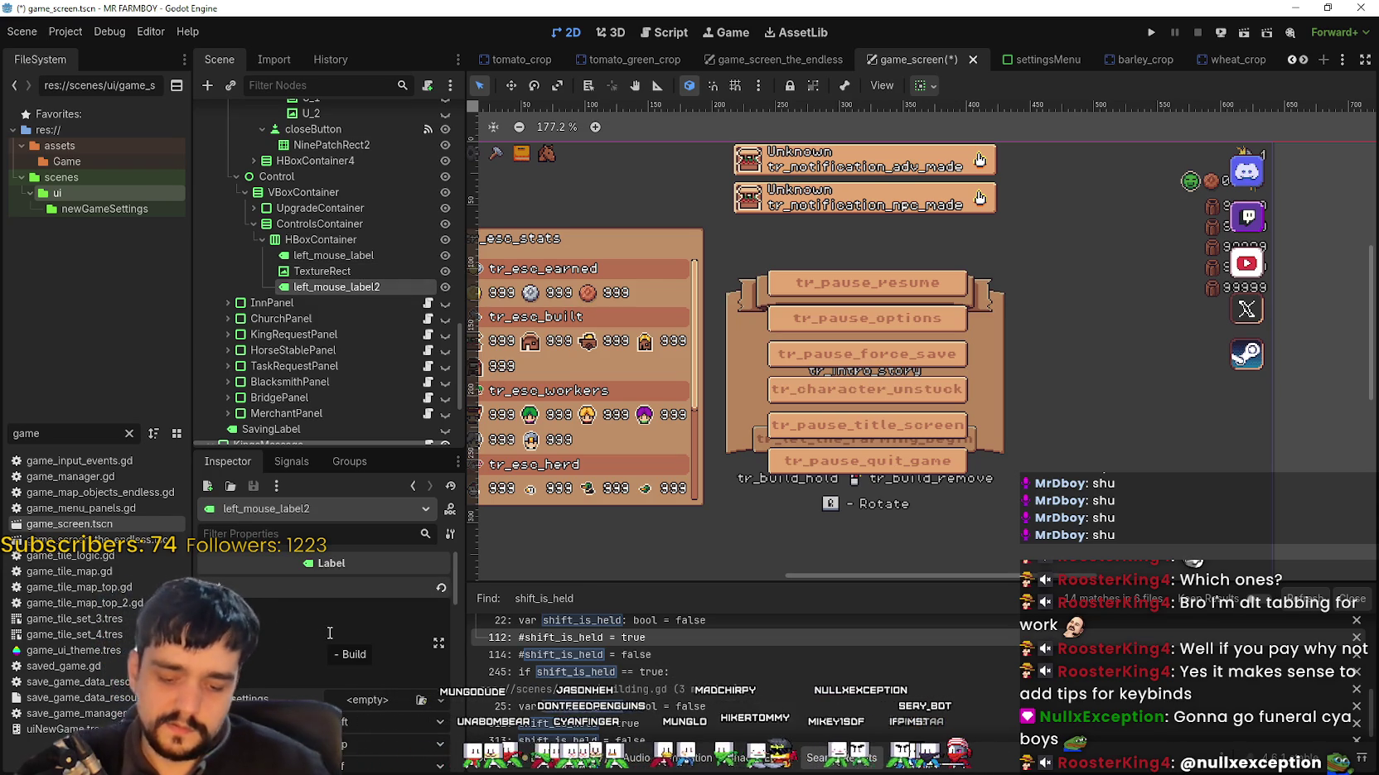
key("ctrl+a")
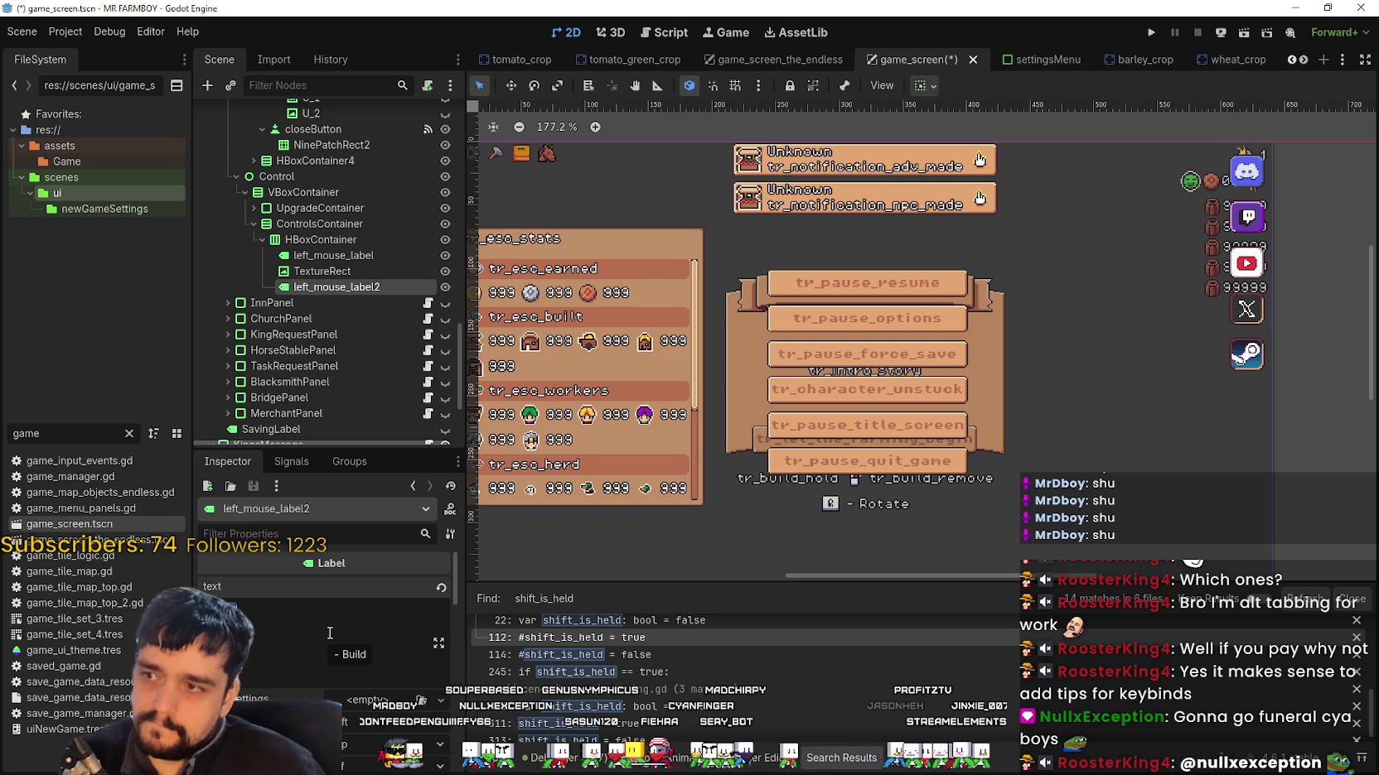
scroll(342, 369, "up", 5)
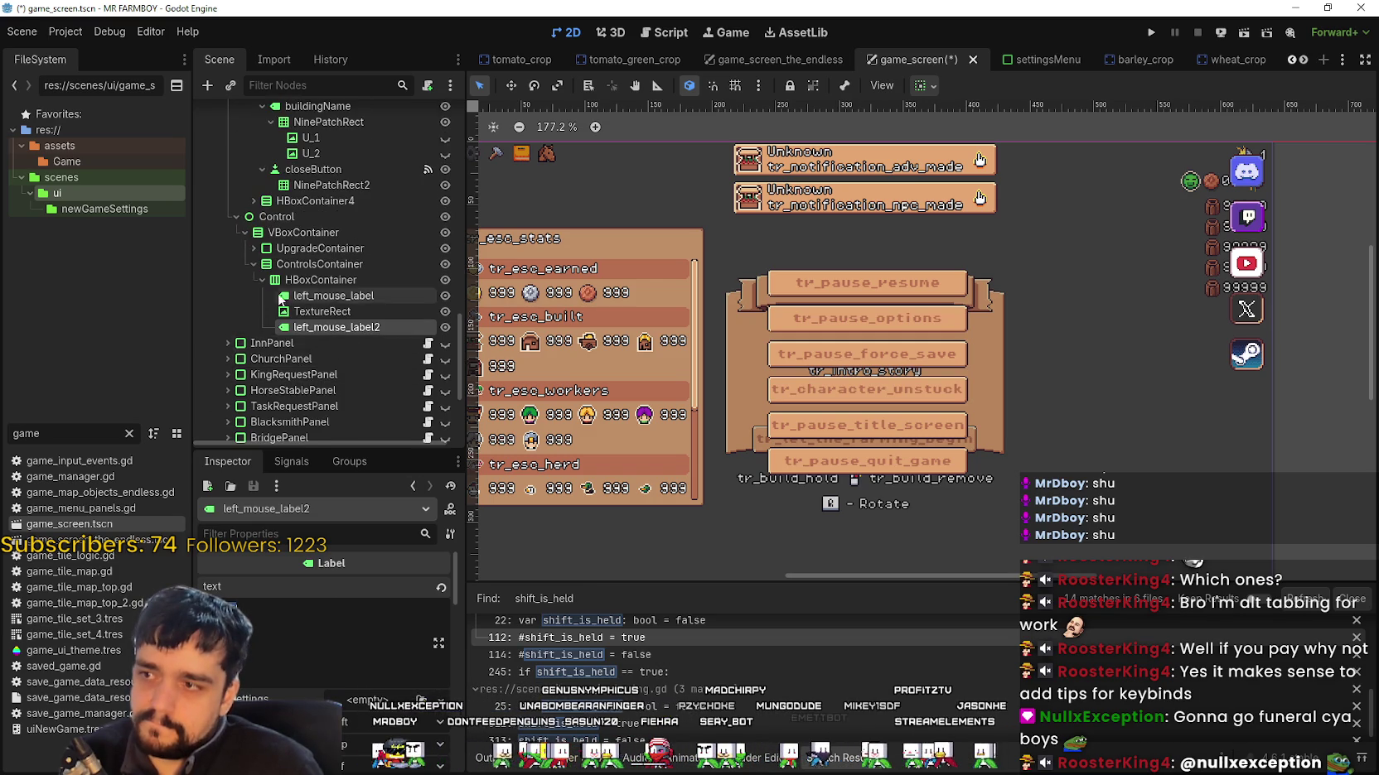
scroll(267, 263, "up", 3)
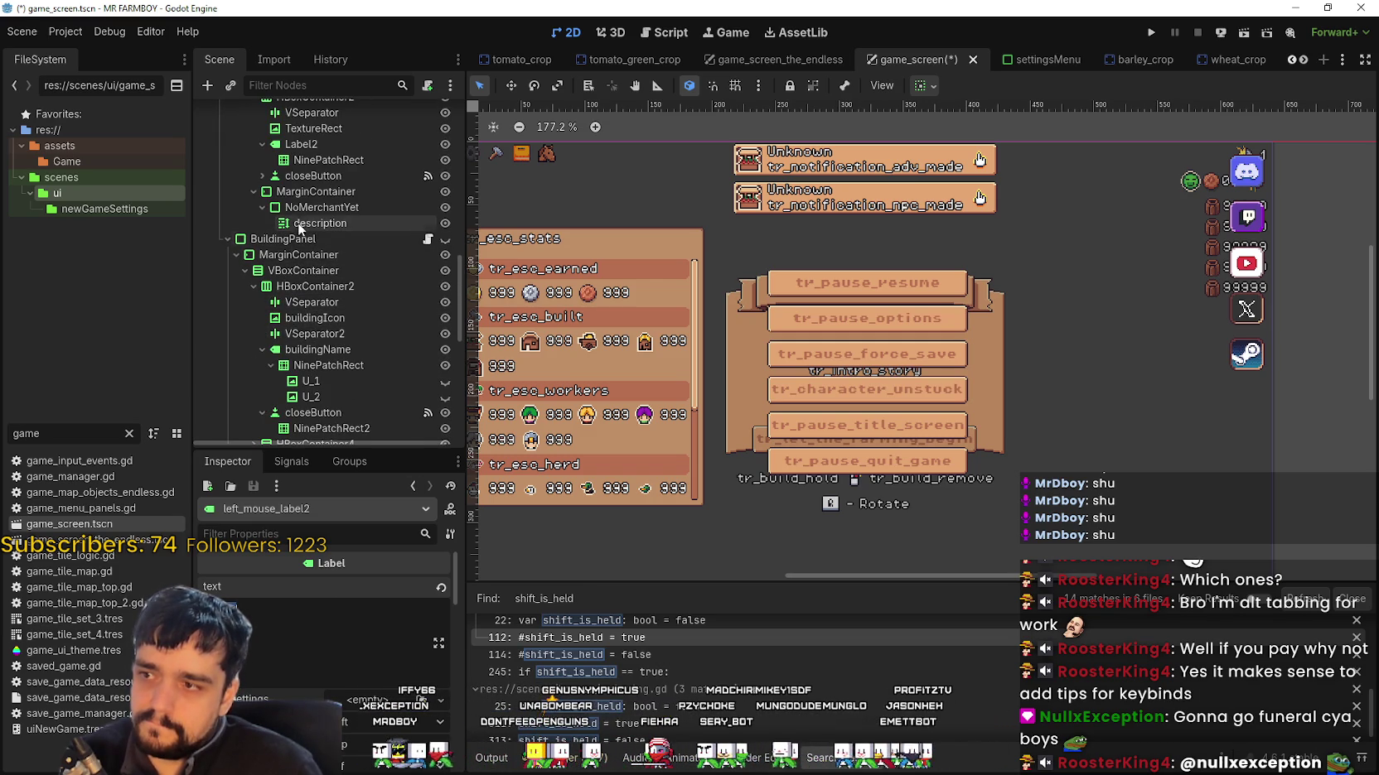
scroll(289, 243, "down", 4)
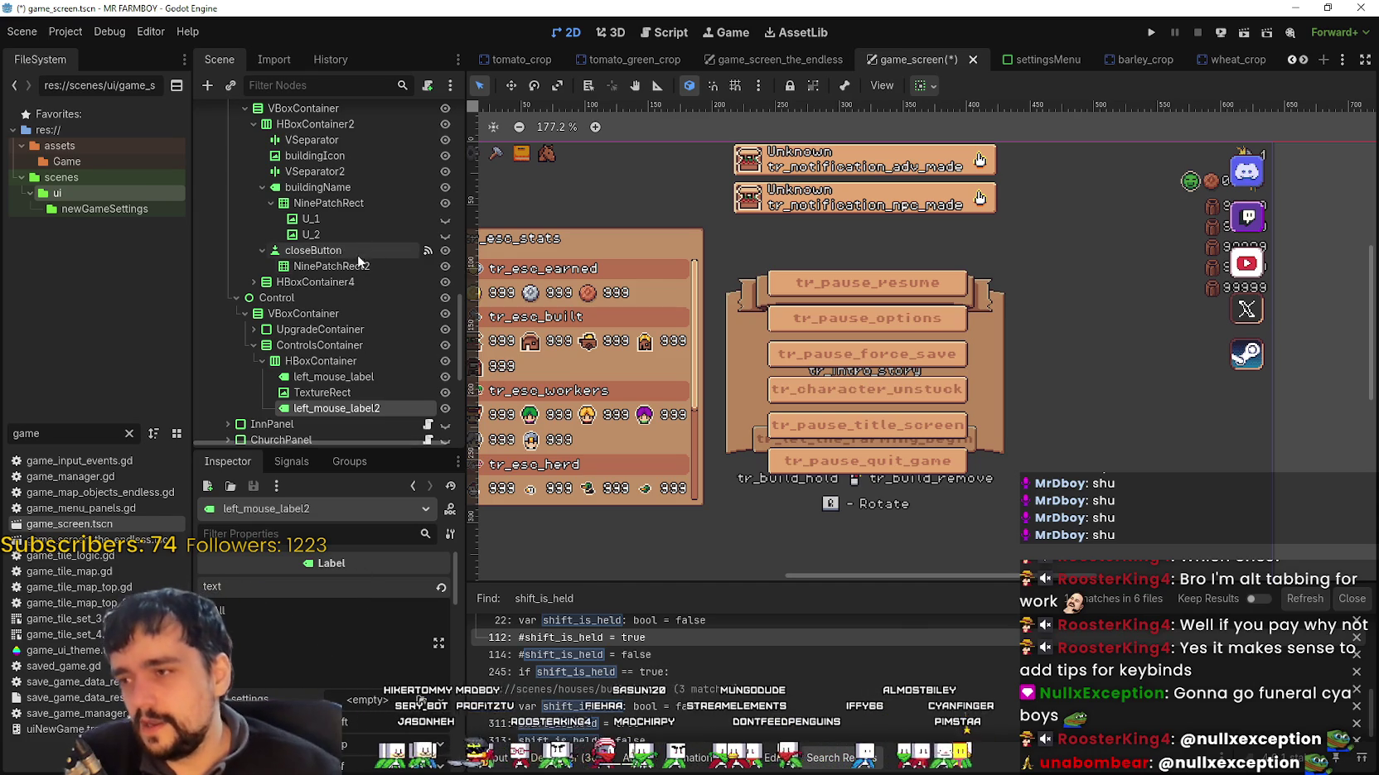
Step: Rename the row's two labels to label_1 and label_2
left_click(352, 376)
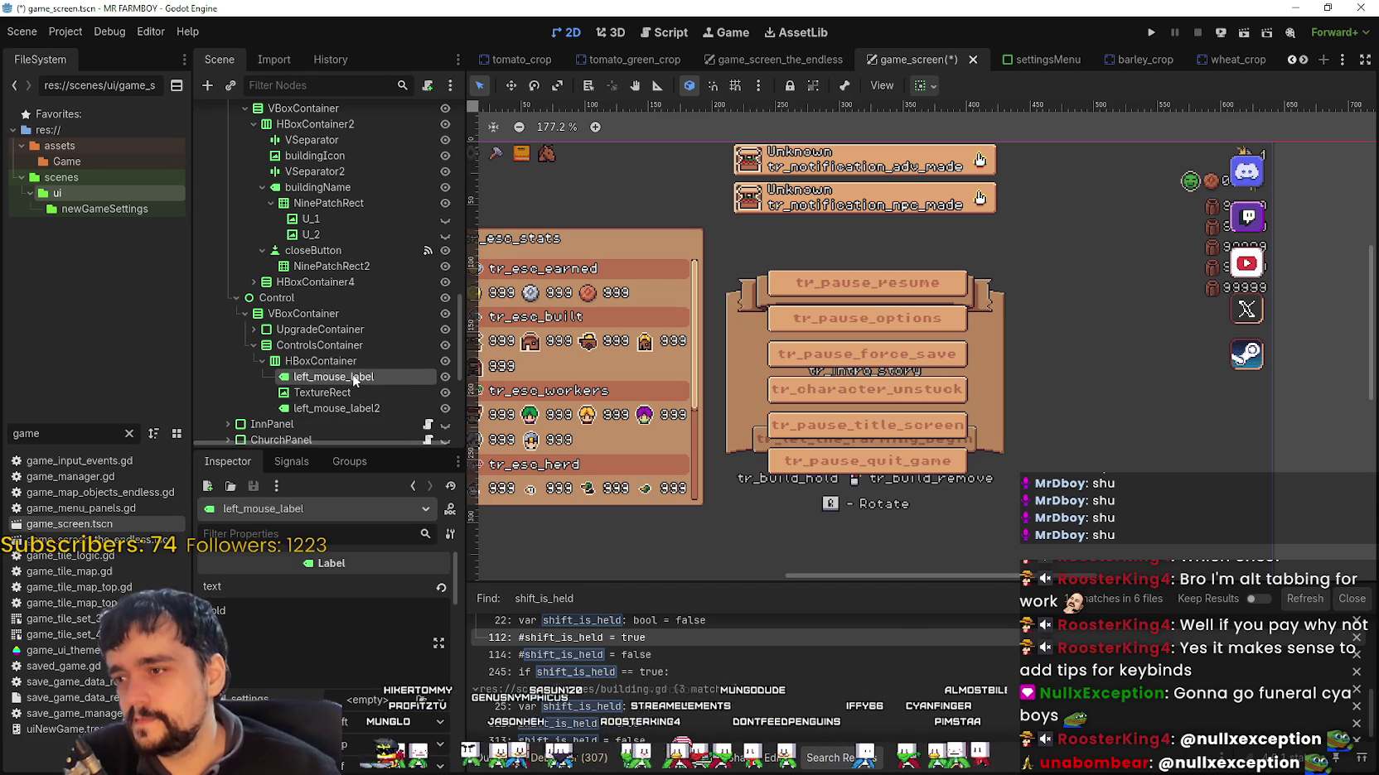
left_click(353, 376)
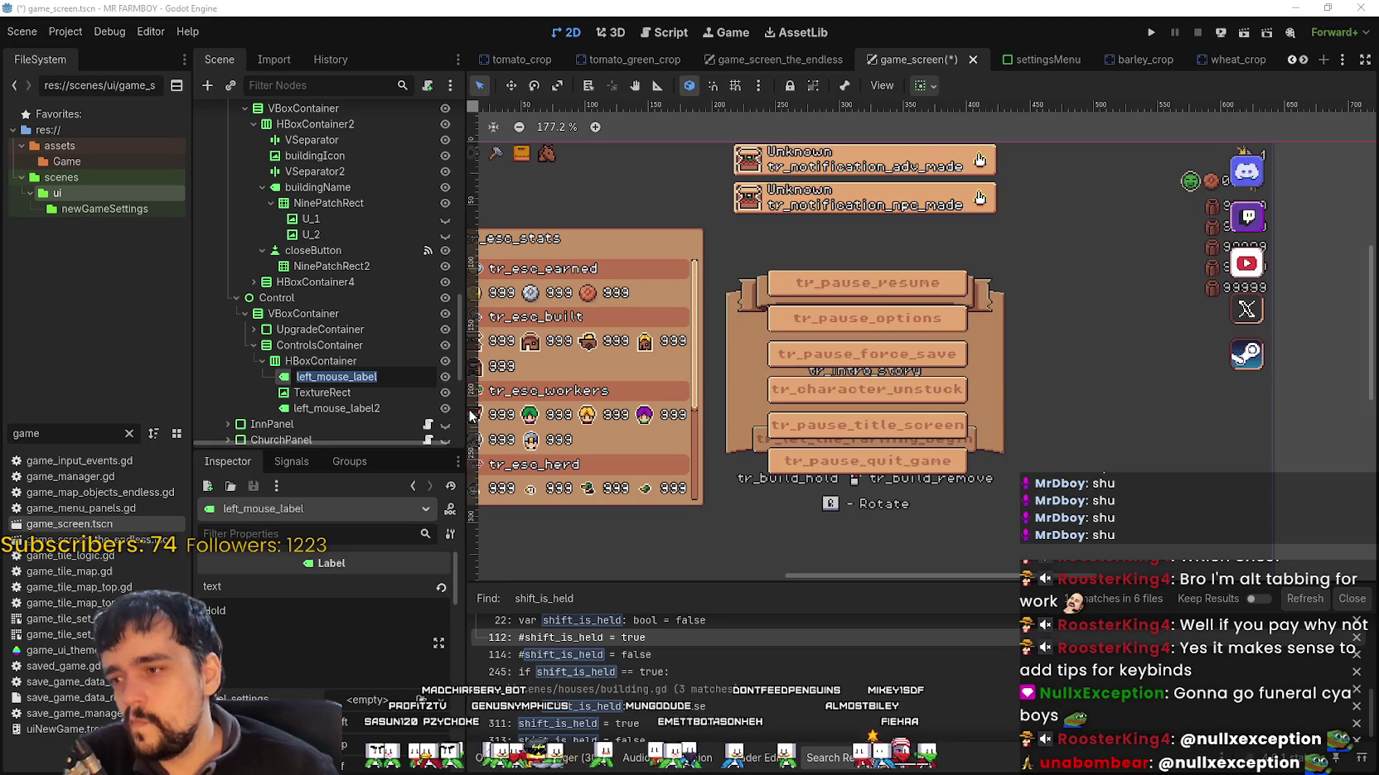
type("label_1")
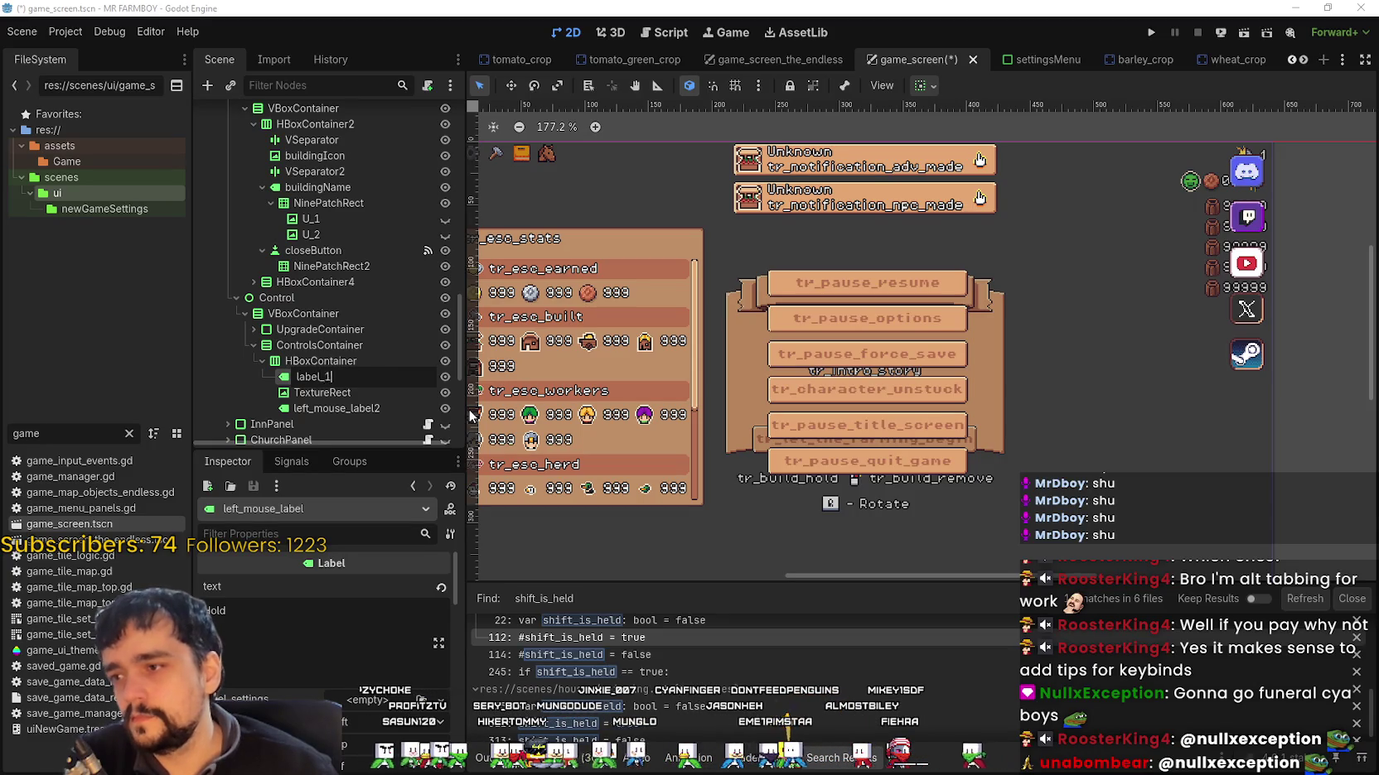
key("Return")
left_click(357, 407)
left_click(356, 408)
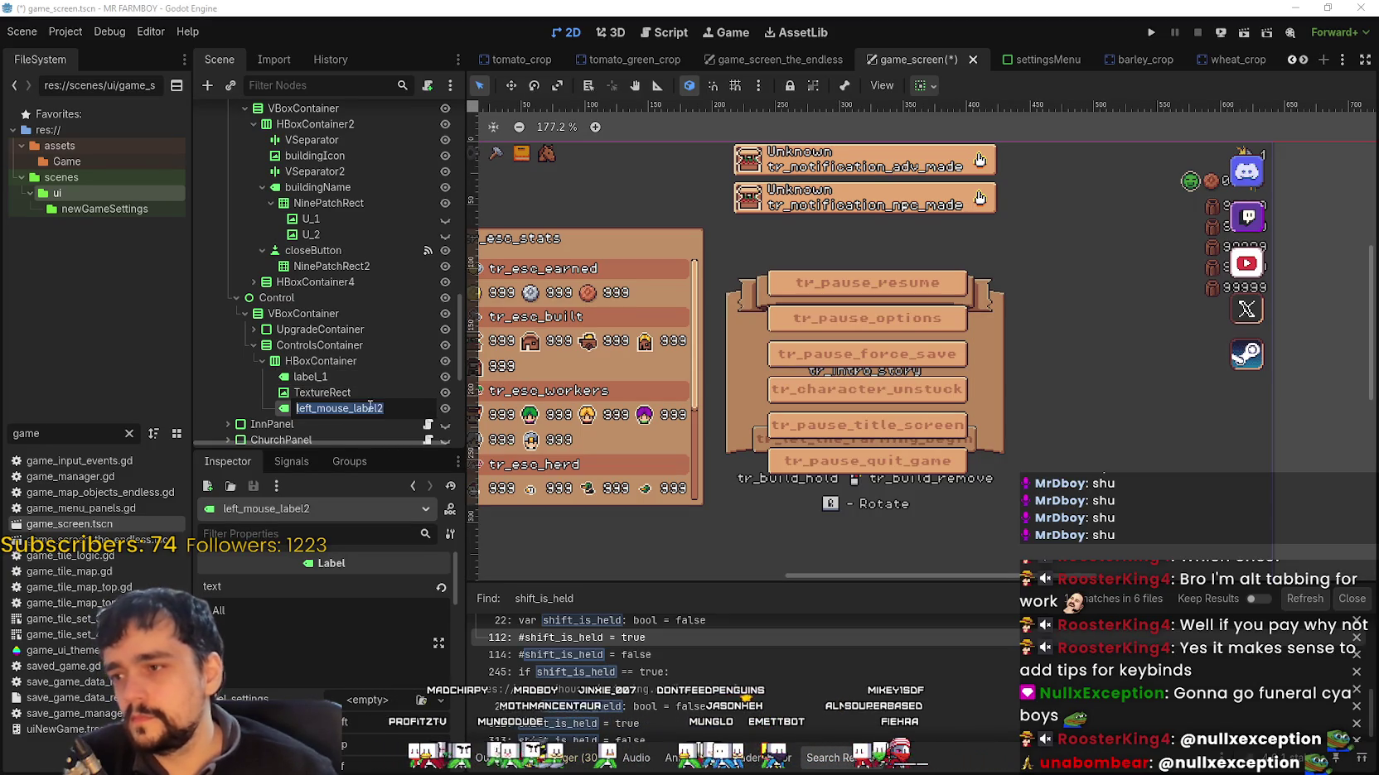
type("labe_")
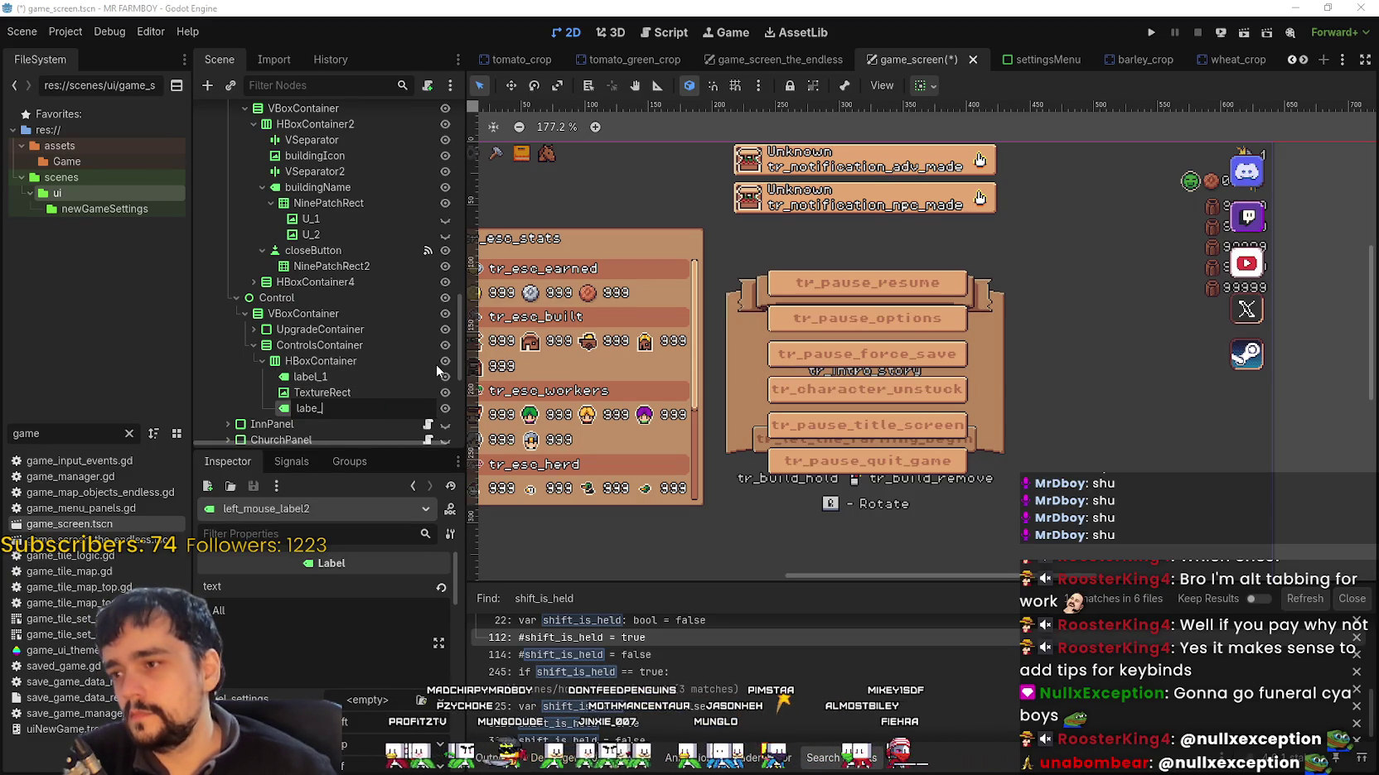
type("l_1")
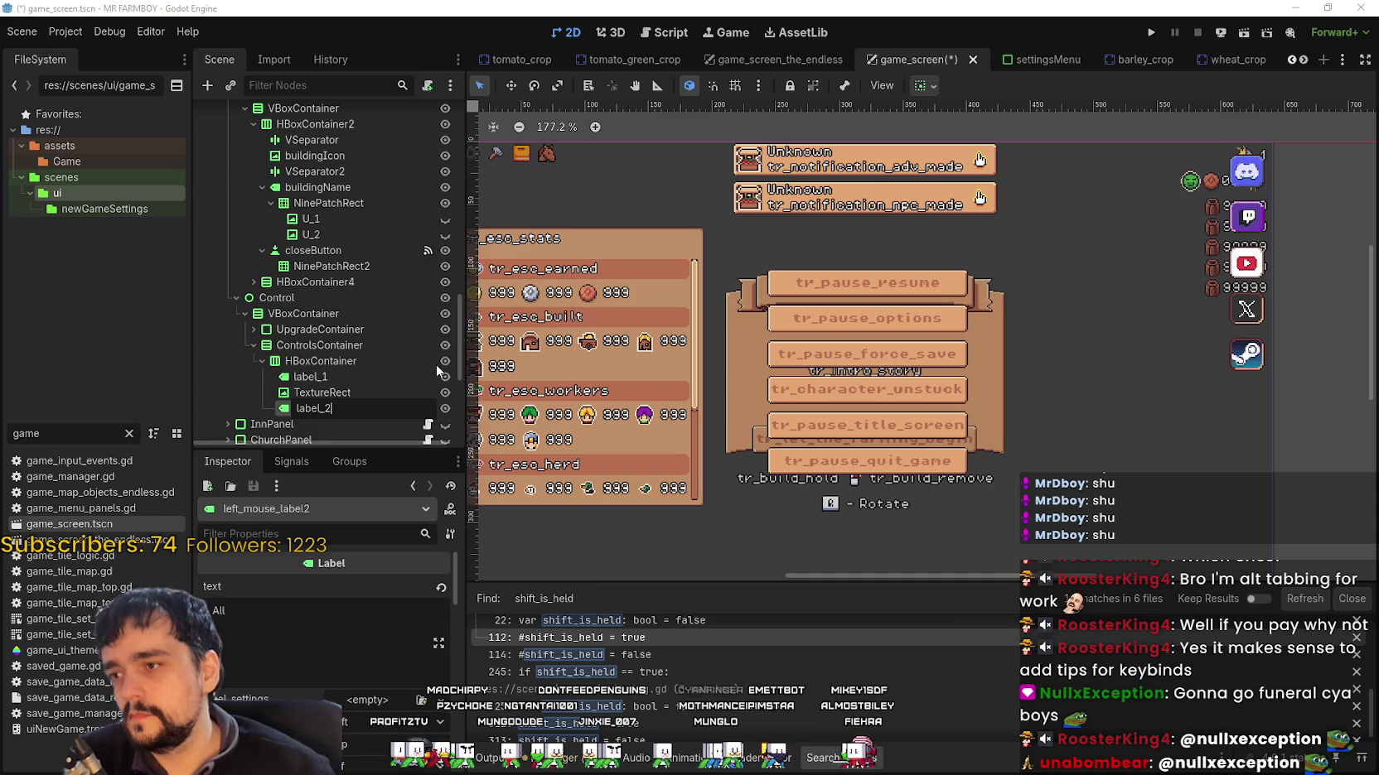
key("Return")
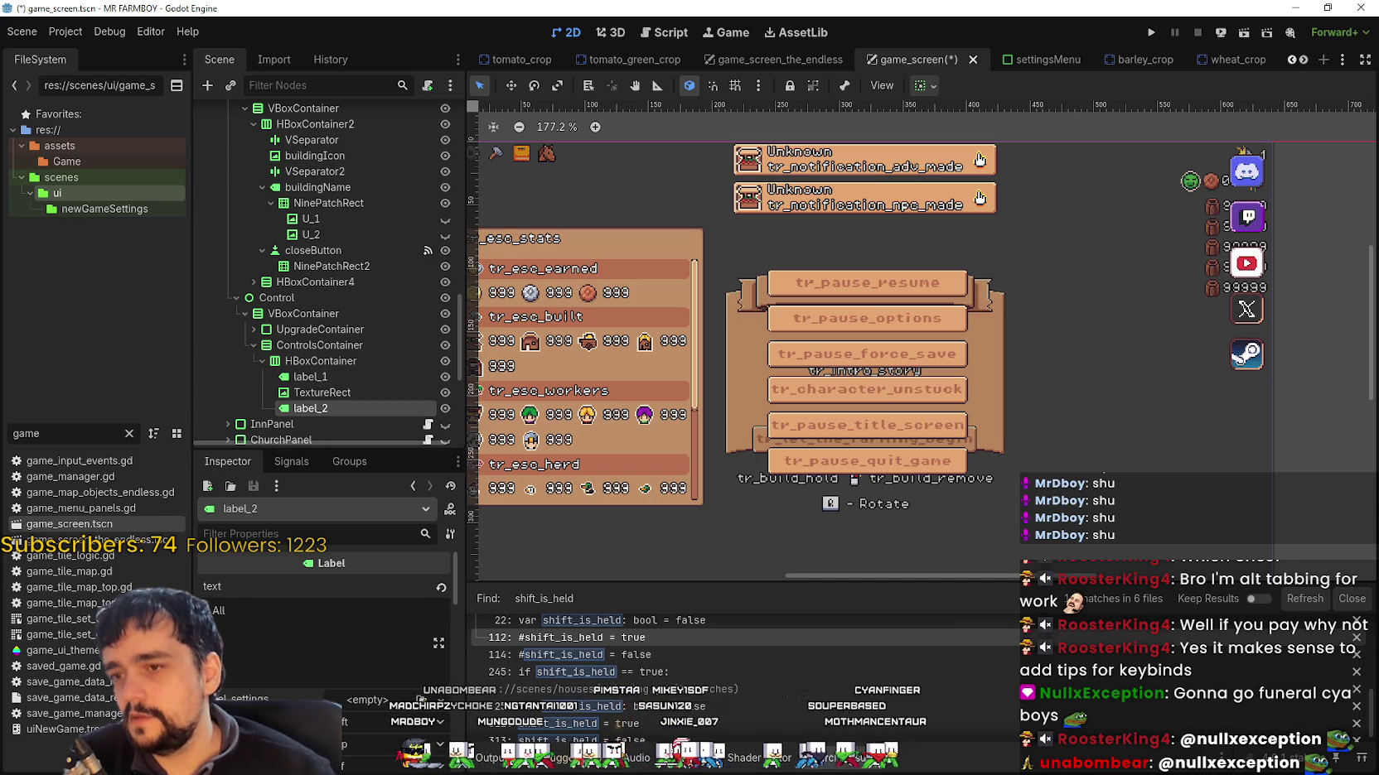
Step: Change label_2's text to 'All Item' and collapse the HBoxContainer
left_click(318, 393)
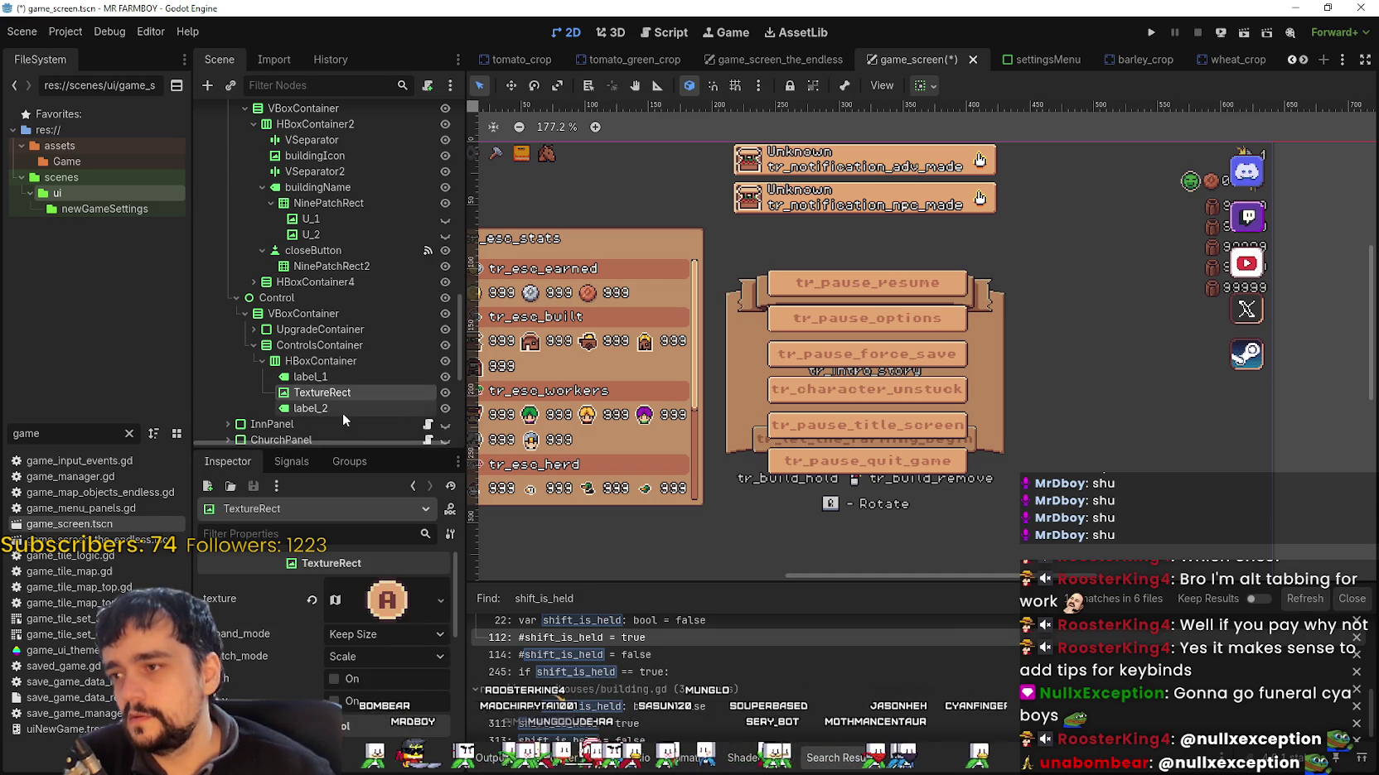
left_click(269, 615)
type("Items")
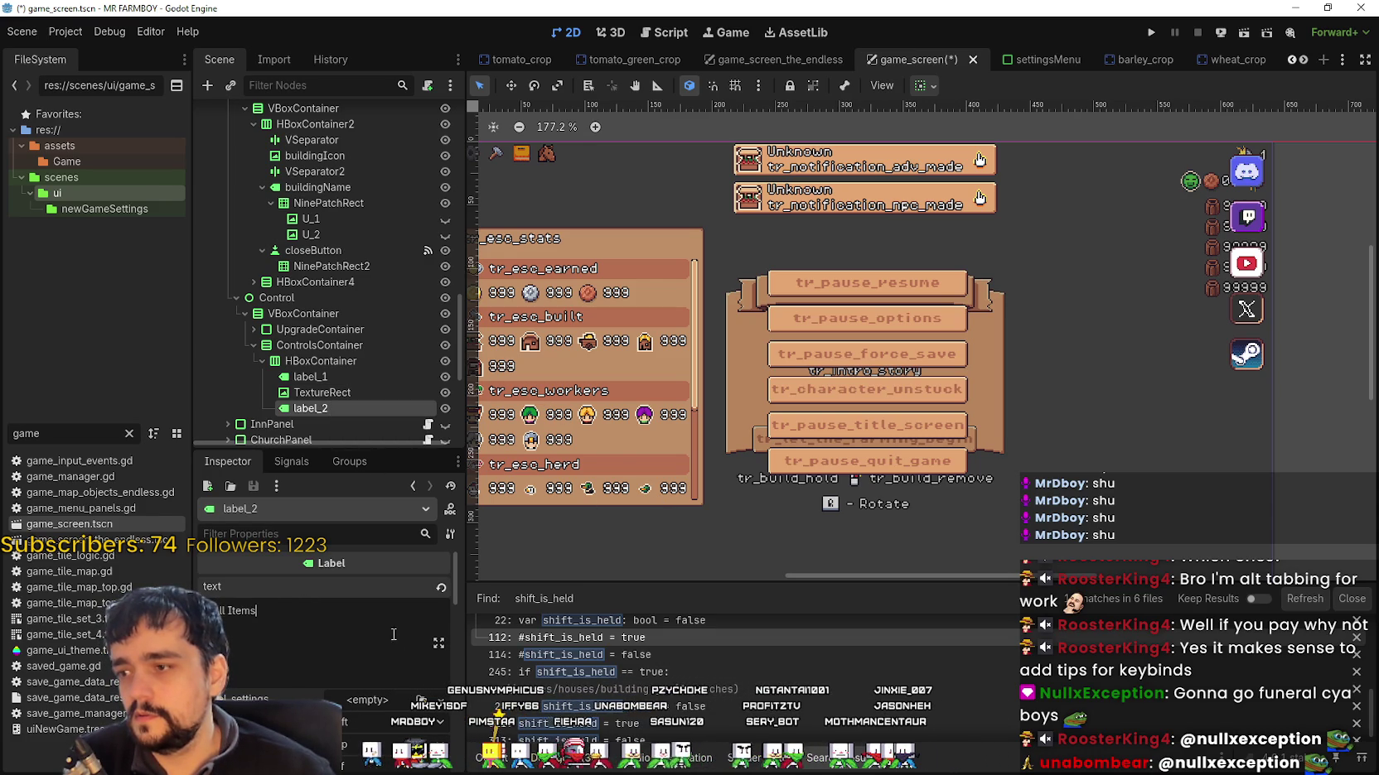
key("BackSpace")
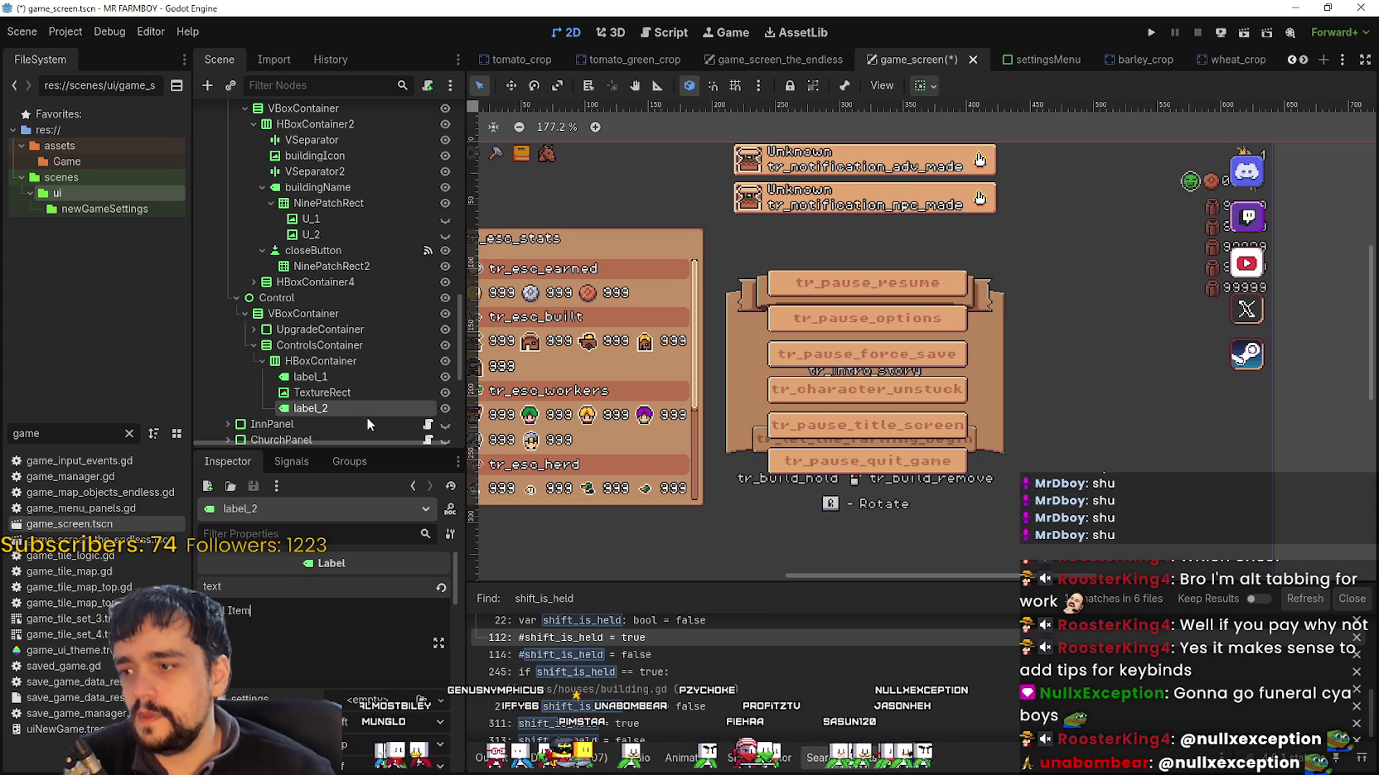
left_click(321, 362)
left_click(262, 361)
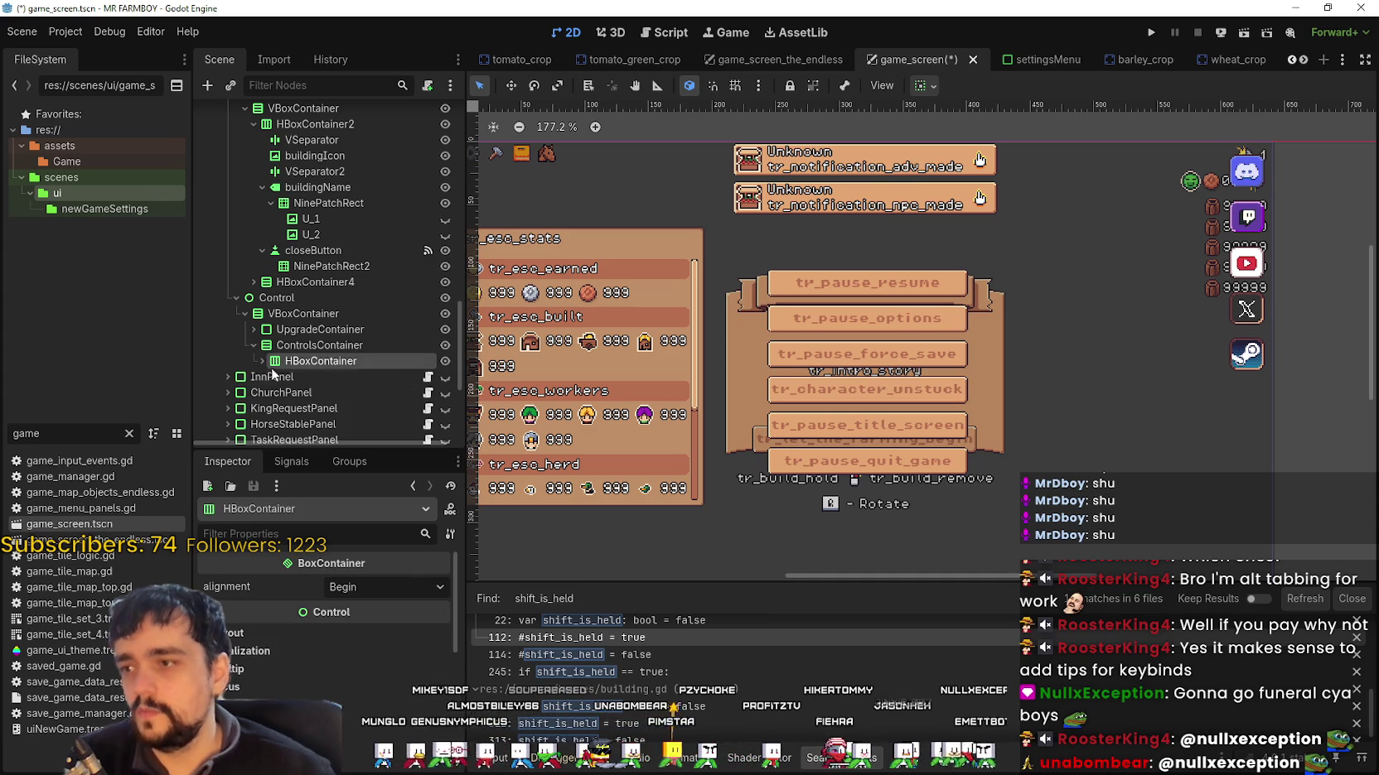
Step: Rename the HBoxContainer row to ShiftAll and duplicate it
double_click(355, 361)
type("ShiftAll")
key("Return")
key("ctrl+d")
Step: Rename the duplicated row to Alt
double_click(308, 377)
type("Alt")
key("Return")
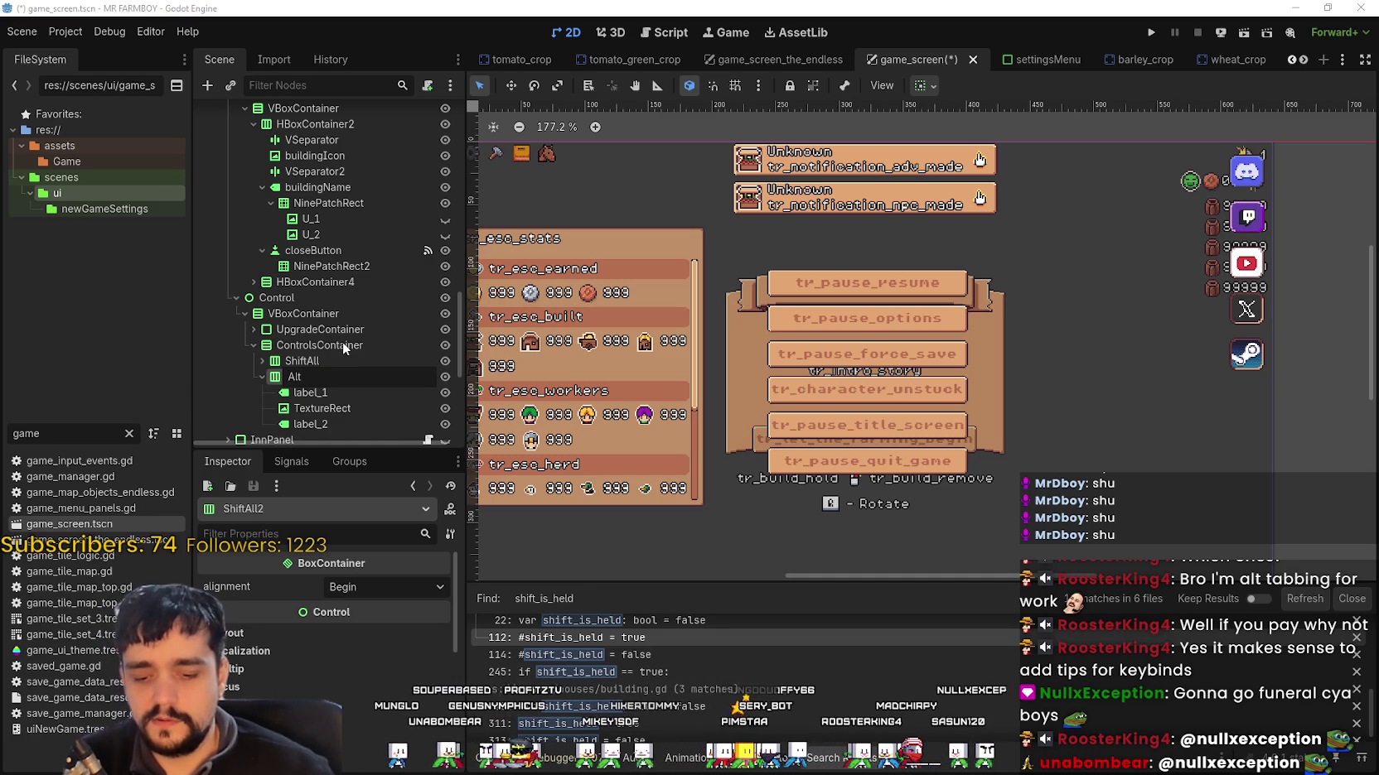
key("F2")
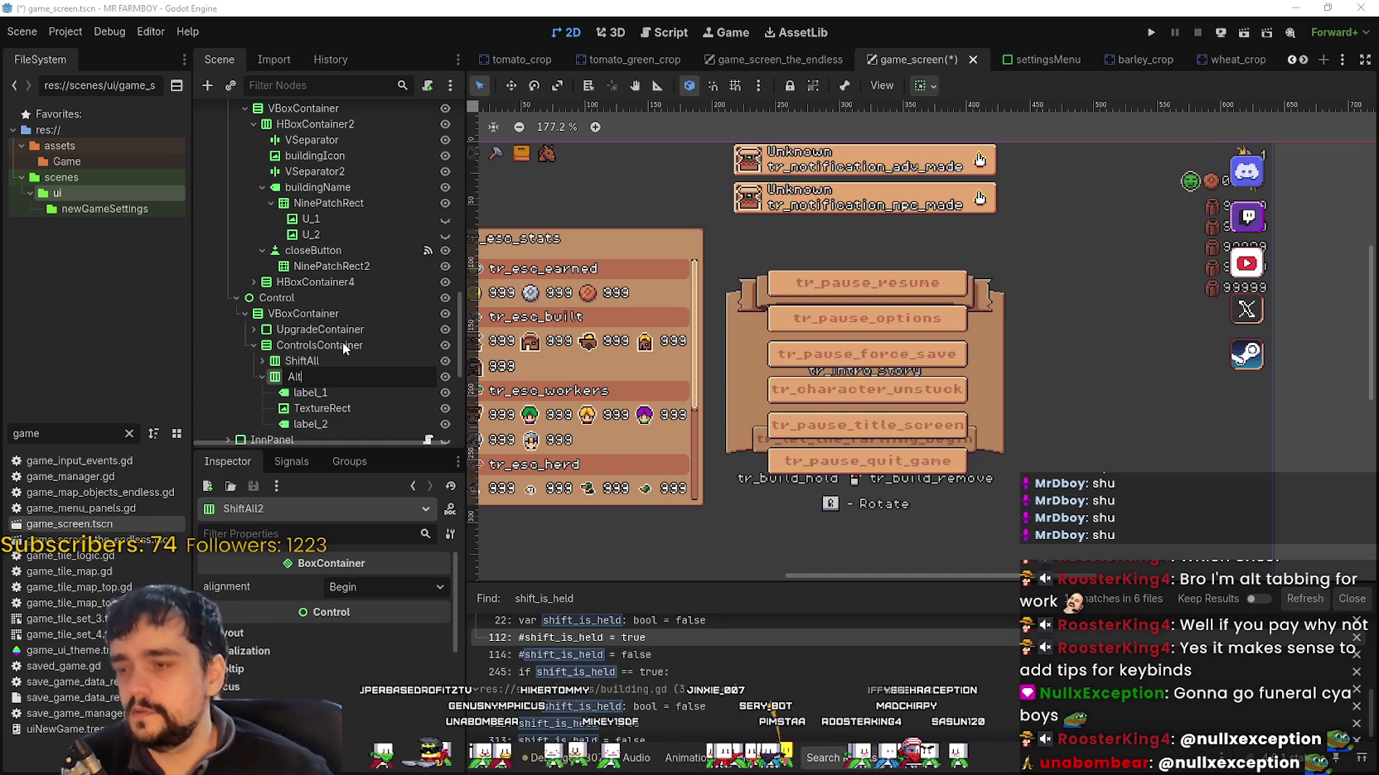
key("Return")
type("ent")
key("BackSpace")
key("BackSpace")
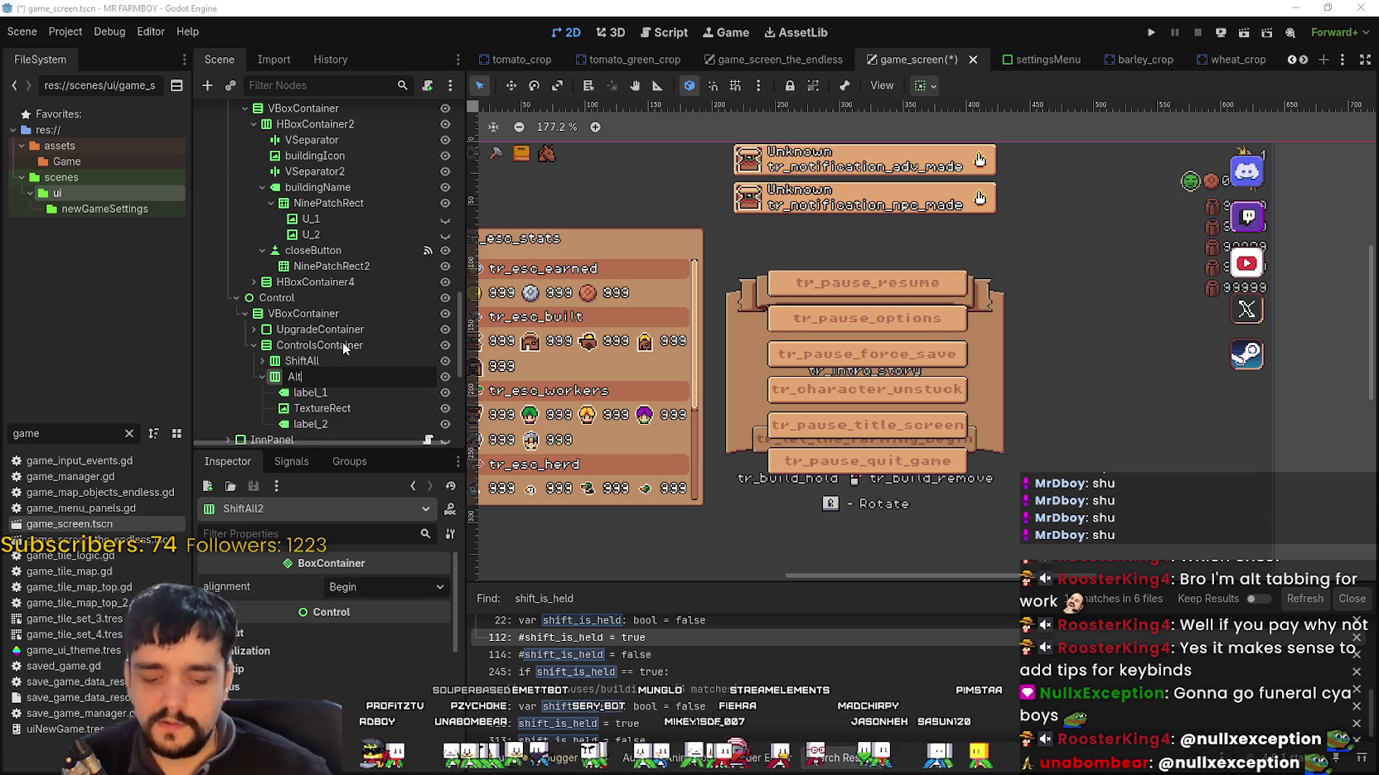
key("Return")
Step: Inspect the key-glyph TextureRects in the ShiftAll and Alt rows without changing them
left_click(342, 407)
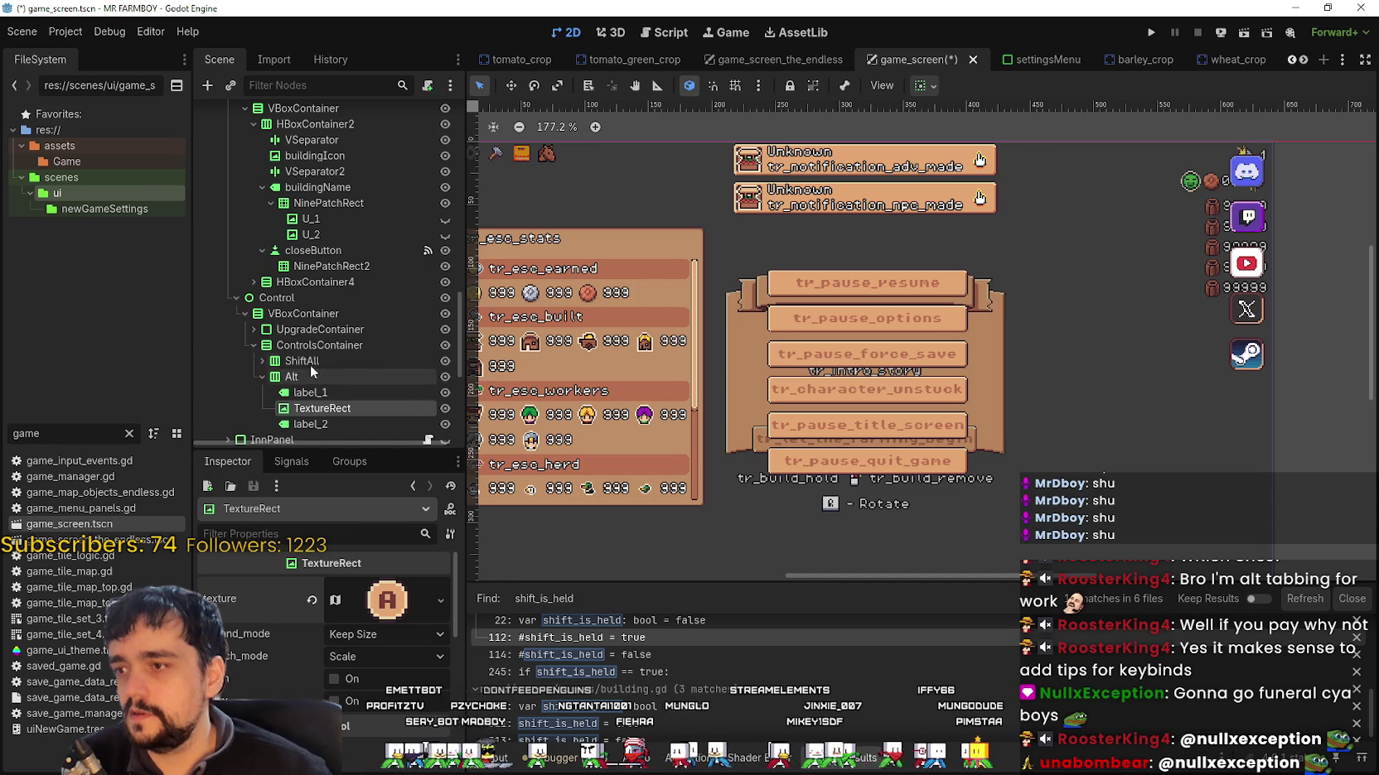
left_click(249, 361)
left_click(319, 393)
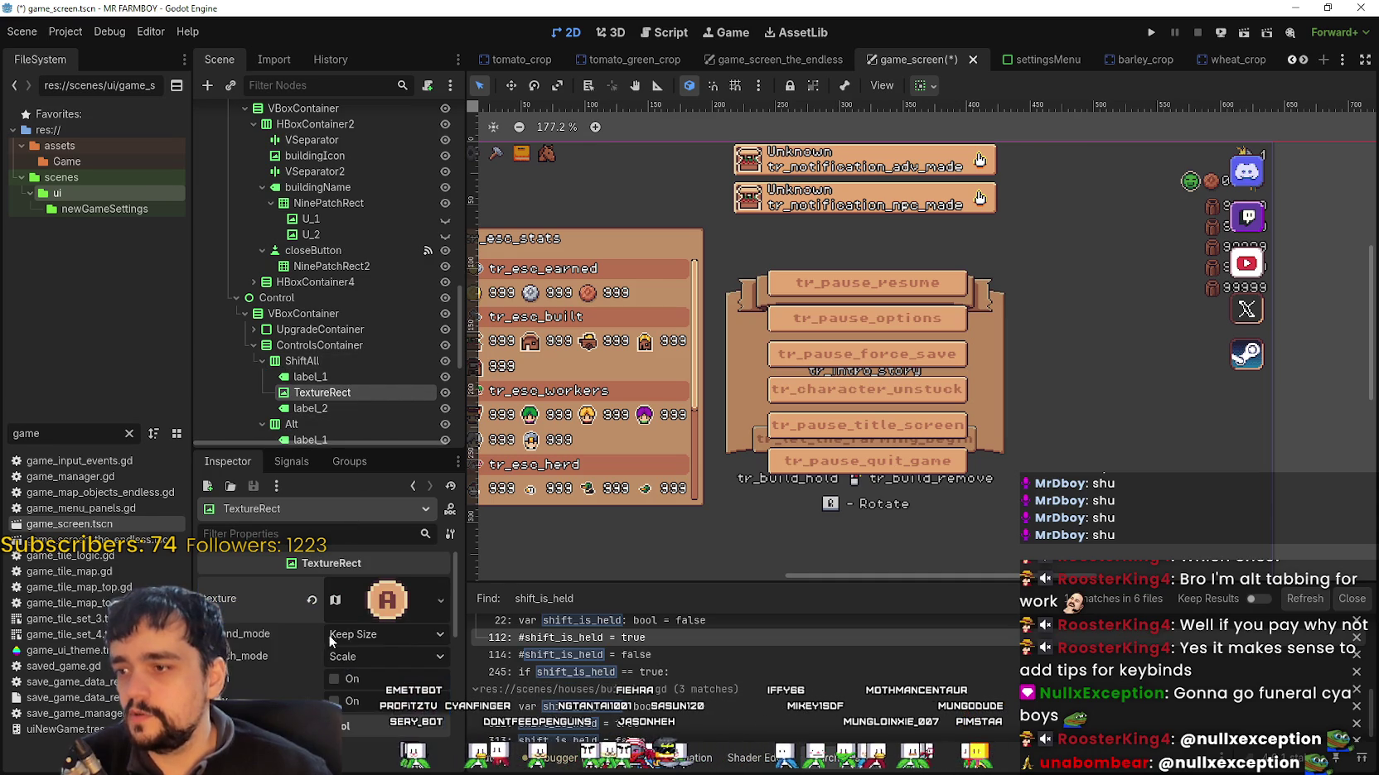
right_click(377, 592)
left_click(424, 704)
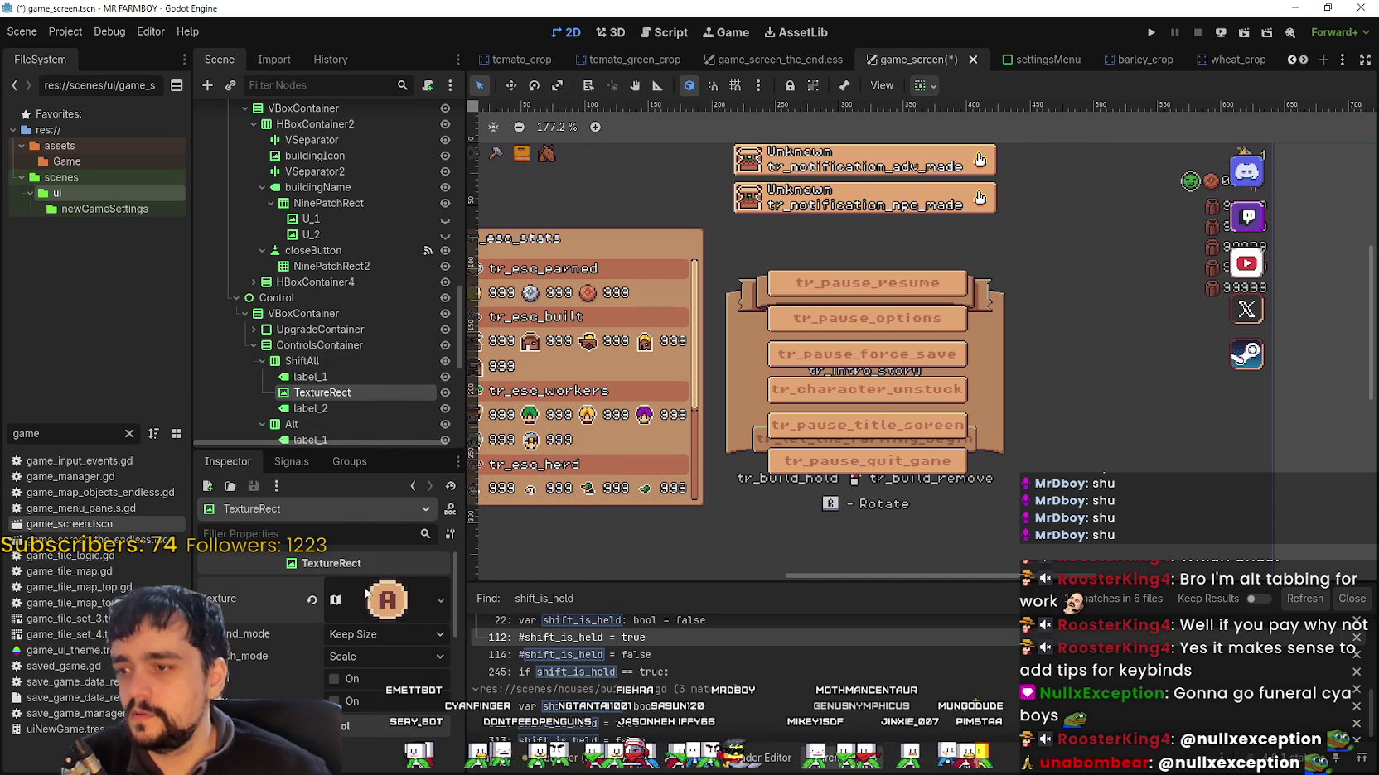
scroll(331, 390, "down", 2)
left_click(321, 334)
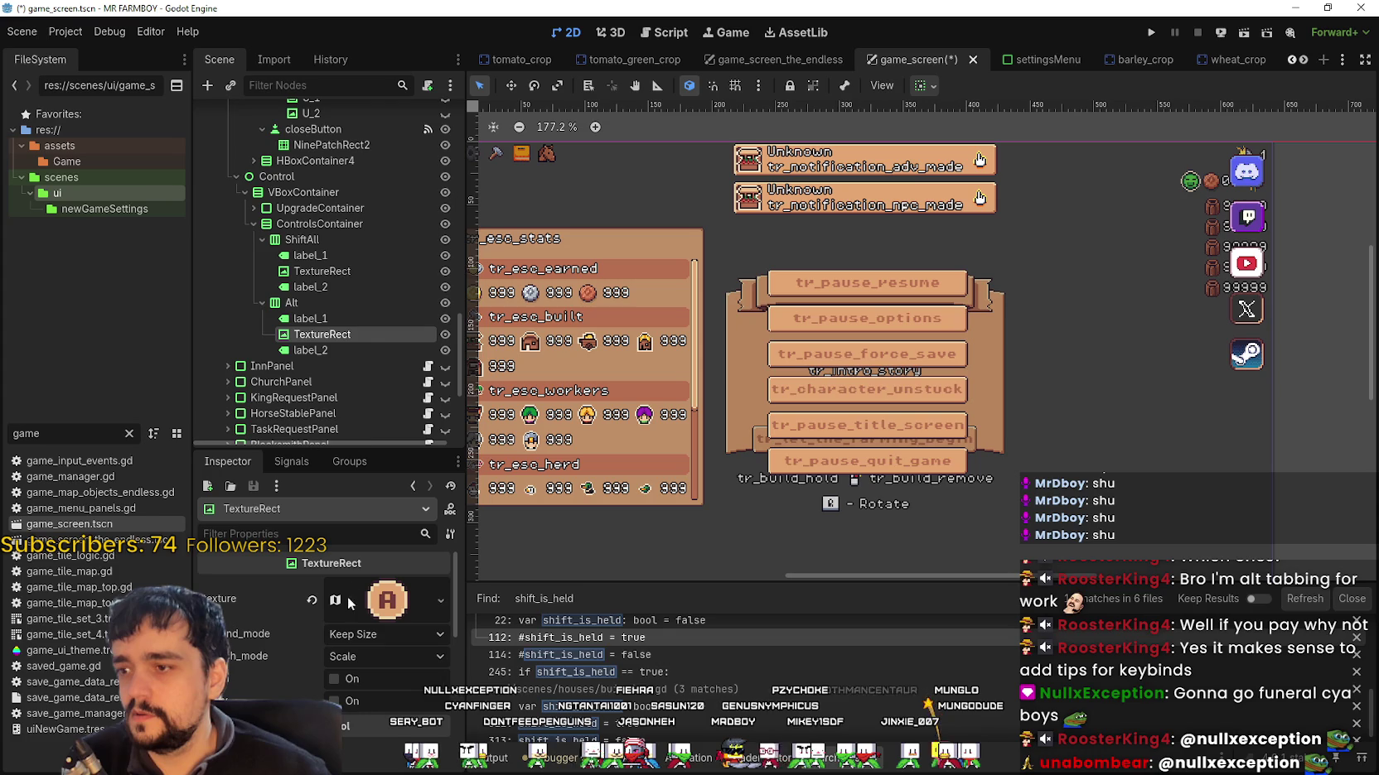
scroll(331, 274, "down", 1)
scroll(316, 303, "up", 1)
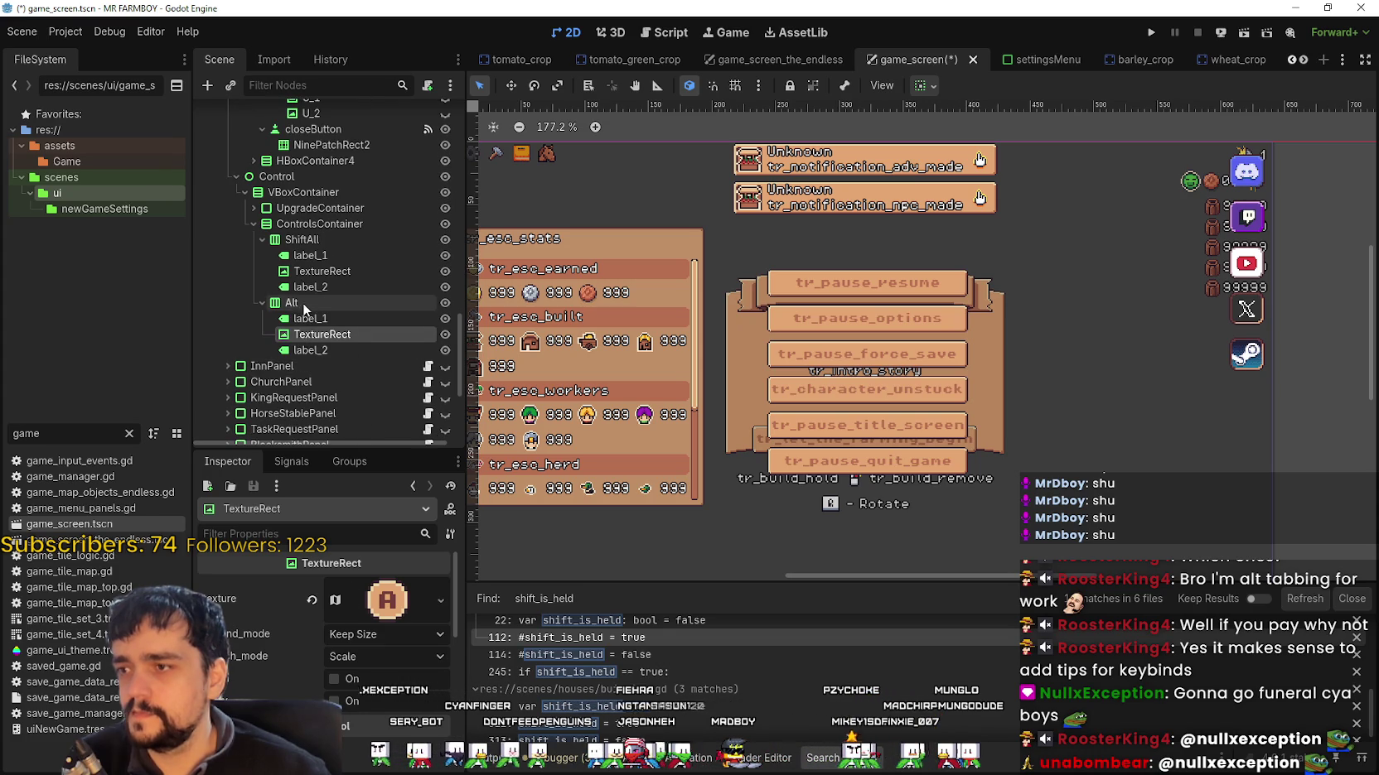
Step: Duplicate the Alt row into Alt2 and check its labels and key-glyph texture
left_click(298, 304)
key("ctrl+d")
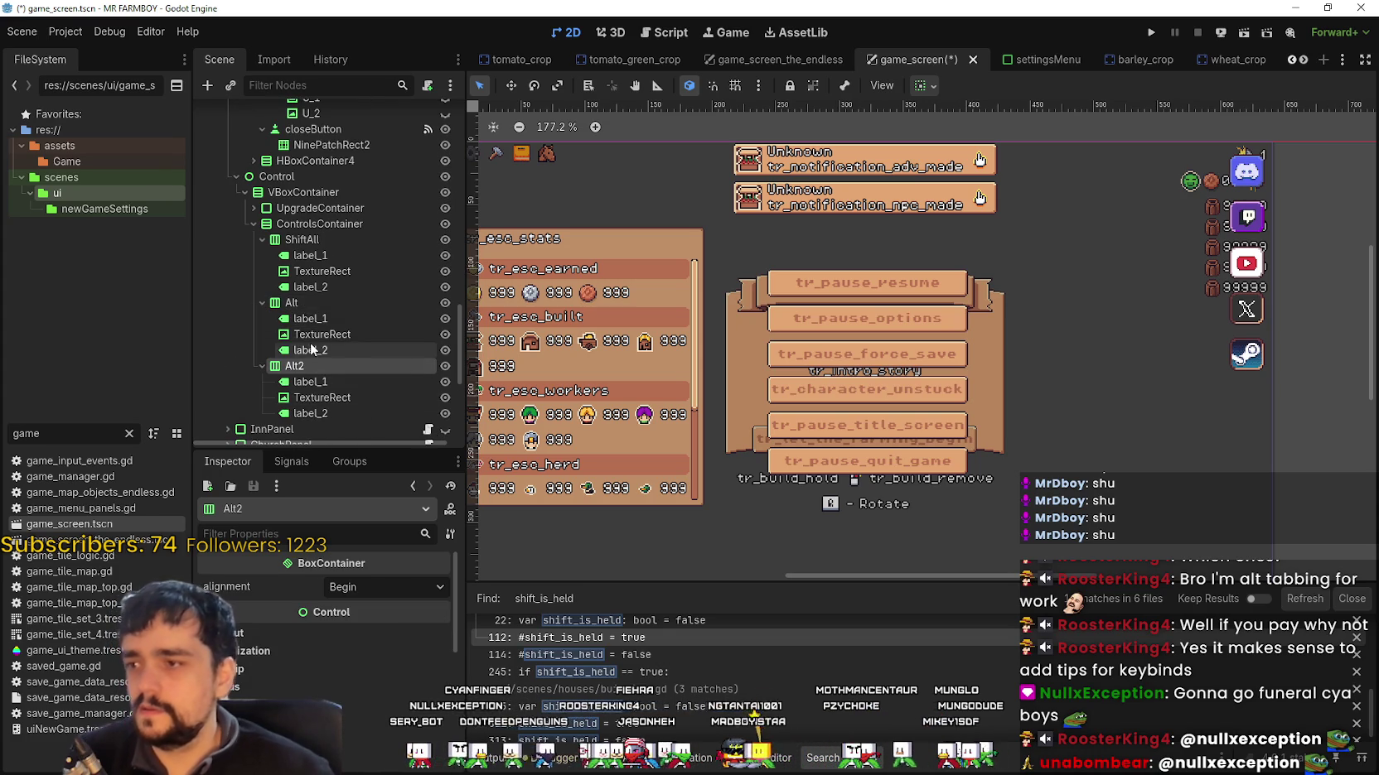
left_click(311, 349)
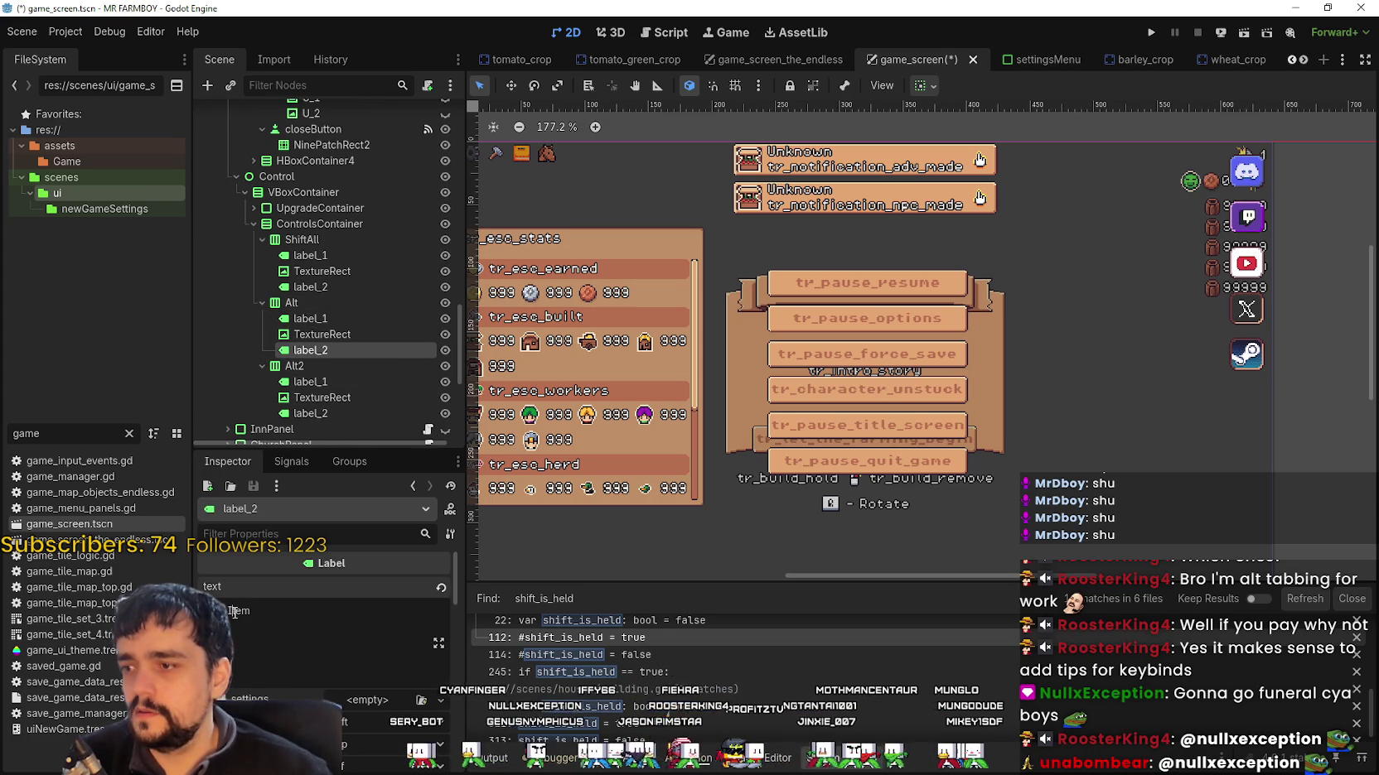
left_click(273, 613)
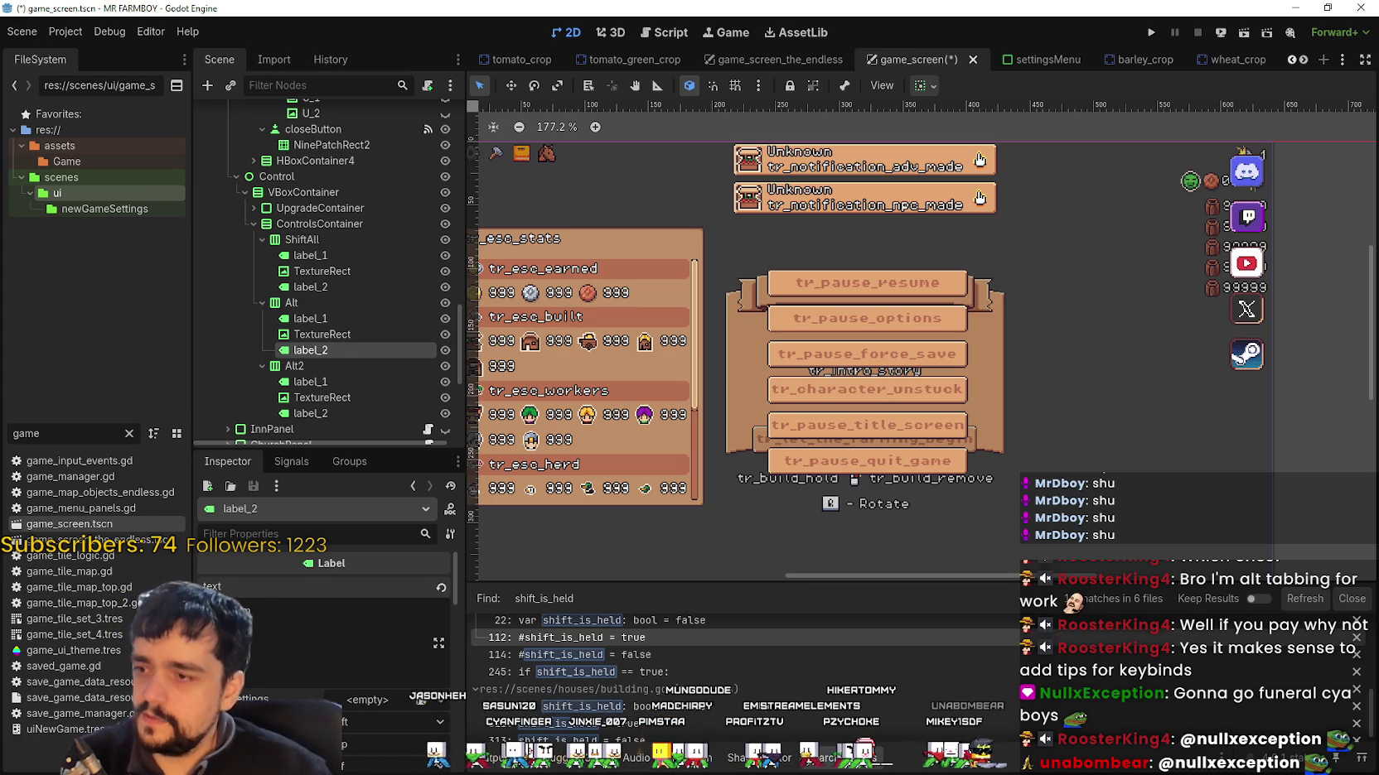
scroll(345, 306, "down", 1)
left_click(342, 340)
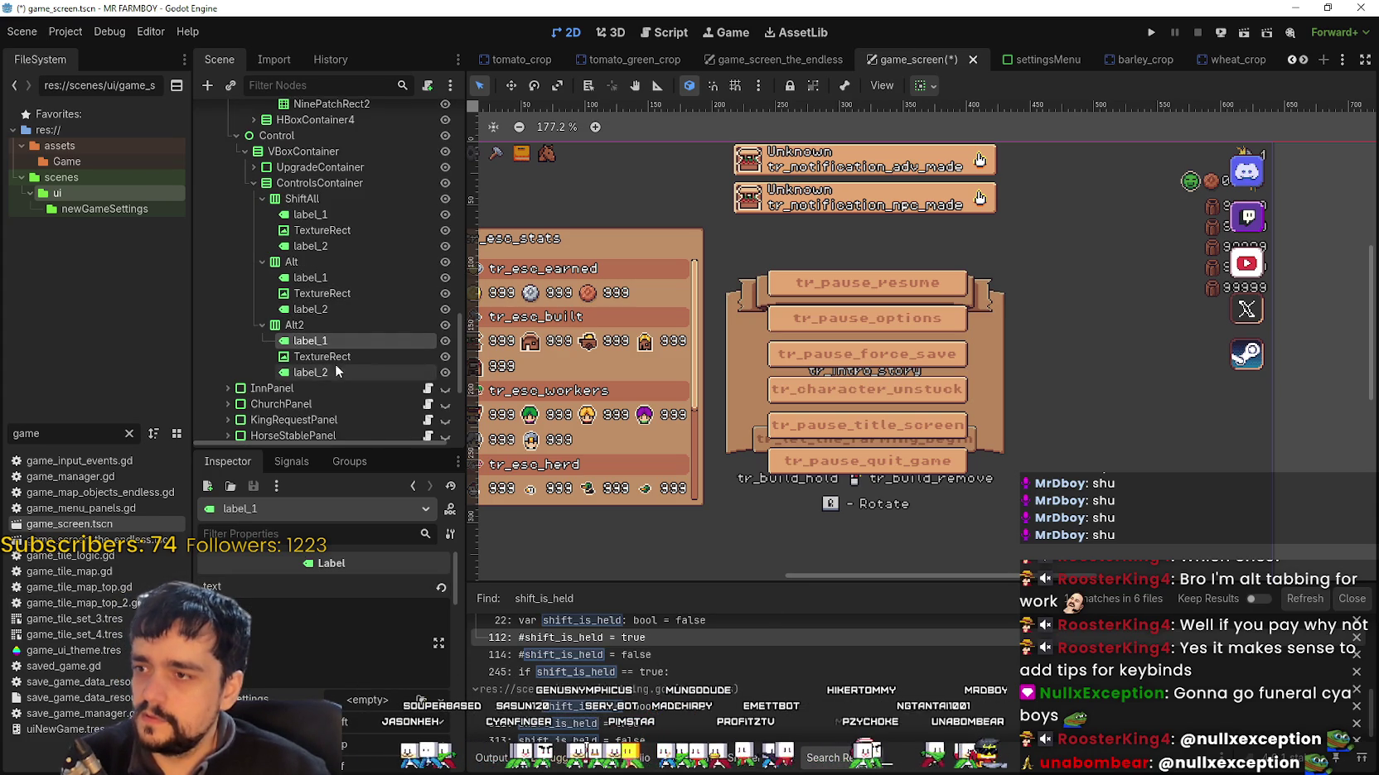
left_click(330, 373)
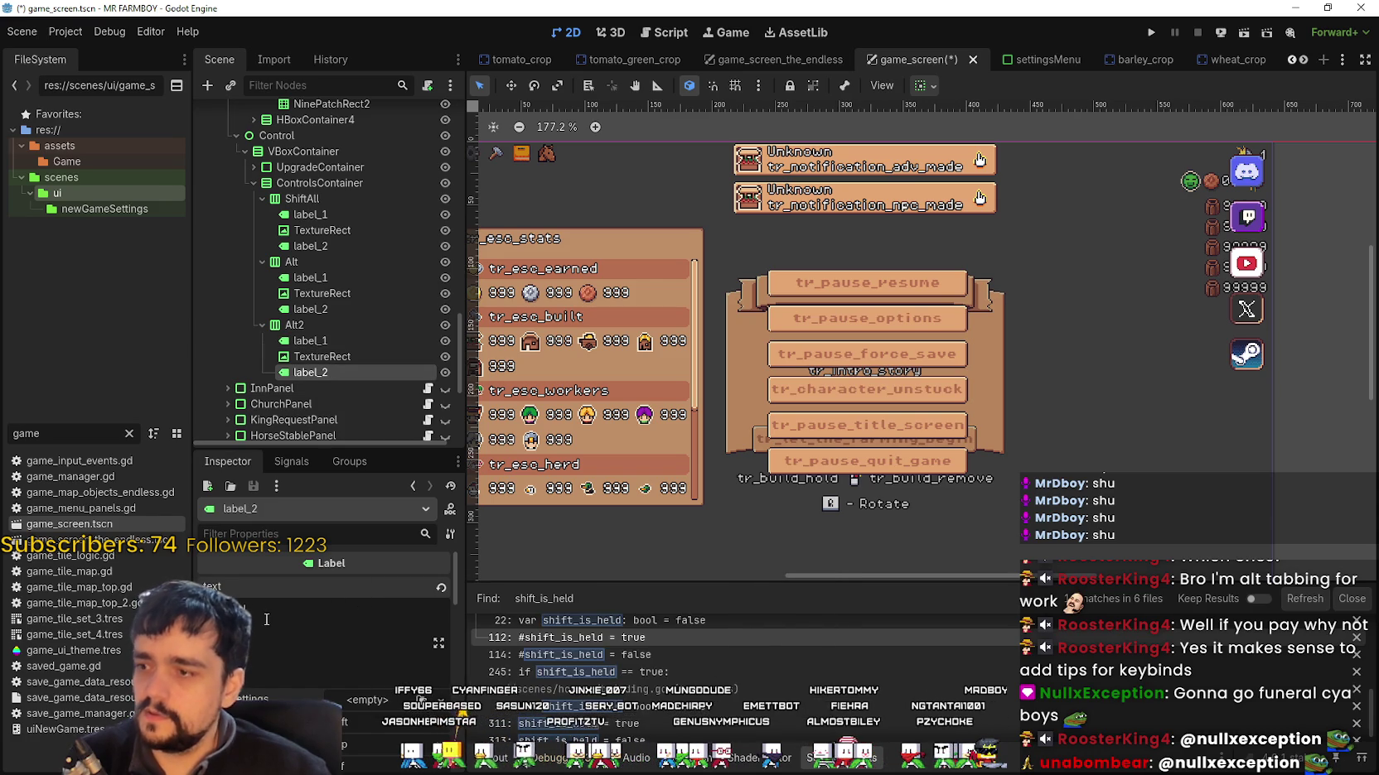
left_click(331, 360)
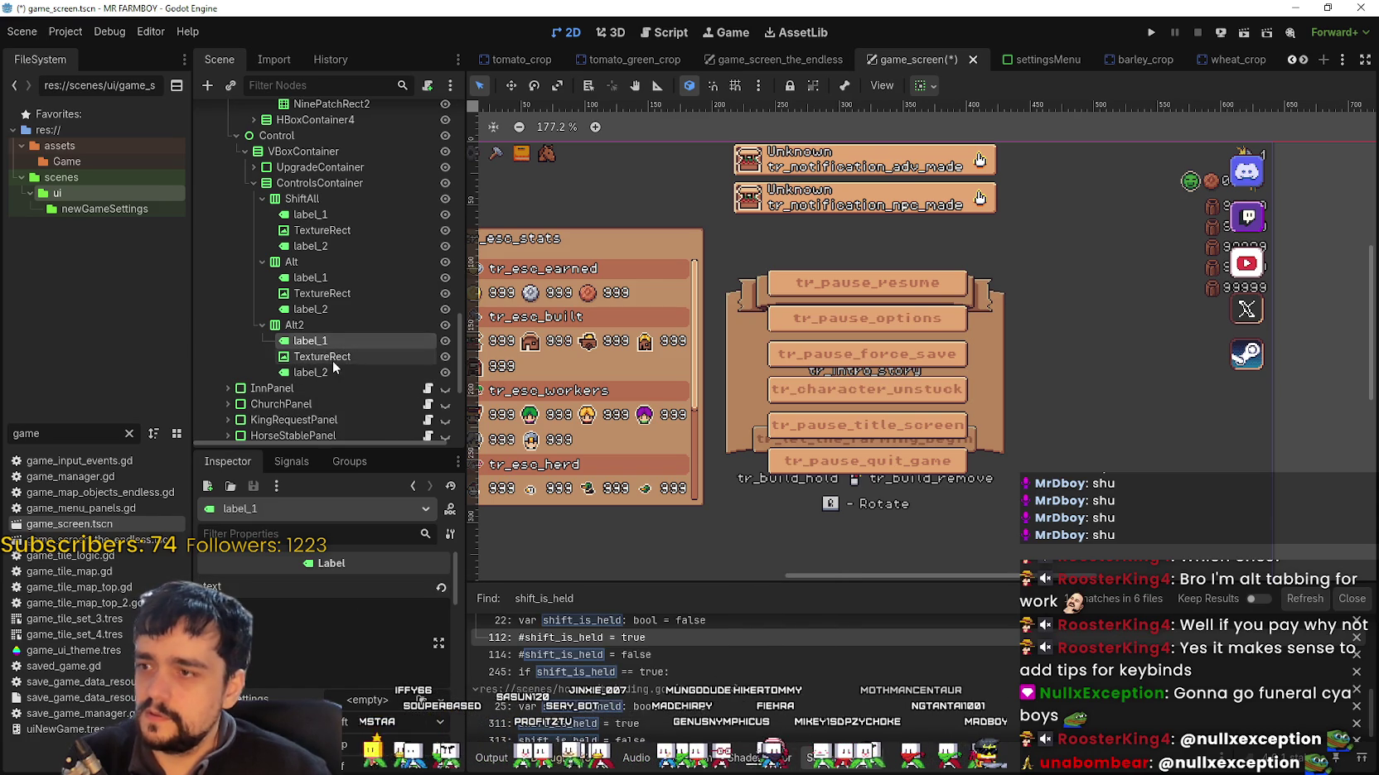
left_click(333, 367)
left_click(336, 357)
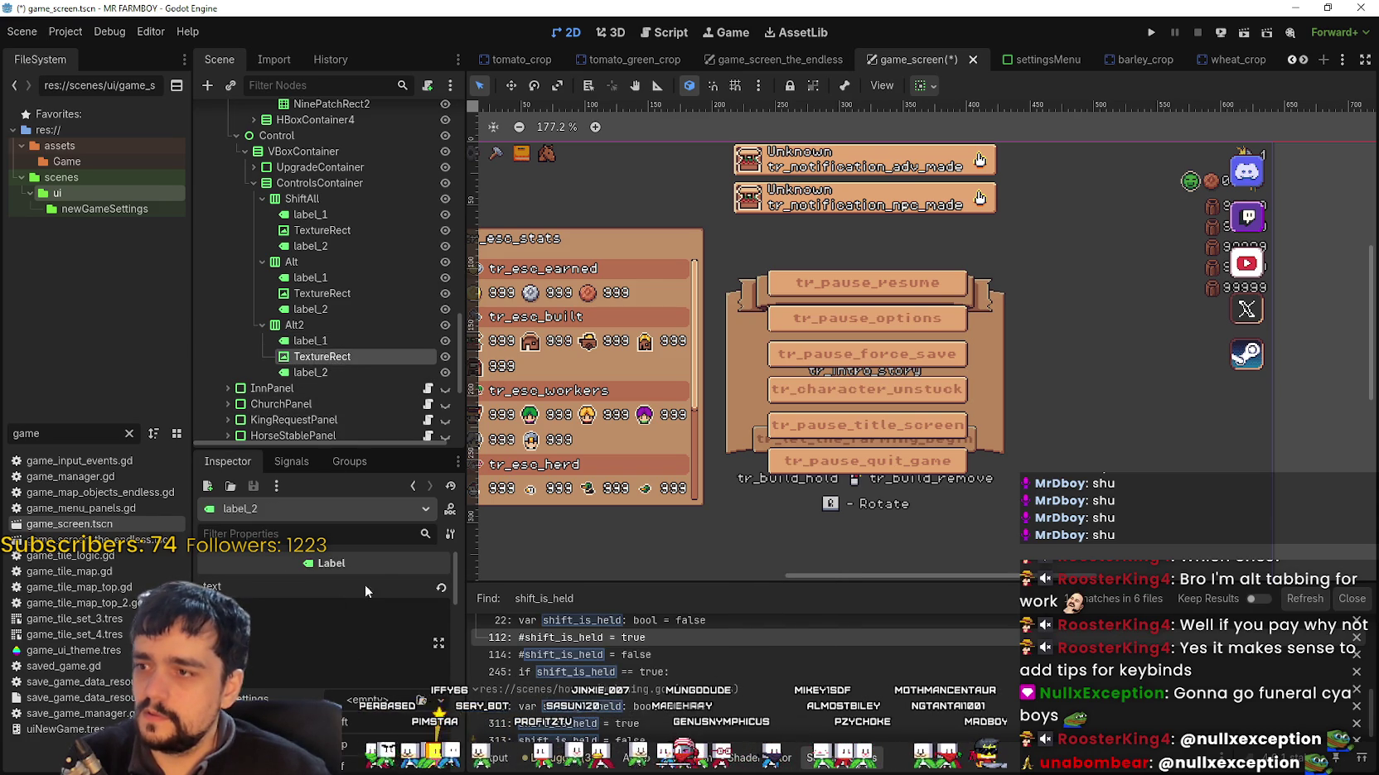
scroll(353, 367, "up", 2)
scroll(353, 367, "down", 2)
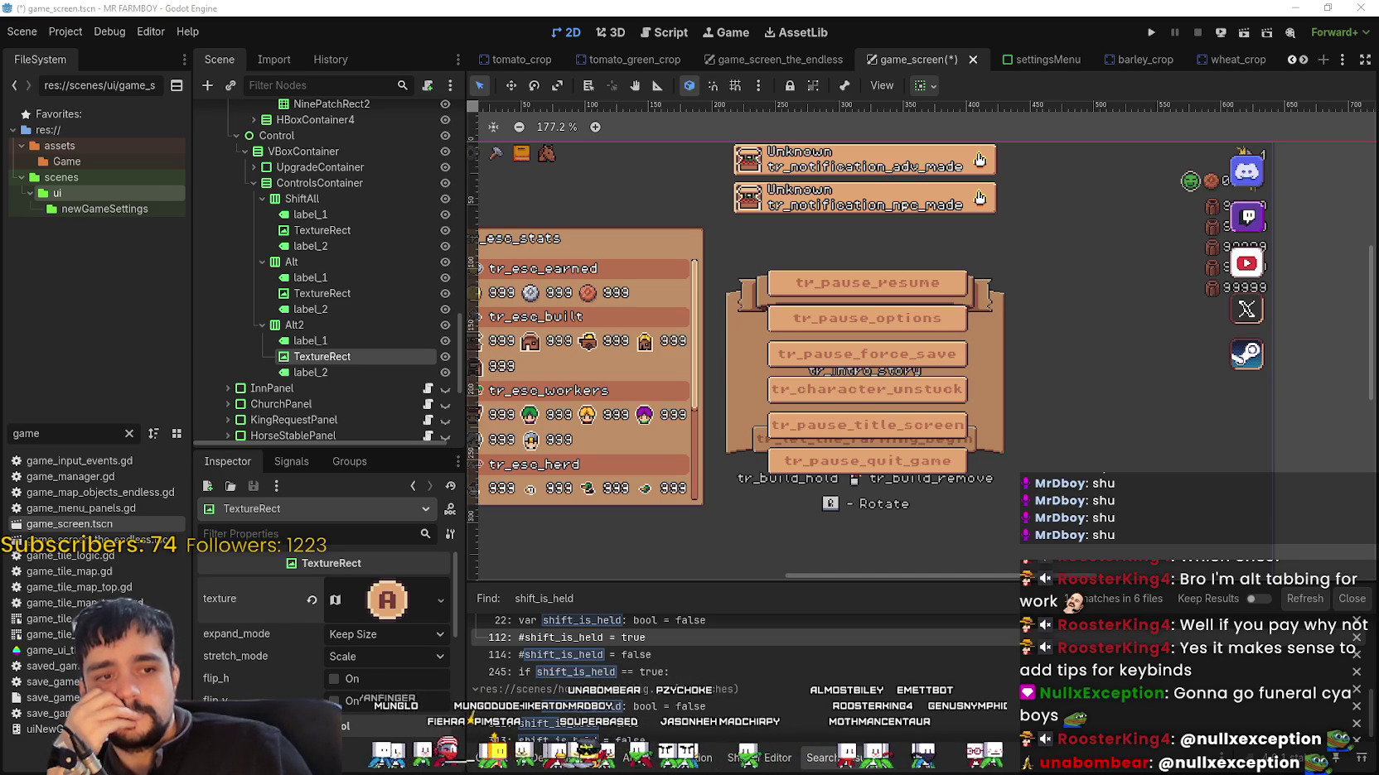
Step: In Aseprite, zoom and pan UI_ALL.png to show the red, purple, peach and white glyph rows
key("alt+Tab")
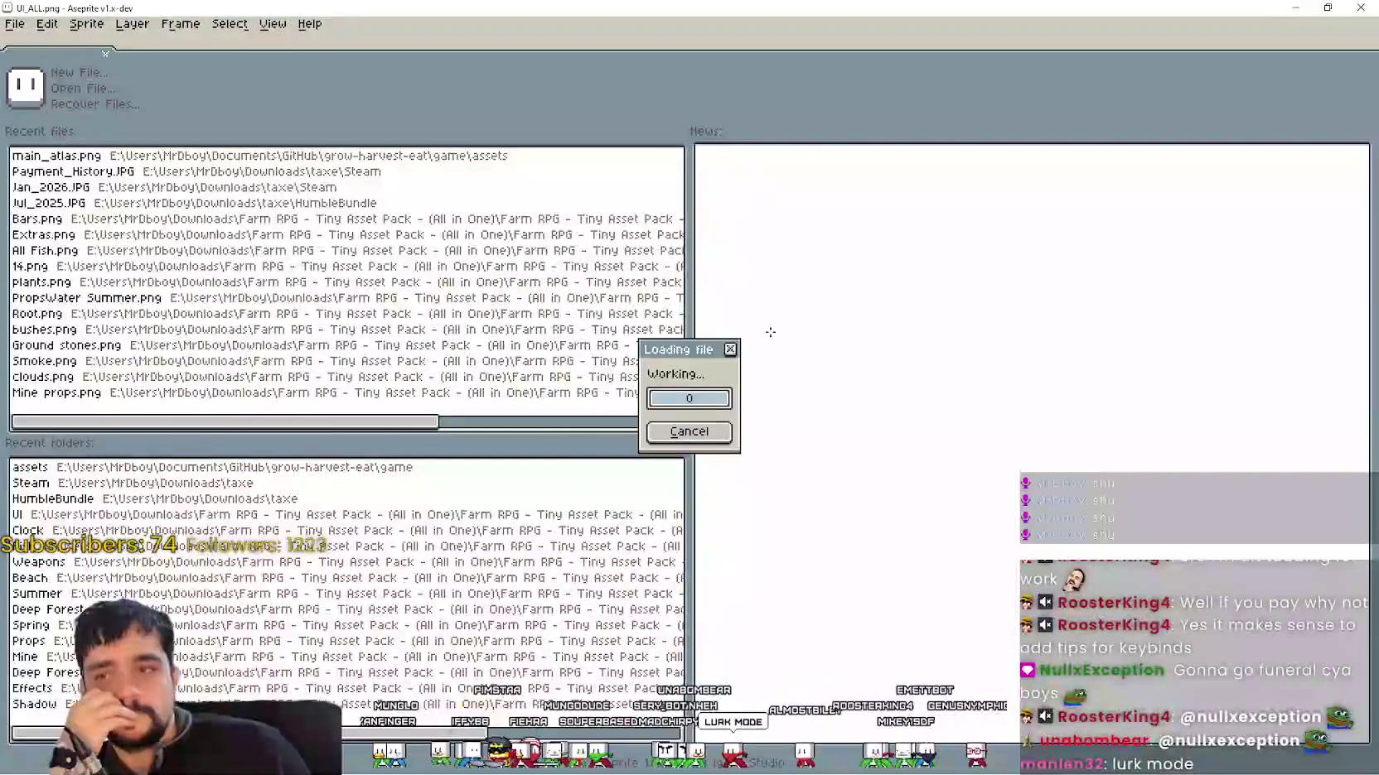
scroll(766, 360, "up", 3)
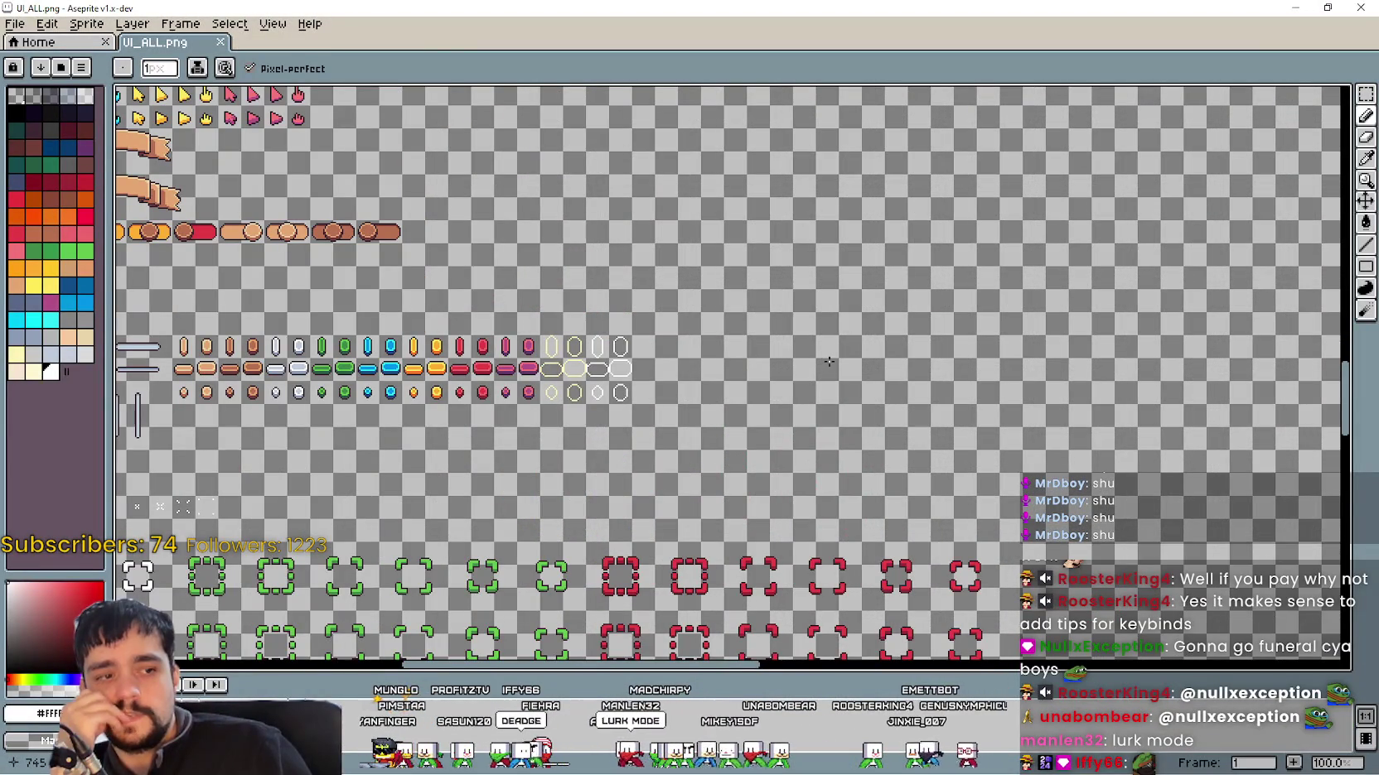
scroll(829, 361, "left", 10)
scroll(828, 361, "up", 3)
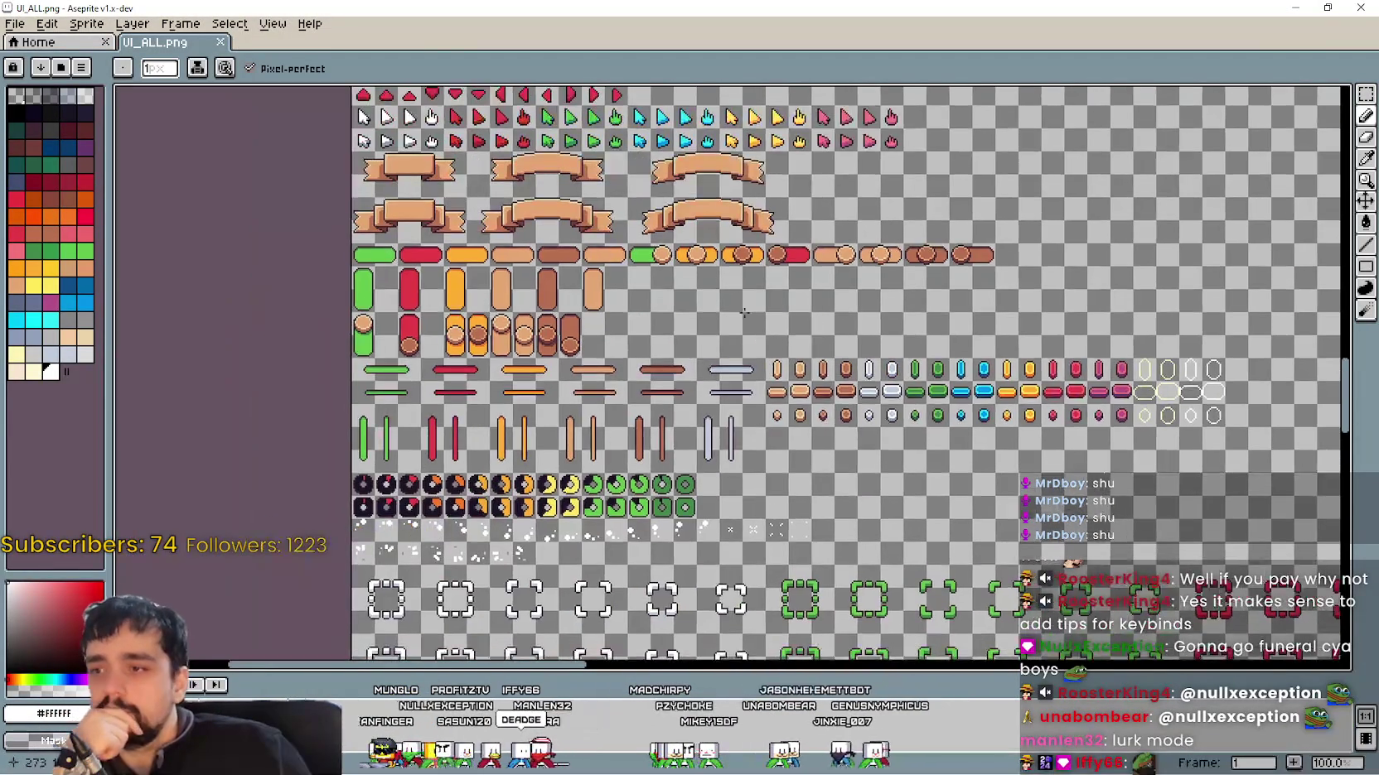
scroll(752, 394, "up", 3)
scroll(750, 392, "right", 1)
scroll(661, 268, "down", 3)
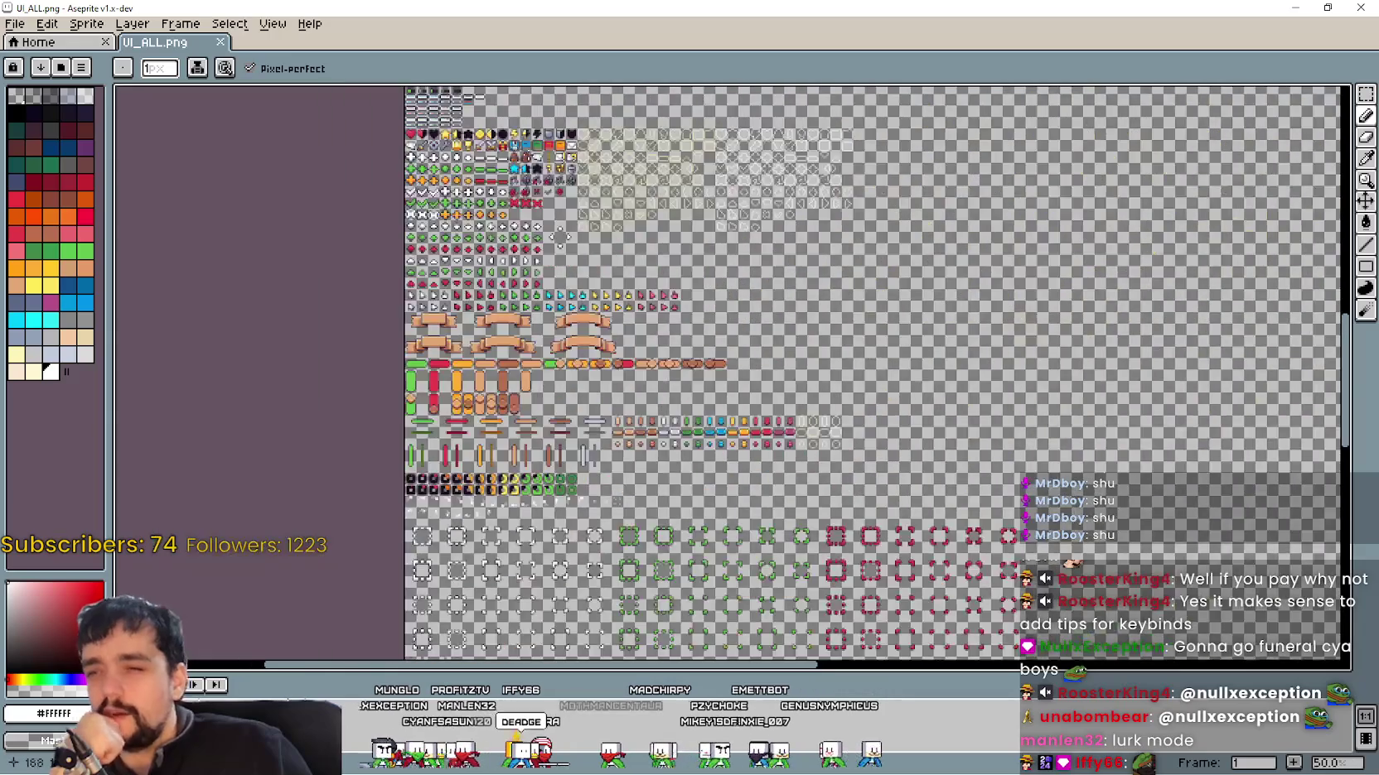
scroll(718, 374, "up", 2)
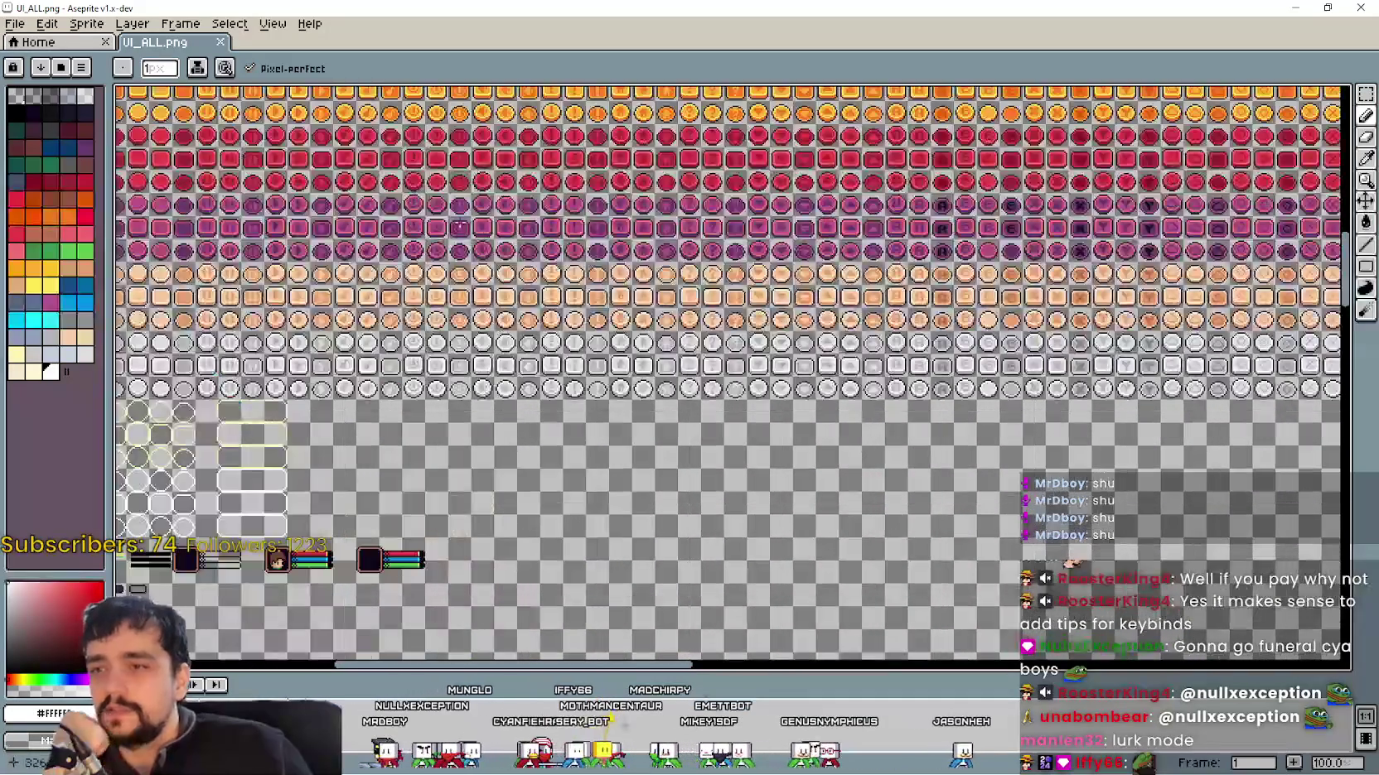
scroll(599, 313, "down", 3)
scroll(599, 314, "down", 3)
scroll(599, 313, "up", 1)
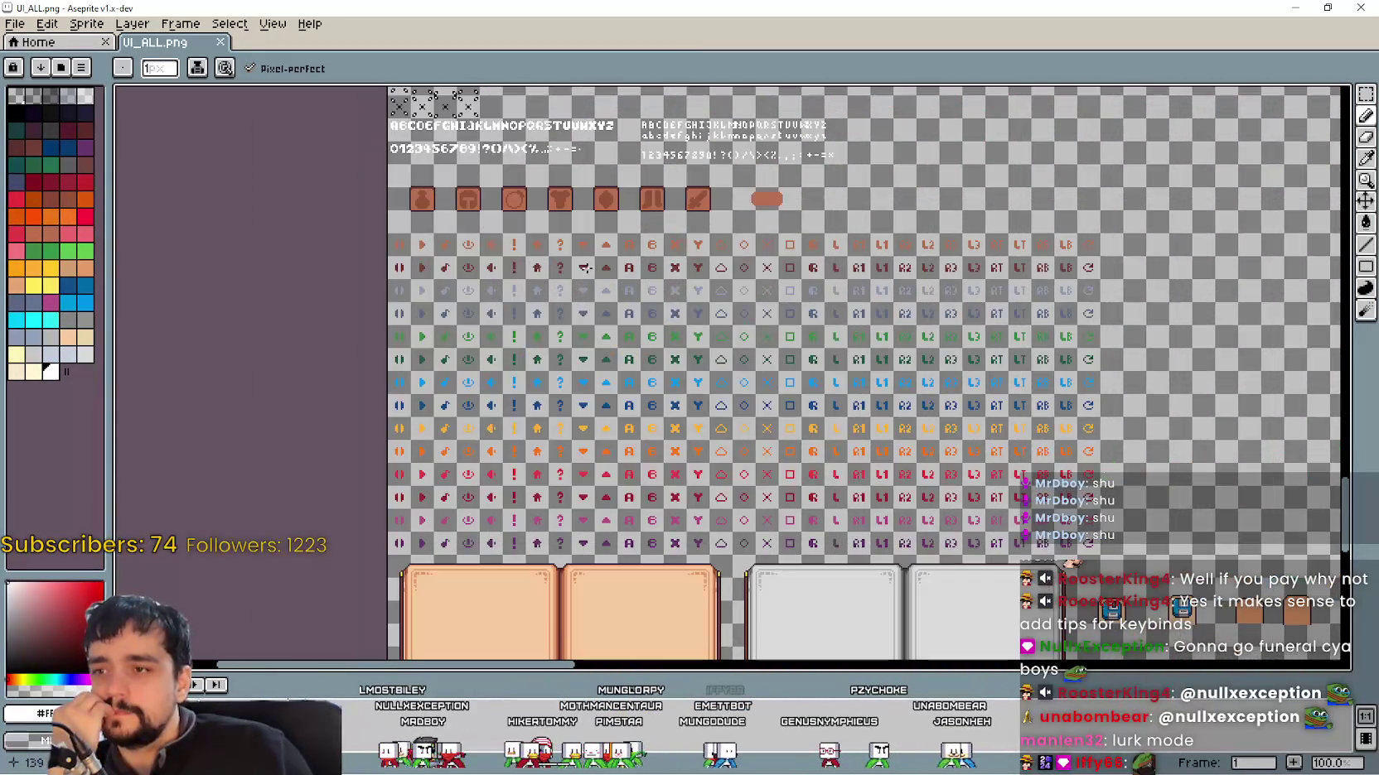
left_click_drag(899, 452, 884, 435)
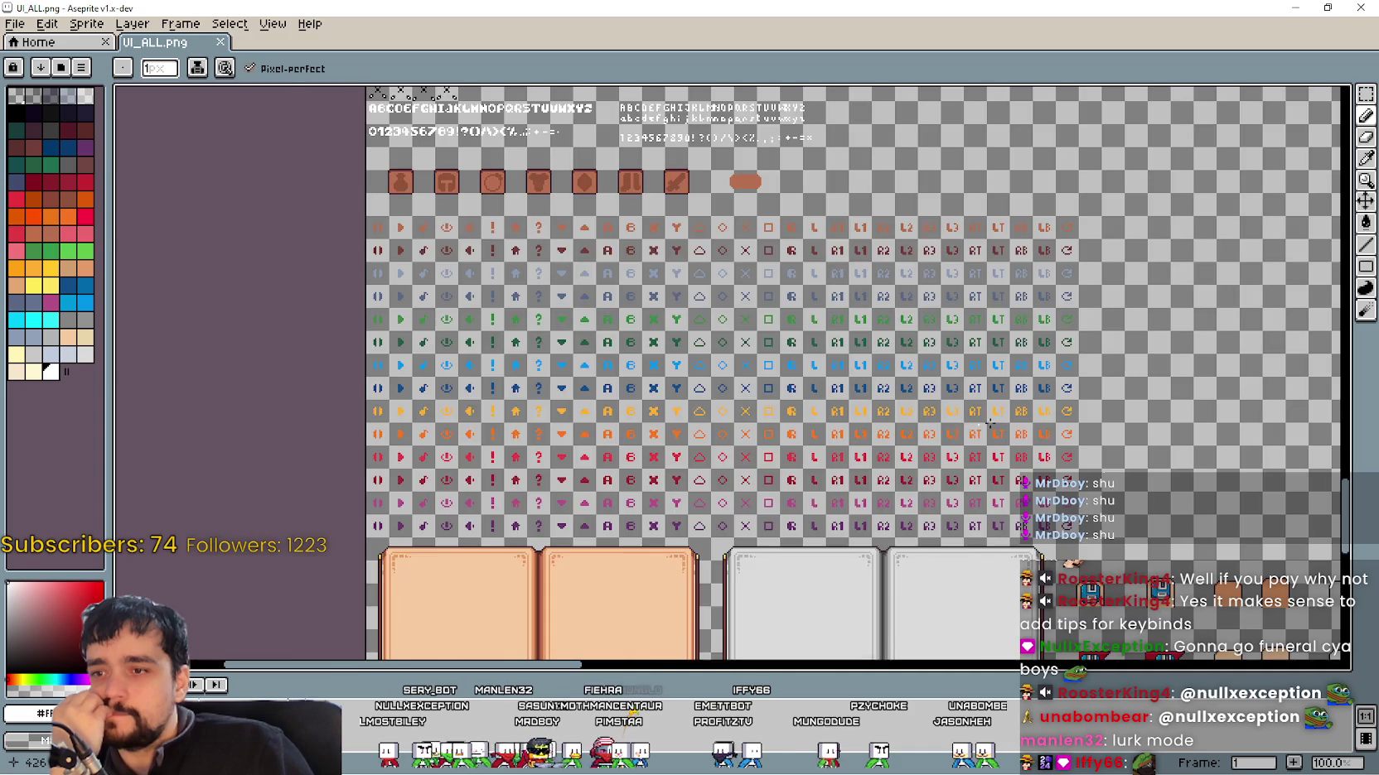
scroll(972, 425, "down", 5)
scroll(478, 307, "down", 1)
scroll(478, 308, "up", 3)
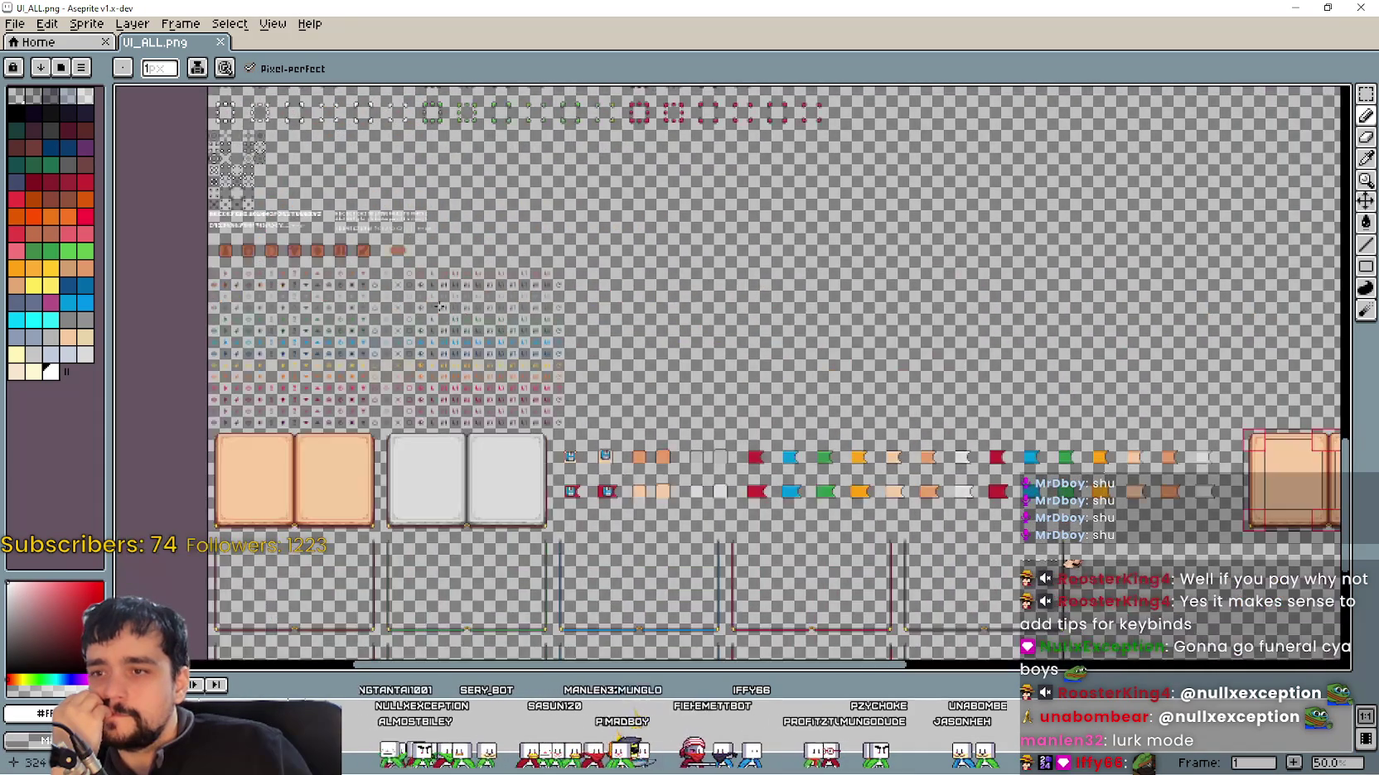
left_click_drag(377, 263, 784, 278)
scroll(792, 386, "down", 1)
left_click_drag(792, 386, 610, 494)
scroll(798, 482, "down", 1)
scroll(712, 337, "up", 2)
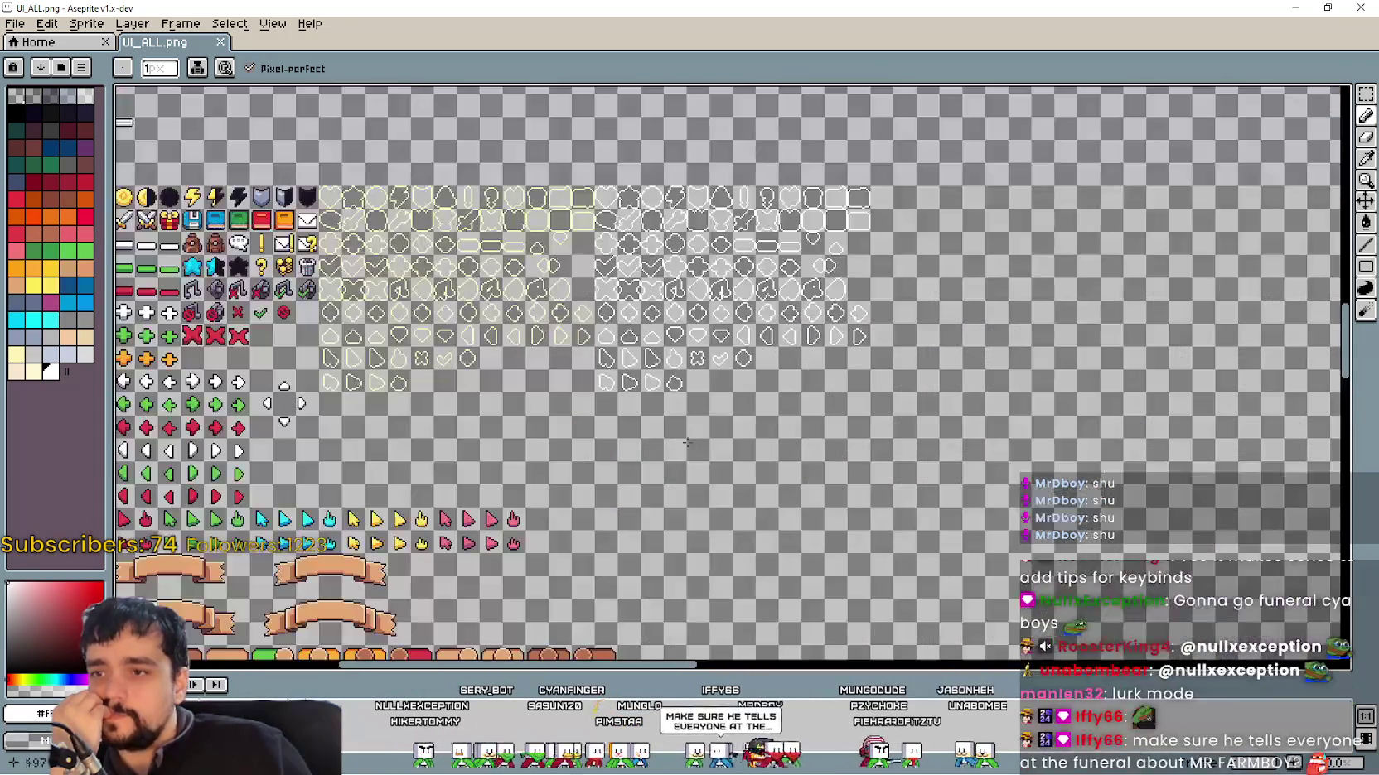
scroll(626, 408, "up", 3)
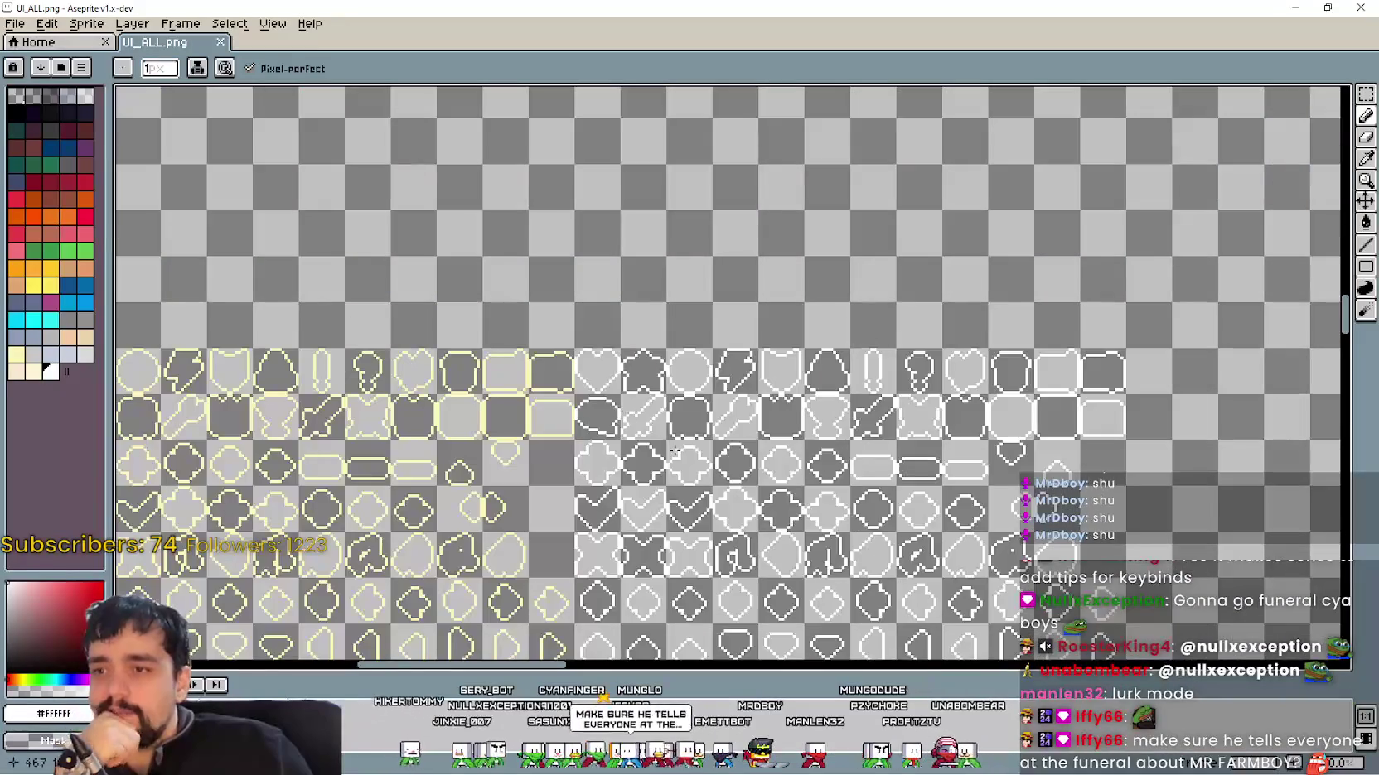
scroll(677, 445, "down", 3)
mouse_move(677, 445)
left_mouse_down()
mouse_move(547, 483)
mouse_move(372, 422)
mouse_move(309, 469)
left_mouse_up()
scroll(308, 469, "up", 1)
scroll(573, 260, "down", 1)
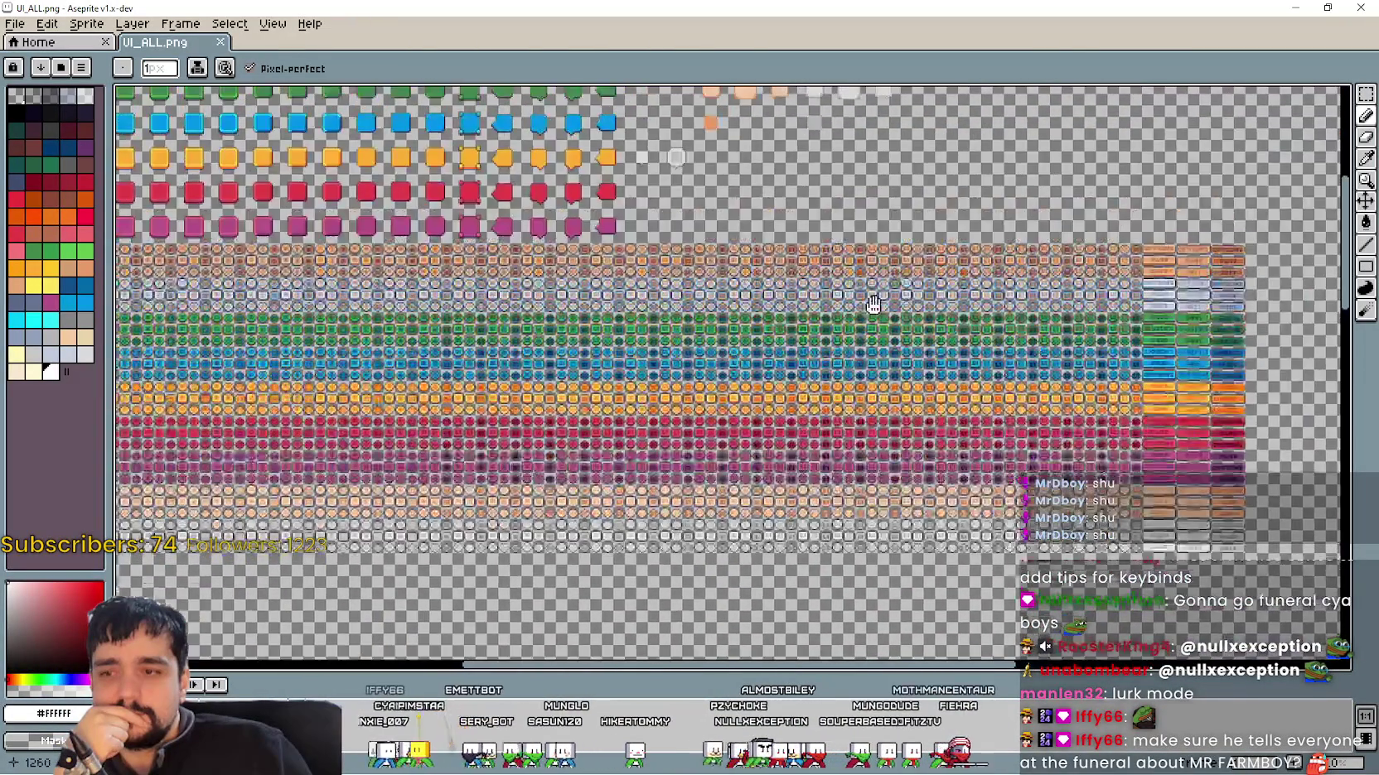
scroll(663, 344, "up", 2)
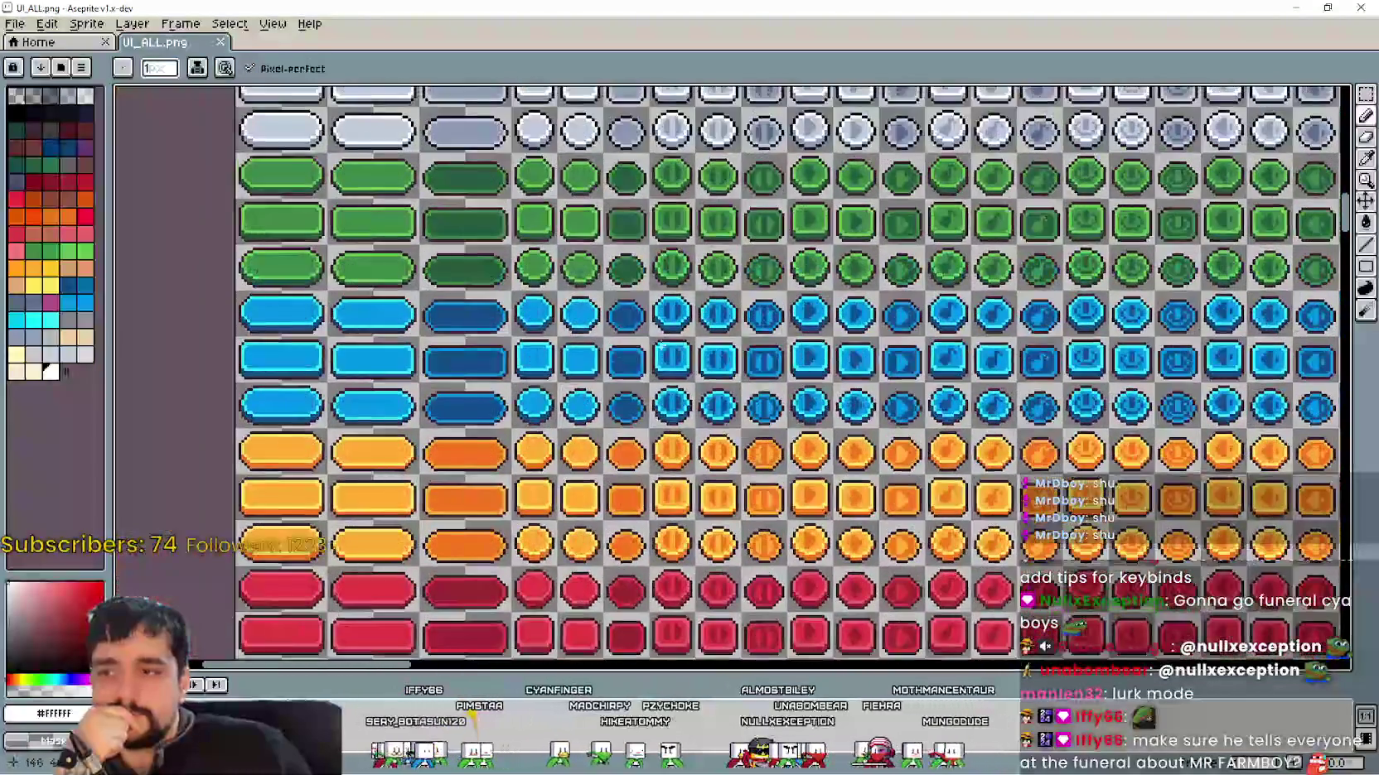
mouse_move(664, 348)
left_mouse_down()
mouse_move(348, 248)
mouse_move(207, 174)
mouse_move(116, 86)
mouse_move(323, 391)
left_mouse_up()
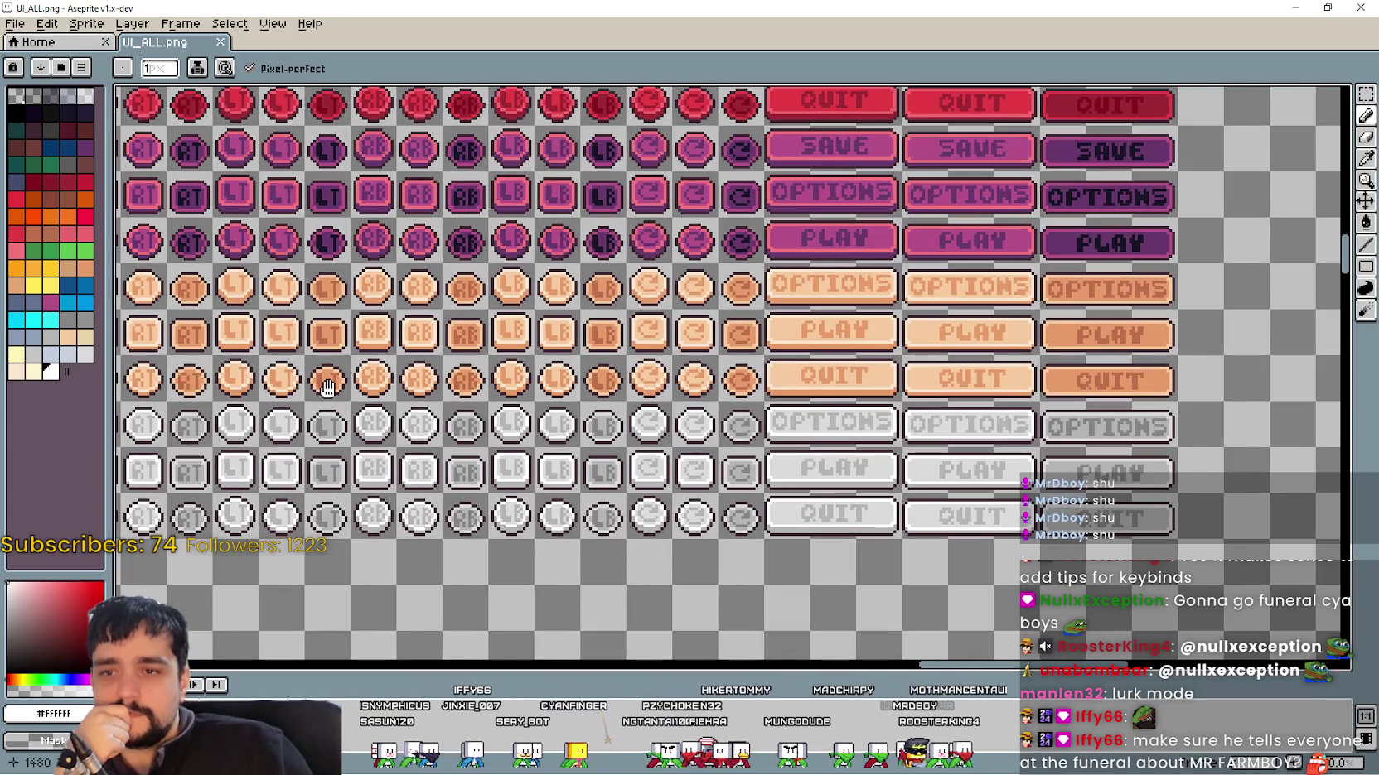
scroll(541, 489, "left", 10)
scroll(681, 426, "left", 5)
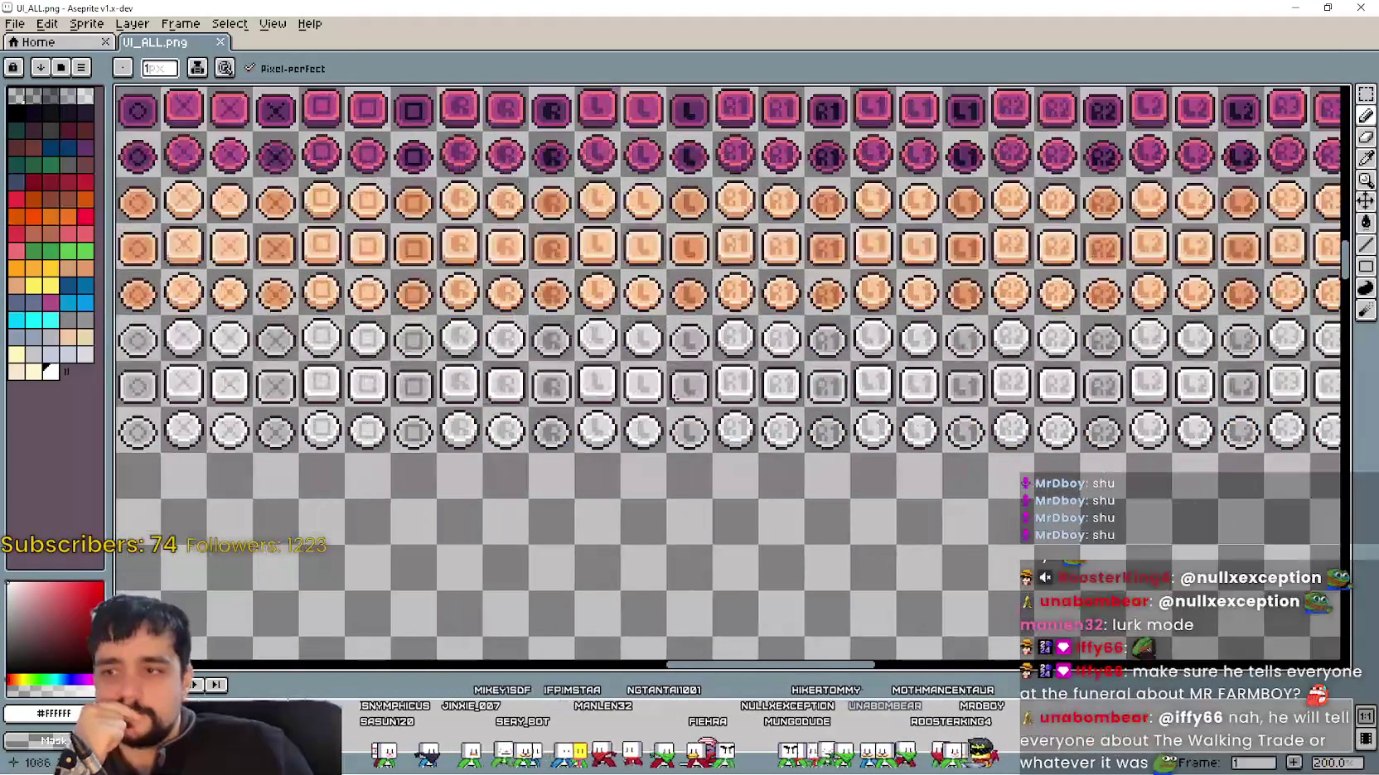
scroll(526, 327, "left", 10)
scroll(755, 428, "left", 10)
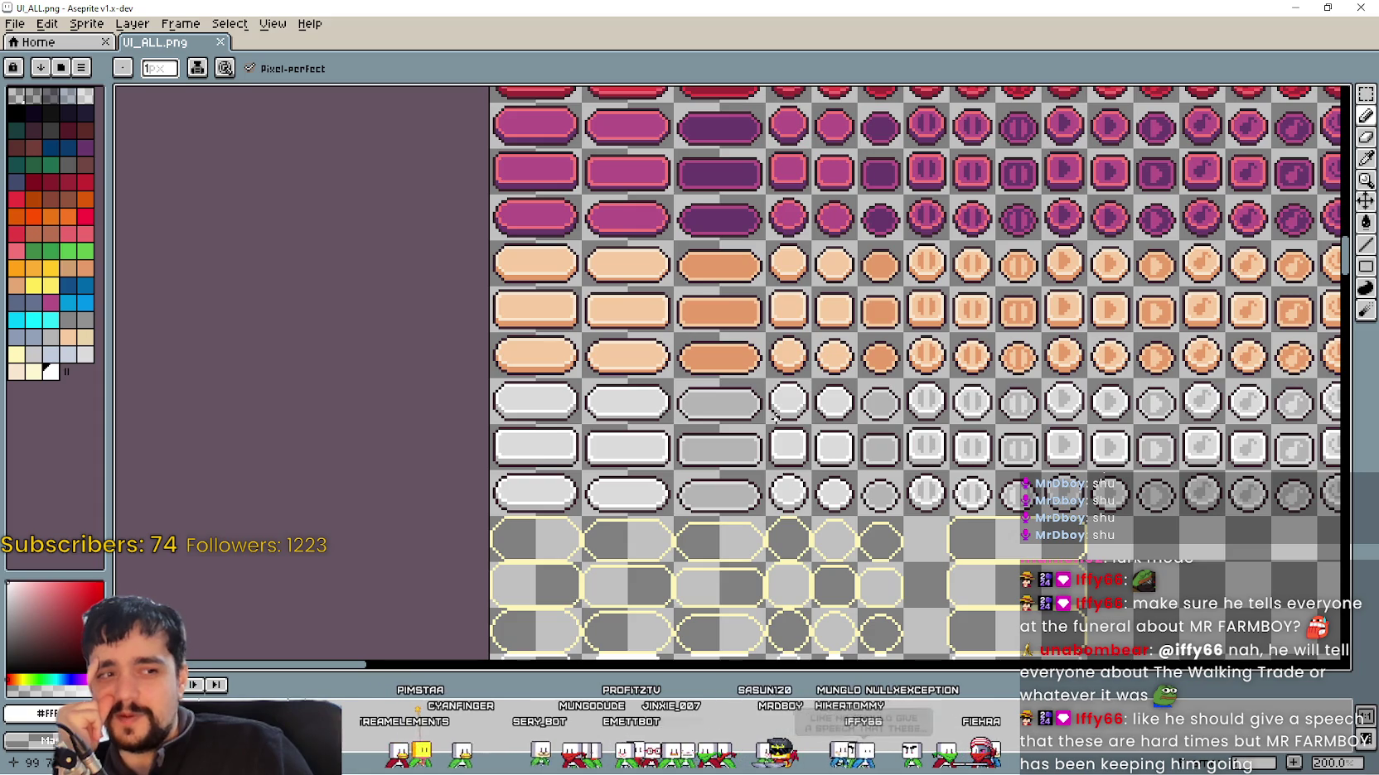
scroll(838, 370, "down", 2)
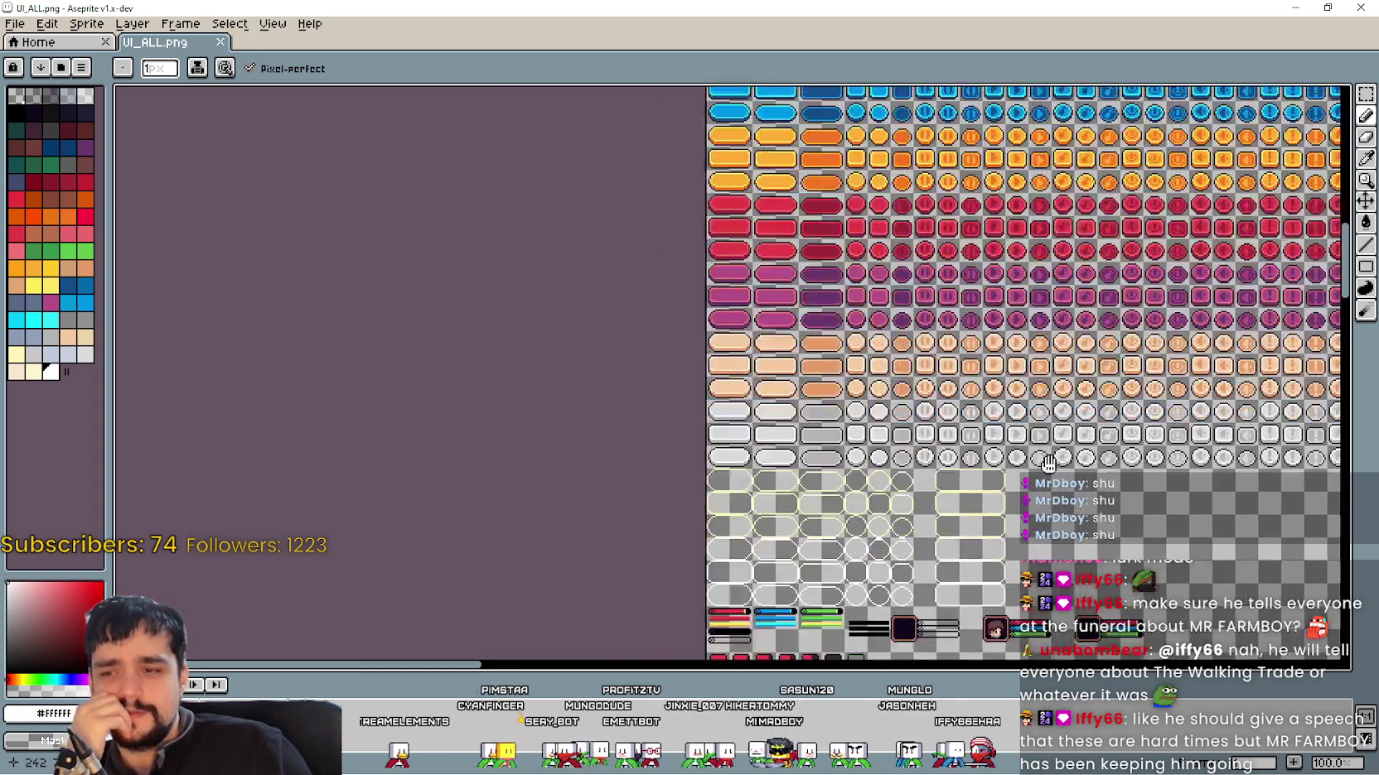
scroll(828, 373, "up", 1)
scroll(796, 377, "down", 1)
scroll(762, 381, "up", 1)
scroll(724, 390, "down", 1)
scroll(723, 390, "down", 5)
scroll(898, 502, "up", 1)
scroll(898, 503, "down", 3)
scroll(812, 251, "up", 1)
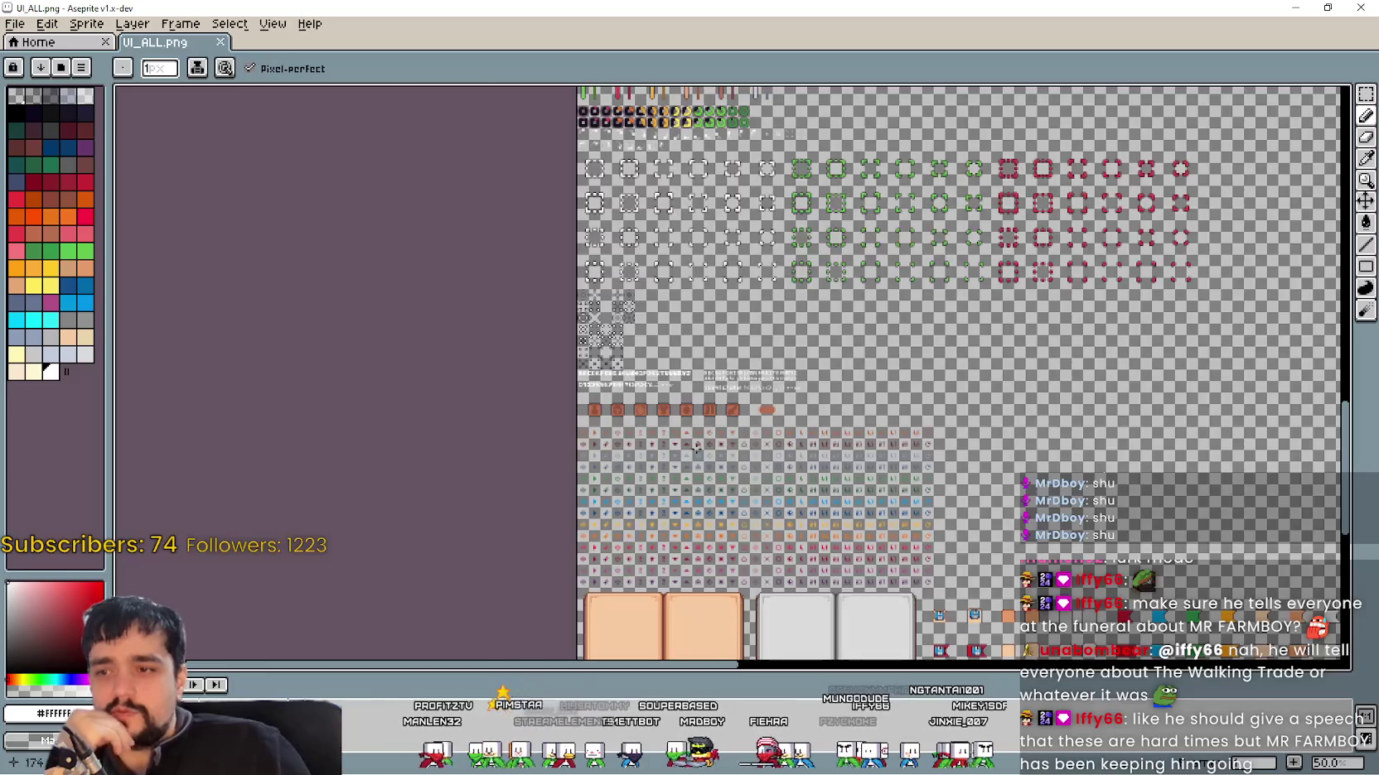
scroll(734, 469, "up", 2)
scroll(828, 470, "down", 3)
scroll(874, 472, "down", 1)
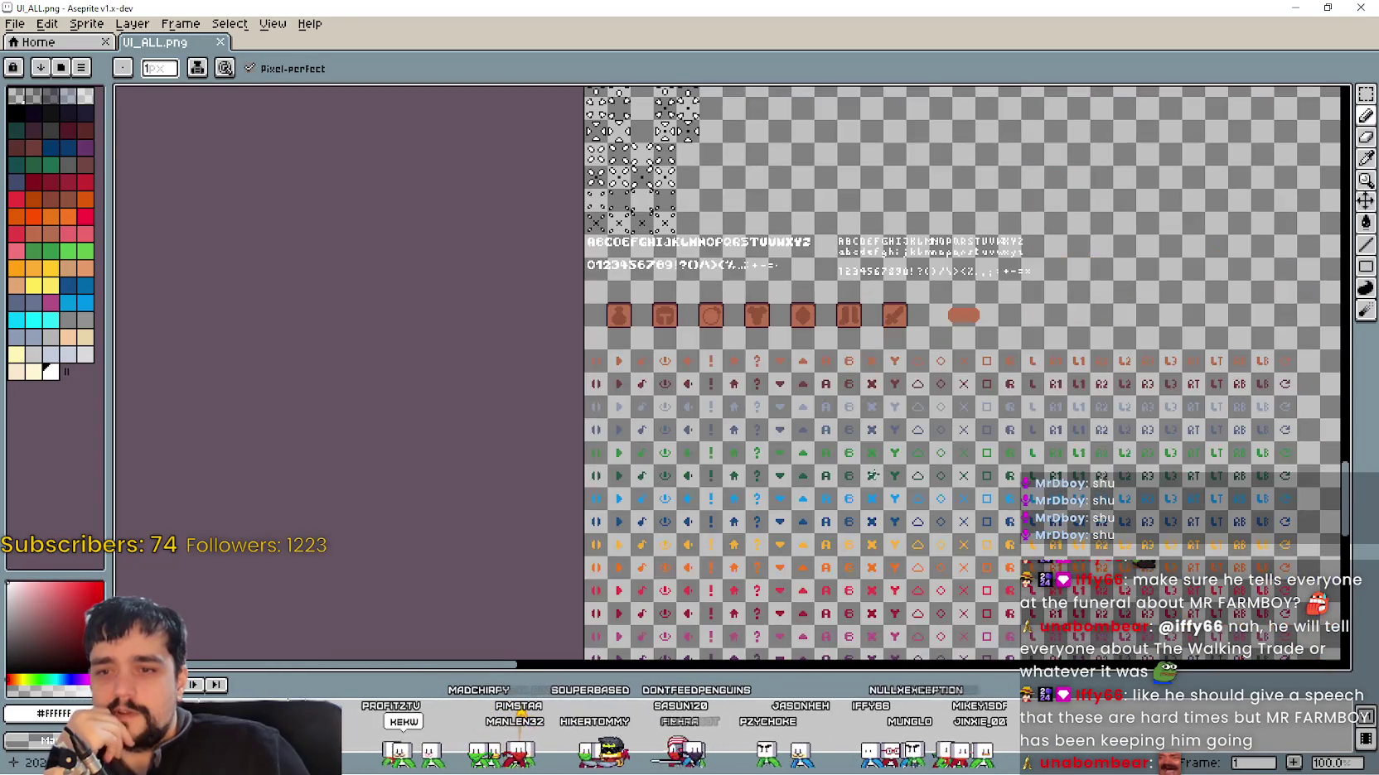
scroll(669, 352, "up", 1)
scroll(667, 347, "down", 2)
scroll(667, 343, "up", 1)
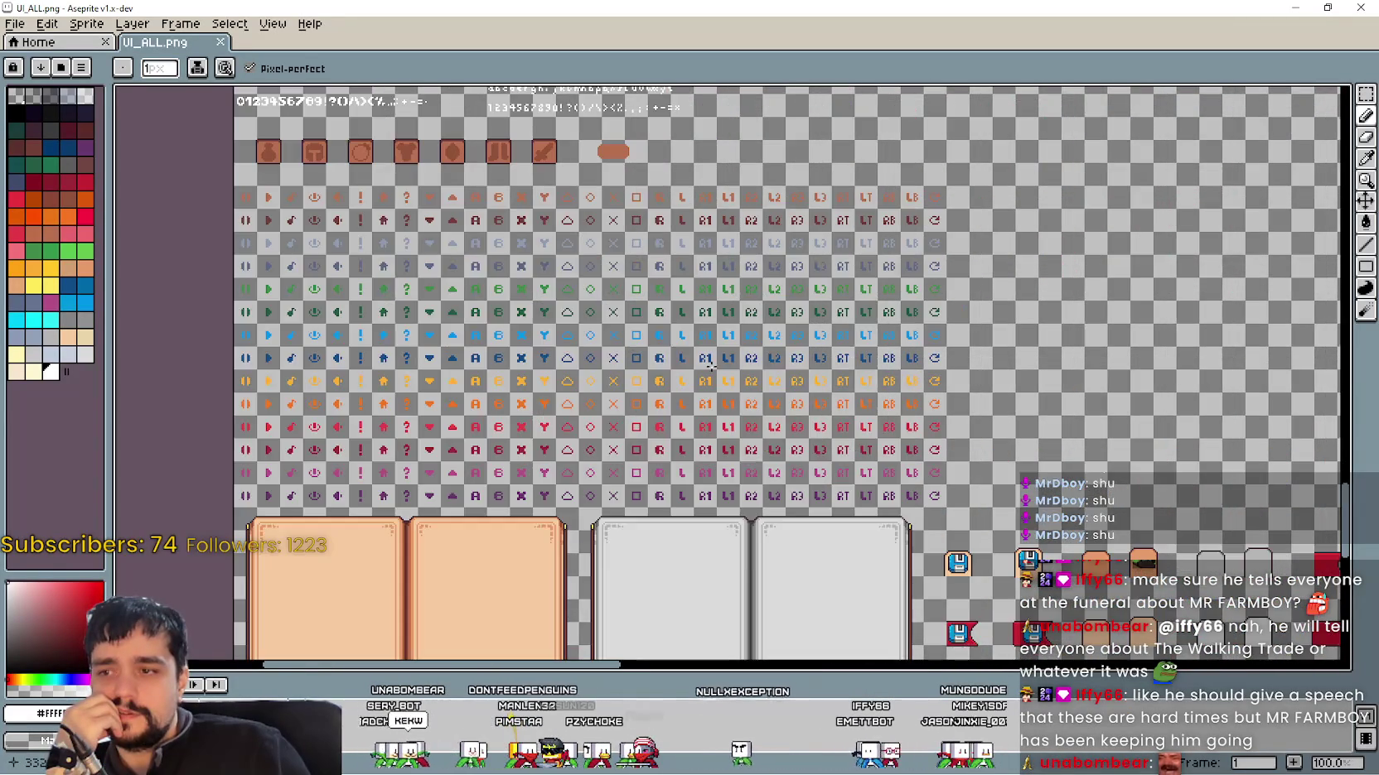
scroll(710, 365, "up", 1)
scroll(663, 348, "down", 1)
scroll(745, 373, "down", 1)
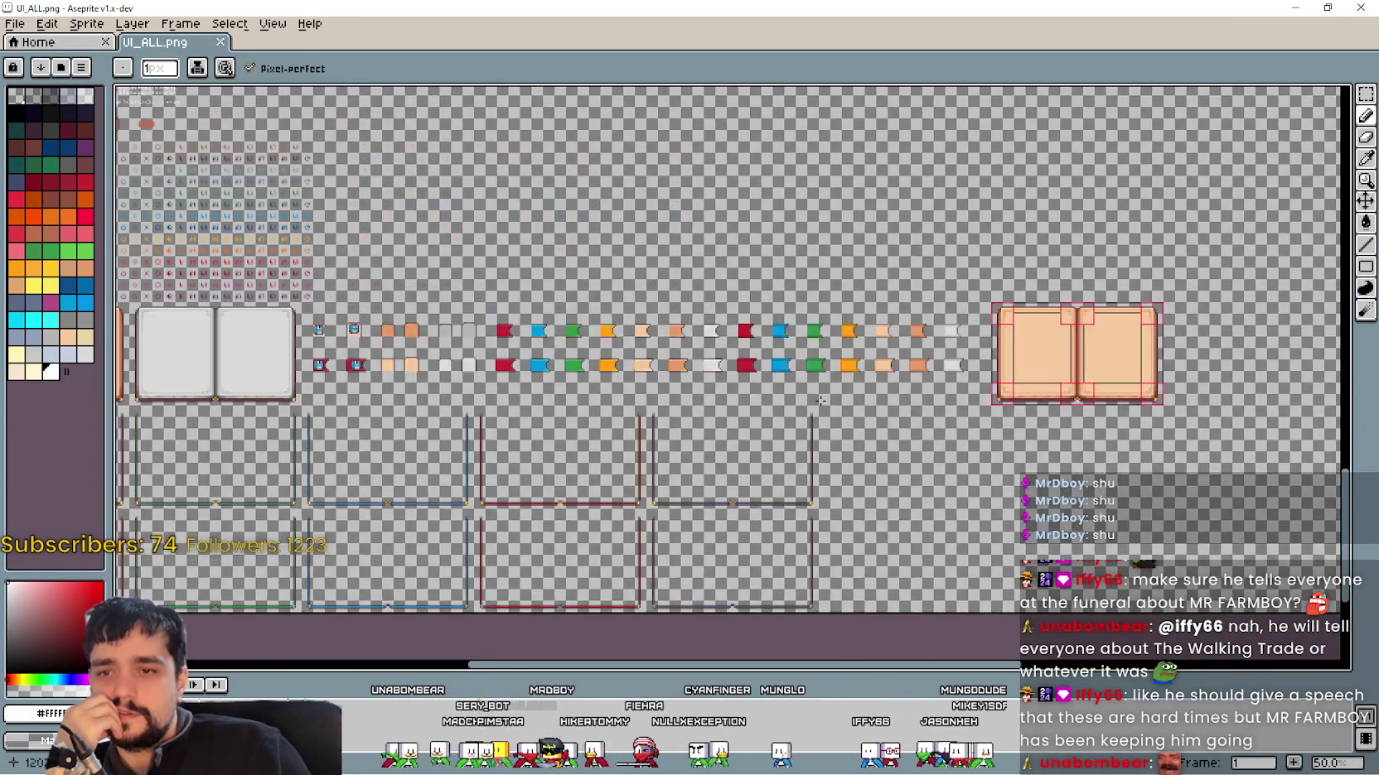
scroll(820, 401, "down", 1)
scroll(820, 401, "up", 2)
scroll(820, 401, "down", 2)
left_click_drag(497, 108, 831, 479)
scroll(830, 479, "up", 3)
scroll(594, 433, "down", 2)
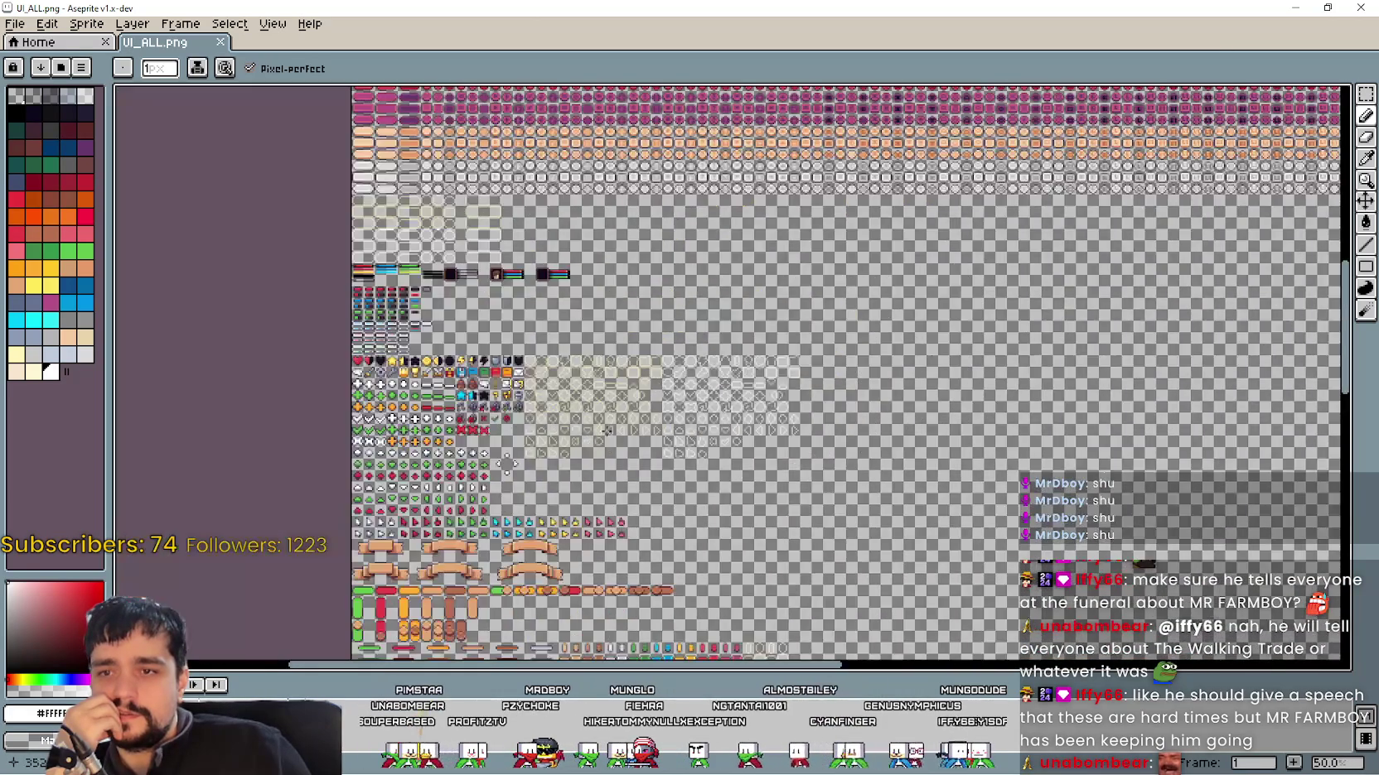
scroll(597, 435, "up", 1)
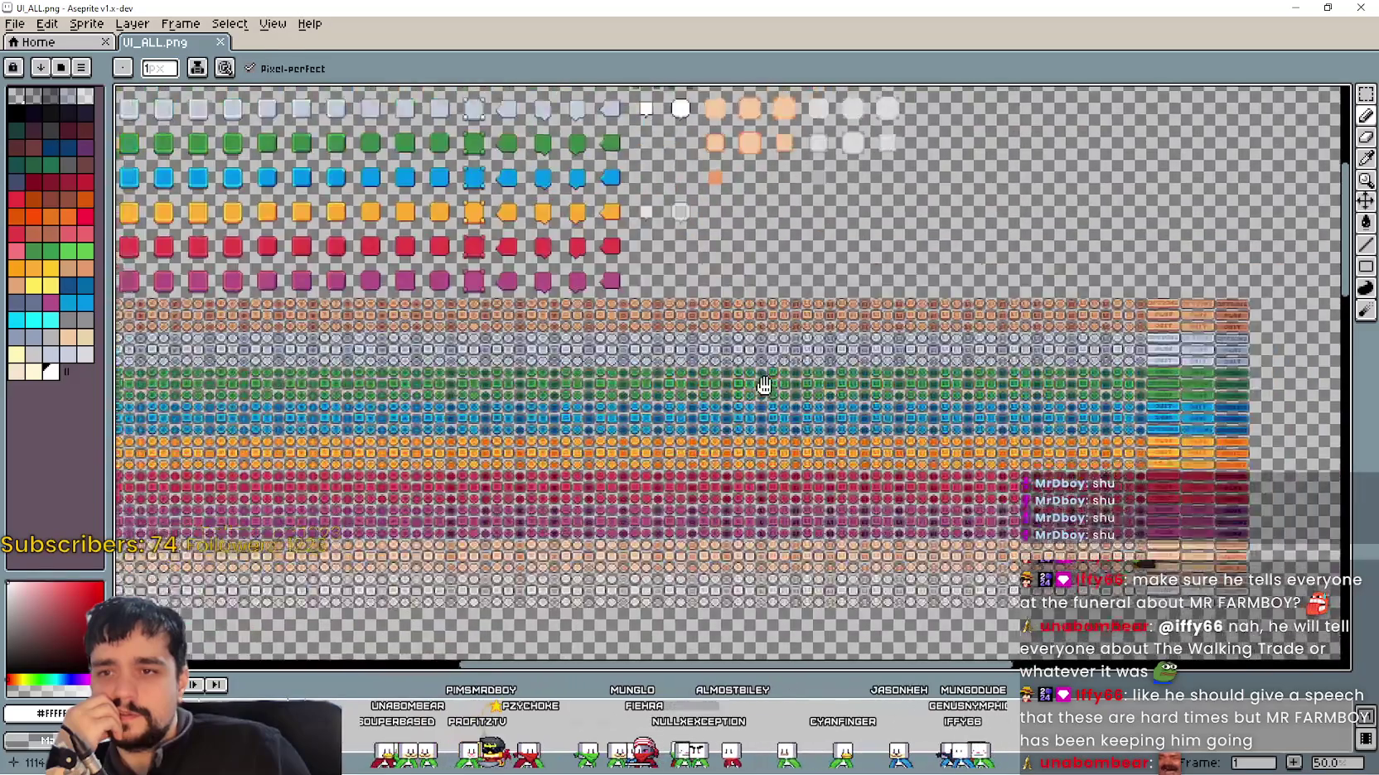
left_click_drag(763, 388, 693, 286)
scroll(692, 286, "down", 1)
scroll(924, 417, "up", 1)
scroll(924, 416, "up", 2)
scroll(924, 417, "down", 2)
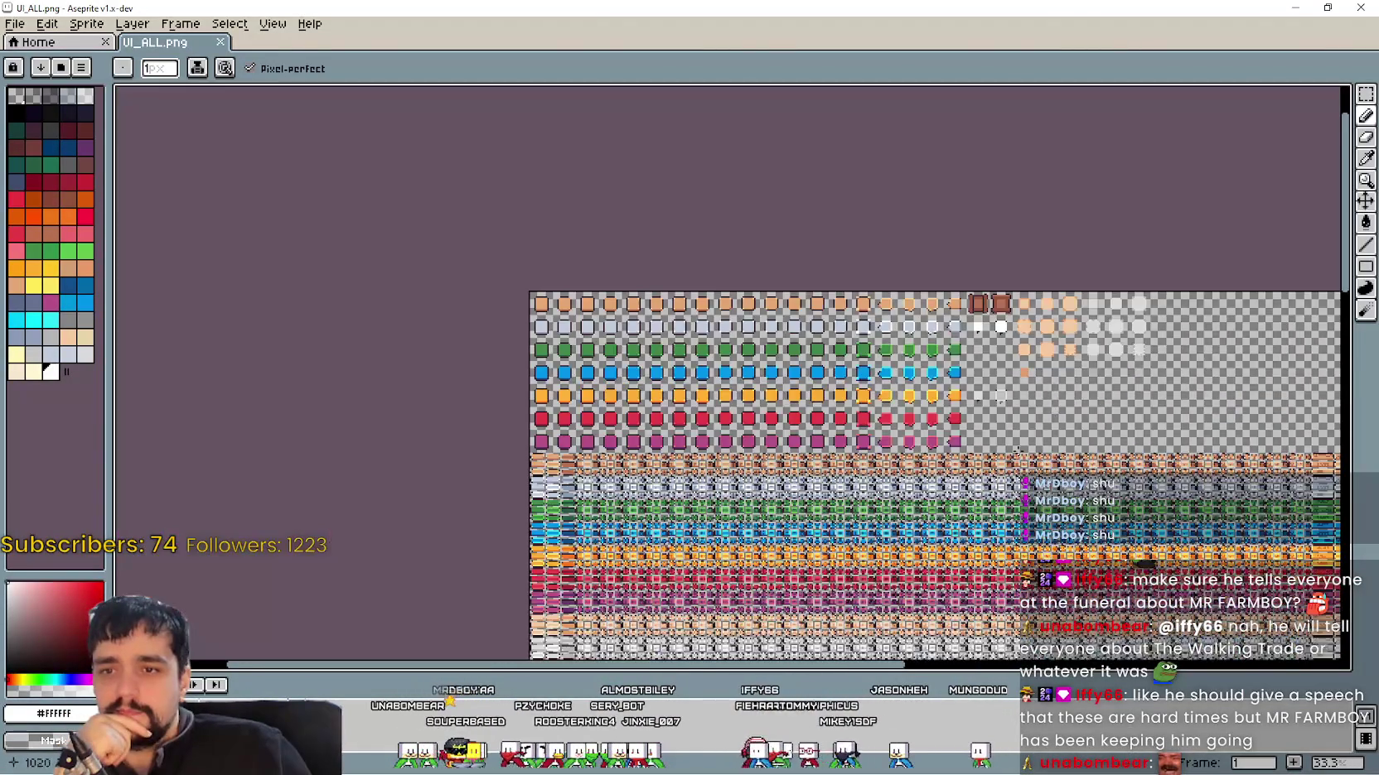
left_click_drag(1017, 450, 964, 319)
left_click_drag(944, 423, 936, 291)
scroll(936, 290, "up", 1)
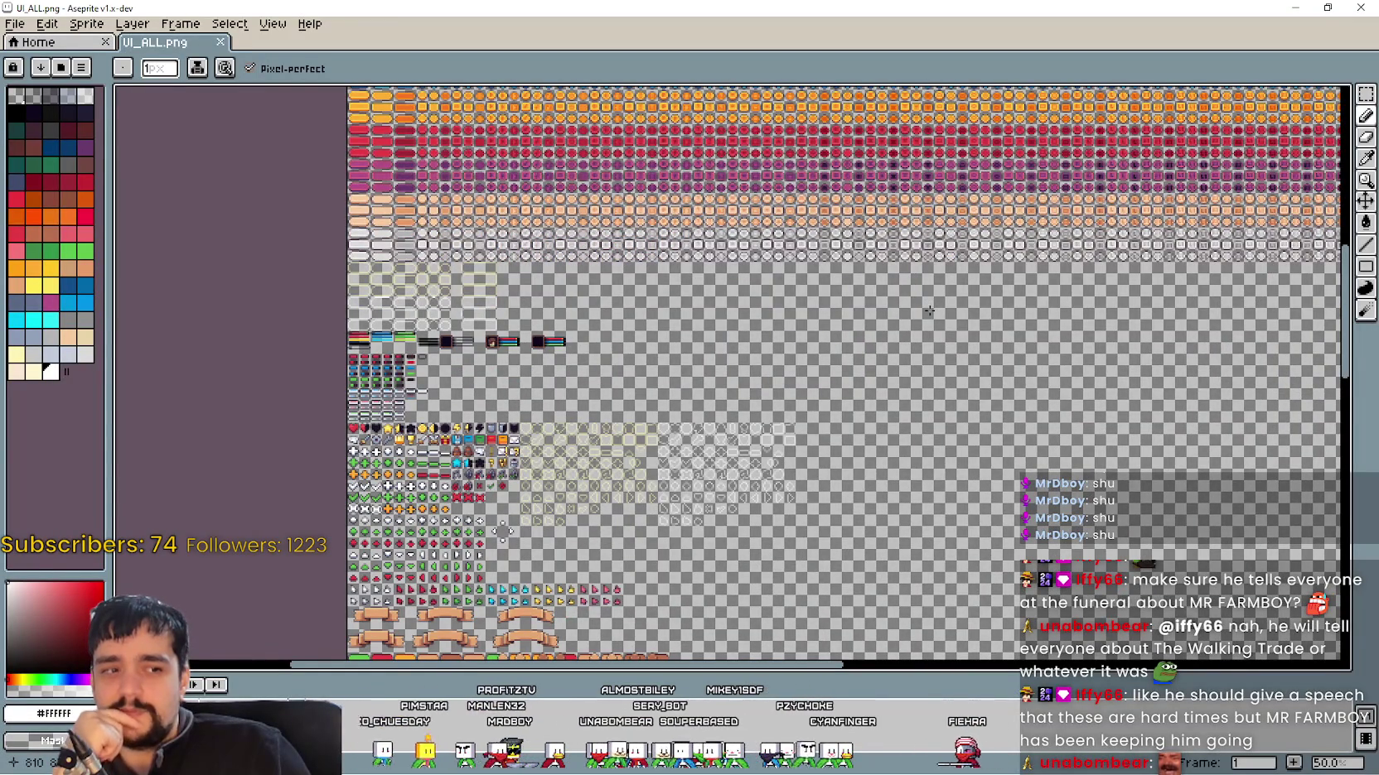
scroll(750, 271, "up", 2)
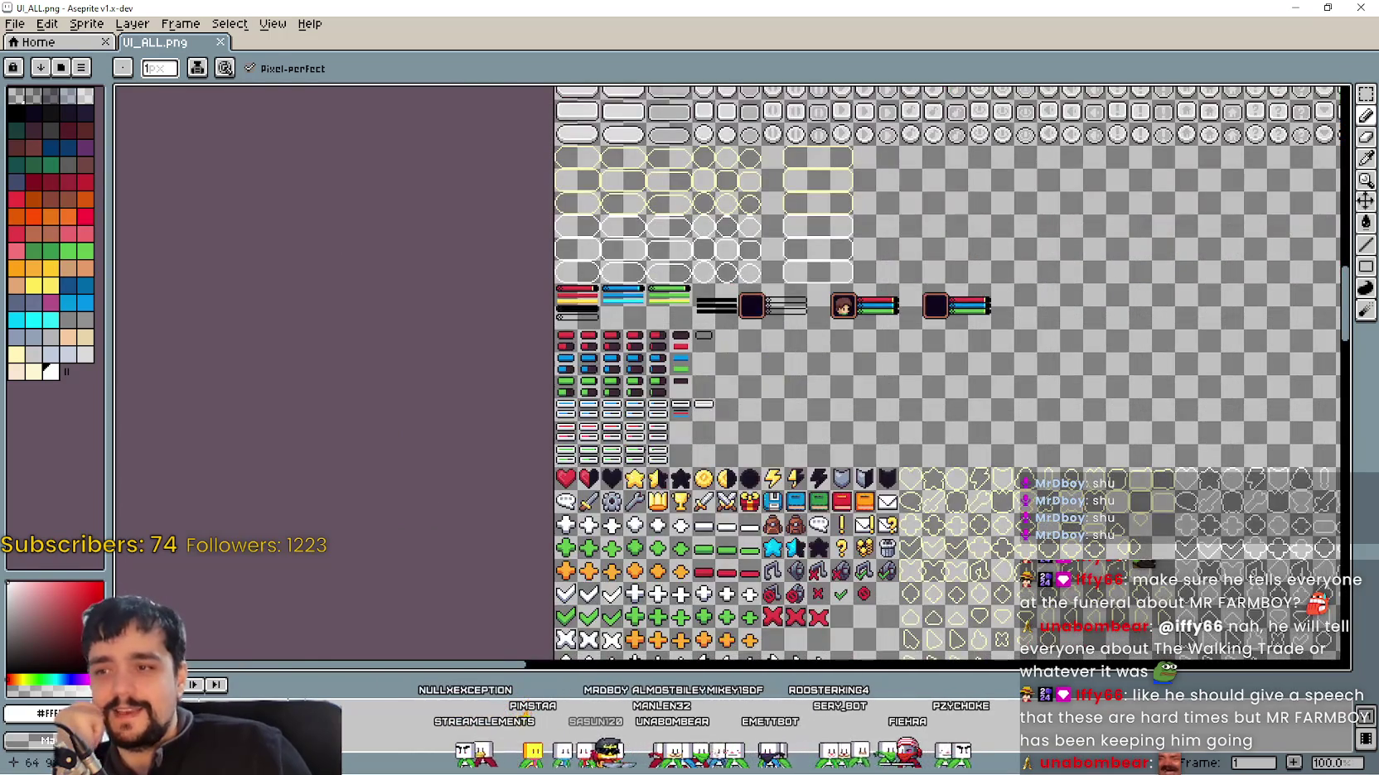
left_click_drag(782, 406, 690, 254)
left_click_drag(588, 535, 690, 255)
left_click_drag(706, 374, 690, 254)
mouse_move(710, 530)
left_mouse_down()
mouse_move(690, 254)
mouse_move(643, 553)
left_mouse_up()
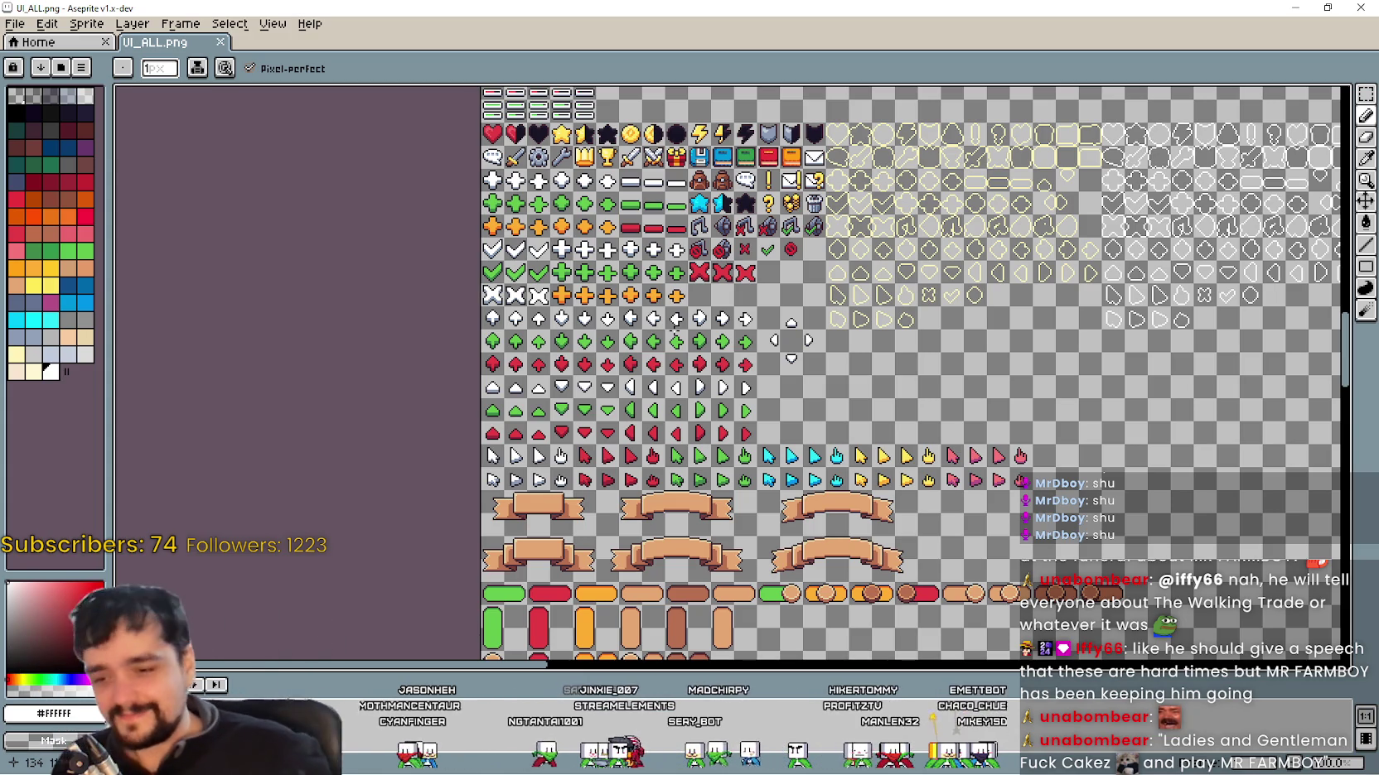
scroll(675, 330, "down", 5)
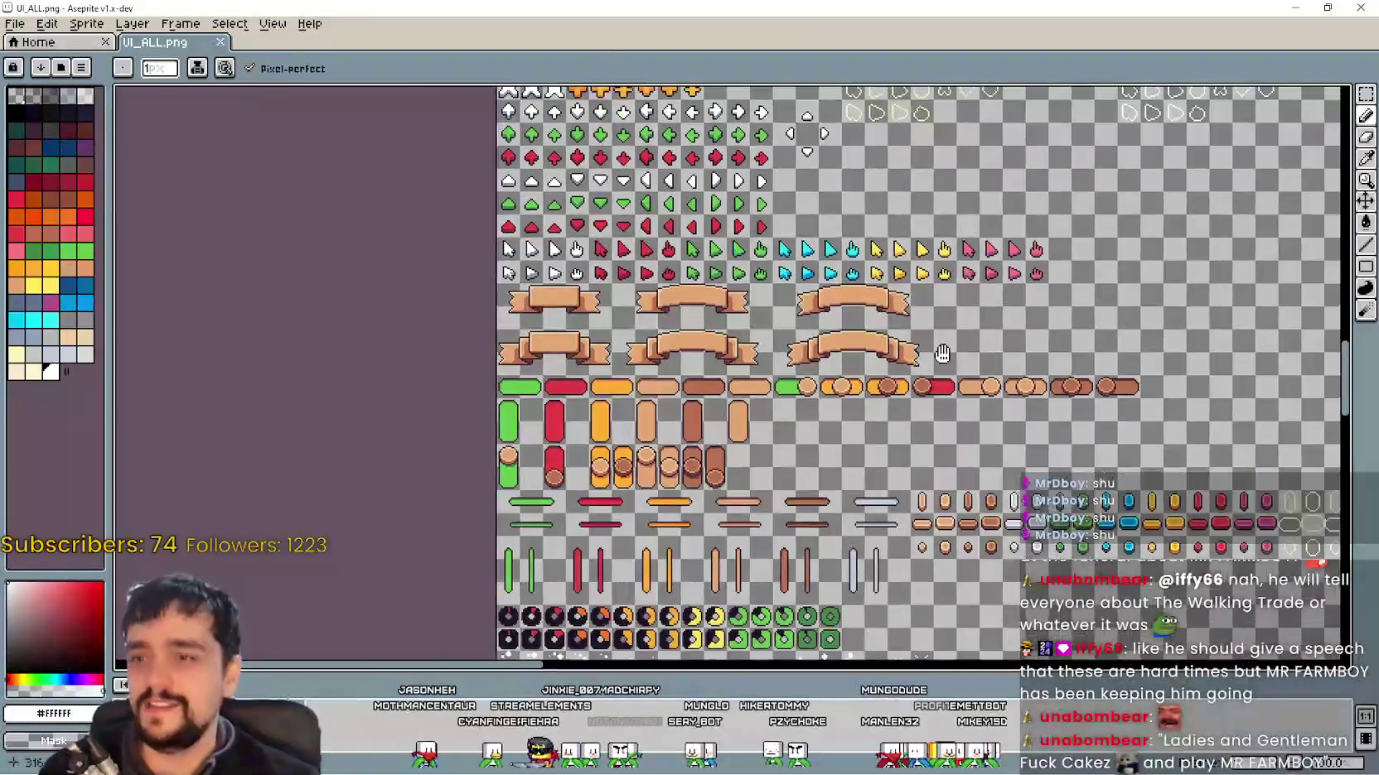
scroll(790, 266, "right", 2)
scroll(831, 287, "down", 2)
scroll(853, 297, "right", 1)
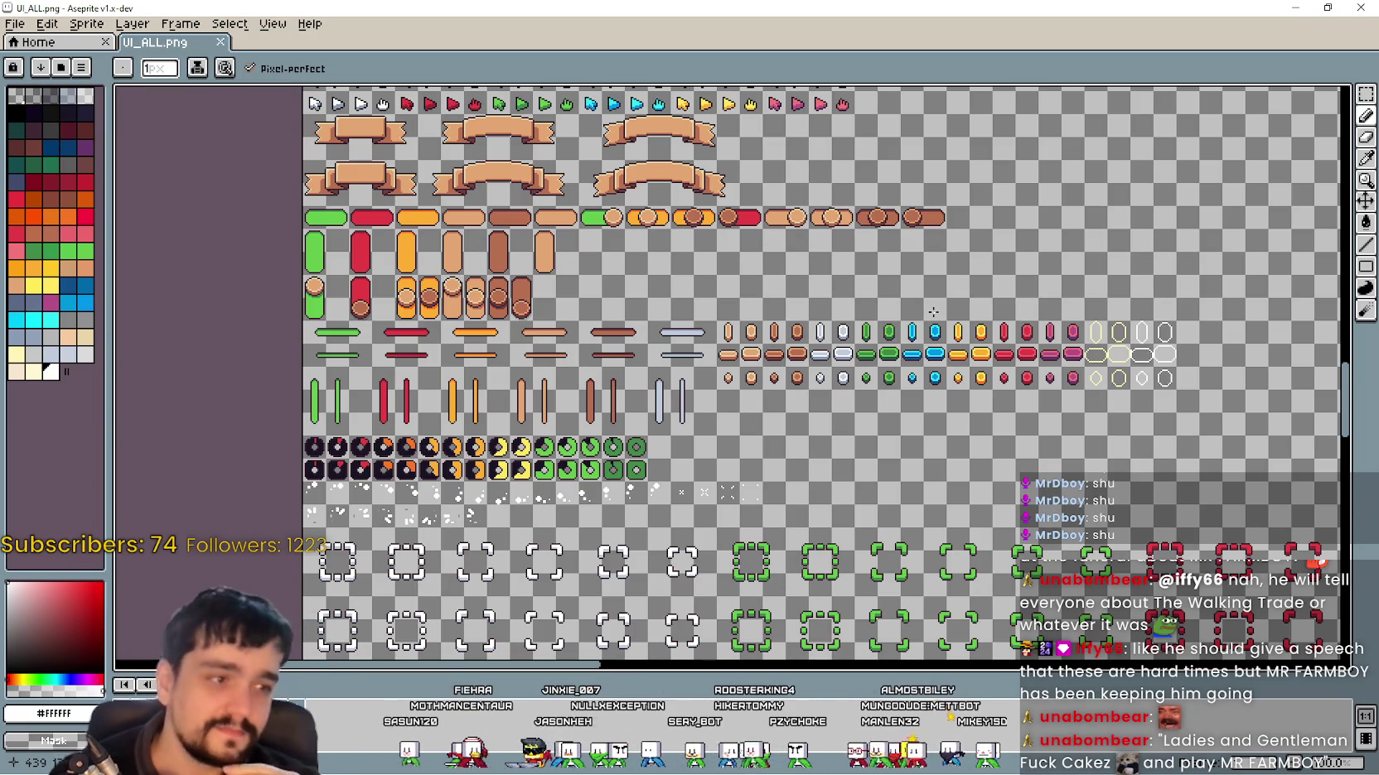
scroll(732, 197, "down", 2)
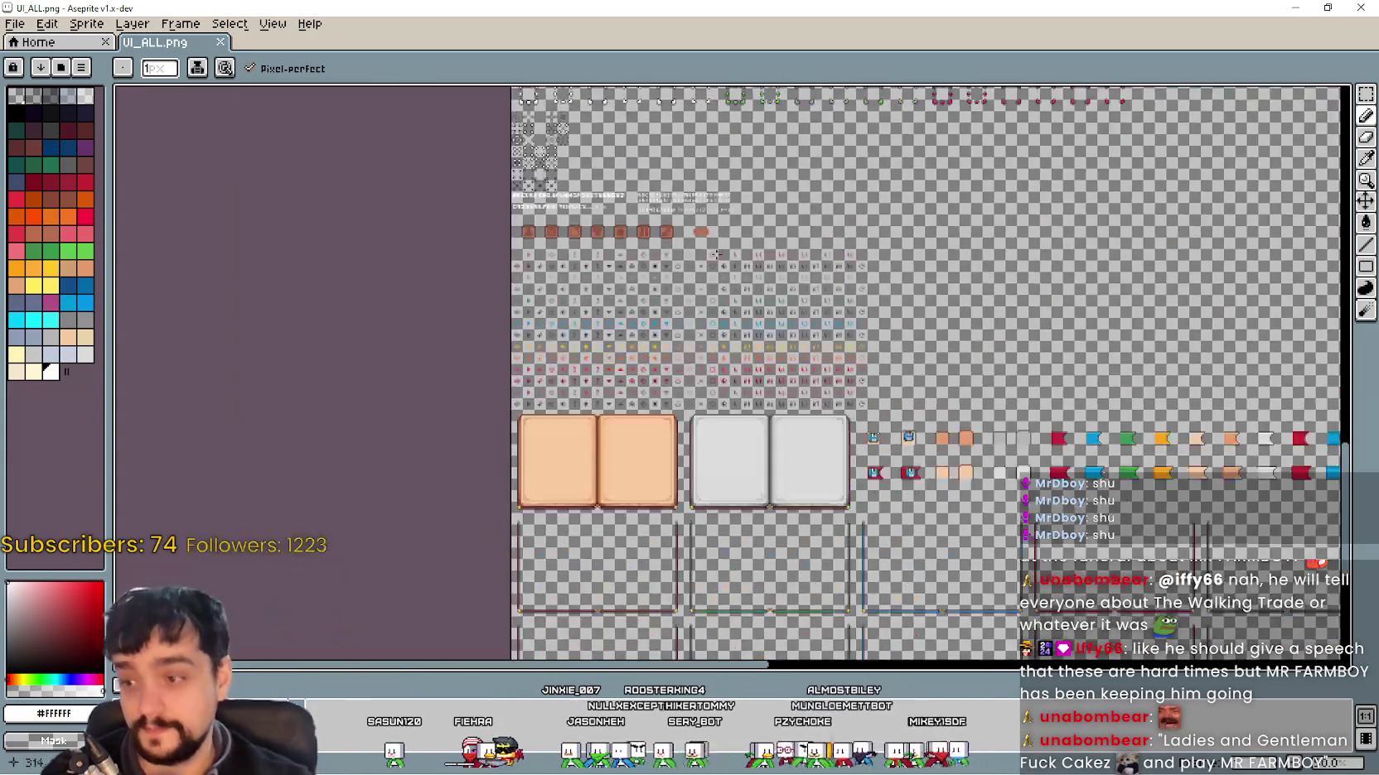
scroll(696, 363, "up", 2)
scroll(696, 363, "down", 3)
scroll(690, 446, "up", 4)
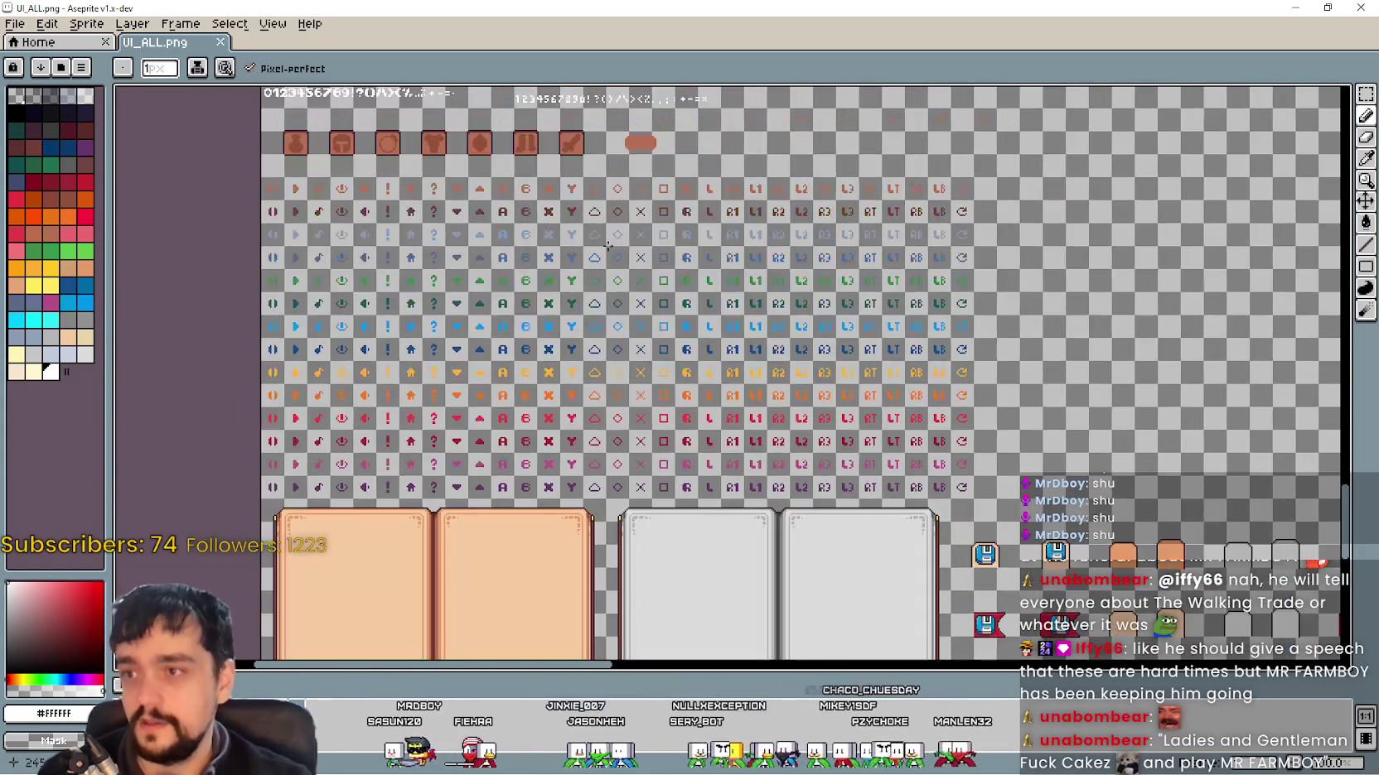
scroll(690, 445, "up", 3)
scroll(812, 439, "down", 3)
scroll(927, 427, "up", 2)
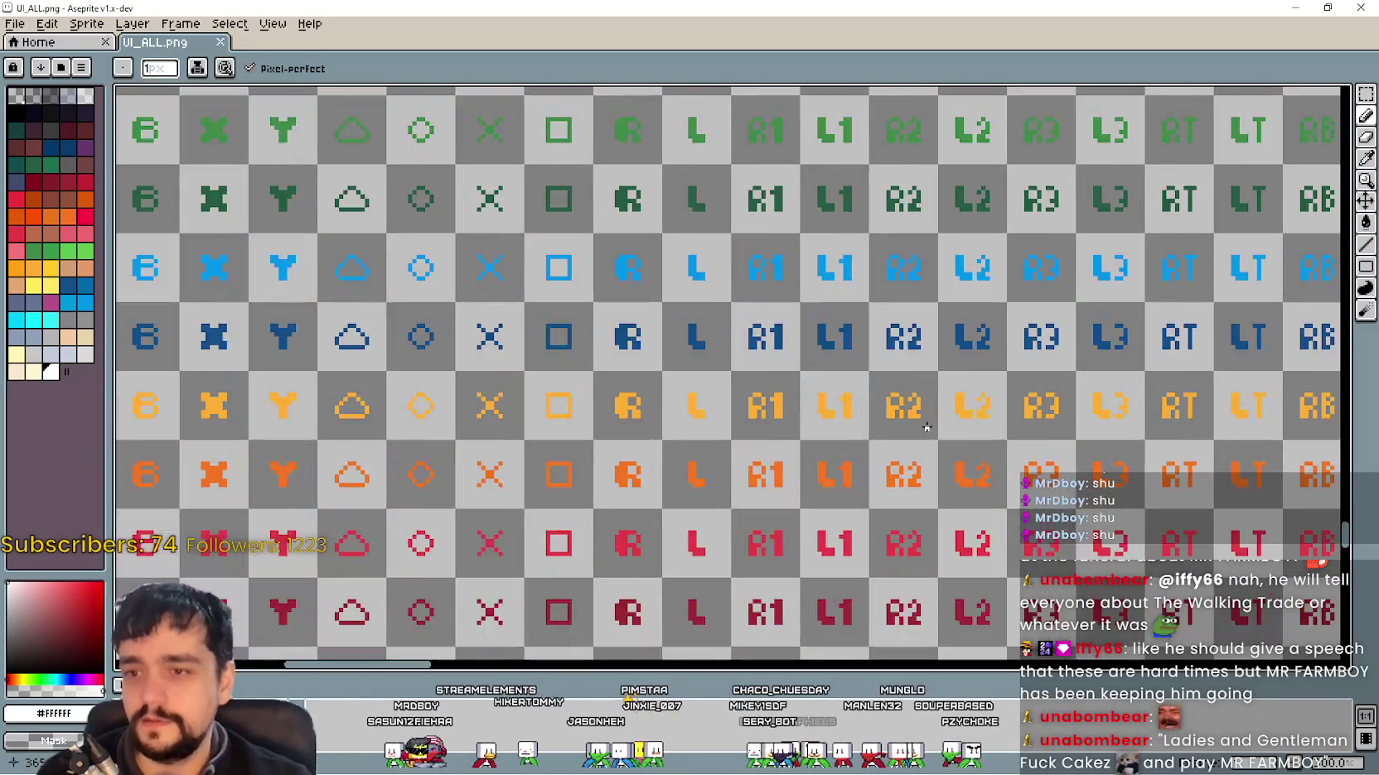
scroll(926, 428, "up", 1)
scroll(812, 364, "down", 4)
scroll(694, 304, "down", 1)
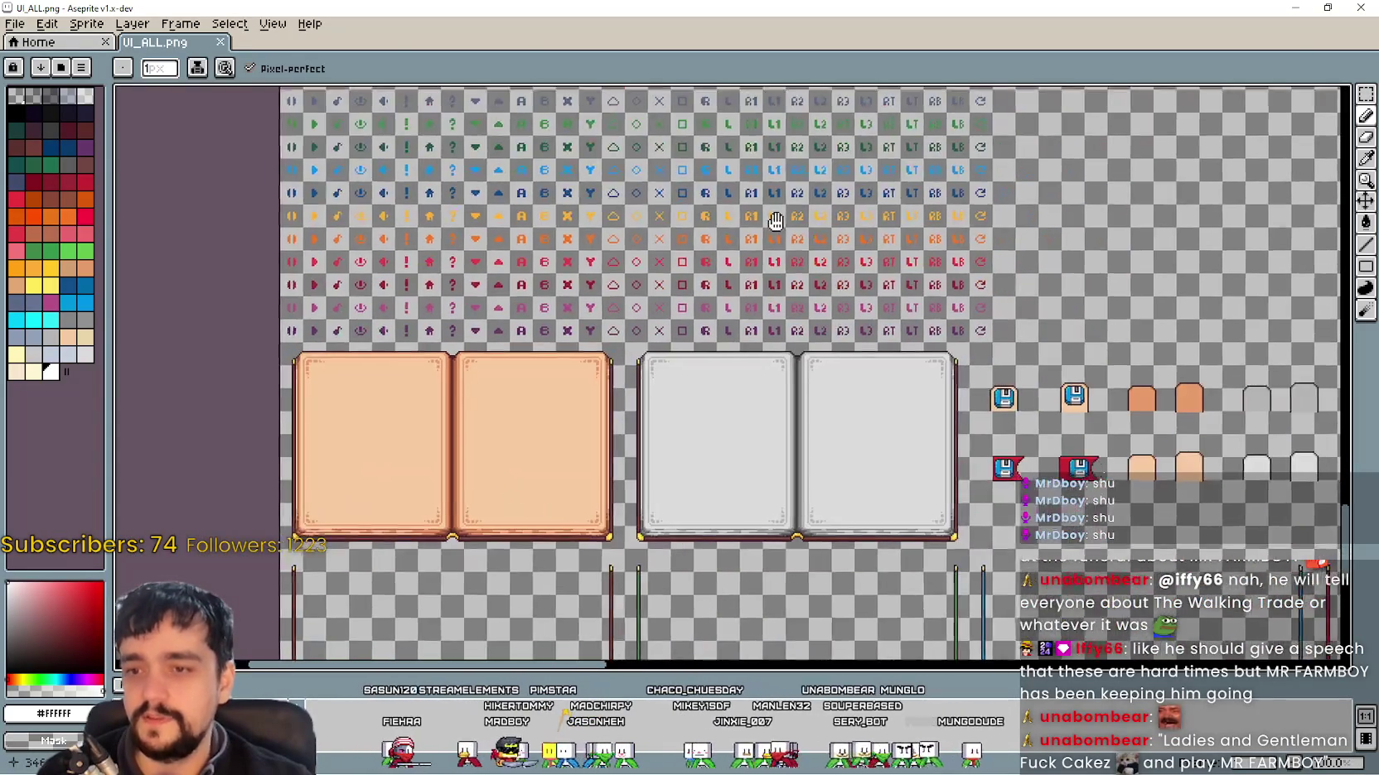
scroll(629, 299, "down", 3)
scroll(627, 354, "up", 3)
scroll(627, 354, "down", 2)
scroll(912, 293, "up", 3)
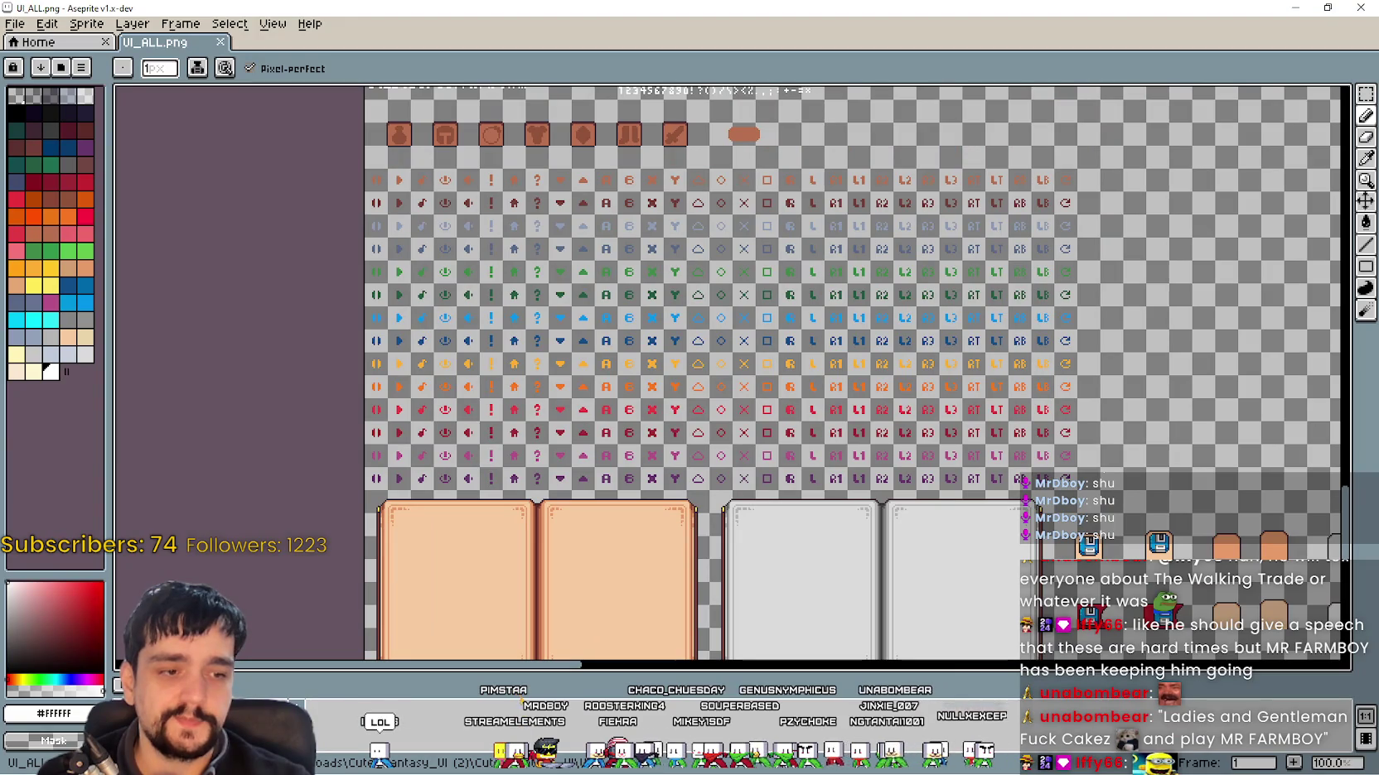
key("alt+Tab")
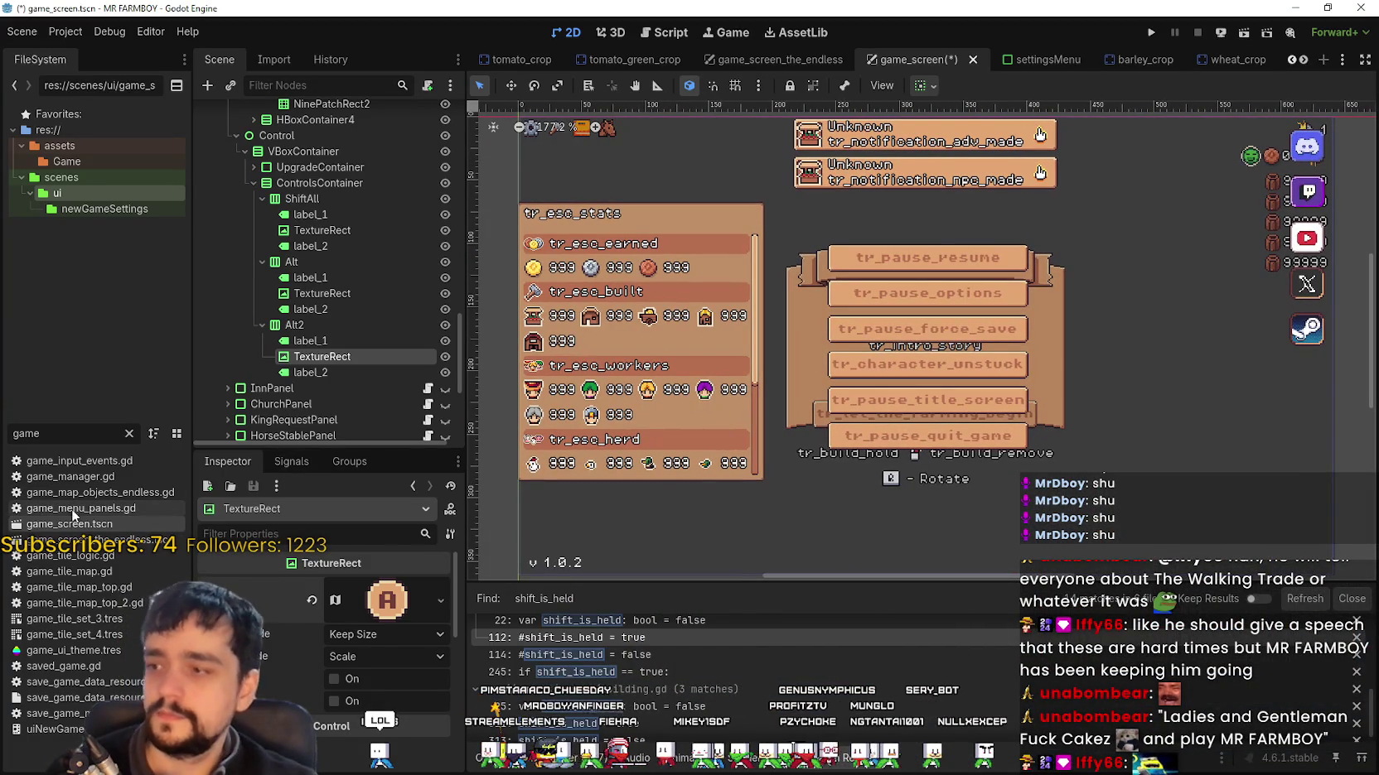
Step: Filter the FileSystem to 'player' and open Player.png in the image editor
double_click(26, 434)
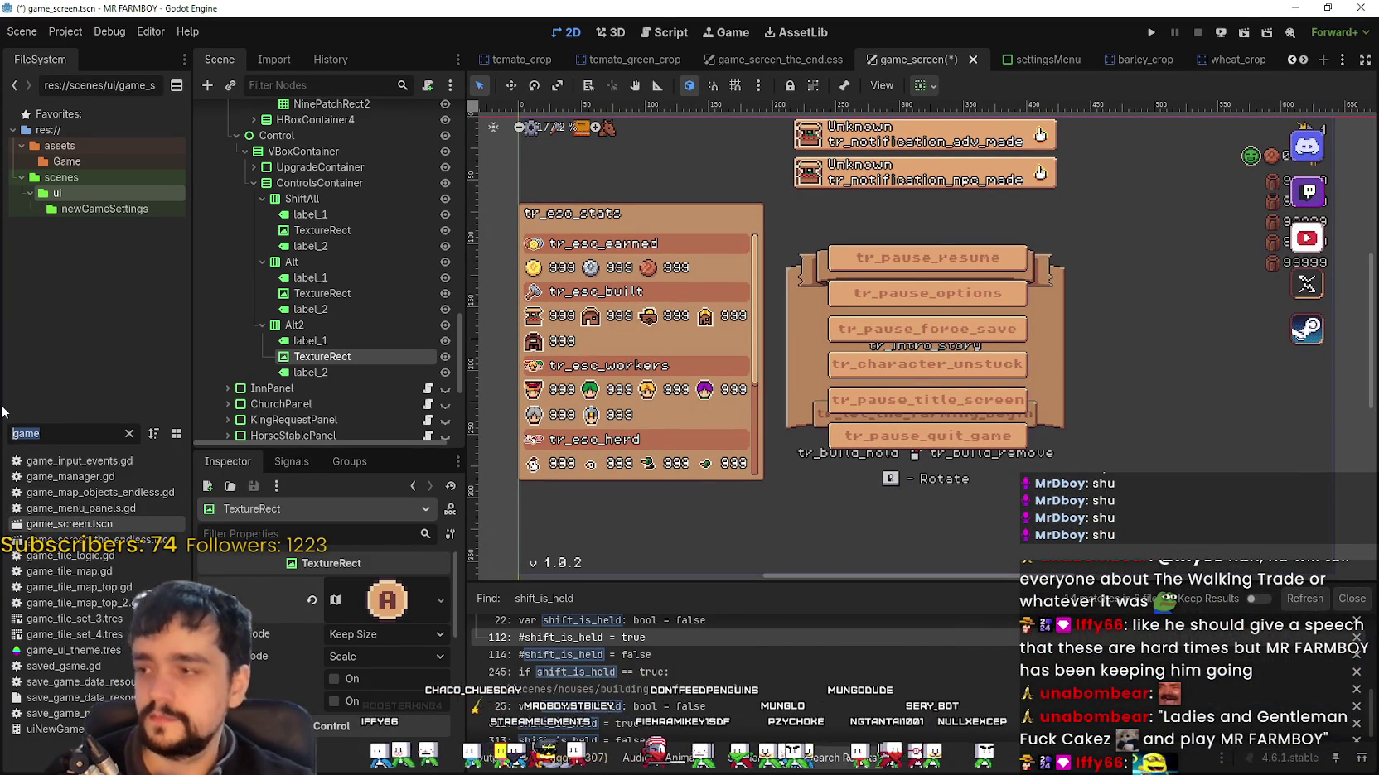
type("player")
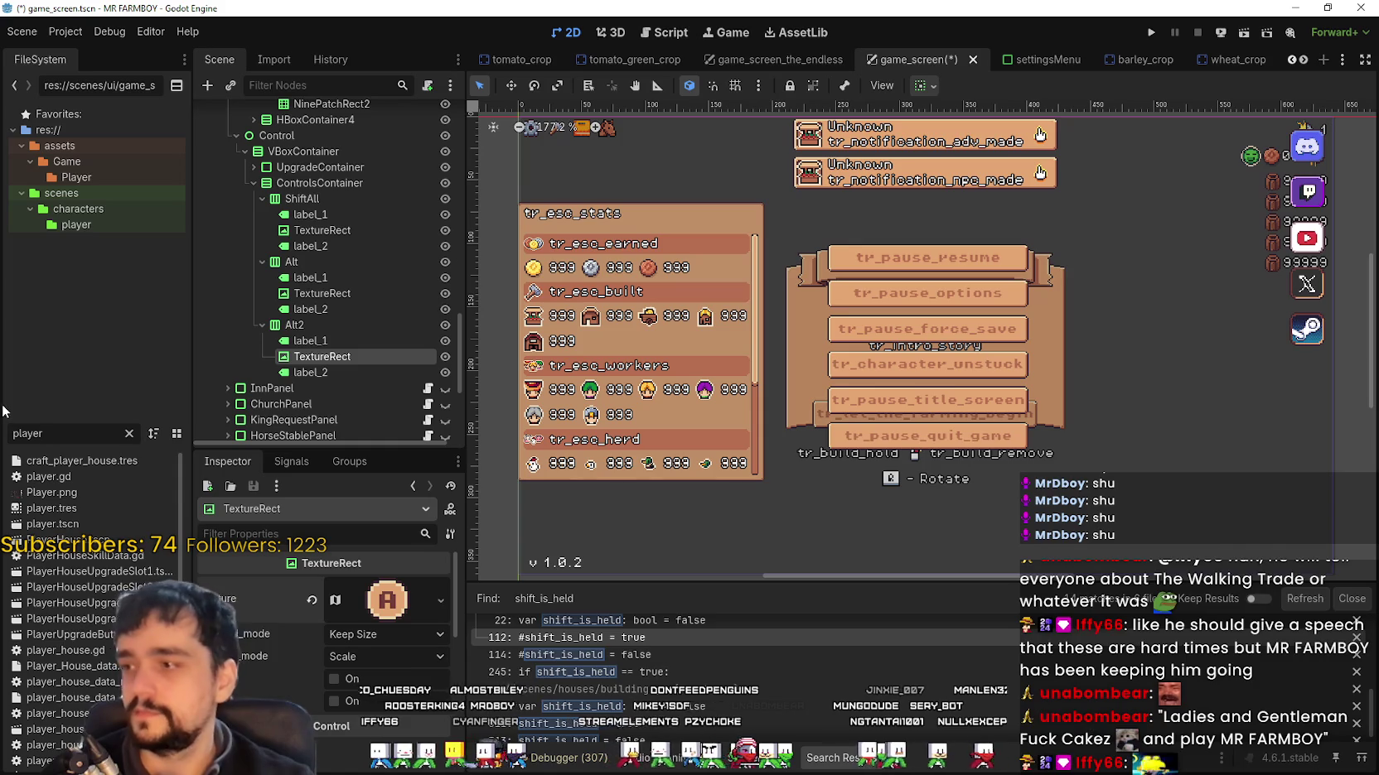
right_click(58, 493)
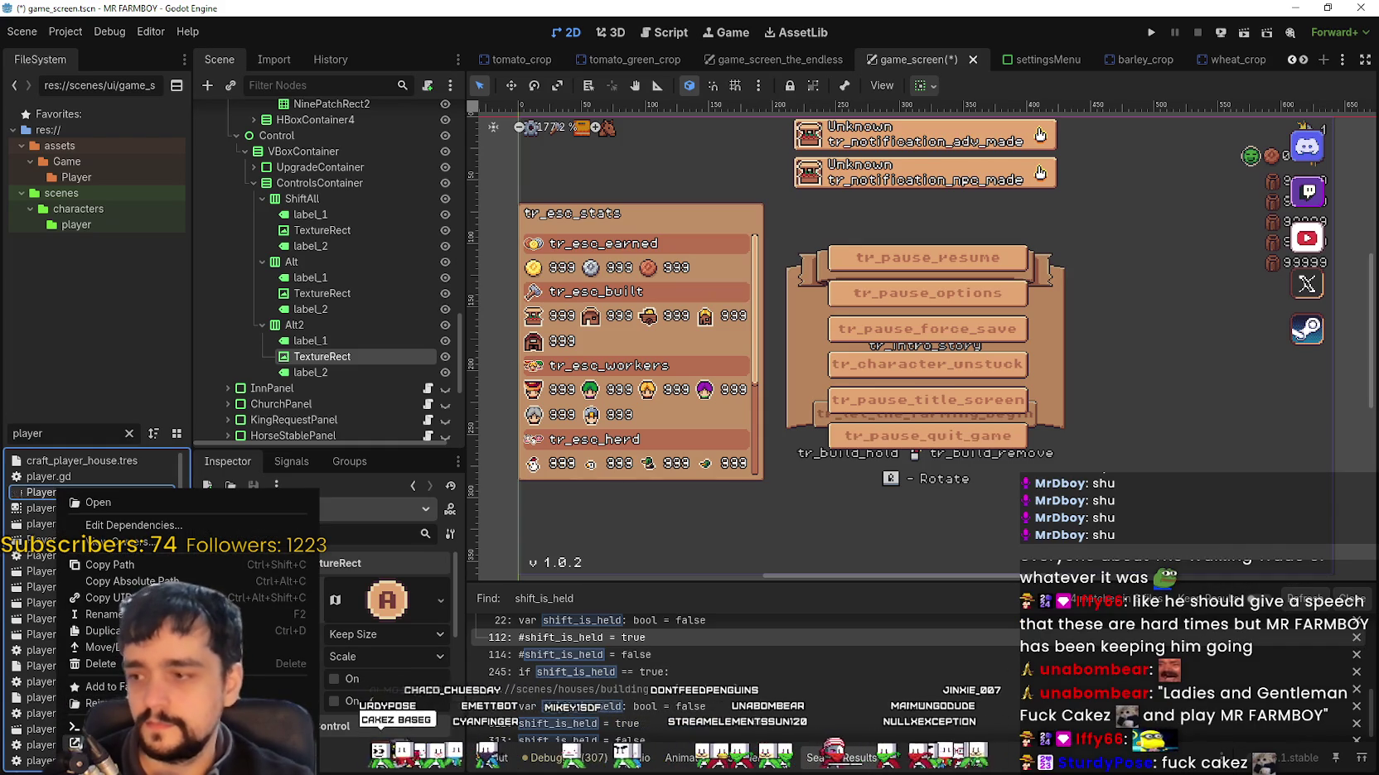
left_click(98, 502)
Step: Zoom and pan Player.png to the A, B, X, Y, R1 and L1 controller button glyphs
scroll(571, 452, "down", 2)
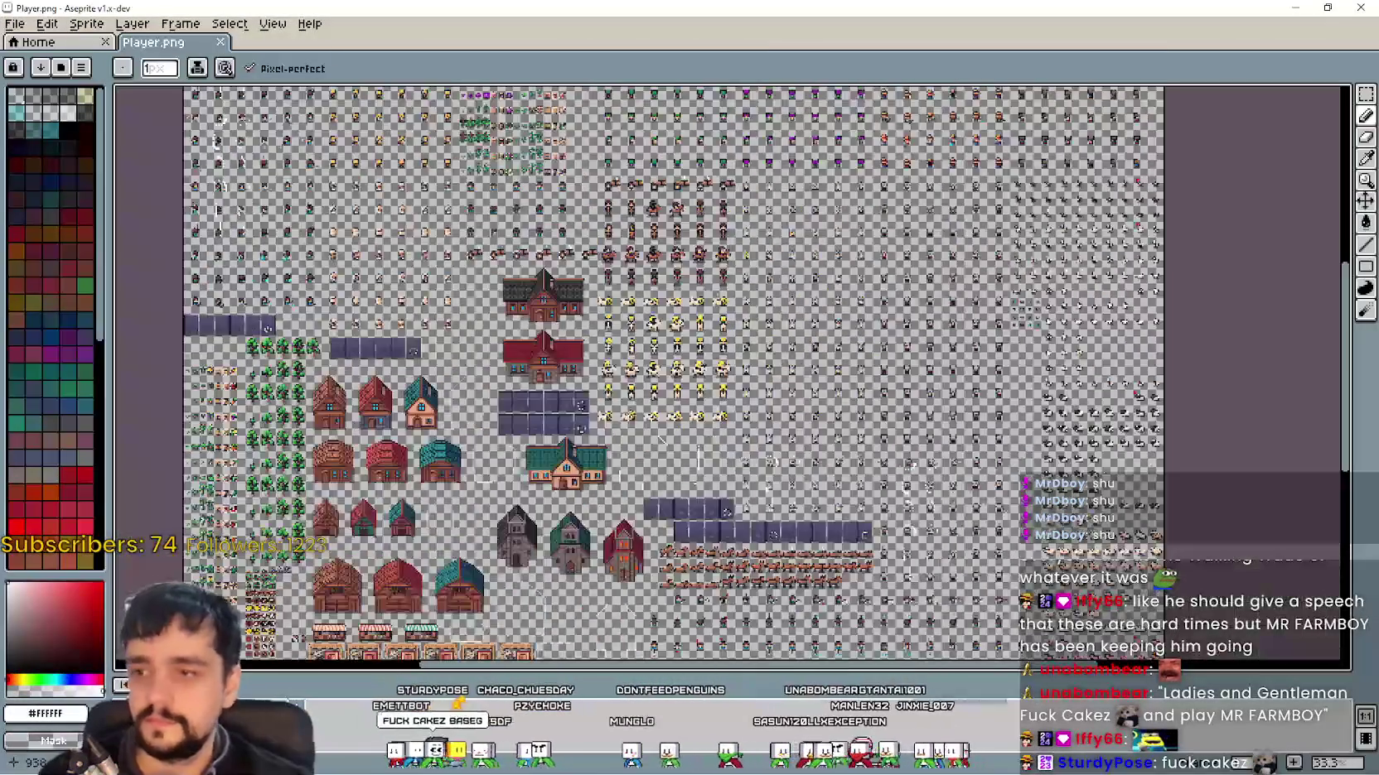
scroll(572, 452, "up", 4)
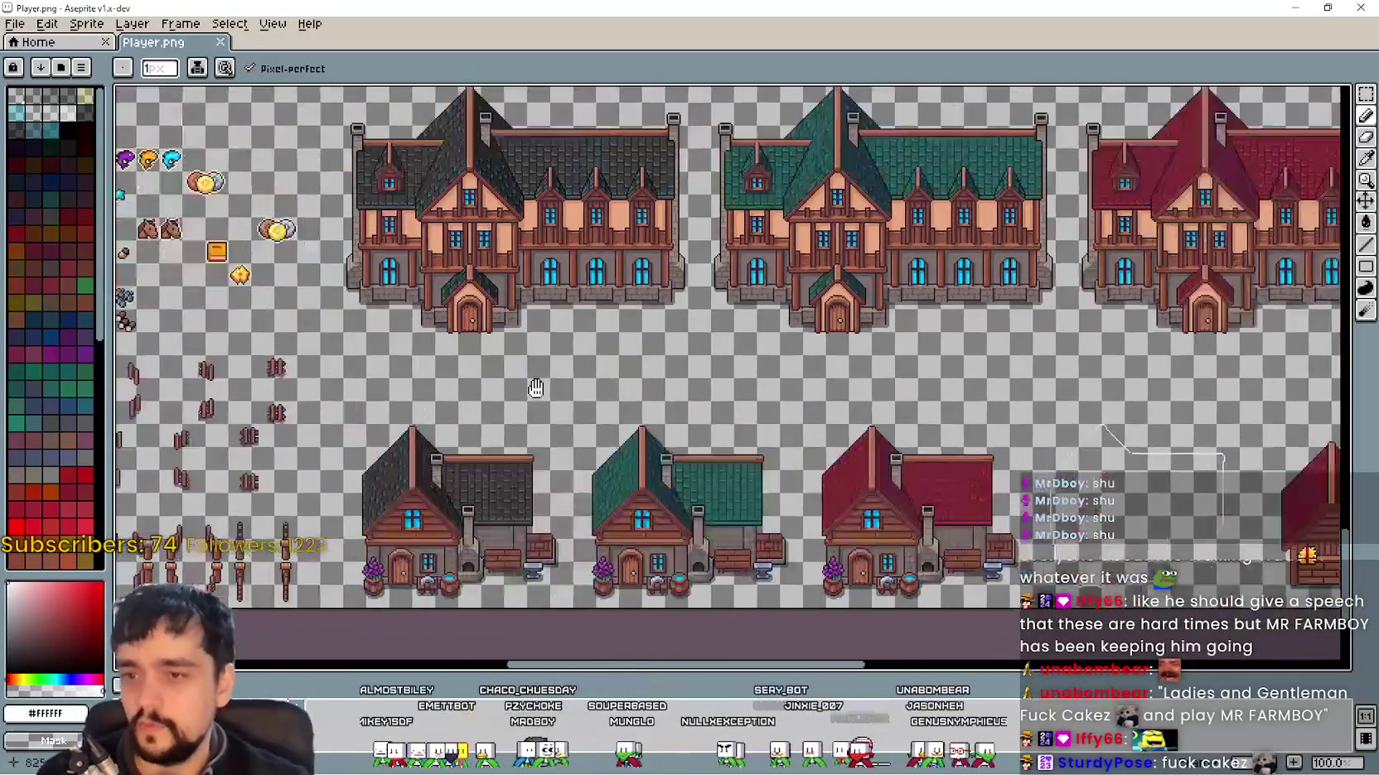
left_click_drag(535, 387, 304, 385)
scroll(625, 362, "up", 3)
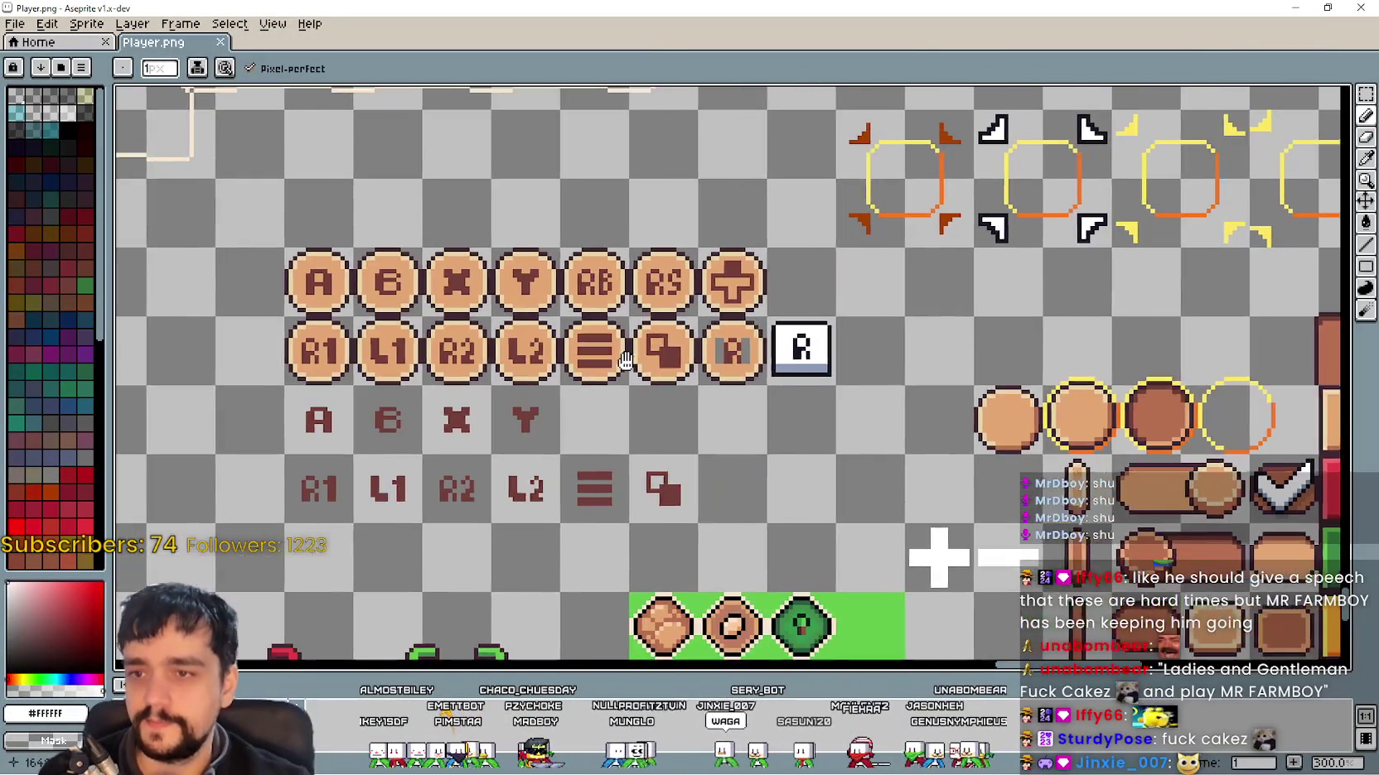
left_click_drag(625, 362, 579, 359)
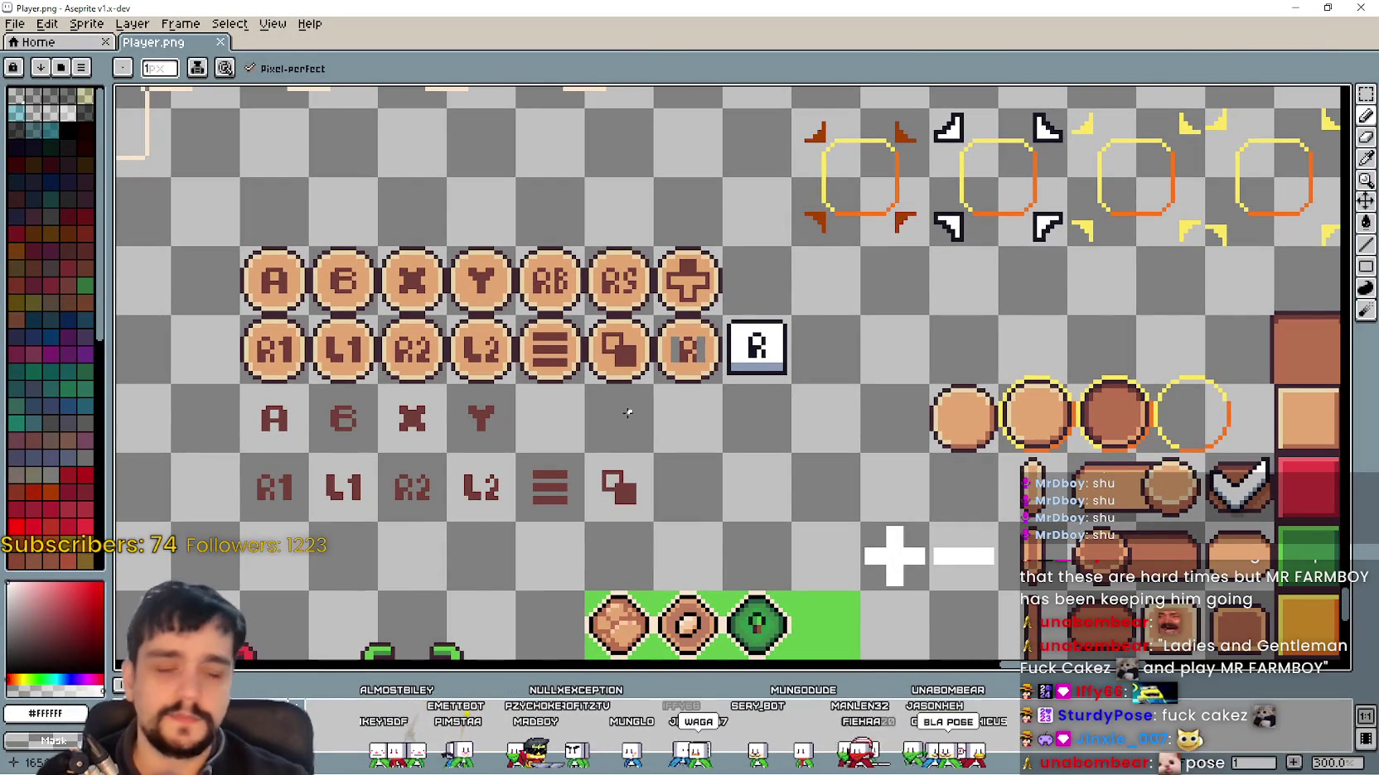
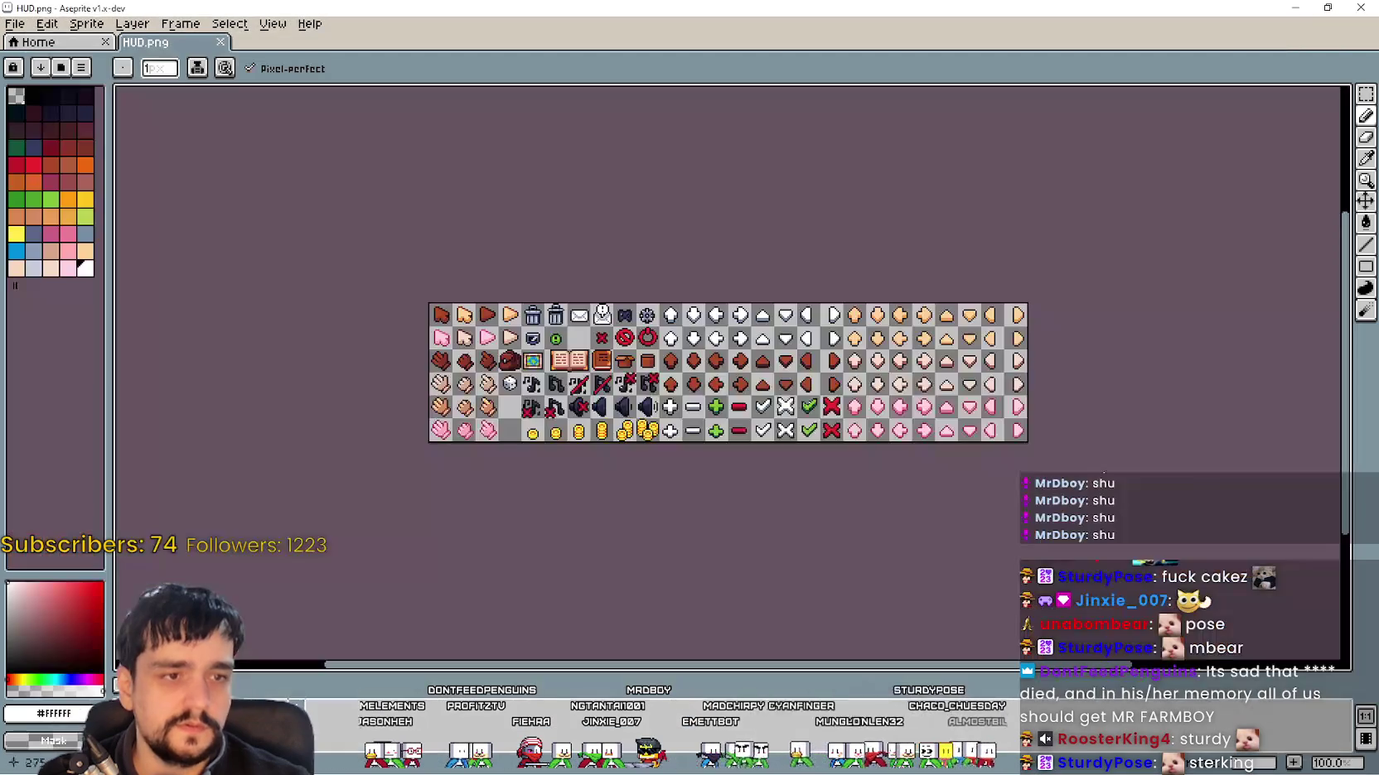
Step: Pan across the HUD icon sheet and detach it into a floating window
scroll(901, 364, "up", 2)
left_click_drag(901, 365, 916, 378)
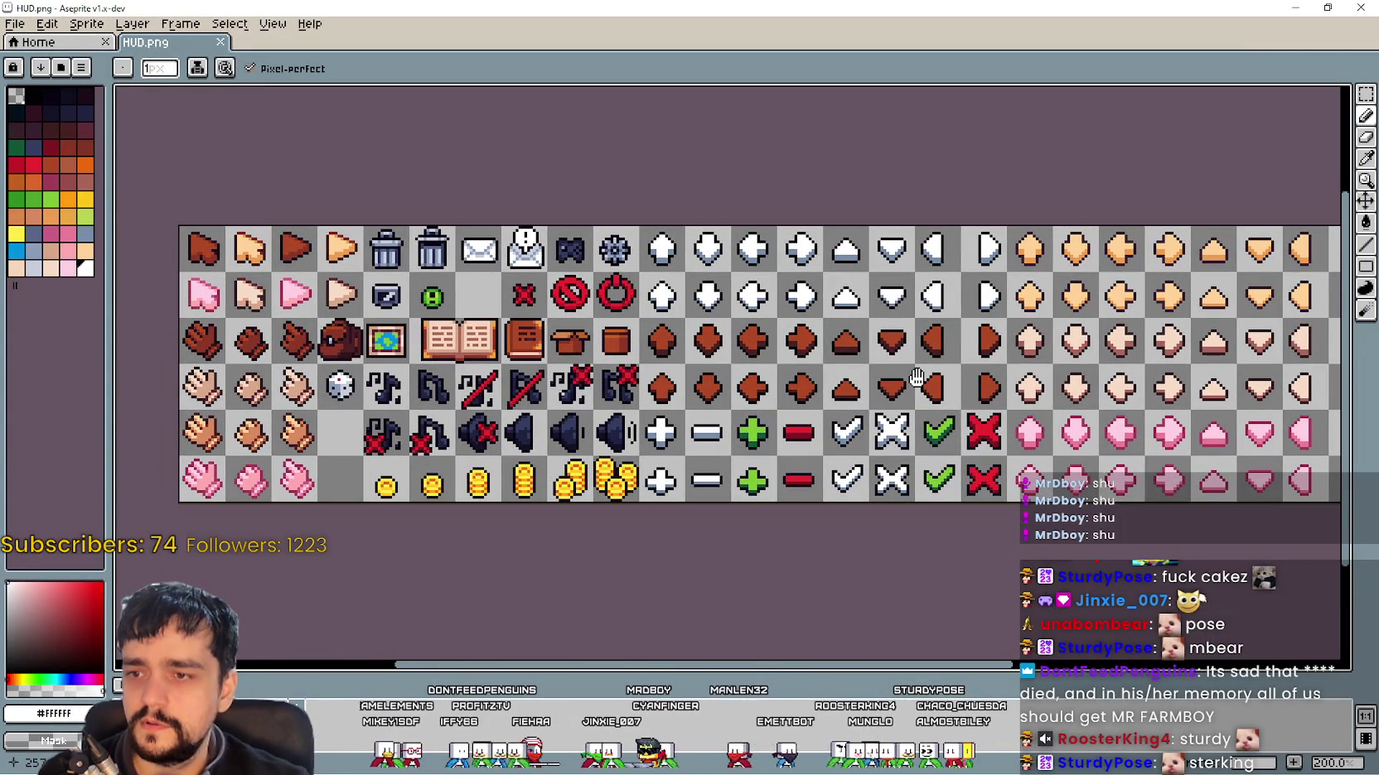
left_click_drag(915, 378, 874, 366)
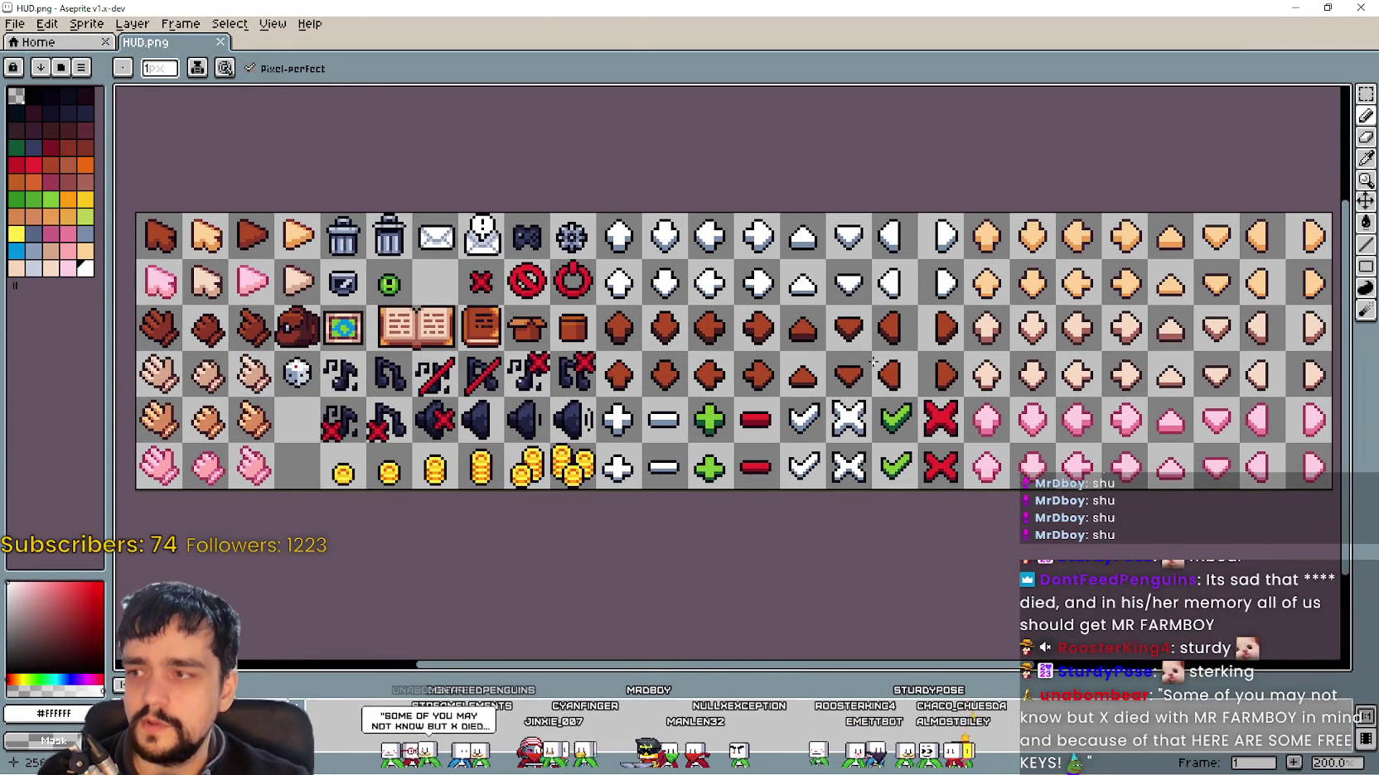
mouse_move(689, 8)
left_mouse_down()
mouse_move(765, 130)
mouse_move(811, 124)
mouse_move(542, 73)
left_mouse_up()
scroll(645, 400, "down", 2)
scroll(646, 400, "up", 1)
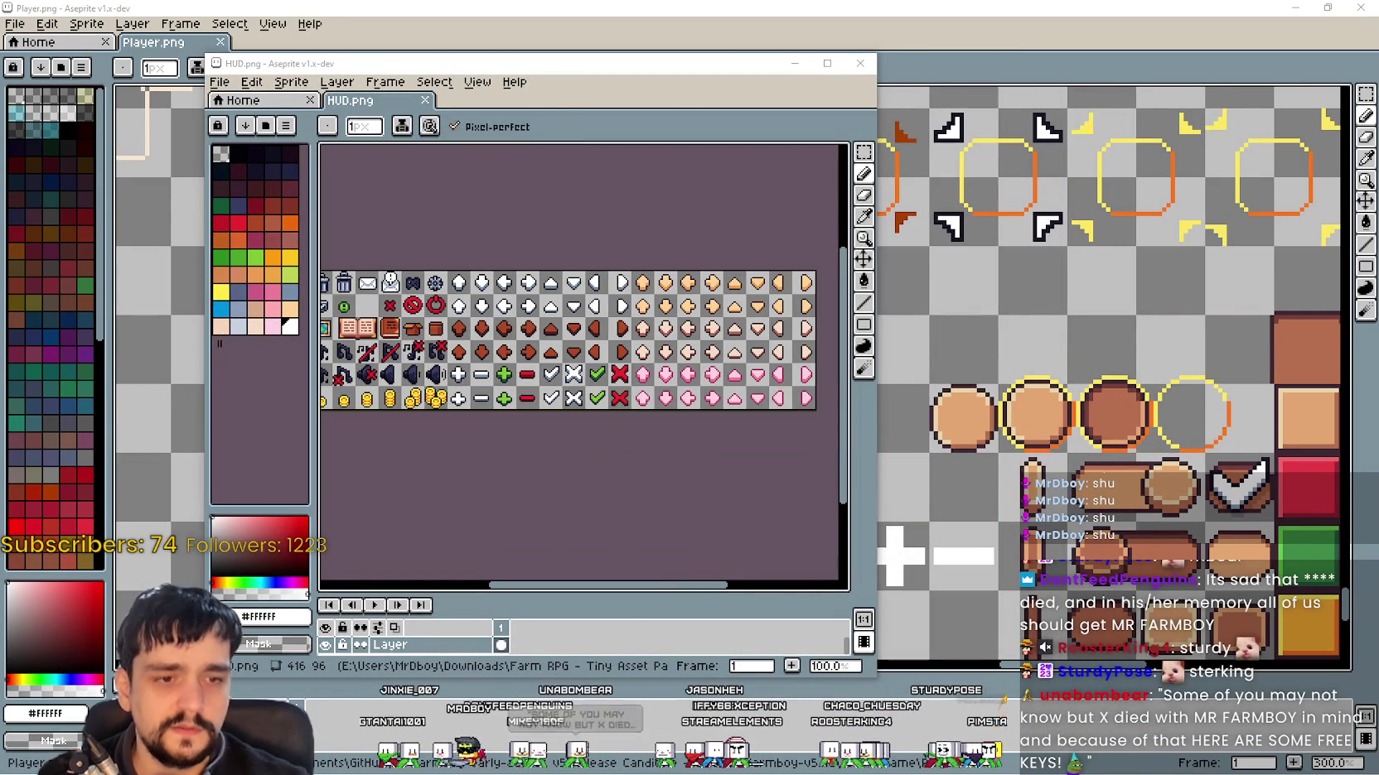
Step: Switch to the UI_ALL sheet and pan through its icon and banner rows
key("alt+Tab")
mouse_move(656, 187)
left_mouse_down()
mouse_move(656, 646)
mouse_move(647, 481)
left_mouse_up()
mouse_move(629, 207)
left_mouse_down()
mouse_move(630, 414)
mouse_move(621, 373)
mouse_move(814, 530)
left_mouse_up()
scroll(620, 325, "up", 1)
left_click_drag(629, 208, 776, 290)
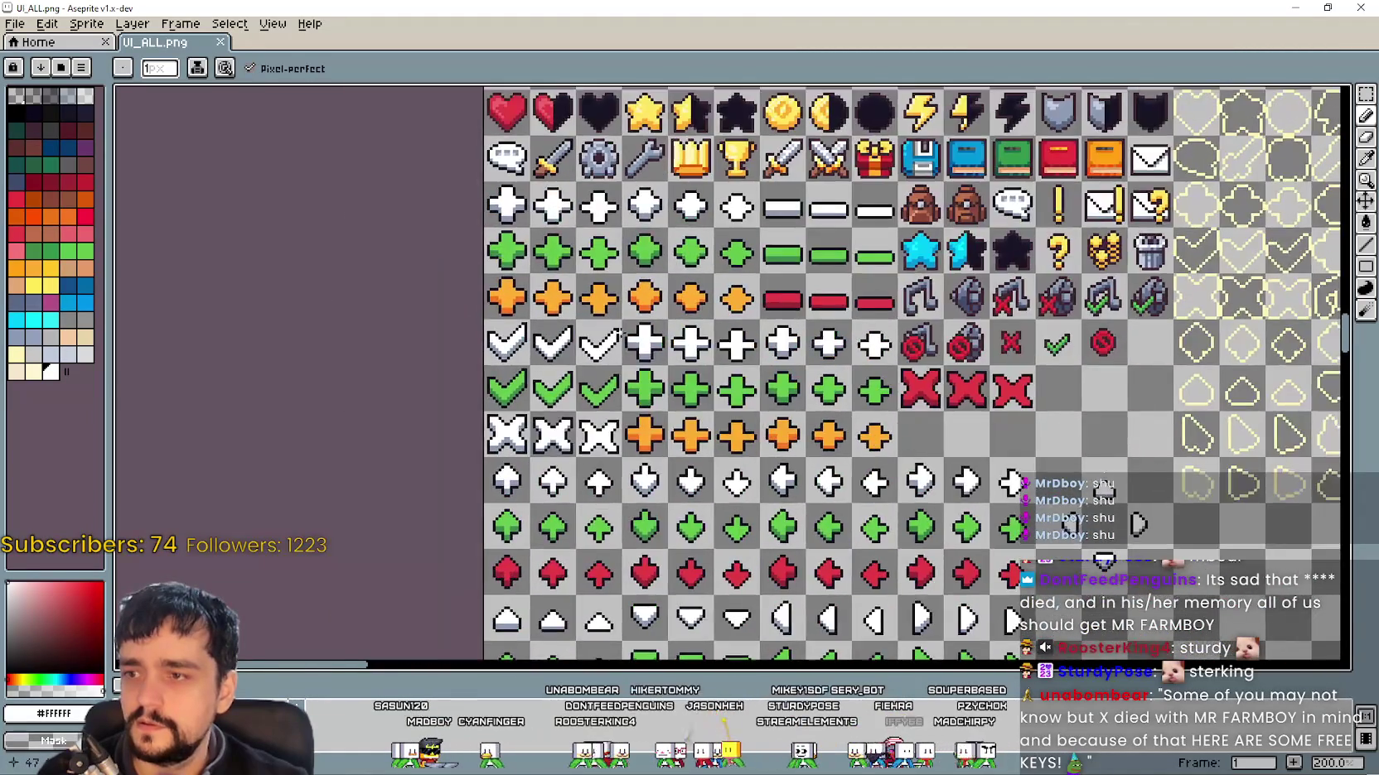
scroll(638, 315, "up", 1)
scroll(638, 314, "up", 1)
scroll(651, 398, "up", 1)
Step: Place the UI_ALL window beside the HUD sheet and zoom to compare icons
mouse_move(717, 8)
left_mouse_down()
mouse_move(536, 66)
mouse_move(381, 72)
mouse_move(1030, 88)
left_mouse_up()
scroll(627, 384, "up", 2)
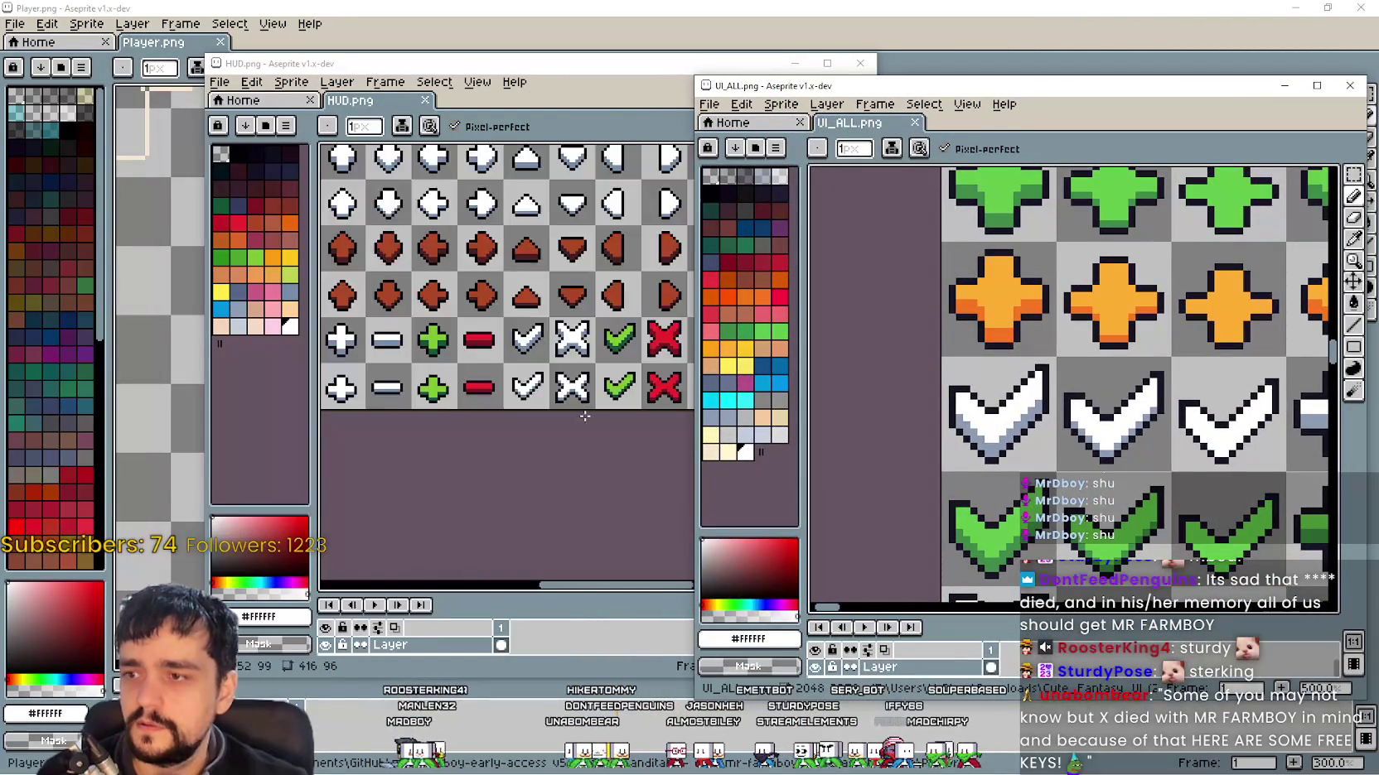
scroll(630, 380, "up", 3)
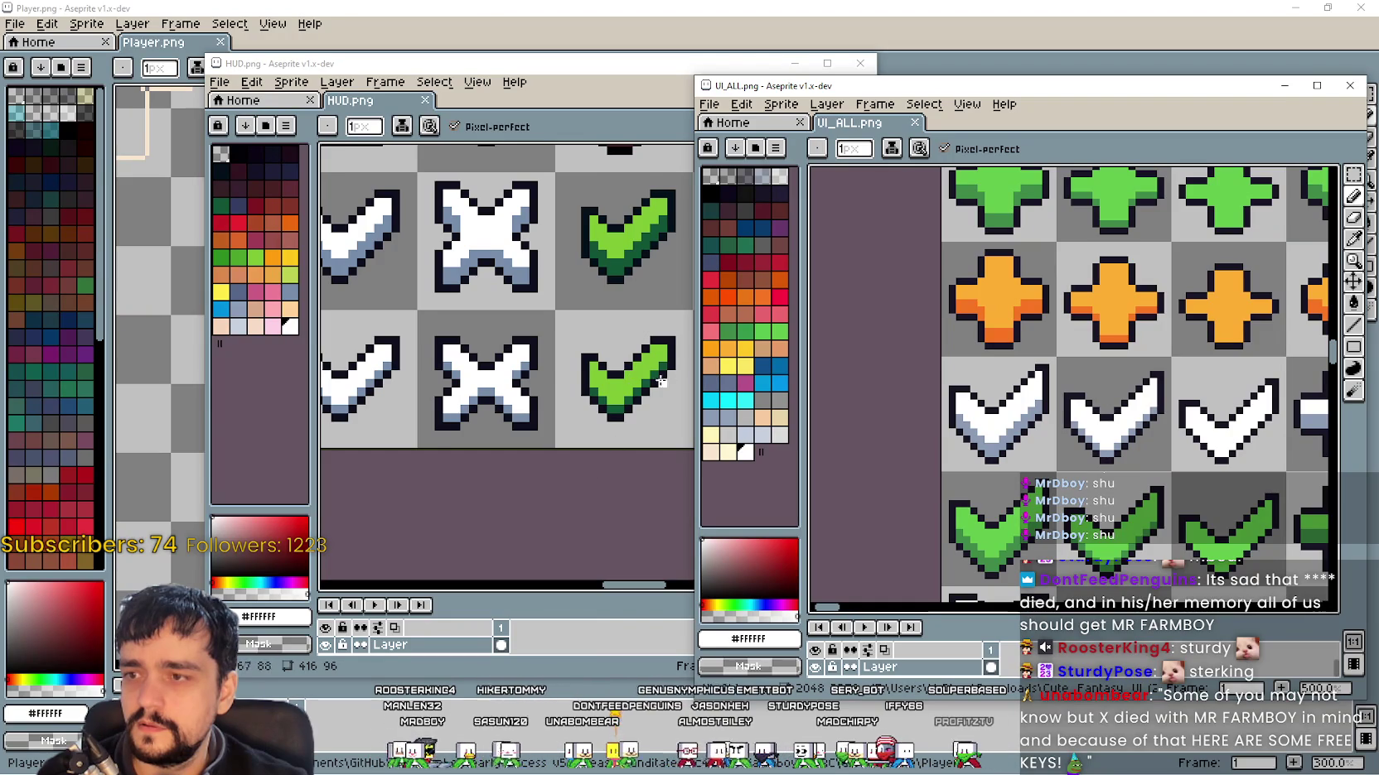
scroll(646, 383, "up", 2)
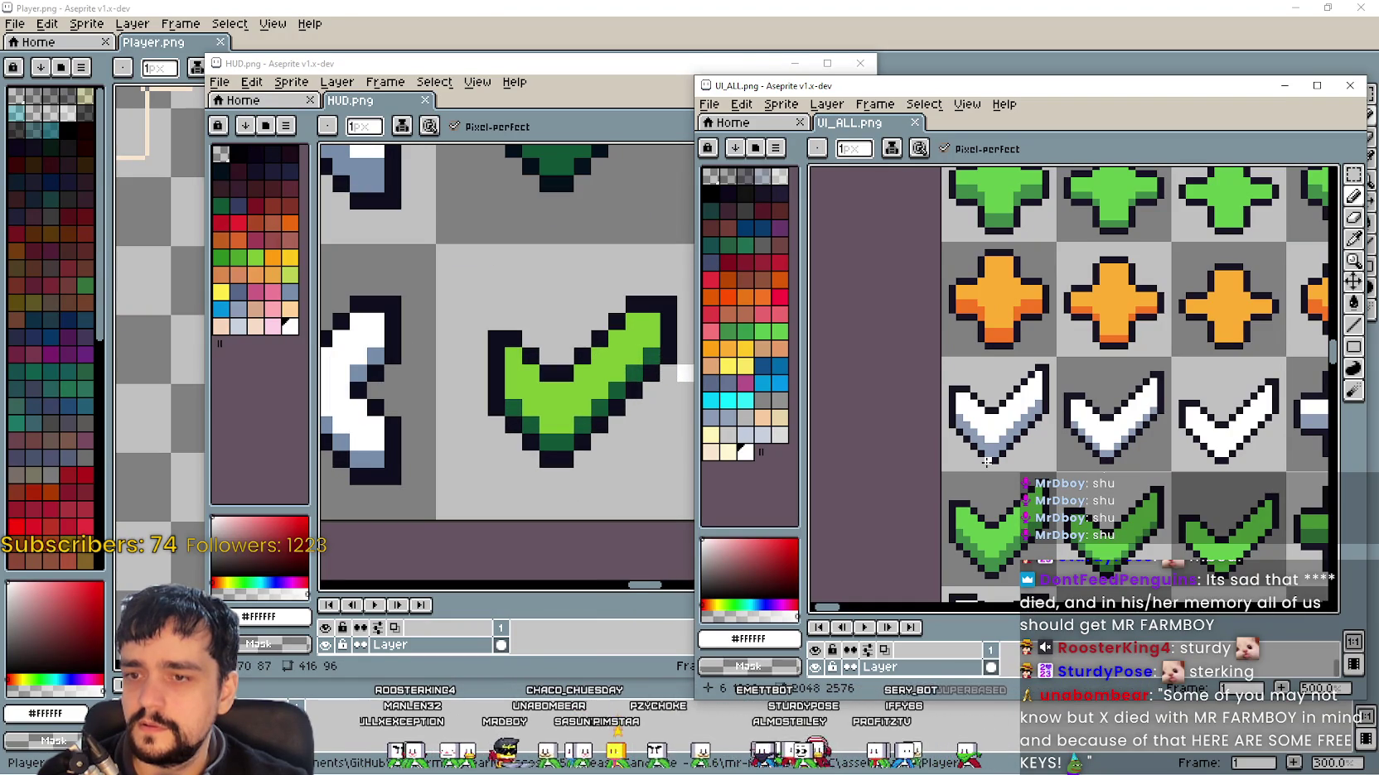
scroll(481, 377, "down", 3)
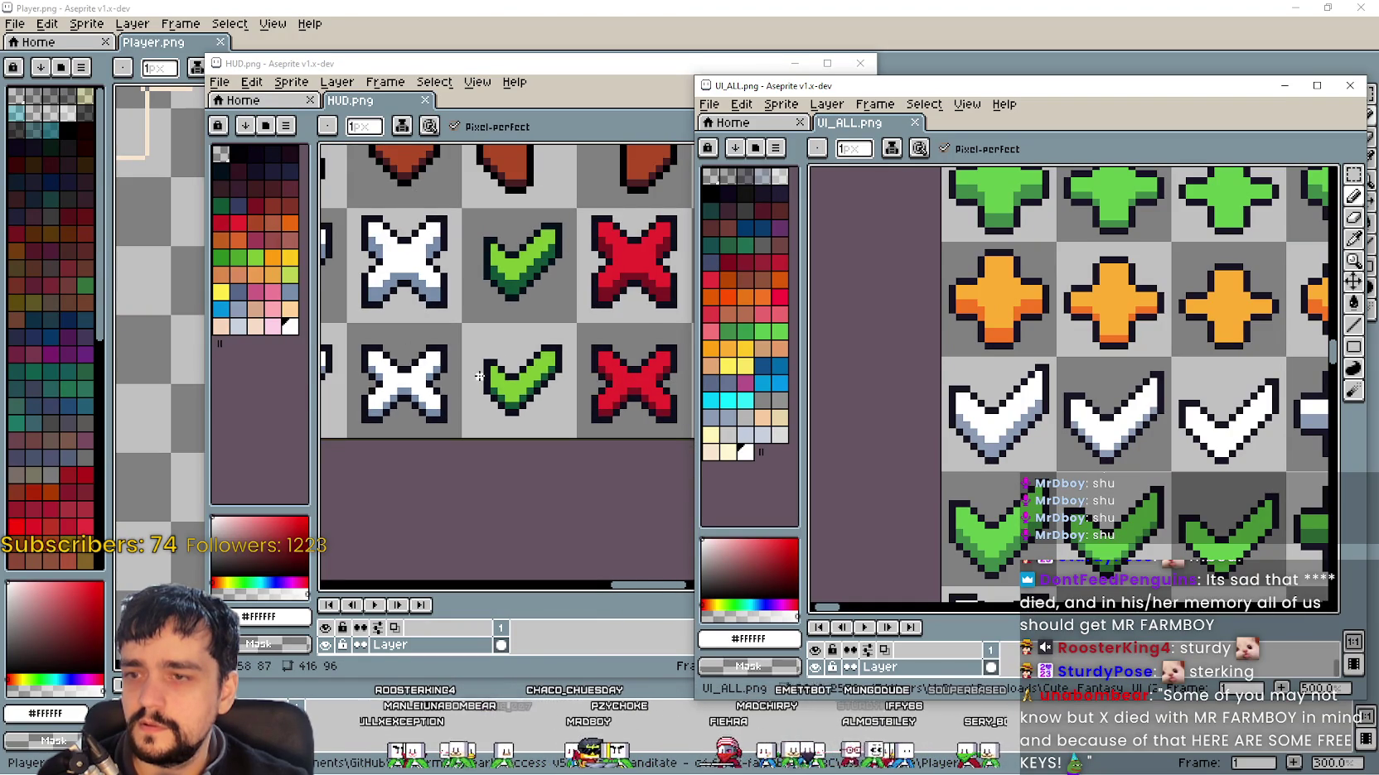
scroll(486, 373, "down", 2)
scroll(487, 372, "down", 2)
scroll(481, 372, "down", 2)
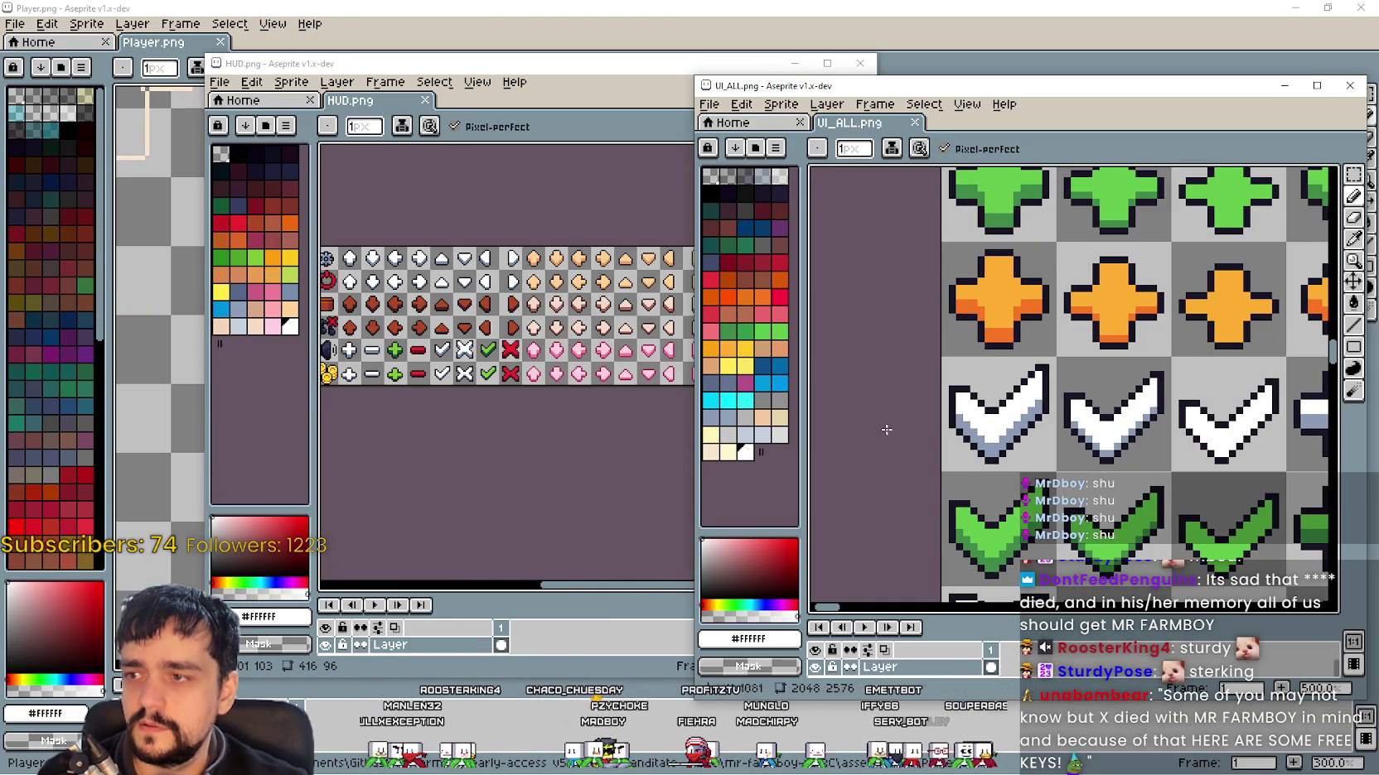
scroll(983, 448, "down", 1)
scroll(983, 441, "down", 2)
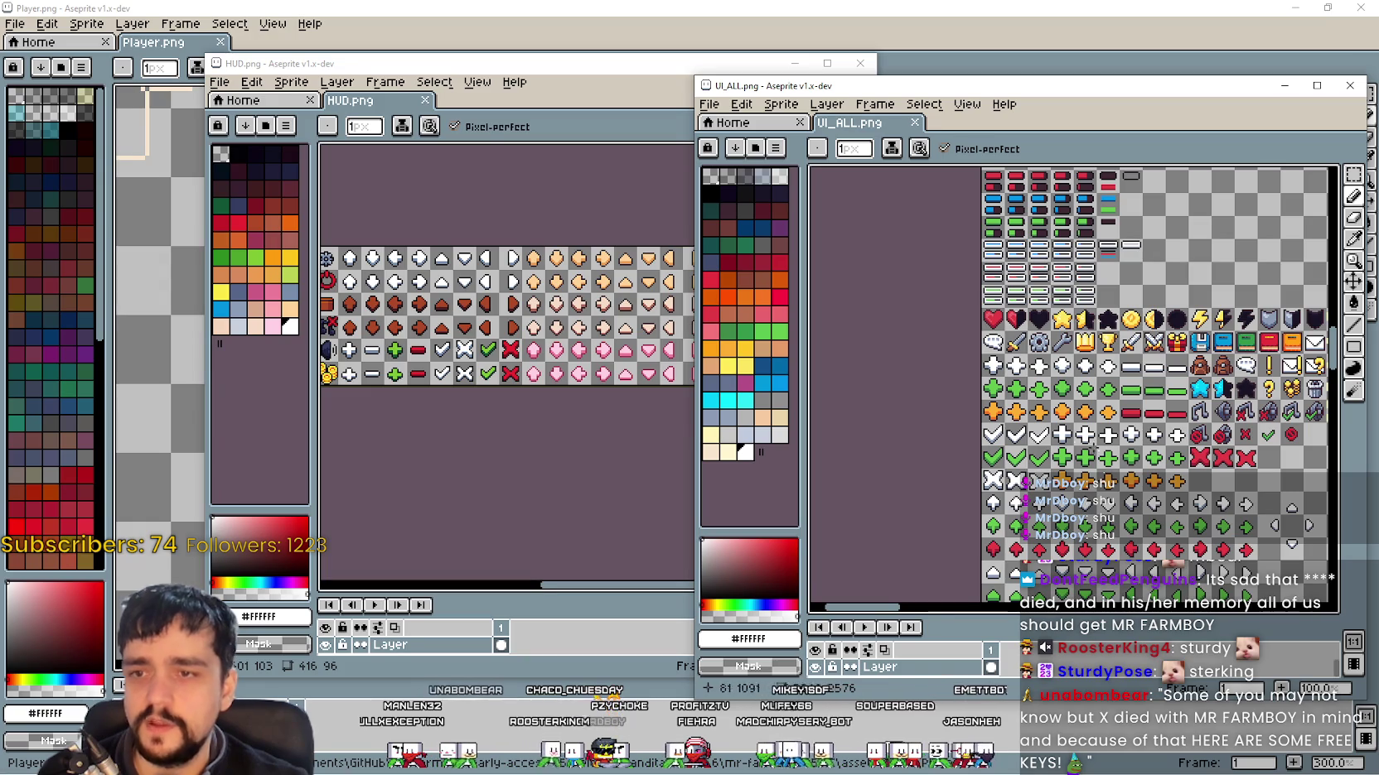
scroll(386, 330, "down", 1)
scroll(396, 334, "up", 5)
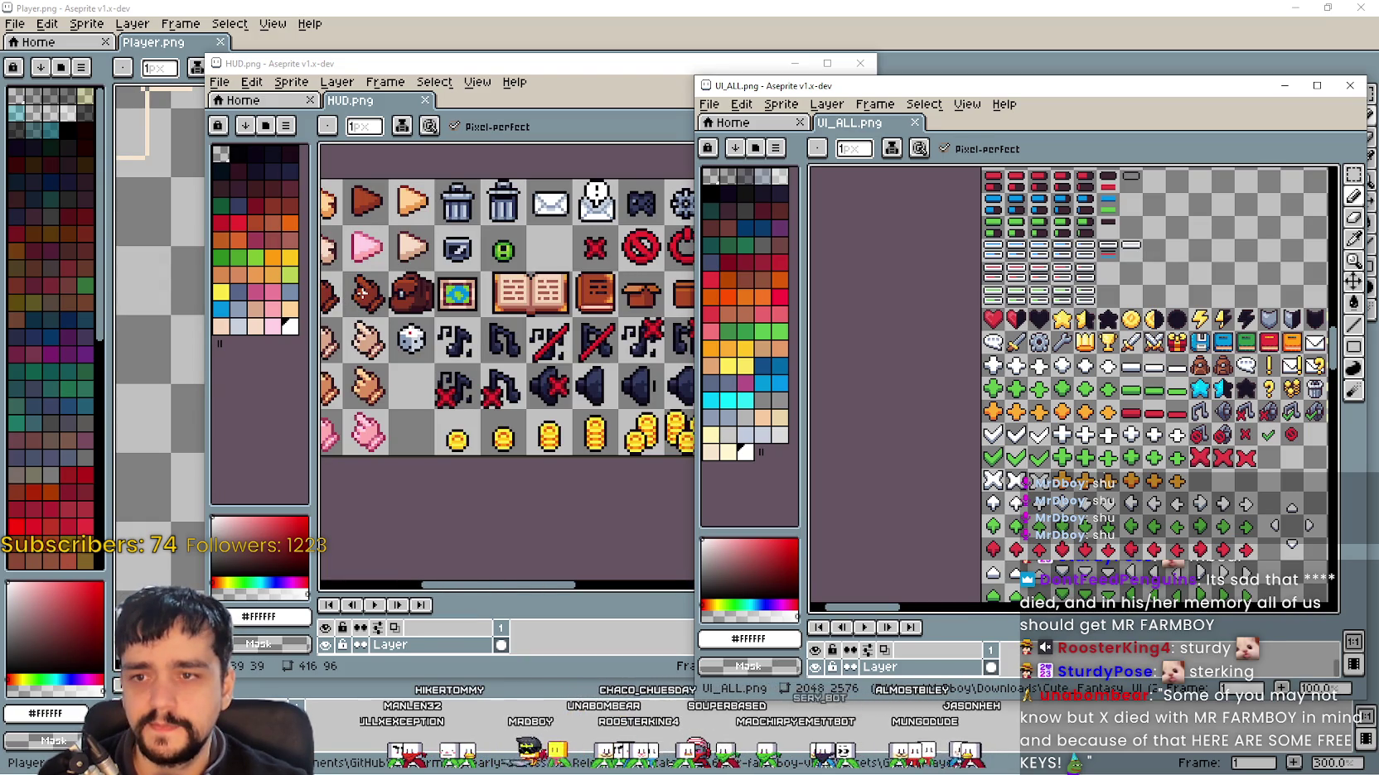
scroll(576, 352, "down", 2)
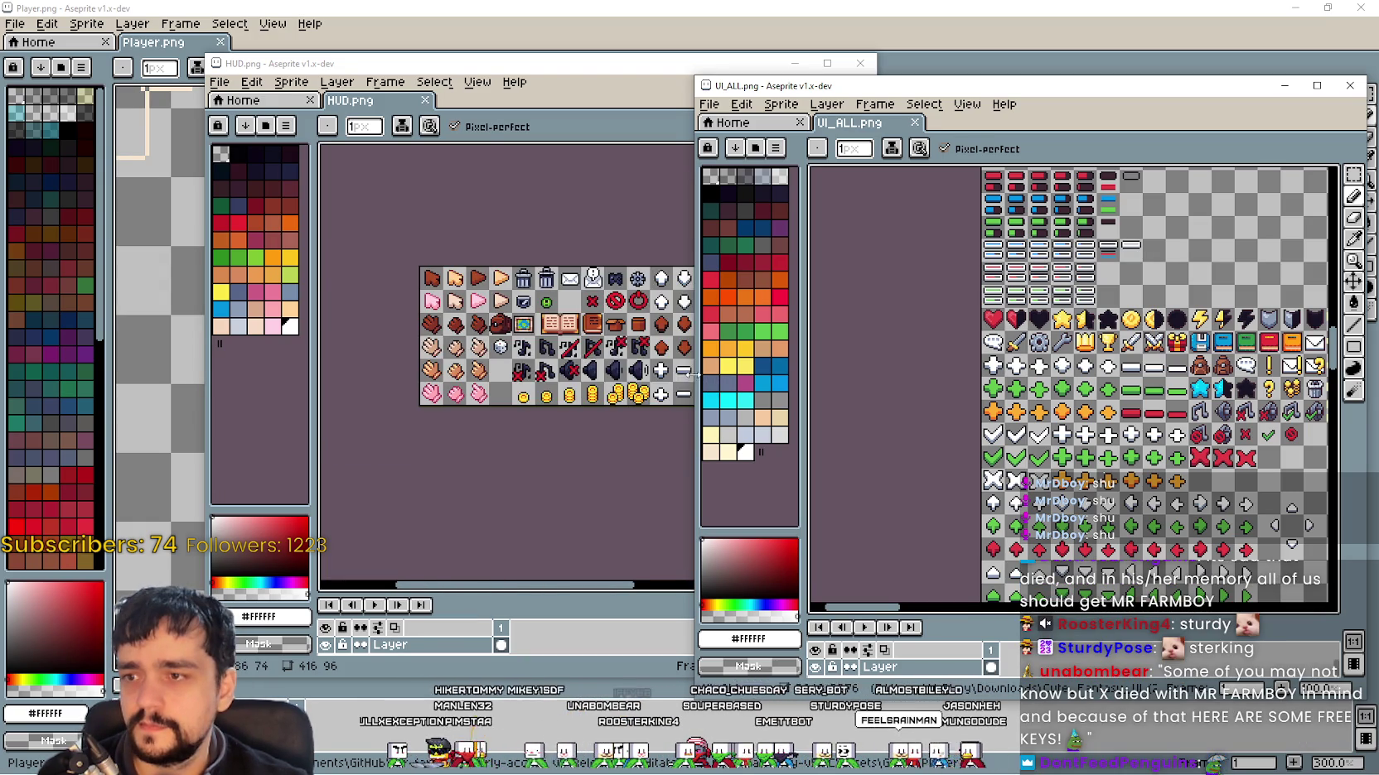
scroll(673, 368, "up", 2)
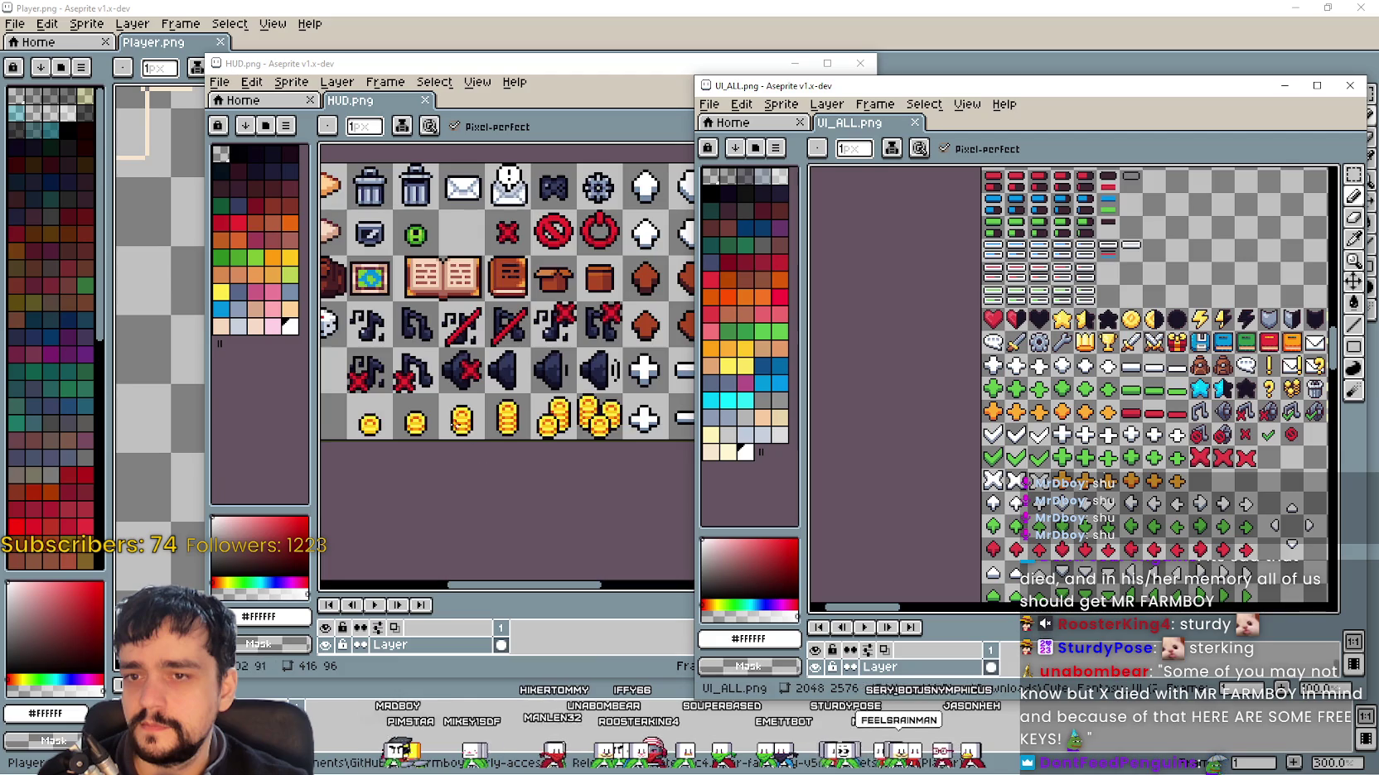
scroll(464, 431, "down", 3)
Step: Shift the UI_ALL window left, bring the HUD sheet forward, then close it
left_click_drag(1239, 91, 1007, 105)
scroll(936, 389, "up", 2)
scroll(1036, 290, "down", 2)
left_click(580, 331)
scroll(653, 339, "up", 2)
scroll(653, 340, "down", 3)
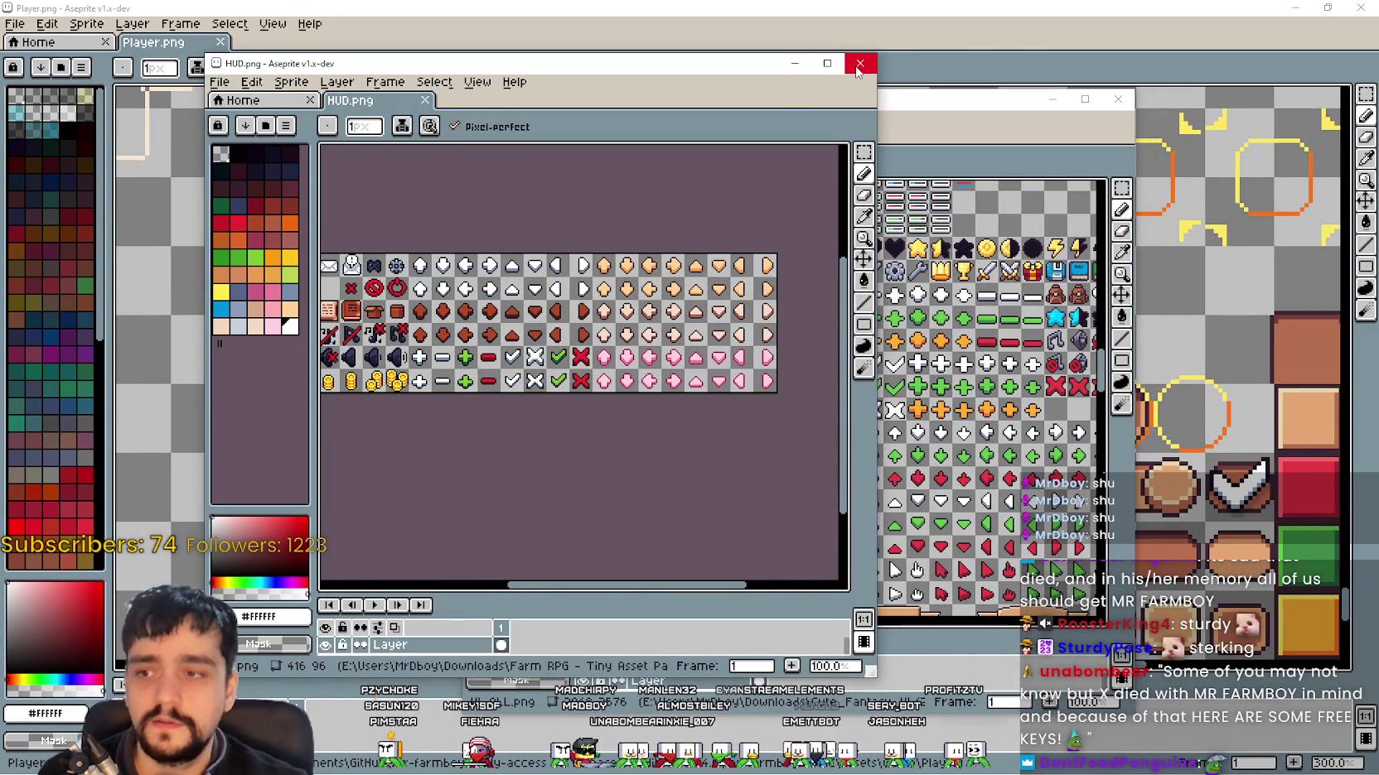
left_click_drag(497, 332, 771, 374)
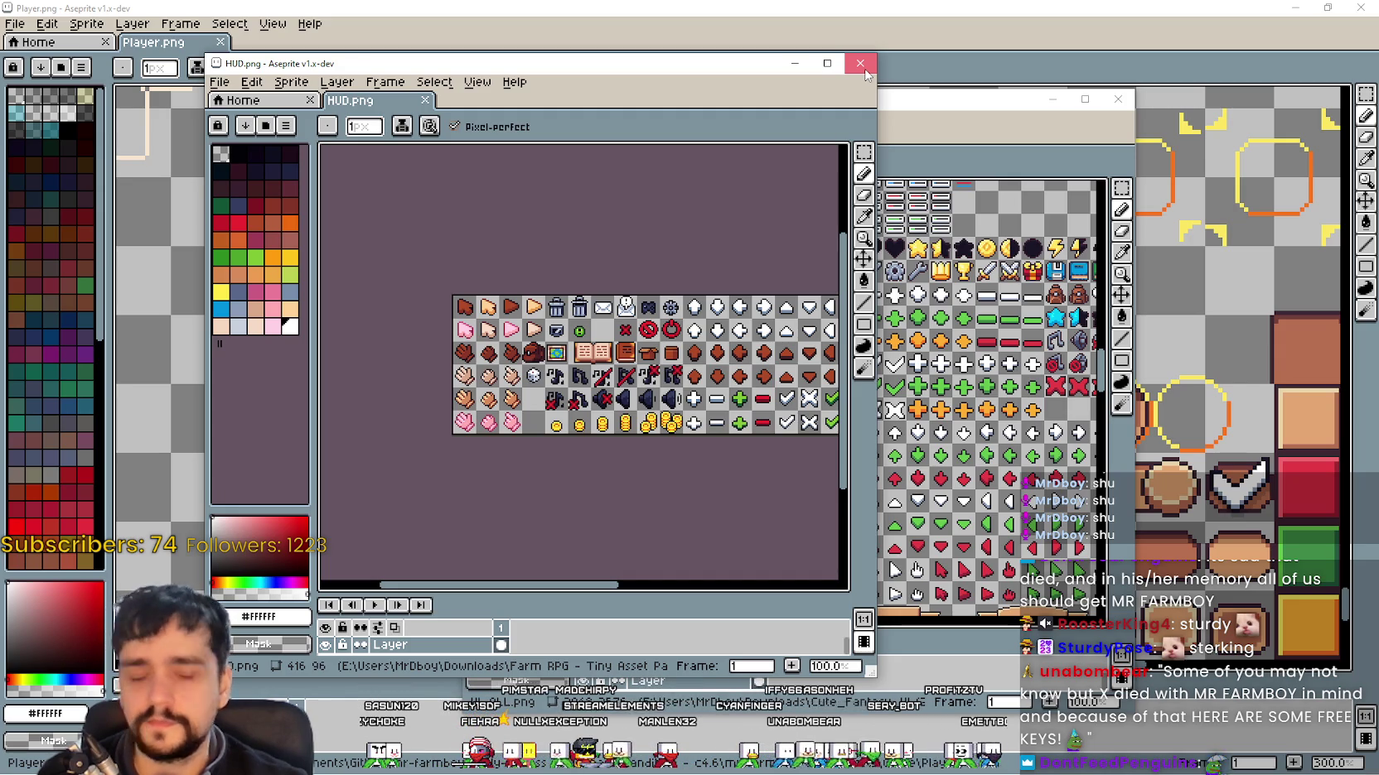
left_click(863, 71)
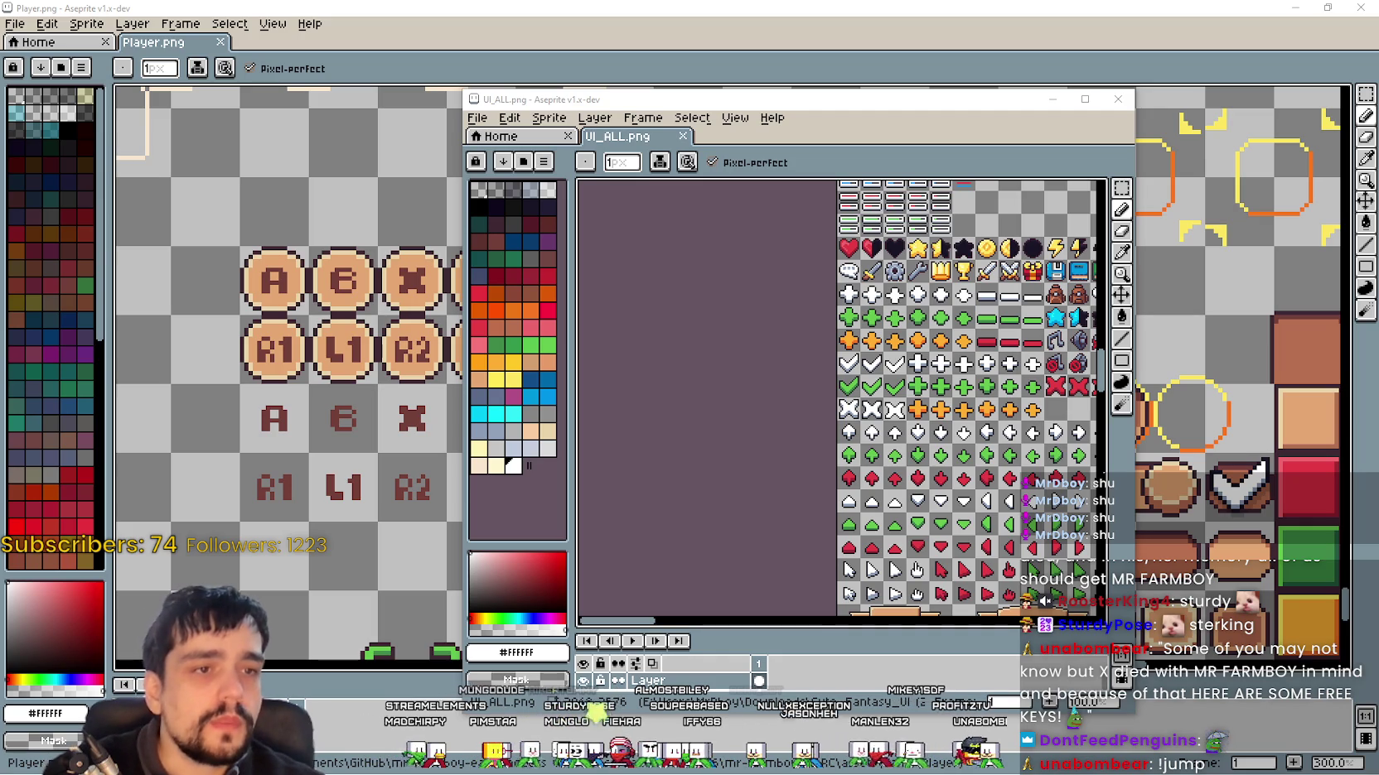
Step: Zoom over the Extras sheet, then close its window
scroll(820, 188, "up", 1)
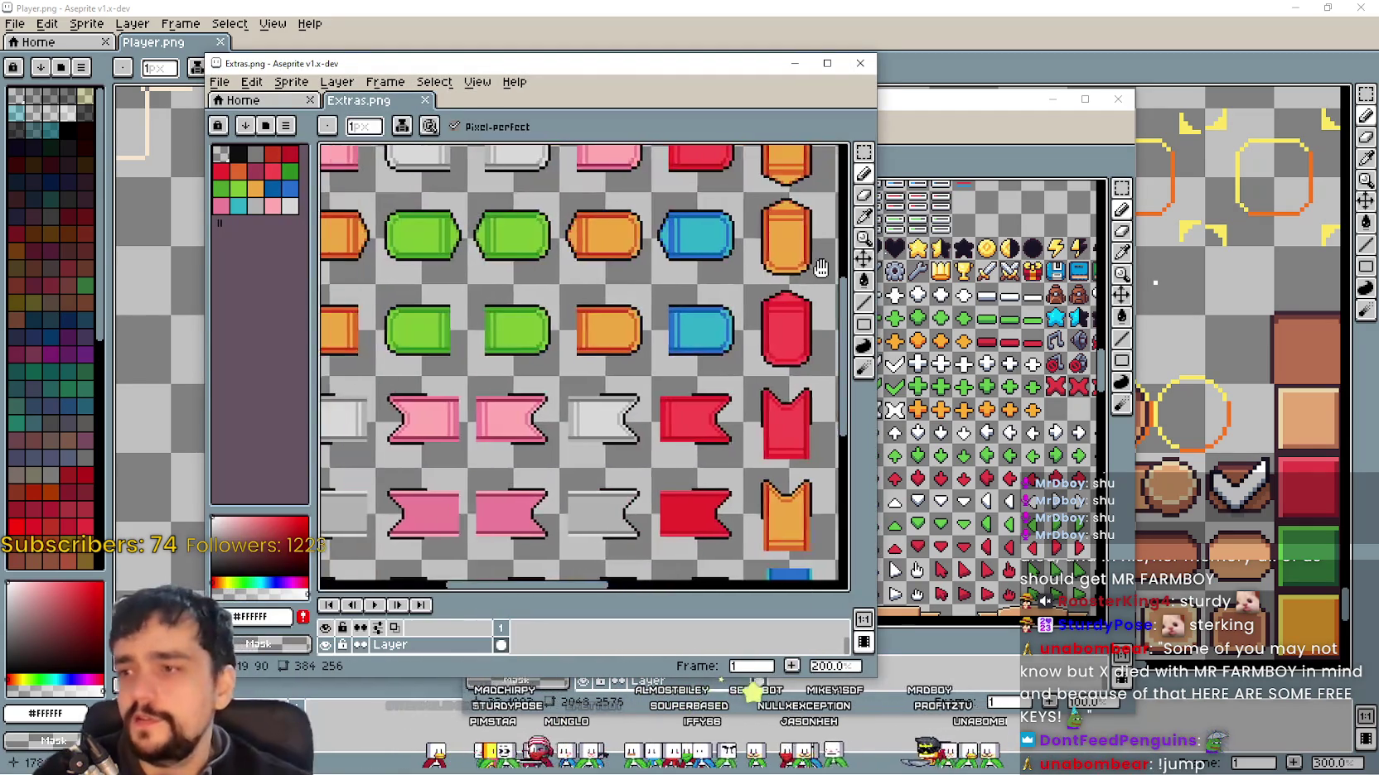
scroll(820, 188, "down", 2)
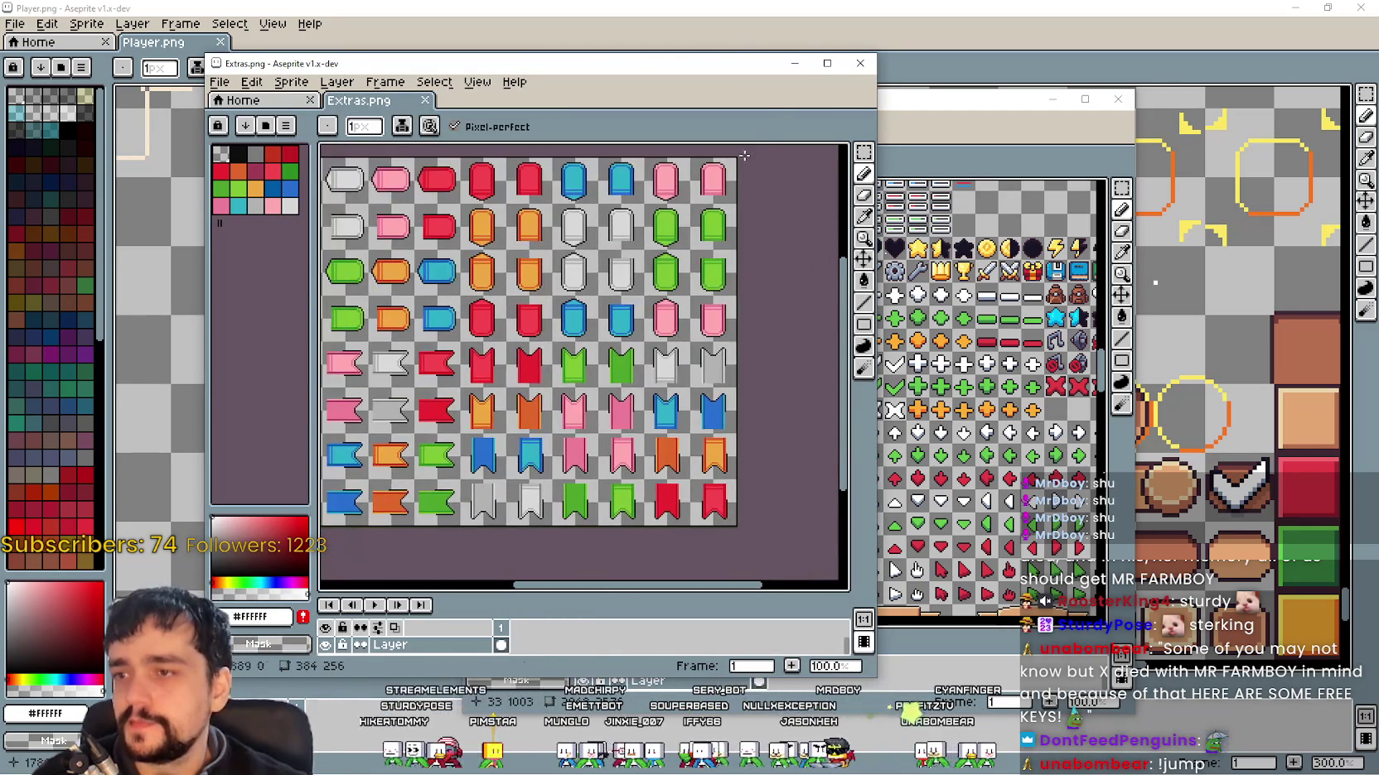
left_click(860, 63)
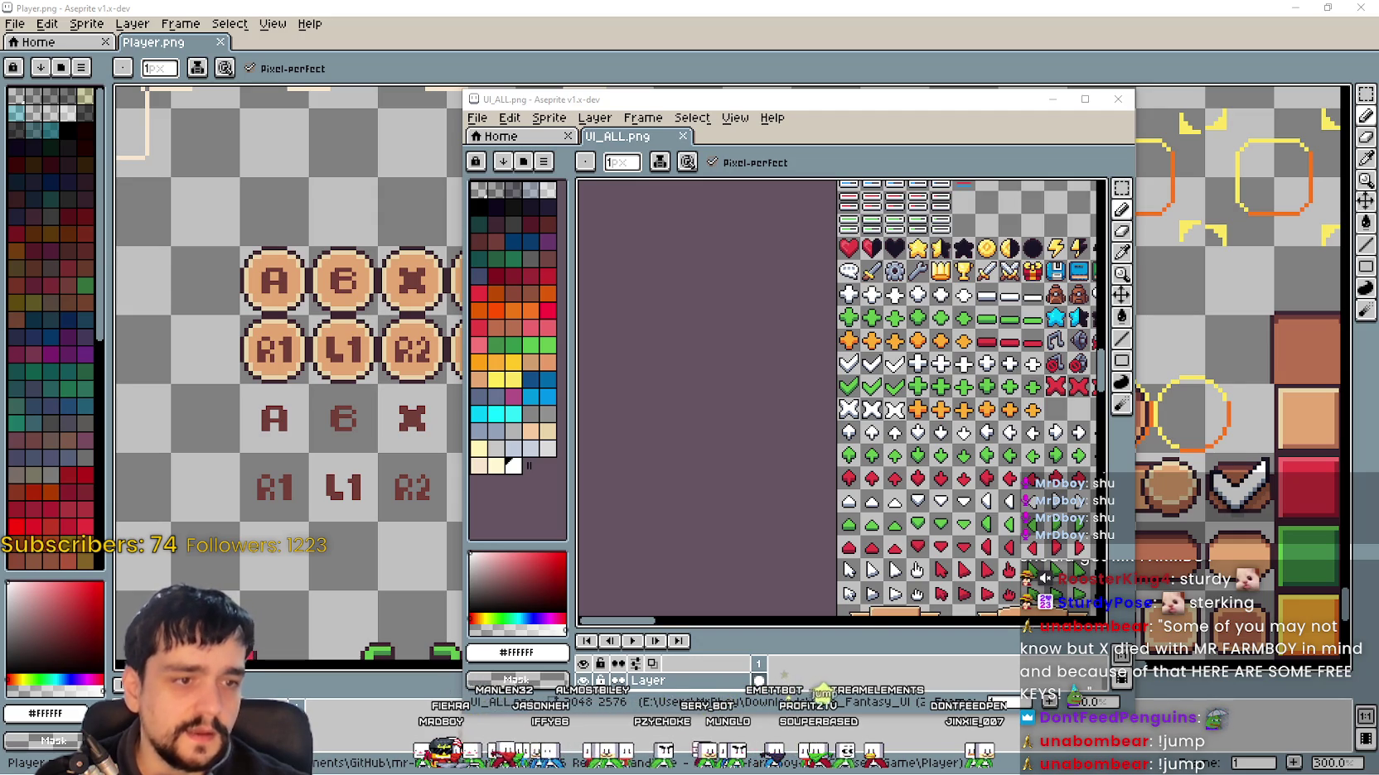
Step: Browse the Buttons & Icons sheet's icon rows, then close it
scroll(456, 188, "up", 3)
scroll(456, 189, "down", 2)
scroll(609, 271, "up", 3)
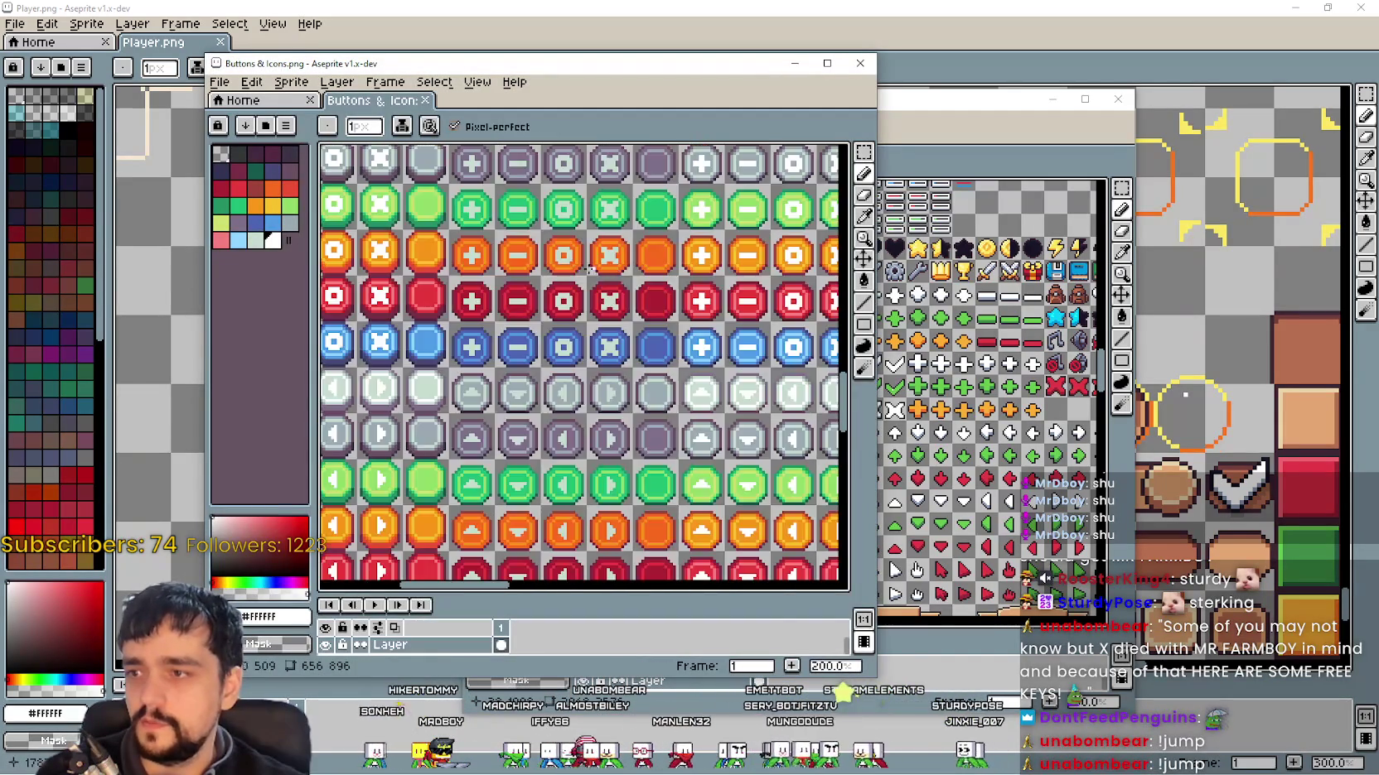
scroll(609, 272, "down", 1)
left_click_drag(608, 272, 546, 349)
scroll(546, 350, "down", 2)
scroll(401, 295, "up", 2)
scroll(401, 295, "up", 2)
scroll(465, 386, "down", 2)
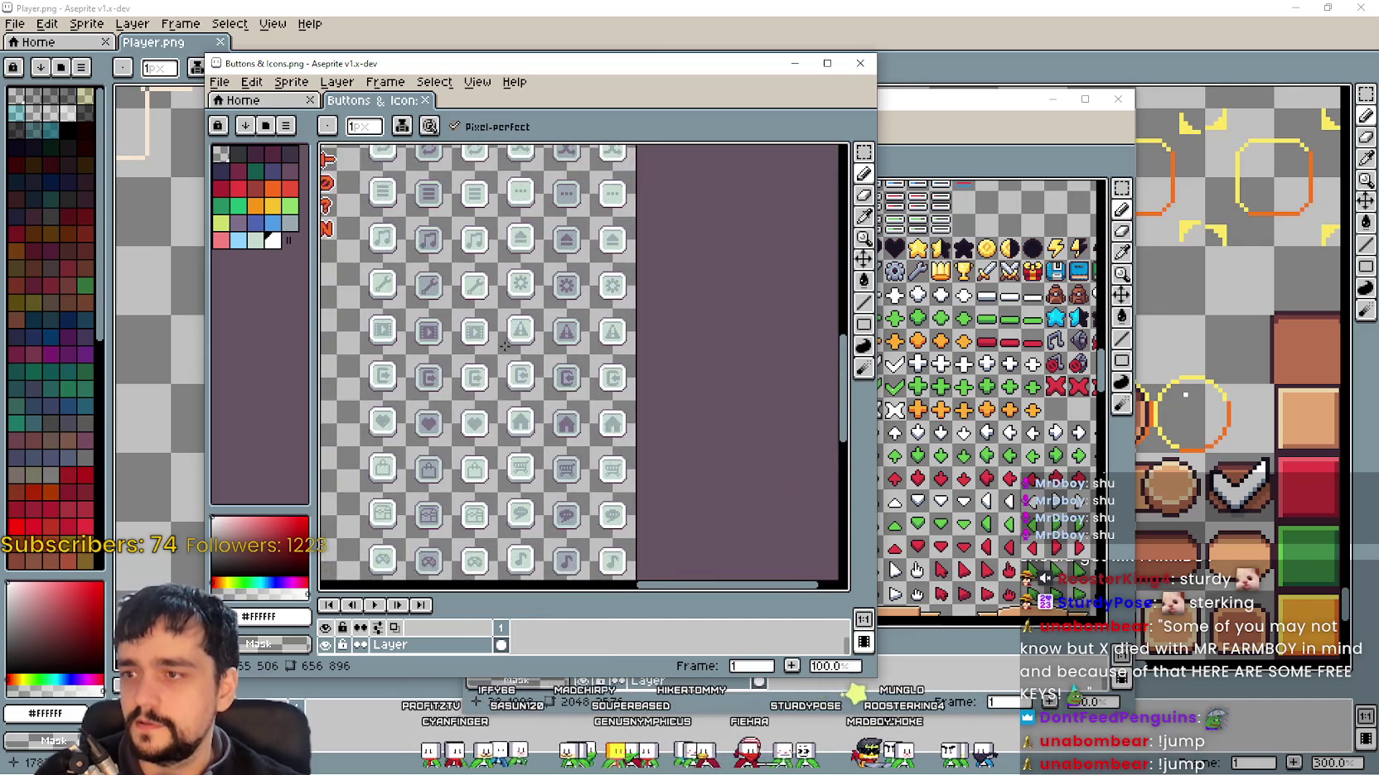
left_click(860, 63)
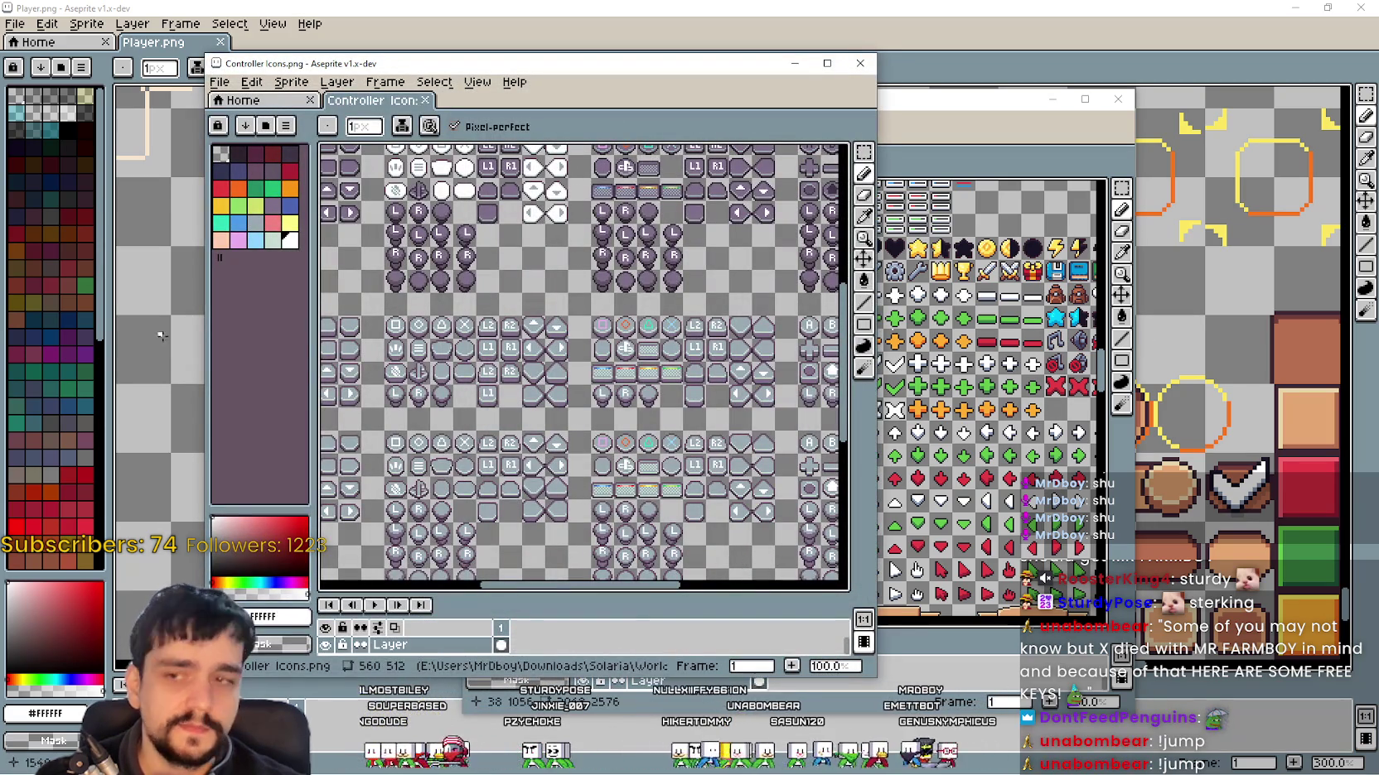
Step: Zoom and pan around Controller Icons.png to the PlayStation button icon rows
scroll(437, 394, "up", 2)
left_click_drag(521, 241, 635, 231)
scroll(636, 231, "down", 2)
left_click_drag(646, 311, 454, 338)
scroll(497, 297, "up", 2)
scroll(497, 296, "up", 1)
scroll(506, 331, "up", 1)
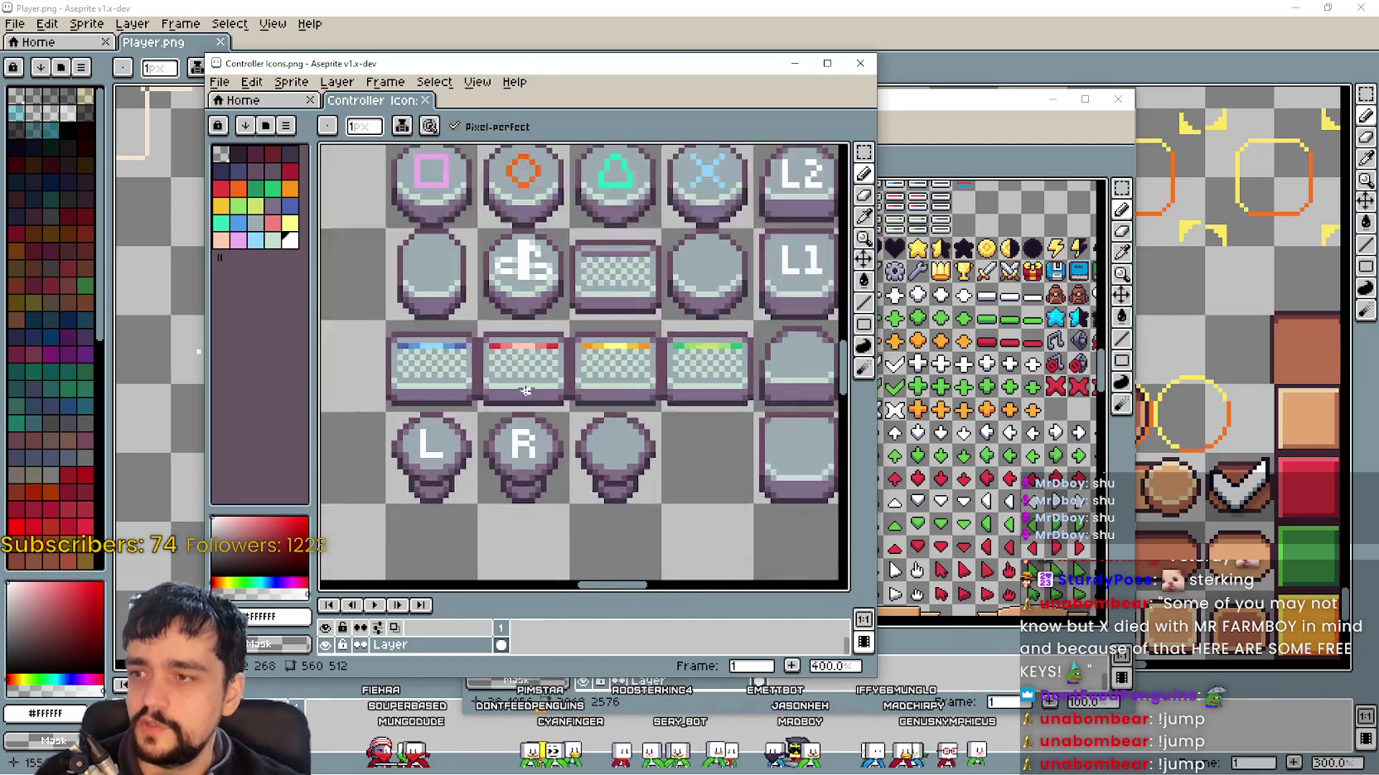
scroll(514, 378, "down", 3)
scroll(625, 255, "down", 1)
scroll(580, 265, "down", 1)
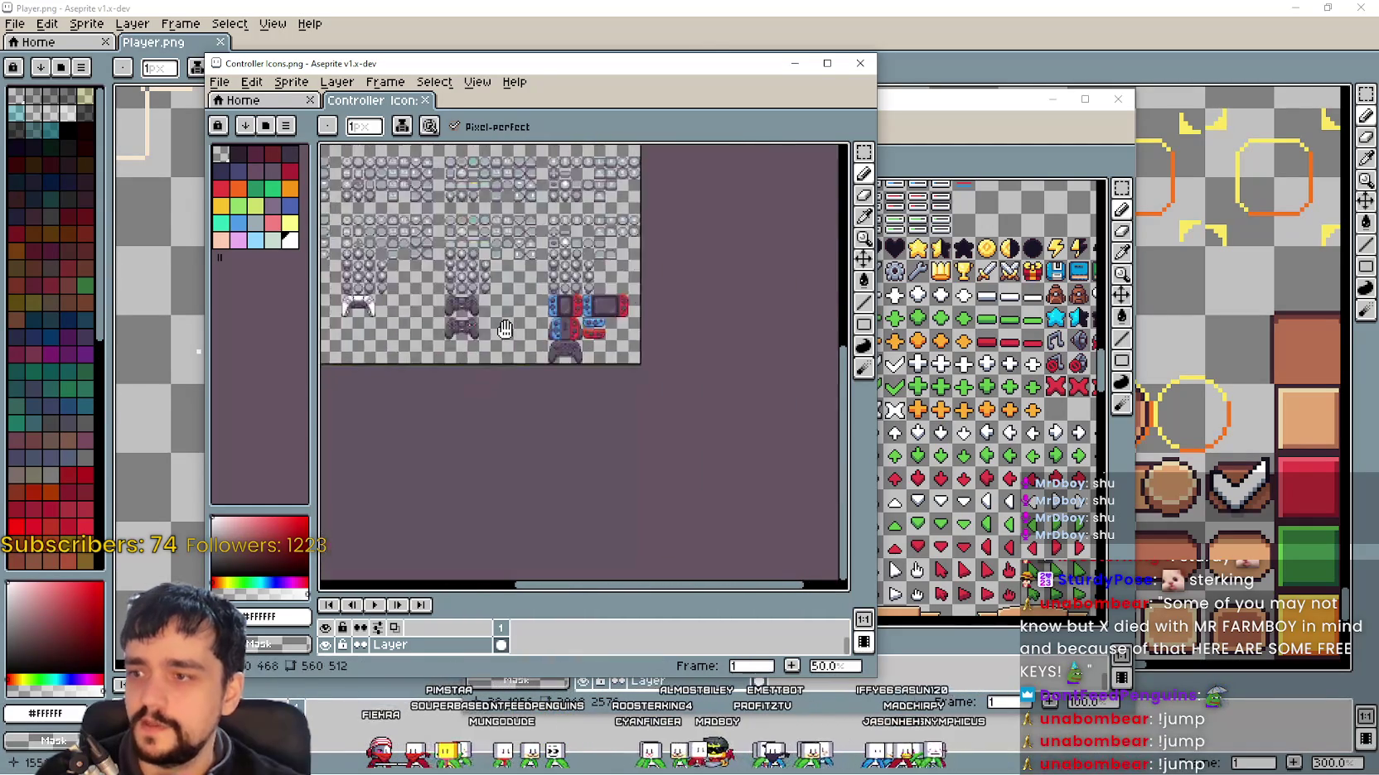
scroll(549, 278, "up", 1)
scroll(550, 278, "up", 2)
mouse_move(550, 279)
left_mouse_down()
mouse_move(464, 298)
mouse_move(671, 311)
mouse_move(654, 348)
mouse_move(677, 407)
left_mouse_up()
scroll(671, 311, "down", 1)
scroll(678, 407, "down", 2)
scroll(678, 407, "up", 4)
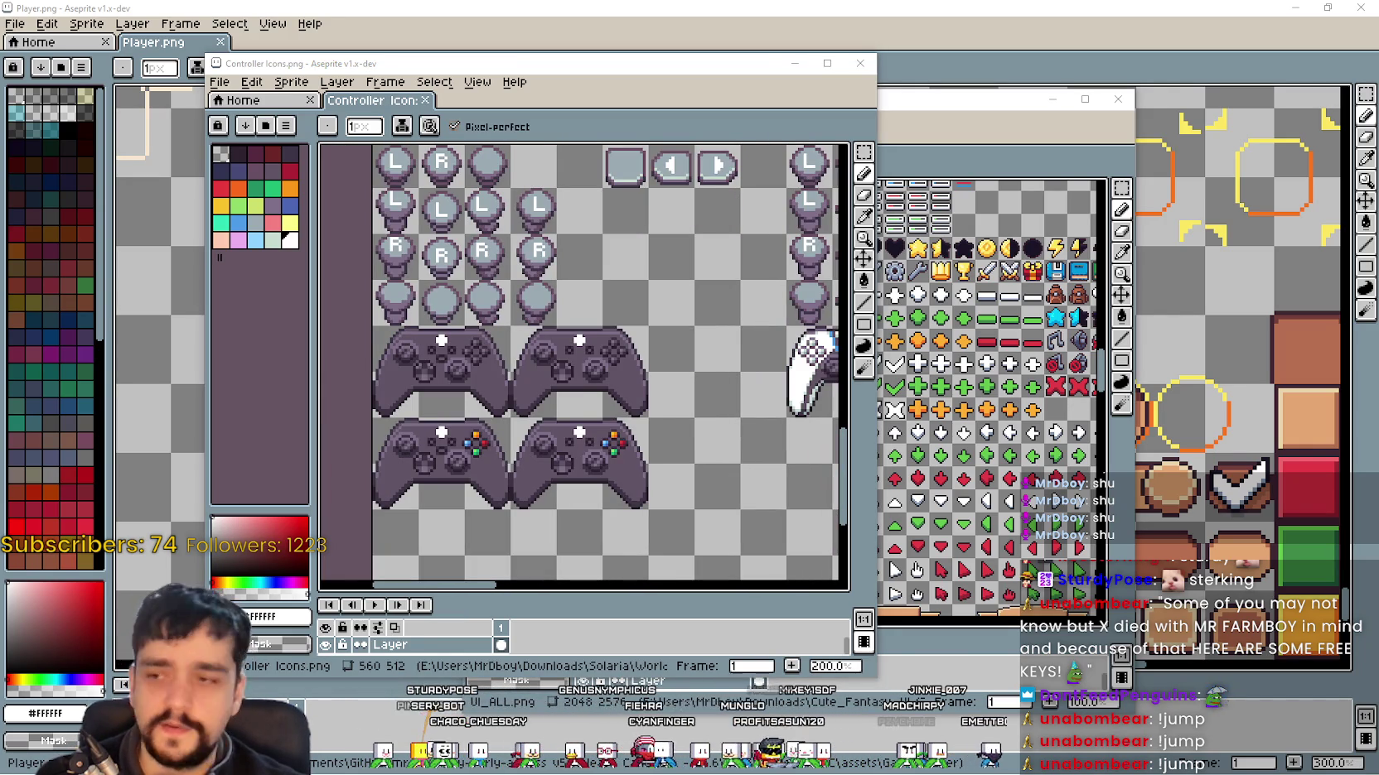
Step: Open Keyboard & Mouse Icons.png from the start screen and maximize its window
left_click(243, 100)
left_click(332, 241)
scroll(528, 284, "up", 3)
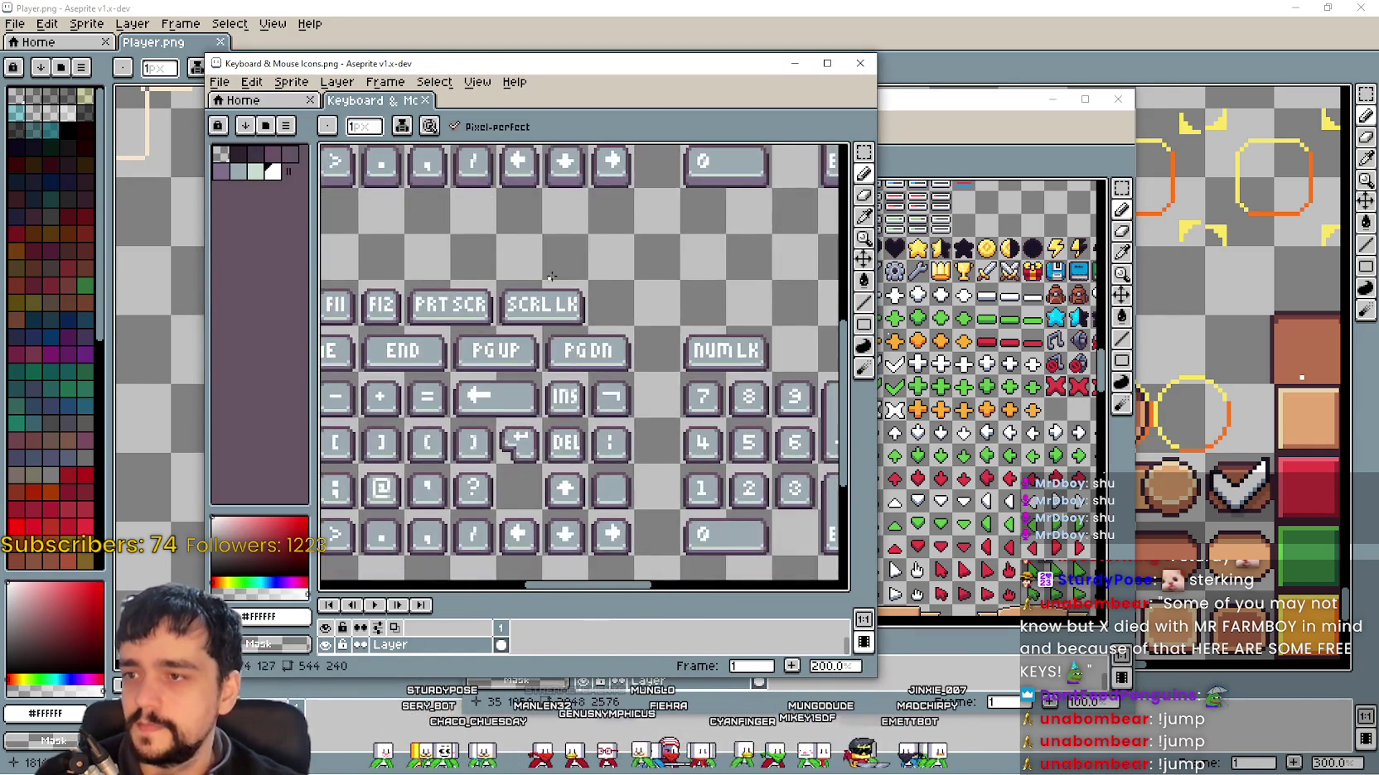
scroll(529, 284, "down", 3)
scroll(628, 251, "up", 3)
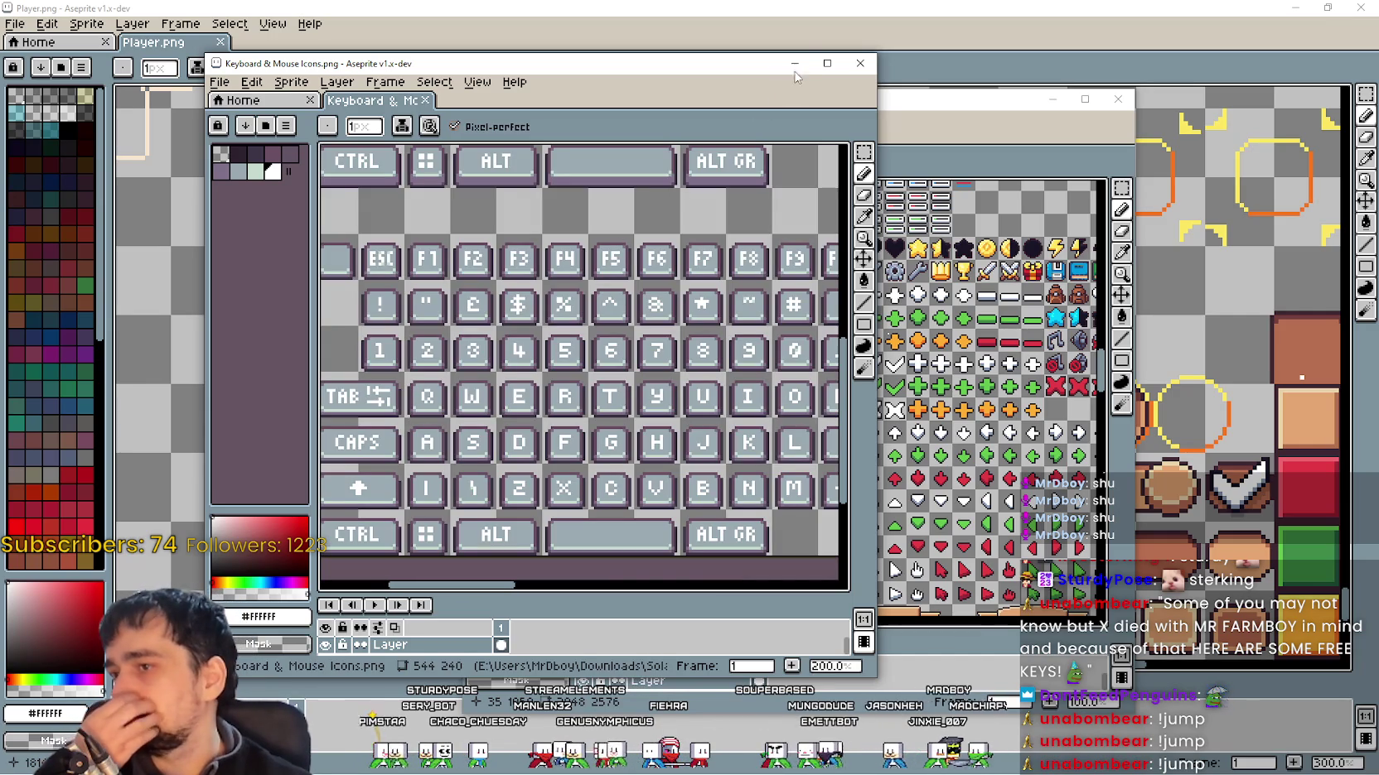
left_click(827, 63)
Step: Pan the keyboard sheet to the top key set with the CTRL and ALT keys
scroll(536, 379, "down", 2)
scroll(536, 378, "up", 3)
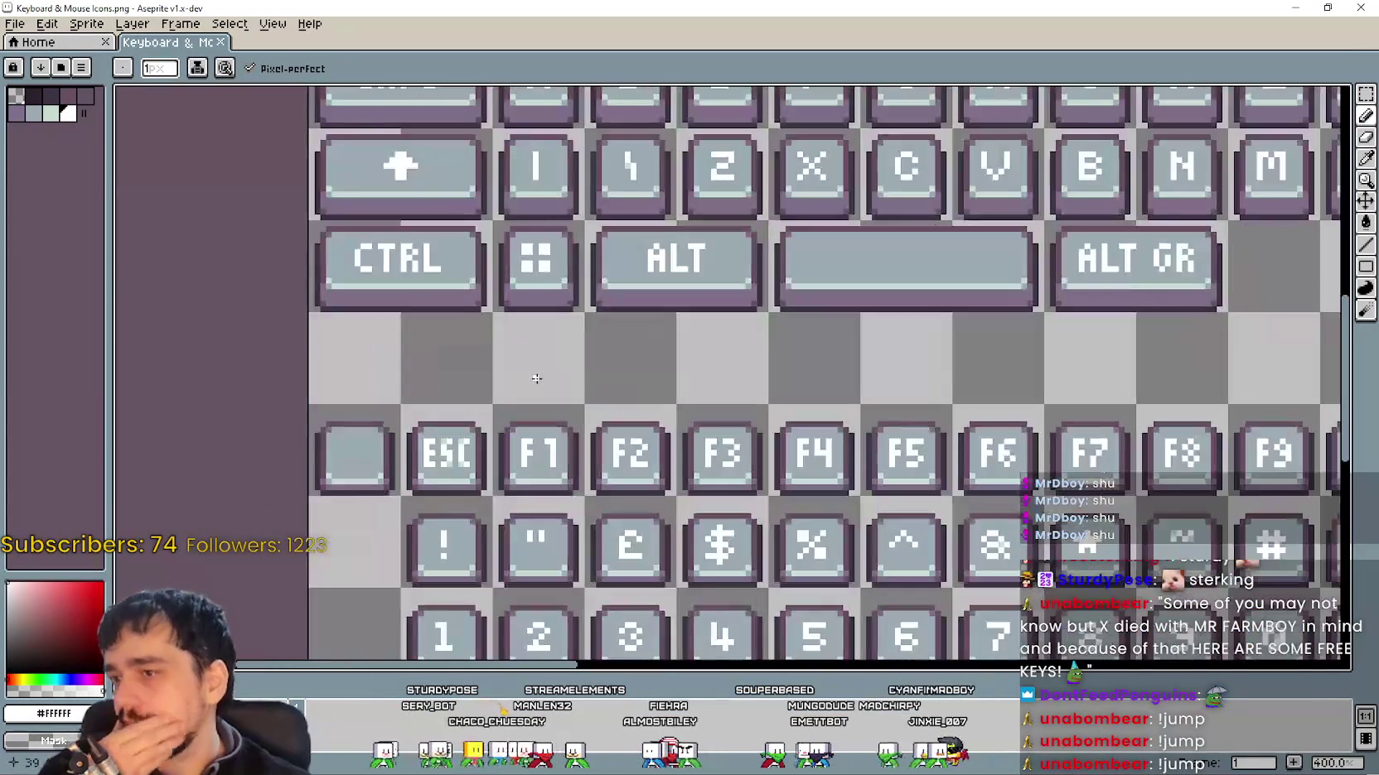
scroll(536, 378, "down", 1)
left_click_drag(735, 433, 529, 282)
left_click_drag(929, 427, 730, 430)
mouse_move(695, 282)
left_mouse_down()
mouse_move(594, 406)
mouse_move(604, 443)
left_mouse_up()
scroll(603, 443, "down", 1)
mouse_move(605, 293)
left_mouse_down()
mouse_move(630, 545)
mouse_move(901, 518)
left_mouse_up()
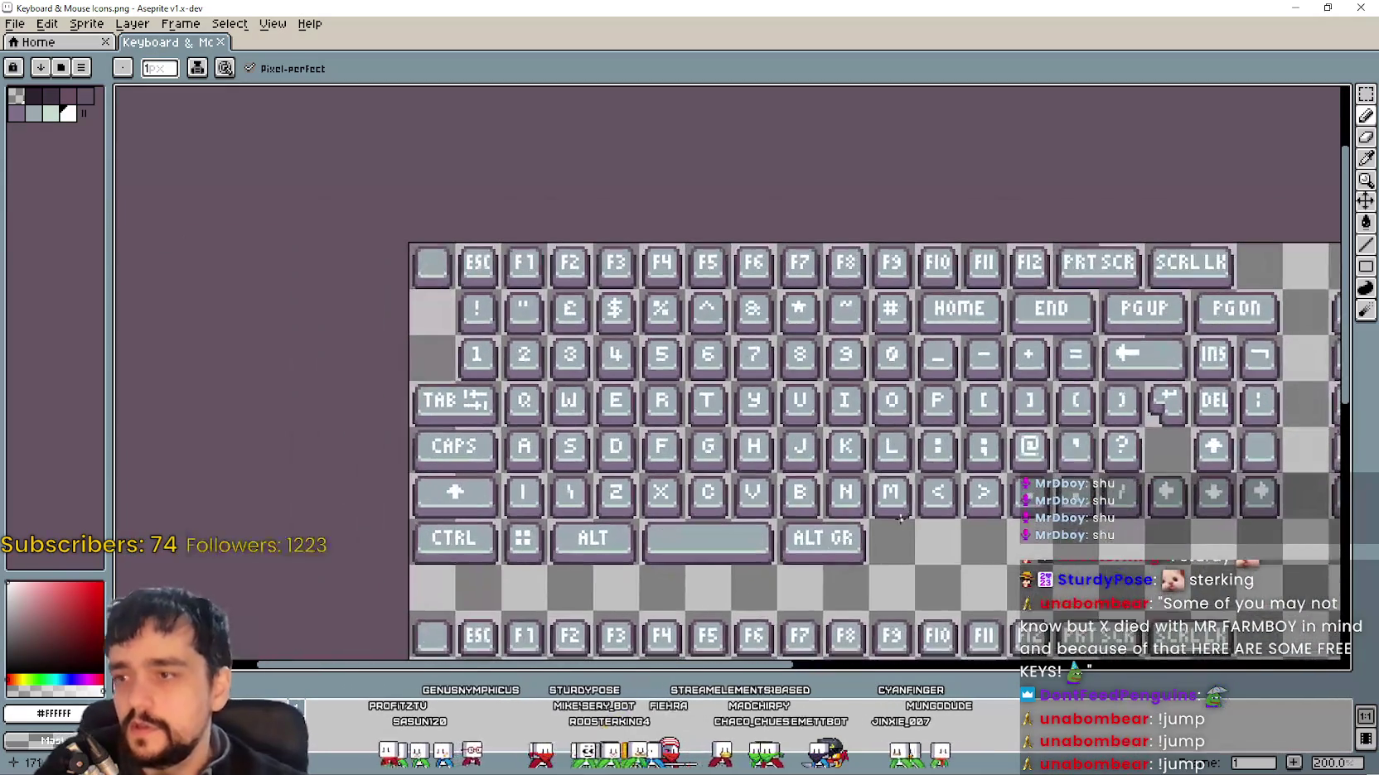
scroll(474, 442, "up", 1)
left_click_drag(462, 557, 487, 425)
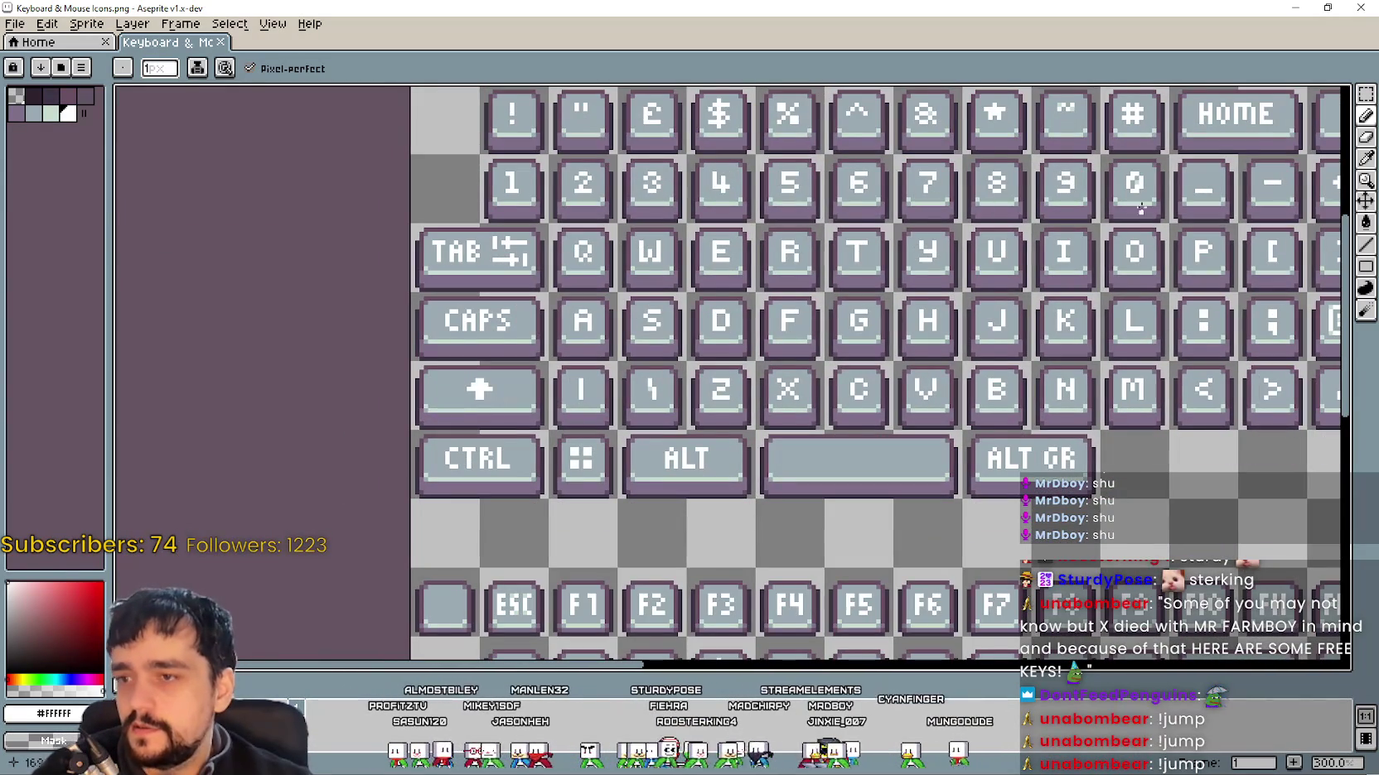
Step: With the Rectangular Marquee, select the SHIFT lettering on the top Shift key
left_click(1365, 94)
scroll(461, 415, "up", 1)
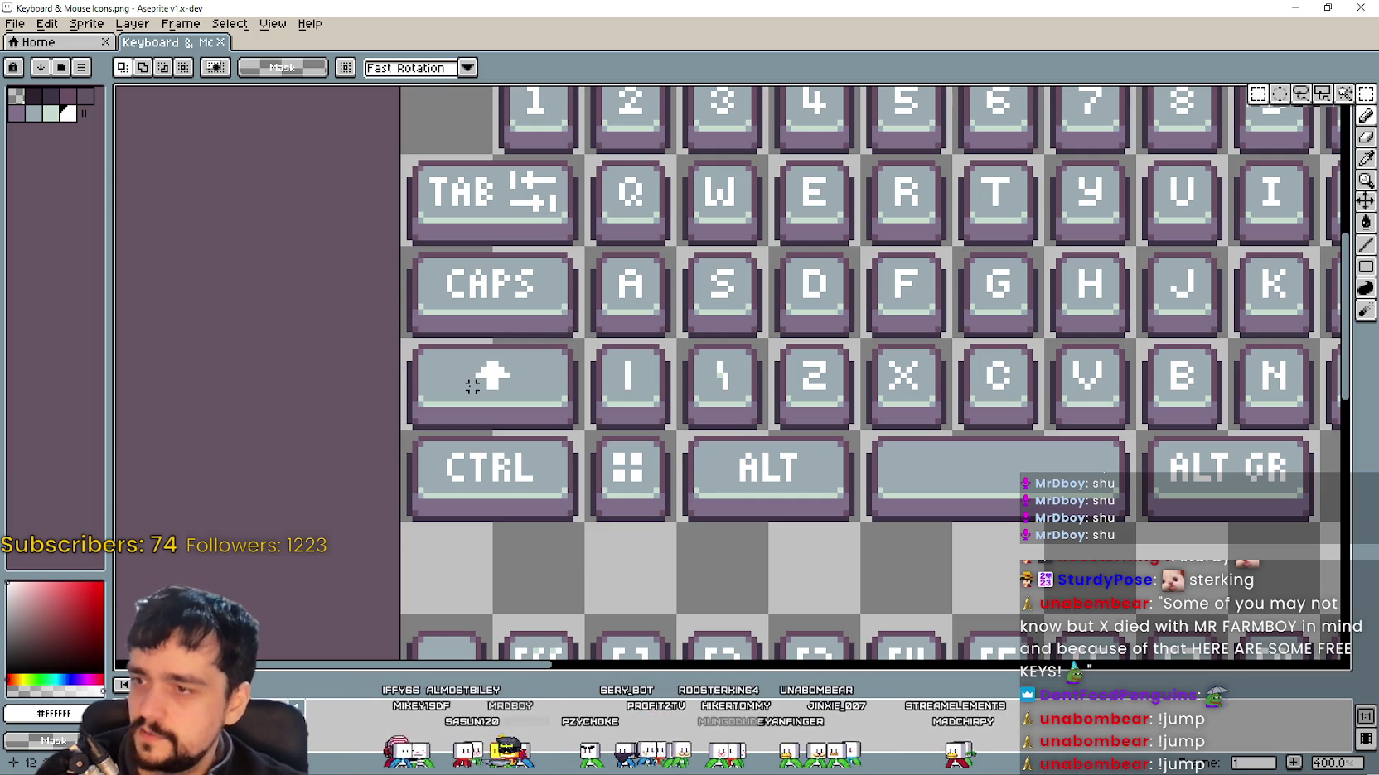
scroll(811, 407, "down", 2)
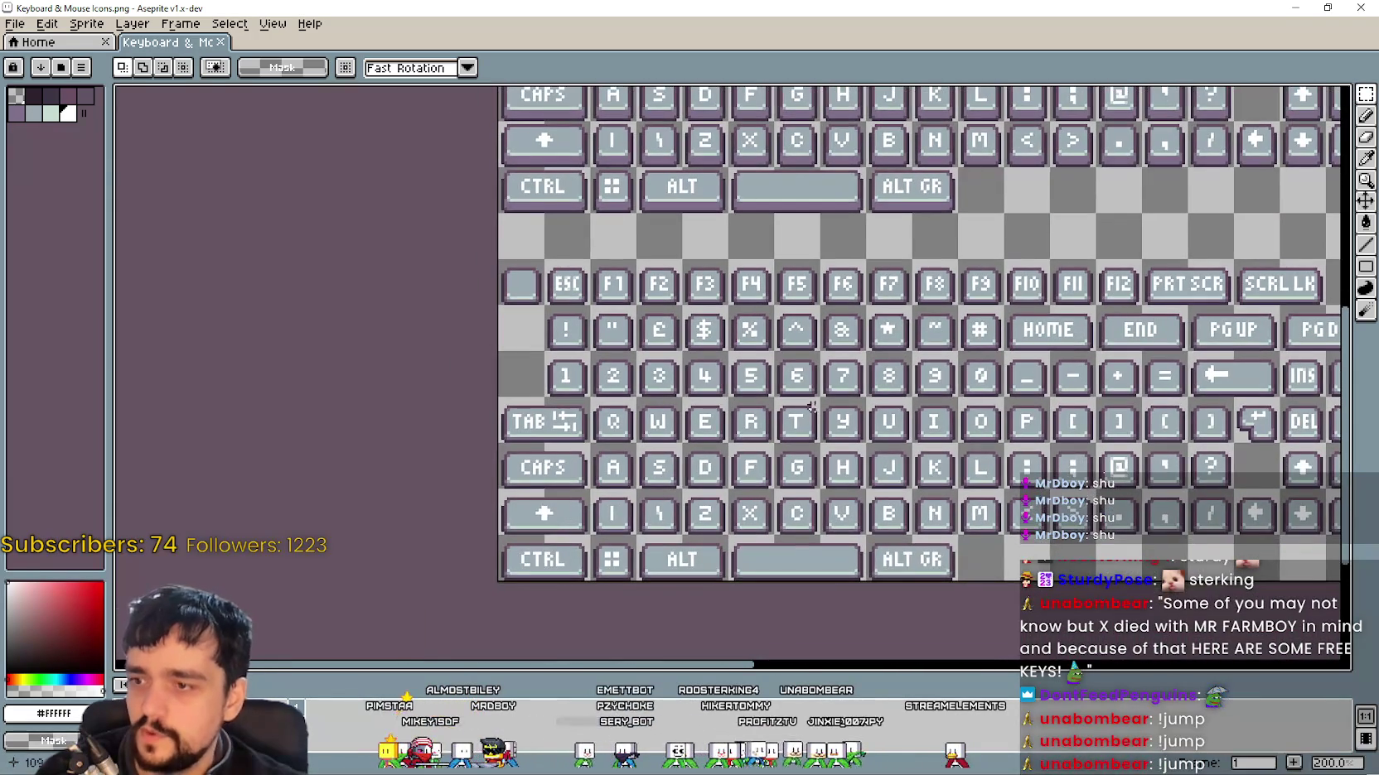
left_click_drag(811, 406, 564, 496)
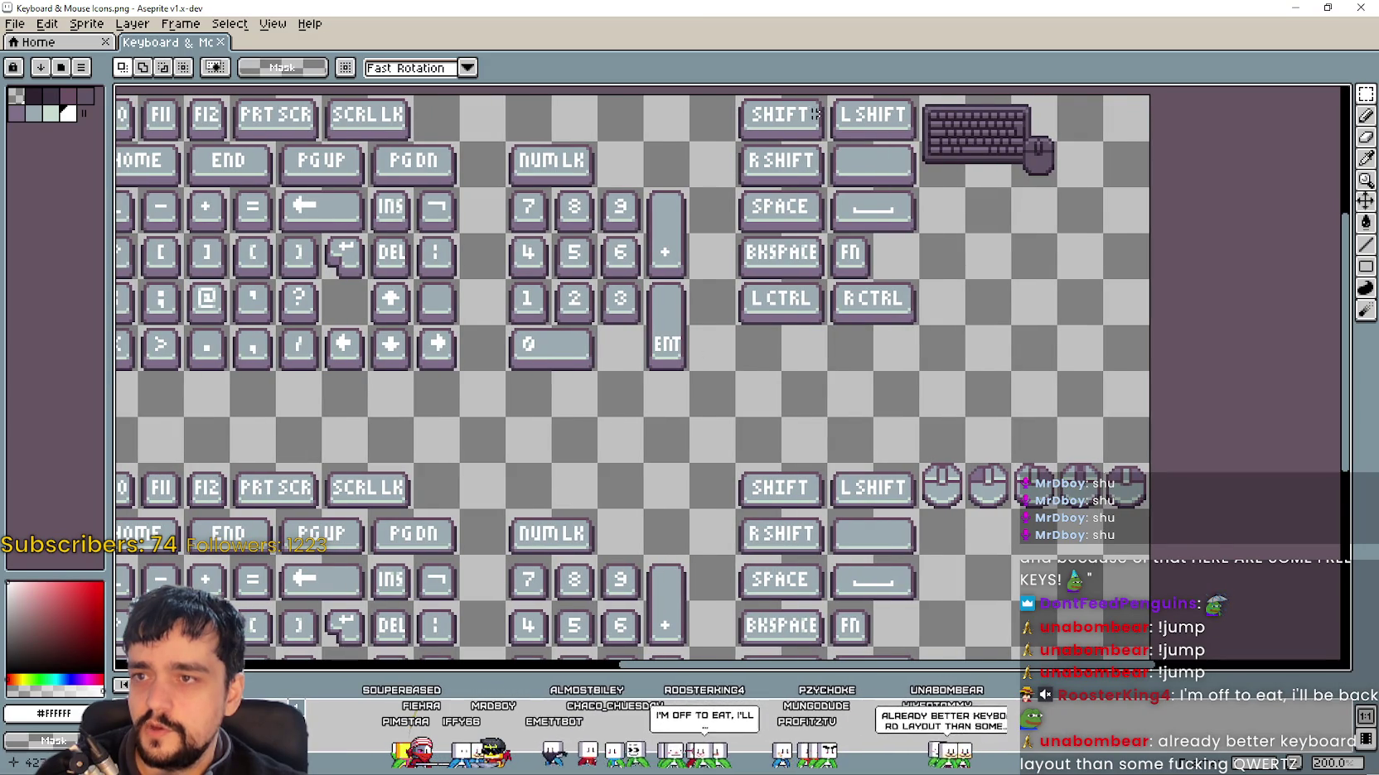
scroll(777, 319, "up", 4)
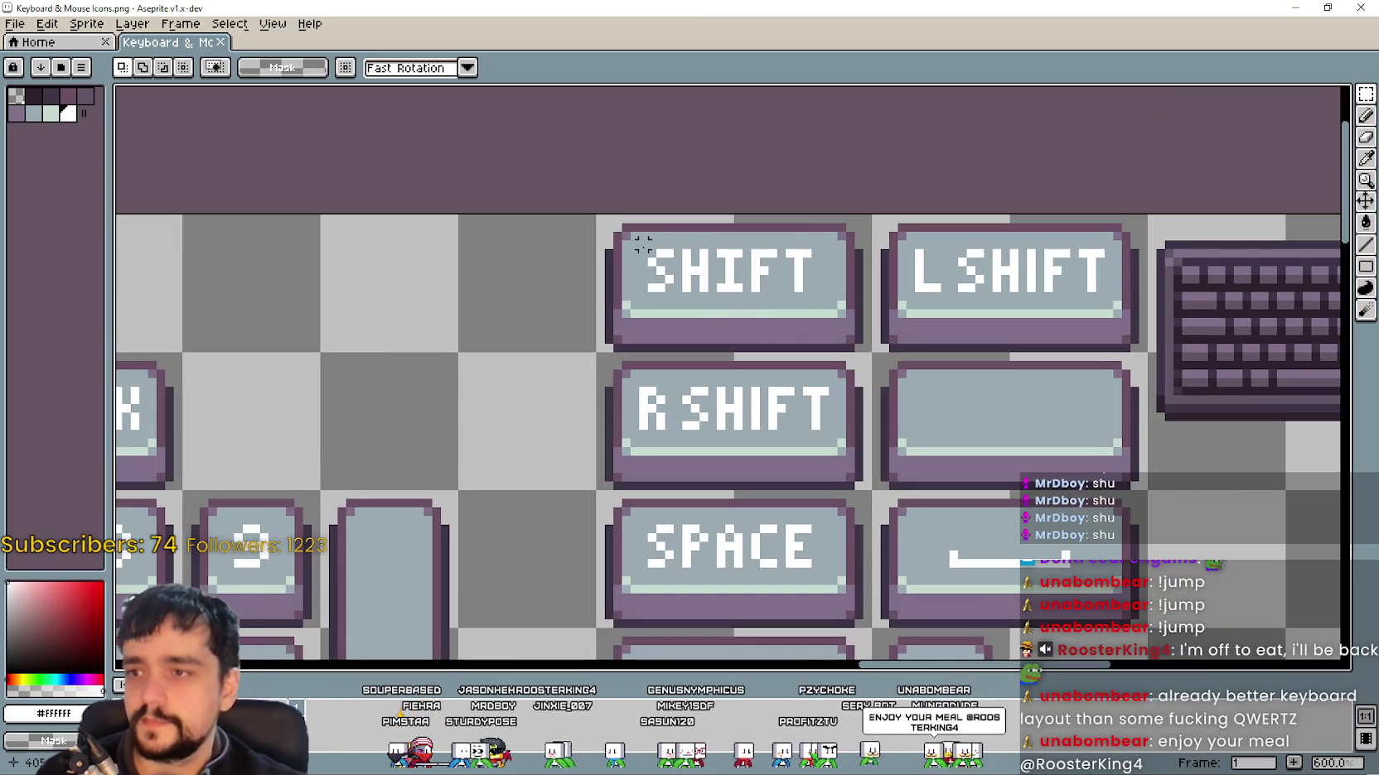
mouse_move(643, 244)
left_mouse_down()
mouse_move(782, 305)
mouse_move(823, 304)
left_mouse_up()
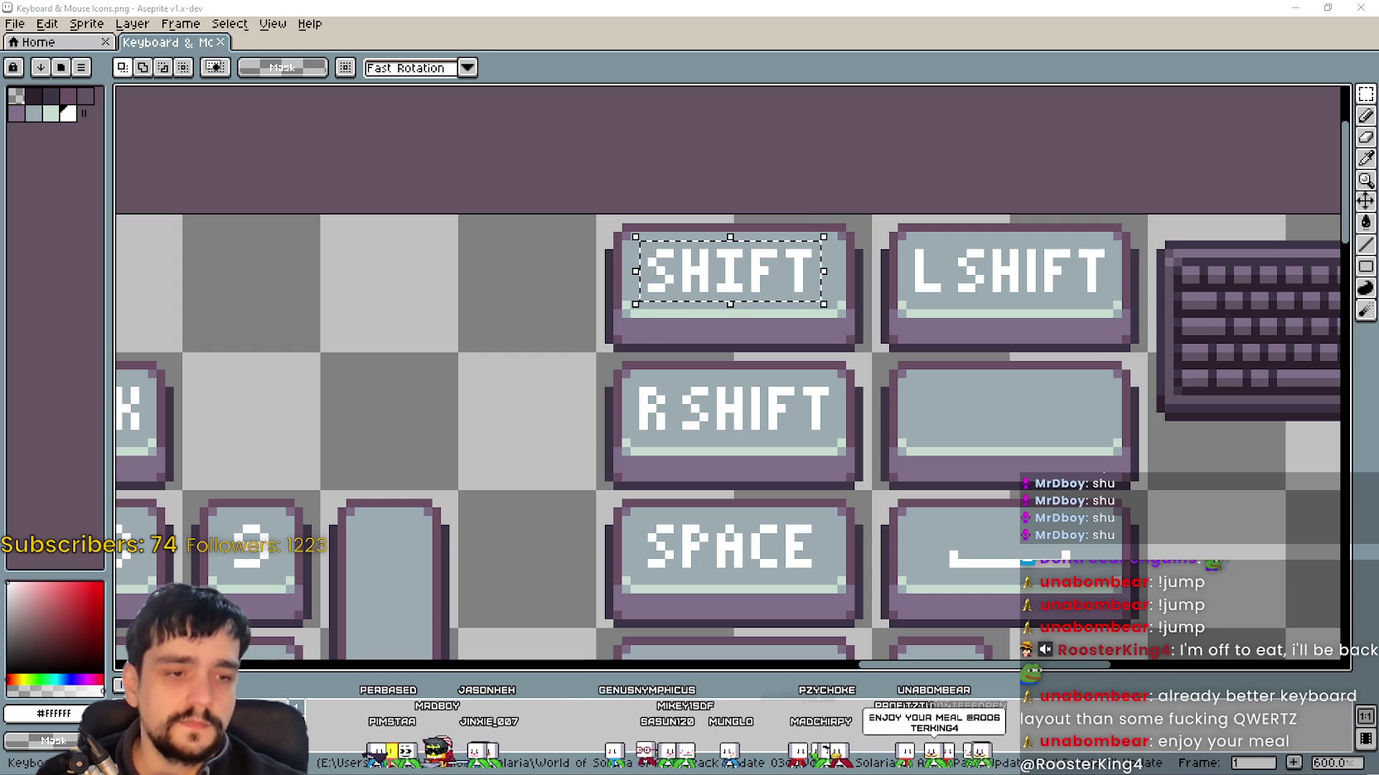
Step: Switch to Player.png and marquee-select the area of the R key tile
key("alt+Tab")
mouse_move(772, 428)
left_mouse_down()
mouse_move(870, 400)
mouse_move(917, 451)
left_mouse_up()
scroll(929, 411, "up", 2)
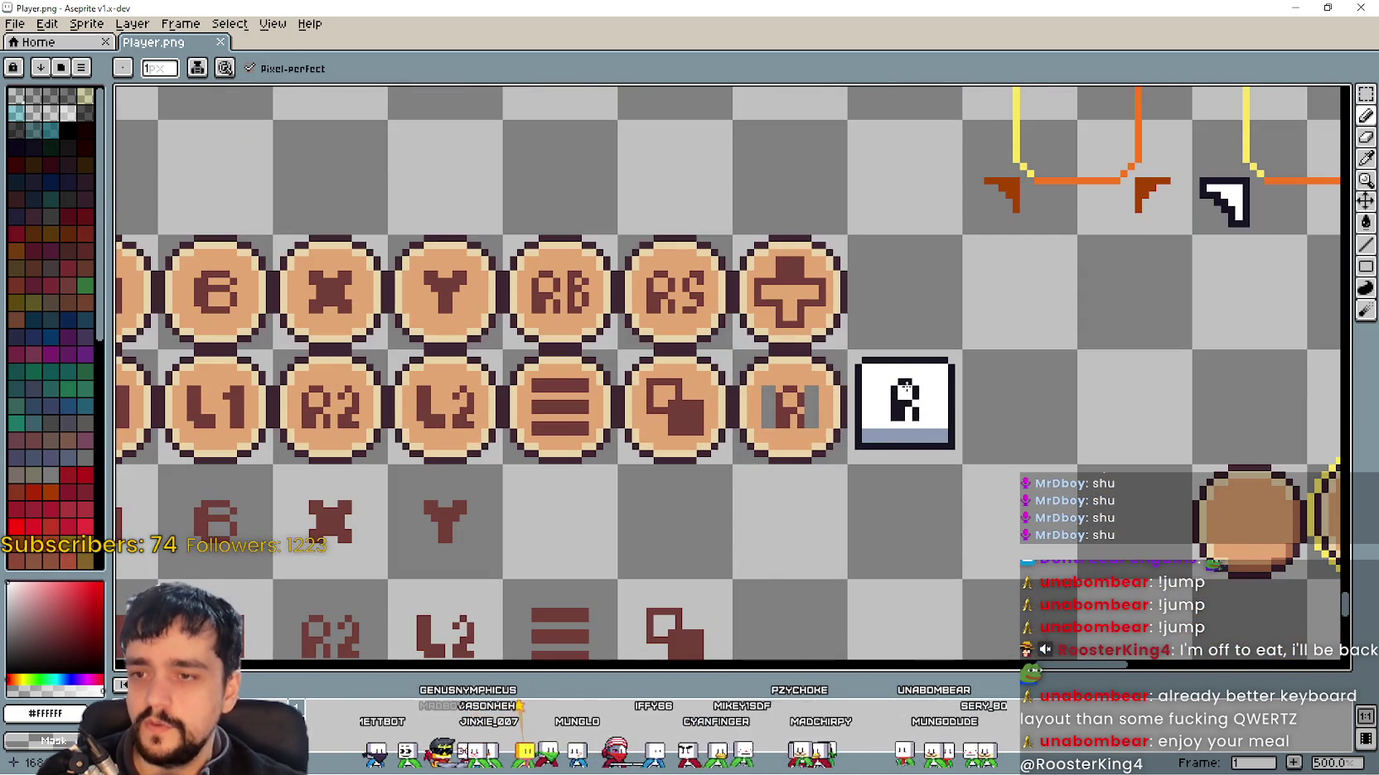
scroll(906, 369, "down", 2)
left_click(1365, 93)
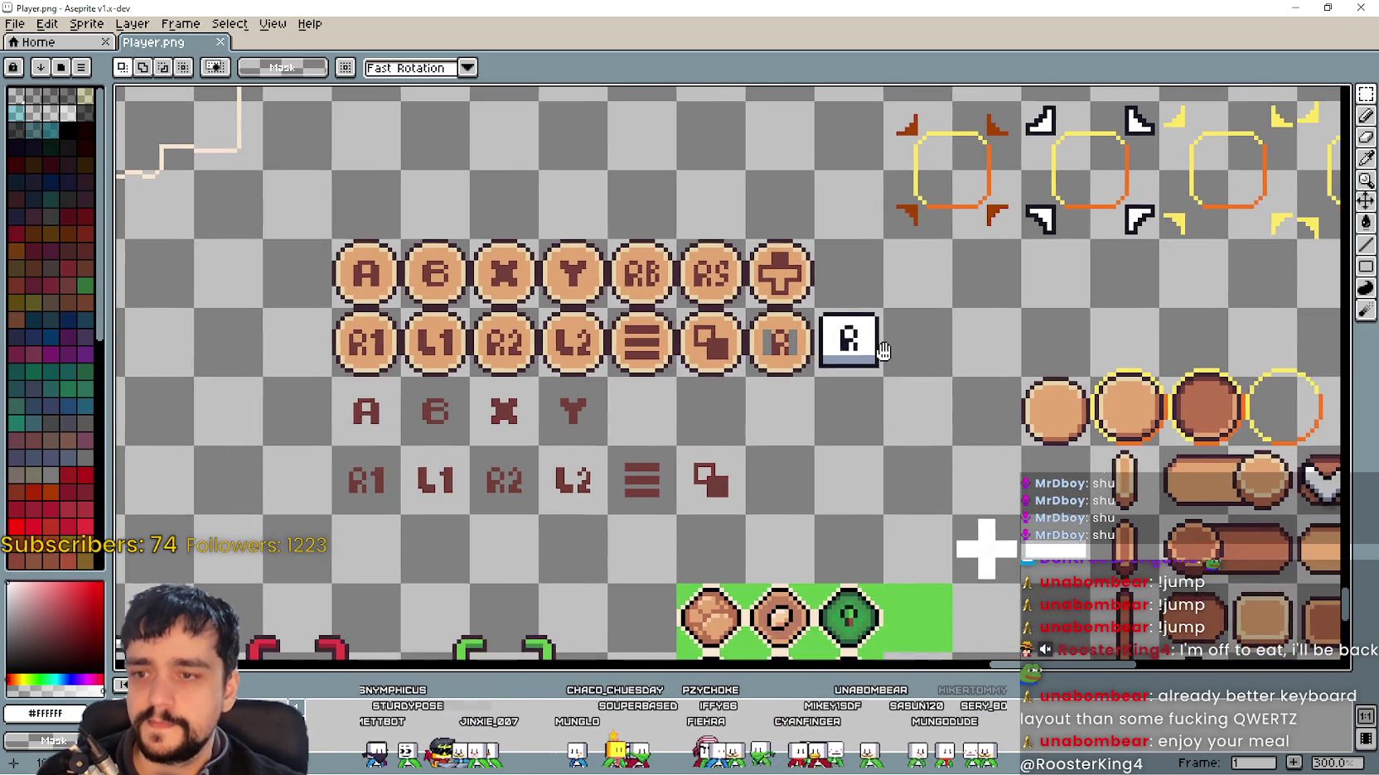
mouse_move(809, 308)
left_mouse_down()
mouse_move(885, 381)
mouse_move(948, 415)
mouse_move(692, 150)
mouse_move(683, 208)
left_mouse_up()
scroll(682, 208, "down", 5)
scroll(603, 329, "left", 3)
Step: Paste the SHIFT label into empty space on Player.png and commit it
key("ctrl+v")
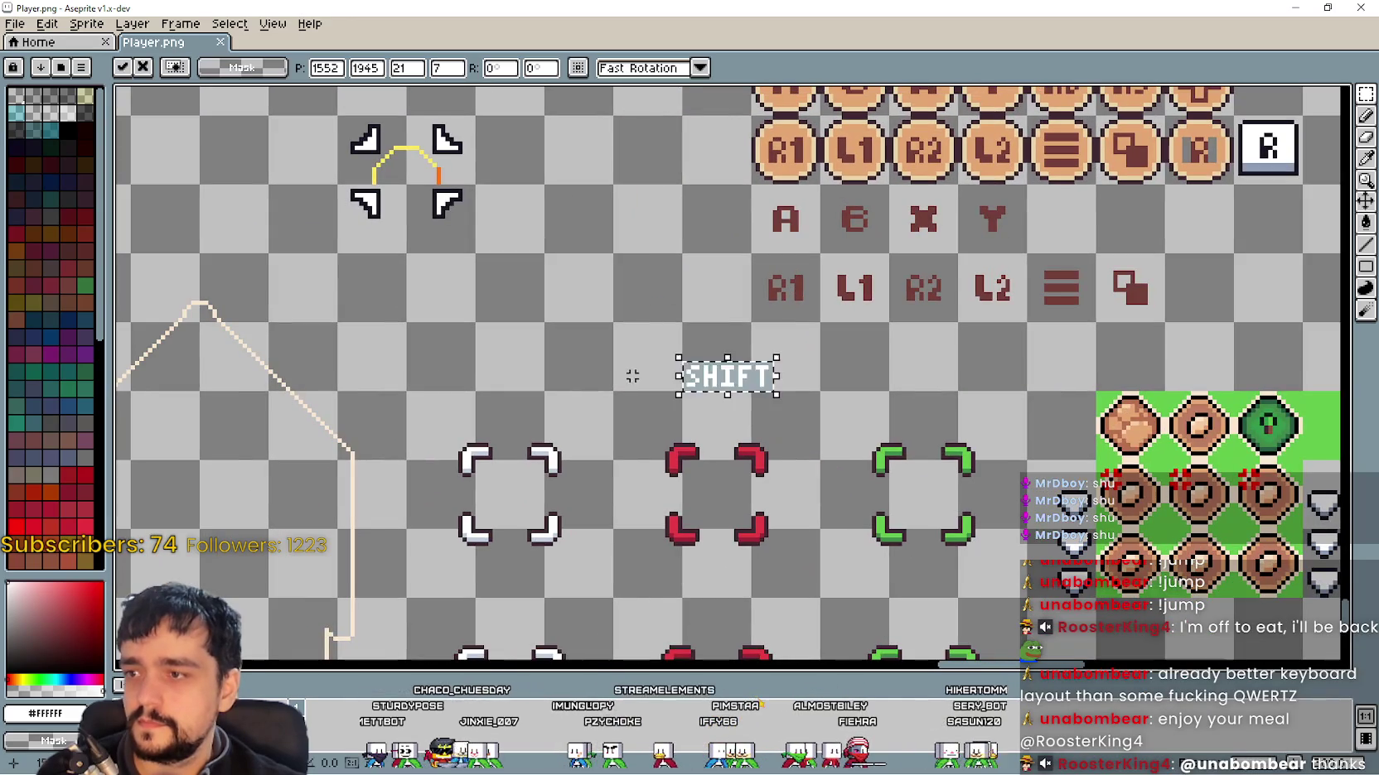
mouse_move(710, 383)
left_mouse_down()
mouse_move(469, 363)
mouse_move(501, 262)
mouse_move(477, 271)
mouse_move(468, 257)
left_mouse_up()
scroll(591, 366, "up", 2)
scroll(468, 354, "up", 1)
scroll(501, 262, "up", 1)
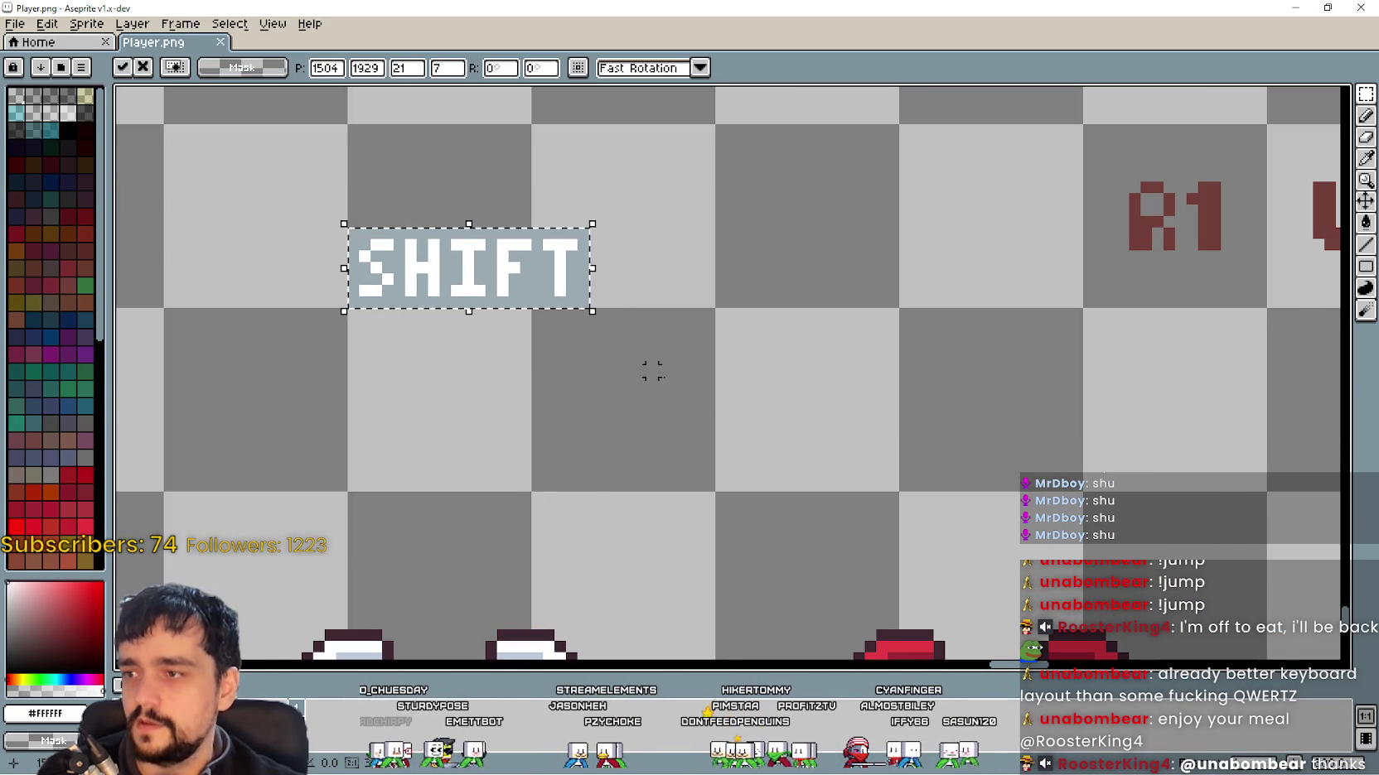
key("Escape")
Step: Copy the ALT lettering from the keyboard sheet and place it under SHIFT
key("ctrl+w")
scroll(720, 391, "down", 3)
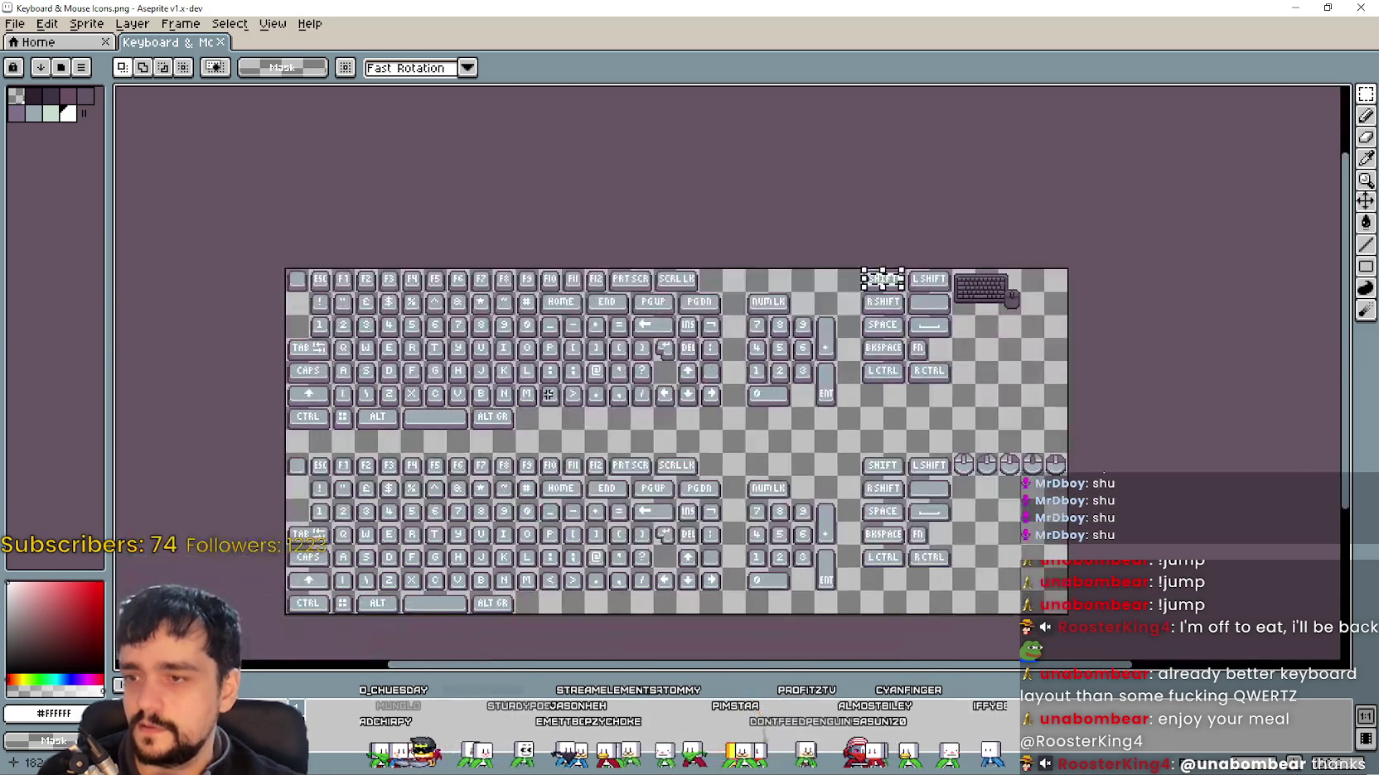
scroll(543, 395, "up", 1)
scroll(483, 394, "down", 1)
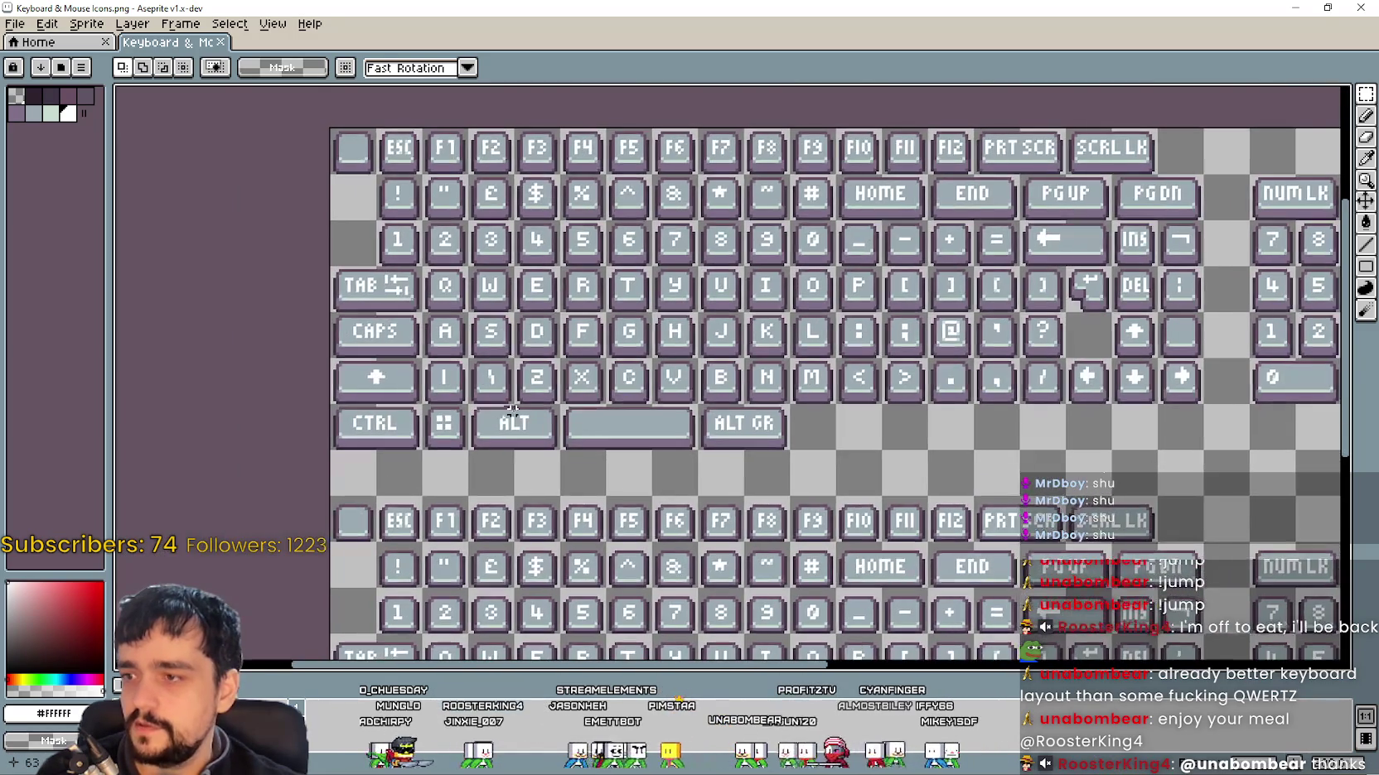
scroll(483, 393, "up", 2)
left_click_drag(482, 408, 594, 479)
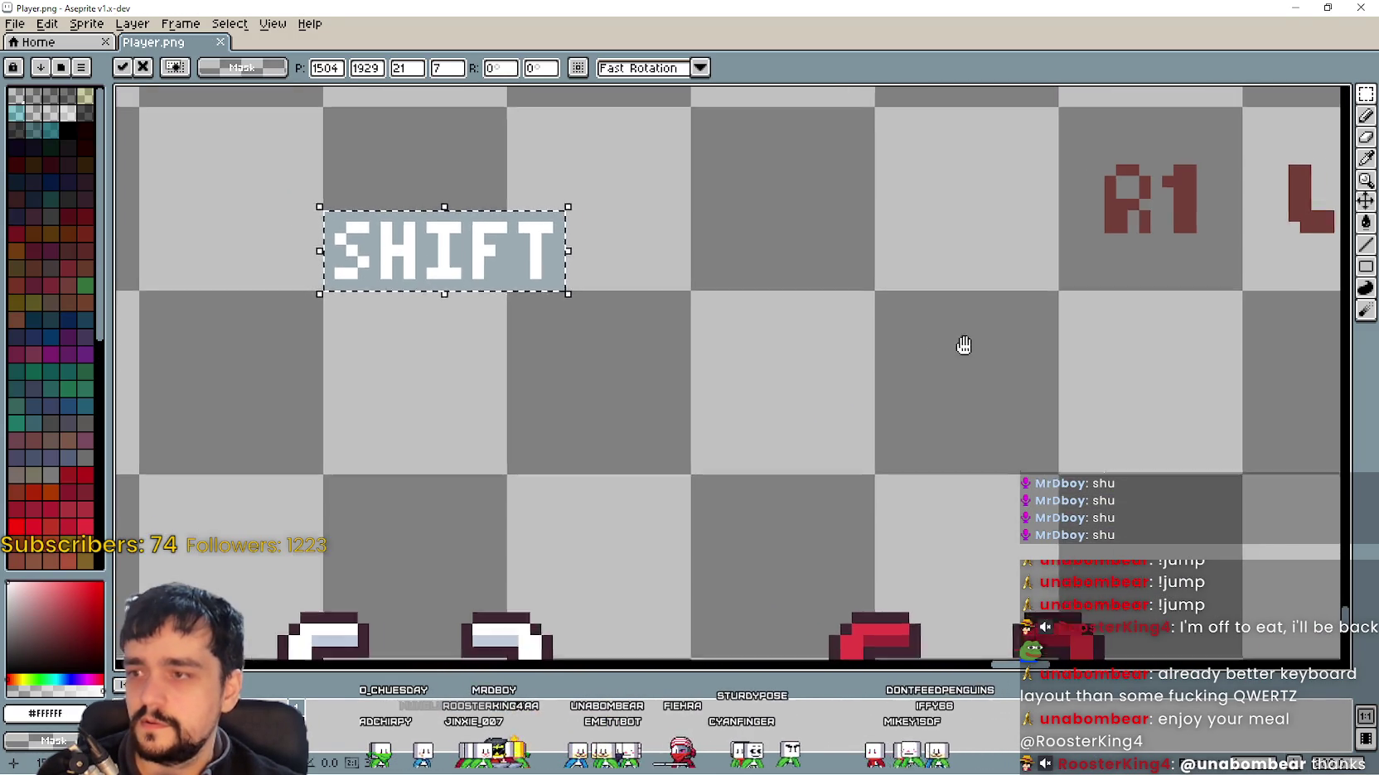
key("ctrl+v")
left_click_drag(705, 371, 392, 371)
key("Return")
Step: Select the SHIFT and ALT labels together and move them up and right
key("ctrl+Tab")
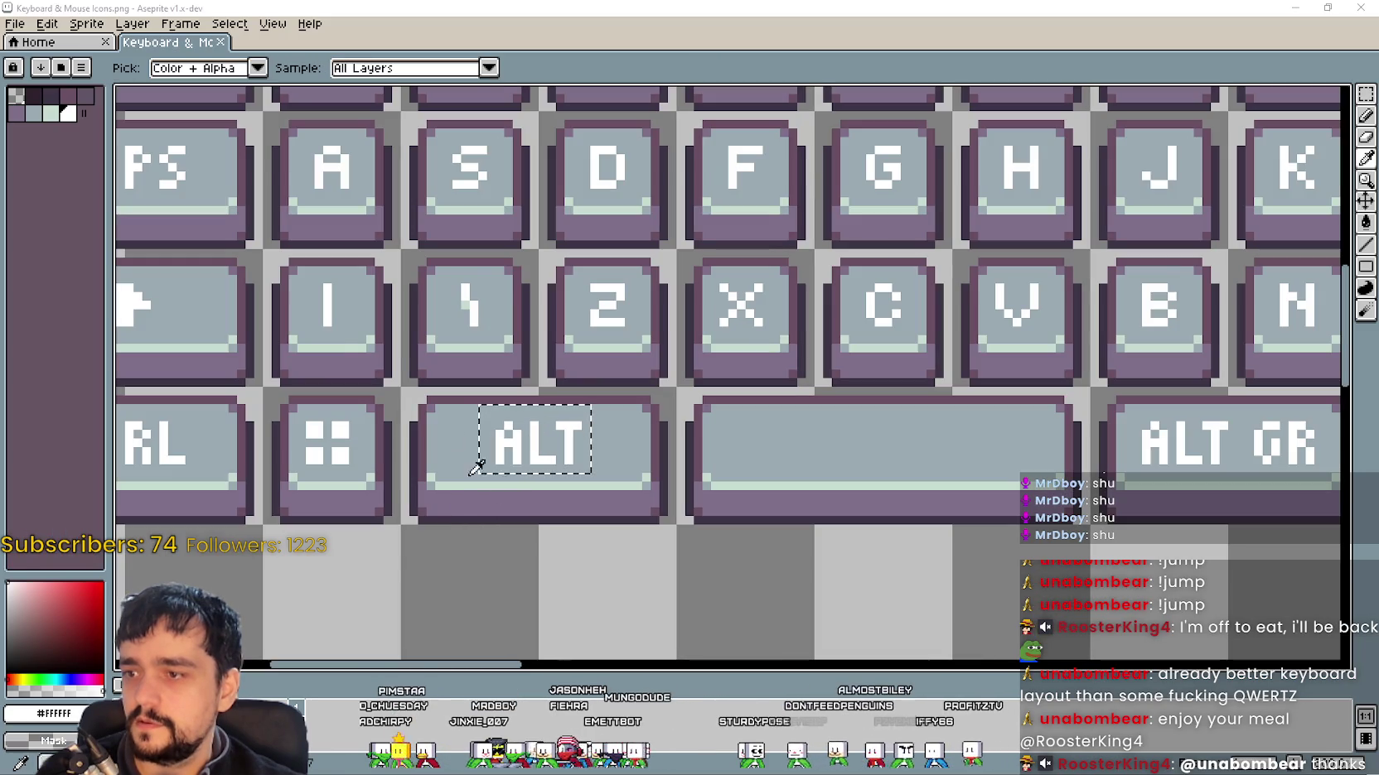
key("ctrl+Tab")
scroll(286, 447, "down", 1)
left_click_drag(296, 419, 539, 242)
left_click_drag(455, 320, 524, 238)
key("Return")
Step: Copy the CTRL lettering from the keyboard sheet and place it below ALT
key("ctrl+Tab")
scroll(374, 373, "up", 2)
left_click_drag(374, 373, 586, 457)
key("ctrl+c")
key("ctrl+Tab")
key("ctrl+v")
key("ctrl+v")
mouse_move(722, 356)
left_mouse_down()
mouse_move(422, 381)
mouse_move(406, 366)
left_mouse_up()
key("Return")
key("ctrl+Tab")
scroll(667, 369, "down", 2)
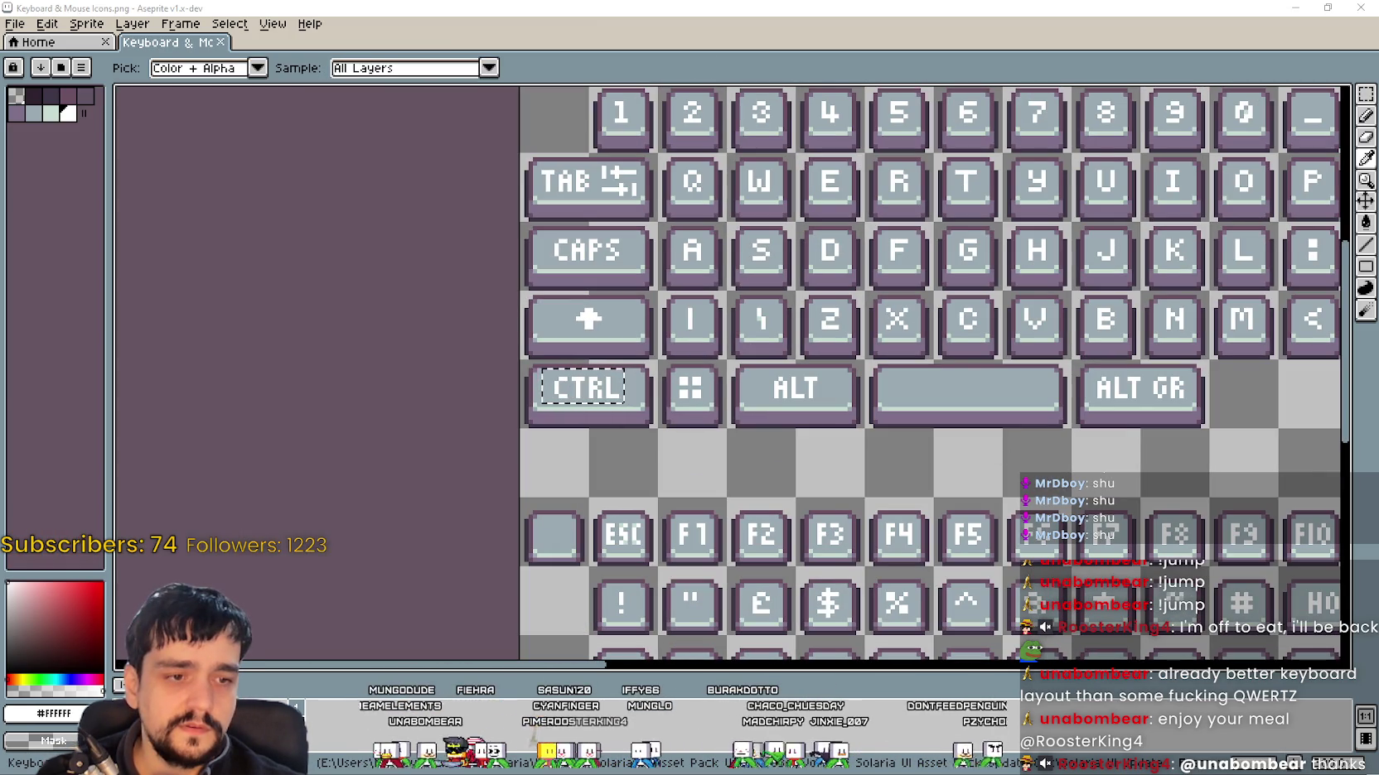
scroll(845, 464, "down", 4)
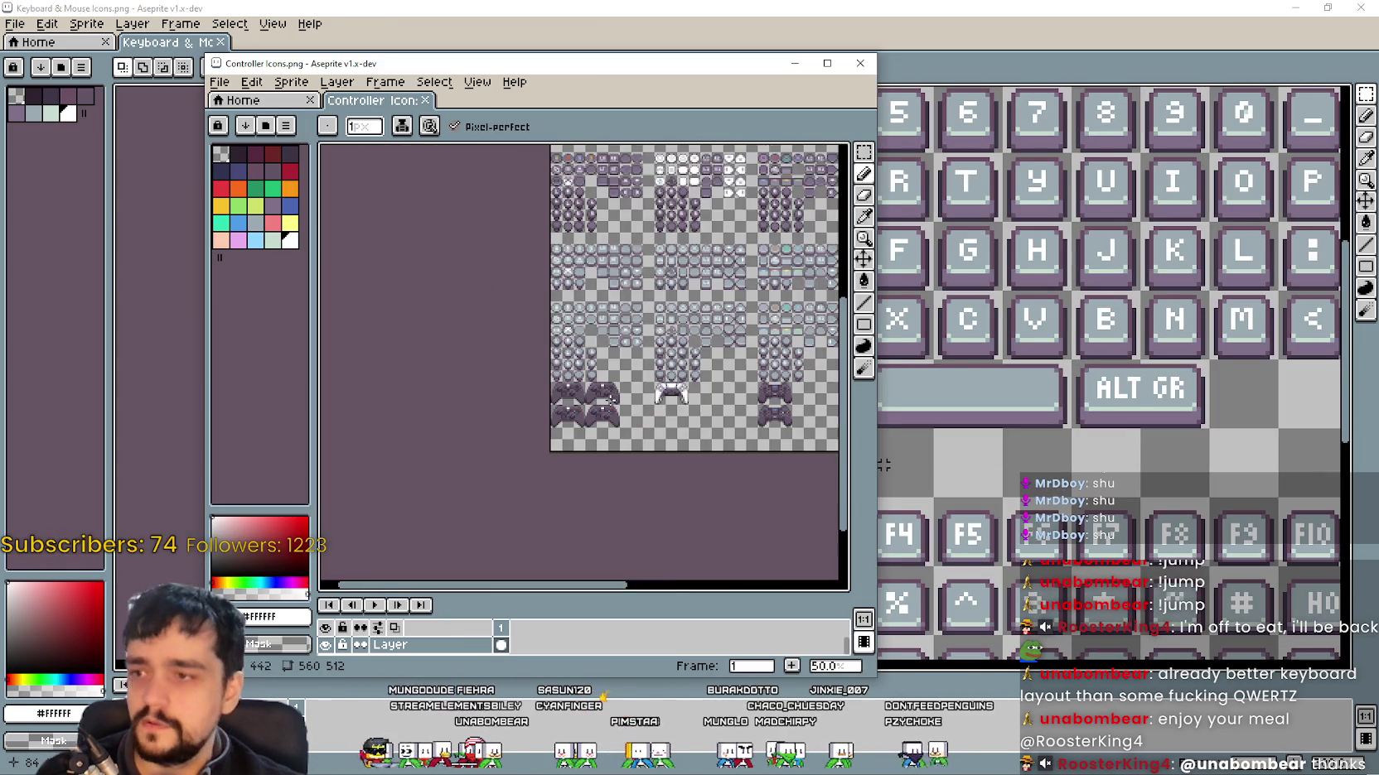
Step: Reposition the Controller Icons window and pan to its LB, RB, LT and RT icons
scroll(558, 294, "up", 4)
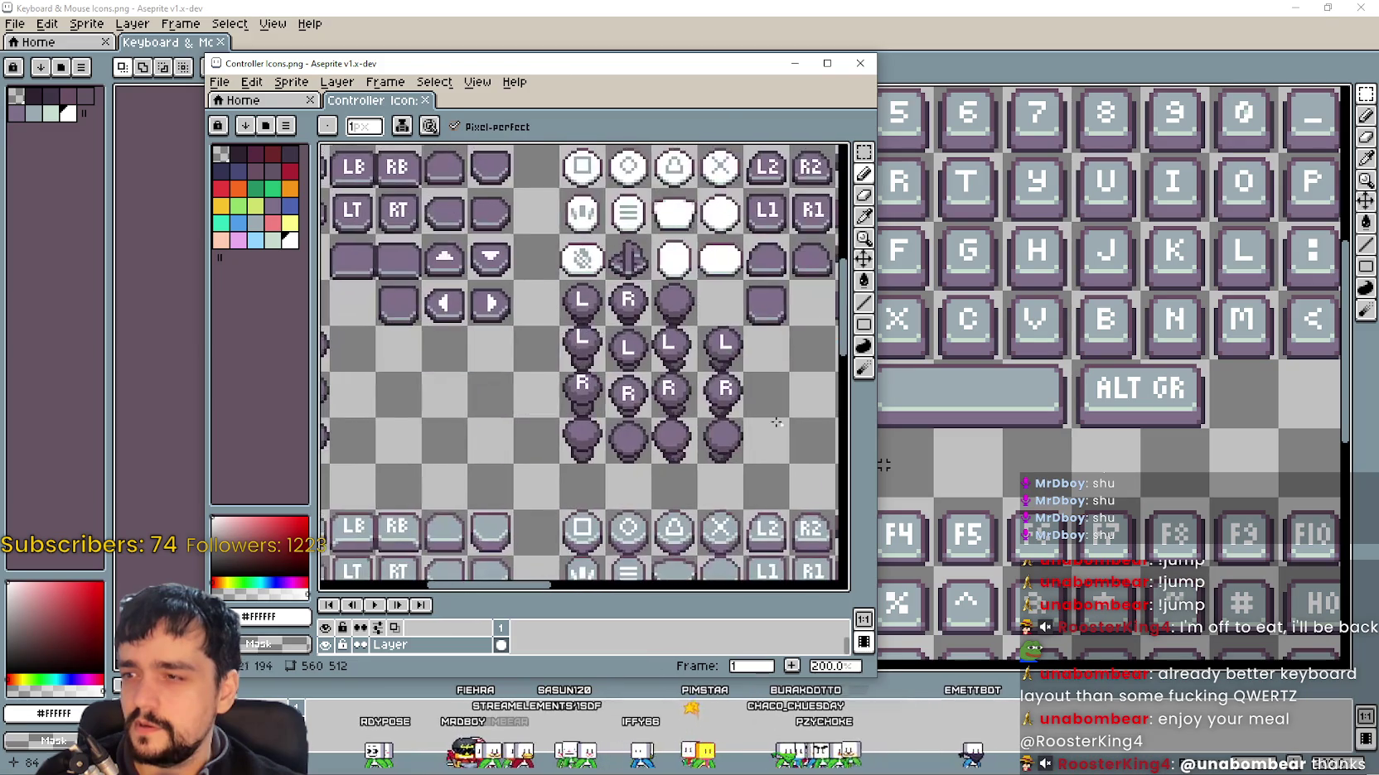
scroll(559, 294, "down", 2)
scroll(558, 294, "up", 2)
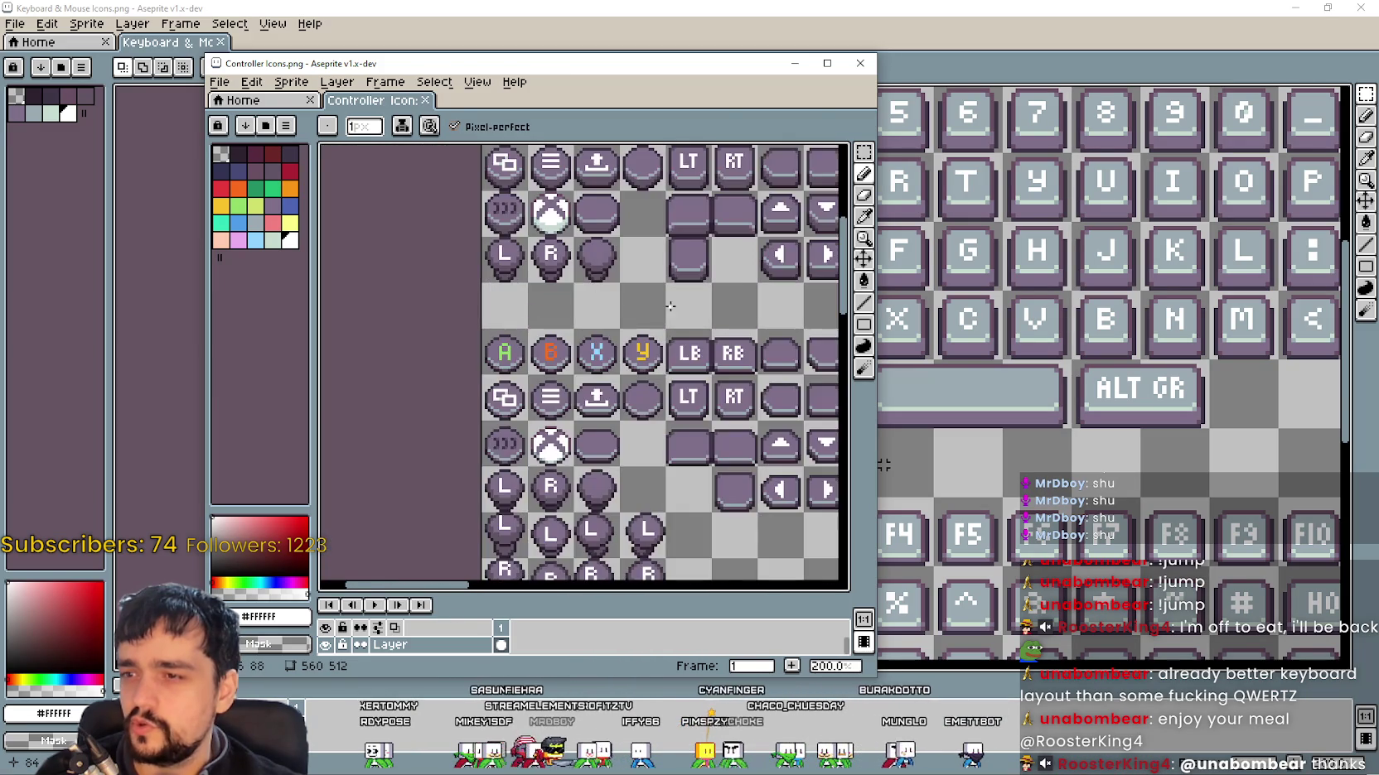
left_click_drag(534, 307, 553, 279)
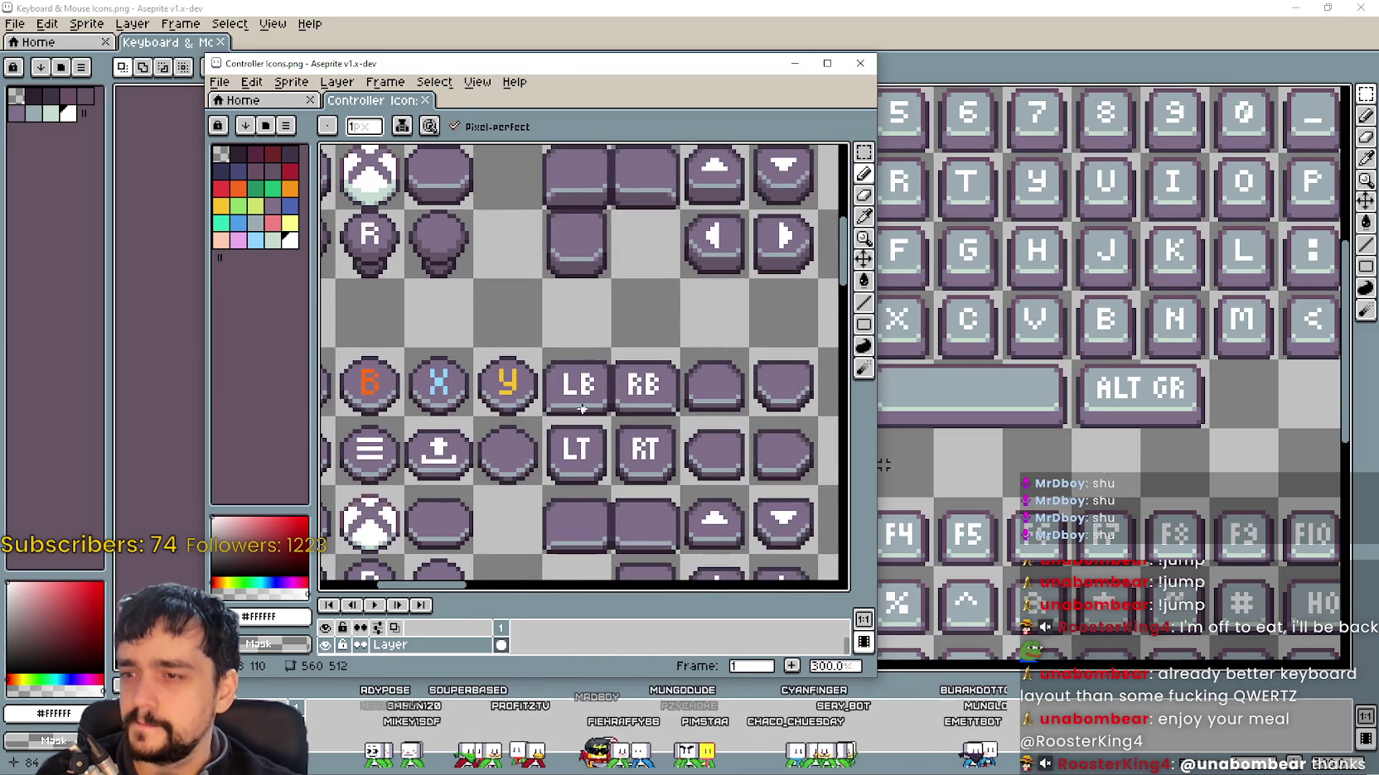
mouse_move(703, 63)
left_mouse_down()
mouse_move(1019, 84)
mouse_move(826, 83)
left_mouse_up()
scroll(780, 189, "up", 10)
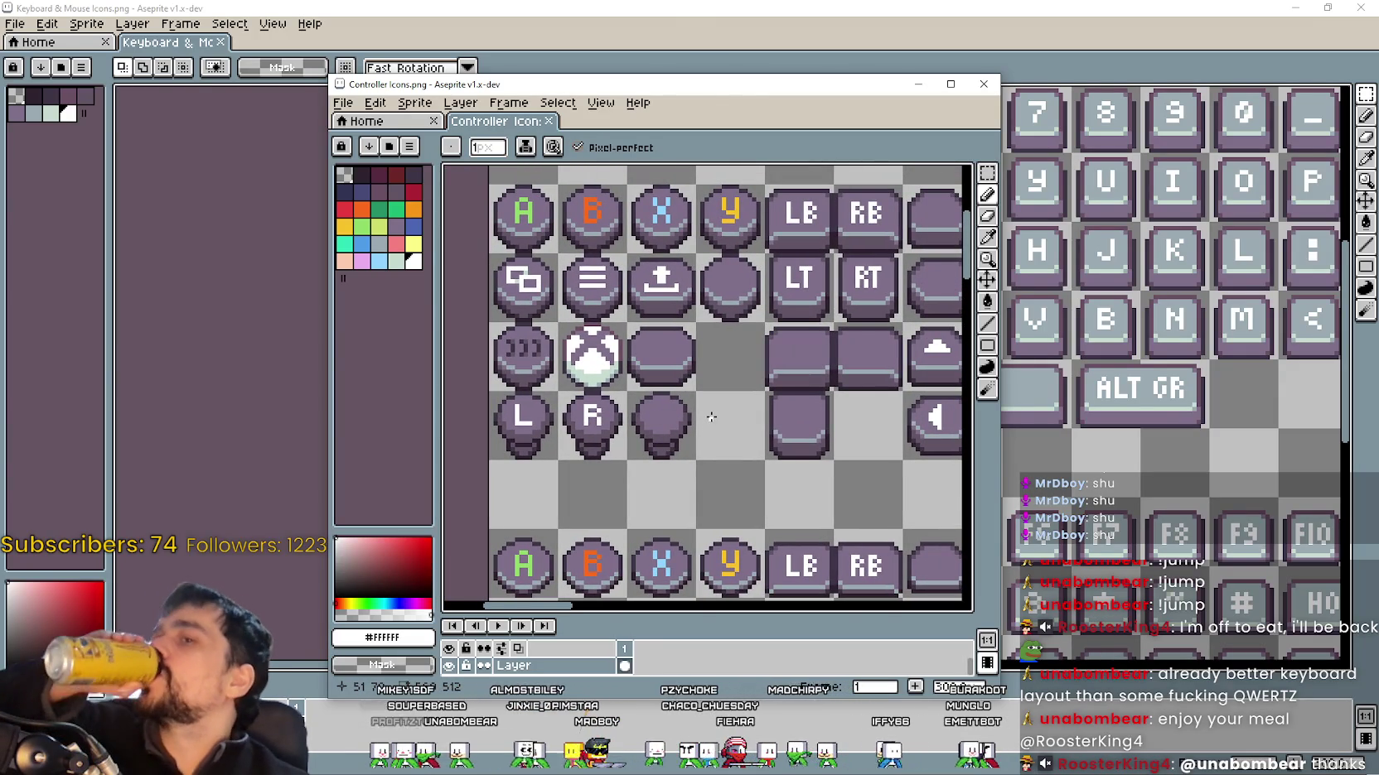
mouse_move(711, 417)
left_mouse_down()
mouse_move(517, 354)
mouse_move(443, 418)
mouse_move(483, 456)
mouse_move(704, 492)
mouse_move(647, 412)
mouse_move(660, 461)
mouse_move(796, 494)
mouse_move(705, 367)
left_mouse_up()
Step: Bring up Player.png and paste the copied R key tile above the corner marks
left_click(1287, 22)
left_click(1295, 7)
left_click(615, 406)
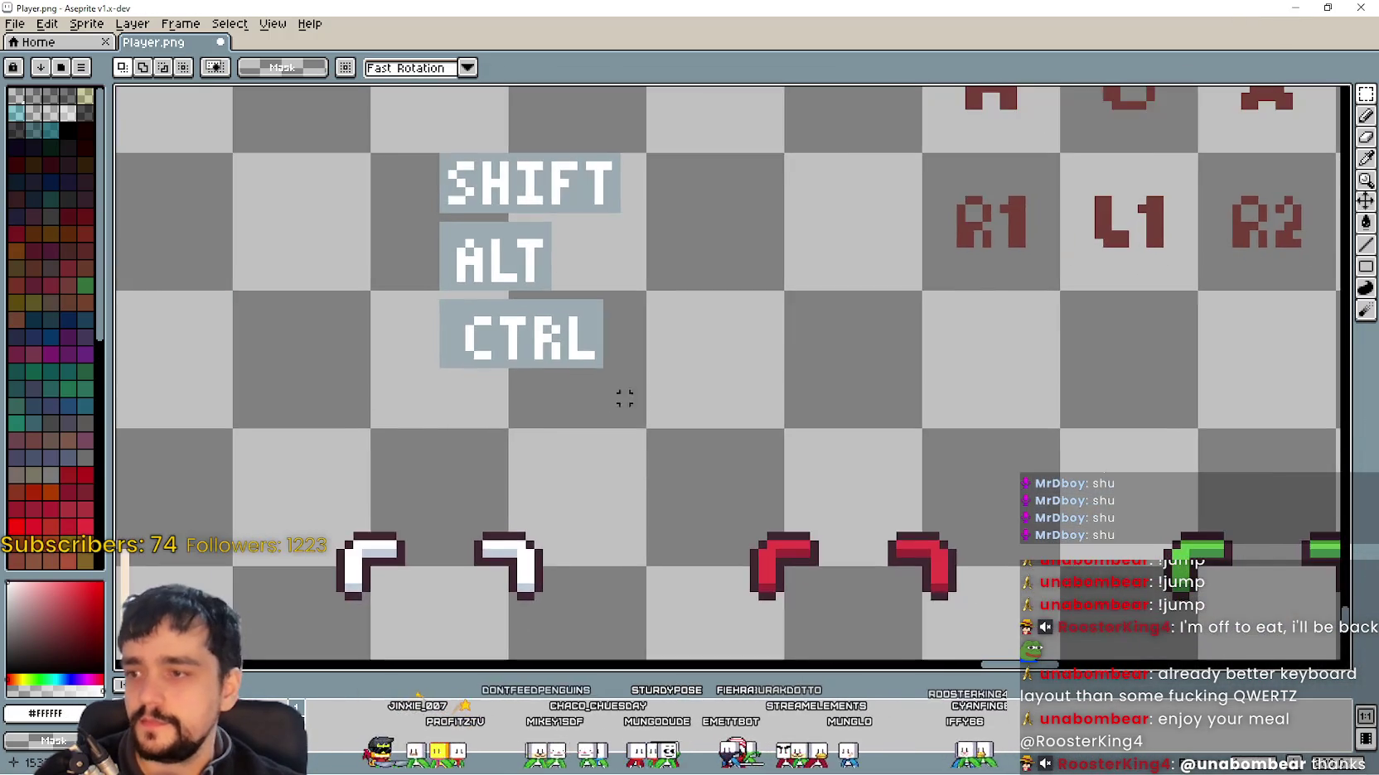
scroll(615, 406, "down", 3)
left_click_drag(798, 337, 466, 448)
mouse_move(895, 265)
left_mouse_down()
mouse_move(719, 398)
mouse_move(547, 307)
mouse_move(689, 389)
mouse_move(446, 393)
mouse_move(472, 584)
mouse_move(232, 331)
mouse_move(875, 323)
mouse_move(725, 311)
mouse_move(827, 371)
left_mouse_up()
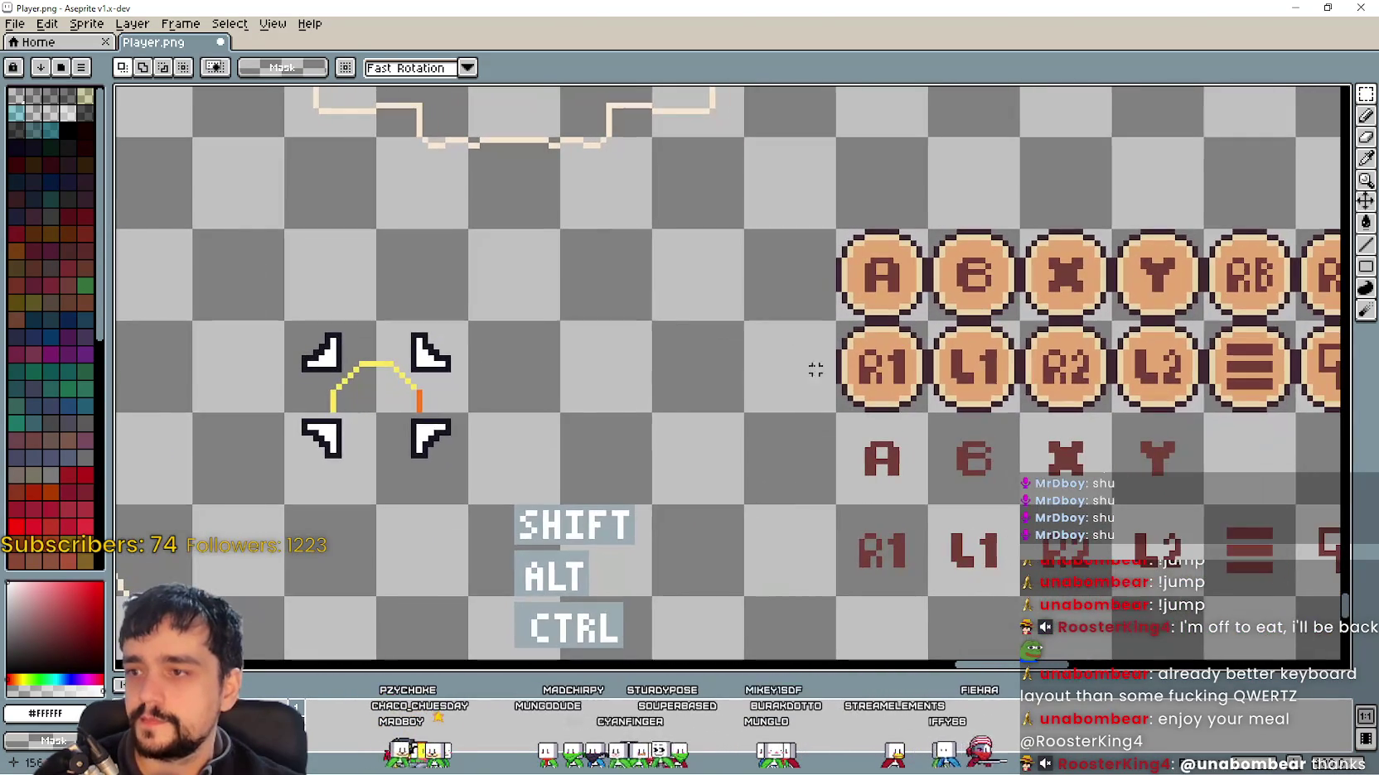
key("ctrl+v")
left_click_drag(723, 364, 694, 270)
scroll(671, 308, "up", 1)
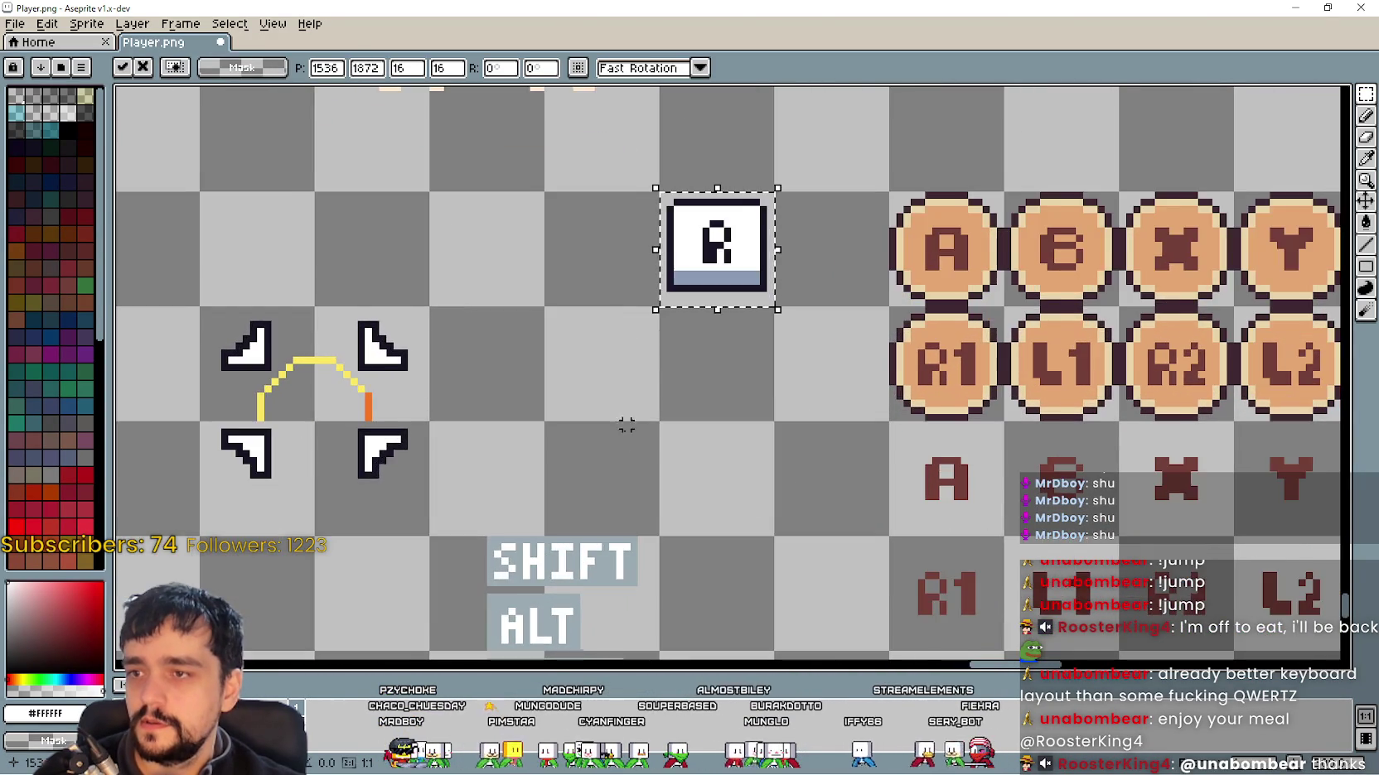
left_click_drag(597, 455, 622, 333)
key("Return")
Step: Paint Bucket away the grey-blue backgrounds behind the SHIFT, ALT and CTRL labels
scroll(510, 497, "up", 1)
mouse_move(501, 338)
left_mouse_down()
mouse_move(548, 415)
mouse_move(793, 600)
mouse_move(805, 632)
left_mouse_up()
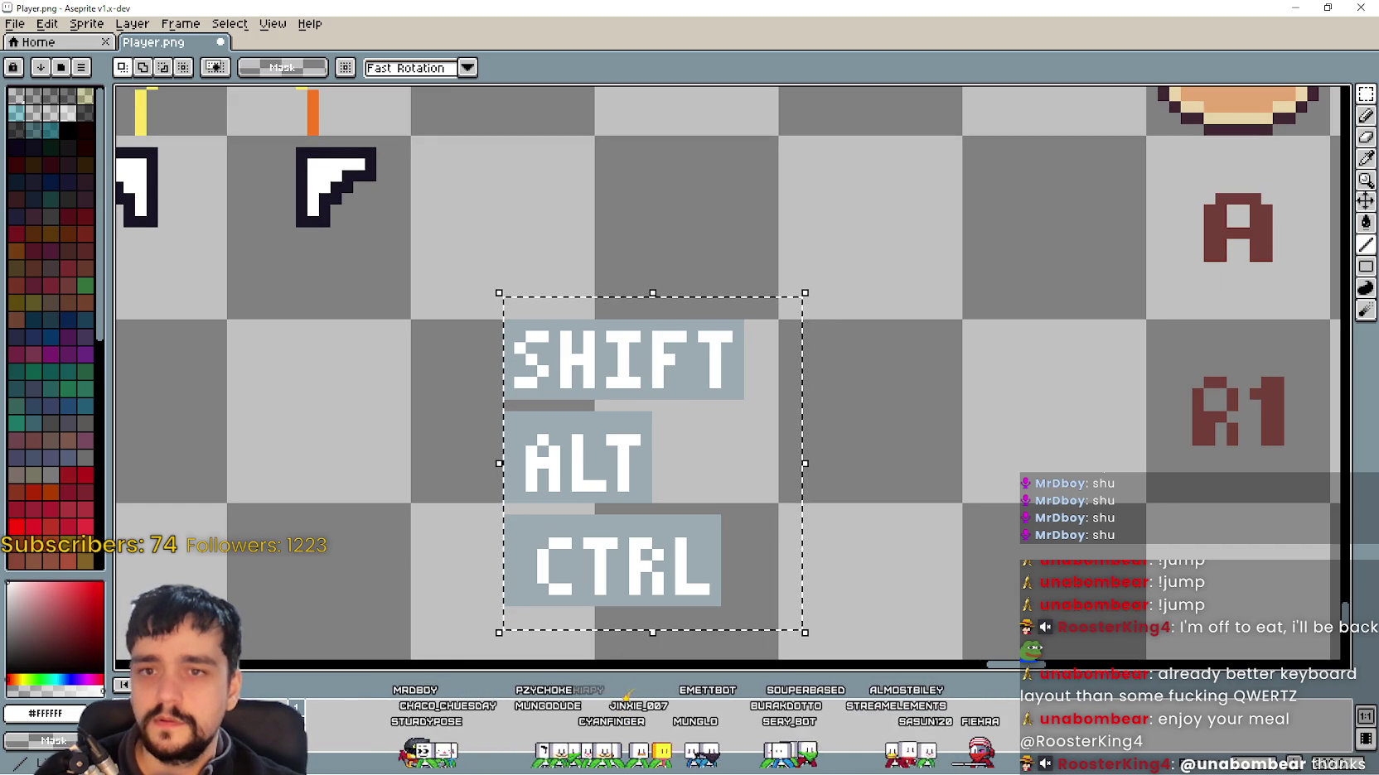
left_click(1365, 222)
left_click(686, 382)
scroll(686, 382, "down", 1)
key("ctrl+d")
scroll(1033, 289, "down", 1)
Step: Eyedropper the dark outline colour from the canvas
left_click(1365, 93)
mouse_move(709, 481)
left_mouse_down()
mouse_move(775, 320)
mouse_move(740, 408)
left_mouse_up()
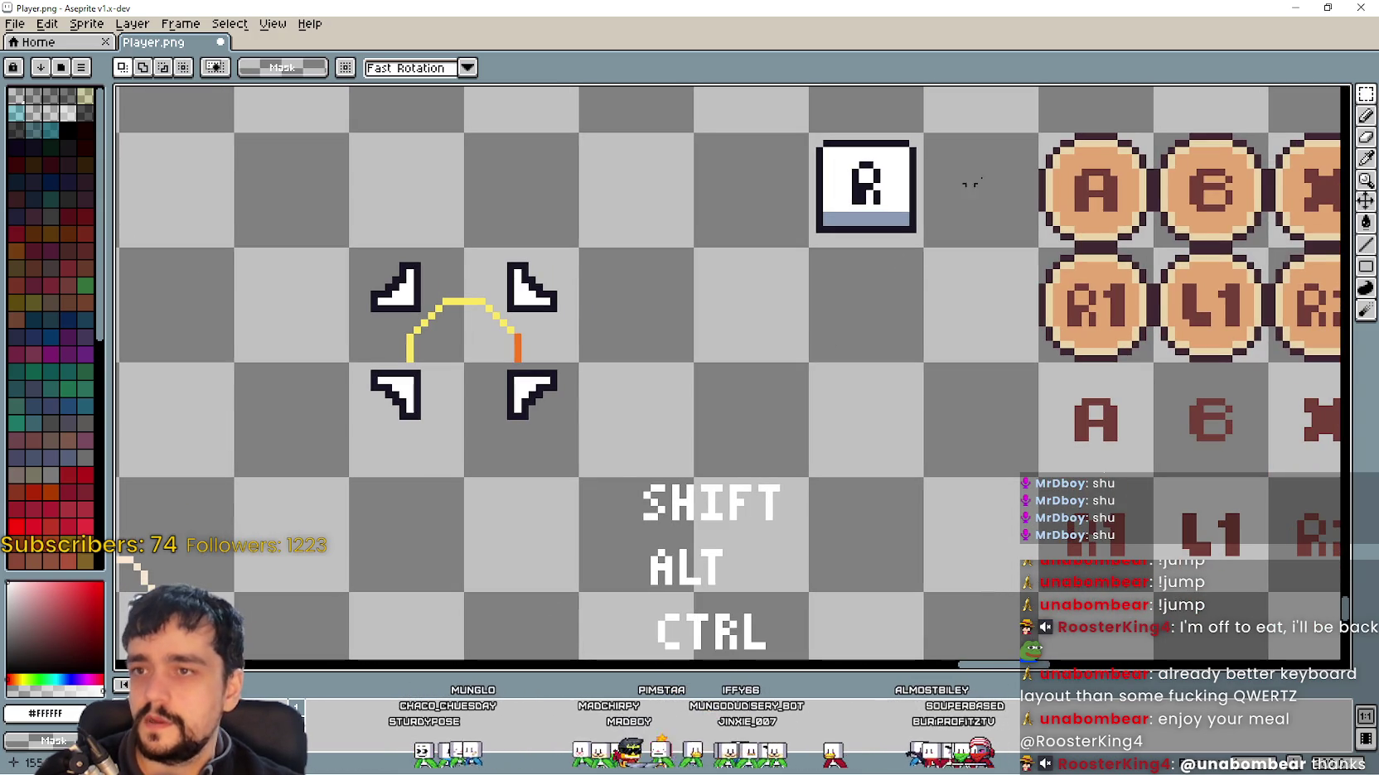
left_click(1367, 159)
left_click(867, 176)
left_click_drag(790, 391, 838, 263)
left_click(1365, 96)
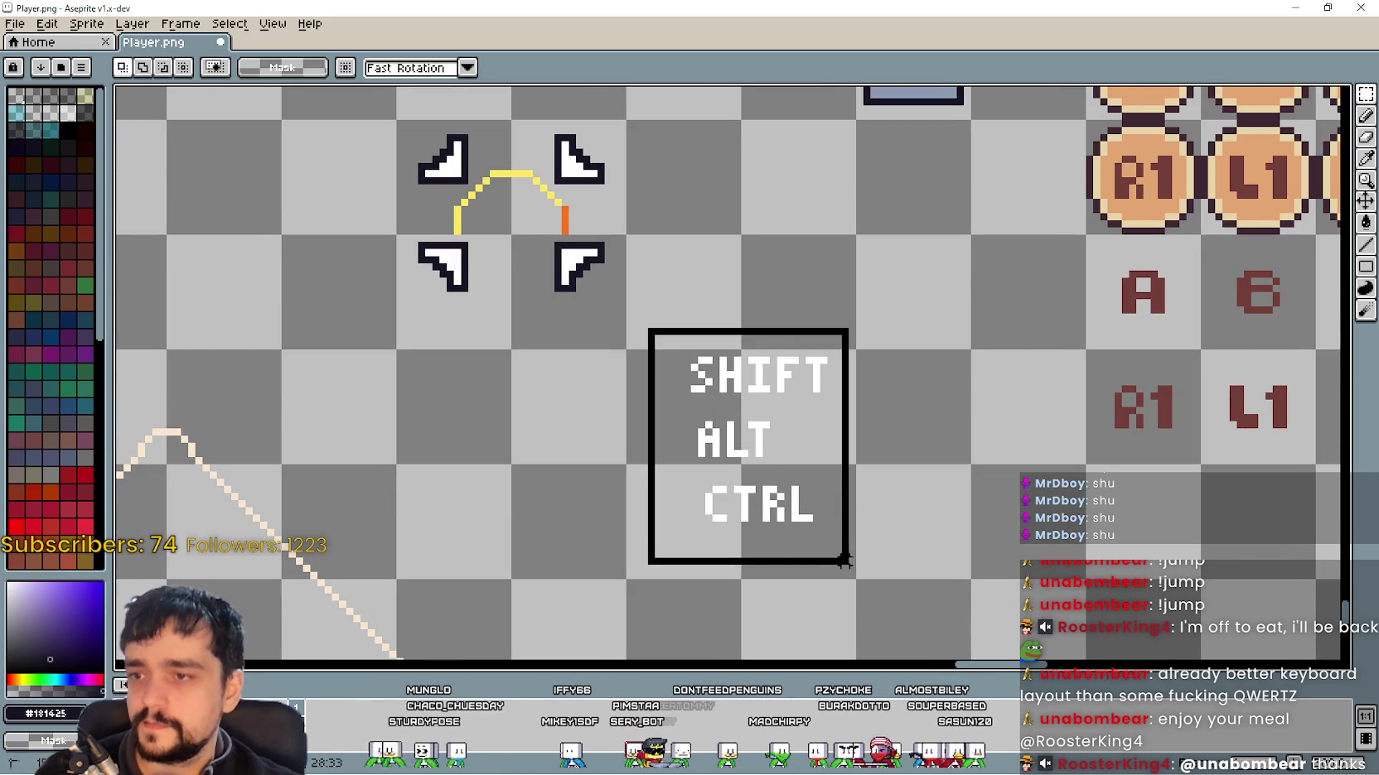
Step: Flood-fill the SHIFT, ALT and CTRL letters with the dark colour #181425
left_click_drag(650, 332, 837, 555)
left_click_drag(821, 441, 738, 503)
key("shift+g")
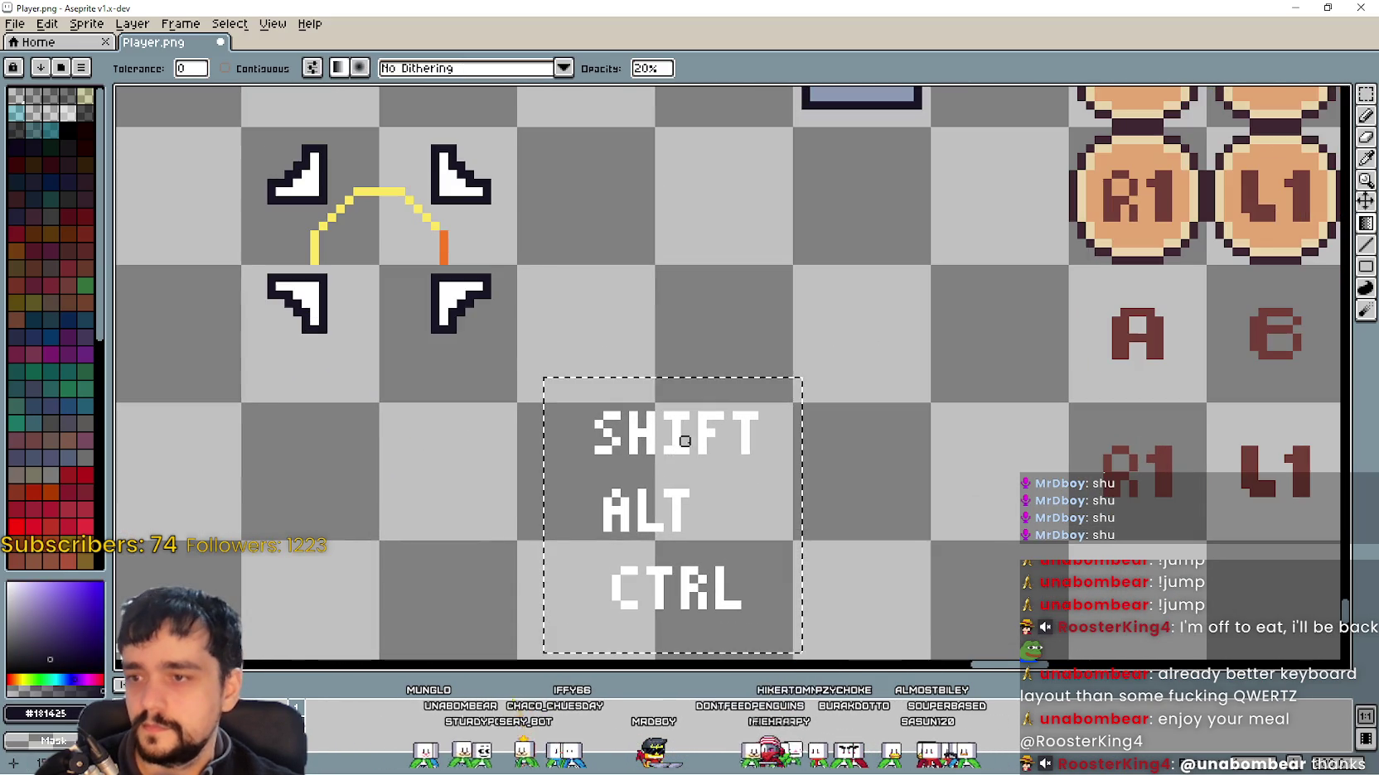
scroll(676, 450, "up", 1)
left_click_drag(1364, 222, 1323, 224)
left_click(736, 439)
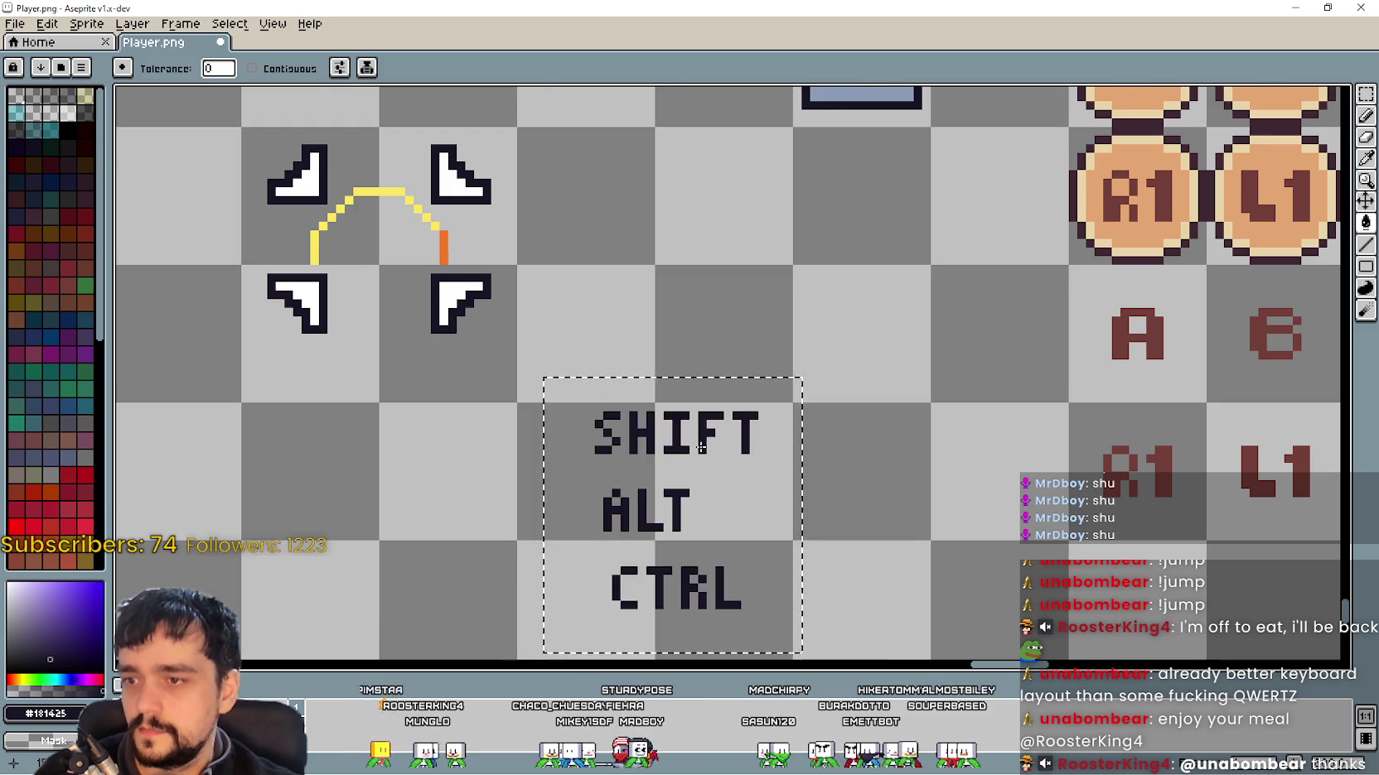
scroll(749, 414, "down", 1)
Step: Select the R letter inside the key tile and delete it
left_click(1365, 93)
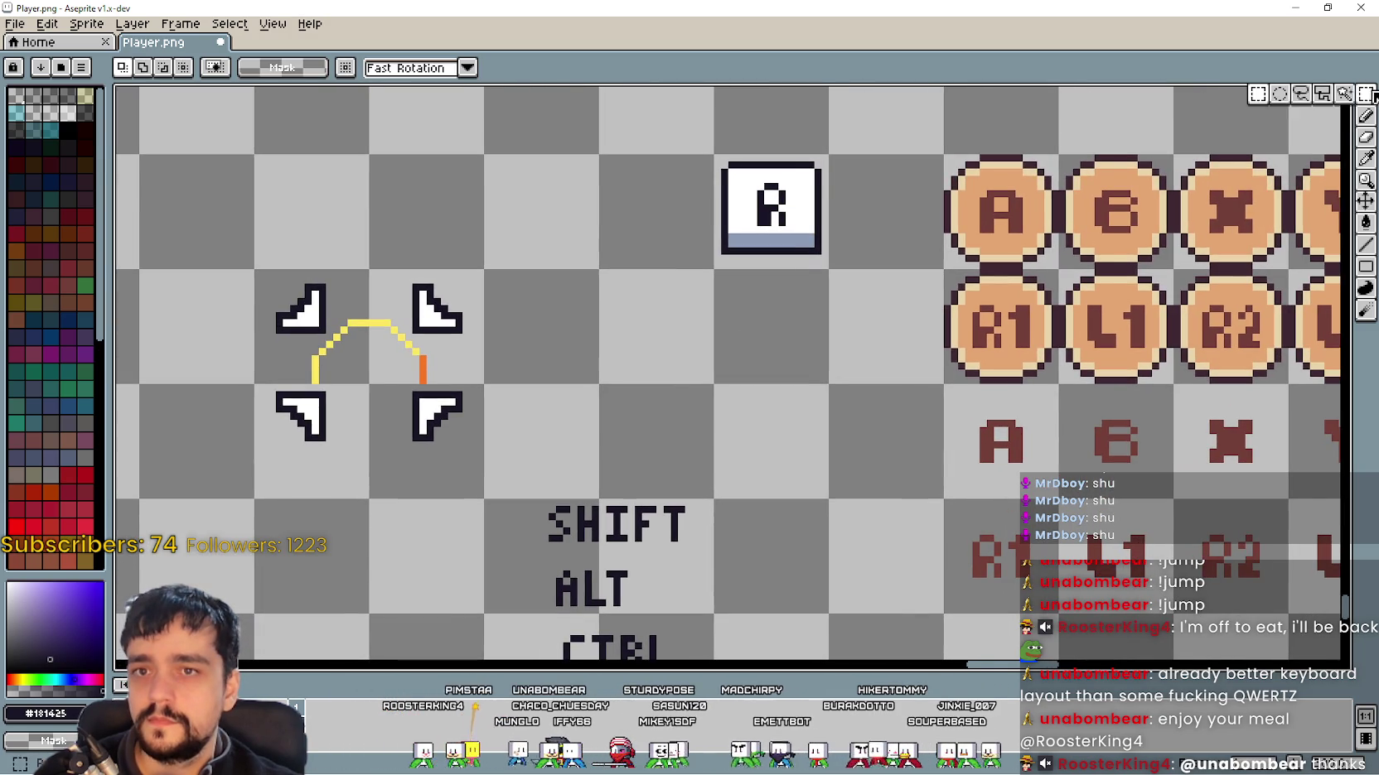
scroll(743, 199, "up", 1)
mouse_move(702, 174)
left_mouse_down()
mouse_move(759, 242)
mouse_move(758, 218)
left_mouse_up()
key("Delete")
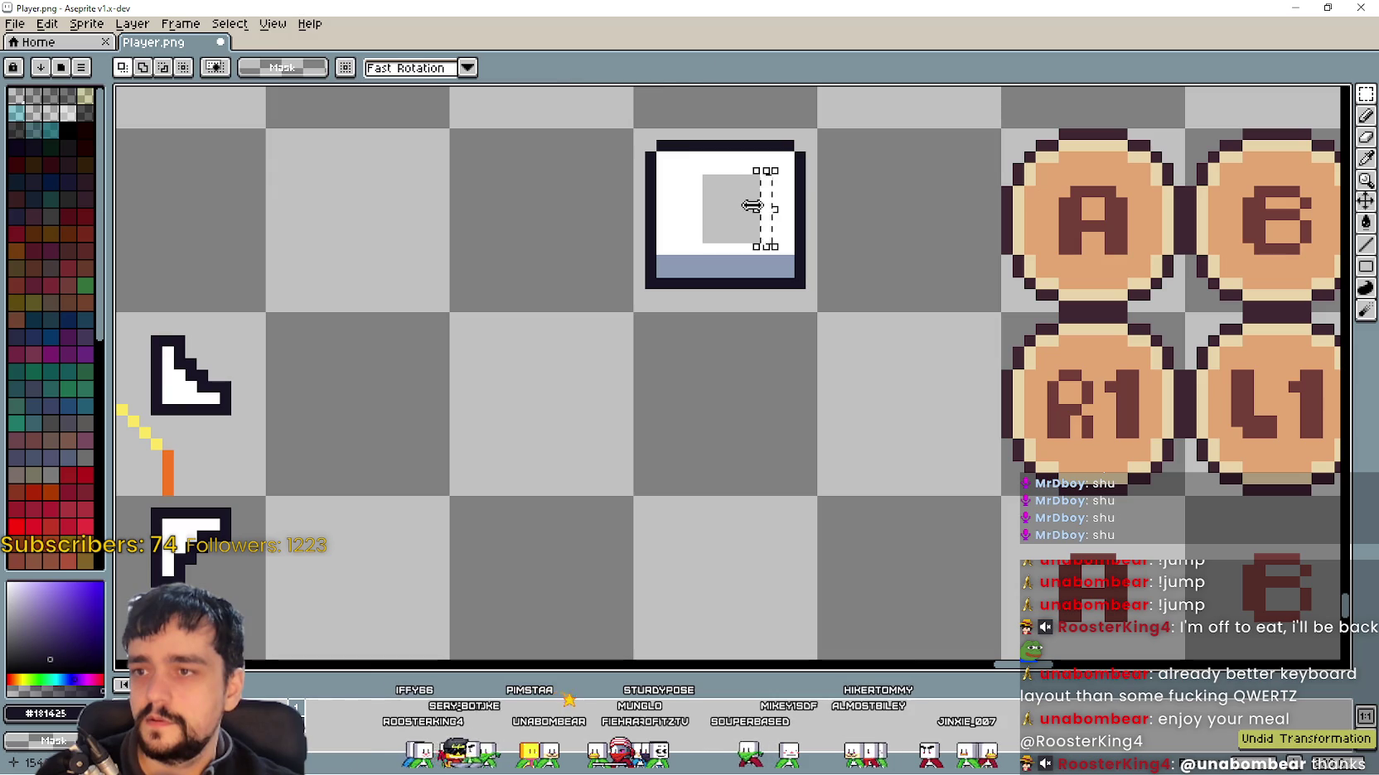
key("ctrl+z")
key("ctrl+d")
scroll(592, 237, "down", 1)
left_click_drag(579, 280, 698, 228)
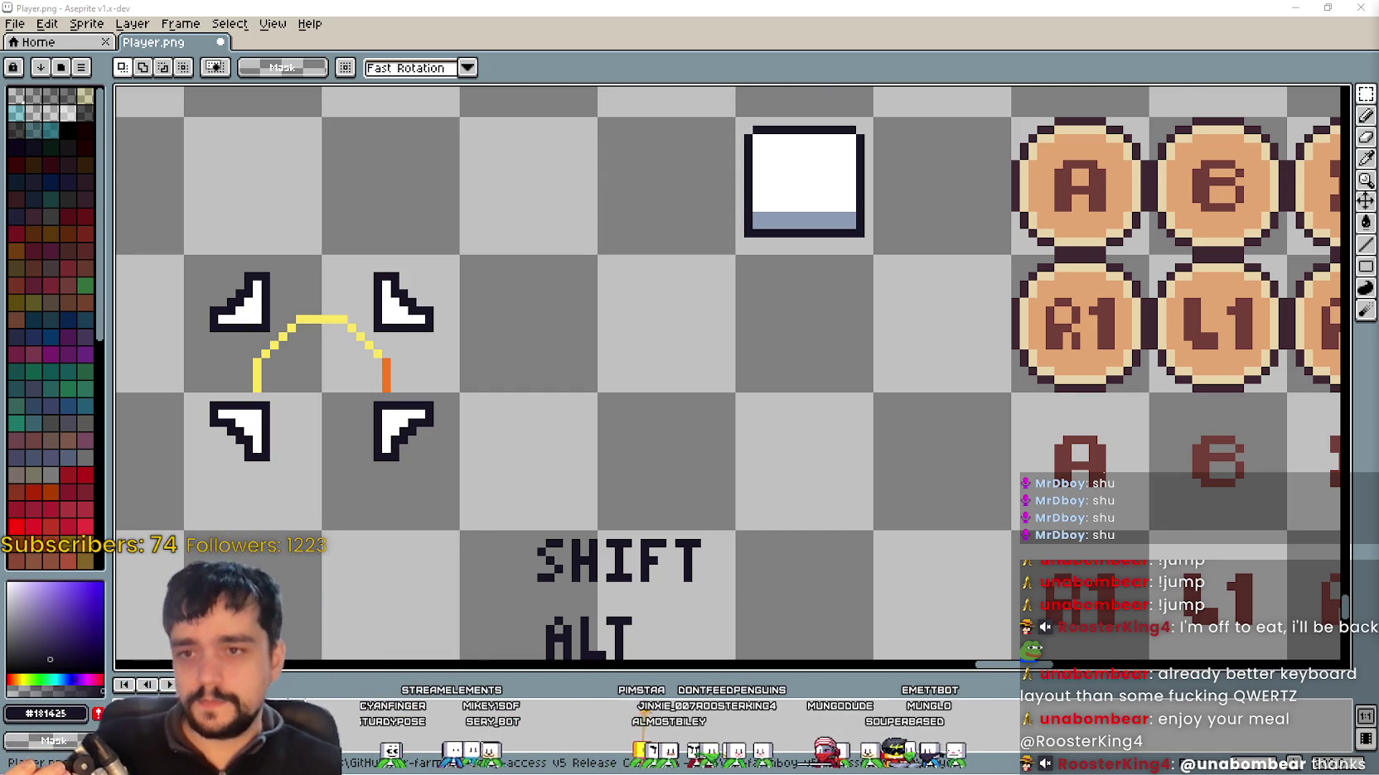
scroll(901, 363, "down", 4)
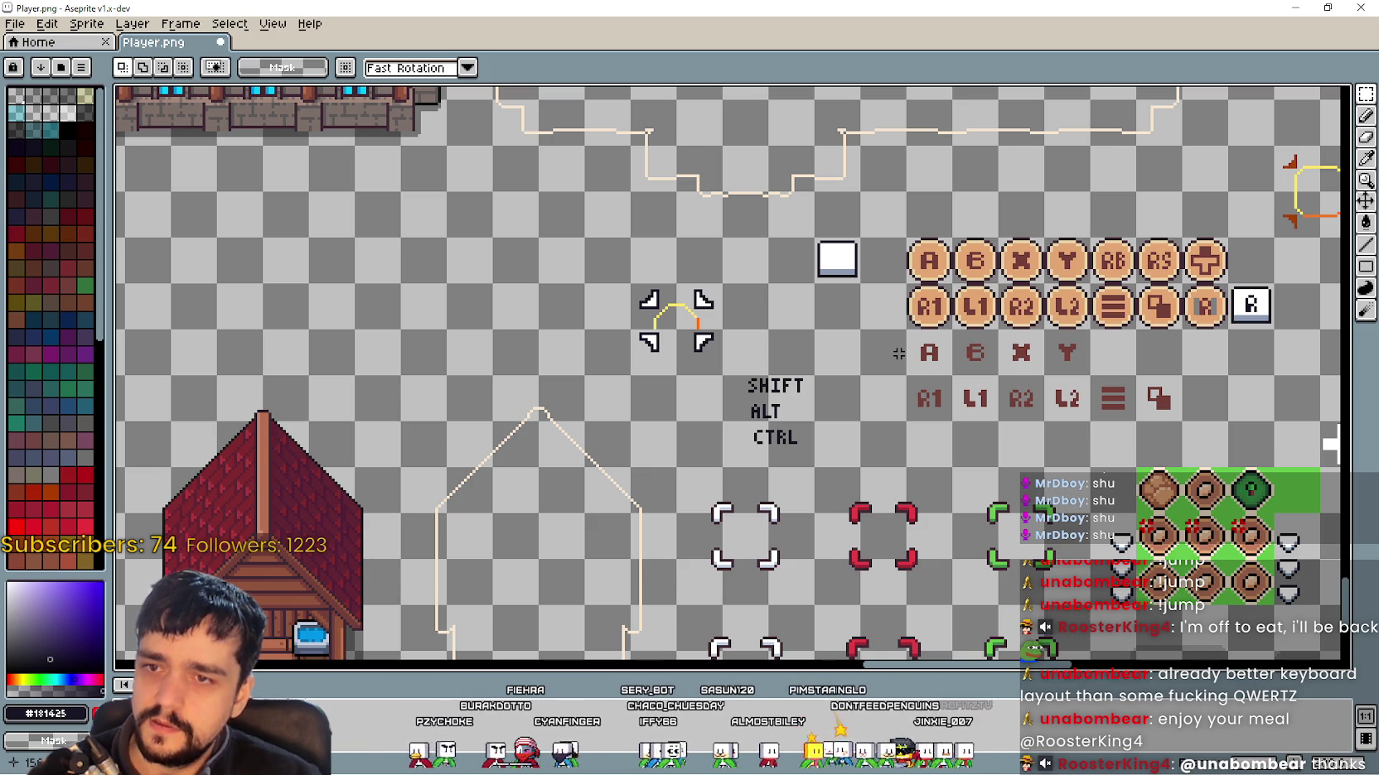
scroll(780, 307, "down", 1)
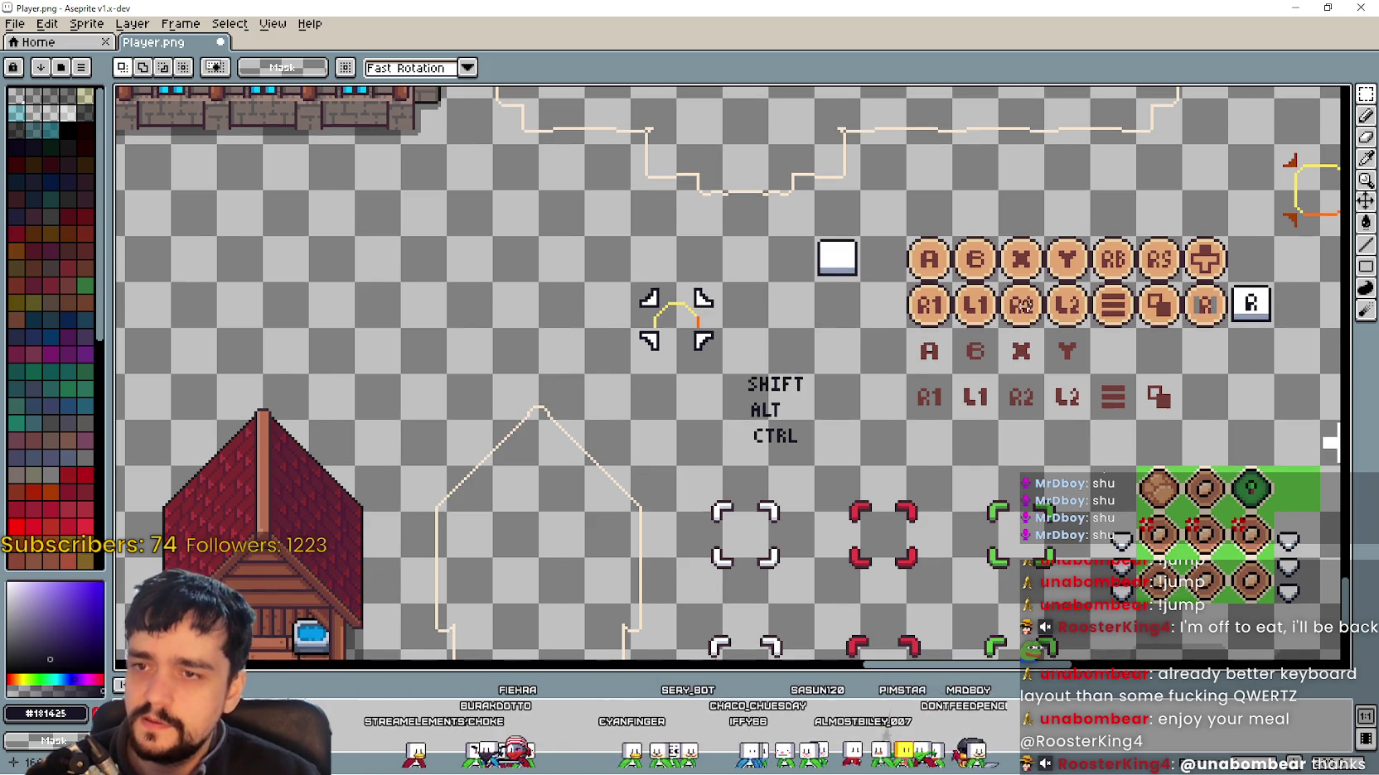
Step: Click through the R1, R2 and L2 button tiles, then zoom the canvas out
scroll(787, 323, "up", 2)
scroll(803, 340, "down", 1)
scroll(816, 355, "up", 2)
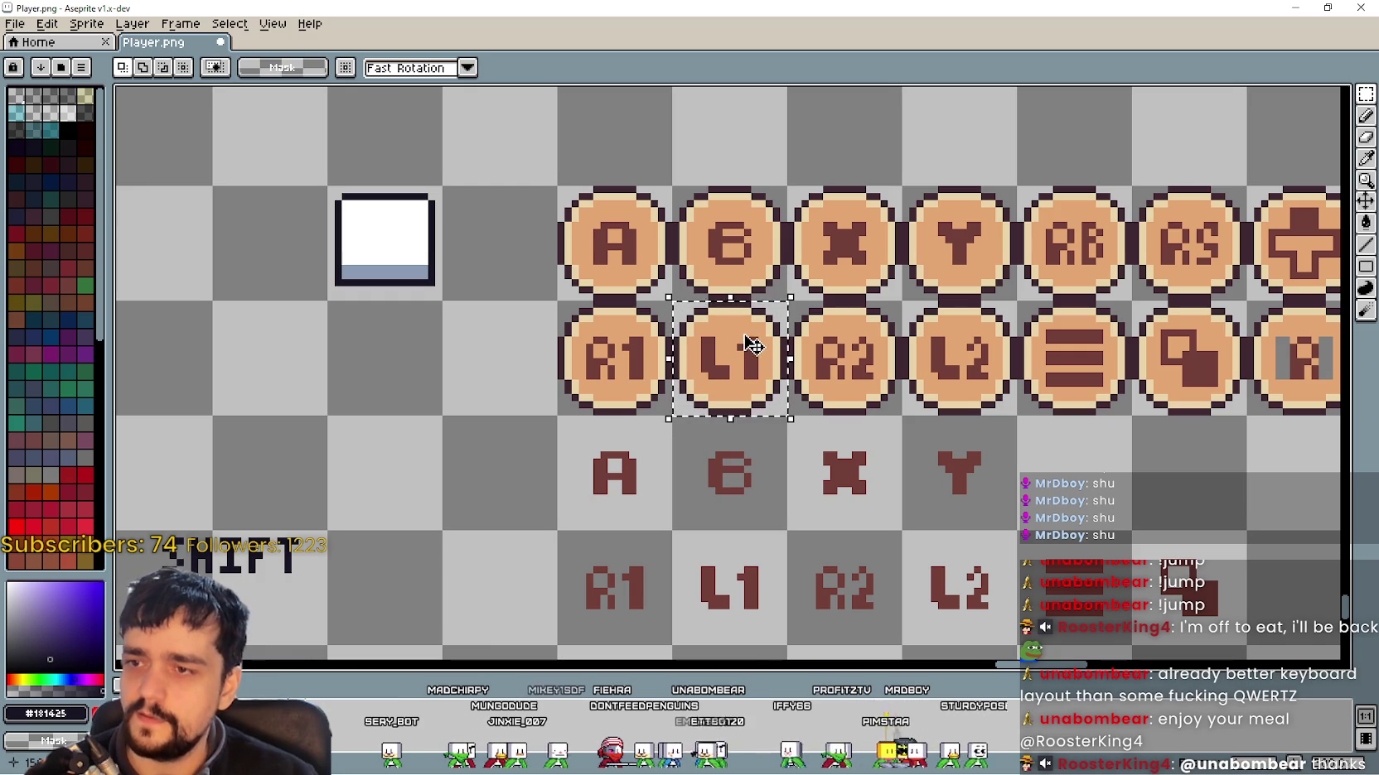
left_click(602, 360)
scroll(605, 365, "down", 2)
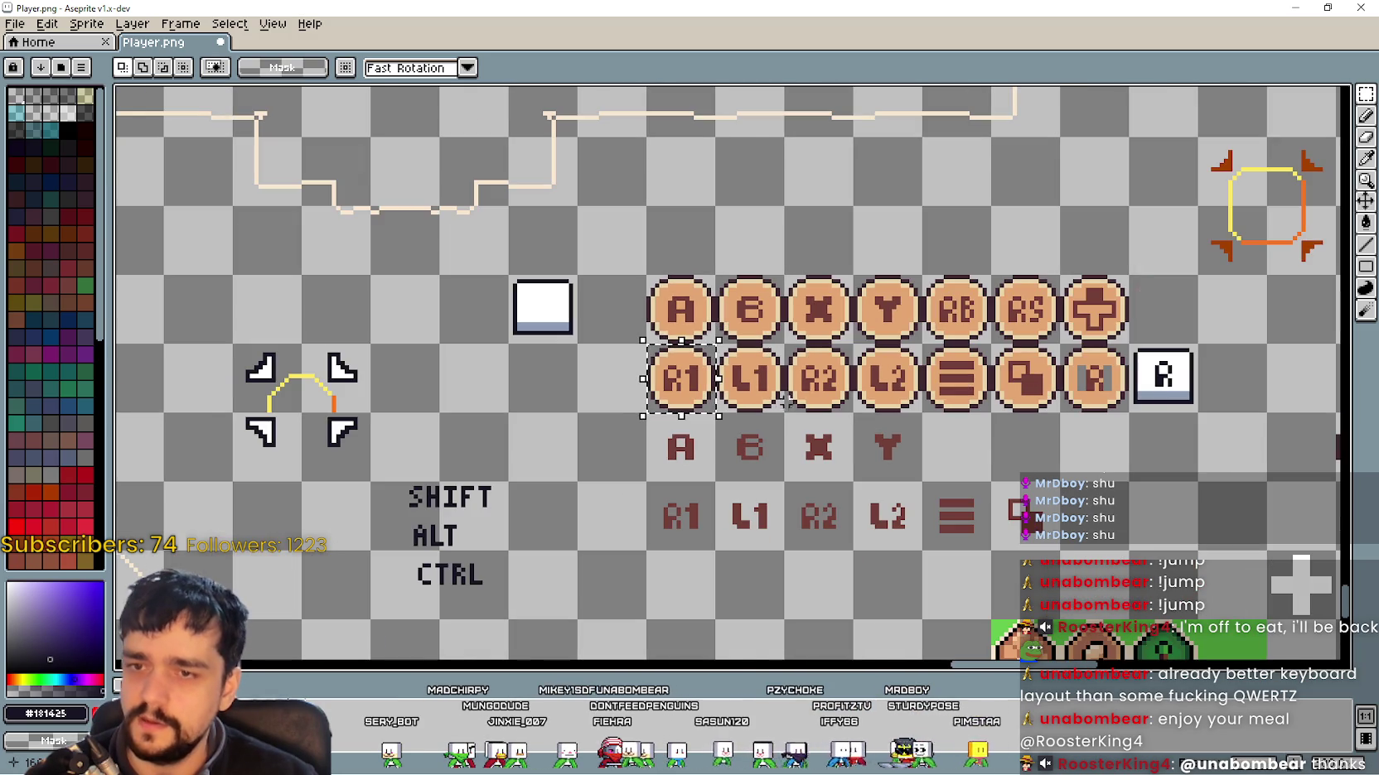
scroll(760, 392, "up", 1)
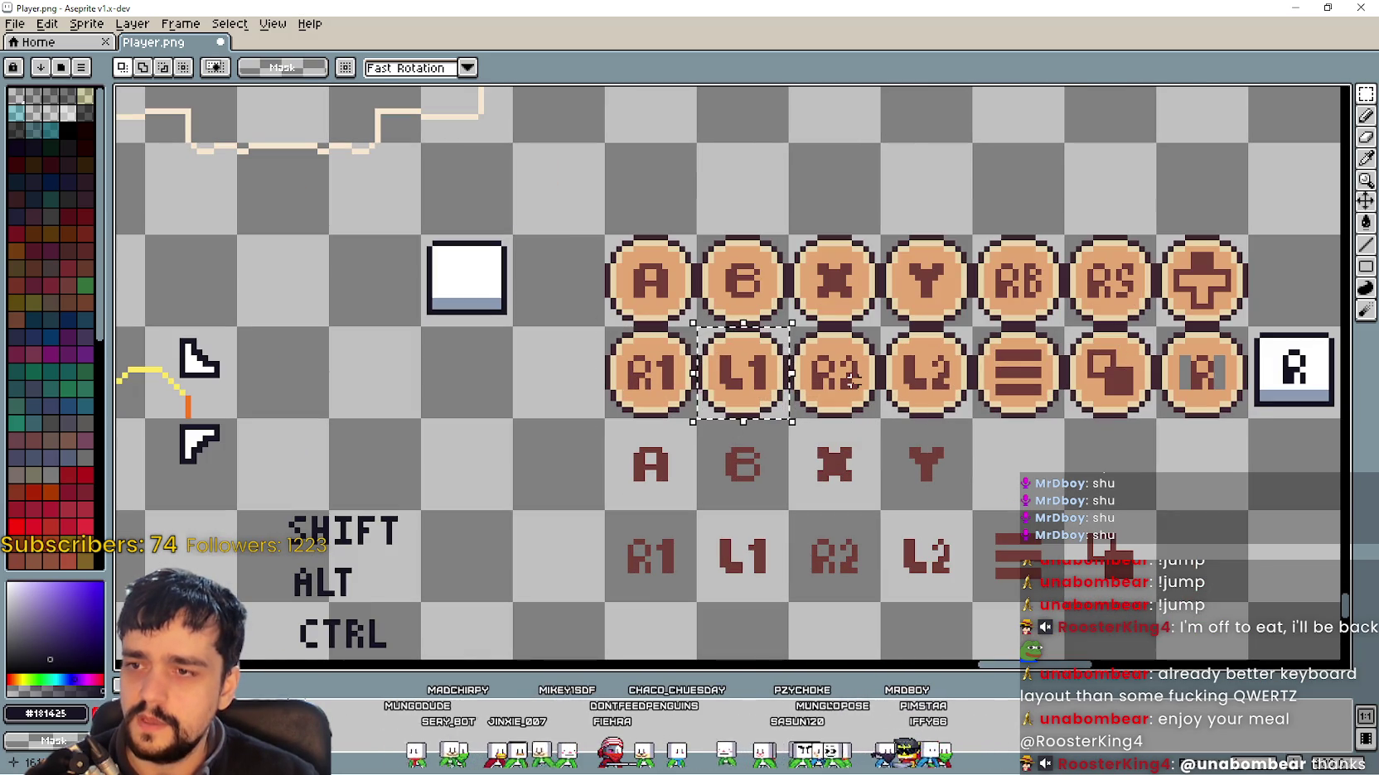
left_click(835, 373)
left_click(940, 398)
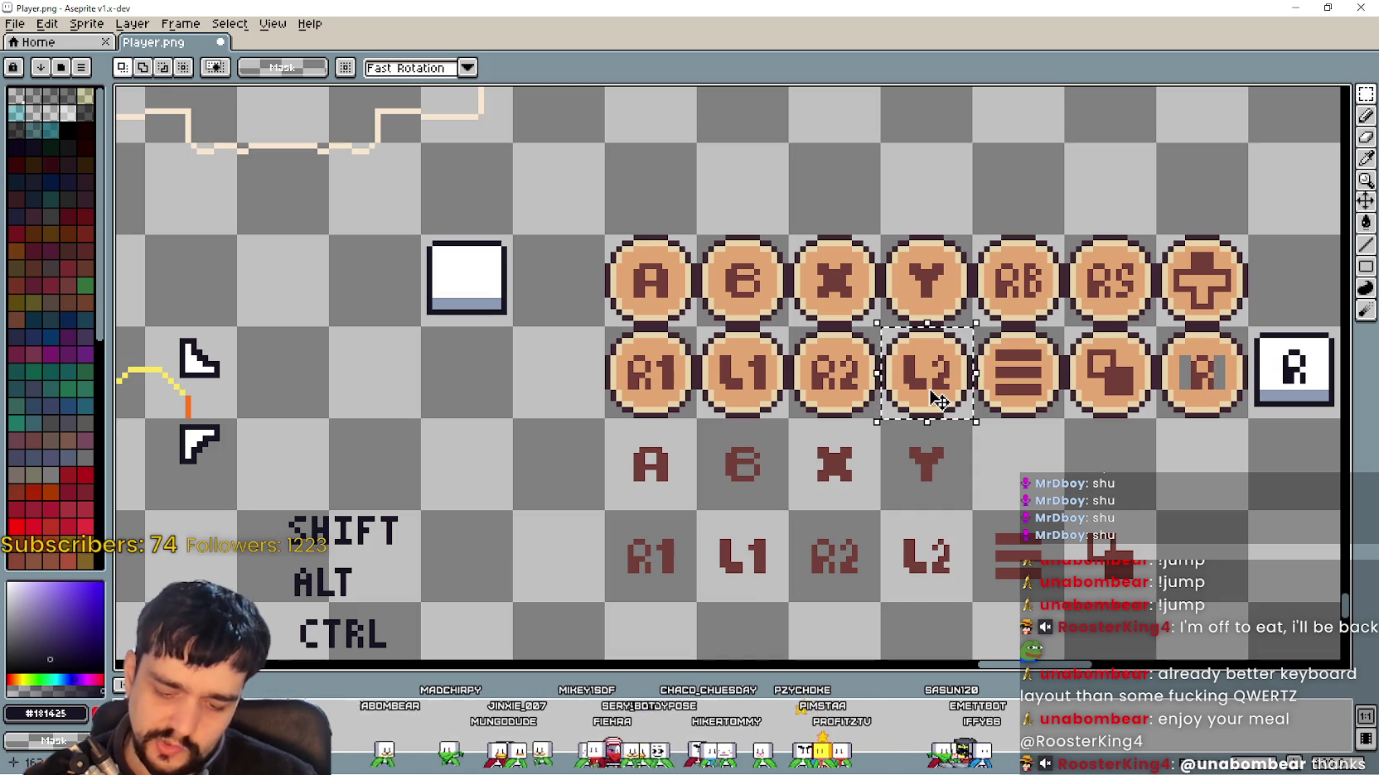
left_click(838, 379)
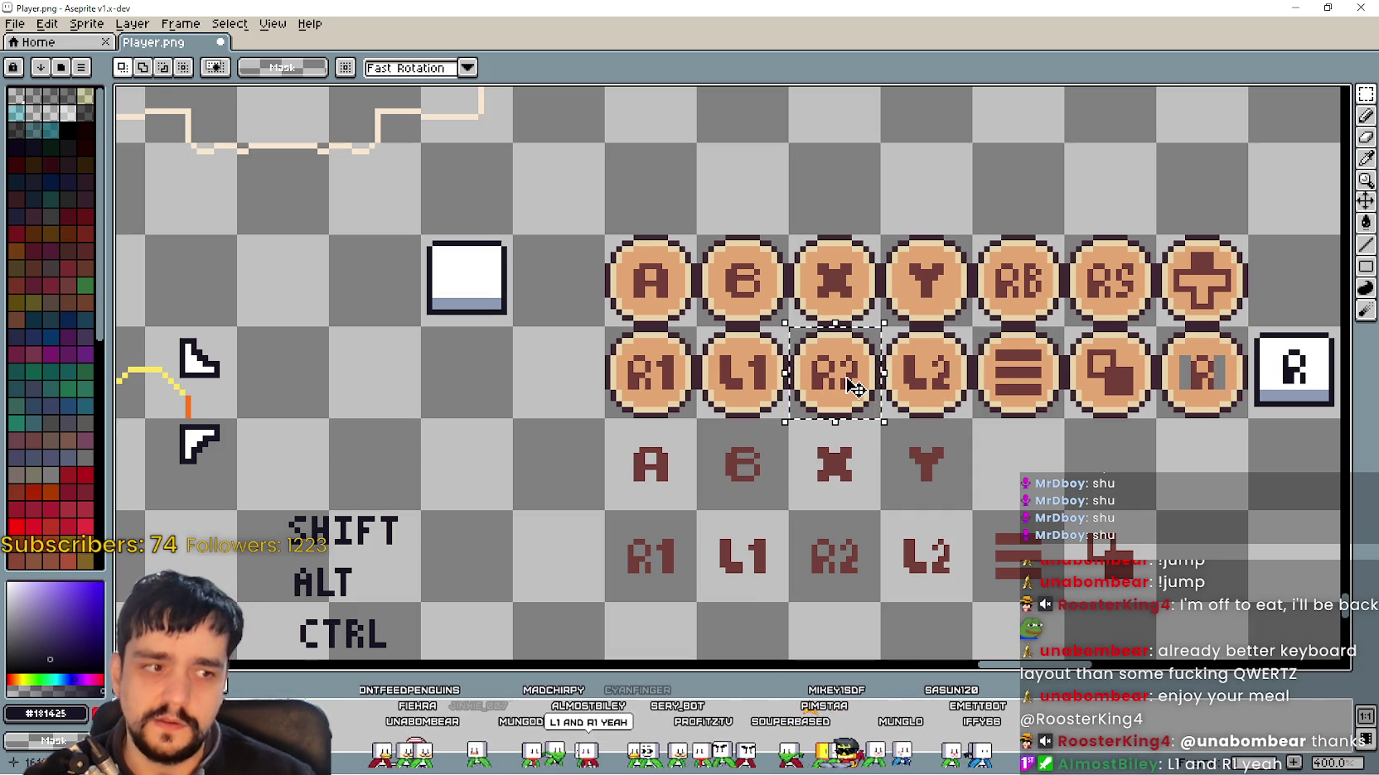
scroll(768, 398, "down", 1)
scroll(625, 522, "down", 1)
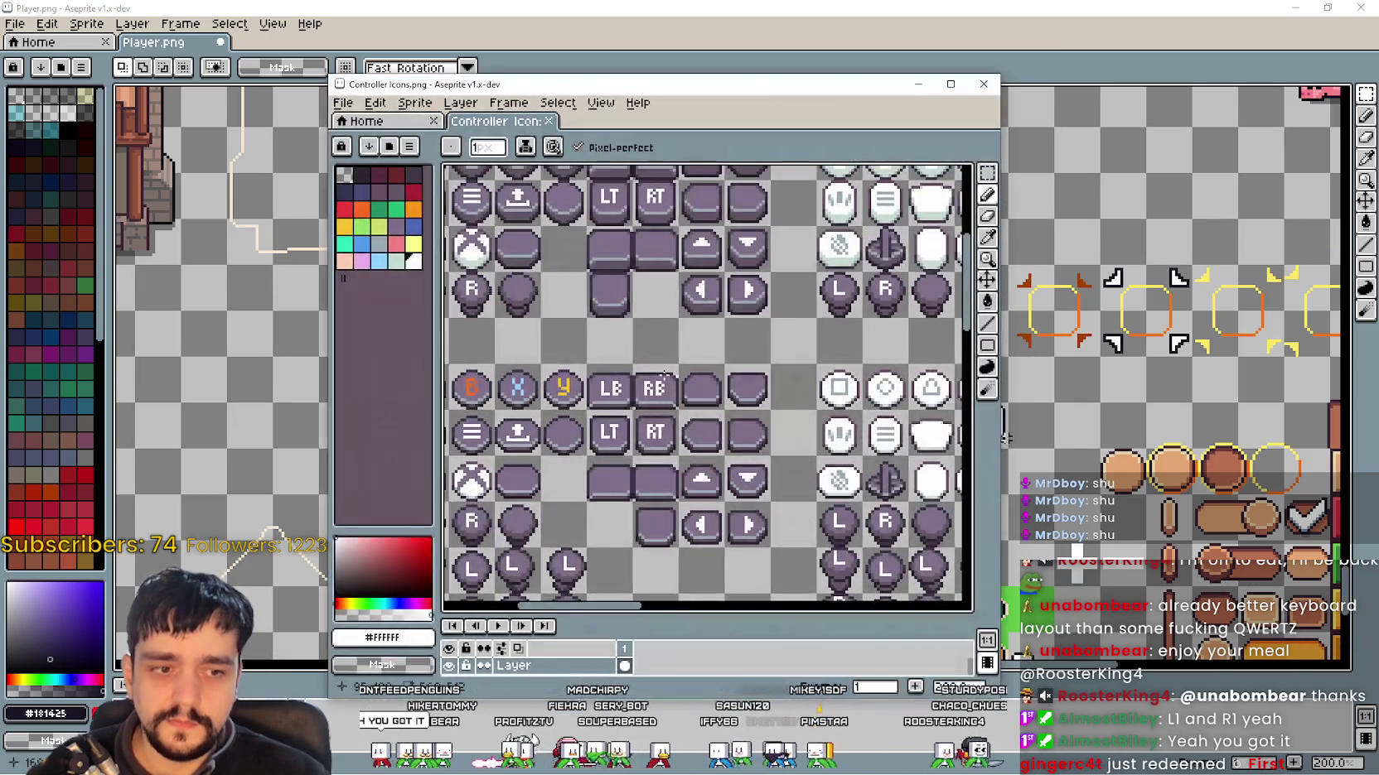
Step: Pan the Controller Icons sheet and marquee the PS5 L1, R1, L2 and R2 icons
scroll(614, 303, "up", 1)
scroll(614, 303, "down", 2)
scroll(590, 343, "right", 4)
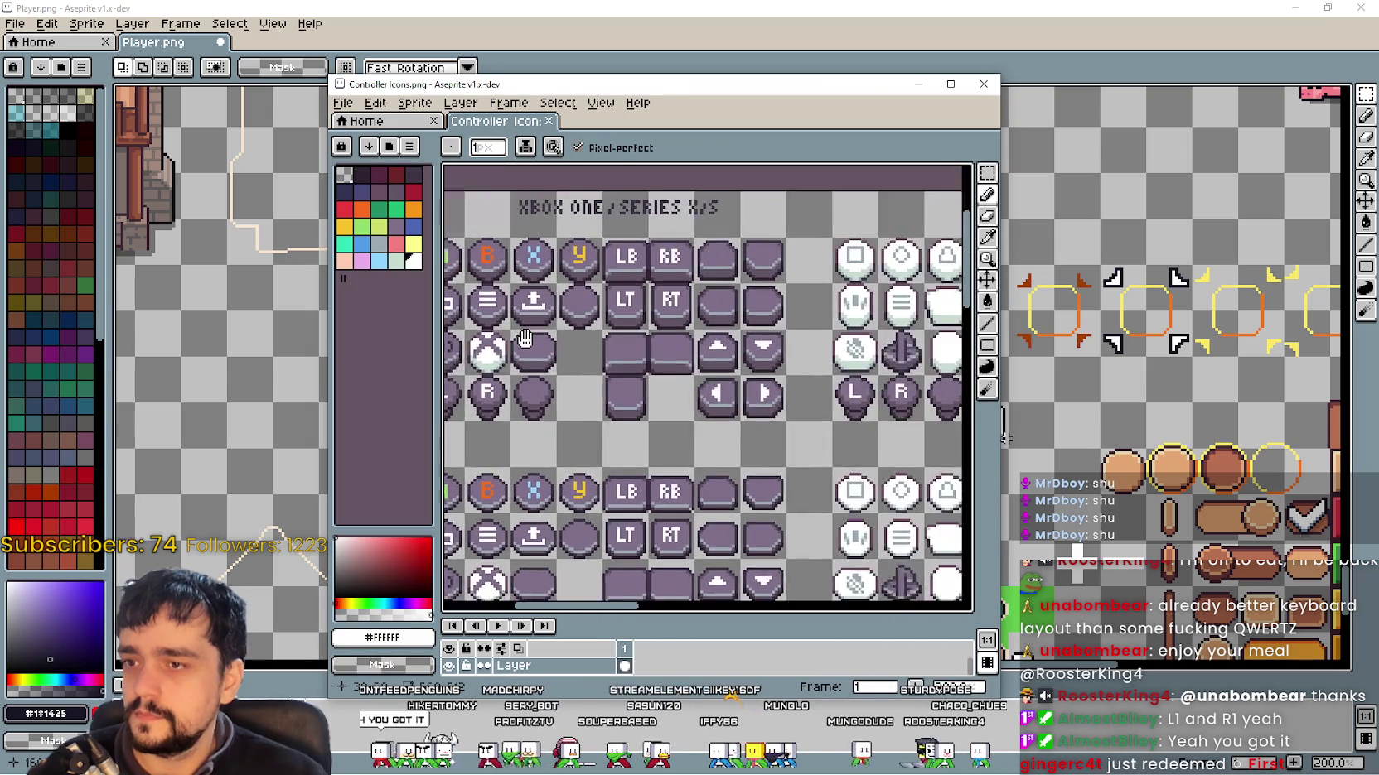
scroll(735, 336, "down", 1)
scroll(746, 335, "right", 6)
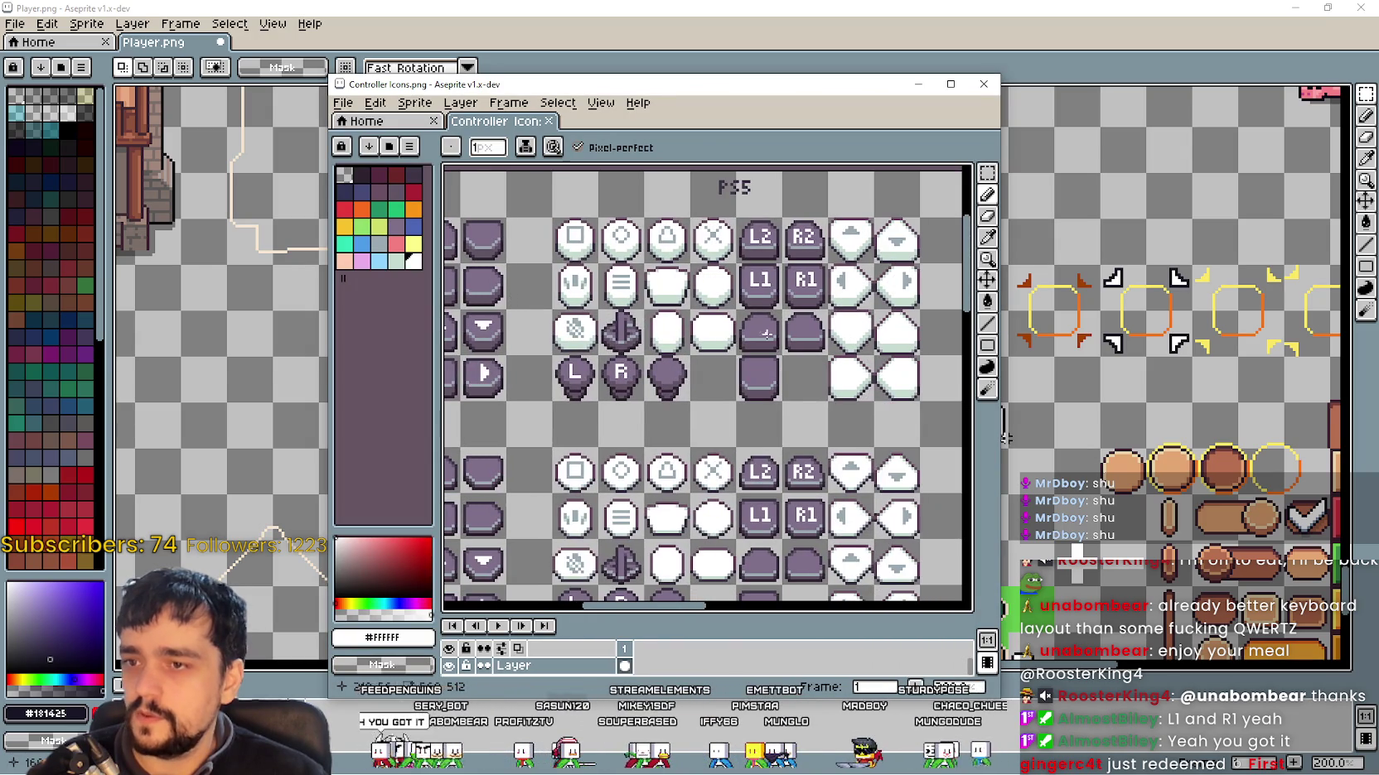
scroll(800, 276, "down", 1)
scroll(726, 294, "up", 1)
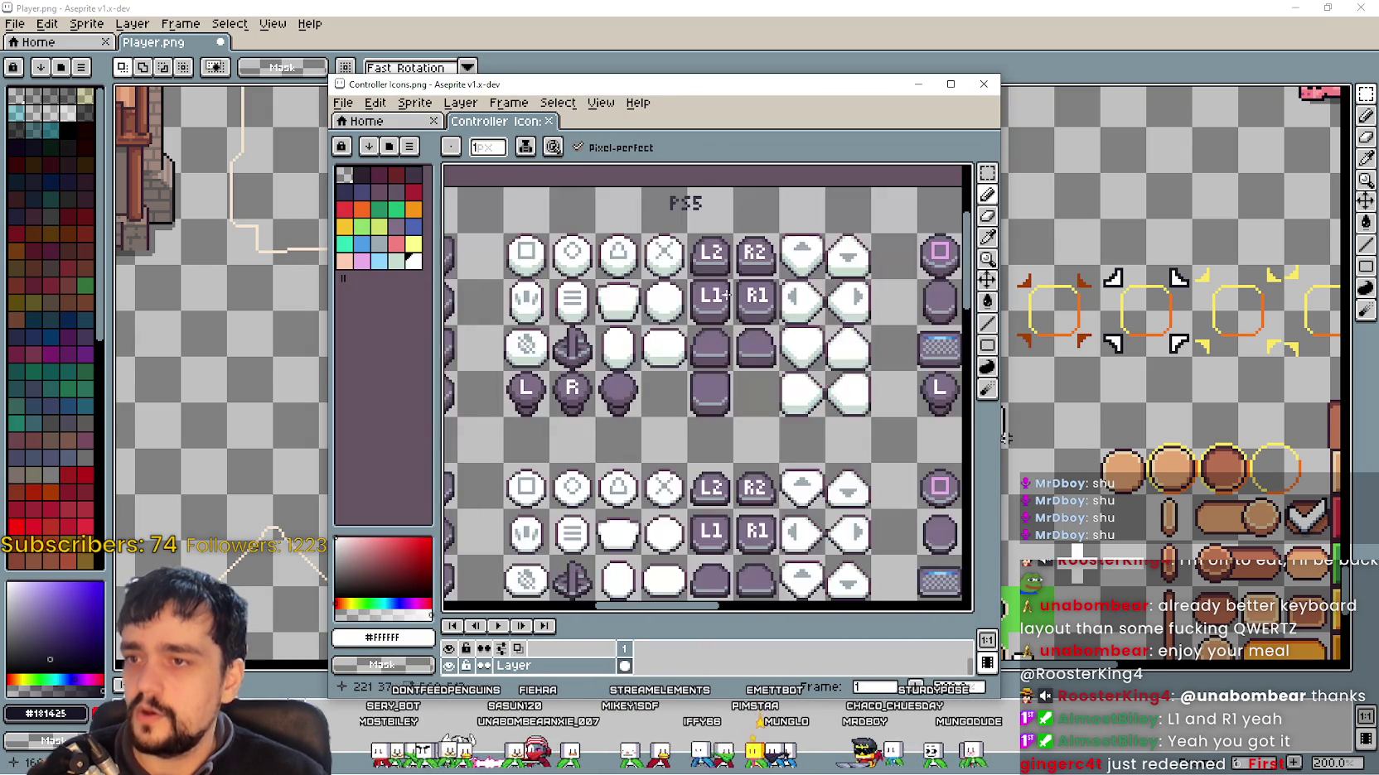
left_click(987, 173)
scroll(679, 261, "up", 1)
scroll(679, 262, "right", 1)
mouse_move(663, 290)
left_mouse_down()
mouse_move(769, 433)
mouse_move(750, 394)
left_mouse_up()
Step: Pan across the PS4 and Switch icon sets, clear the selection, and switch to Steam
left_click_drag(865, 431, 564, 392)
left_click_drag(737, 386, 603, 411)
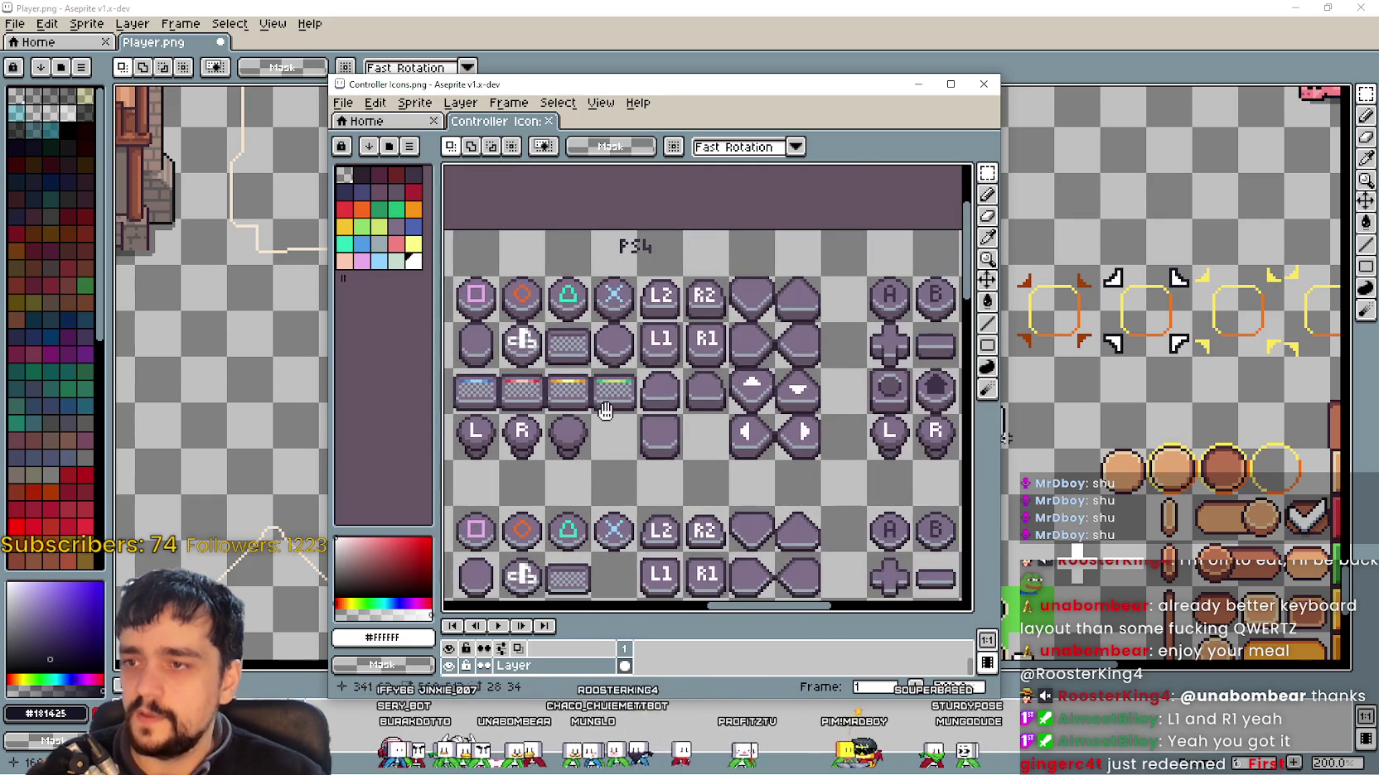
left_click_drag(825, 392, 501, 383)
mouse_move(779, 381)
left_mouse_down()
mouse_move(699, 384)
mouse_move(804, 384)
left_mouse_up()
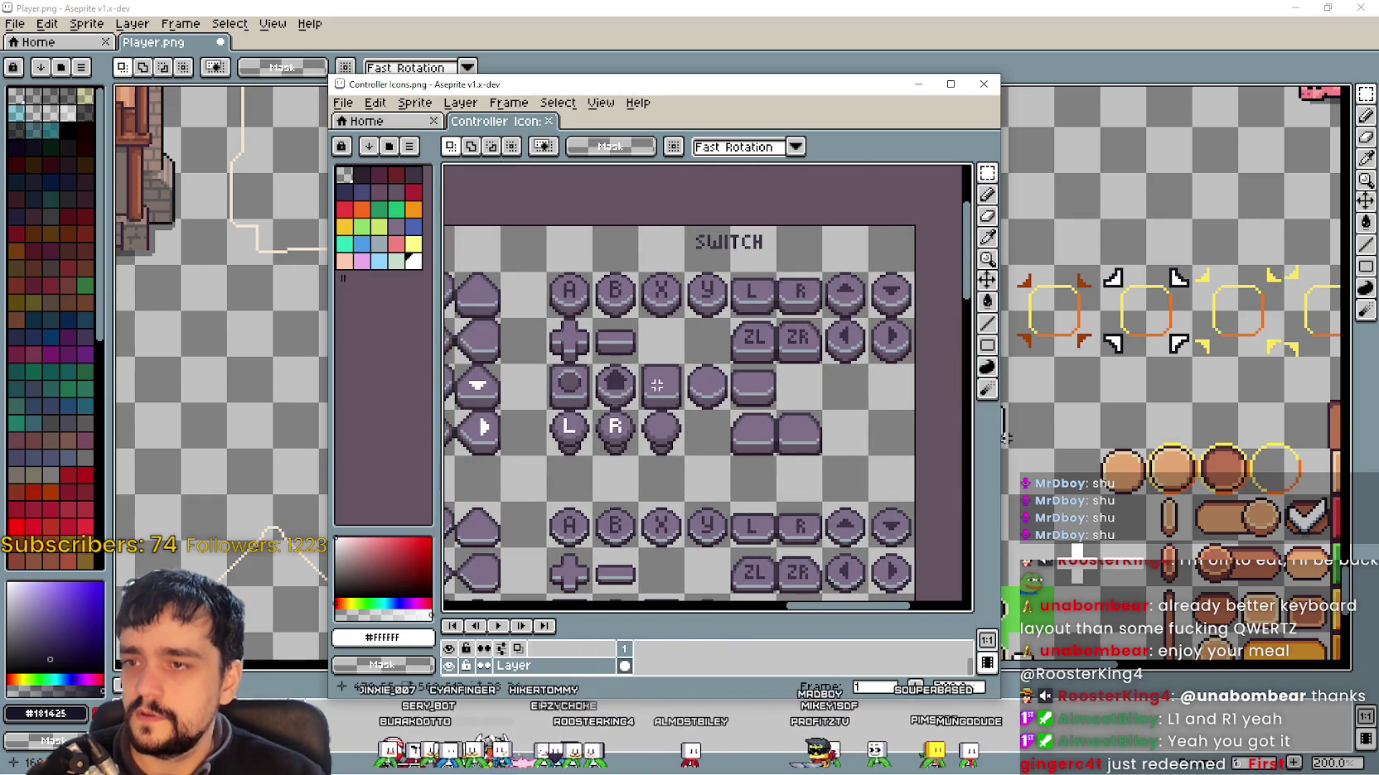
mouse_move(540, 366)
left_mouse_down()
mouse_move(869, 356)
mouse_move(595, 335)
left_mouse_up()
key("ctrl+d")
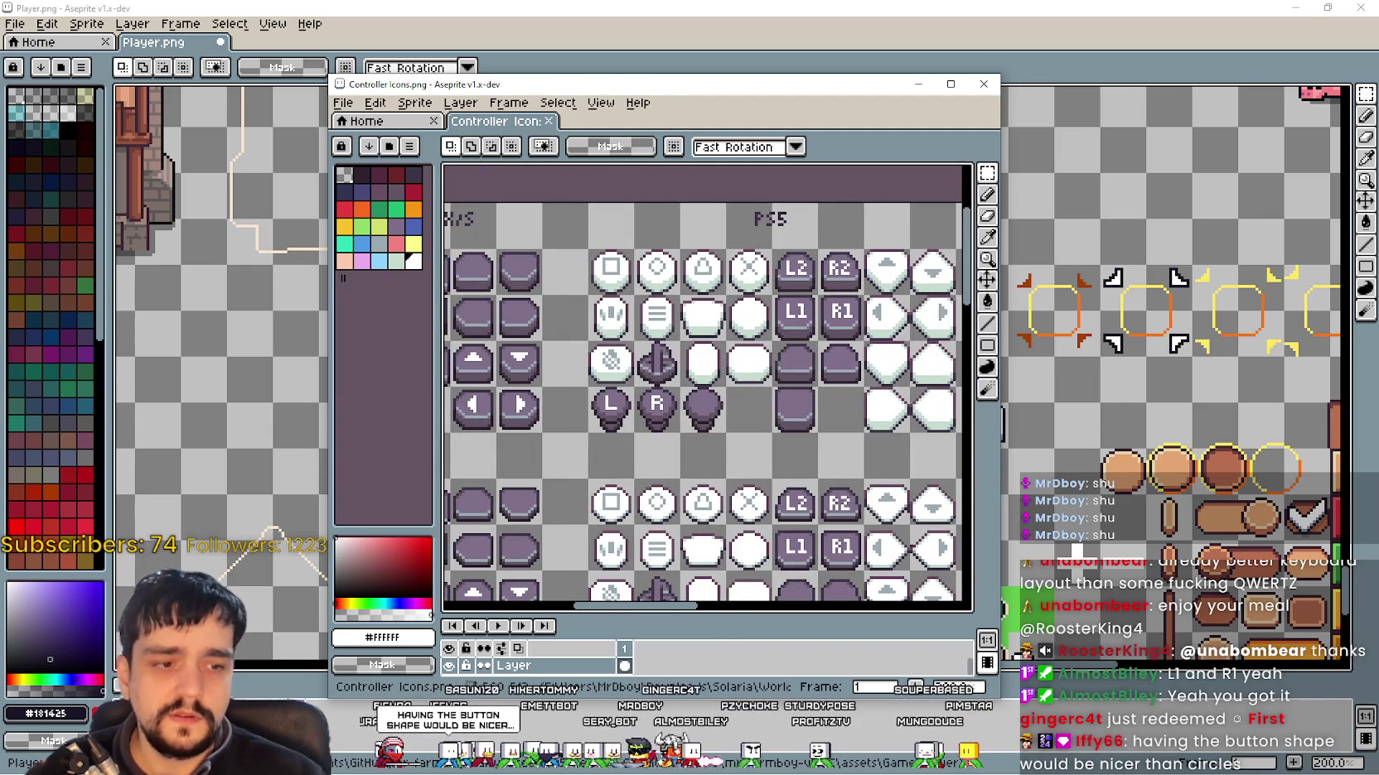
key("alt+Tab")
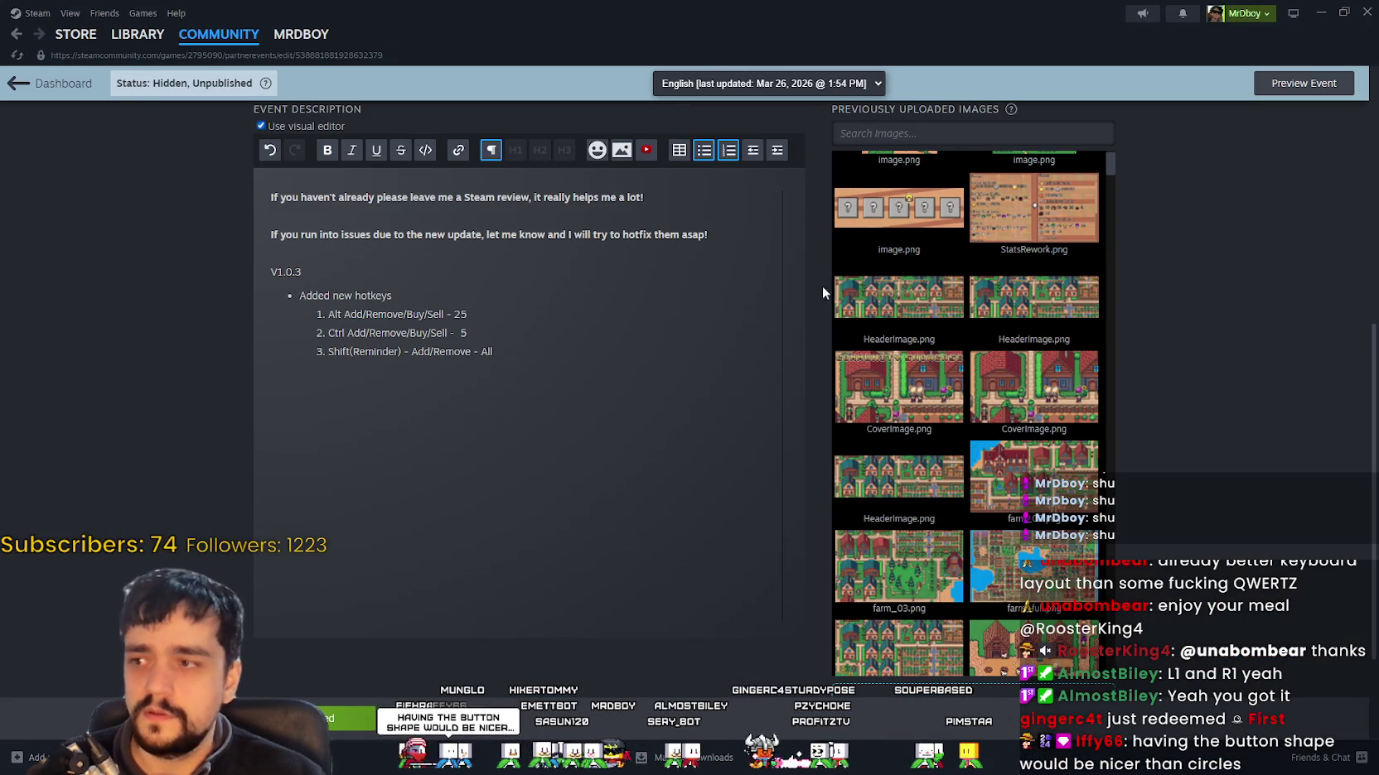
Step: Open the MR FARMBOY store page in Steam and scroll through it
left_click(75, 34)
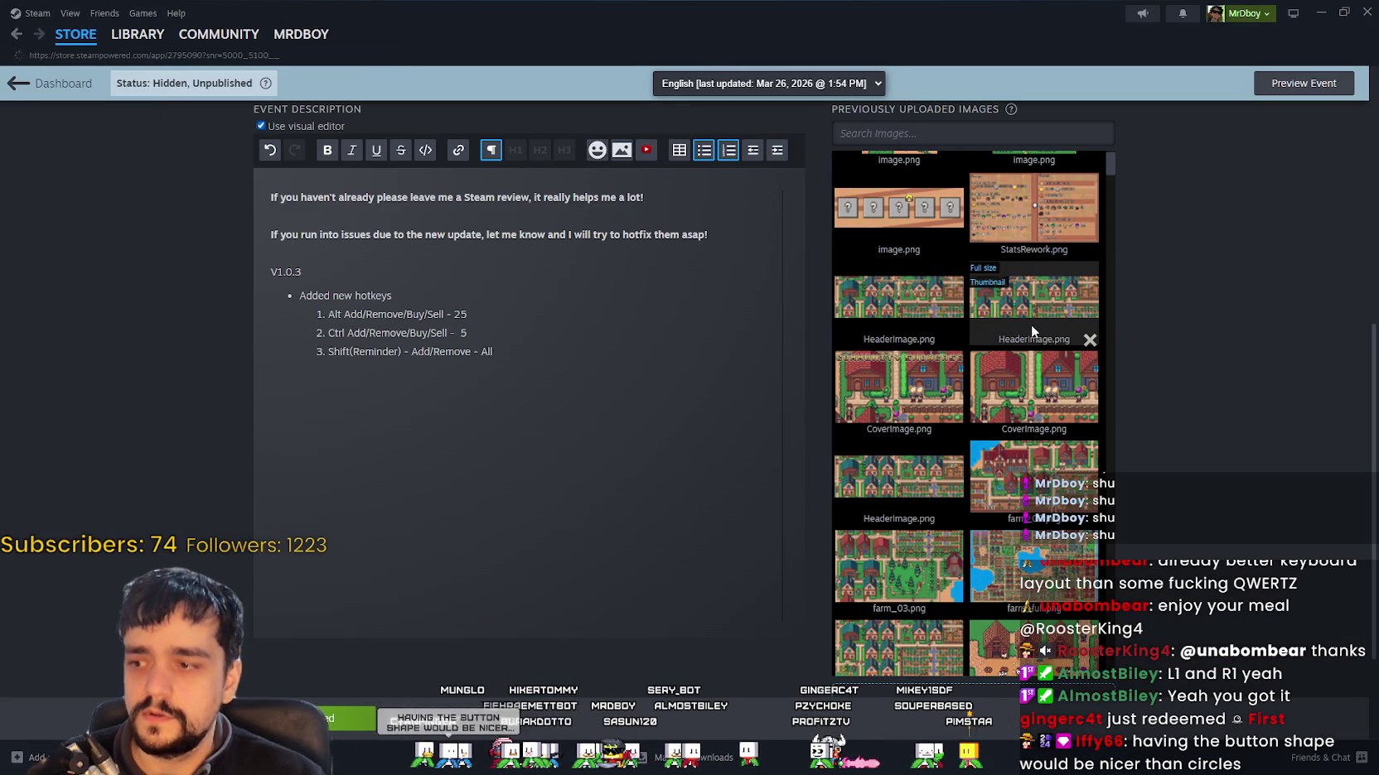
scroll(1032, 489, "down", 10)
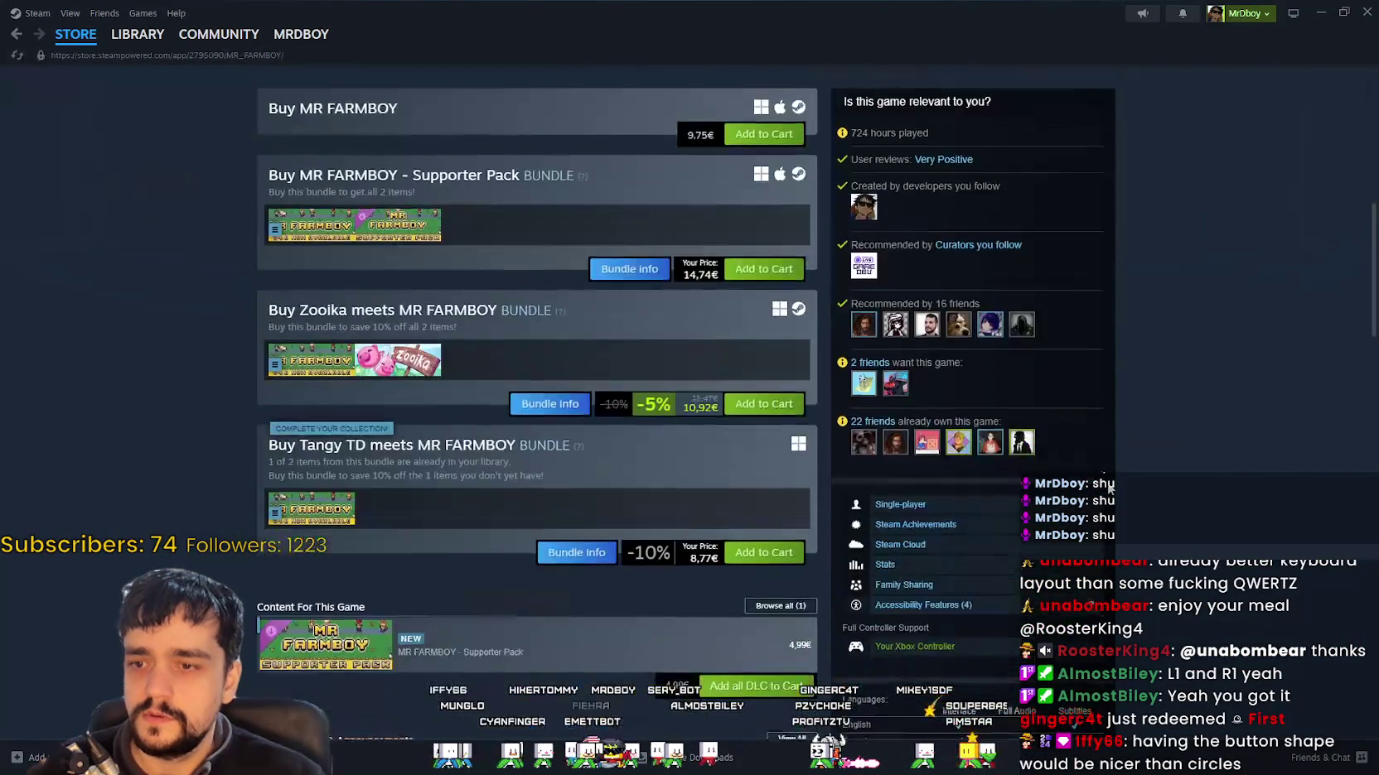
scroll(1102, 485, "down", 3)
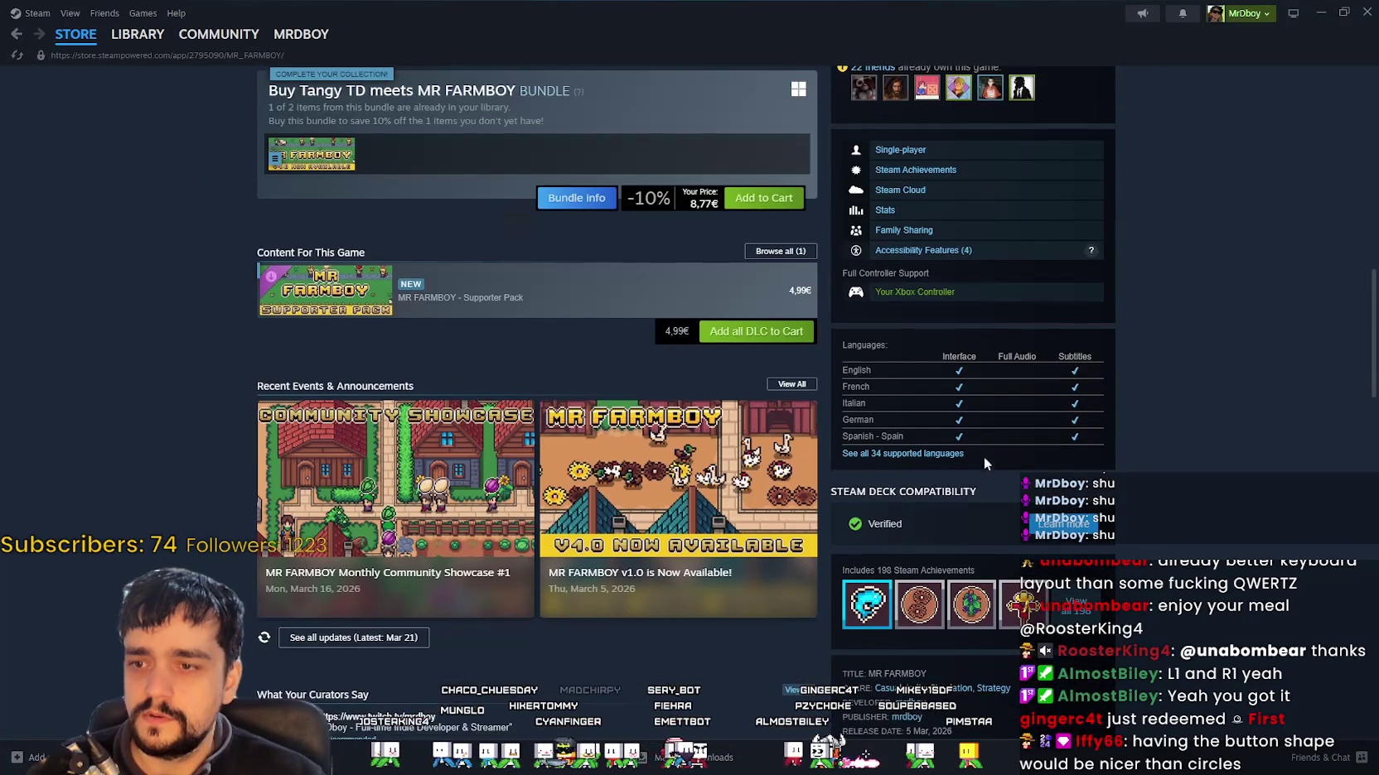
scroll(895, 522, "down", 3)
scroll(894, 523, "down", 1)
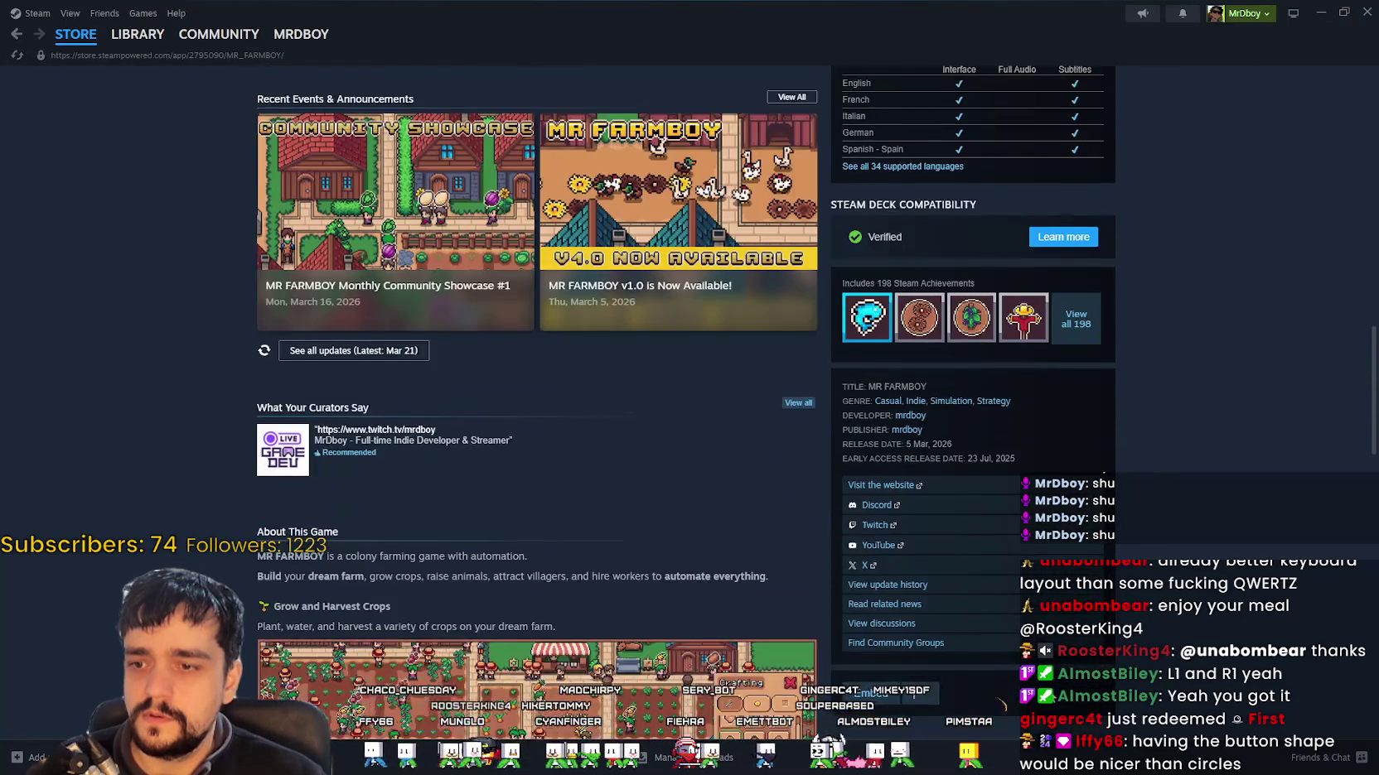
scroll(894, 522, "up", 4)
scroll(895, 427, "up", 3)
scroll(900, 481, "up", 2)
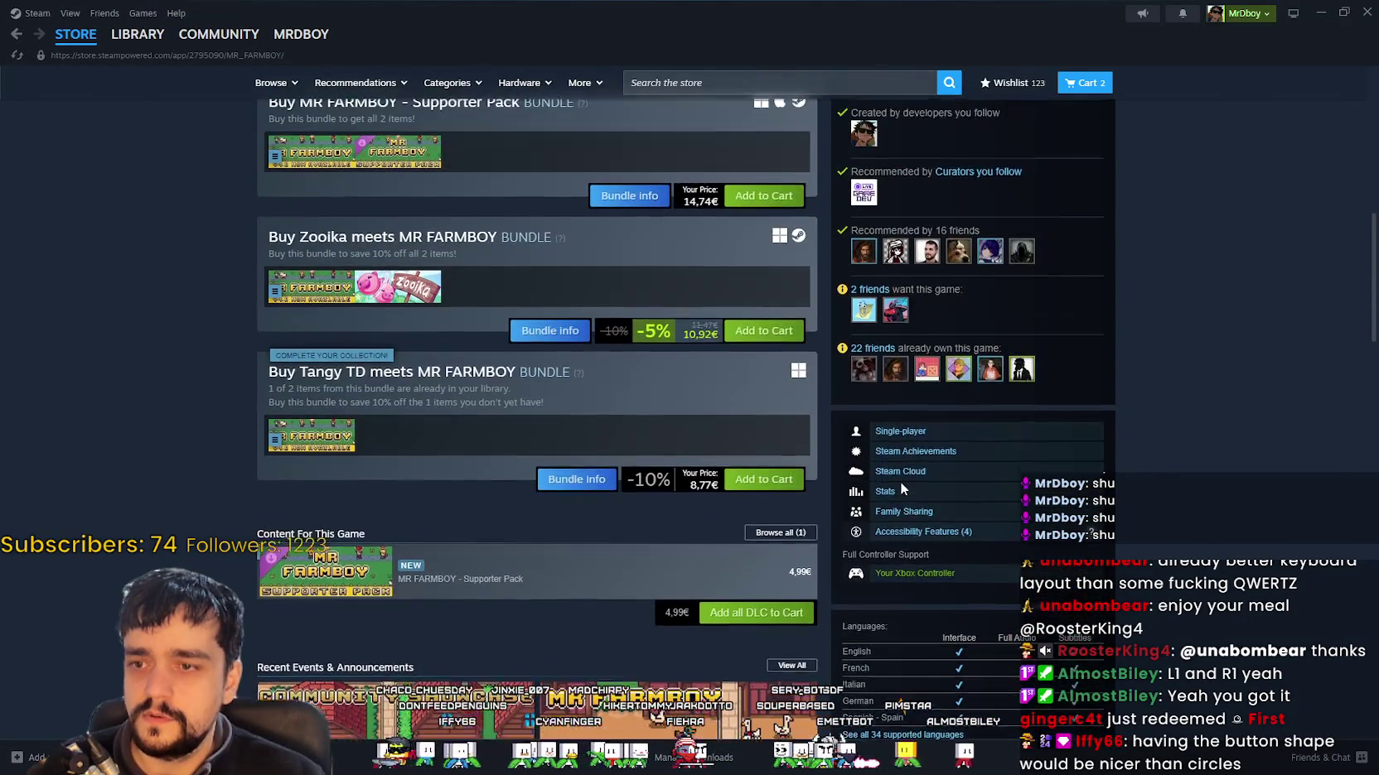
scroll(893, 249, "up", 8)
scroll(950, 414, "down", 10)
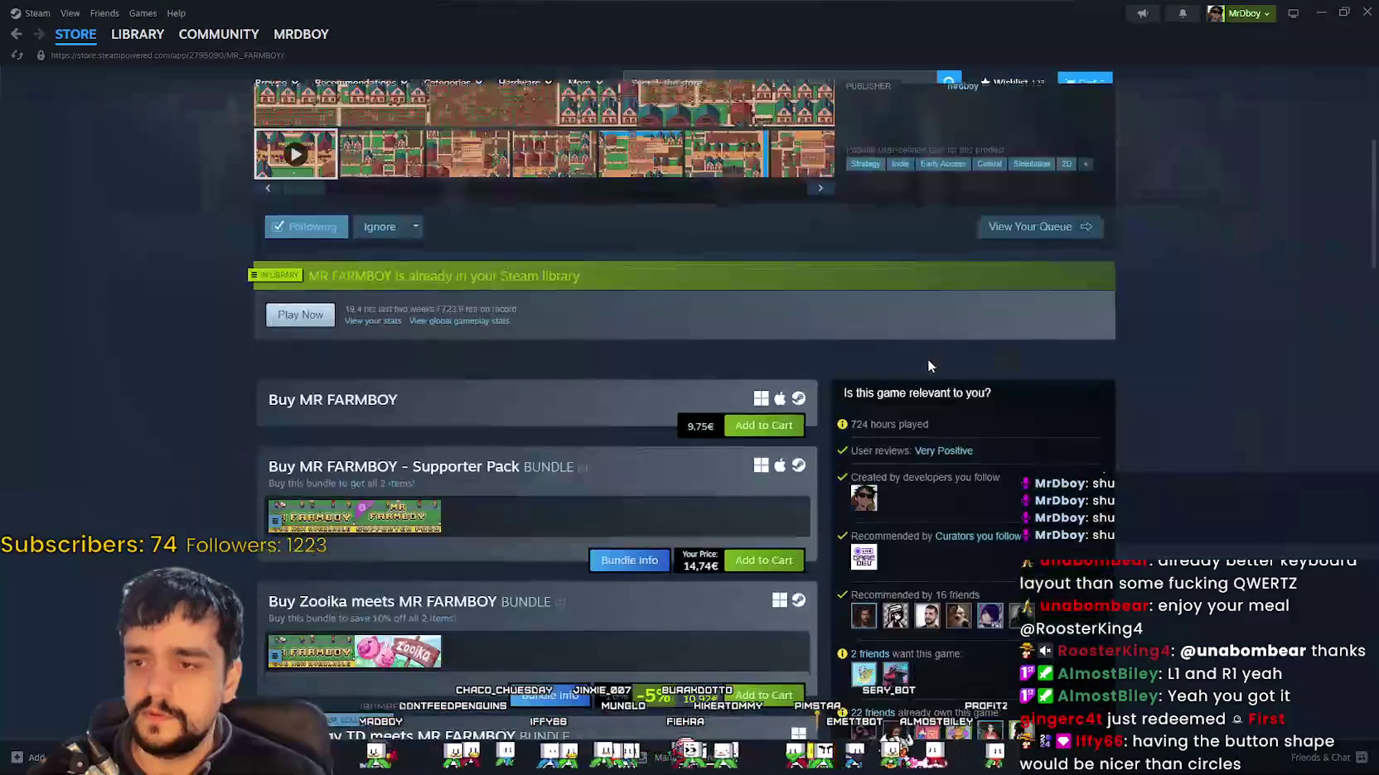
scroll(1161, 459, "down", 3)
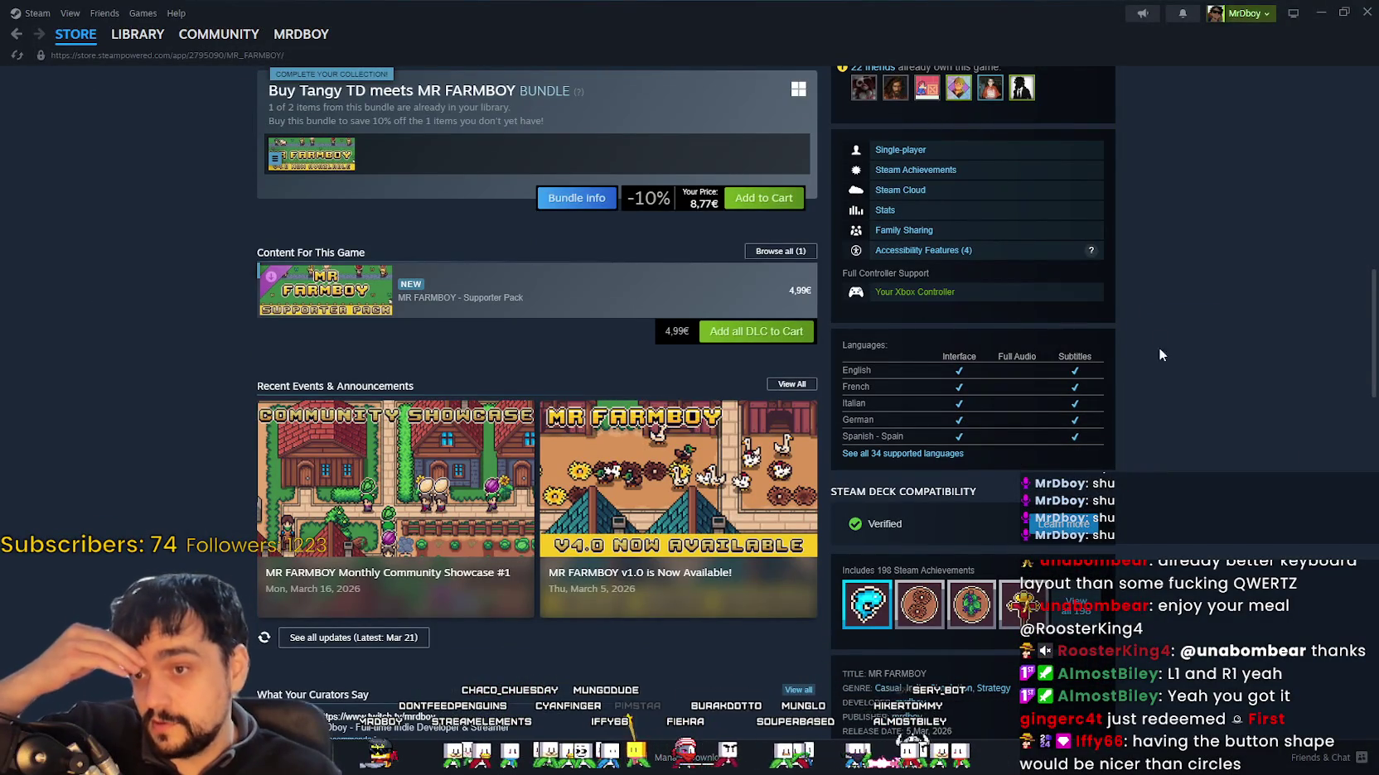
scroll(1137, 536, "down", 1)
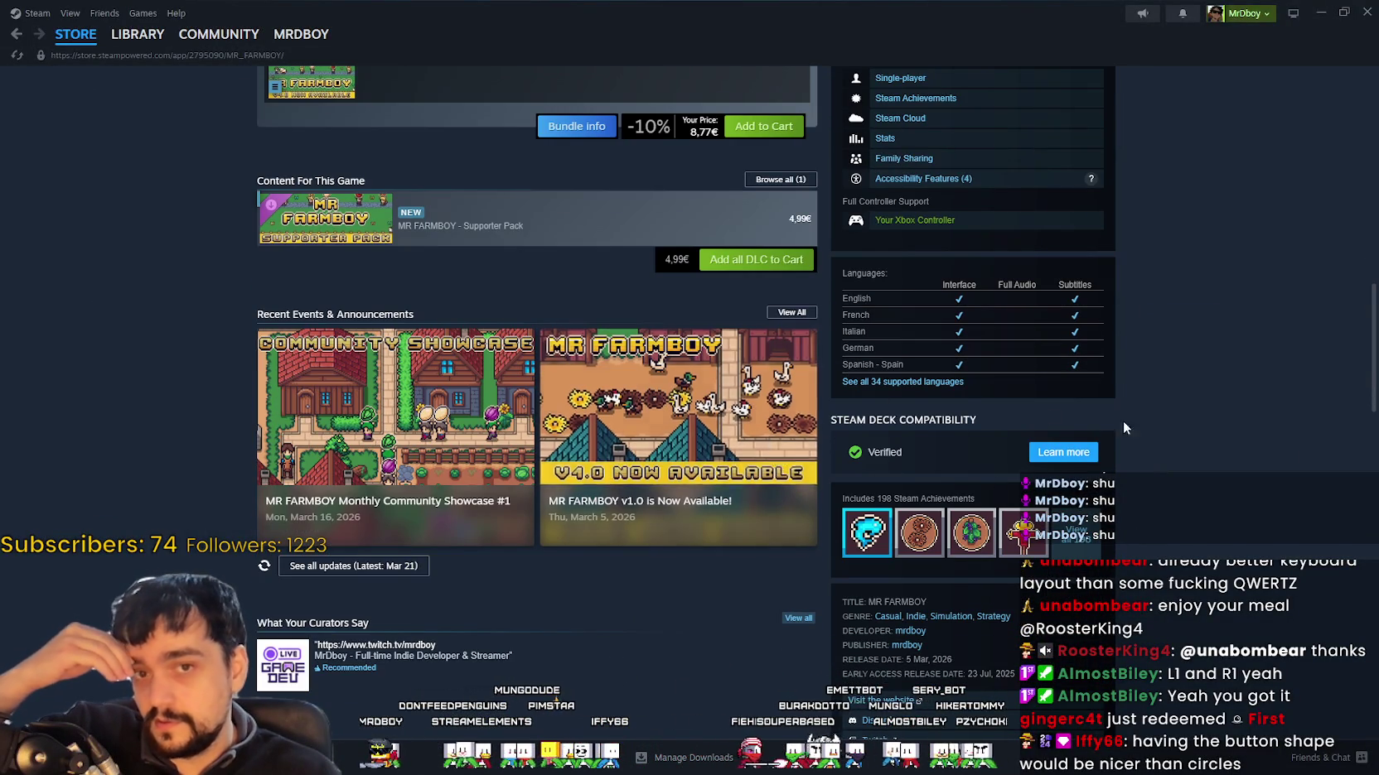
scroll(893, 498, "up", 8)
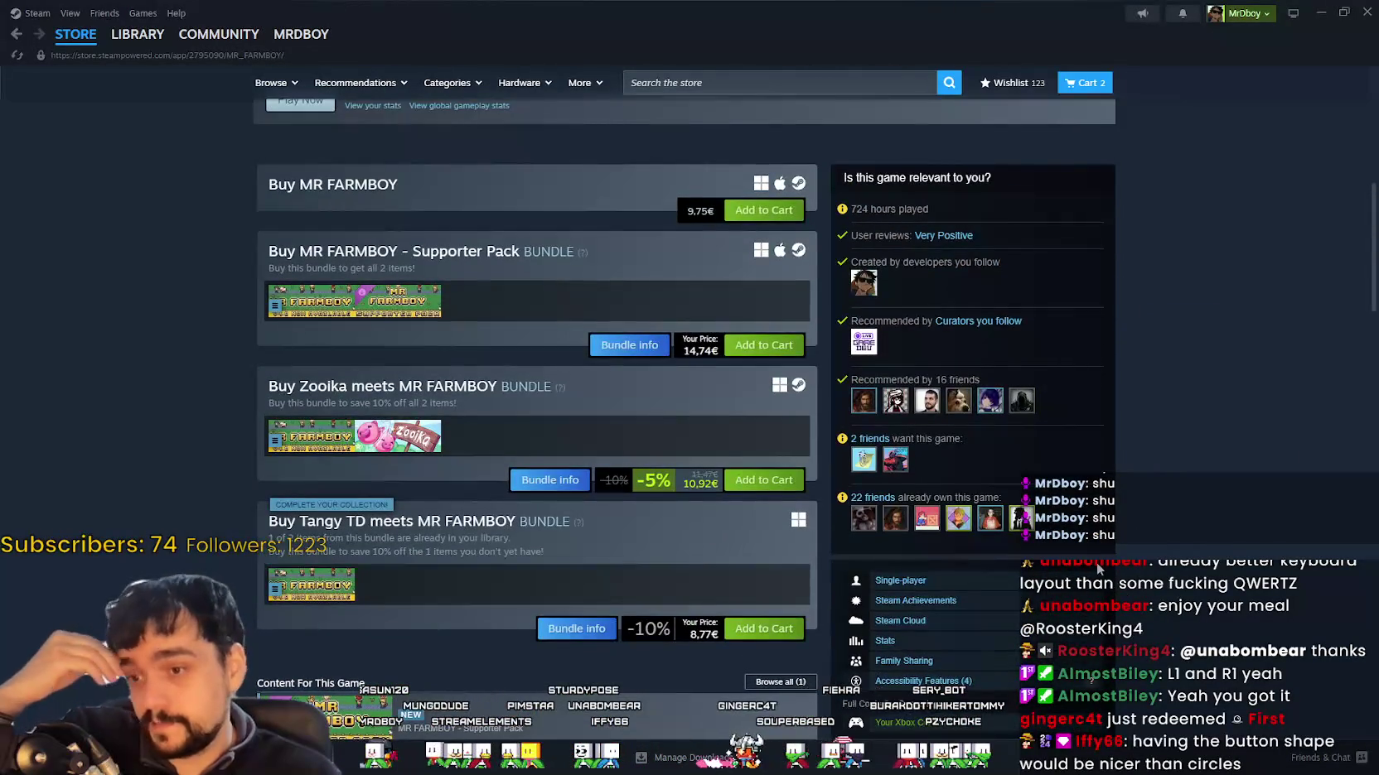
scroll(1086, 550, "down", 5)
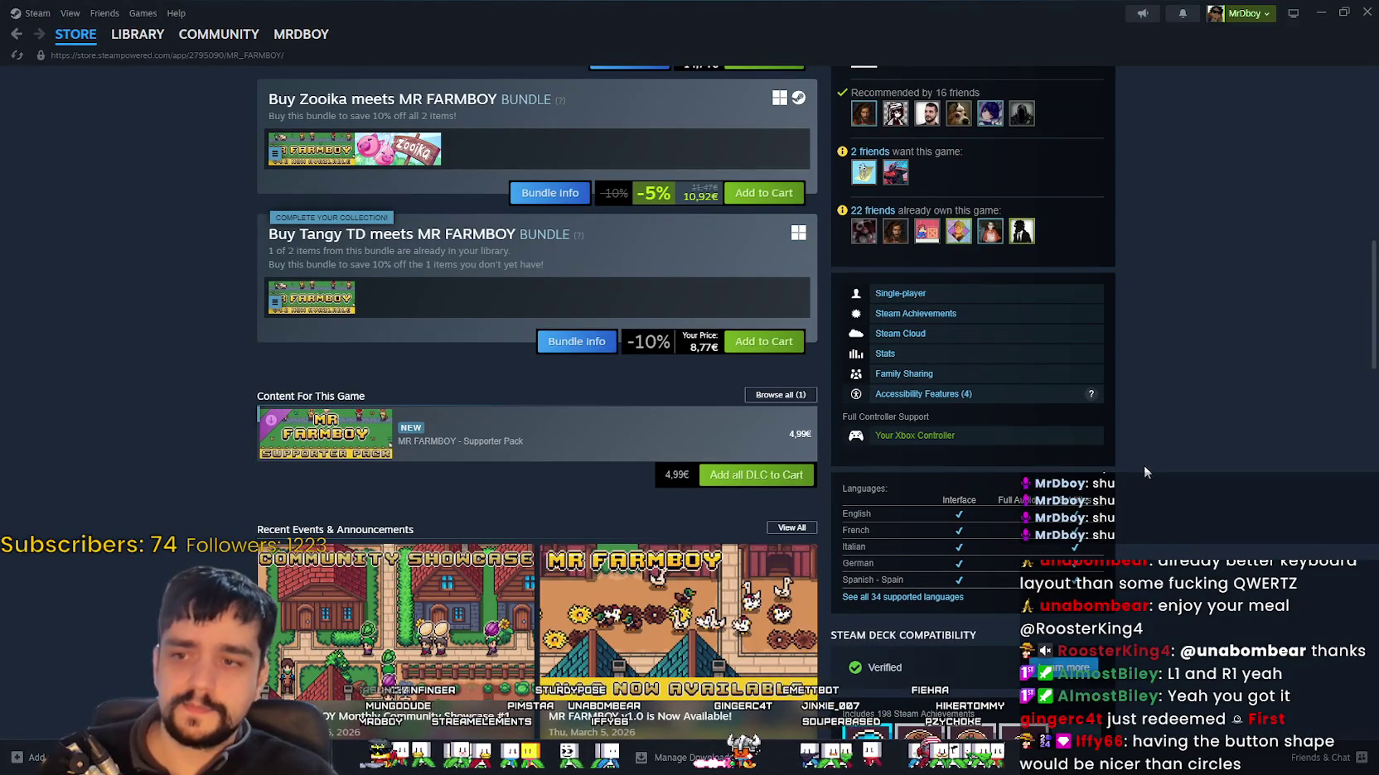
Step: Minimize Steam and the Controller Icons window to get back to Player.png
left_click(1321, 11)
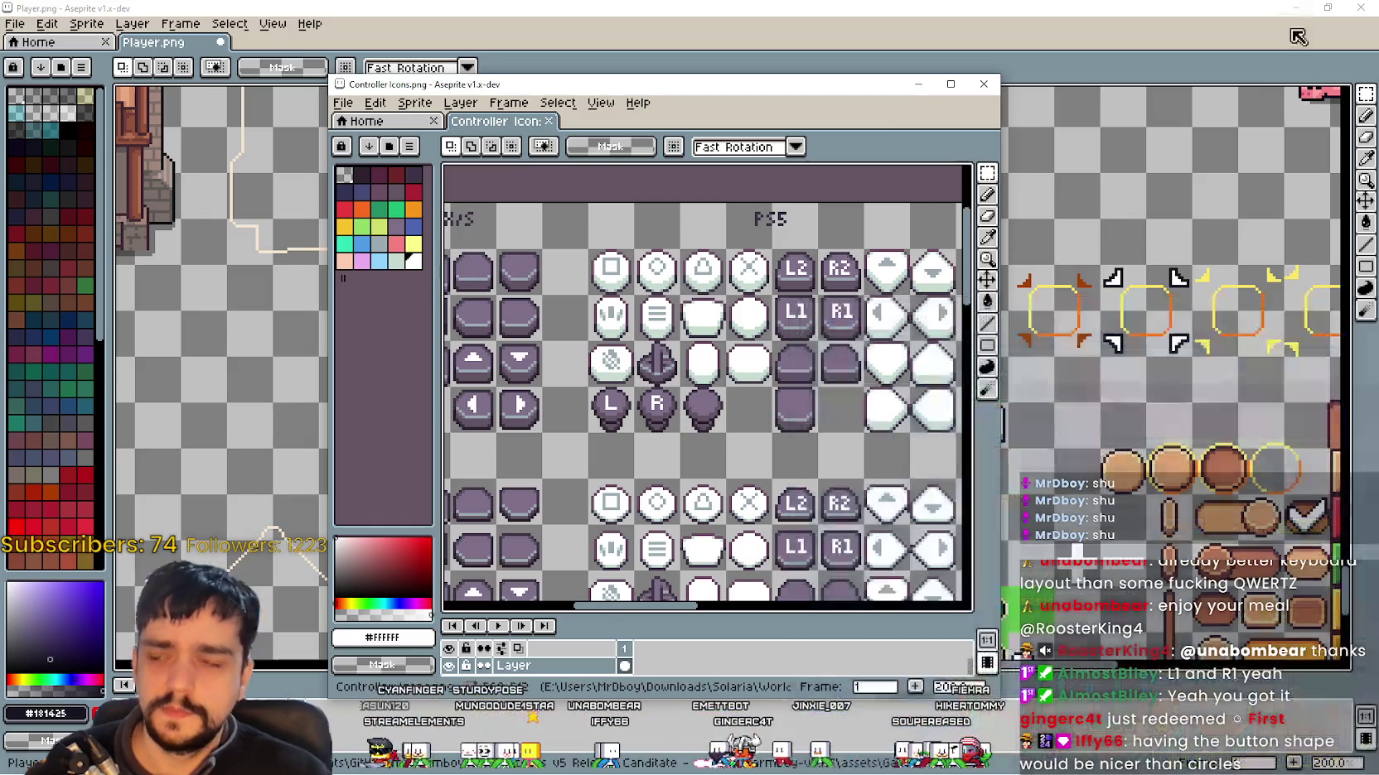
left_click(918, 83)
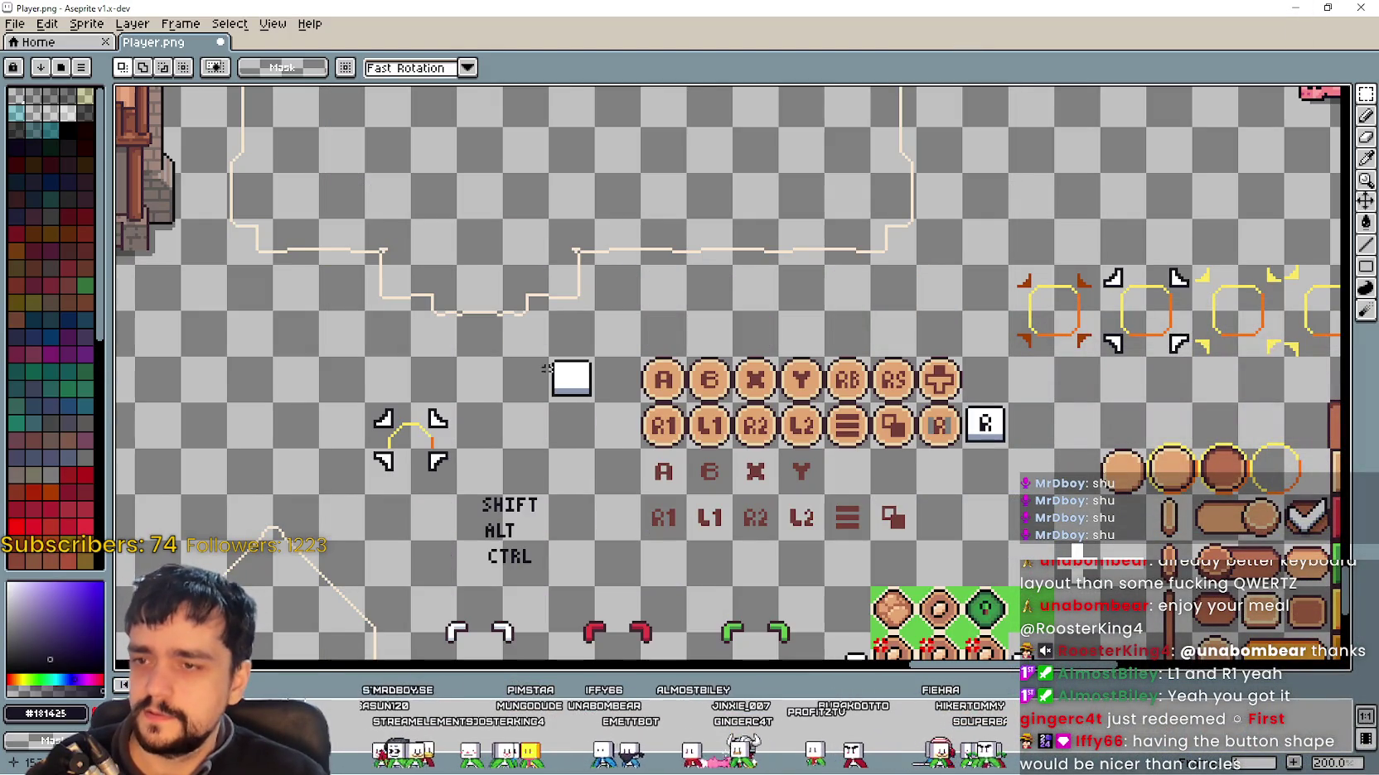
scroll(761, 439, "up", 1)
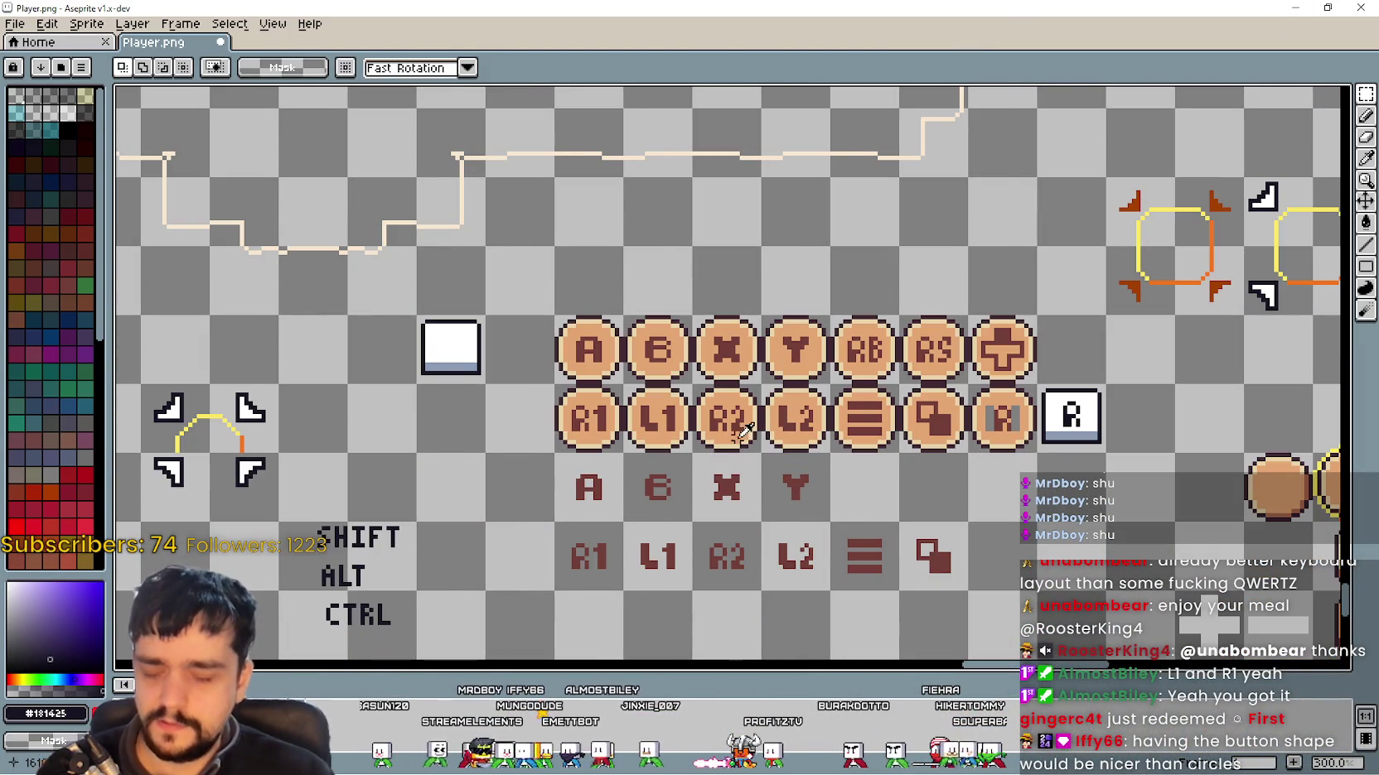
Step: Bring back the Controller Icons window and frame the Xbox LB, RB, LT and RT buttons
key("alt+Tab")
scroll(609, 256, "down", 1)
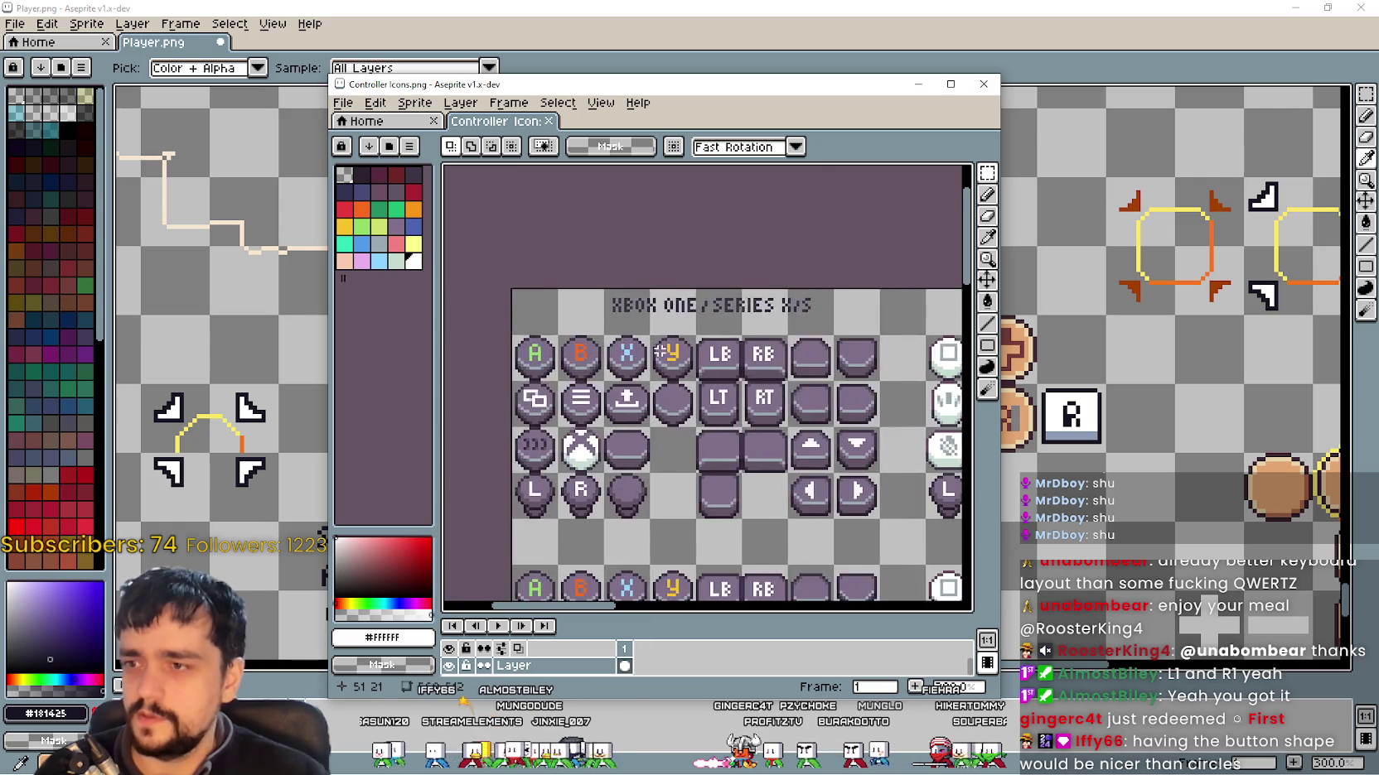
scroll(746, 498, "up", 2)
left_click_drag(758, 445, 700, 436)
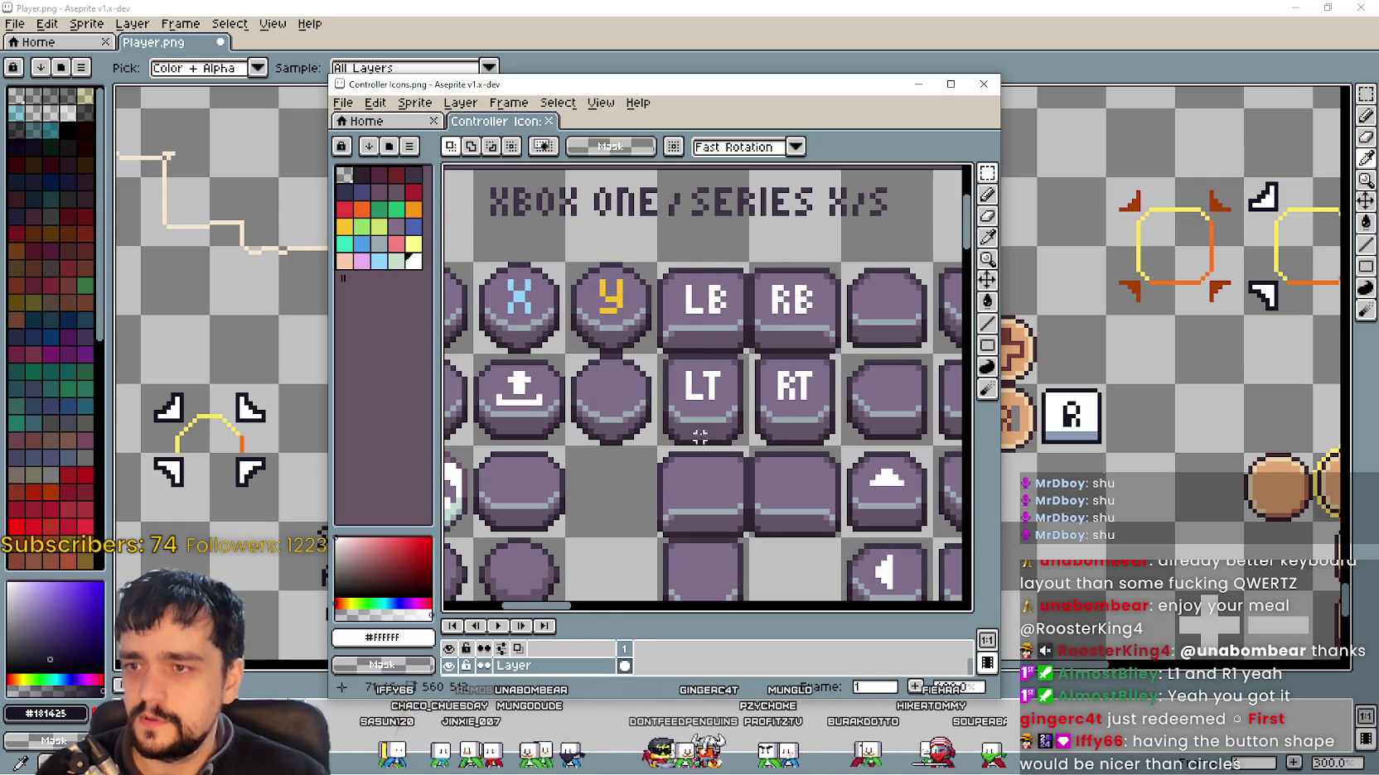
scroll(679, 278, "down", 2)
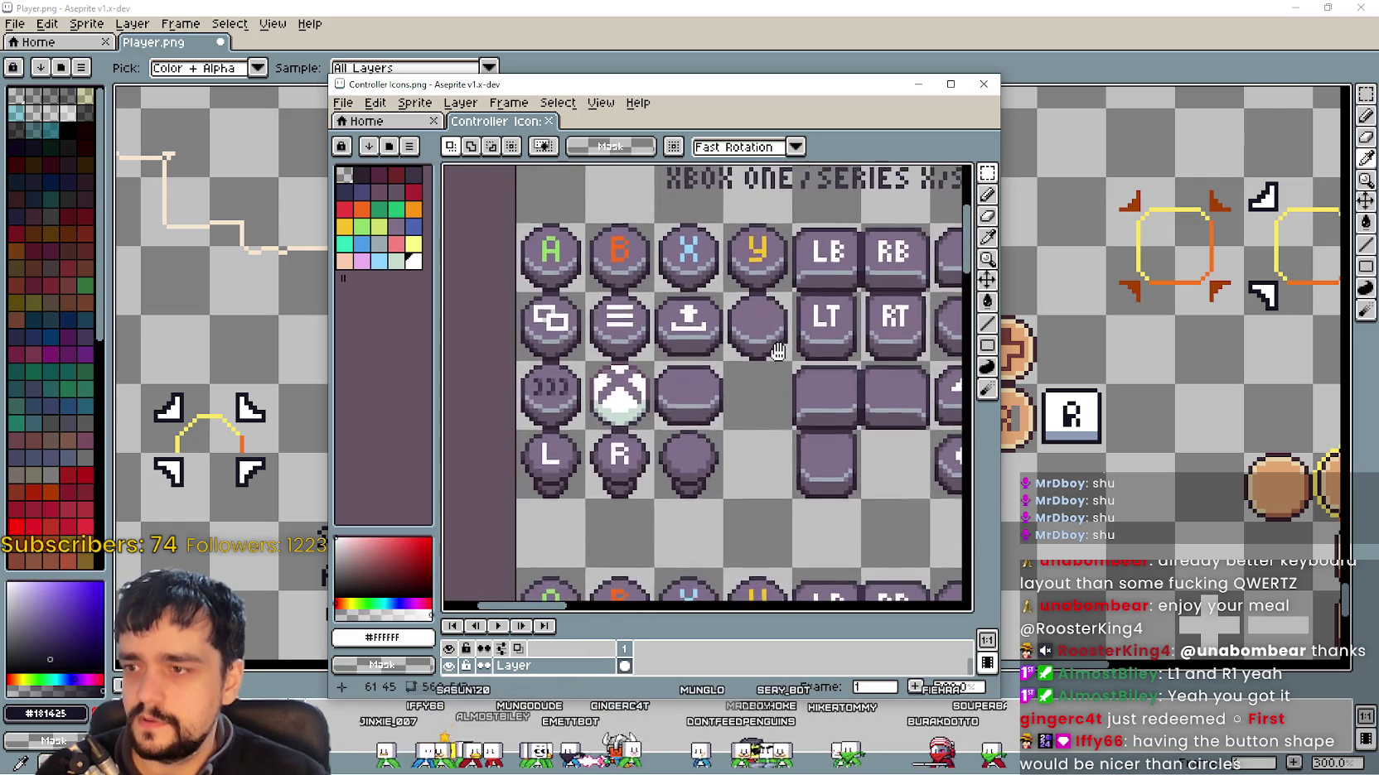
mouse_move(594, 428)
left_mouse_down()
mouse_move(739, 282)
mouse_move(739, 254)
mouse_move(635, 328)
mouse_move(770, 351)
mouse_move(738, 157)
mouse_move(645, 102)
mouse_move(629, 169)
left_mouse_up()
scroll(570, 381, "down", 1)
mouse_move(652, 460)
left_mouse_down()
mouse_move(683, 324)
mouse_move(660, 555)
left_mouse_up()
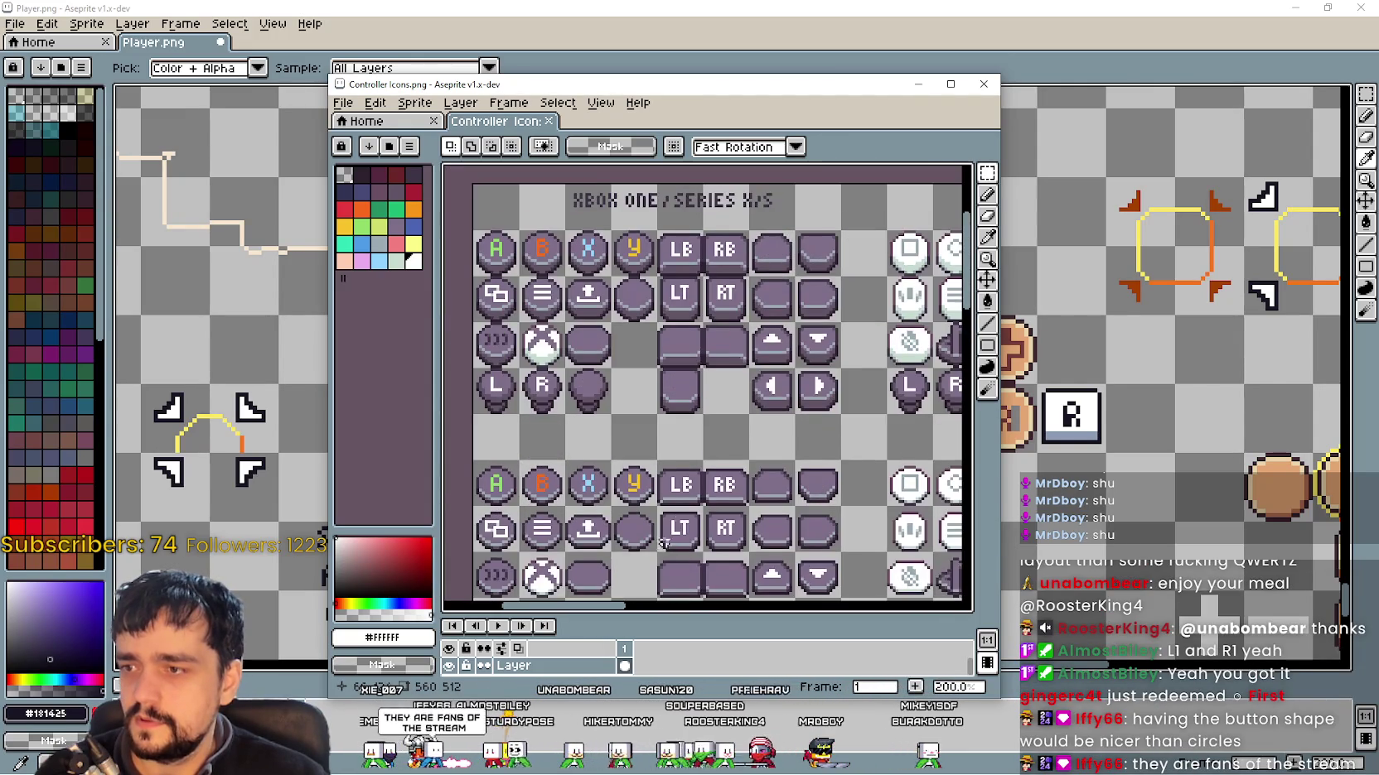
left_click_drag(724, 345, 681, 414)
scroll(704, 389, "up", 2)
left_click_drag(523, 329, 704, 314)
scroll(704, 315, "up", 2)
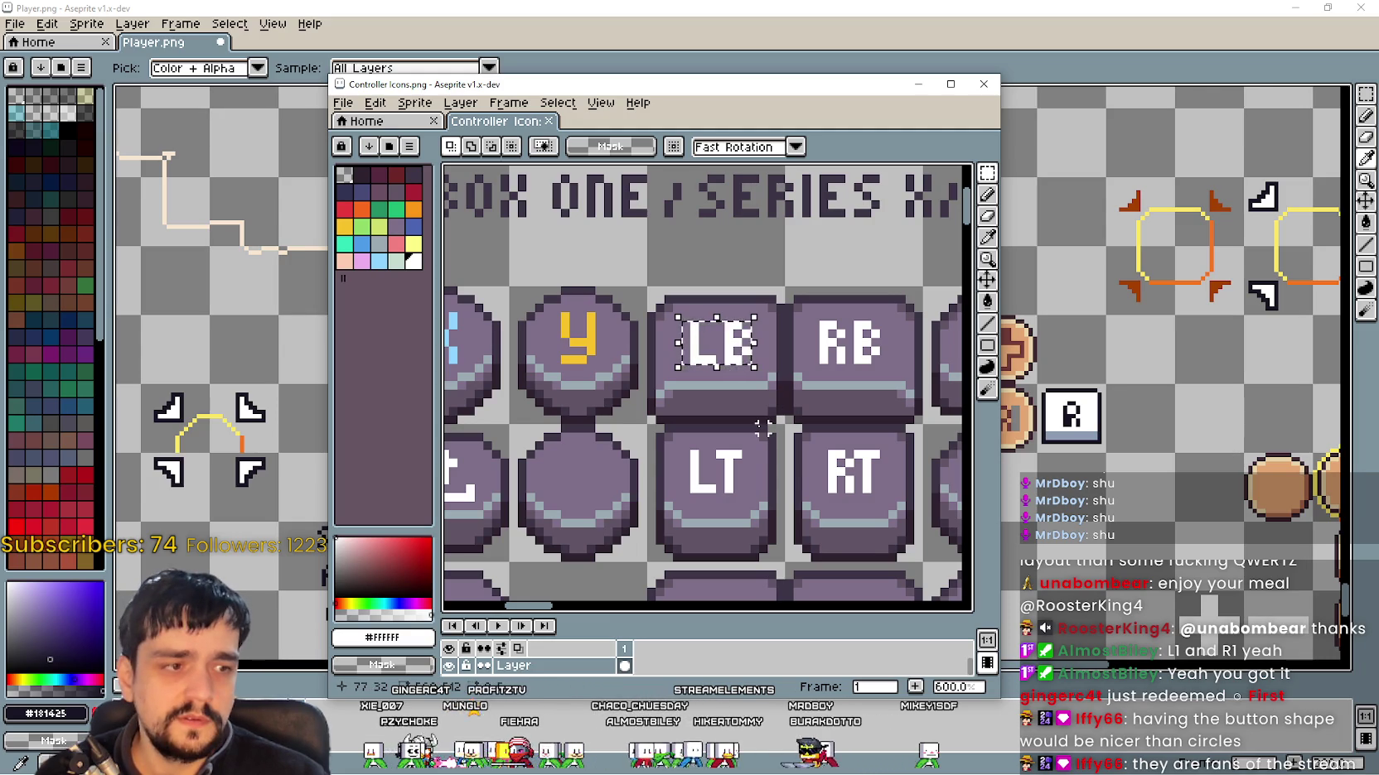
mouse_move(814, 489)
left_mouse_down()
mouse_move(575, 372)
mouse_move(710, 323)
left_mouse_up()
scroll(576, 371, "down", 2)
Step: Marquee the LB and RB tiles together, then switch to the Player.png window
left_click_drag(597, 232, 761, 280)
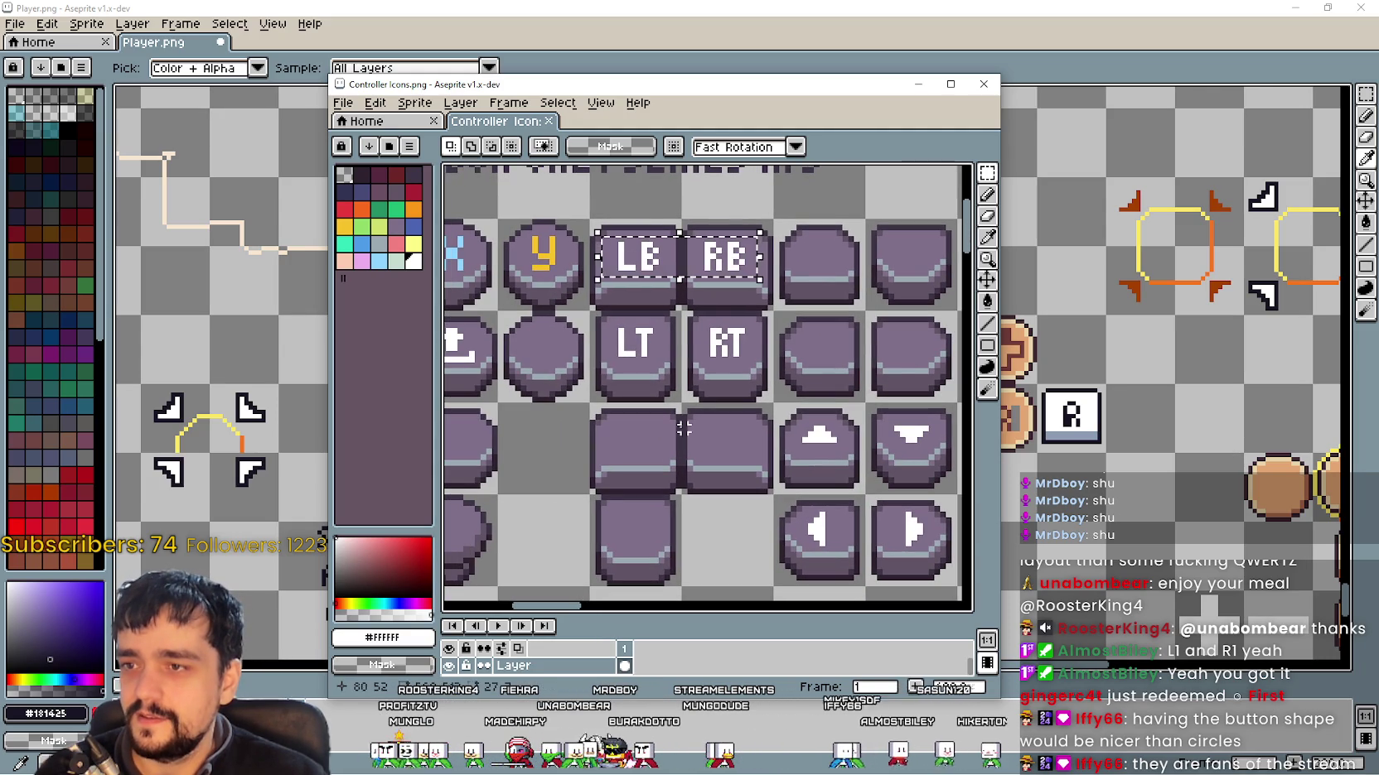
scroll(681, 419, "down", 2)
scroll(694, 304, "up", 1)
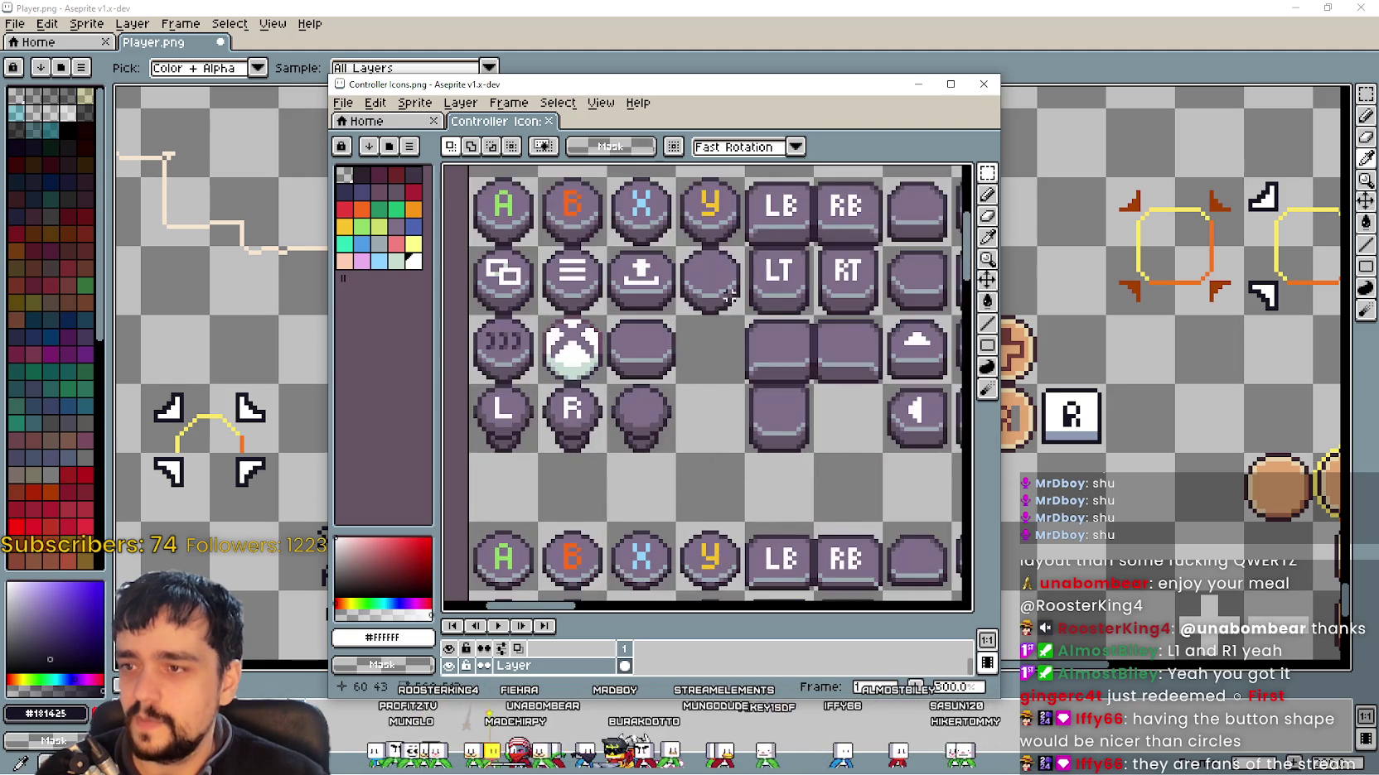
left_click_drag(694, 304, 528, 406)
scroll(594, 307, "up", 2)
mouse_move(580, 285)
left_mouse_down()
mouse_move(647, 323)
mouse_move(760, 341)
left_mouse_up()
left_click_drag(245, 439, 323, 377)
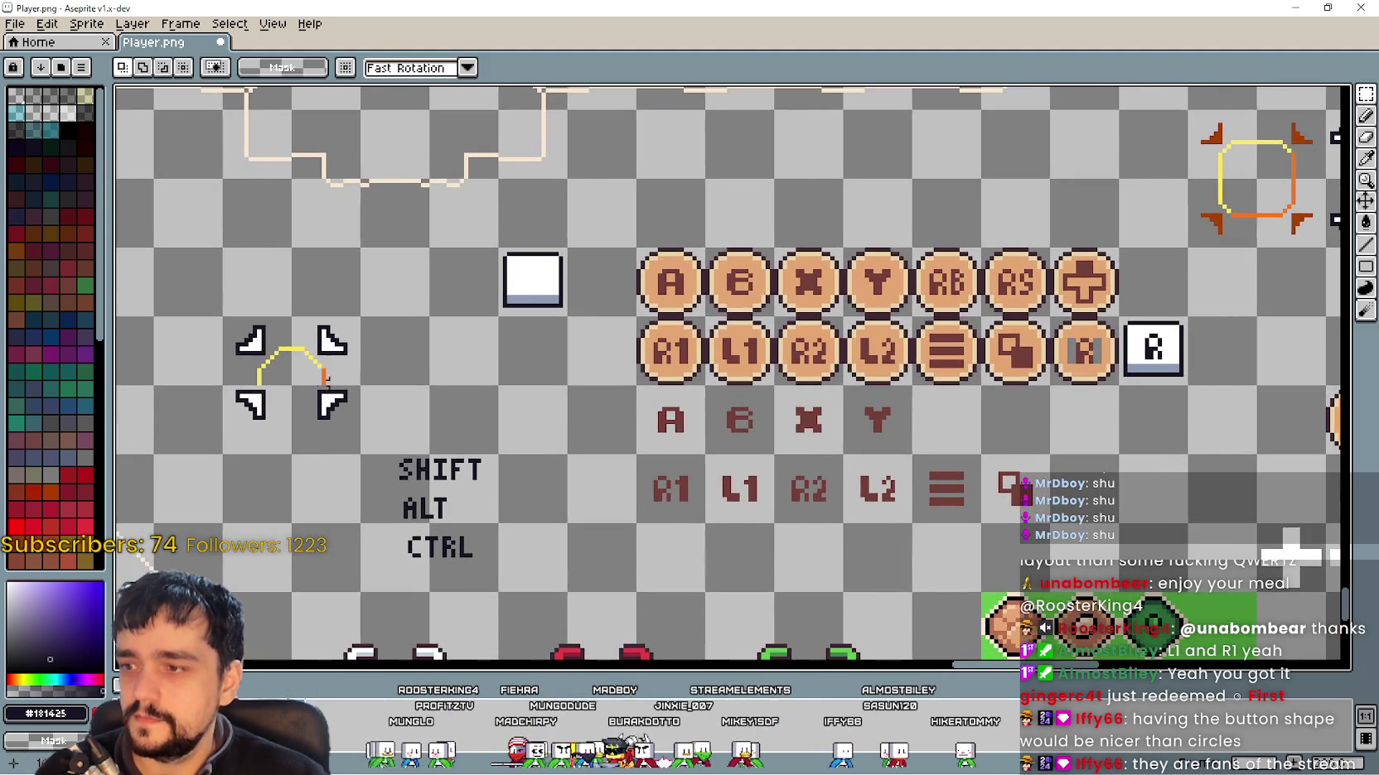
Step: Paste the LB and RB tiles into Player.png above the SHIFT label and commit them
mouse_move(565, 423)
left_mouse_down()
mouse_move(732, 409)
mouse_move(815, 461)
mouse_move(630, 384)
left_mouse_up()
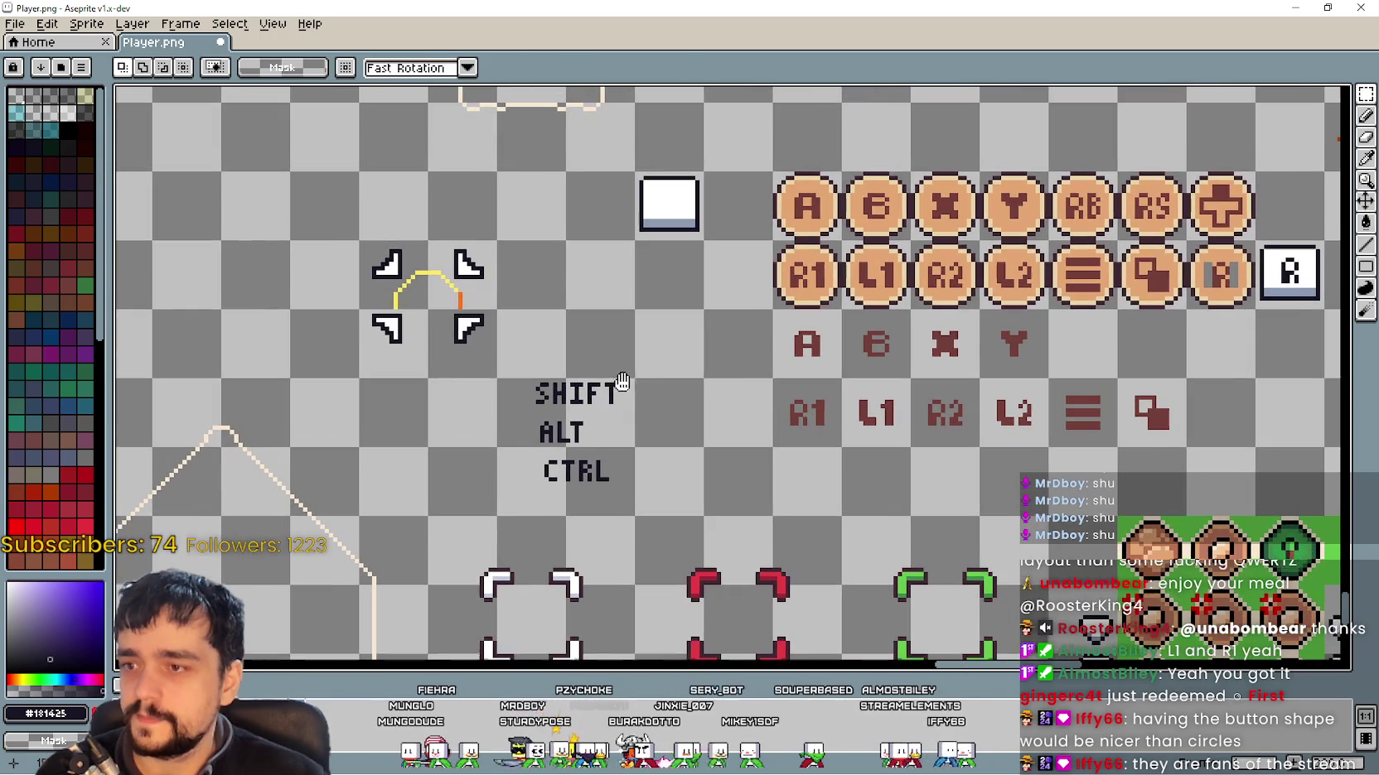
key("ctrl+v")
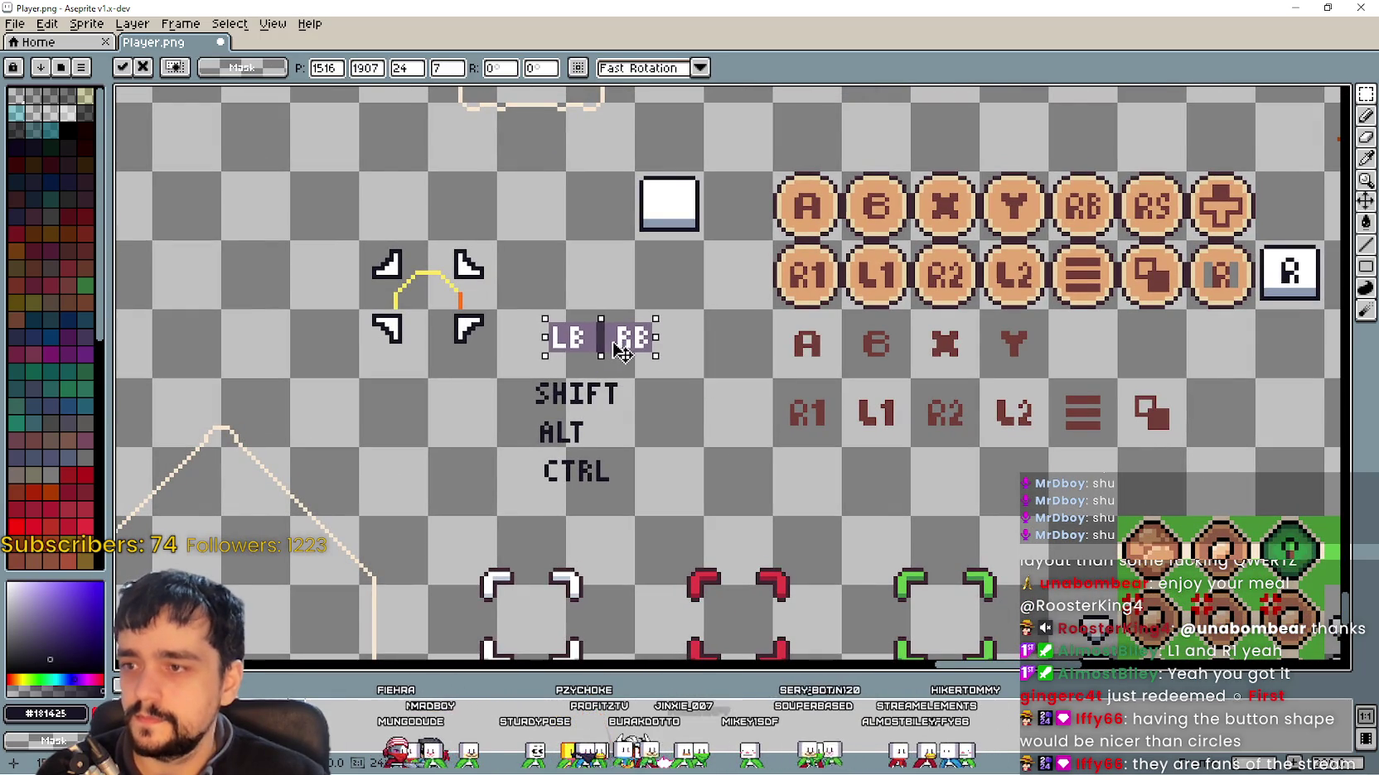
key("Return")
scroll(618, 356, "up", 2)
Step: Select the pasted LB and RB tiles with the Paint Bucket ready, then return to Controller Icons.png
left_click_drag(610, 290, 575, 365)
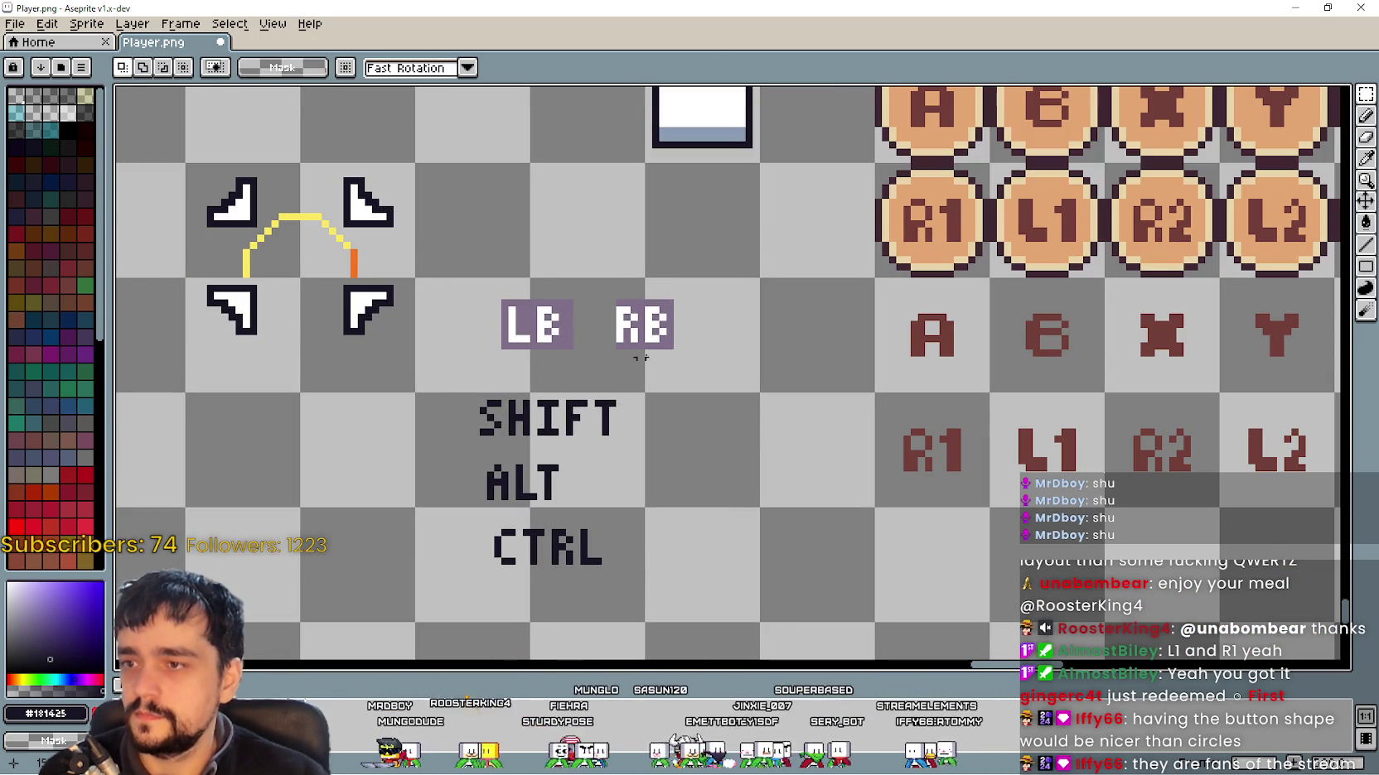
left_click_drag(477, 276, 734, 381)
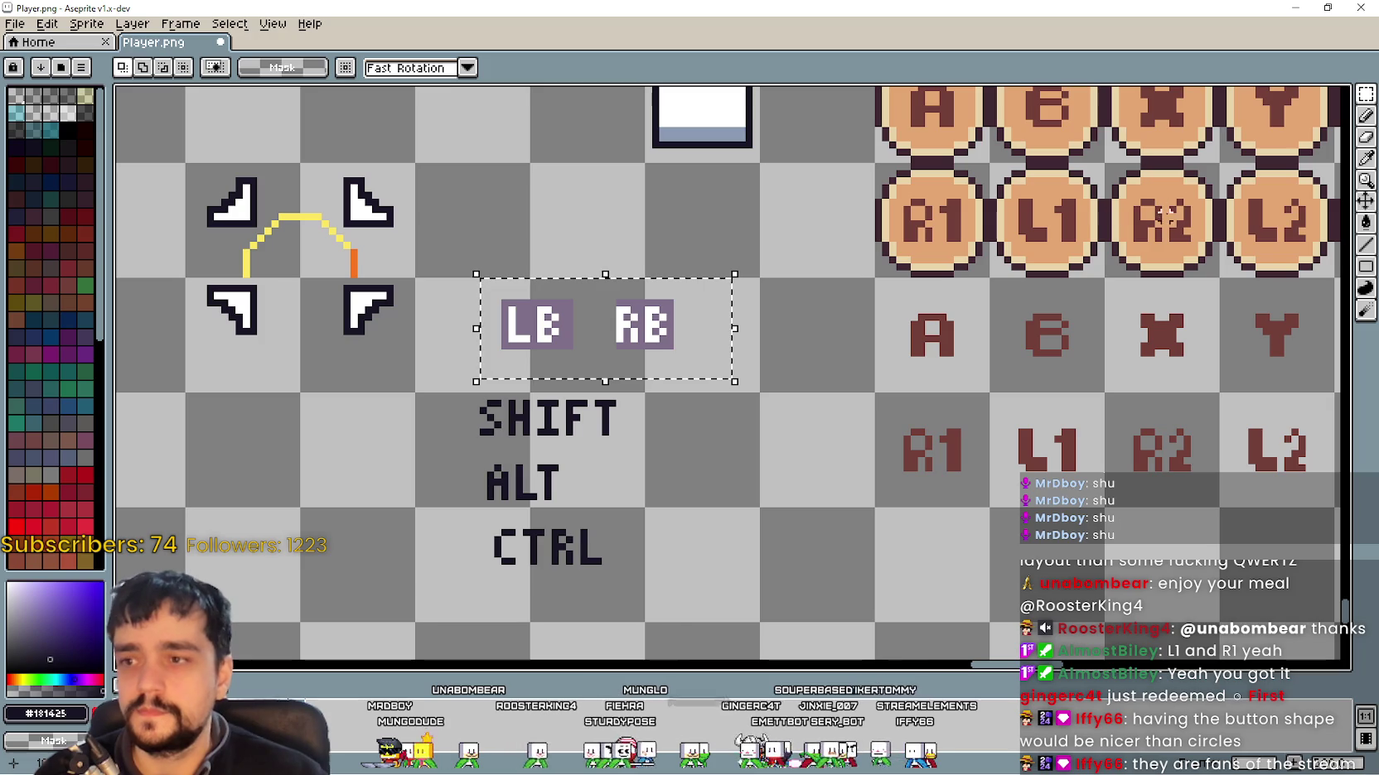
left_click(1365, 222)
scroll(745, 281, "up", 1)
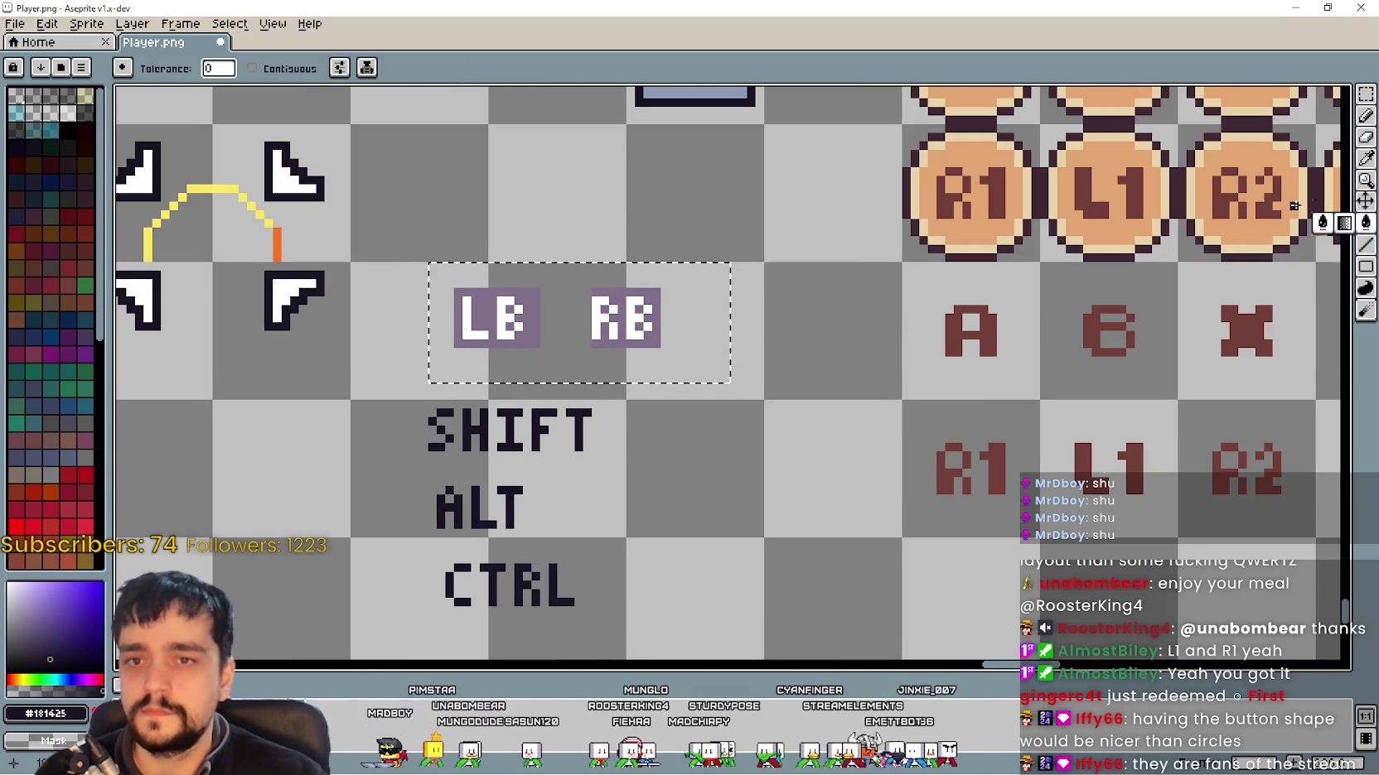
scroll(719, 298, "down", 1)
key("alt+Tab")
key("ctrl+v")
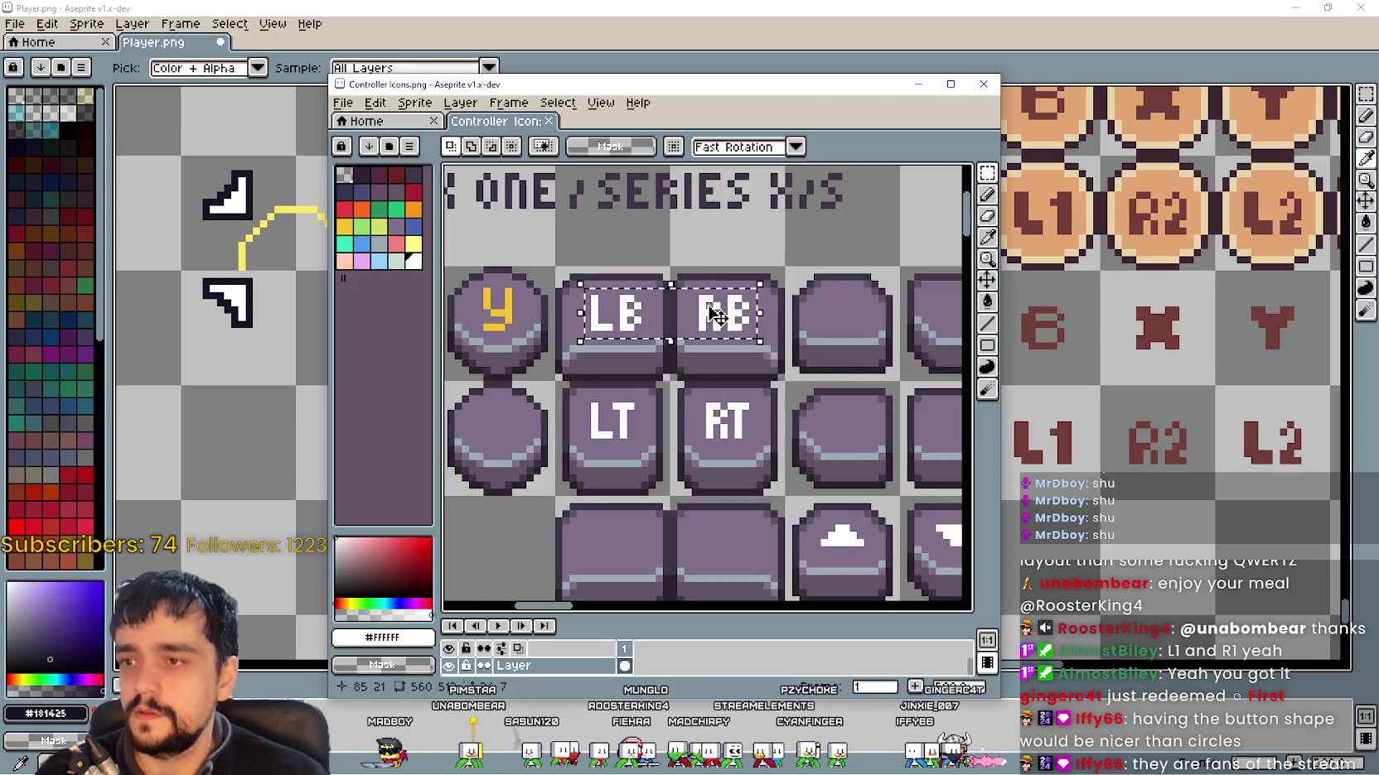
scroll(718, 318, "down", 3)
scroll(674, 165, "up", 4)
scroll(674, 161, "down", 2)
scroll(580, 332, "up", 1)
scroll(505, 525, "up", 1)
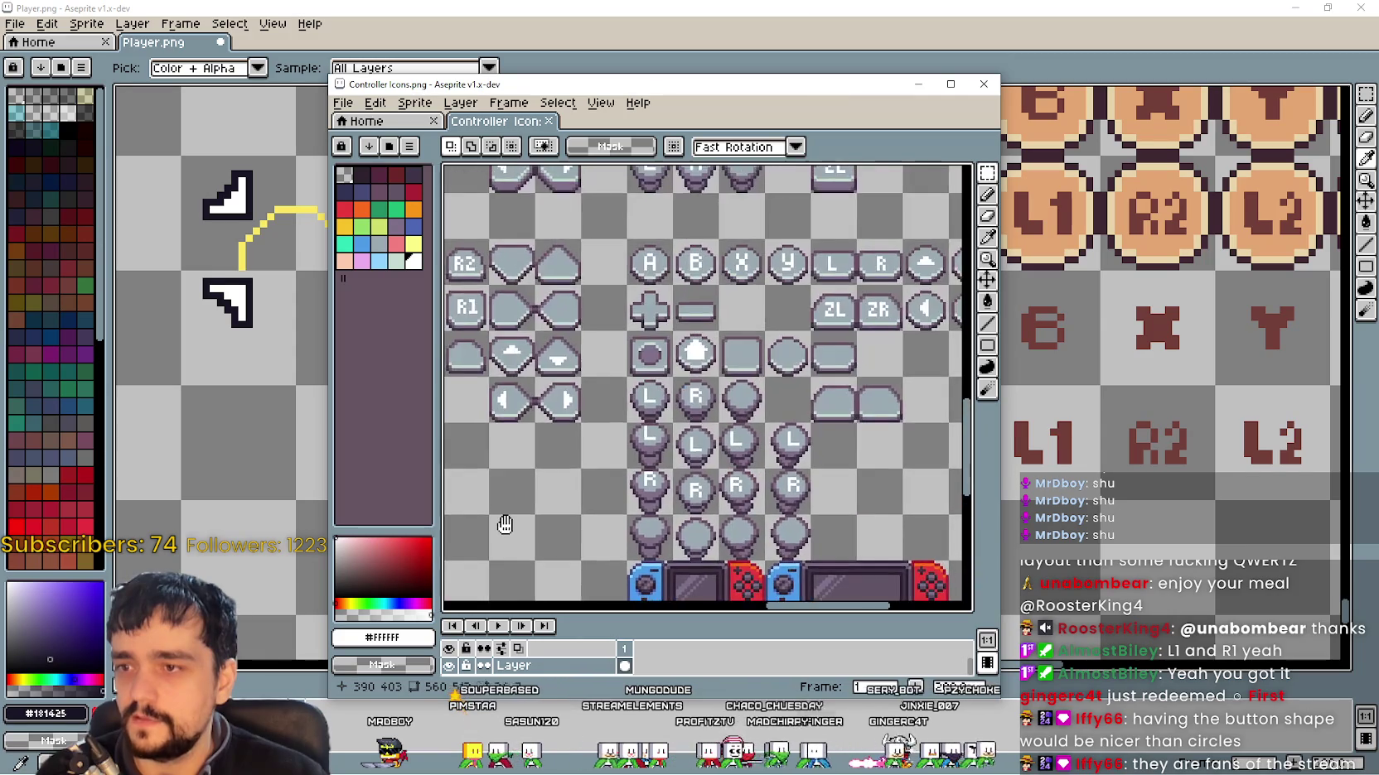
left_click_drag(504, 526, 447, 277)
scroll(660, 378, "down", 3)
left_click_drag(660, 377, 836, 313)
left_click_drag(676, 366, 856, 449)
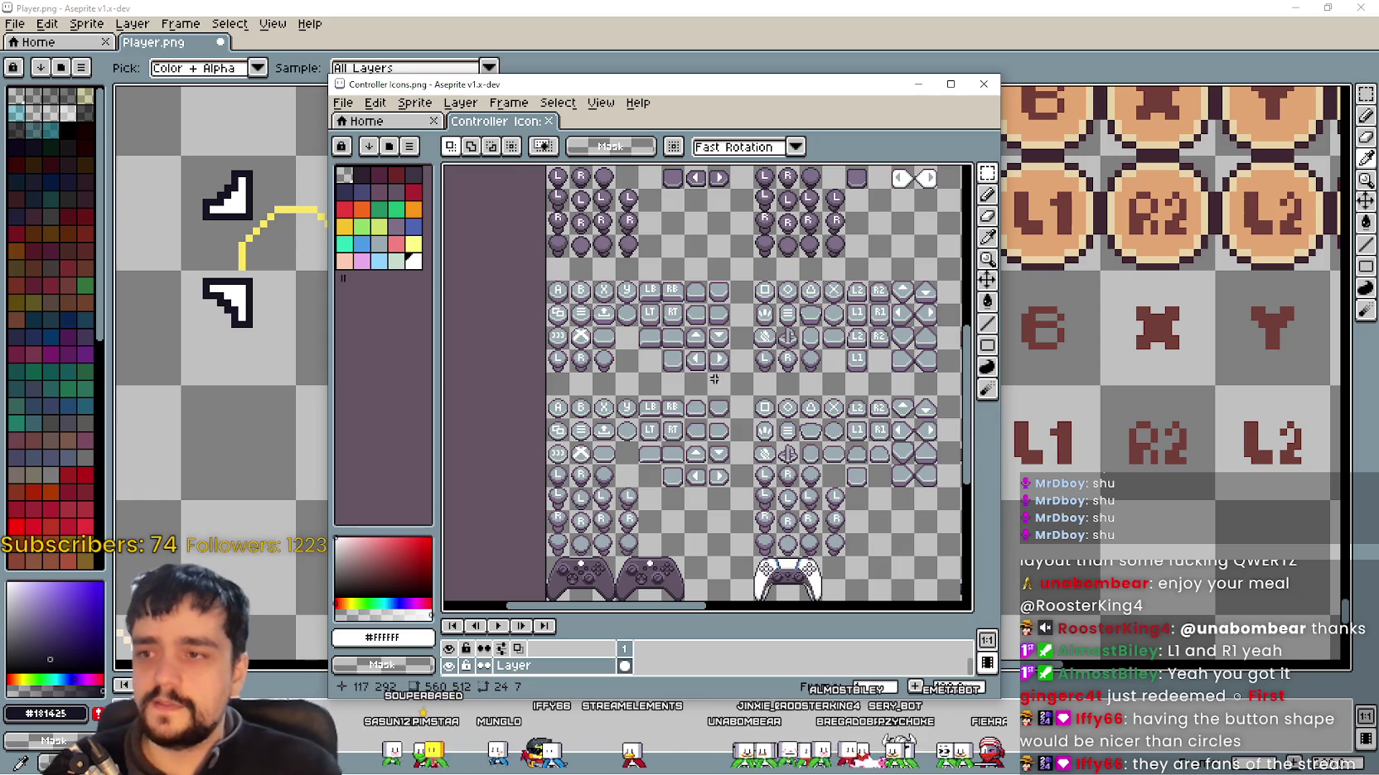
scroll(663, 397, "up", 5)
scroll(676, 394, "up", 3)
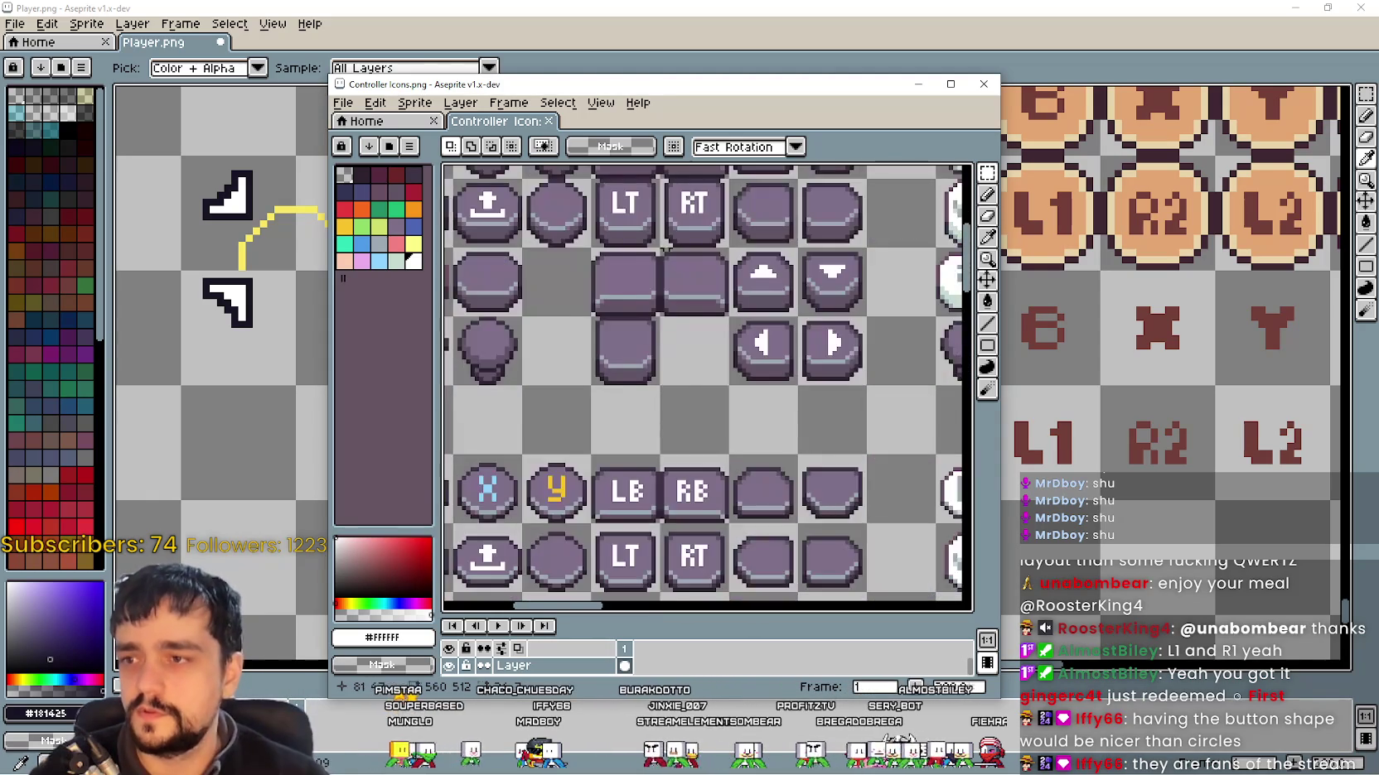
scroll(721, 348, "down", 1)
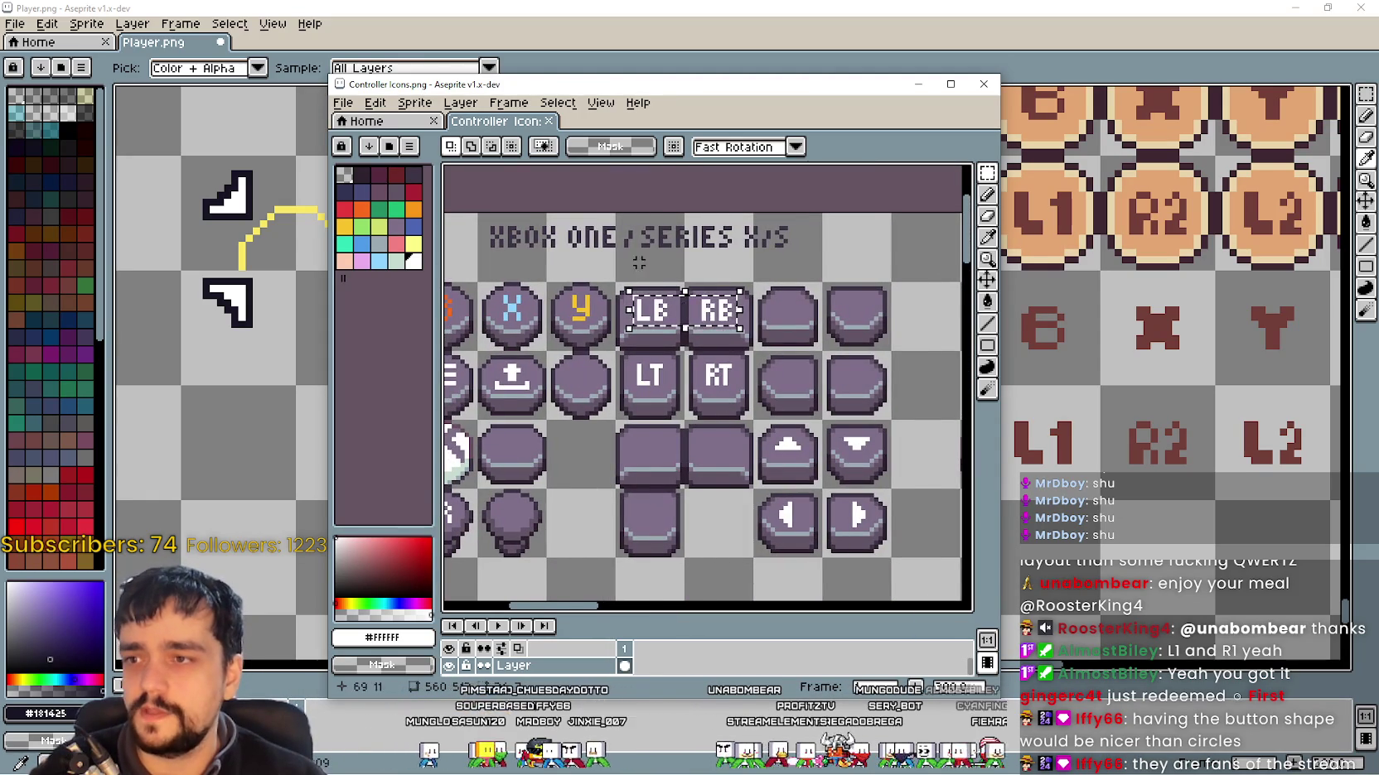
scroll(666, 330, "down", 1)
scroll(663, 328, "up", 2)
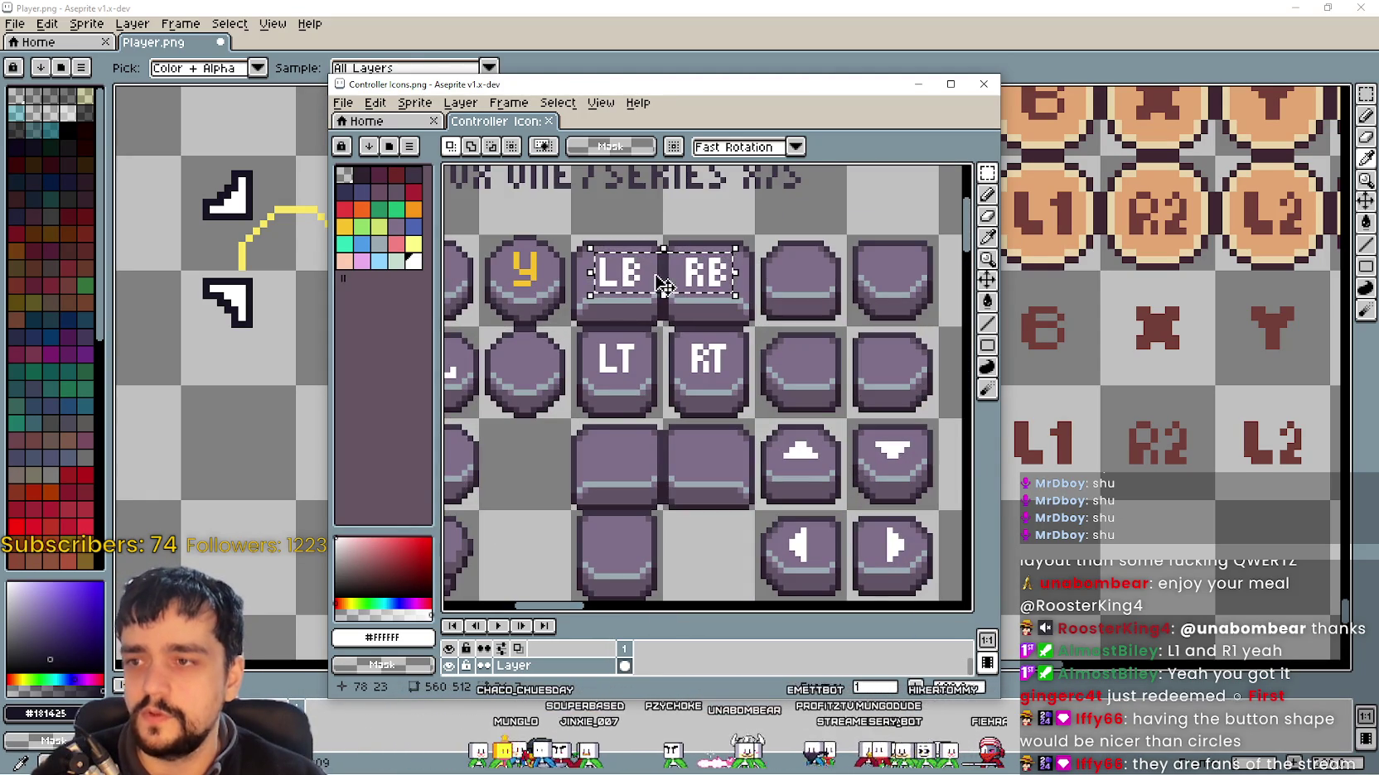
scroll(745, 358, "down", 2)
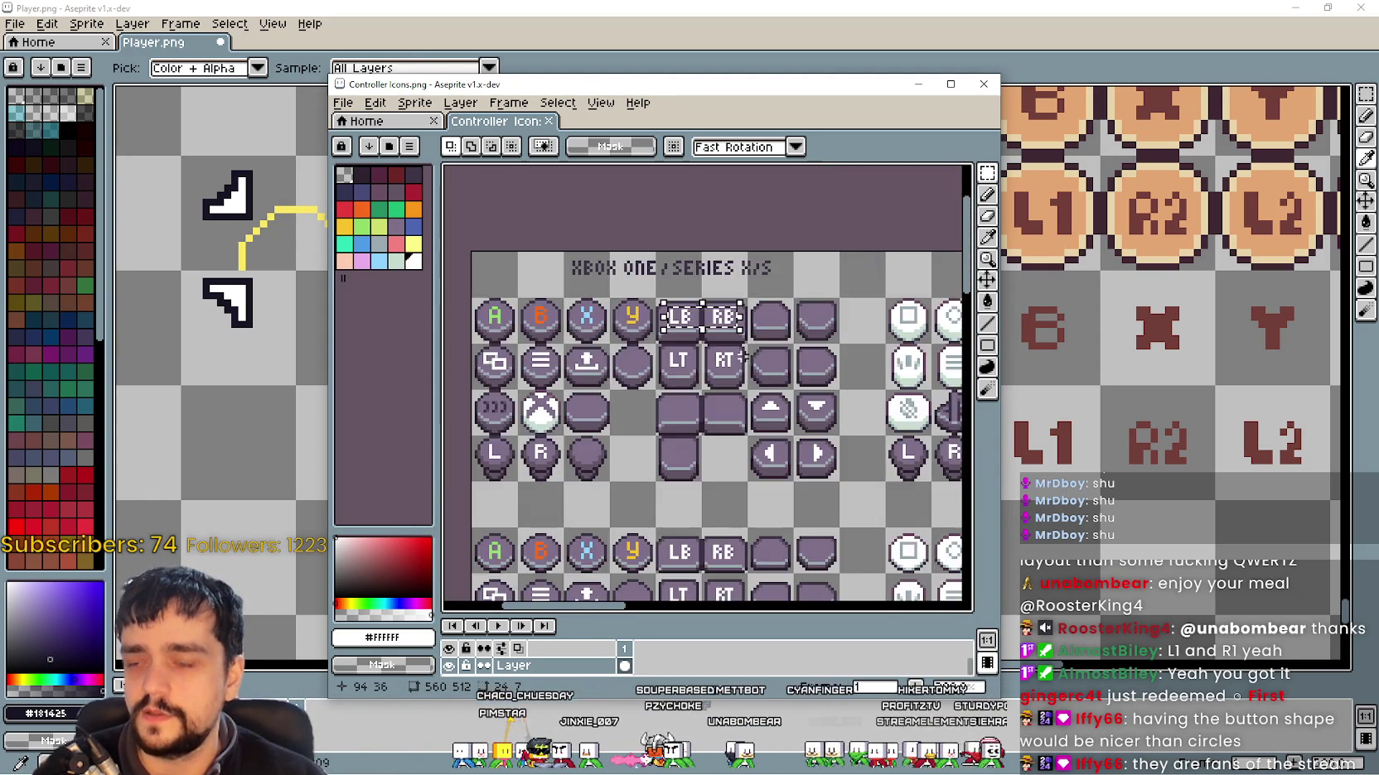
scroll(750, 340, "up", 2)
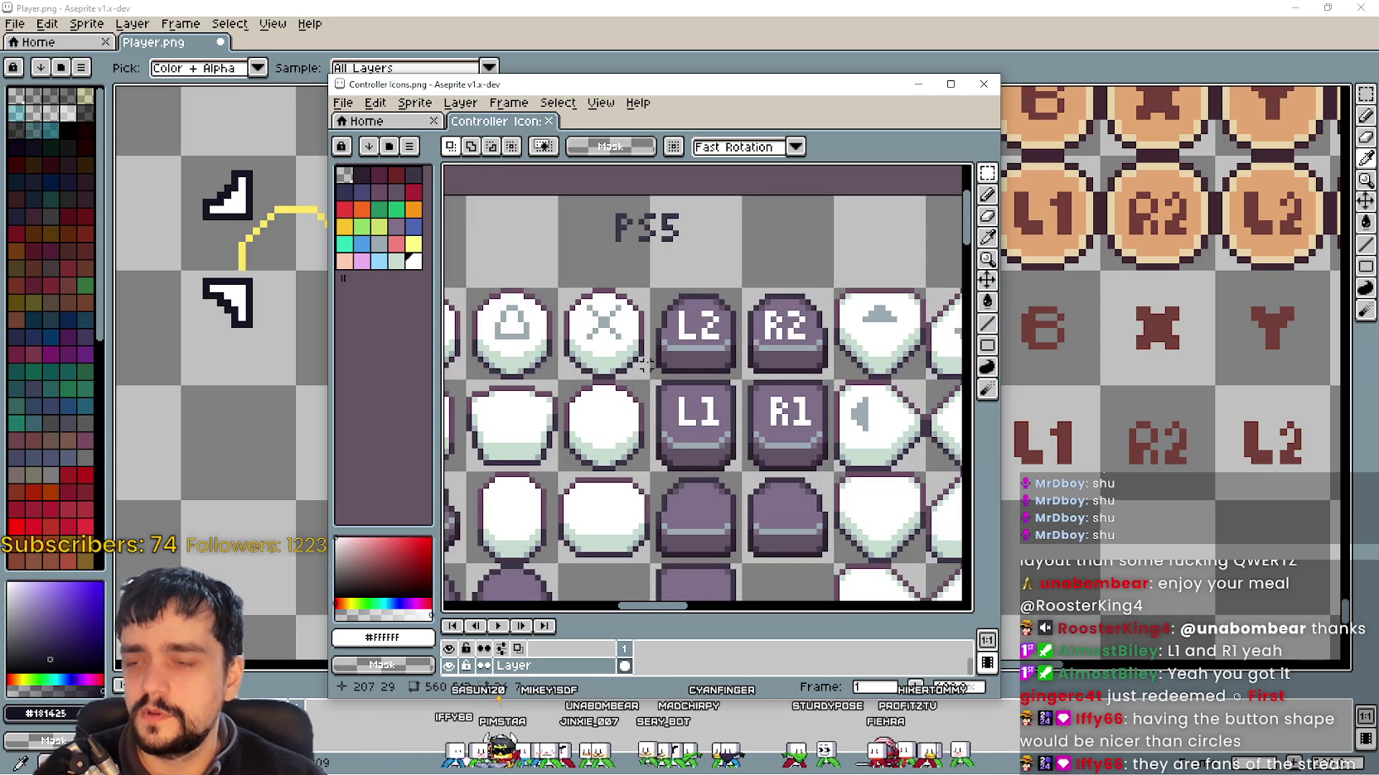
scroll(784, 297, "down", 1)
scroll(743, 353, "down", 1)
scroll(743, 354, "up", 1)
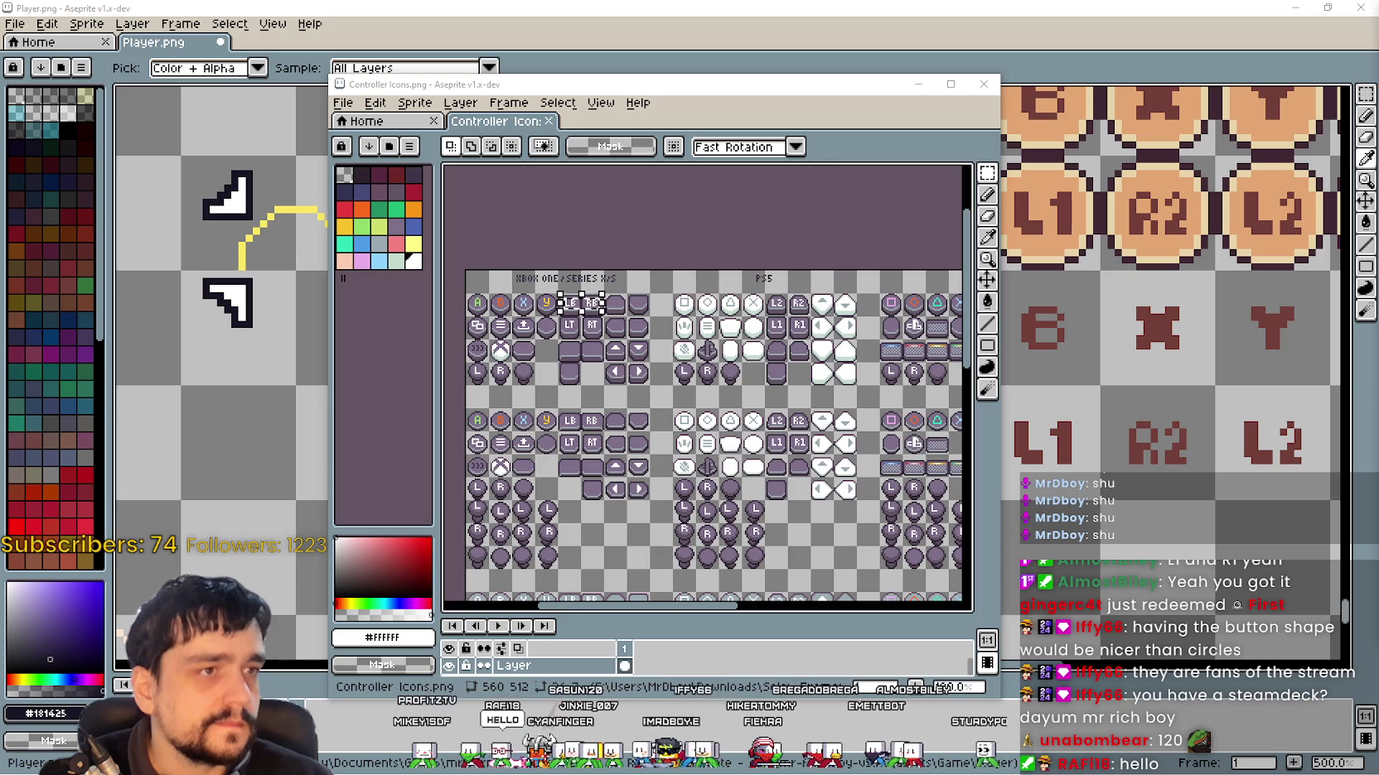
Step: Zoom into the Steam Deck button layout image, then return to Player.png
key("alt+Tab")
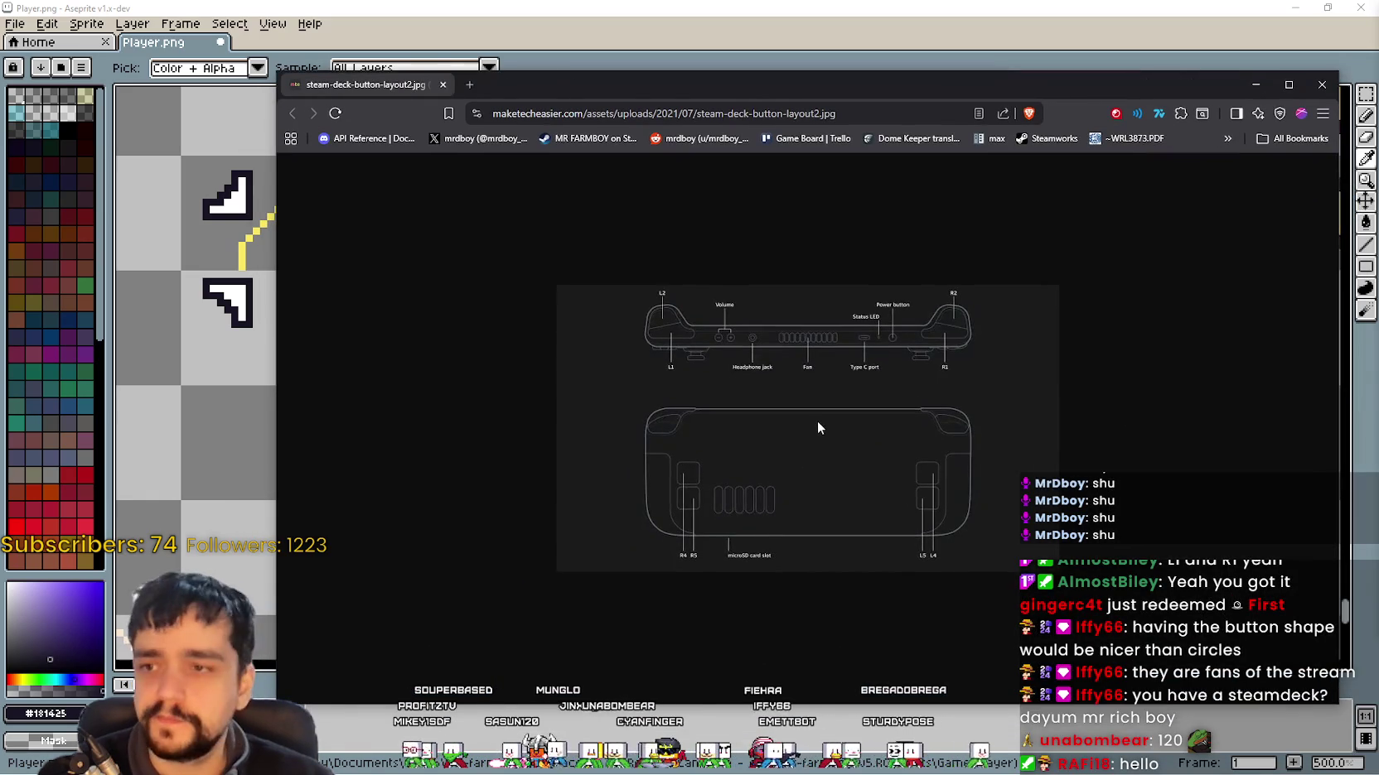
scroll(742, 333, "up", 1)
scroll(745, 335, "up", 2)
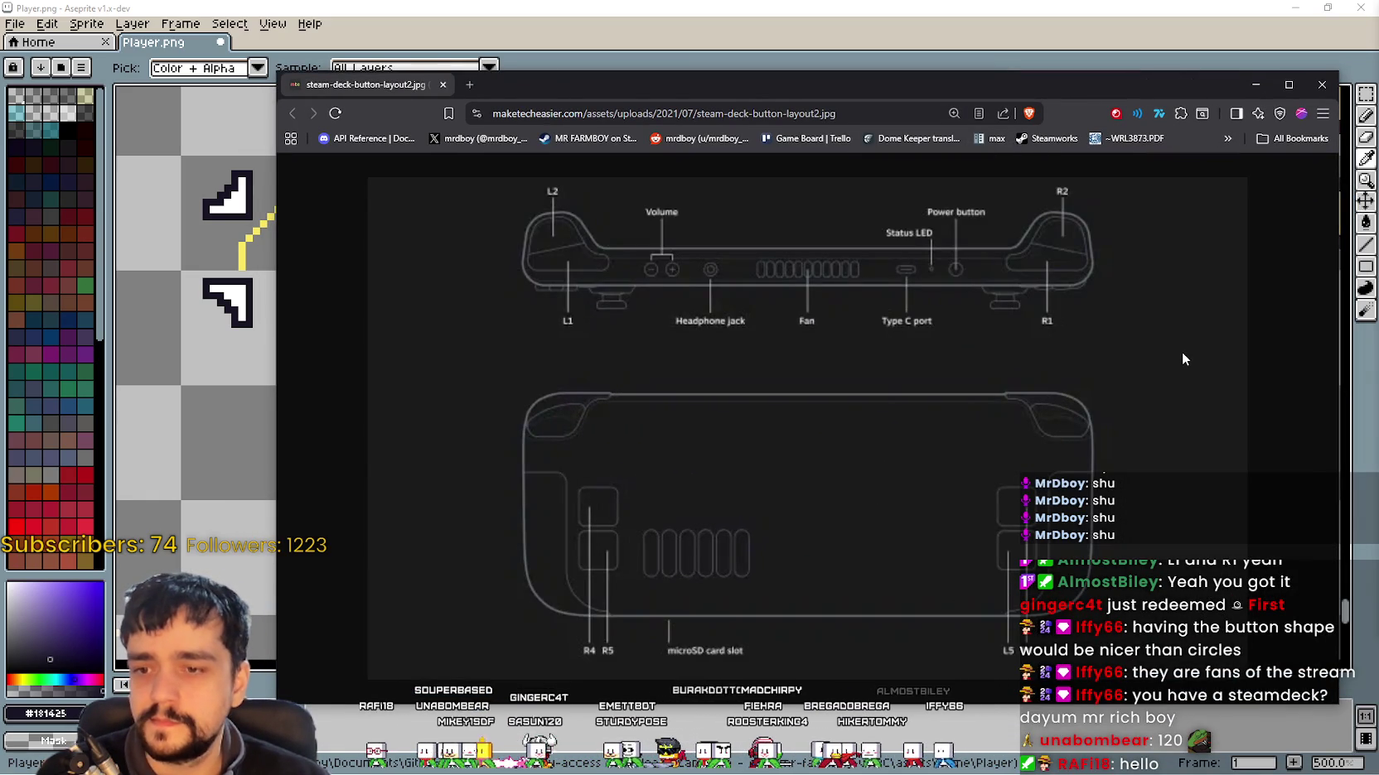
key("alt+Tab")
Step: Delete the pasted LB and RB tiles and move the SHIFT label up, away from ALT and CTRL
scroll(769, 458, "down", 1)
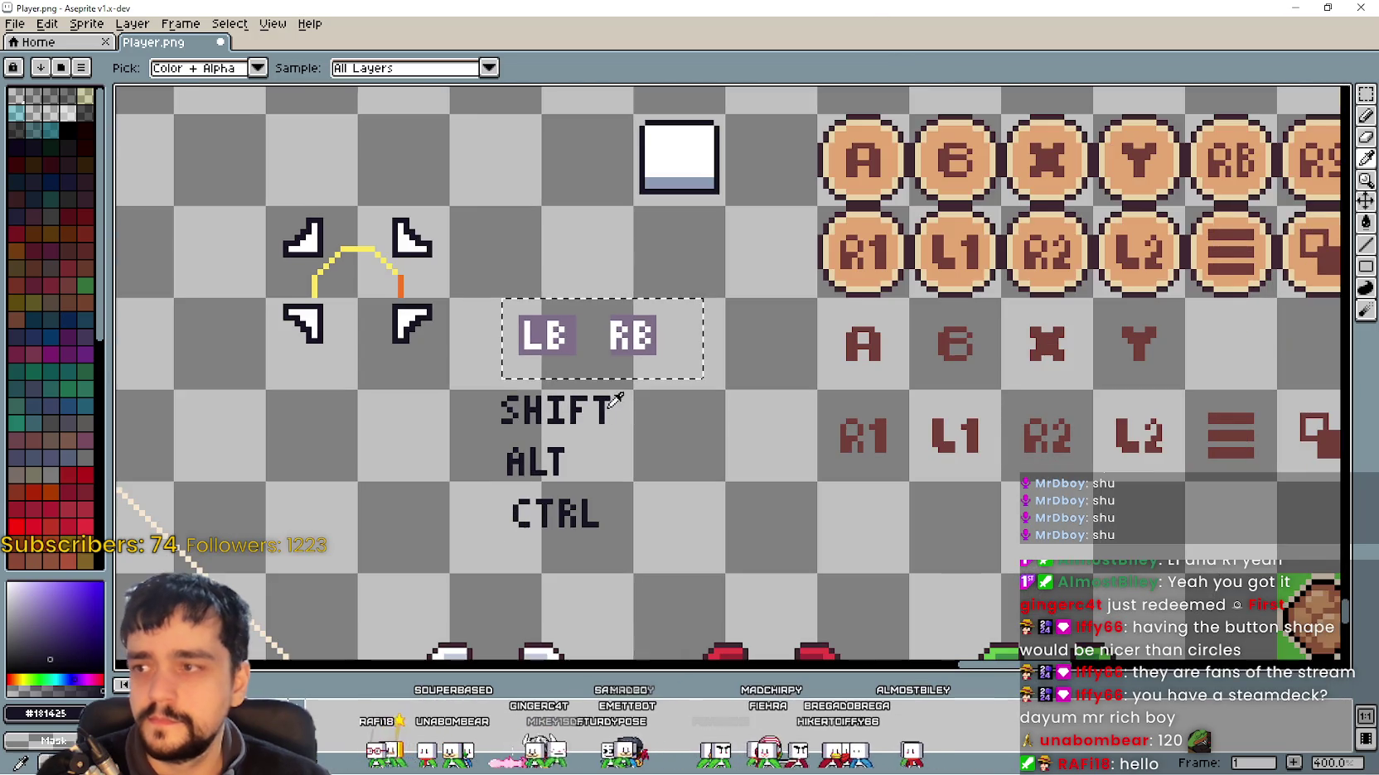
left_click_drag(769, 458, 677, 406)
key("Delete")
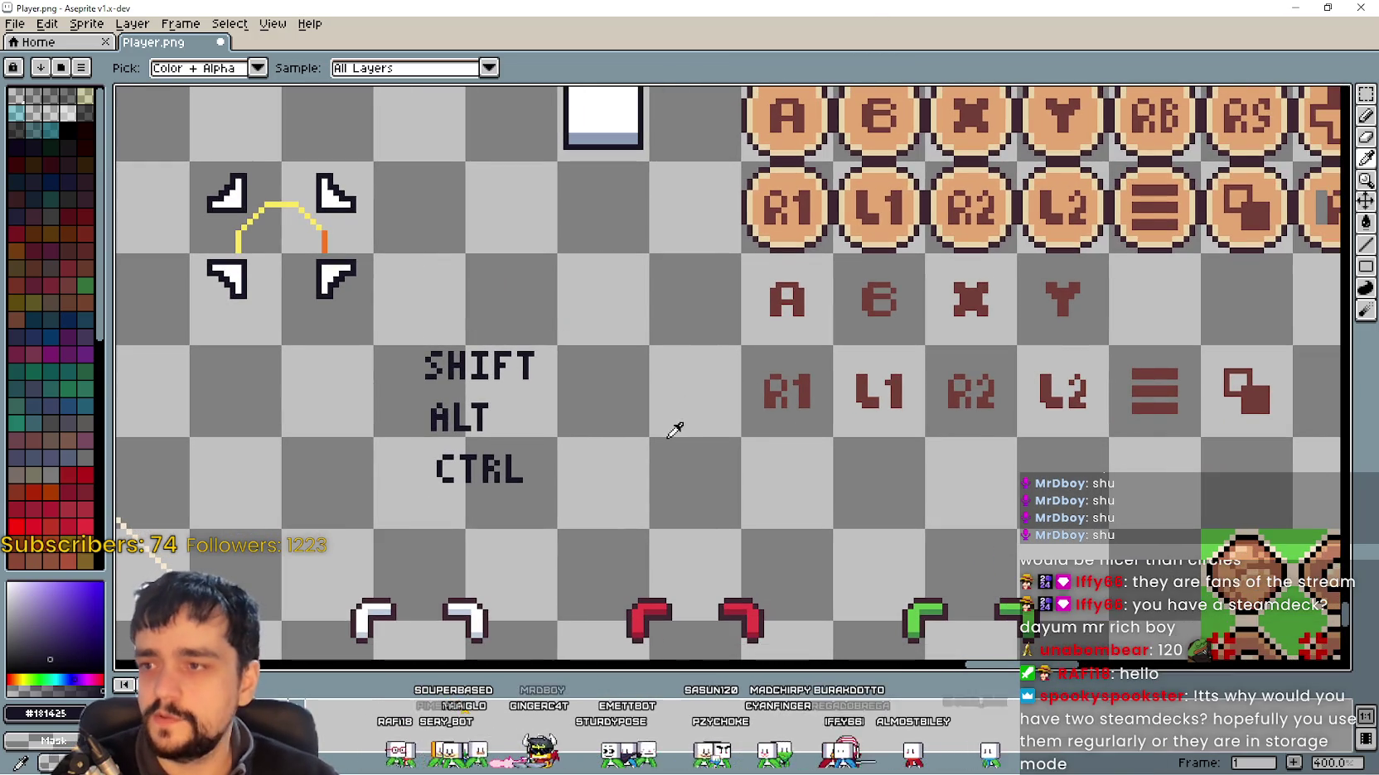
scroll(756, 420, "down", 1)
left_click(1365, 94)
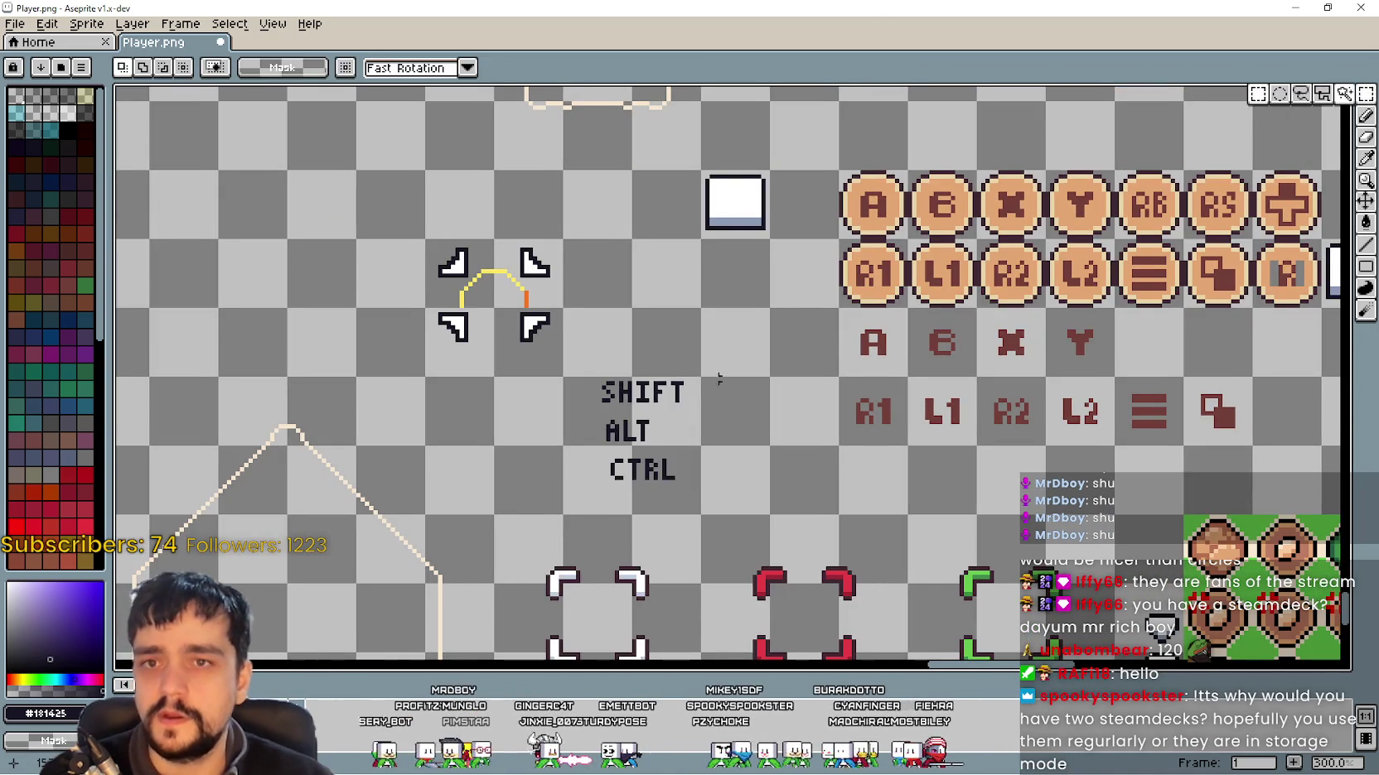
scroll(572, 396, "right", 1)
mouse_move(552, 375)
left_mouse_down()
mouse_move(680, 409)
mouse_move(626, 372)
left_mouse_up()
scroll(613, 393, "down", 1)
scroll(626, 372, "up", 2)
scroll(728, 373, "up", 2)
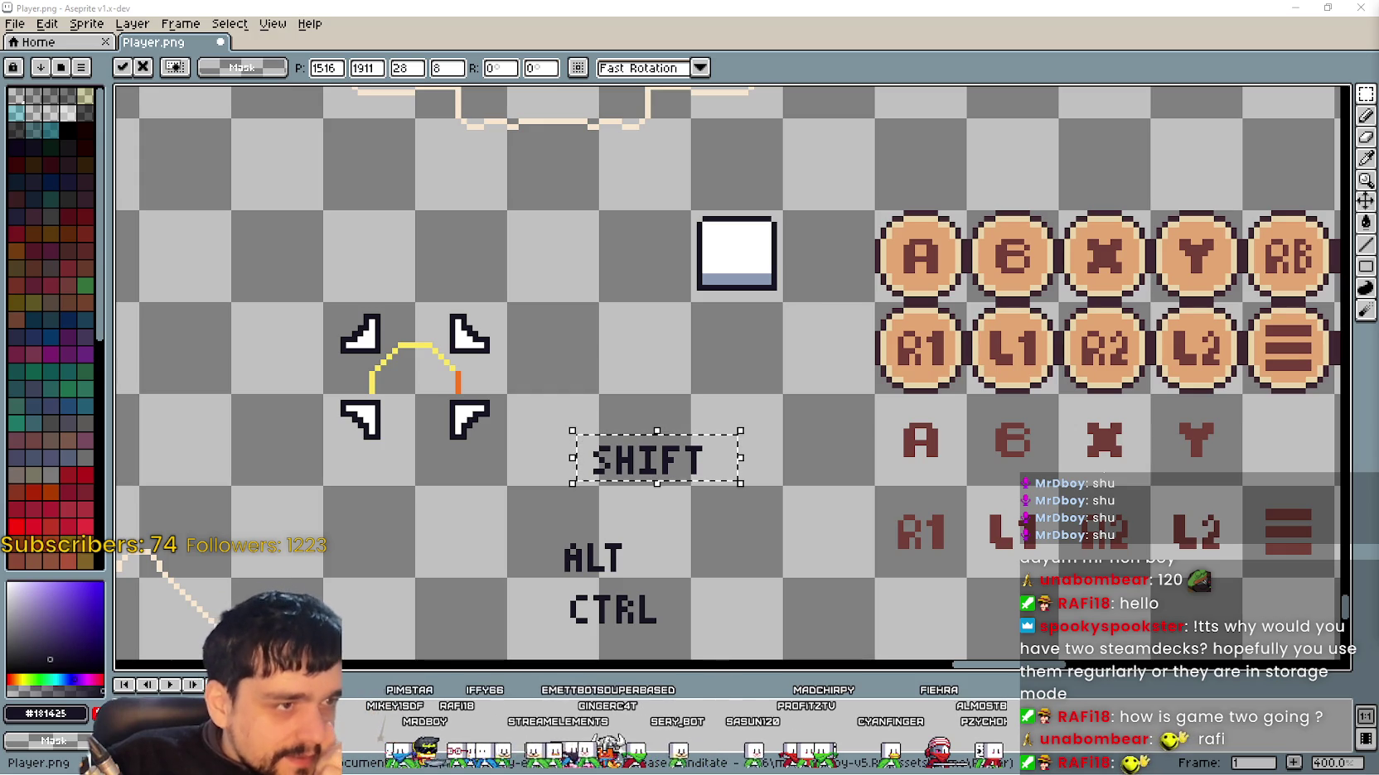
Step: Confirm the SHIFT label position, then copy the white key box and arrange the boxes beside R1
left_click(804, 340)
scroll(704, 216, "up", 1)
left_click_drag(729, 202, 613, 288)
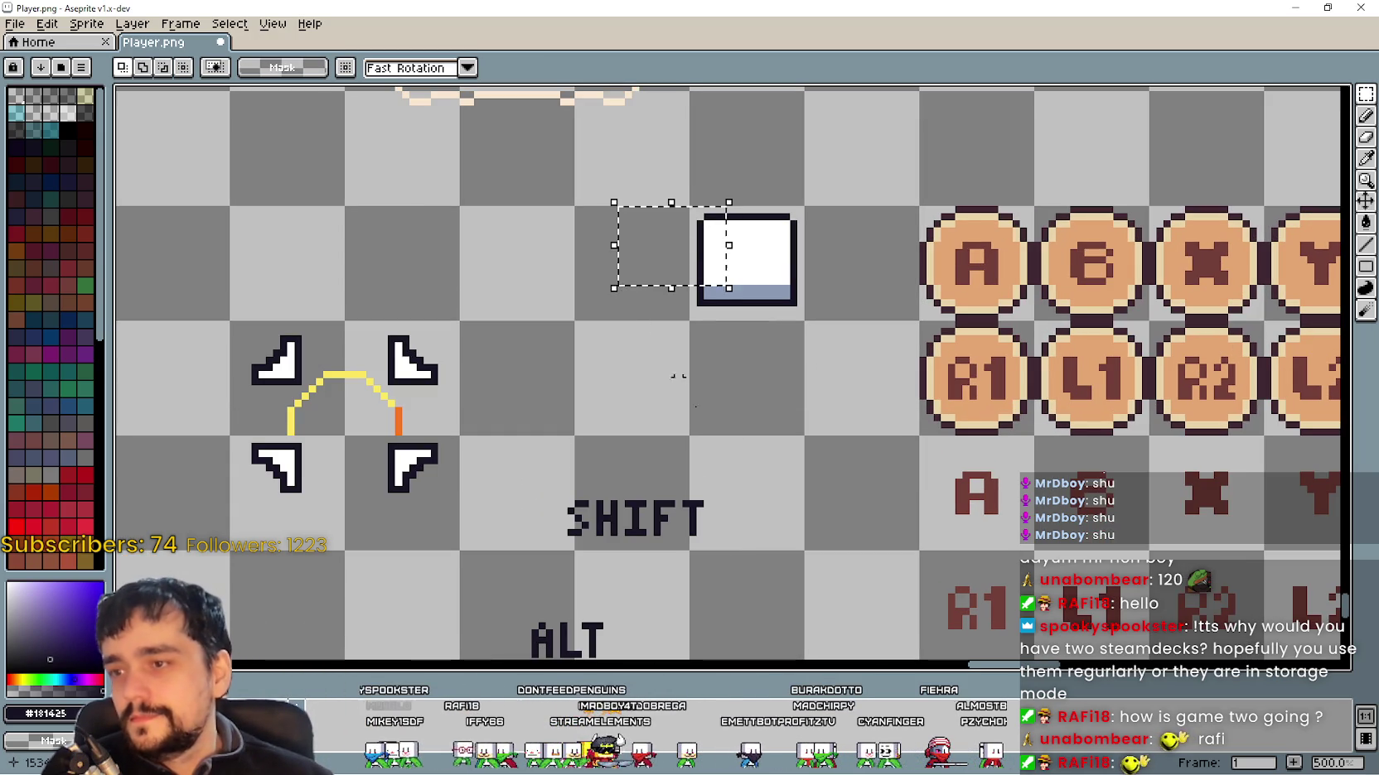
left_click(818, 521)
scroll(807, 385, "down", 1)
mouse_move(757, 158)
left_mouse_down()
mouse_move(846, 246)
mouse_move(788, 260)
mouse_move(821, 302)
mouse_move(878, 306)
left_mouse_up()
left_click(809, 293)
left_click_drag(847, 245, 757, 157)
left_click_drag(782, 216, 883, 216)
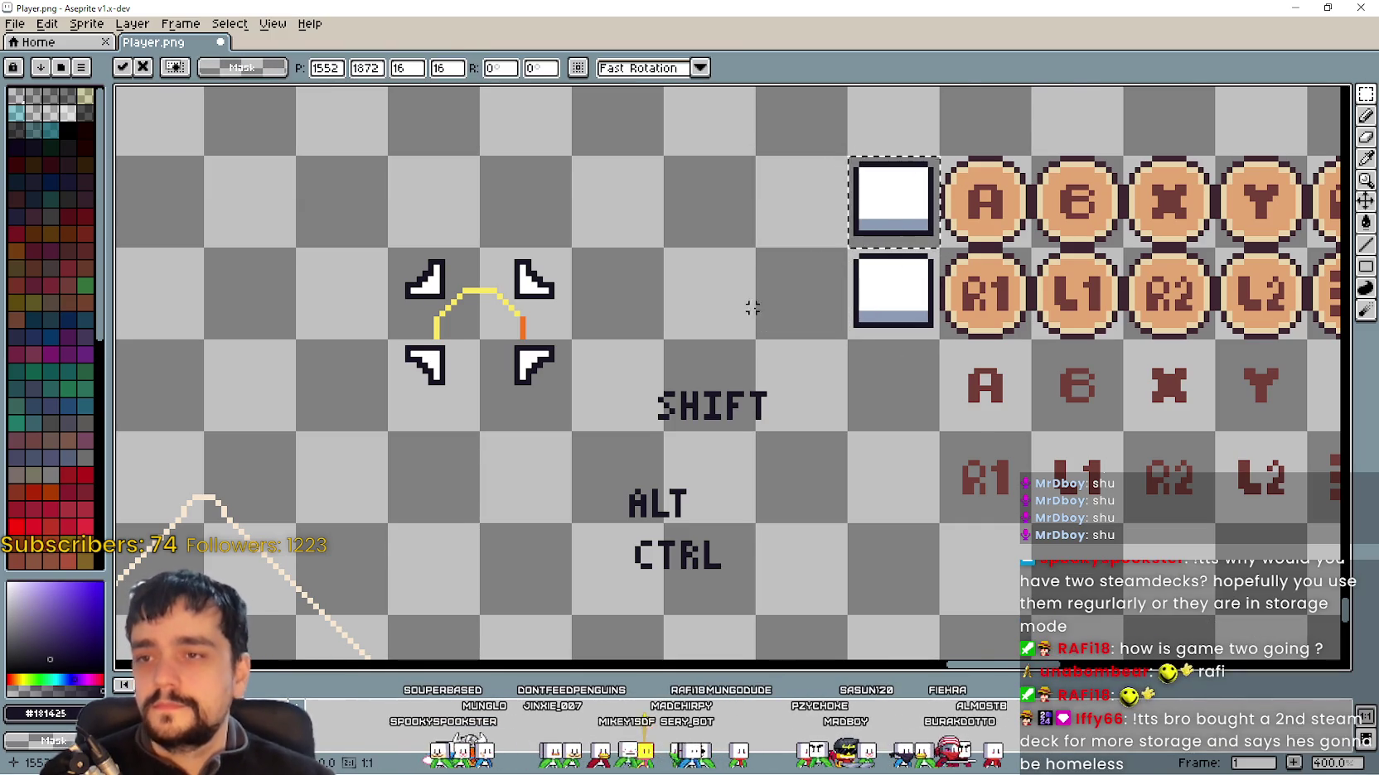
left_click(751, 308)
Step: Move the ALT label onto the white key box beside R1, nudge it down one pixel, and commit
scroll(763, 443, "up", 1)
mouse_move(568, 487)
left_mouse_down()
mouse_move(706, 552)
mouse_move(930, 262)
mouse_move(658, 290)
mouse_move(681, 292)
left_mouse_up()
scroll(931, 263, "up", 2)
scroll(933, 266, "down", 4)
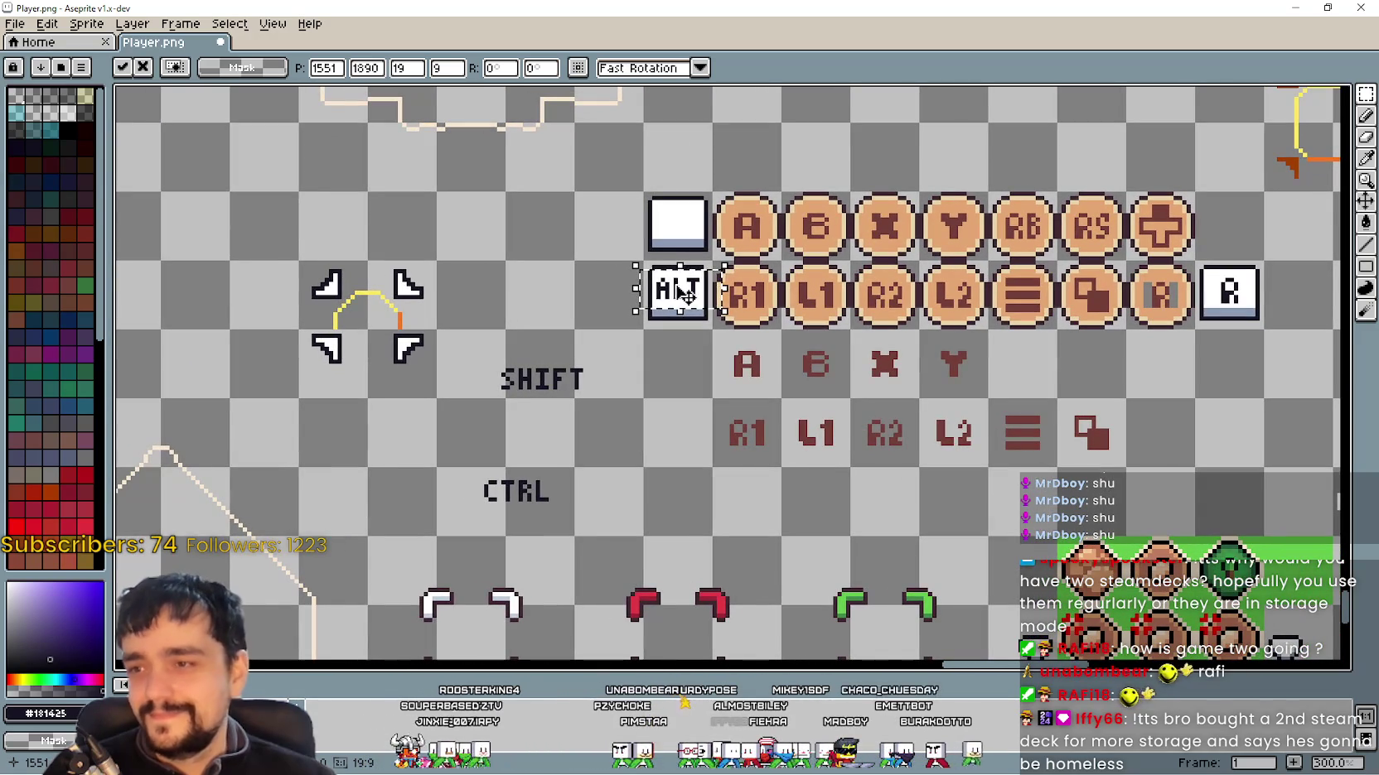
key("Down")
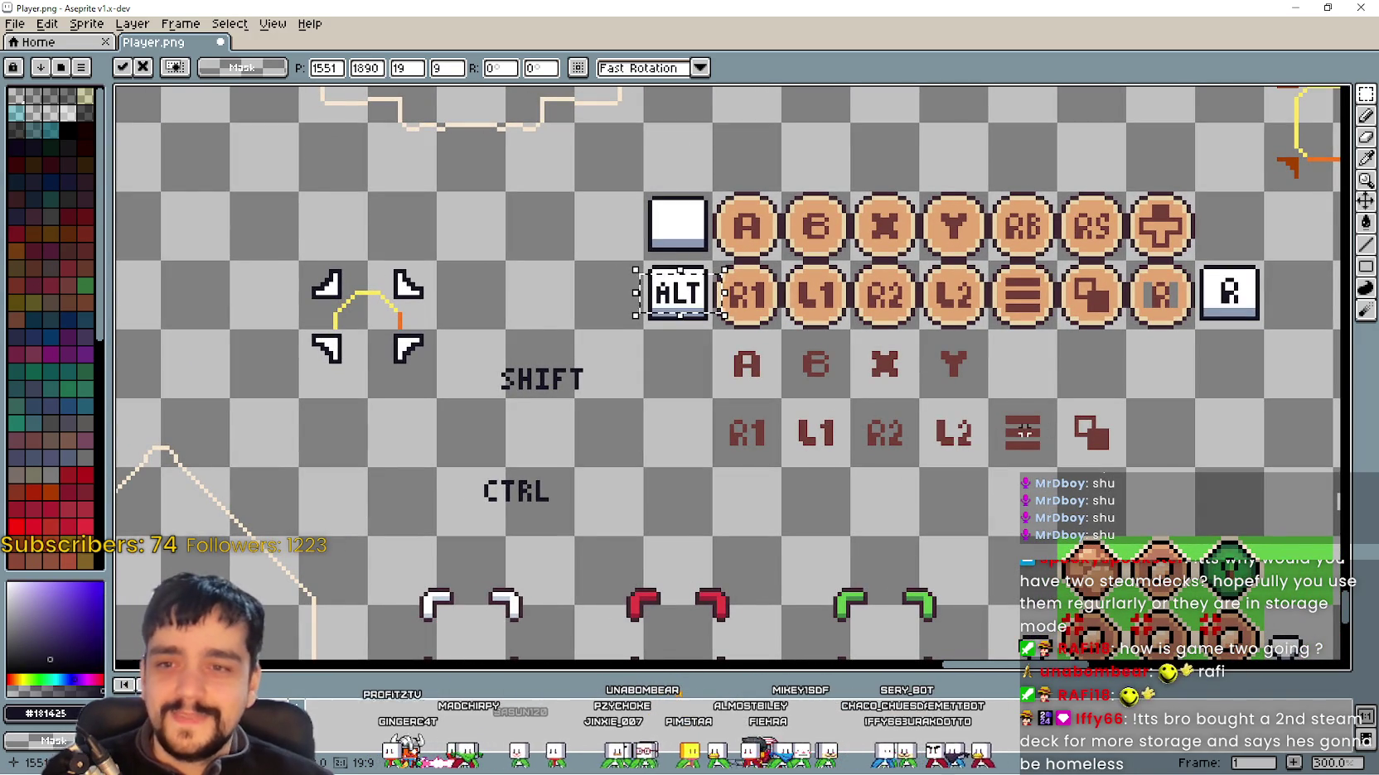
key("Return")
scroll(635, 284, "up", 1)
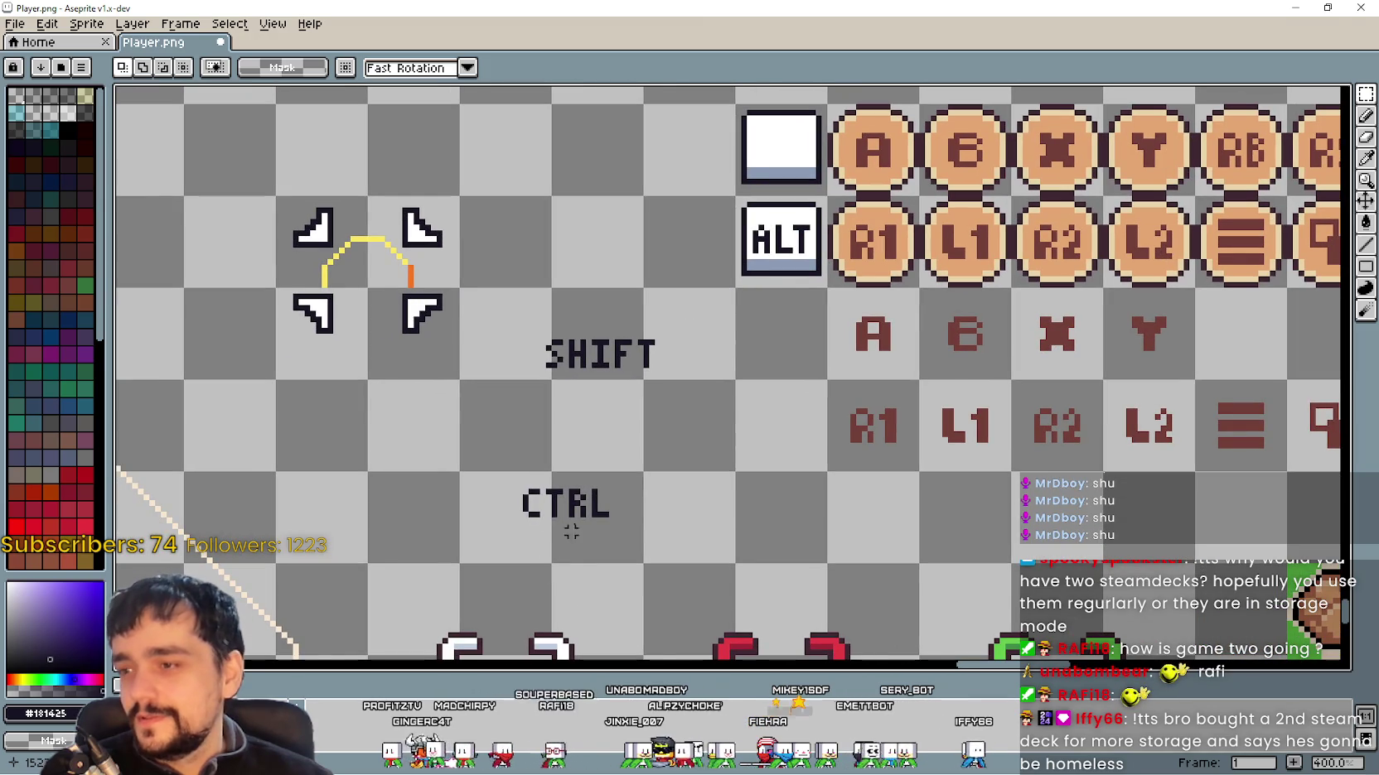
Step: Move the CTRL label below the SHIFT label
left_click_drag(831, 199, 732, 100)
mouse_move(512, 479)
left_mouse_down()
mouse_move(617, 525)
mouse_move(798, 143)
mouse_move(751, 184)
left_mouse_up()
mouse_move(704, 302)
left_mouse_down()
mouse_move(594, 469)
mouse_move(642, 429)
left_mouse_up()
scroll(732, 179, "up", 2)
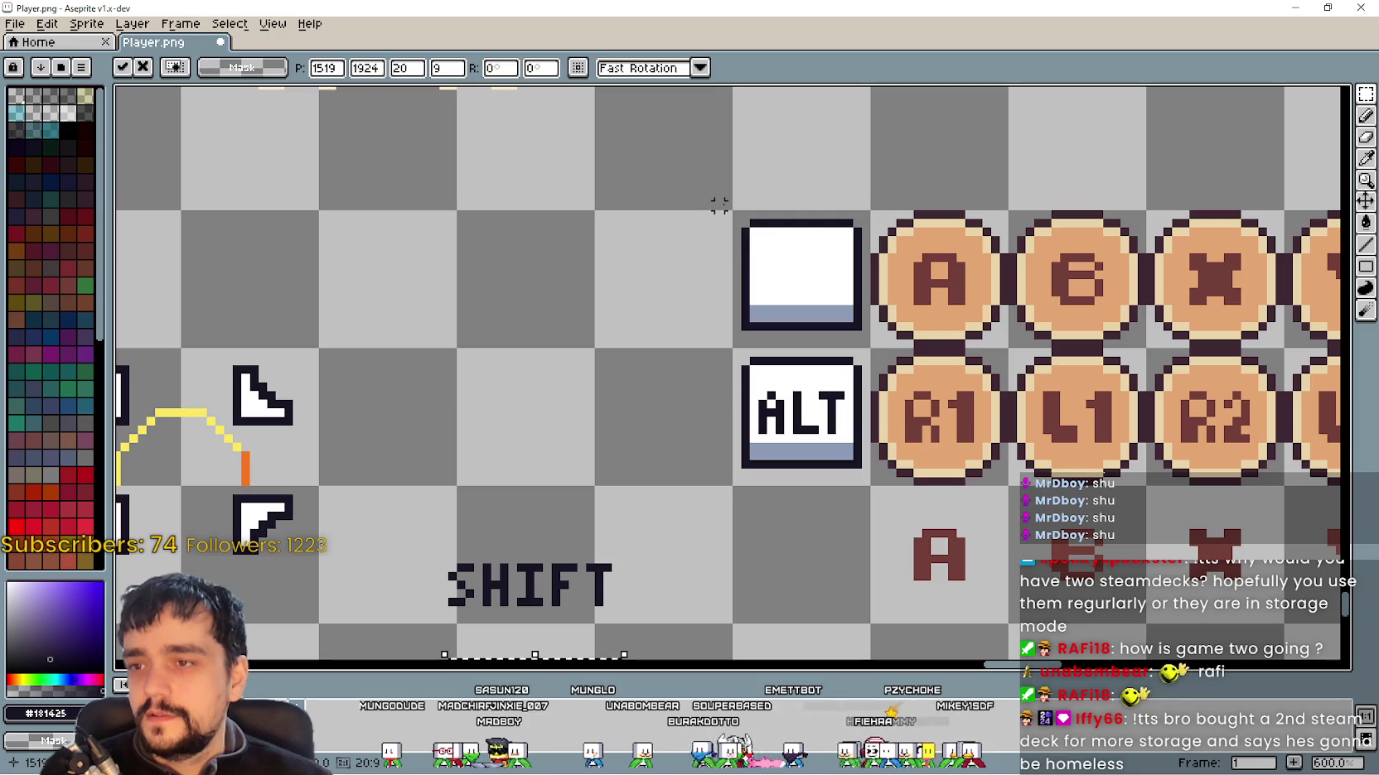
left_click_drag(734, 212, 870, 348)
Step: Move the ALT key down one row and drop a copy of the white key box
mouse_move(797, 437)
left_mouse_down()
mouse_move(761, 209)
mouse_move(762, 343)
left_mouse_up()
scroll(724, 240, "down", 2)
left_click_drag(747, 114, 771, 304)
left_click(770, 222)
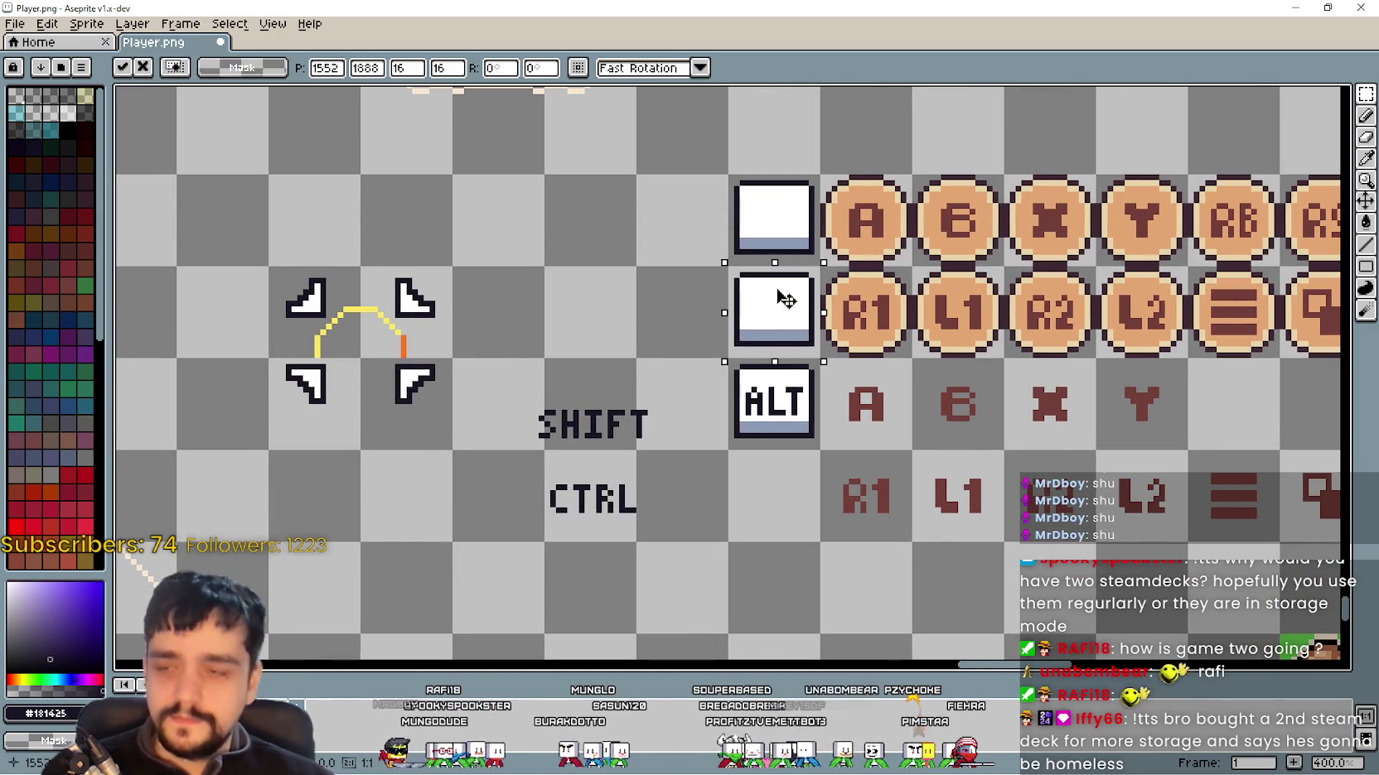
left_click(681, 332)
Step: Widen the copied white key by shifting its left half and stretching a strip, then set CTRL on it
scroll(681, 332, "up", 1)
left_click_drag(713, 260, 797, 365)
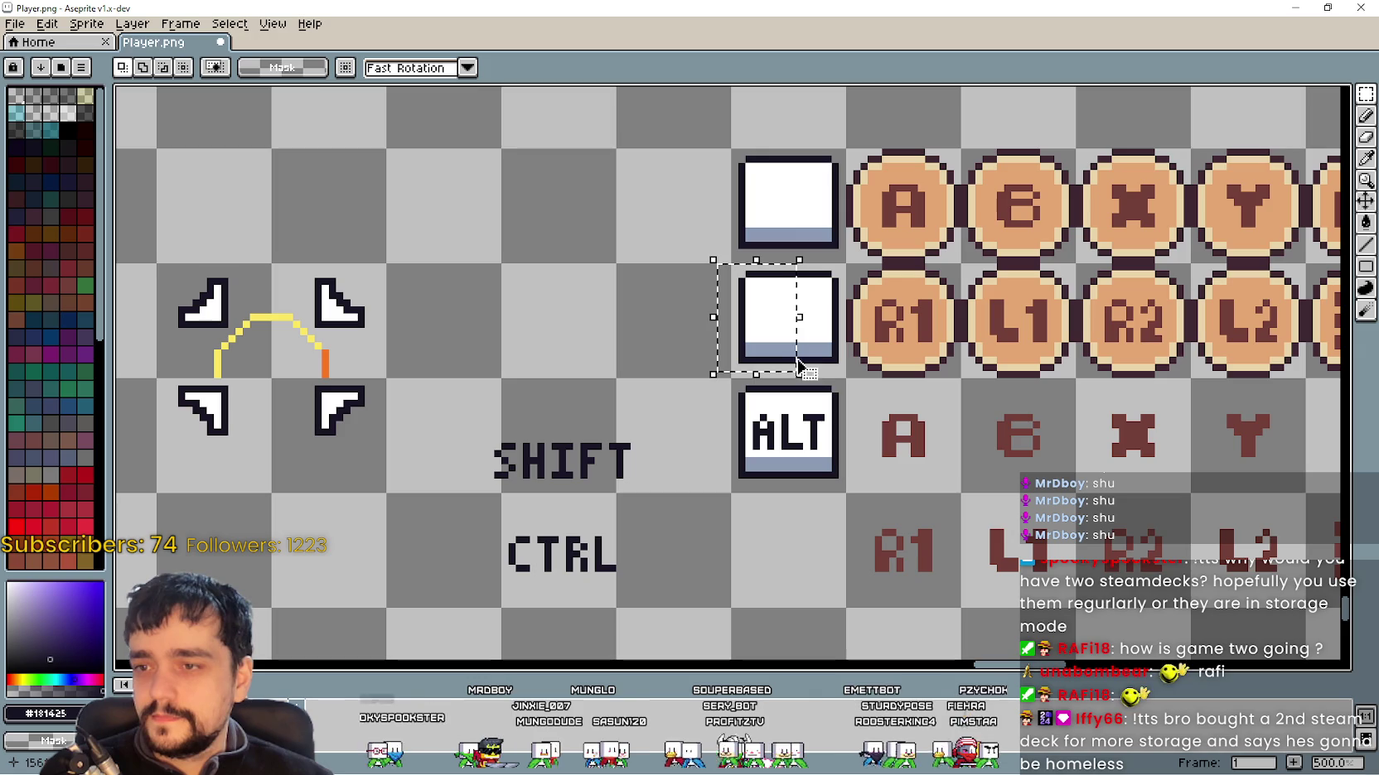
key("Left")
key("Left")
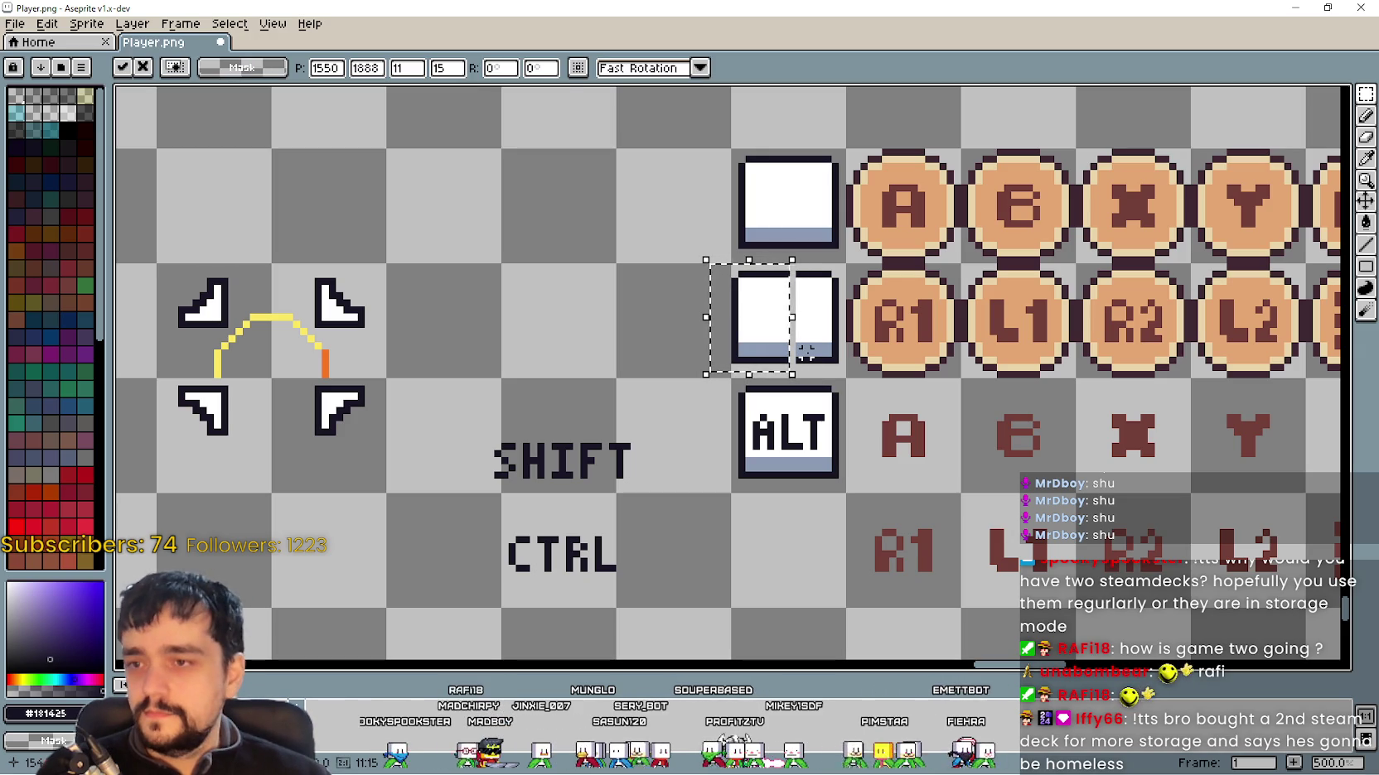
key("Left")
key("Left")
key("Left")
left_click(800, 282)
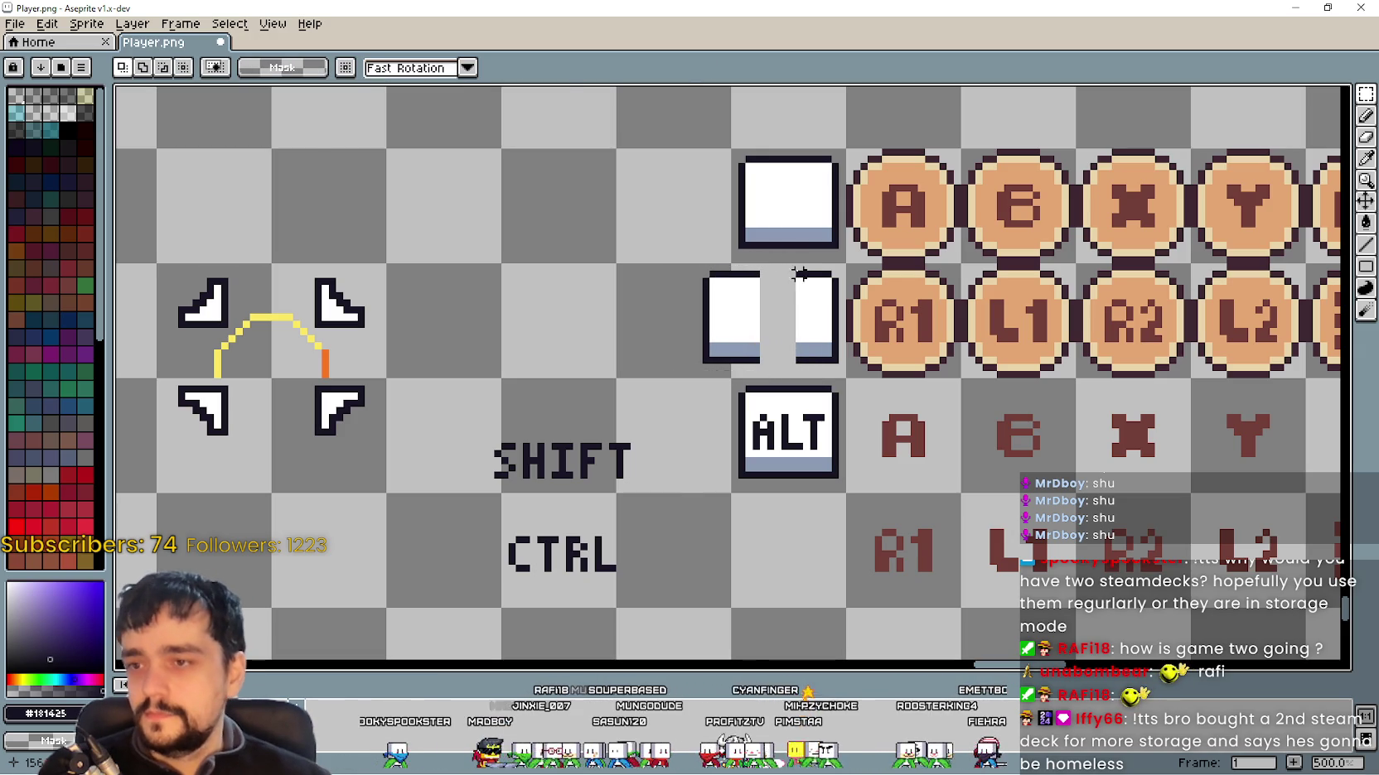
left_click_drag(793, 268, 805, 362)
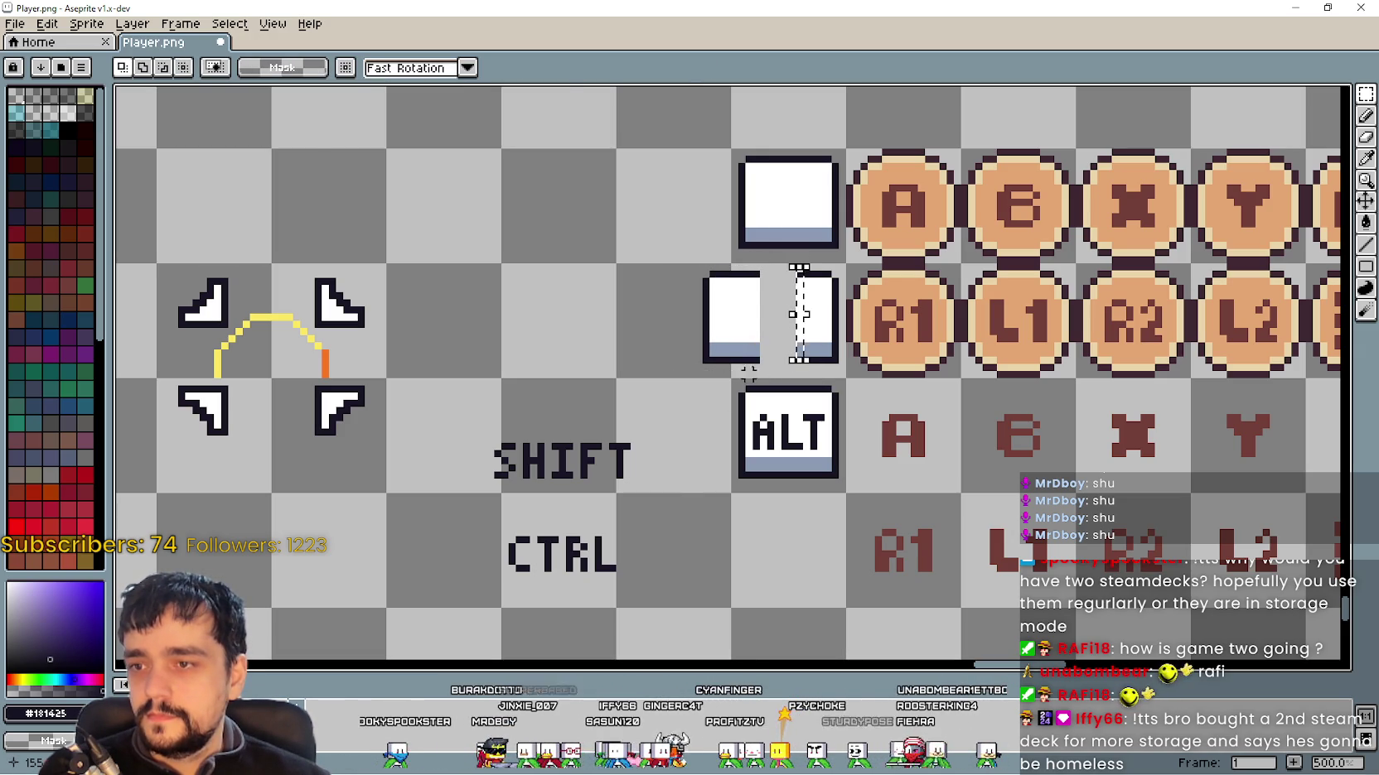
left_click_drag(787, 317, 756, 318)
left_click(800, 360)
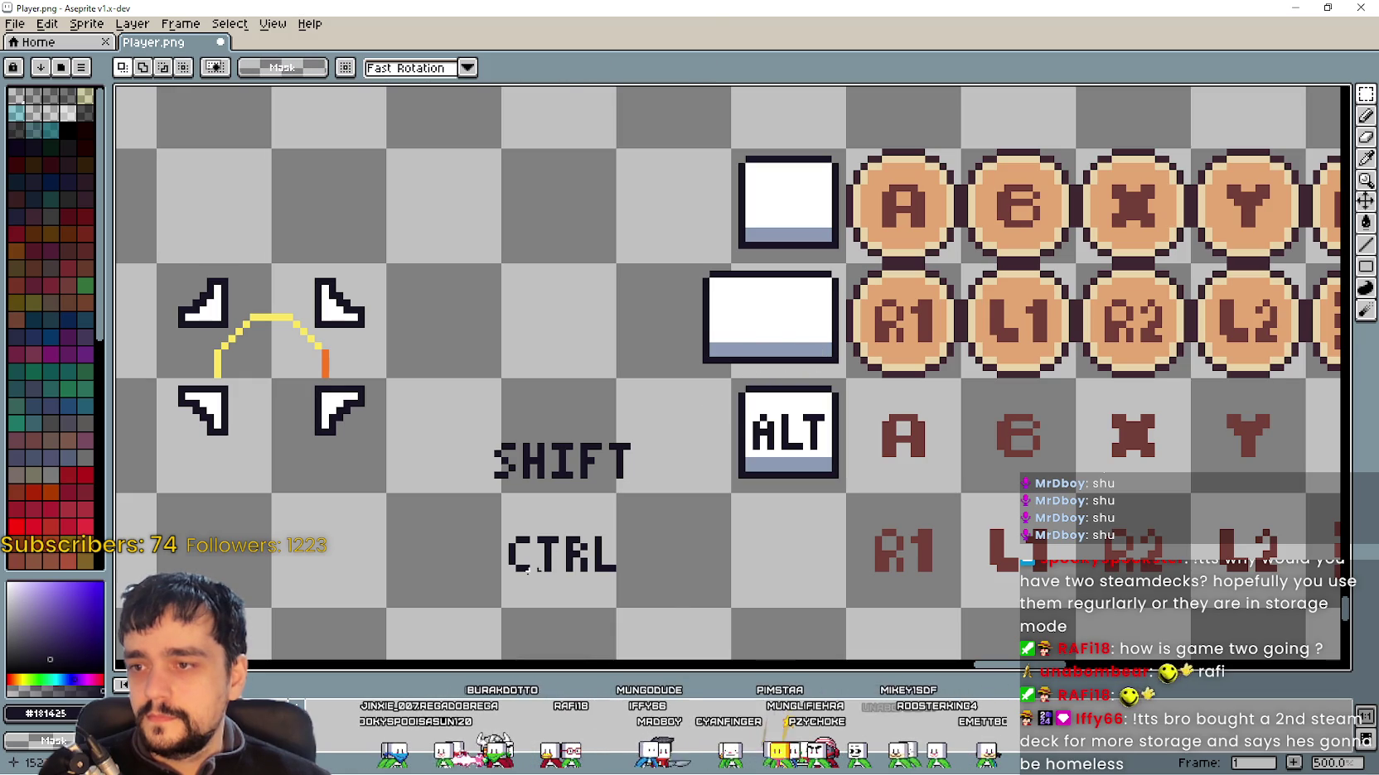
mouse_move(489, 532)
left_mouse_down()
mouse_move(634, 588)
mouse_move(702, 394)
mouse_move(786, 336)
left_mouse_up()
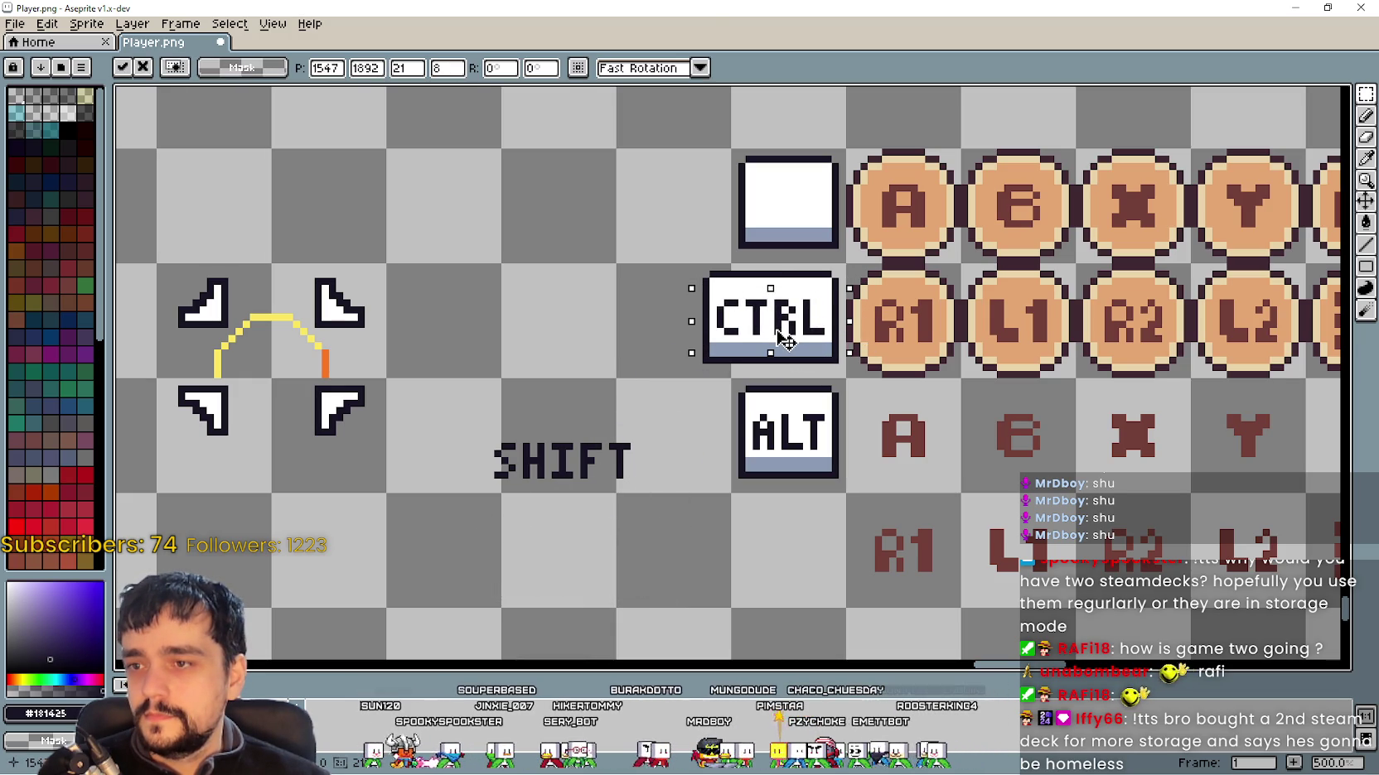
left_click(654, 468)
Step: Start widening the blank key beside the A coin by moving part of it left
scroll(655, 468, "down", 1)
scroll(870, 445, "left", 3)
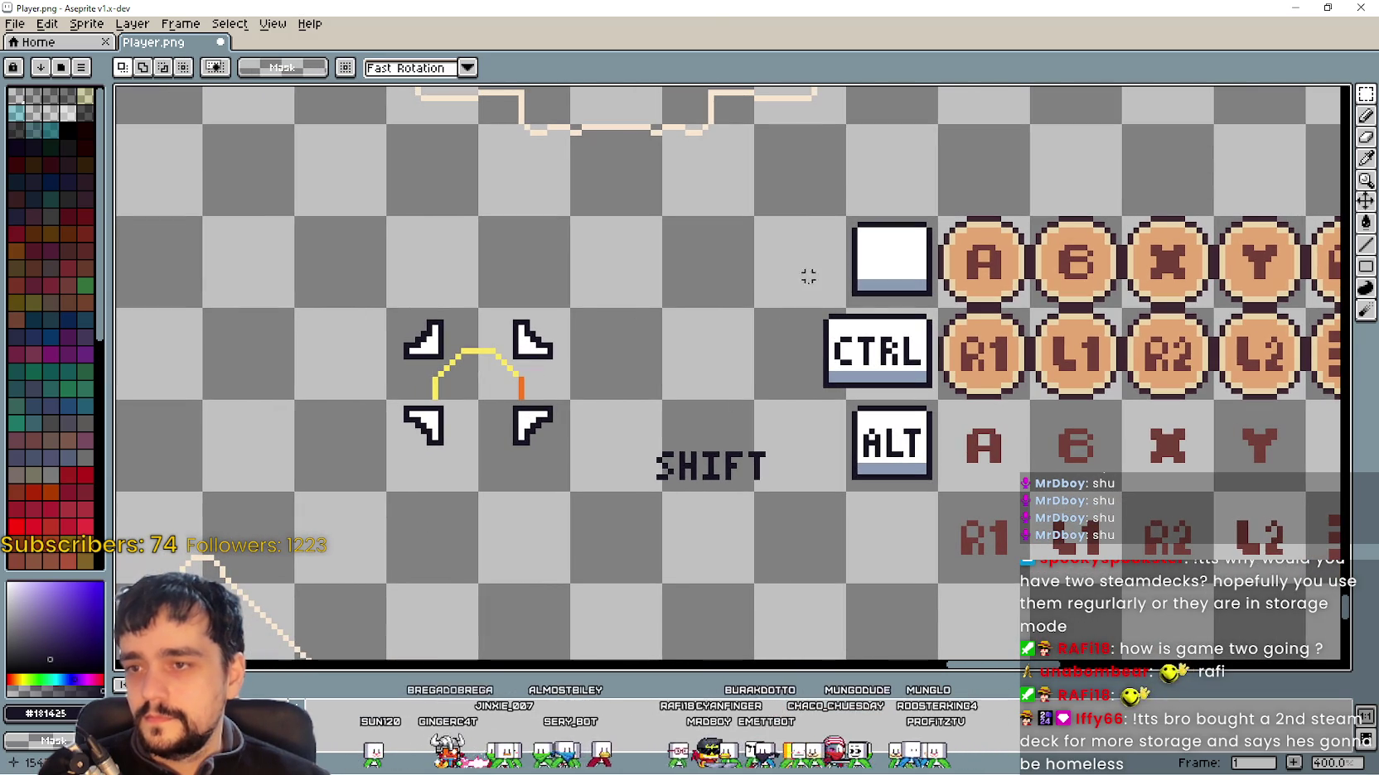
left_click_drag(837, 202, 908, 306)
key("Left")
key("Left")
key("Left")
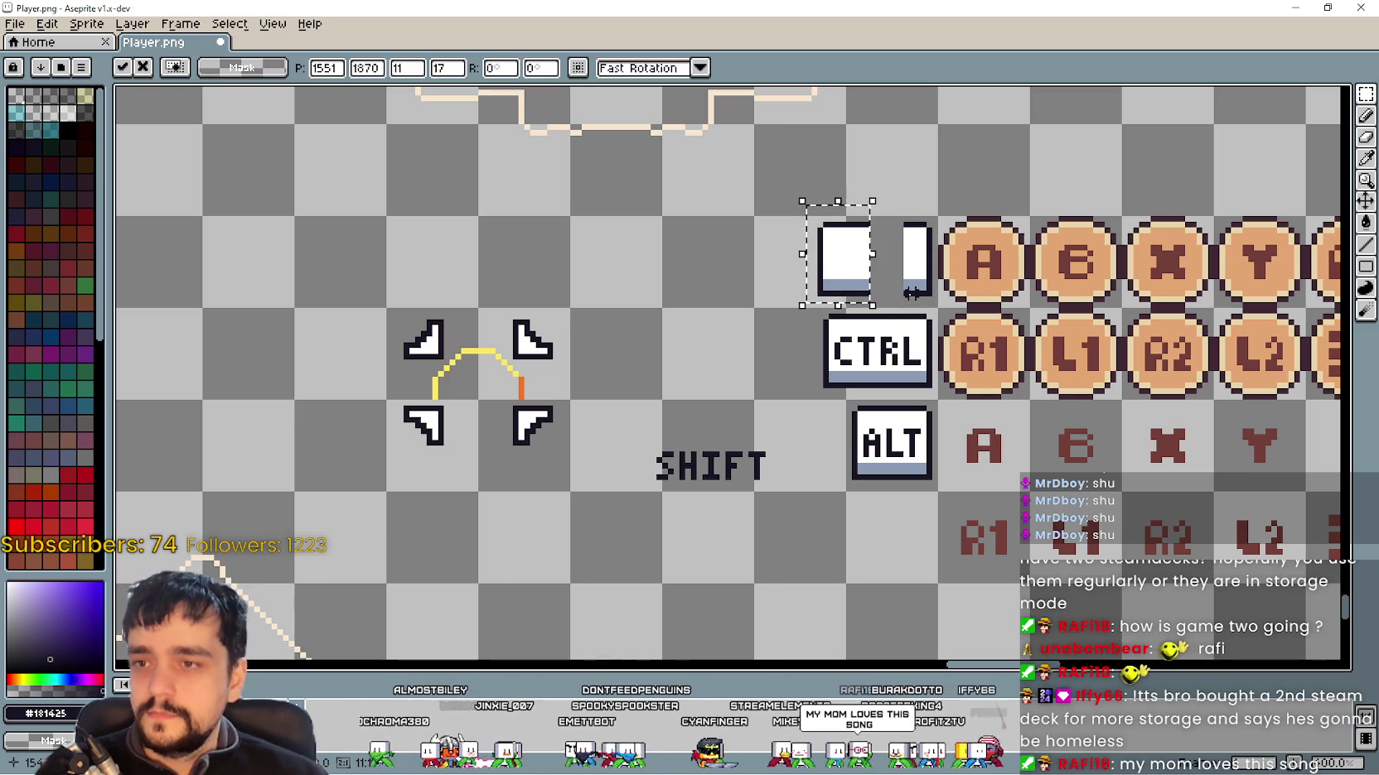
left_click(874, 346)
Step: Stretch a slice to fill the blank key's gap and move the SHIFT label toward it
left_click_drag(833, 207, 853, 307)
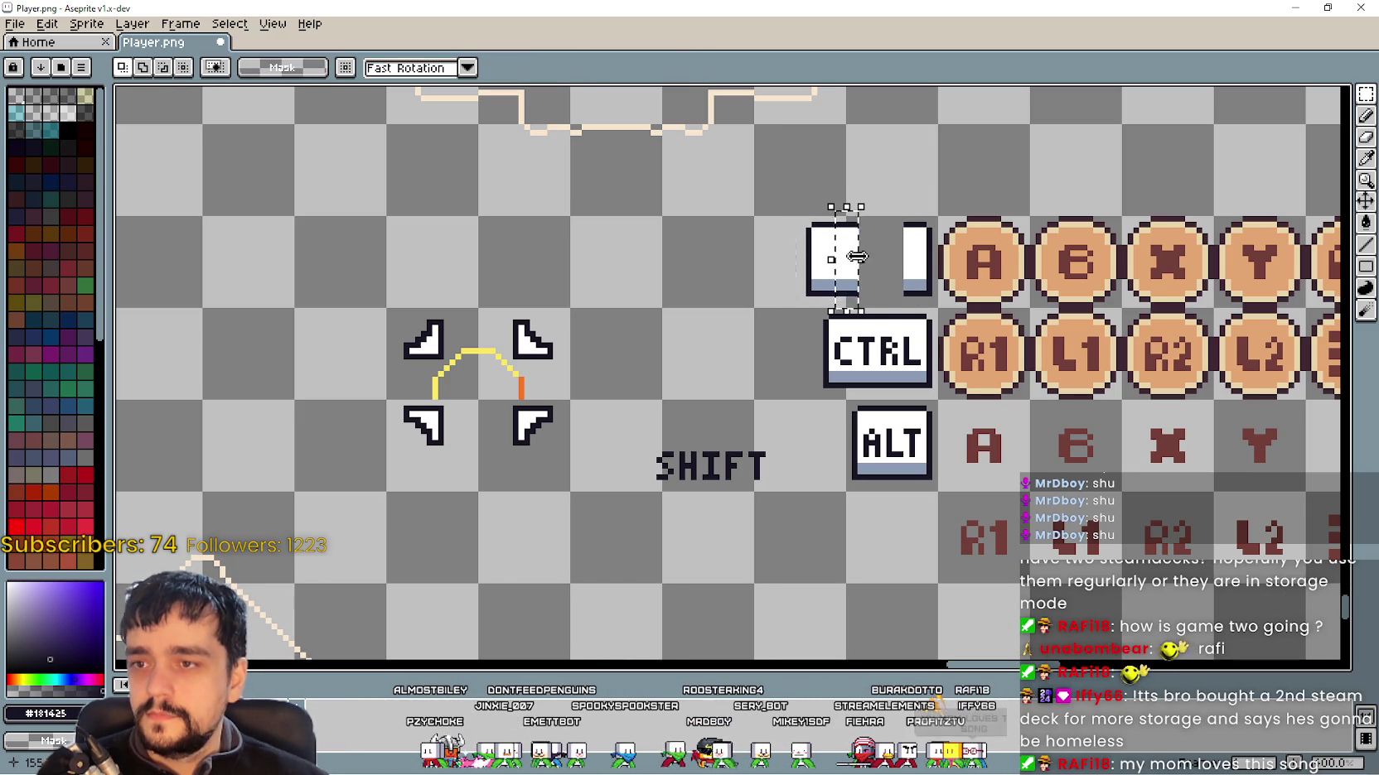
left_click_drag(854, 257, 928, 256)
left_click(624, 450)
mouse_move(624, 450)
left_mouse_down()
mouse_move(782, 490)
mouse_move(898, 260)
mouse_move(703, 396)
mouse_move(729, 380)
left_mouse_up()
left_click(763, 291)
Step: Shift the key's left part and merge the two halves into one wide blank key
mouse_move(791, 207)
left_mouse_down()
mouse_move(932, 298)
mouse_move(884, 306)
mouse_move(854, 265)
left_mouse_up()
left_click(933, 259)
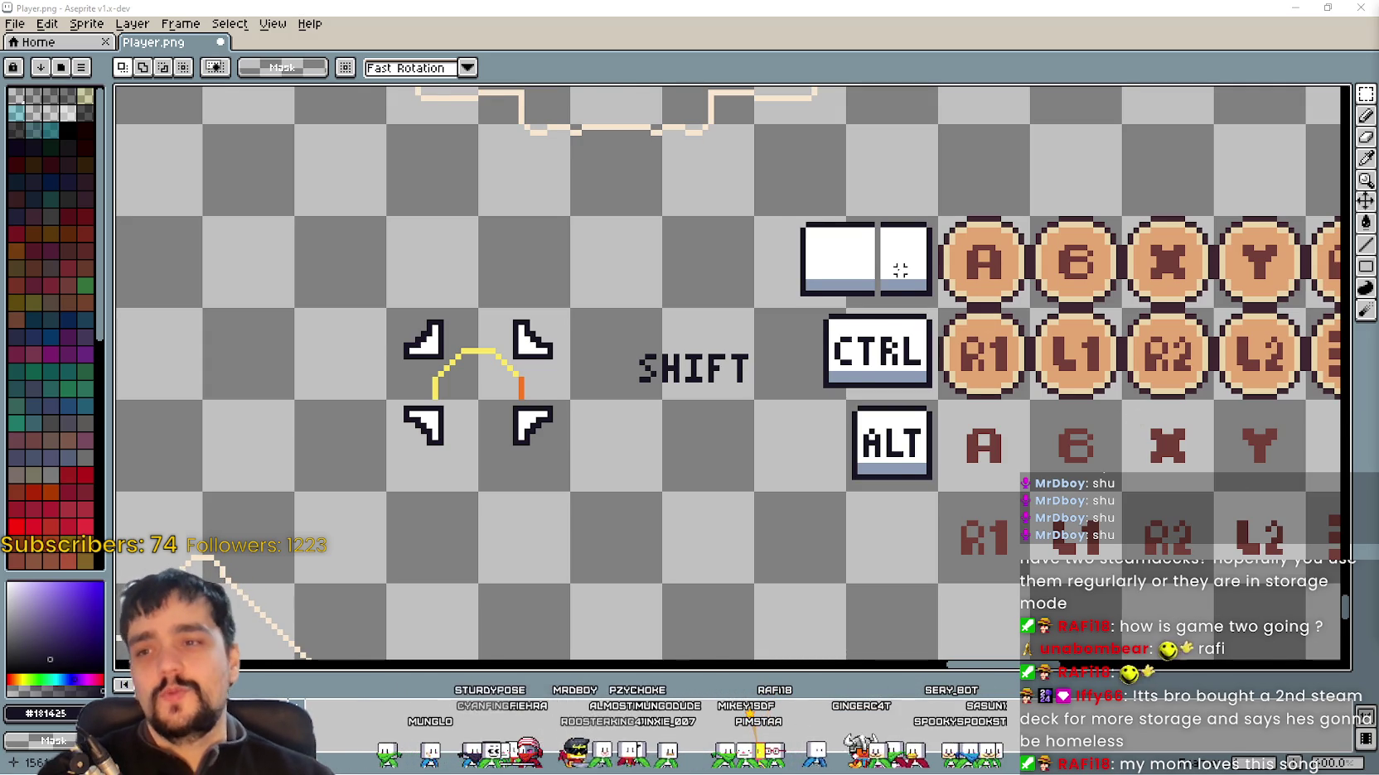
scroll(913, 275, "up", 1)
left_click_drag(870, 176, 883, 321)
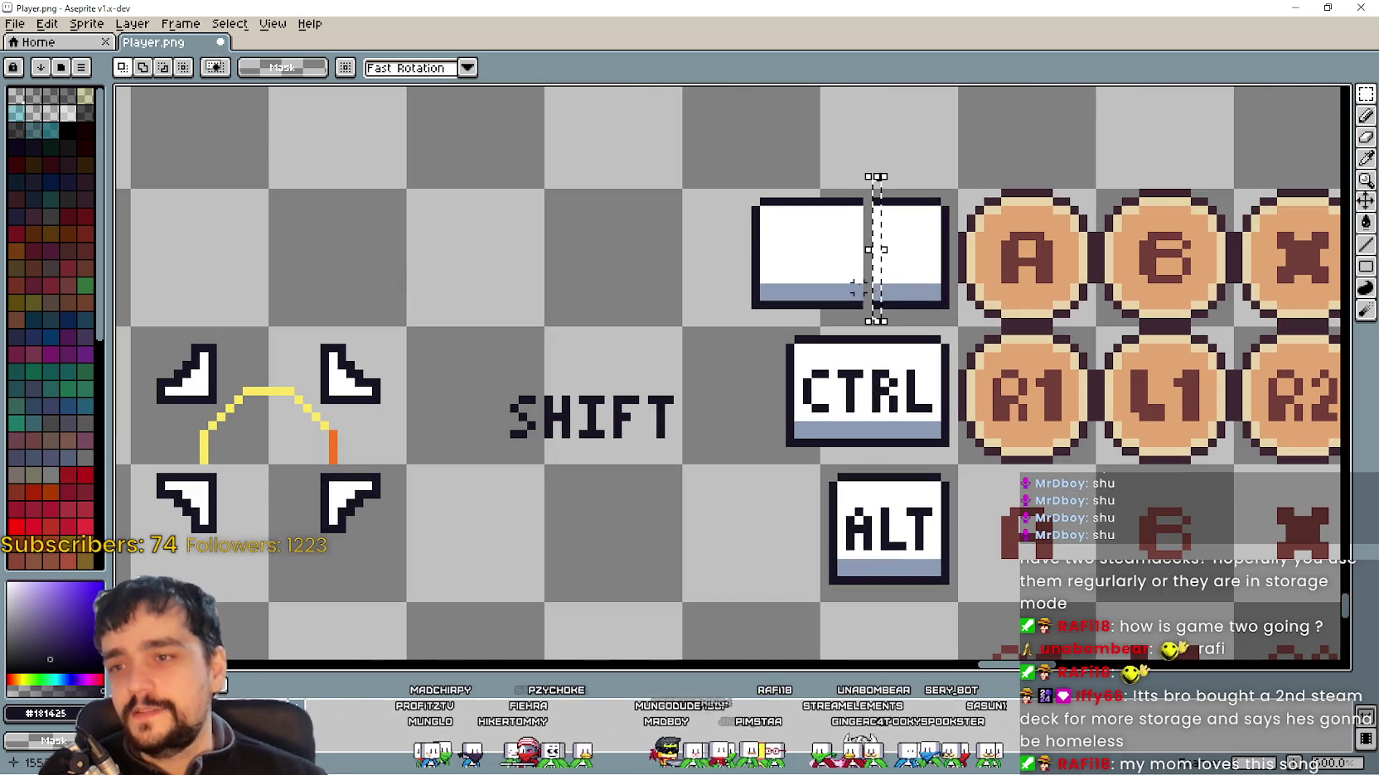
left_click_drag(878, 232, 836, 246)
left_click(686, 332)
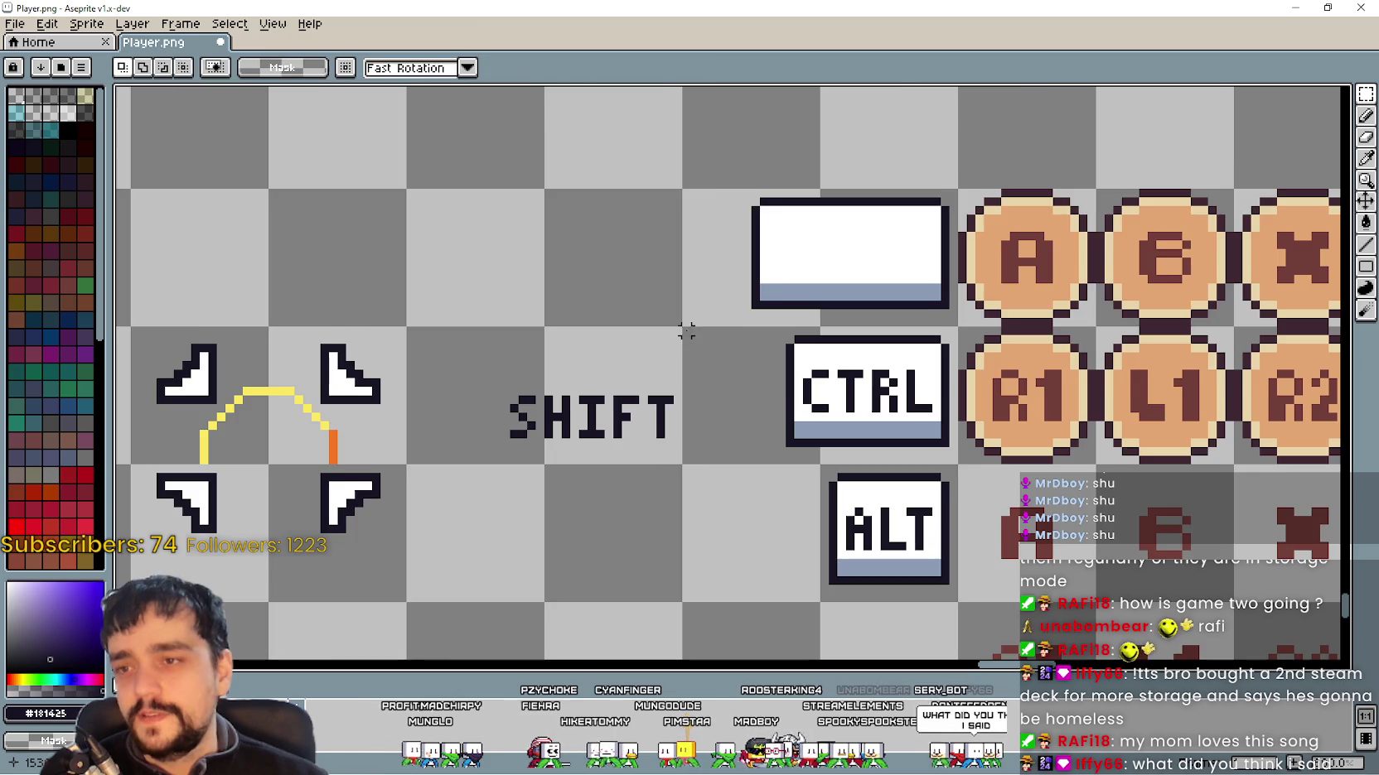
Step: Move the SHIFT label onto the wide blank key and commit it
scroll(686, 332, "down", 2)
scroll(707, 351, "up", 1)
scroll(691, 342, "up", 1)
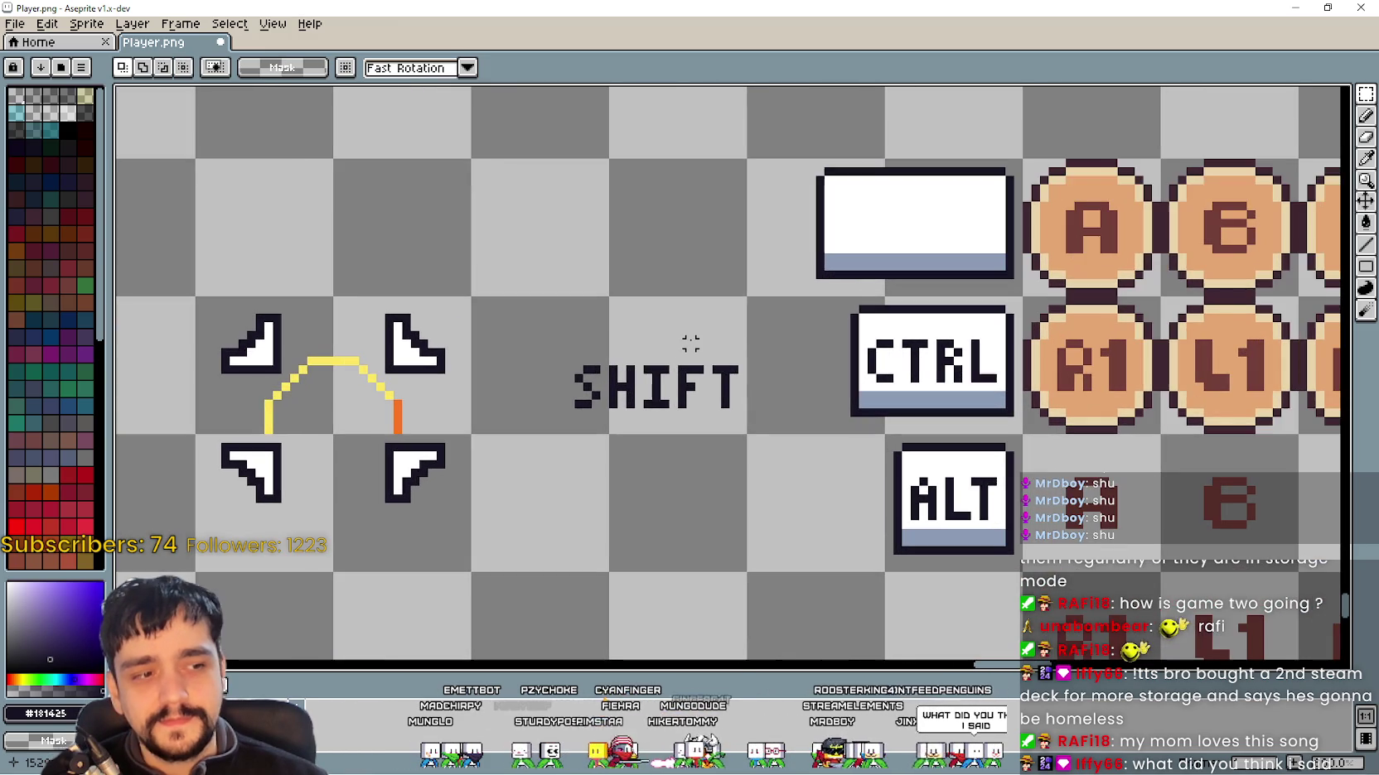
scroll(691, 342, "down", 3)
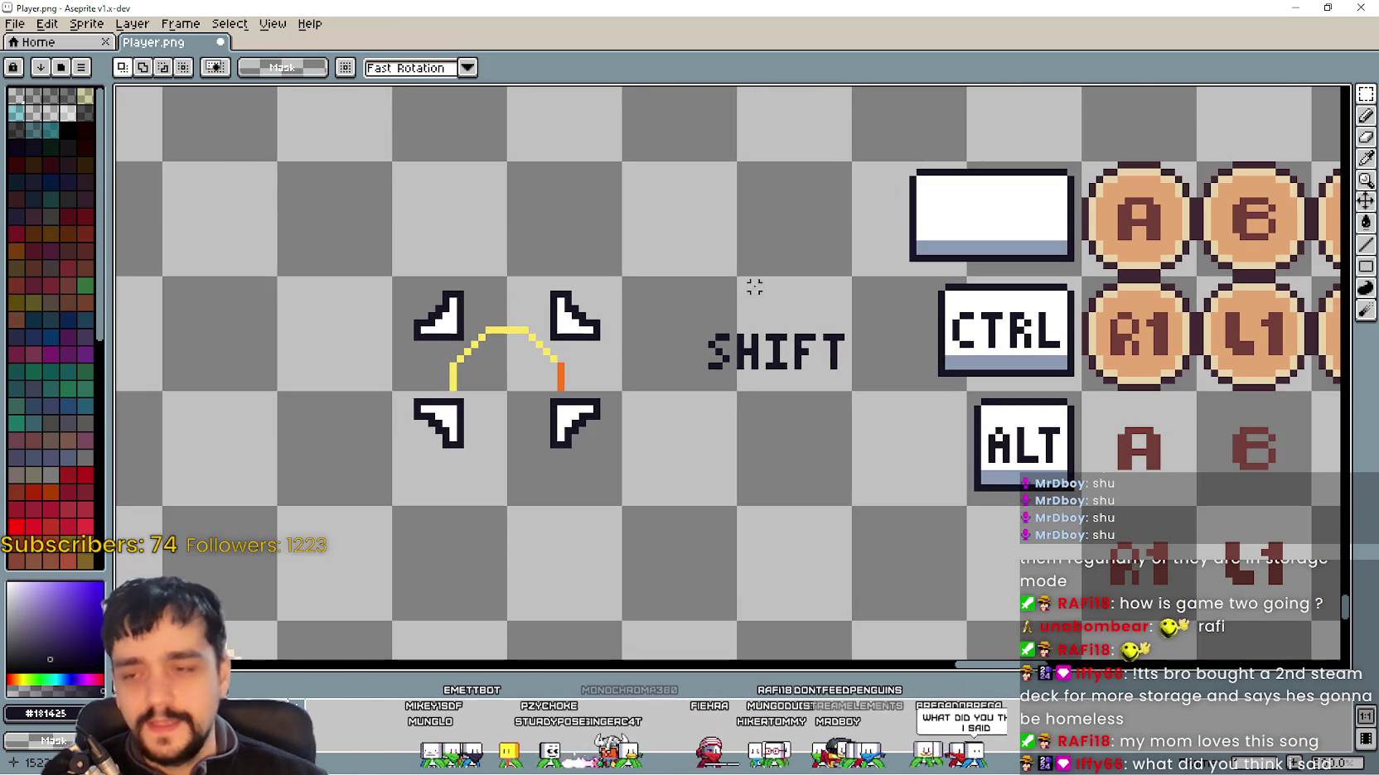
left_click_drag(673, 313, 880, 393)
left_click_drag(783, 366, 994, 217)
left_click(732, 378)
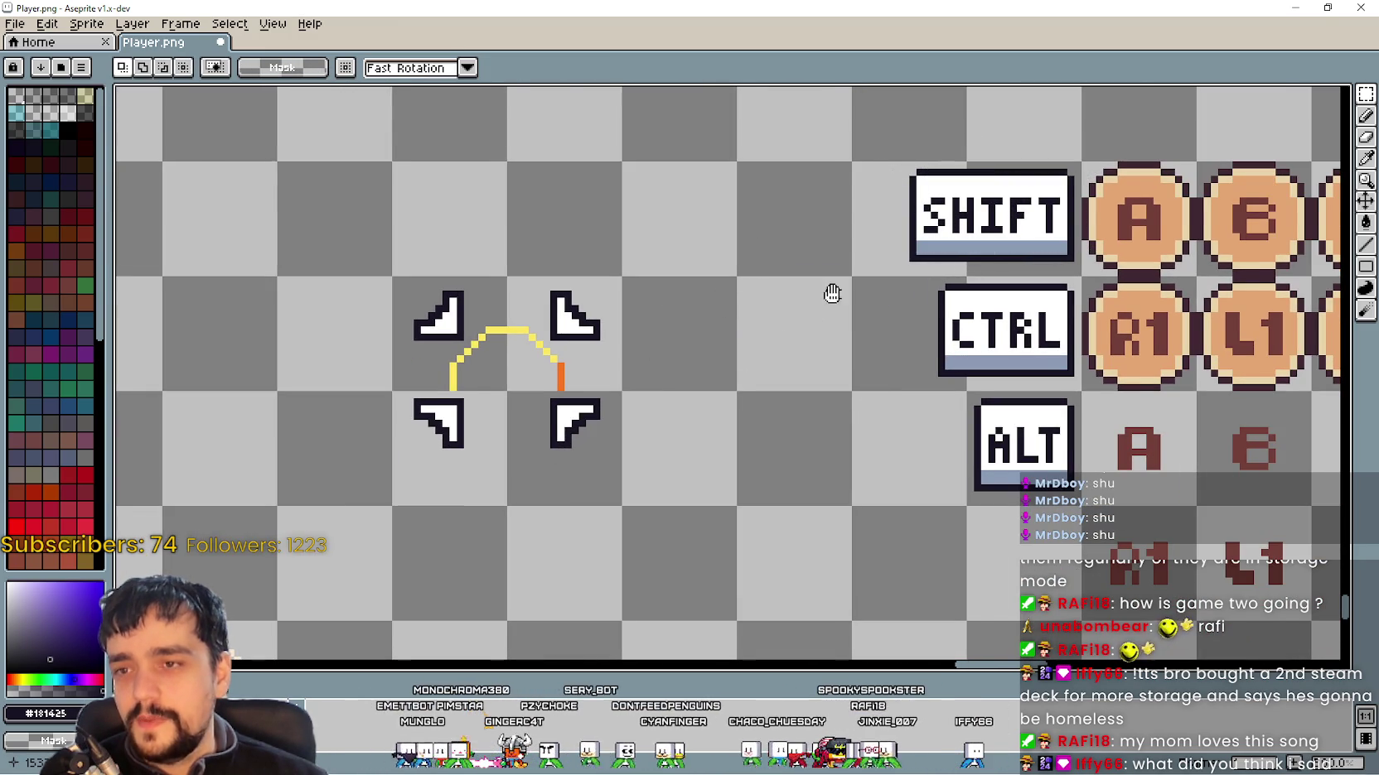
scroll(725, 308, "down", 1)
left_click_drag(764, 307, 925, 210)
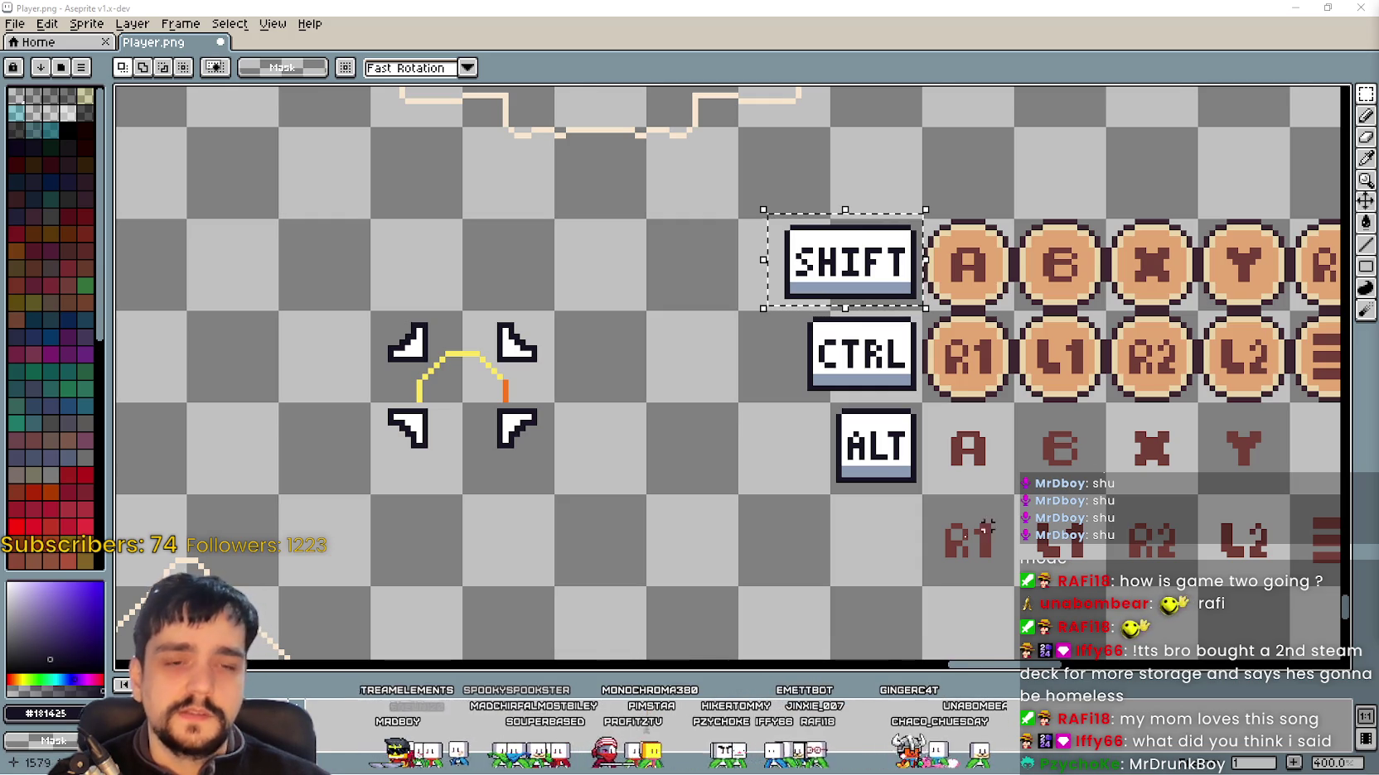
scroll(926, 432, "down", 1)
left_click_drag(926, 431, 748, 427)
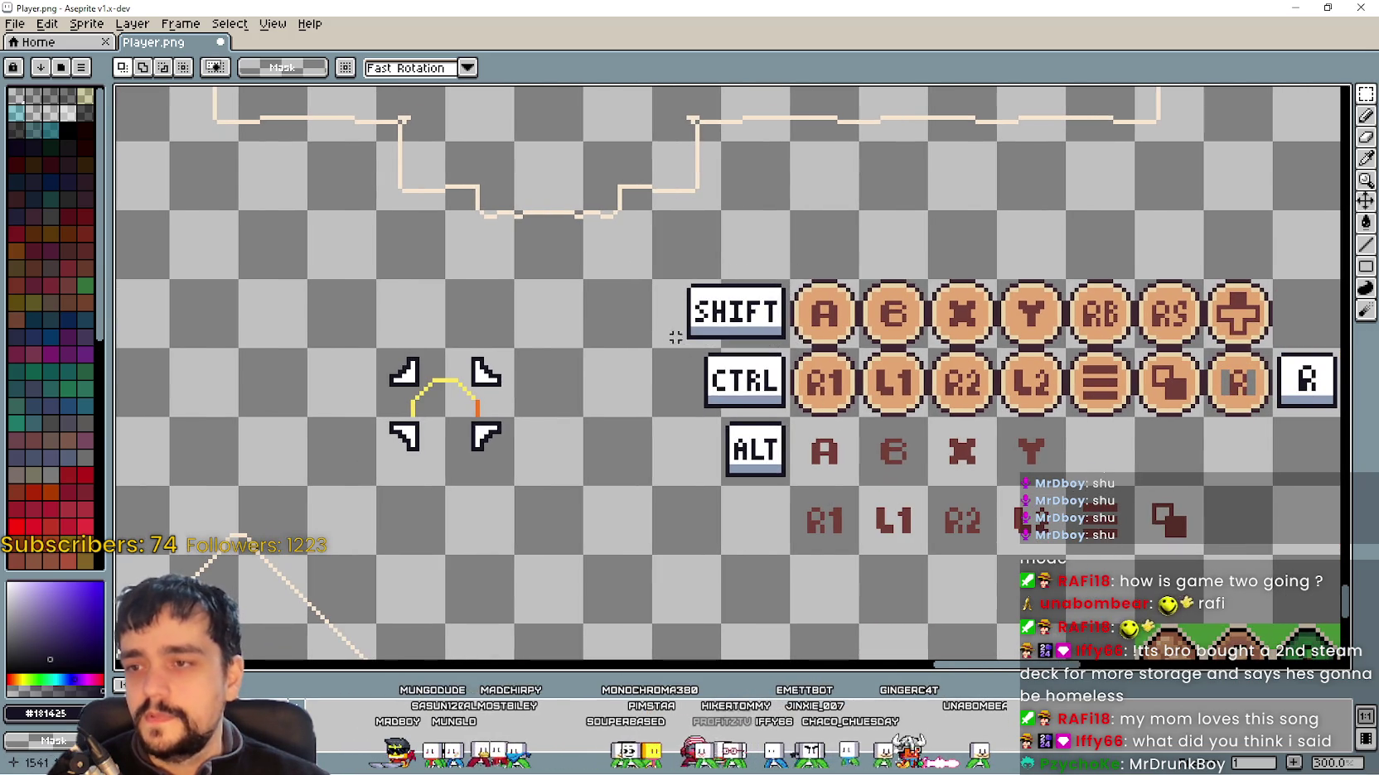
scroll(670, 341, "up", 1)
mouse_move(666, 251)
left_mouse_down()
mouse_move(831, 370)
mouse_move(552, 214)
left_mouse_up()
scroll(831, 366, "up", 2)
scroll(607, 419, "down", 2)
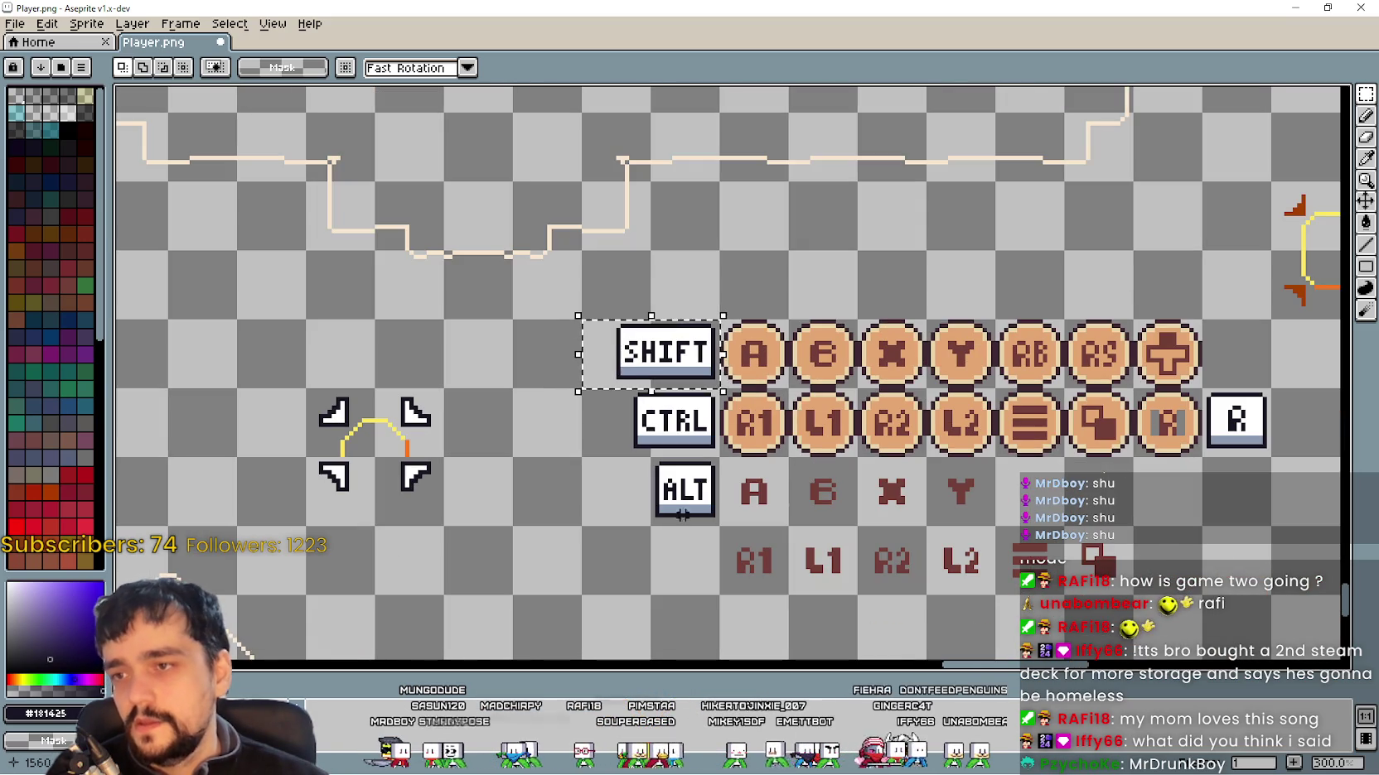
left_click_drag(678, 442, 553, 387)
scroll(421, 345, "up", 1)
left_click_drag(507, 339, 667, 418)
mouse_move(834, 486)
left_mouse_down()
mouse_move(860, 471)
mouse_move(616, 453)
left_mouse_up()
scroll(860, 471, "down", 1)
scroll(951, 379, "up", 4)
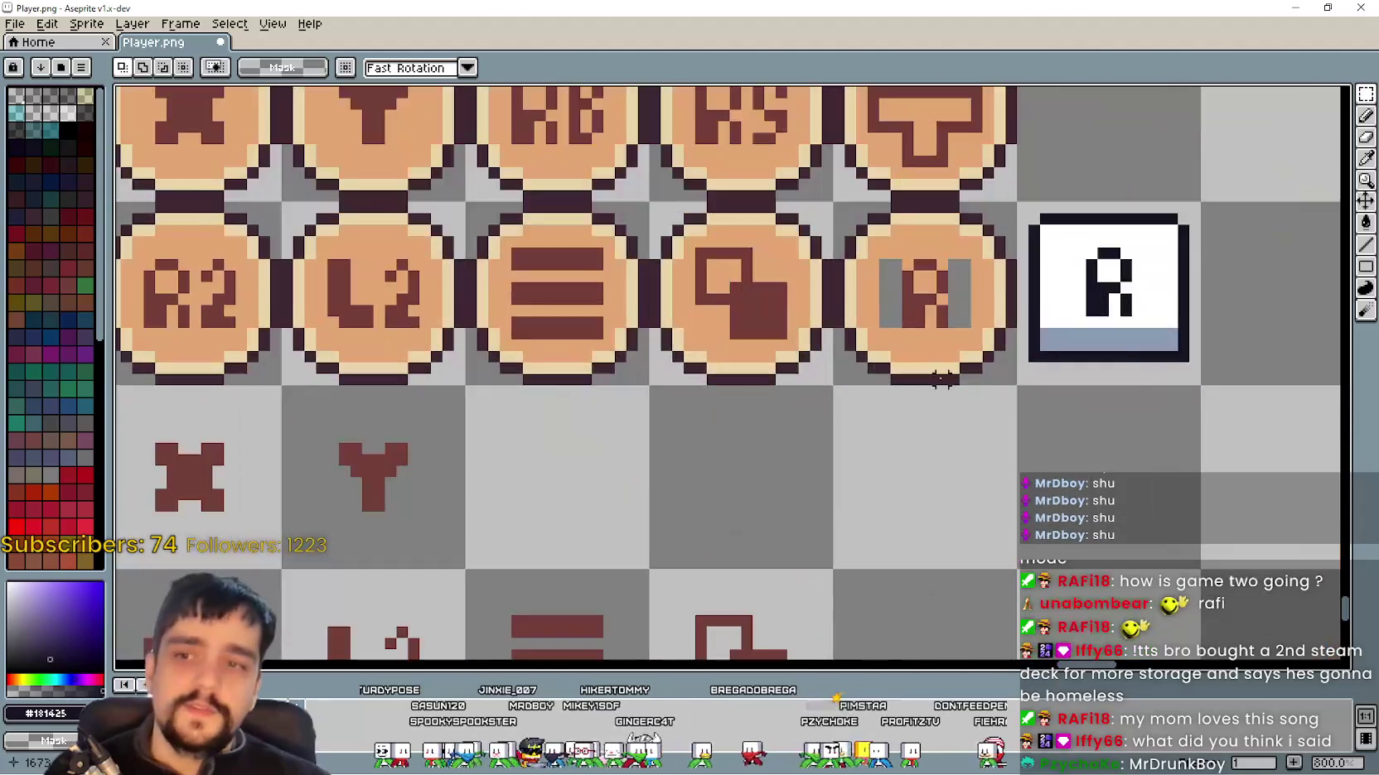
scroll(951, 379, "up", 2)
left_click_drag(841, 146, 817, 286)
scroll(819, 293, "down", 4)
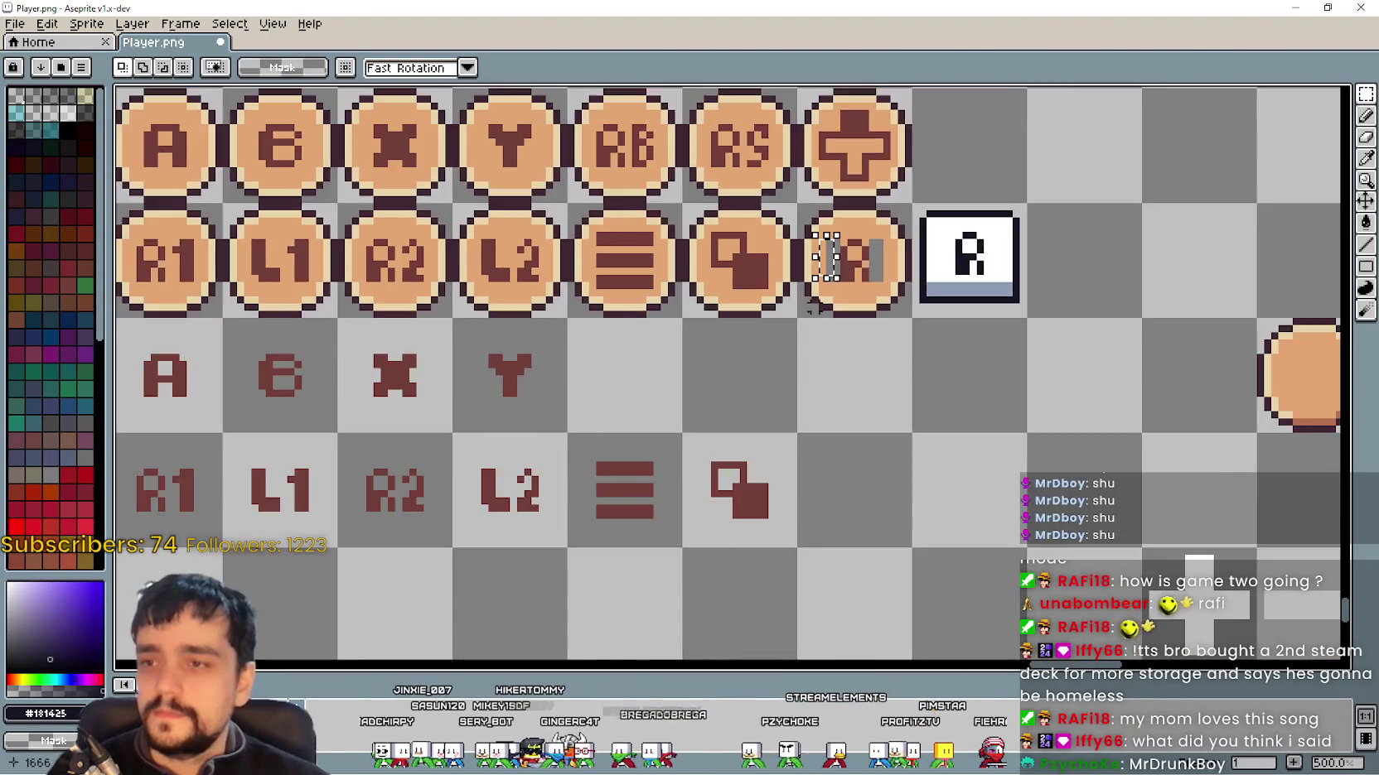
scroll(479, 436, "down", 3)
left_click_drag(307, 356, 667, 351)
scroll(667, 351, "up", 3)
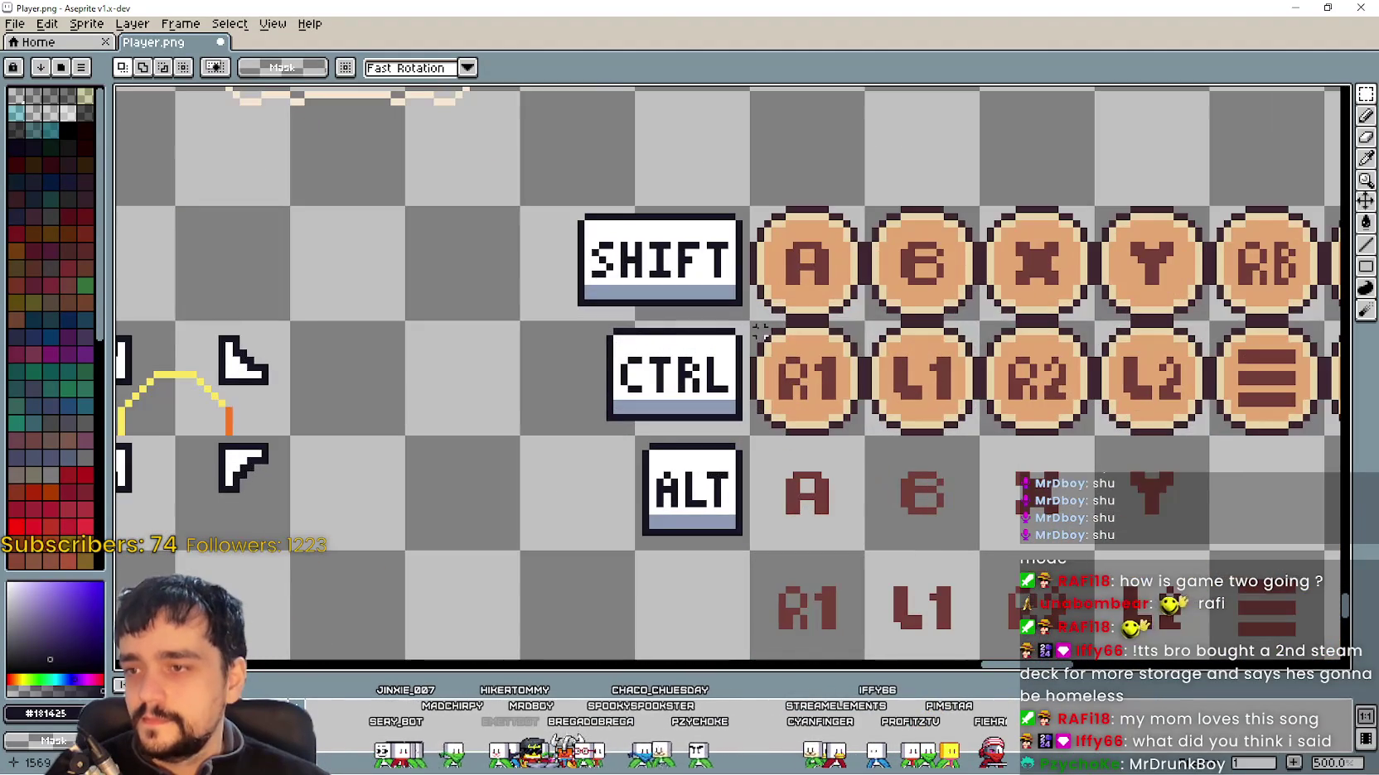
mouse_move(738, 324)
left_mouse_down()
mouse_move(513, 431)
mouse_move(529, 439)
left_mouse_up()
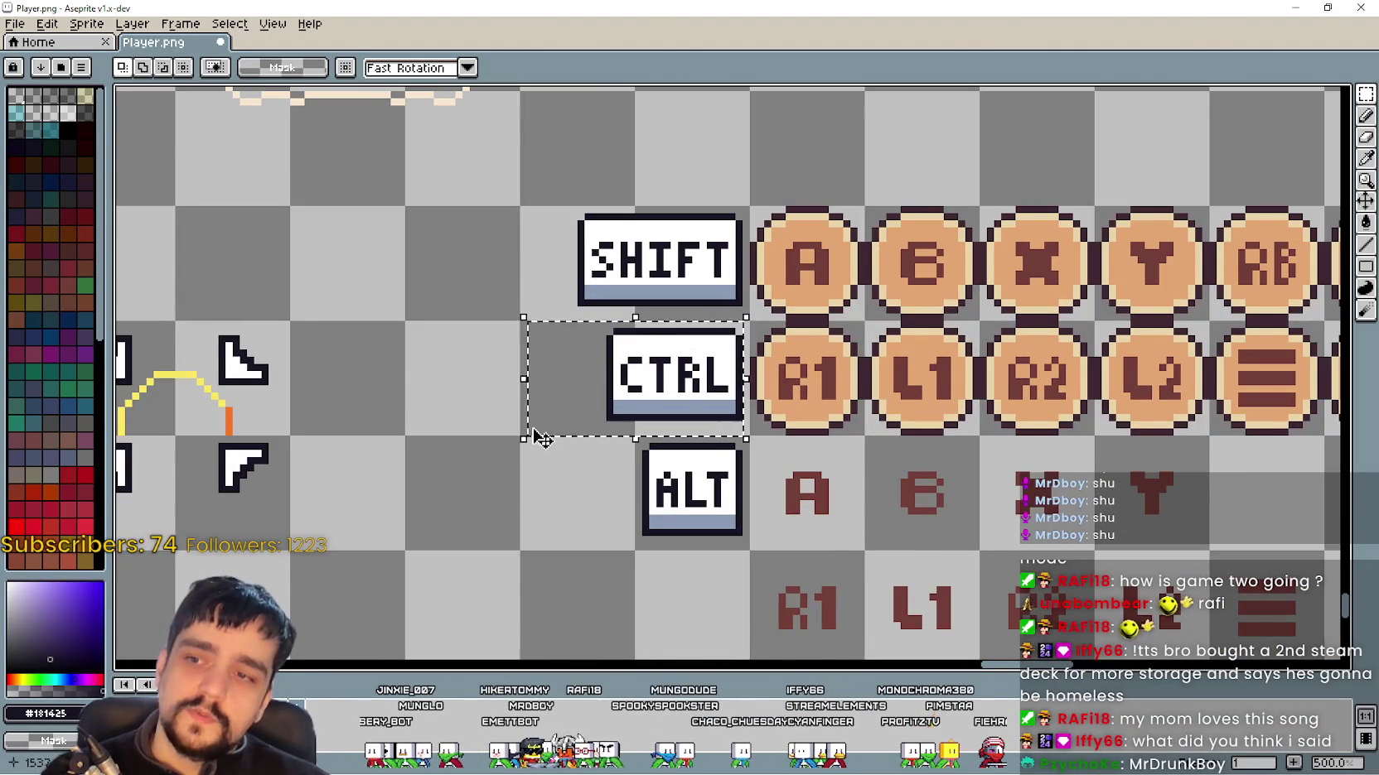
scroll(529, 440, "up", 2)
scroll(676, 488, "down", 1)
scroll(676, 489, "down", 1)
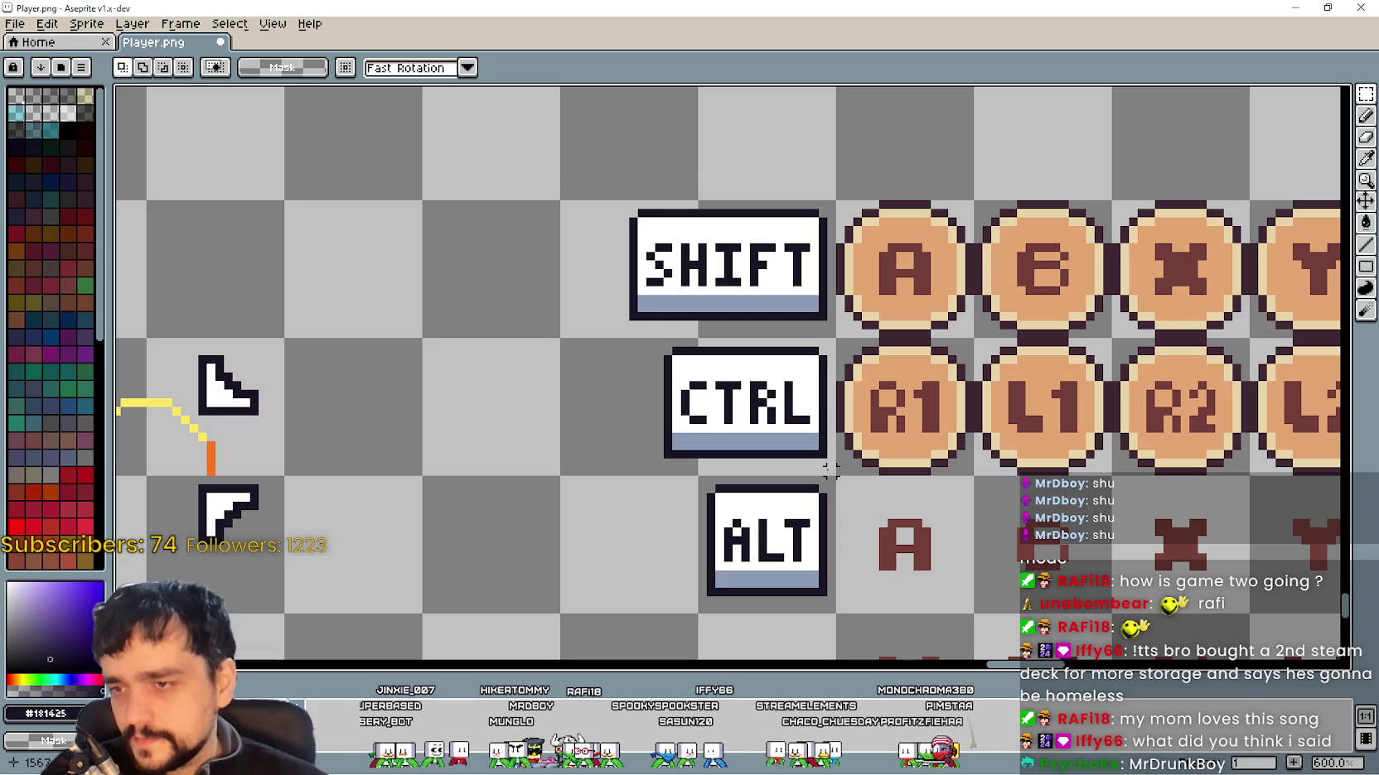
left_click_drag(822, 465, 649, 338)
scroll(664, 542, "up", 1)
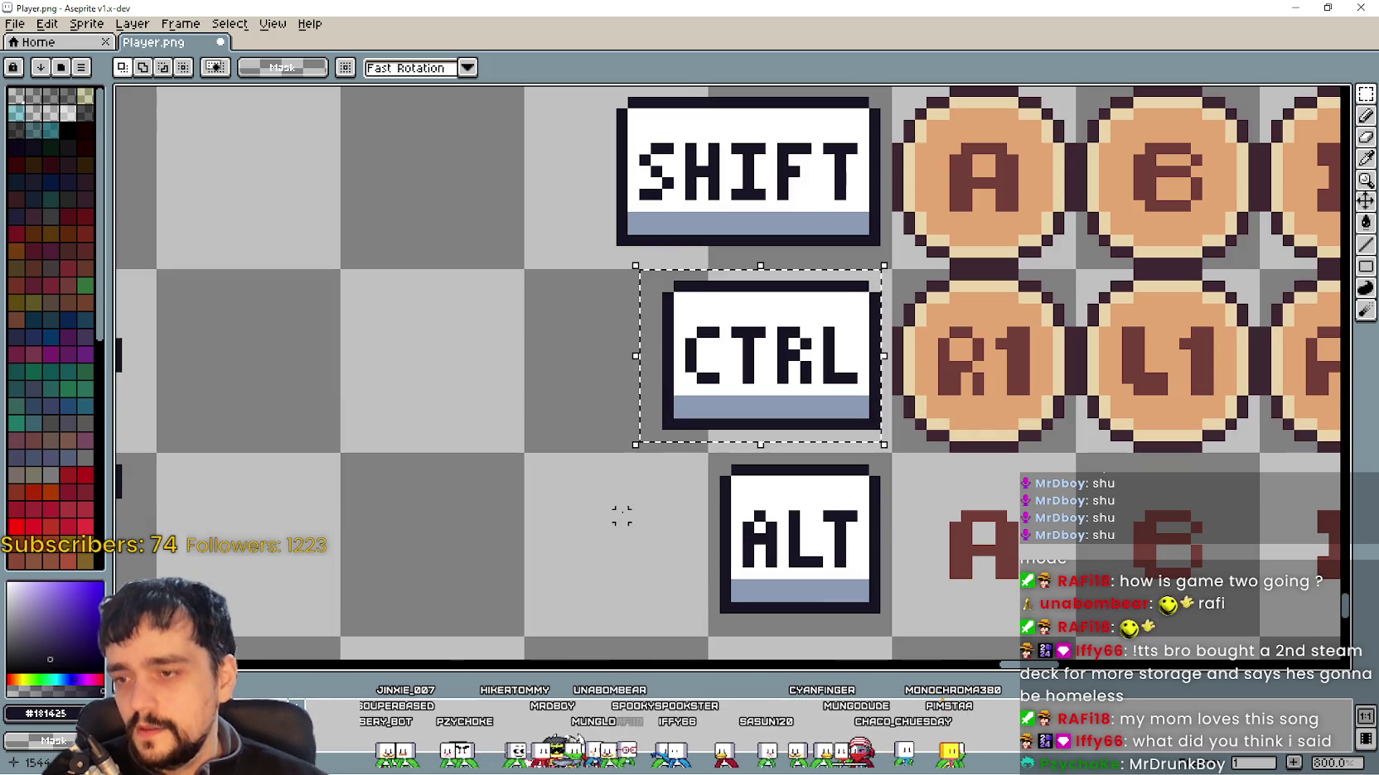
scroll(632, 503, "down", 3)
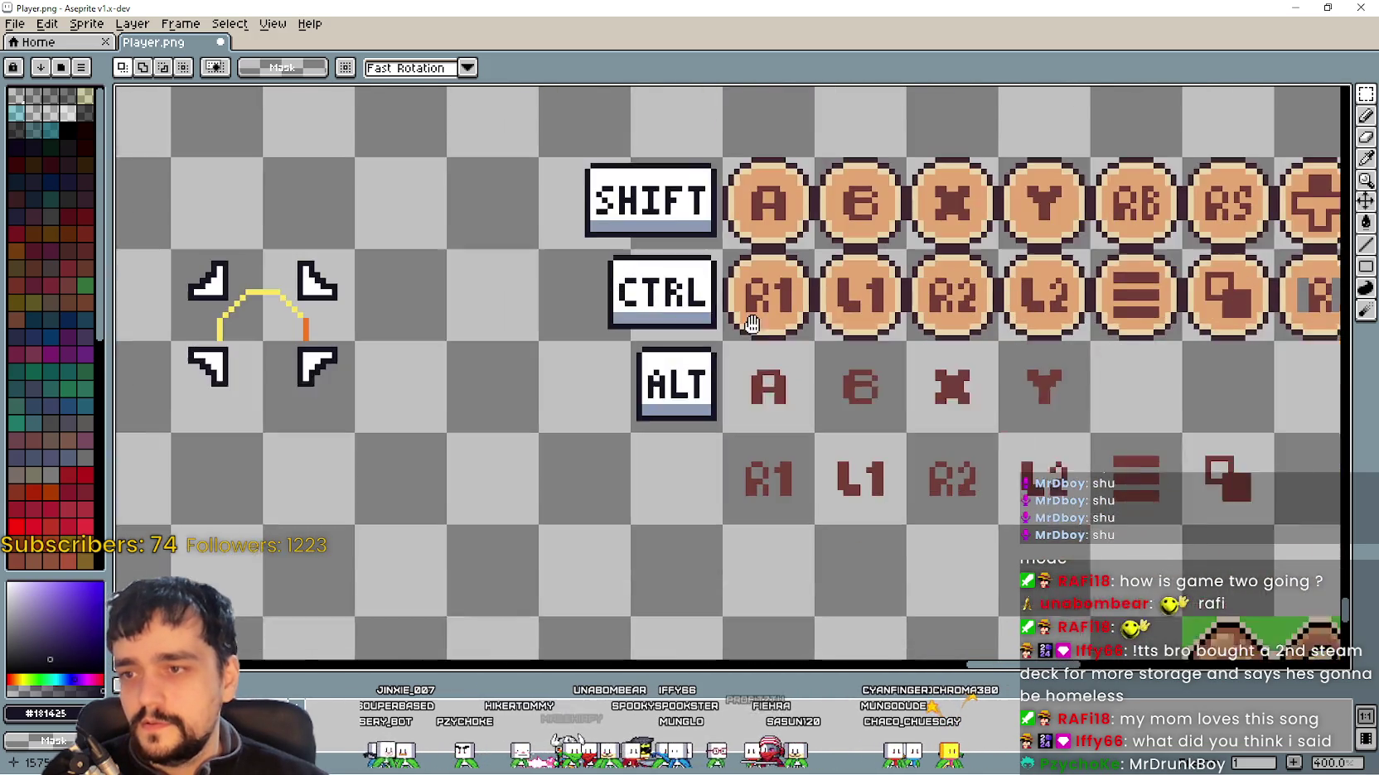
scroll(886, 423, "down", 3)
scroll(1035, 364, "up", 1)
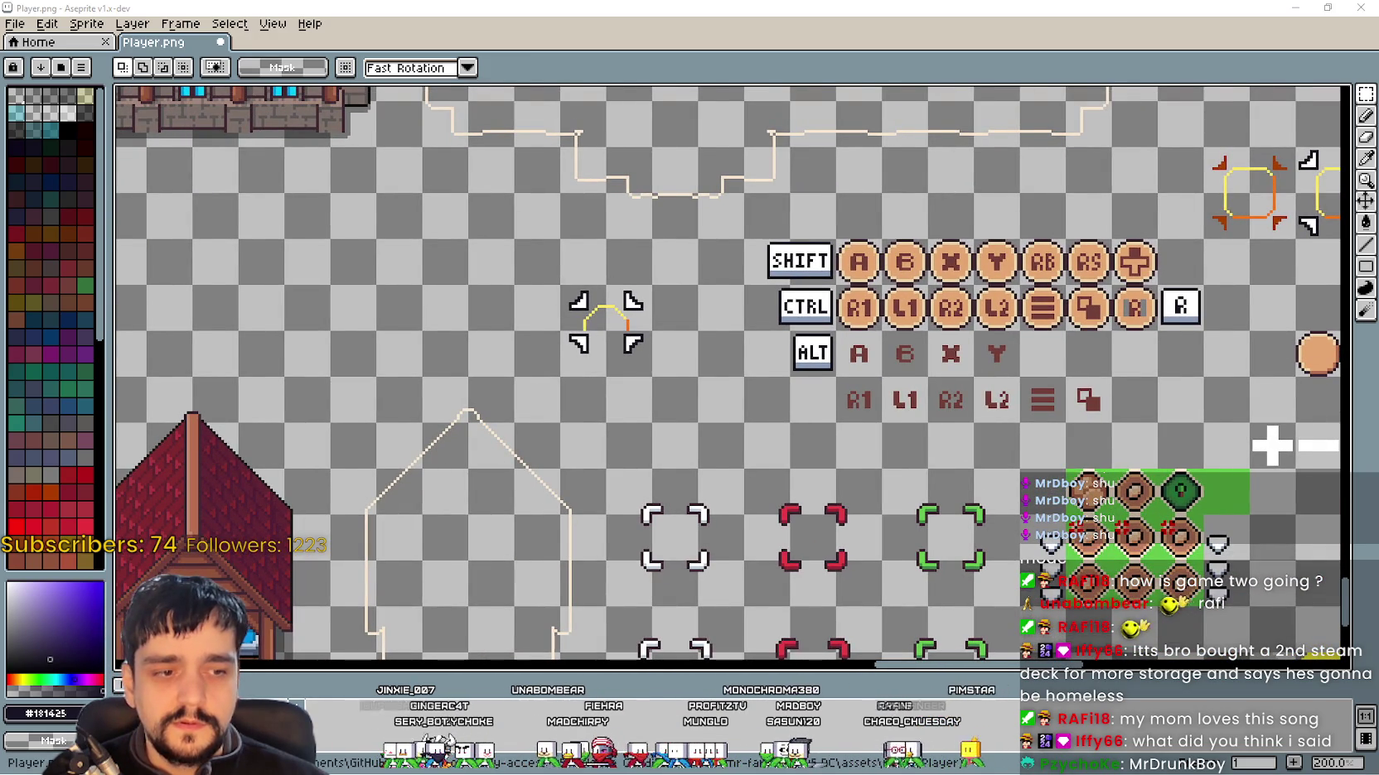
Step: Zoom and pan across the sprite sheet to inspect the new SHIFT, CTRL and ALT key icons
scroll(773, 248, "up", 2)
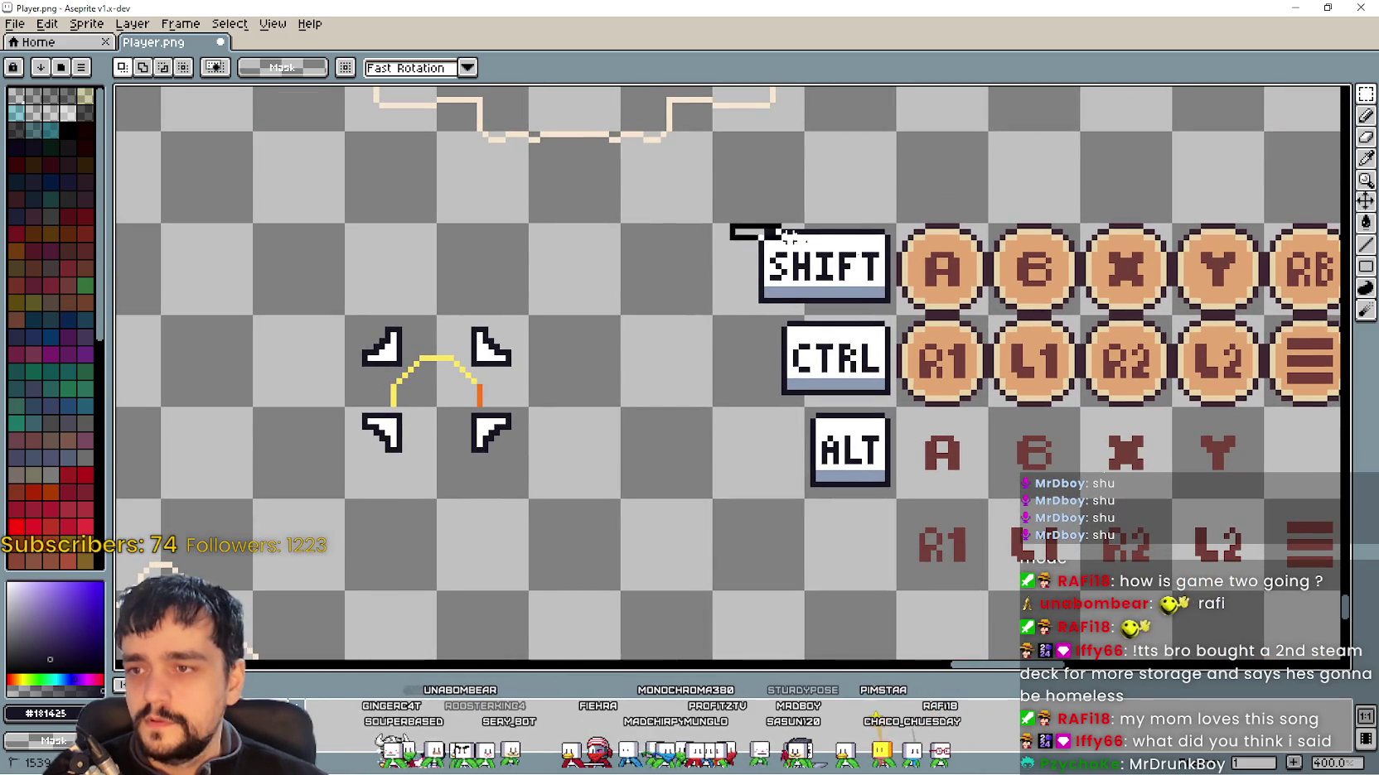
left_click_drag(791, 238, 892, 308)
mouse_move(886, 209)
left_mouse_down()
mouse_move(714, 278)
mouse_move(900, 180)
left_mouse_up()
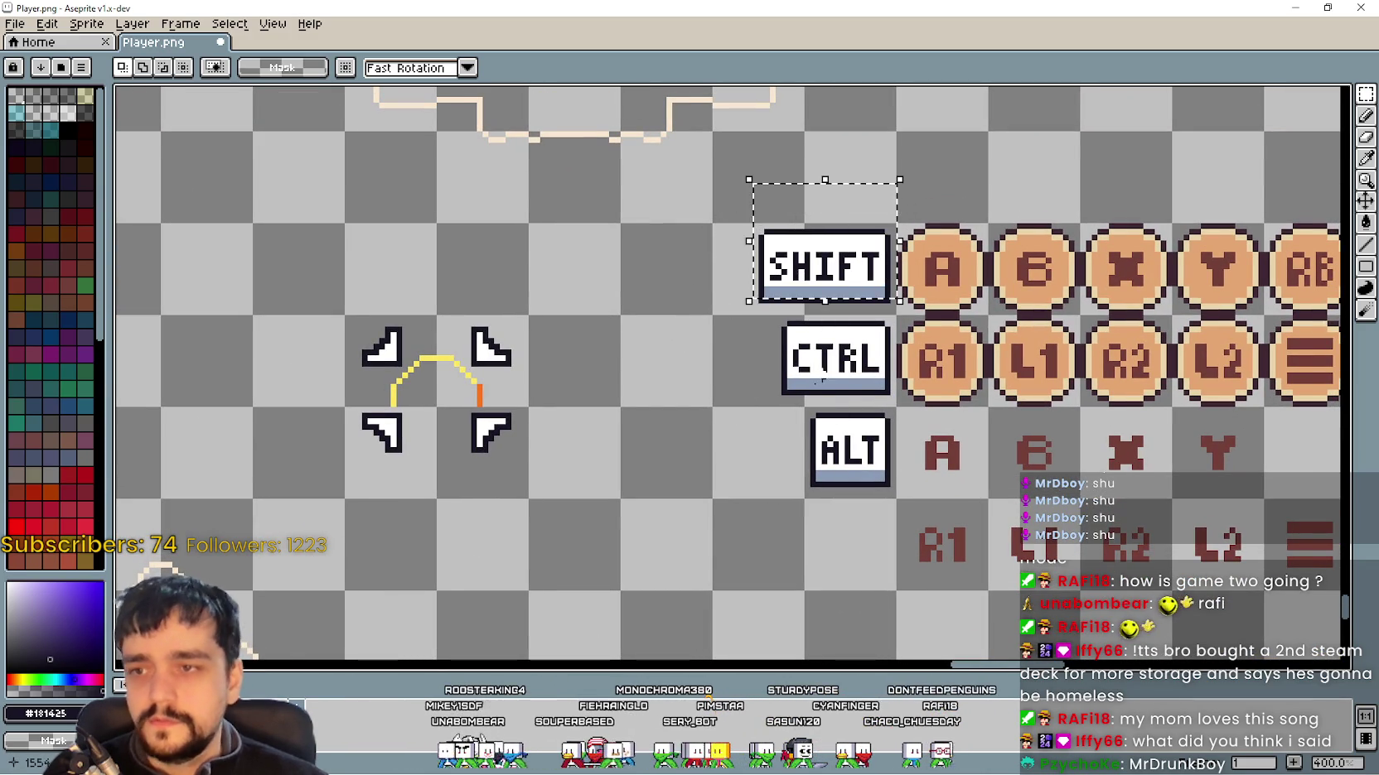
left_click_drag(799, 398, 797, 382)
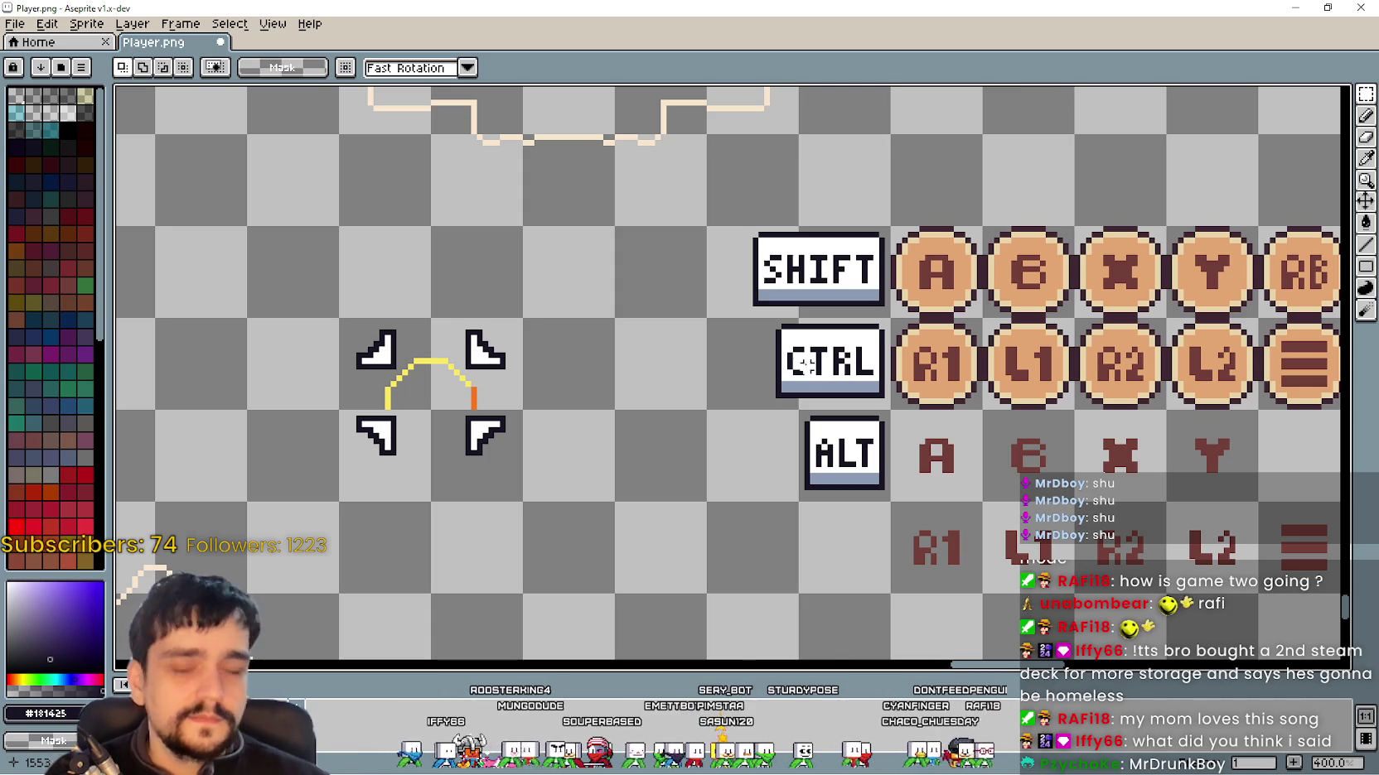
scroll(739, 299, "down", 3)
left_click_drag(754, 336, 449, 354)
left_click_drag(537, 355, 692, 346)
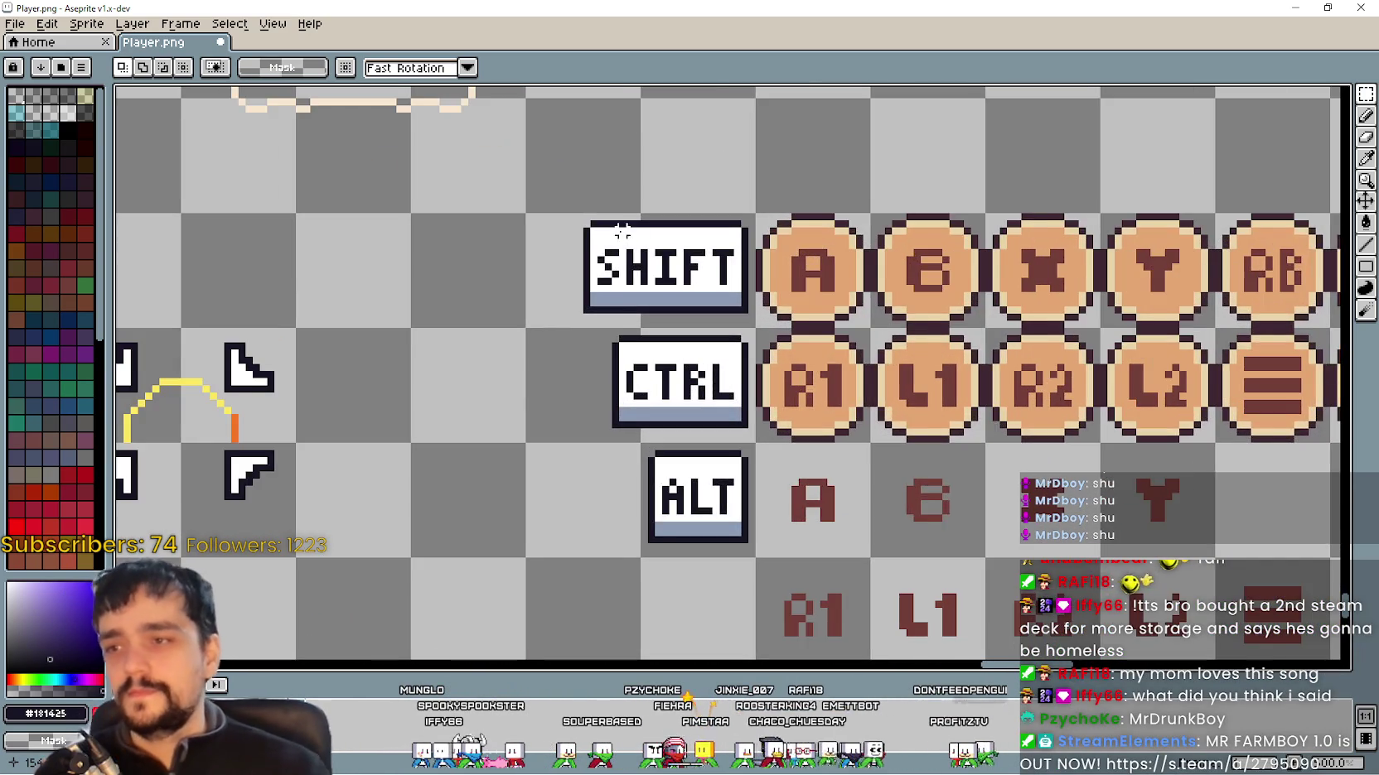
left_click_drag(607, 232, 700, 290)
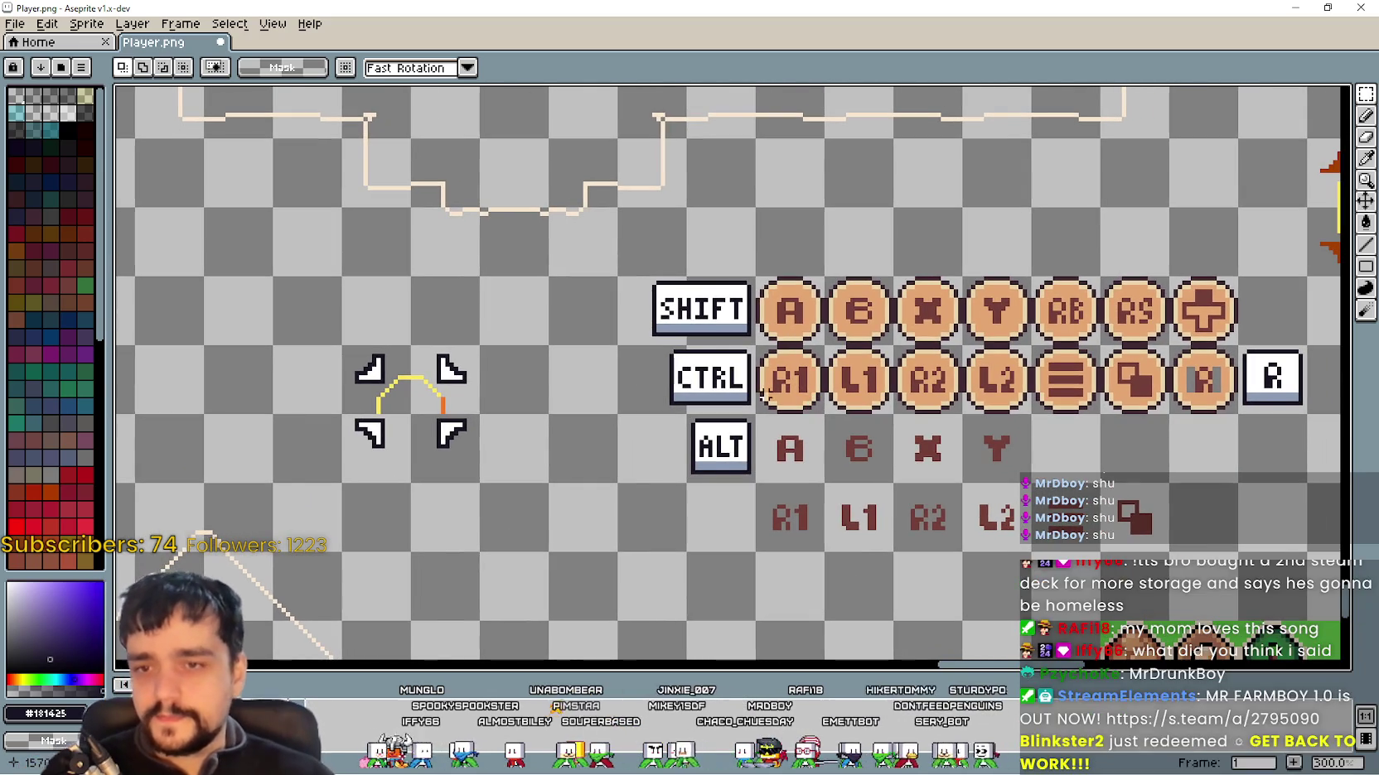
scroll(686, 355, "up", 1)
mouse_move(1020, 412)
left_mouse_down()
mouse_move(670, 392)
mouse_move(994, 404)
left_mouse_up()
scroll(994, 403, "up", 1)
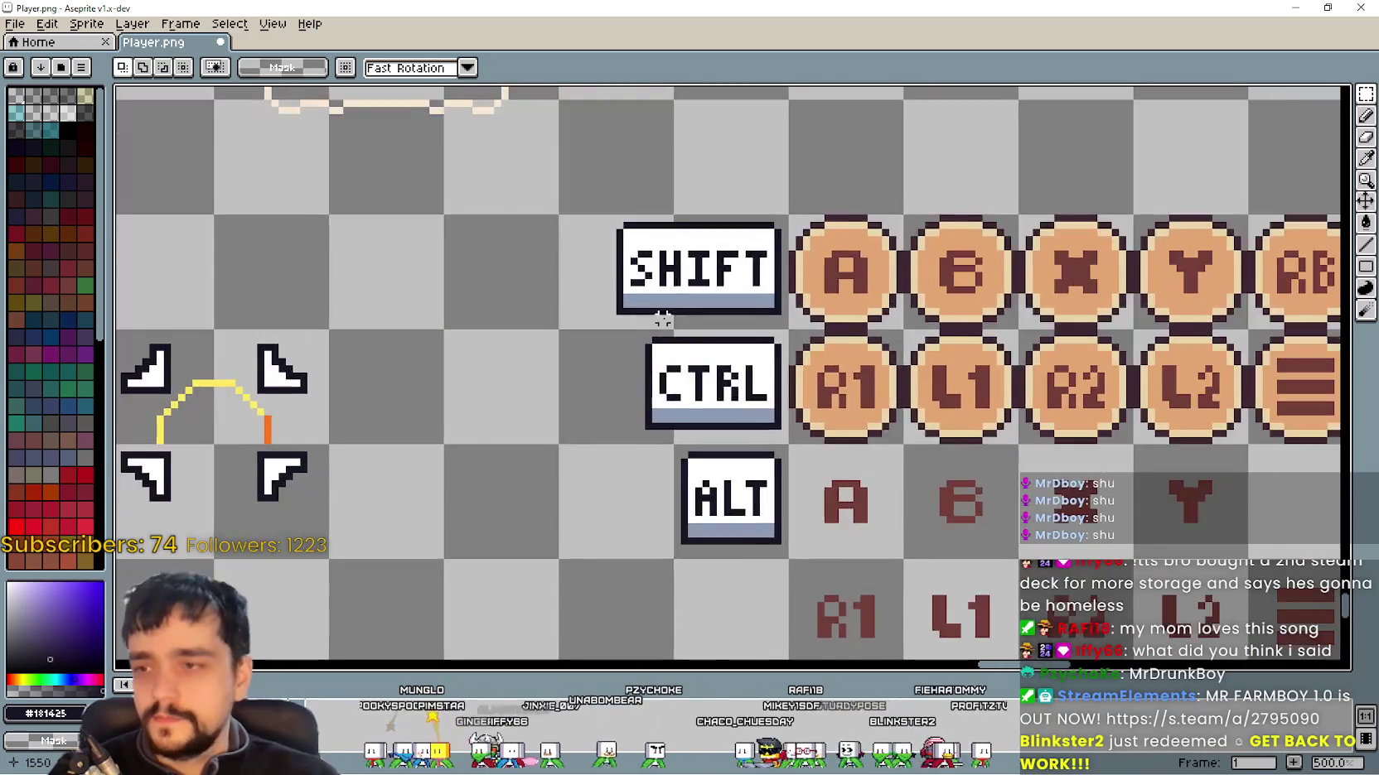
scroll(911, 464, "down", 2)
scroll(901, 539, "up", 1)
scroll(902, 540, "down", 2)
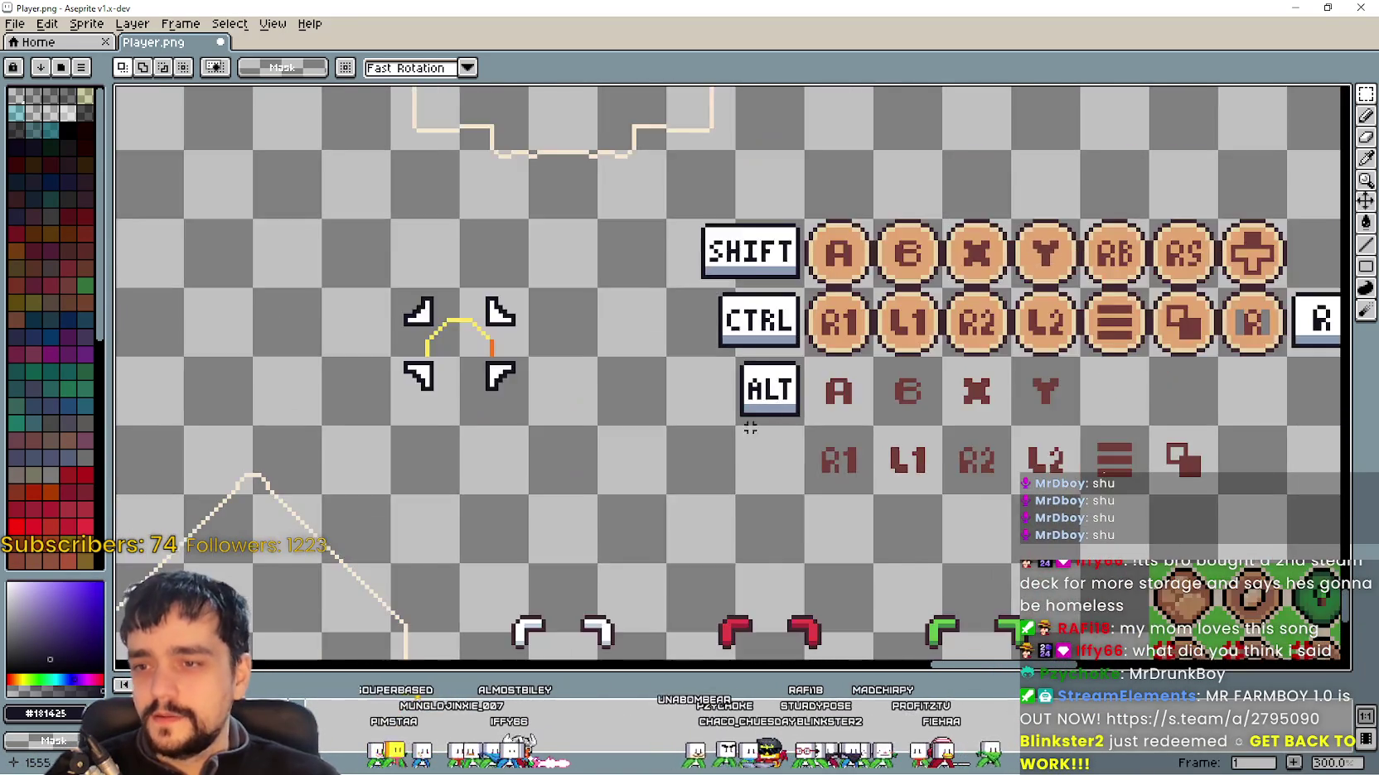
Step: Recentre on the key icons and save Player.png with Ctrl+S
mouse_move(771, 399)
left_mouse_down()
mouse_move(848, 363)
mouse_move(674, 389)
left_mouse_up()
scroll(829, 270, "up", 1)
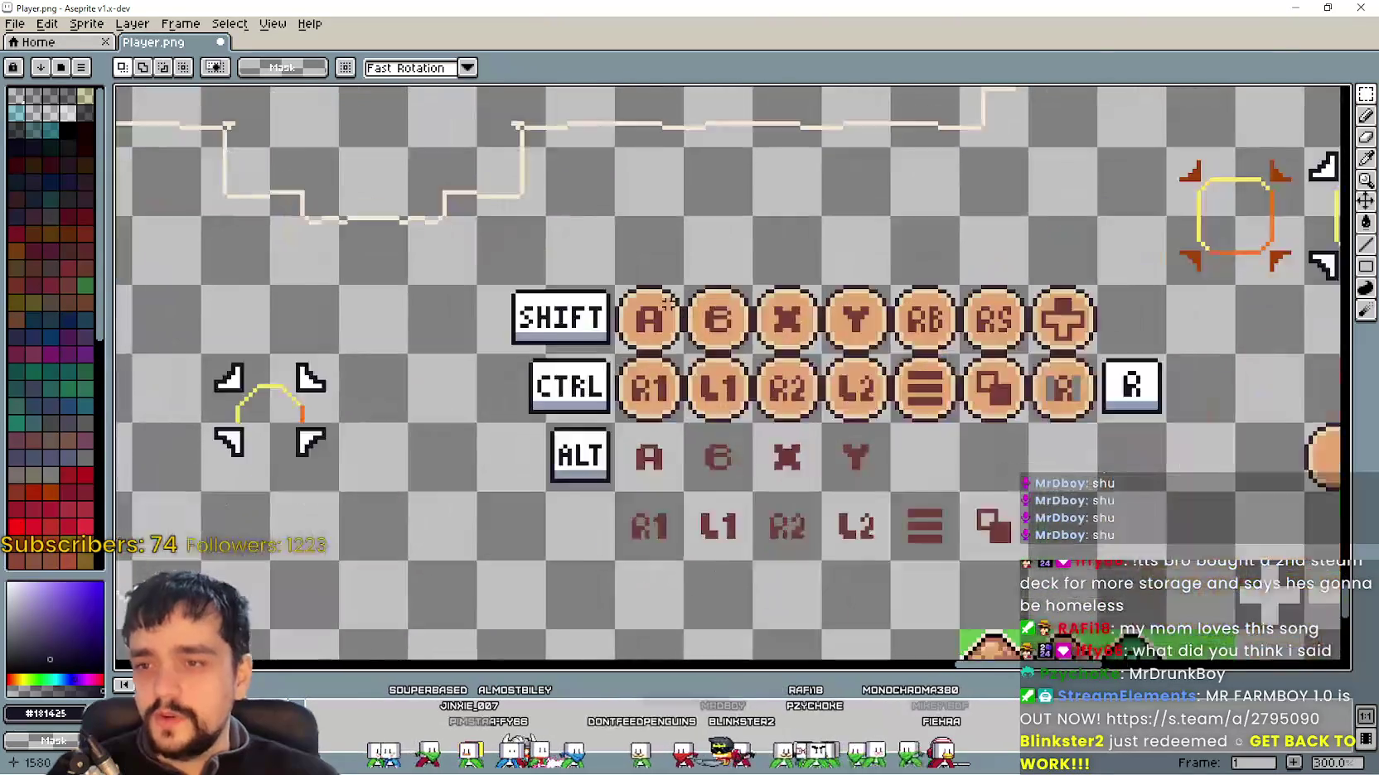
scroll(696, 271, "up", 1)
scroll(769, 357, "down", 2)
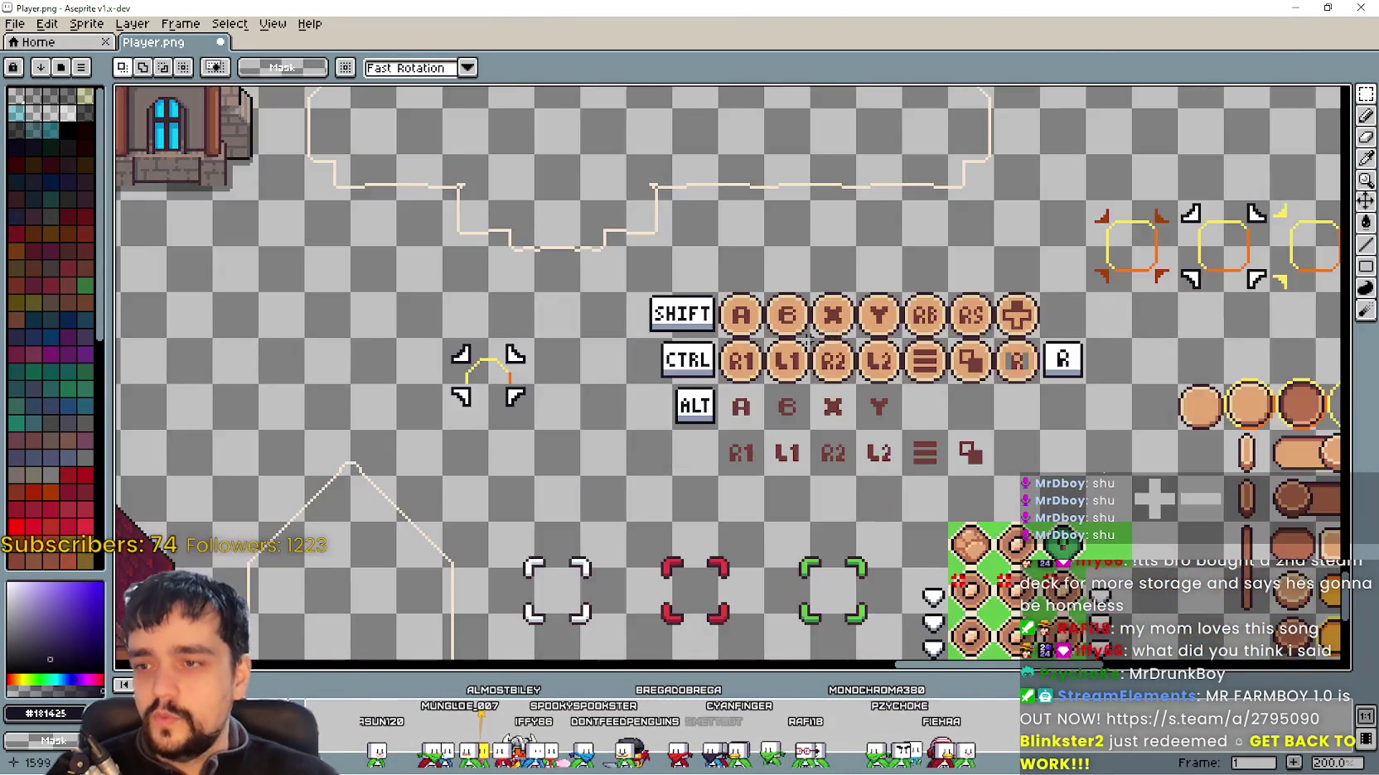
scroll(768, 356, "up", 2)
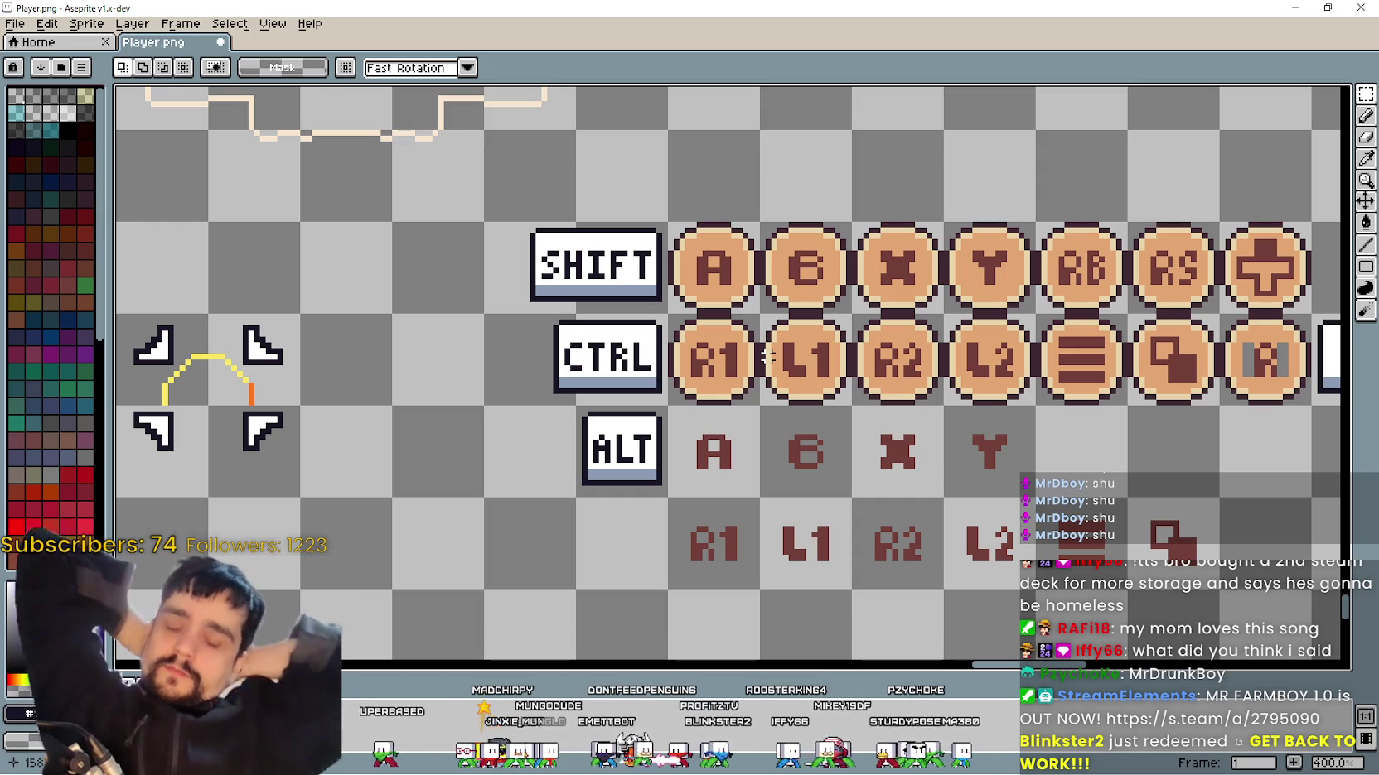
key("ctrl+s")
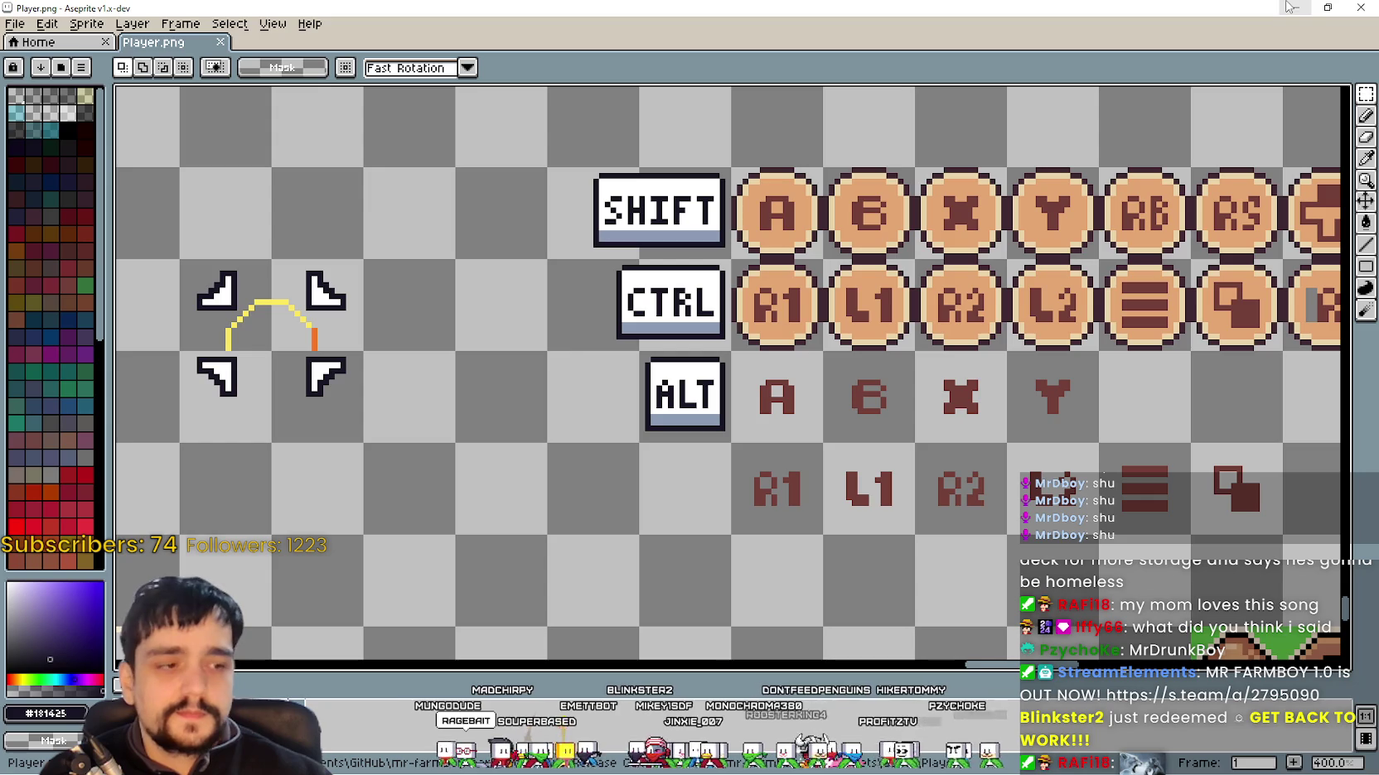
left_click(1284, 7)
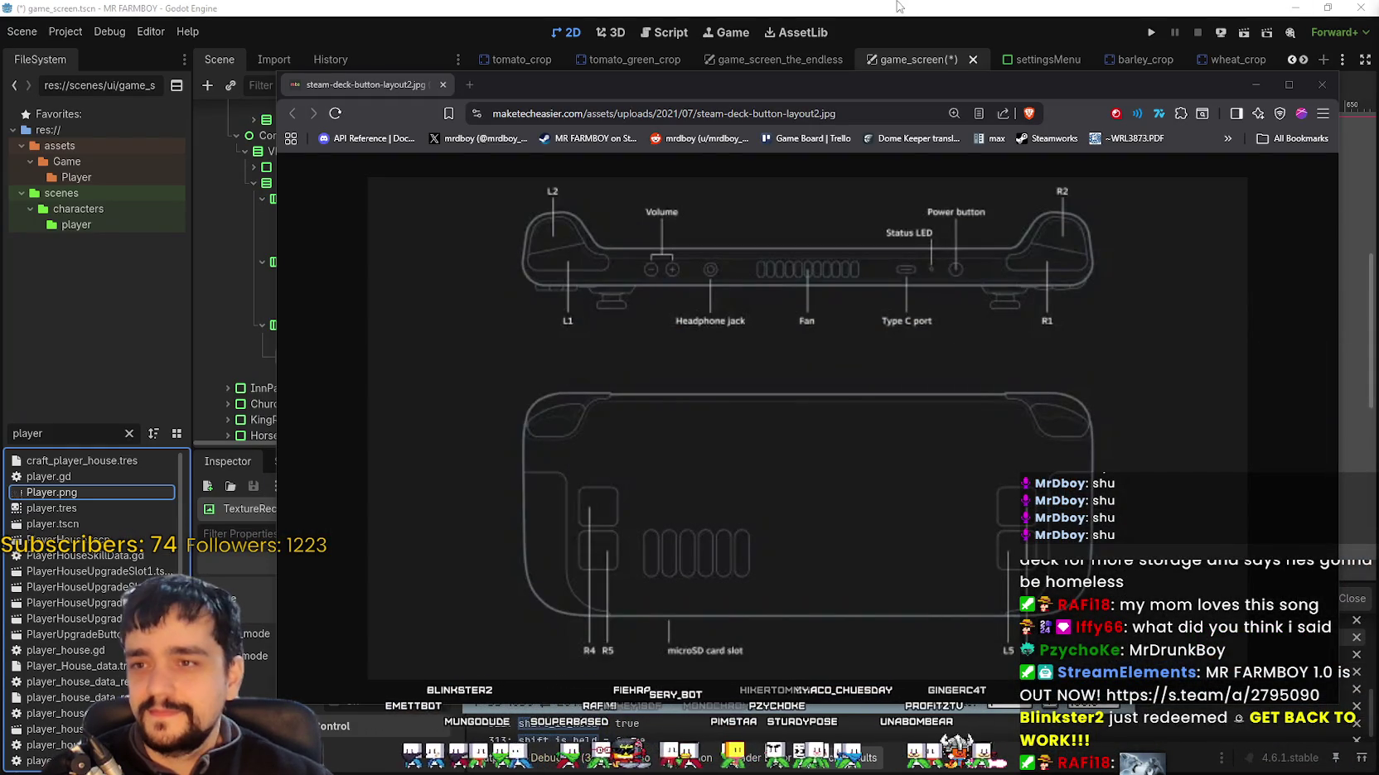
Step: Close the Steam Deck layout image and select label_1 under ShiftAll in the scene tree
left_click(1322, 85)
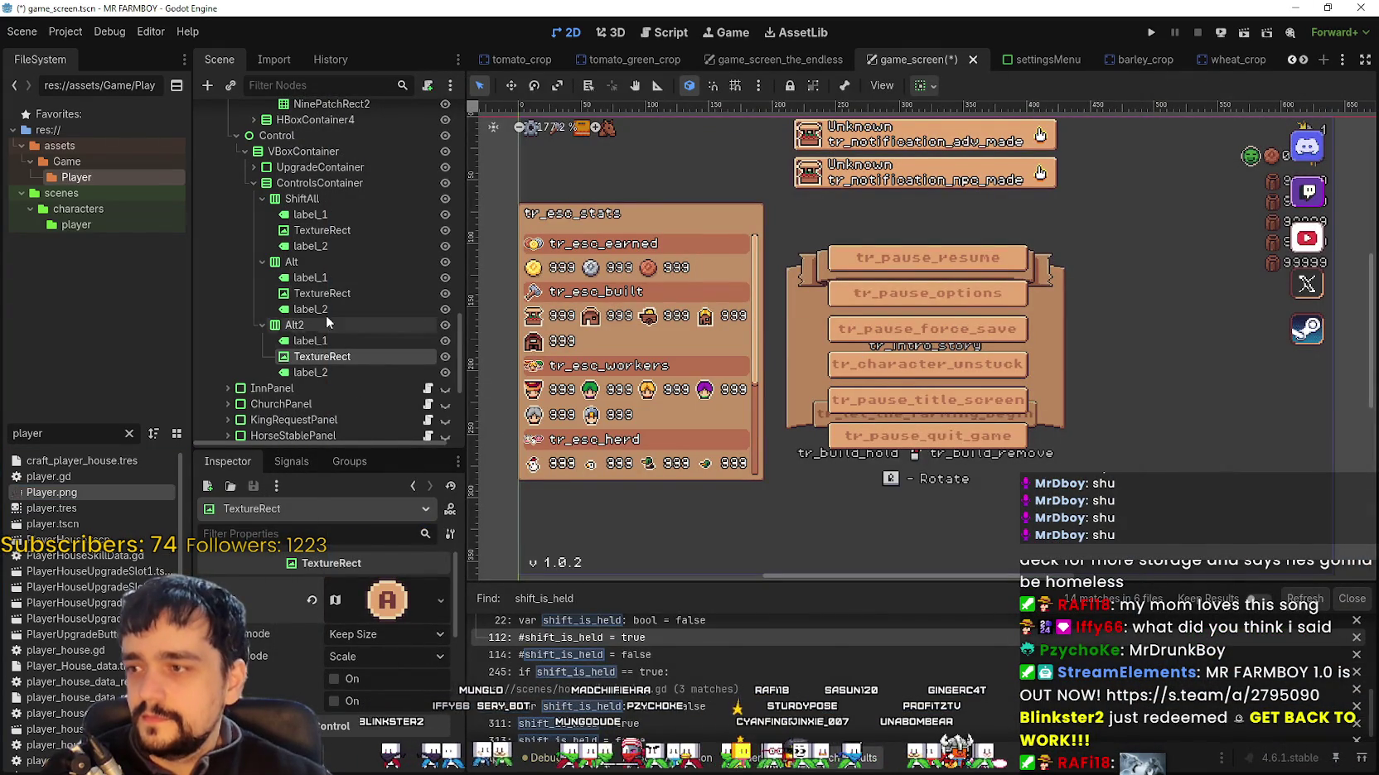
left_click(316, 291)
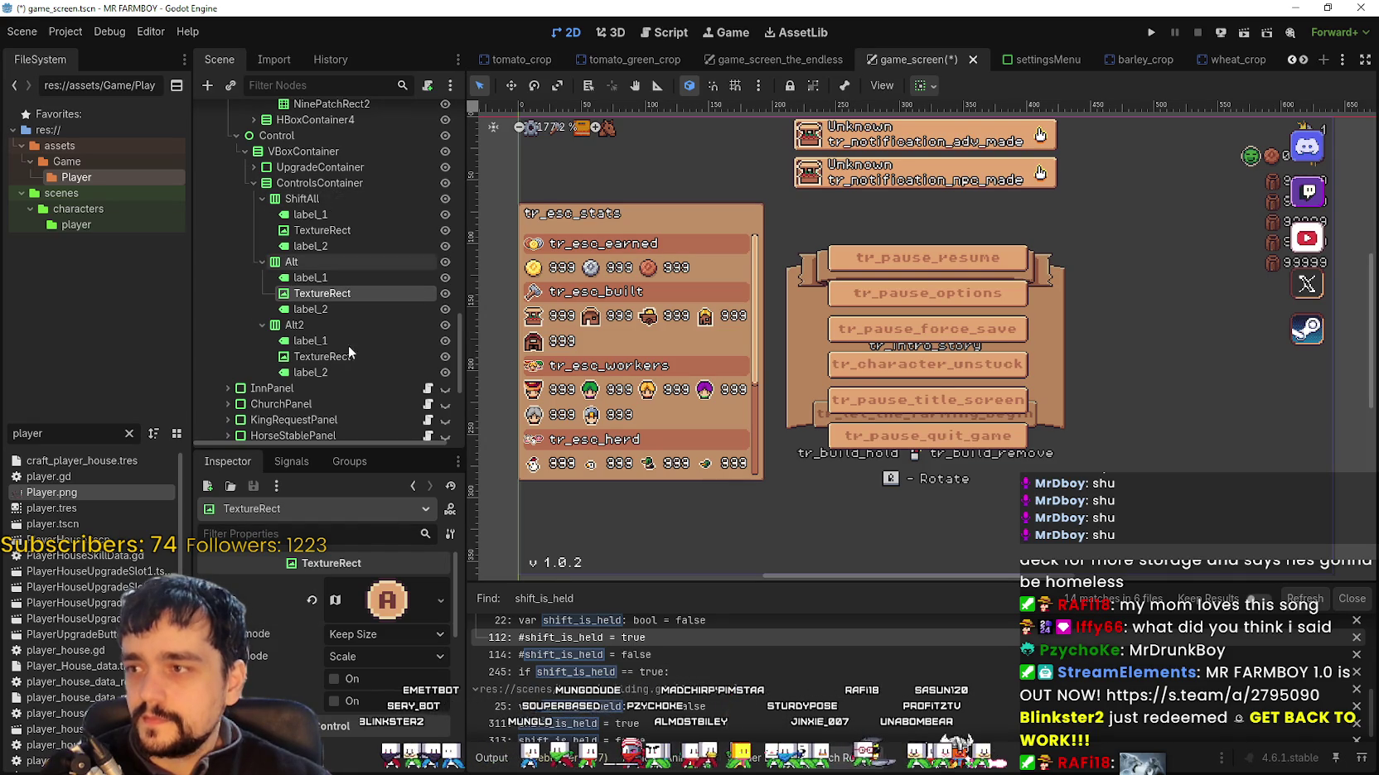
left_click(323, 184)
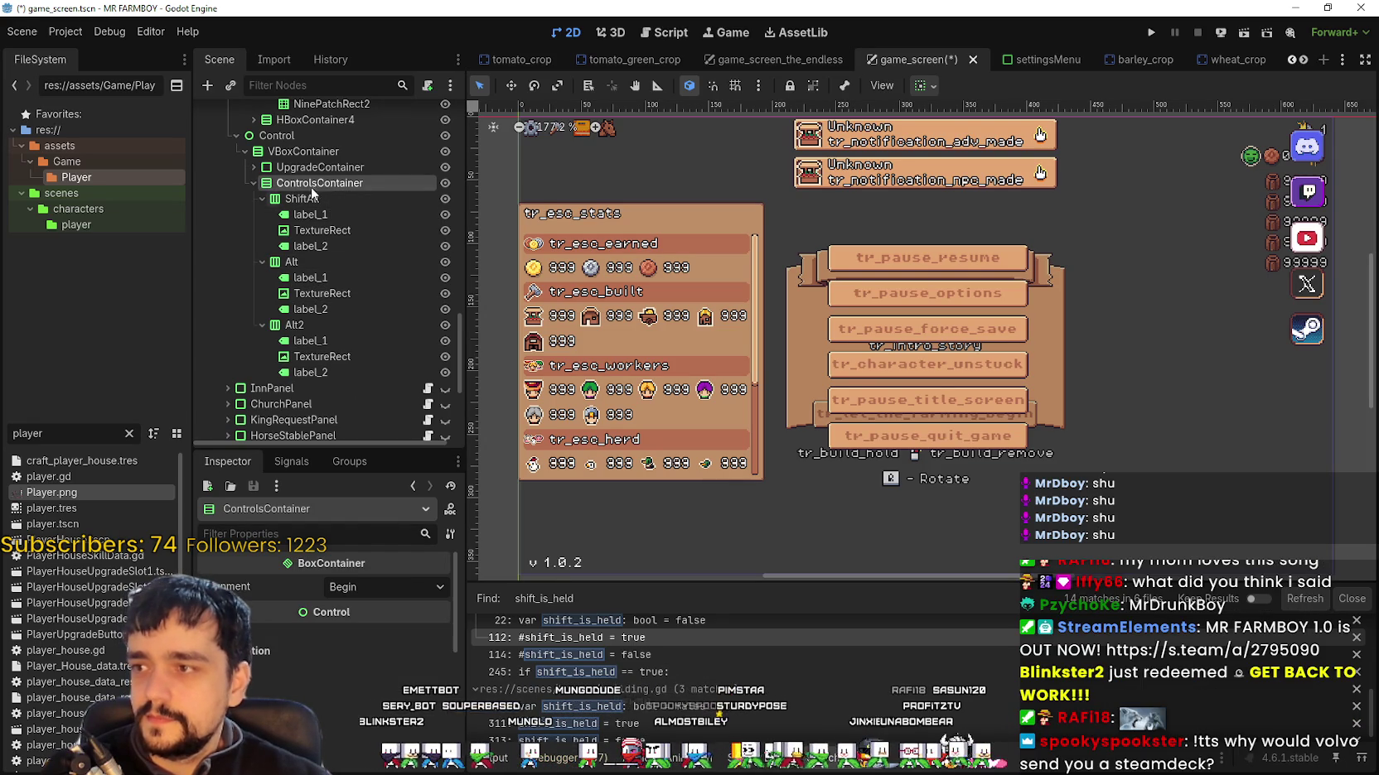
left_click(311, 246)
left_click(316, 217)
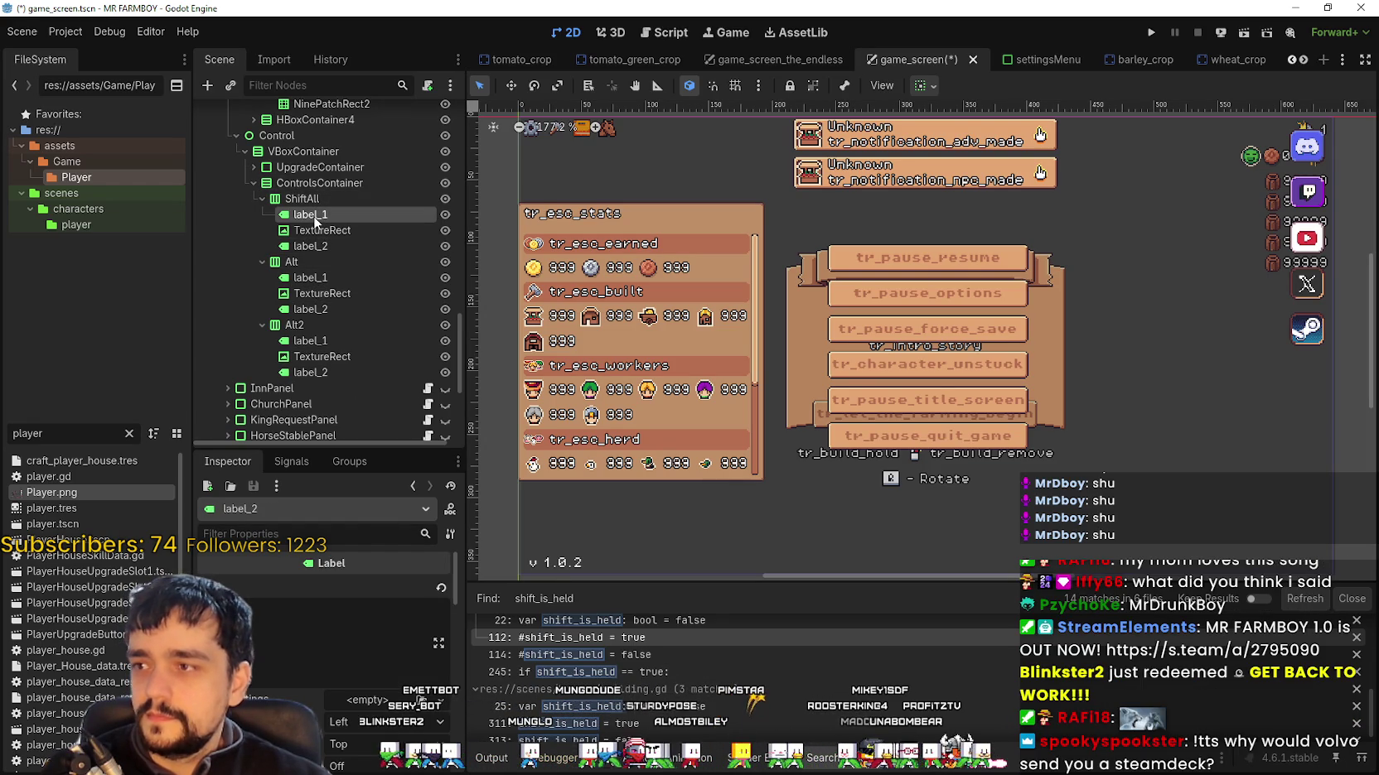
Step: Duplicate label_1, place it under ControlsContainer as Controls, and save the game_screen scene
key("ctrl+d")
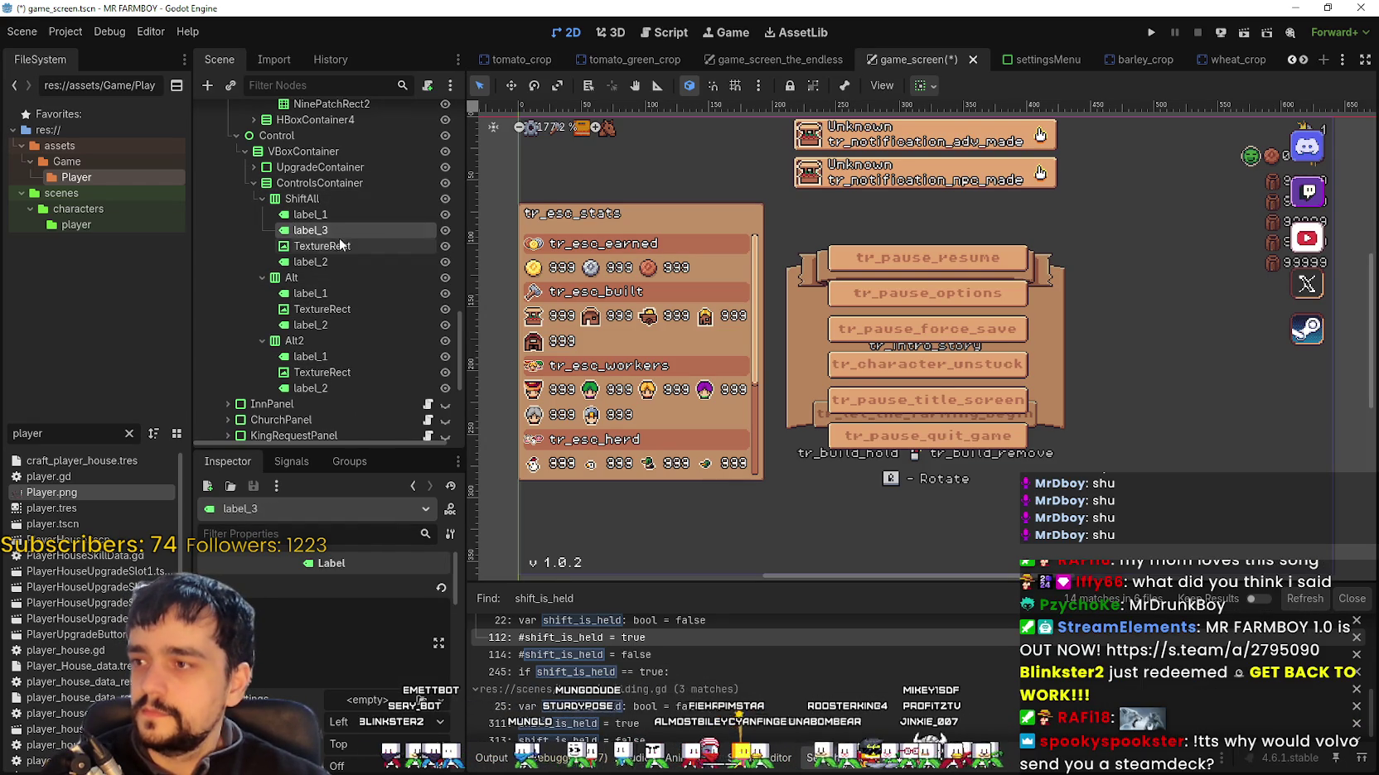
left_click_drag(348, 200, 348, 203)
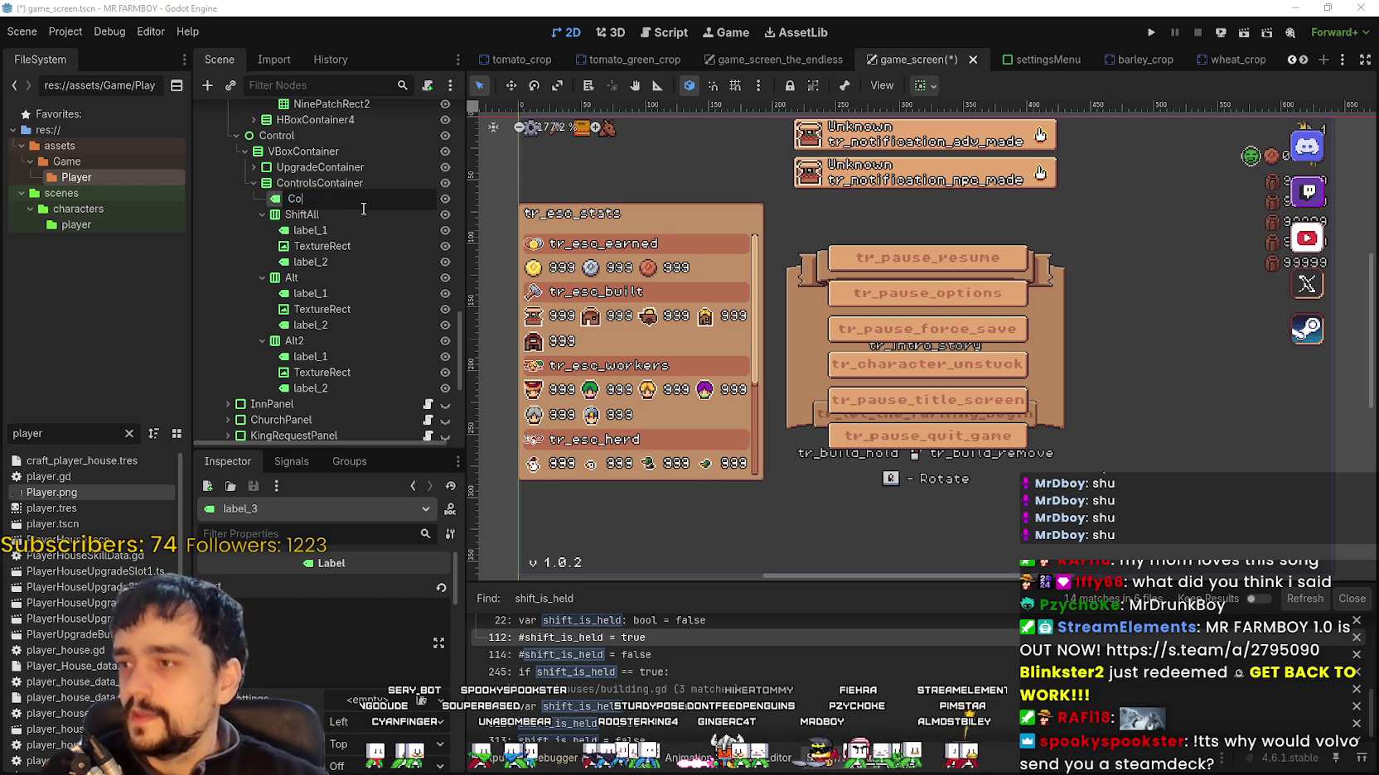
key("Escape")
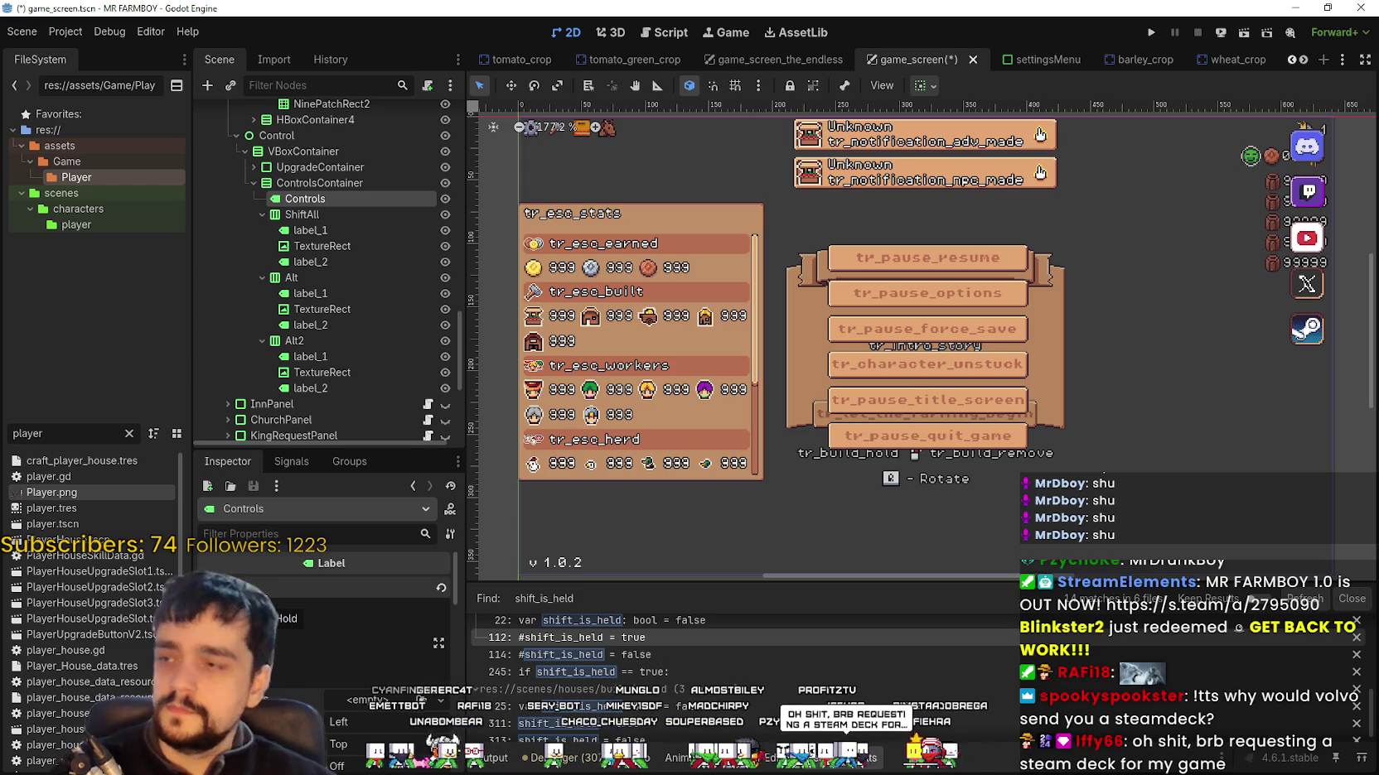
scroll(498, 301, "down", 2)
key("ctrl+s")
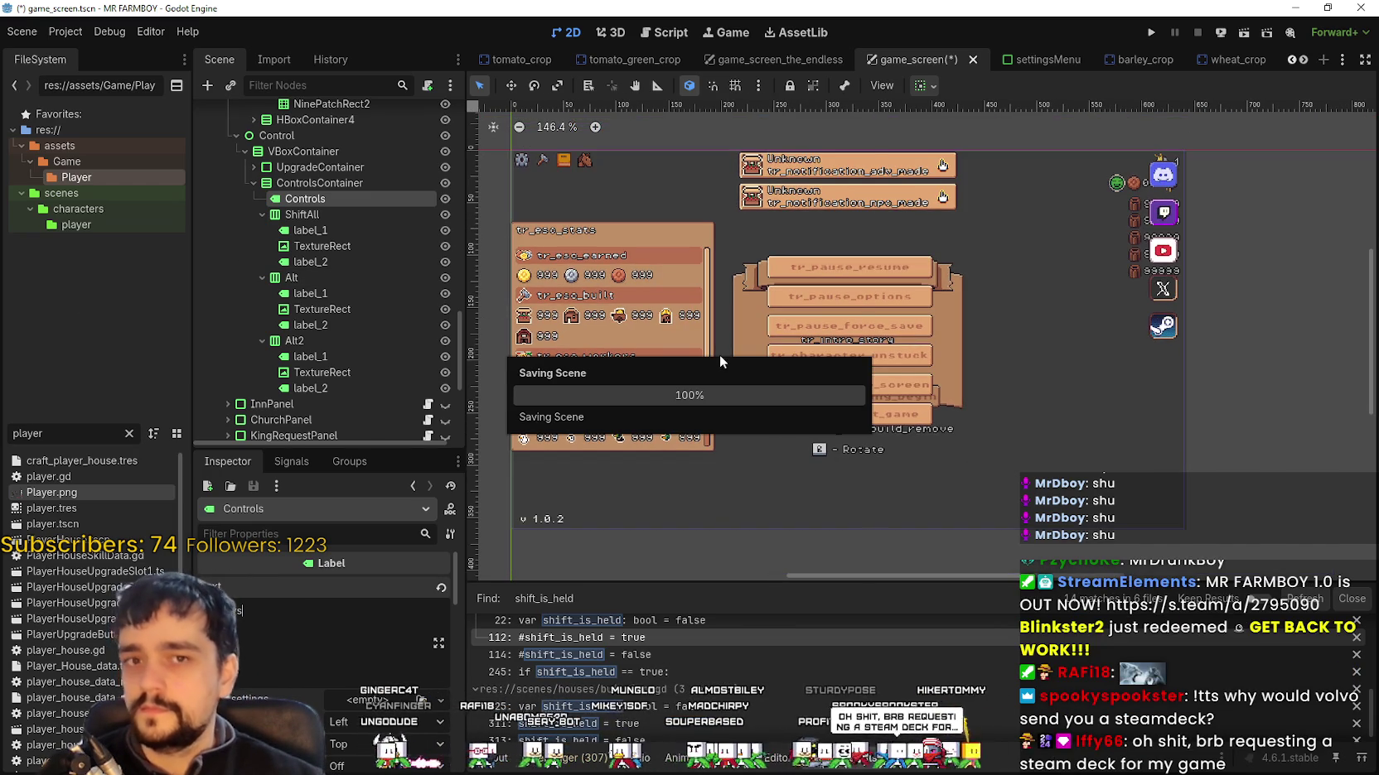
Step: Select the TextureRect under ShiftAll and open its atlas Region Editor
left_click(308, 216)
left_click(315, 233)
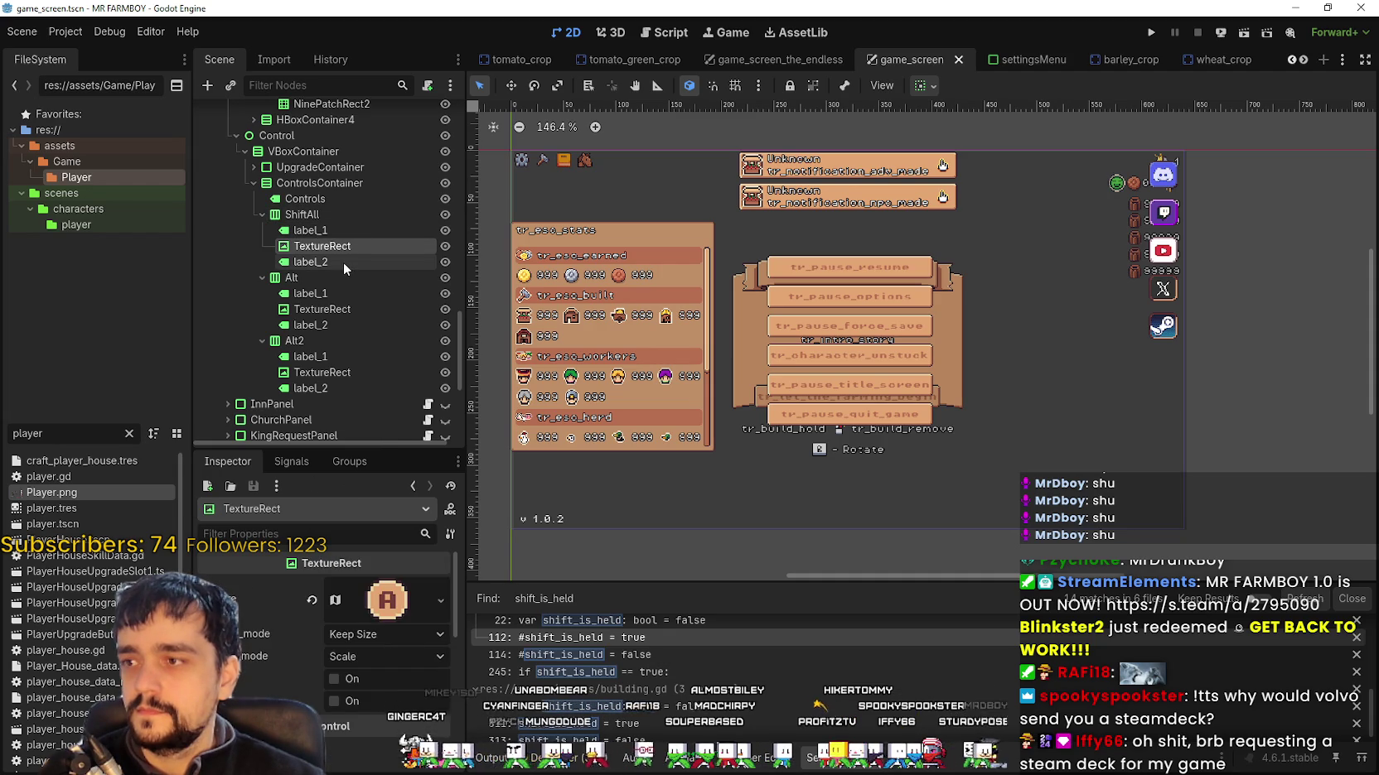
left_click(343, 262)
left_click(318, 297)
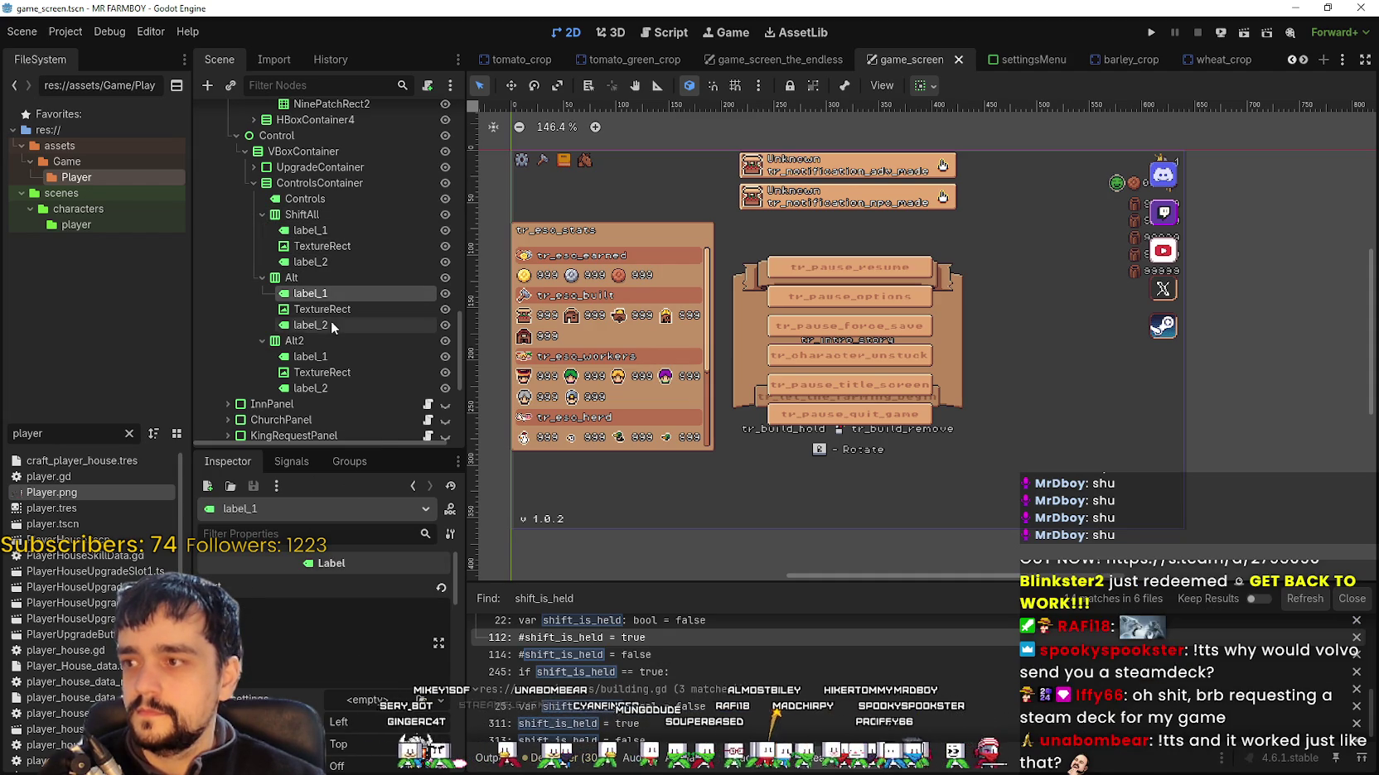
left_click(341, 248)
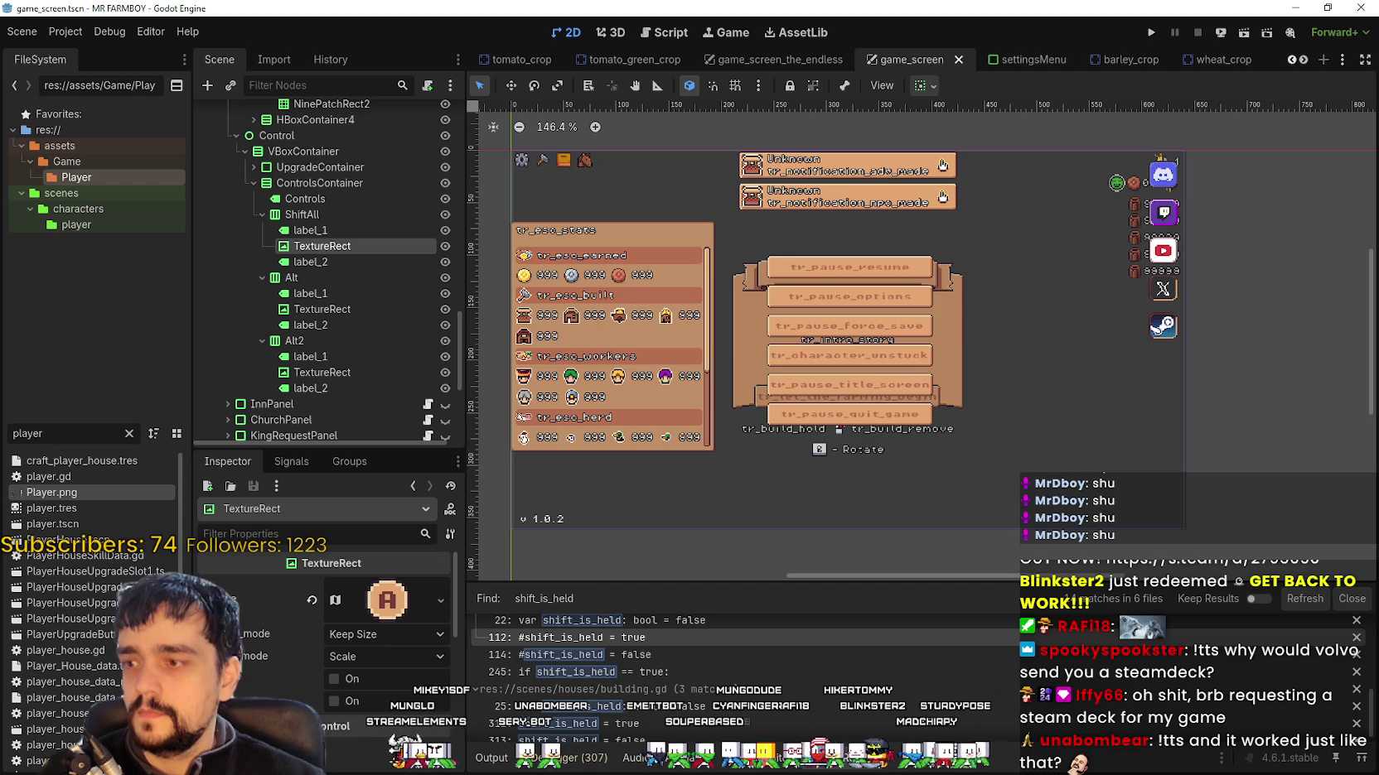
scroll(339, 654, "down", 3)
left_click(338, 714)
Step: Zoom into Player.png in the Region Editor and drag the region over the SHIFT icon
scroll(532, 418, "left", 5)
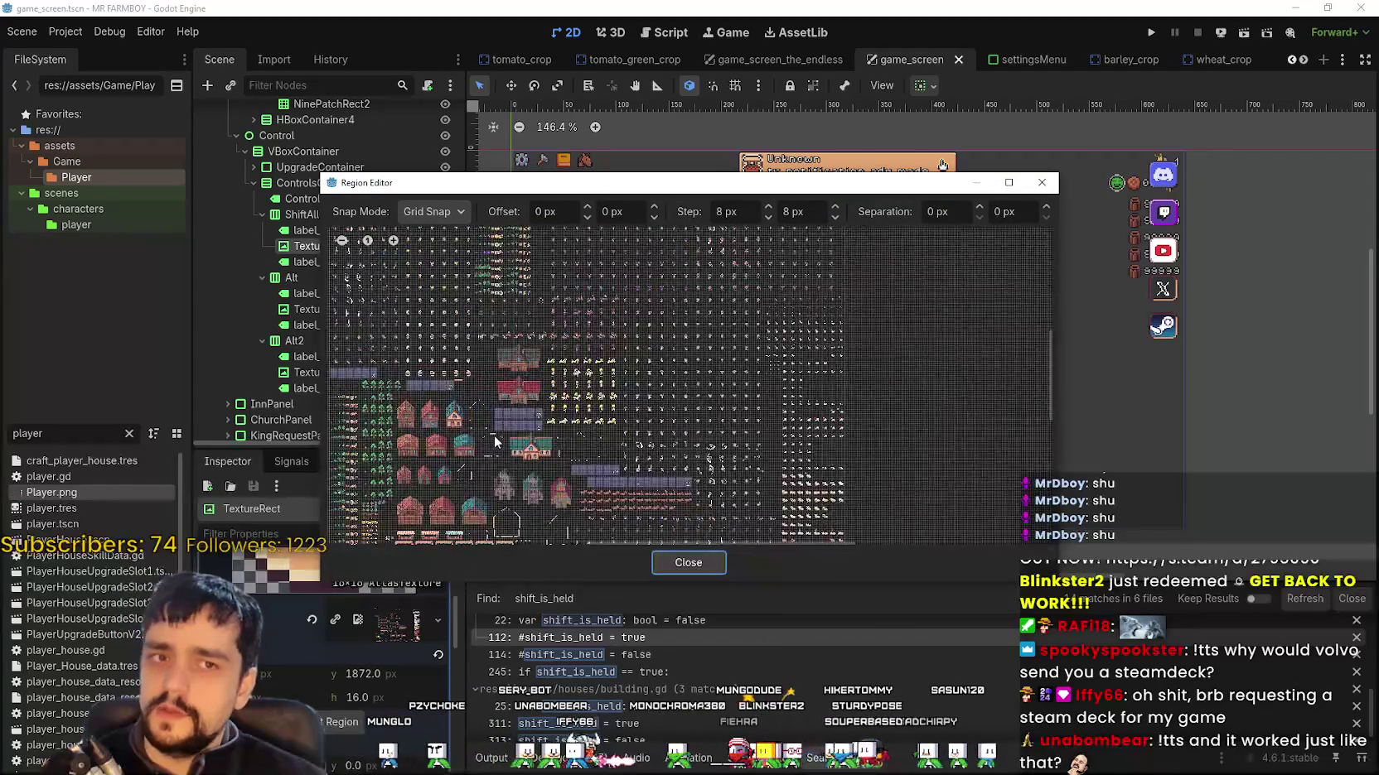
scroll(495, 435, "down", 3)
scroll(611, 363, "down", 5)
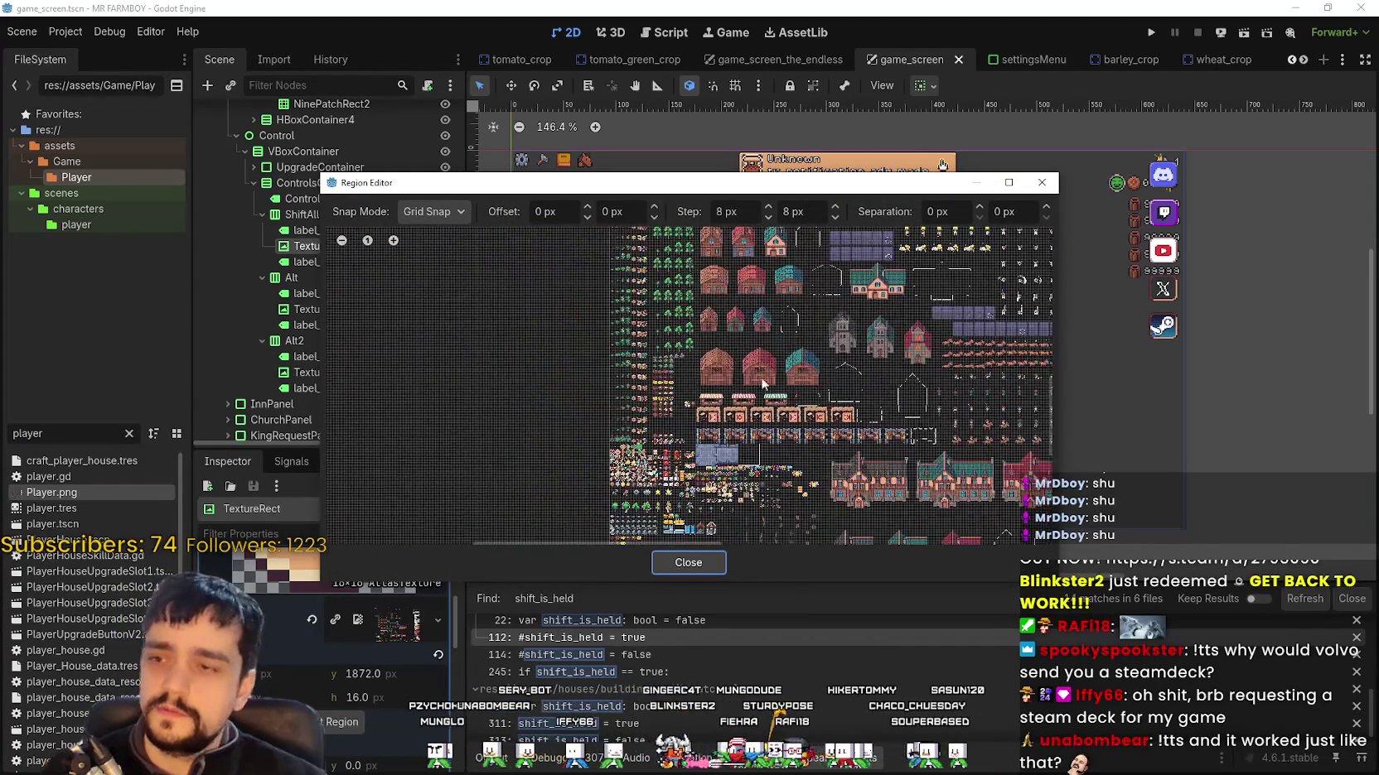
scroll(668, 321, "left", 2)
scroll(668, 321, "up", 4)
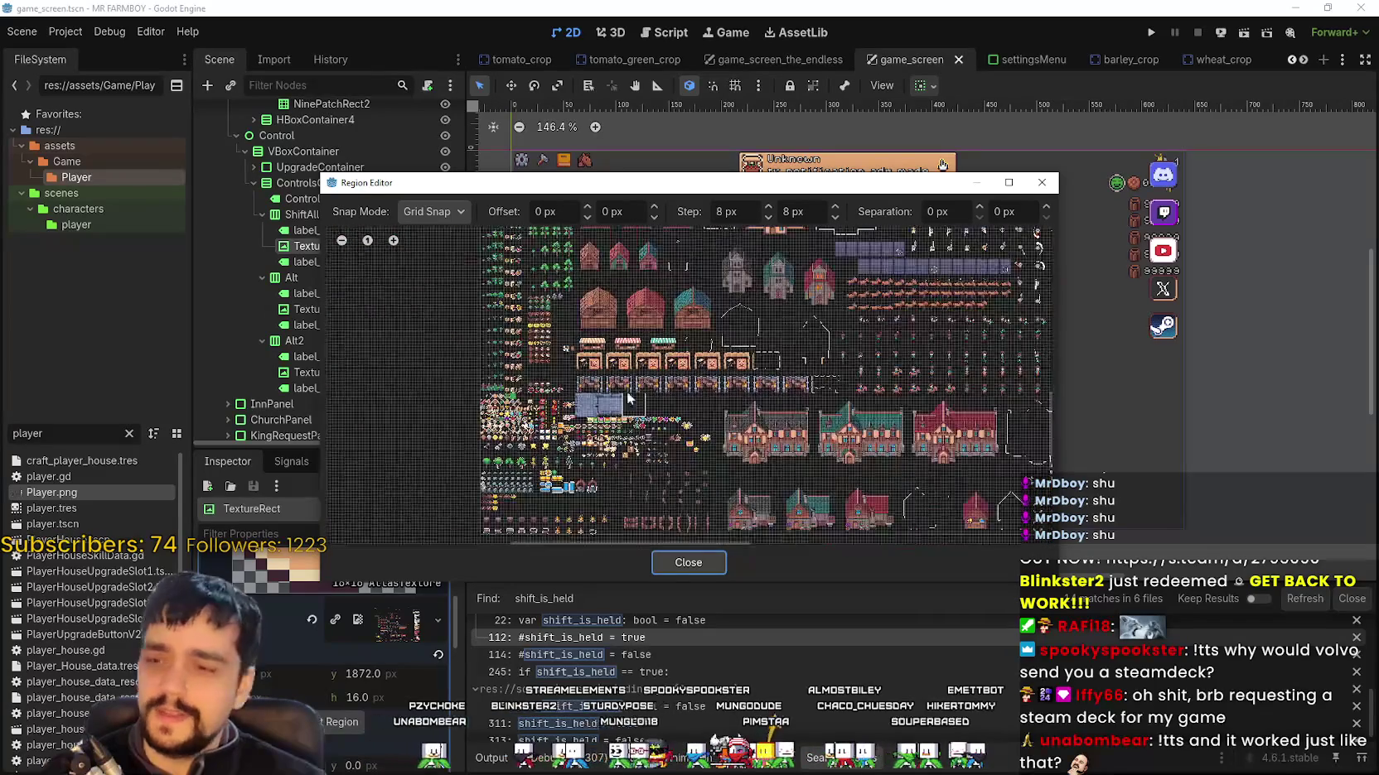
scroll(700, 473, "up", 2)
scroll(700, 474, "down", 5)
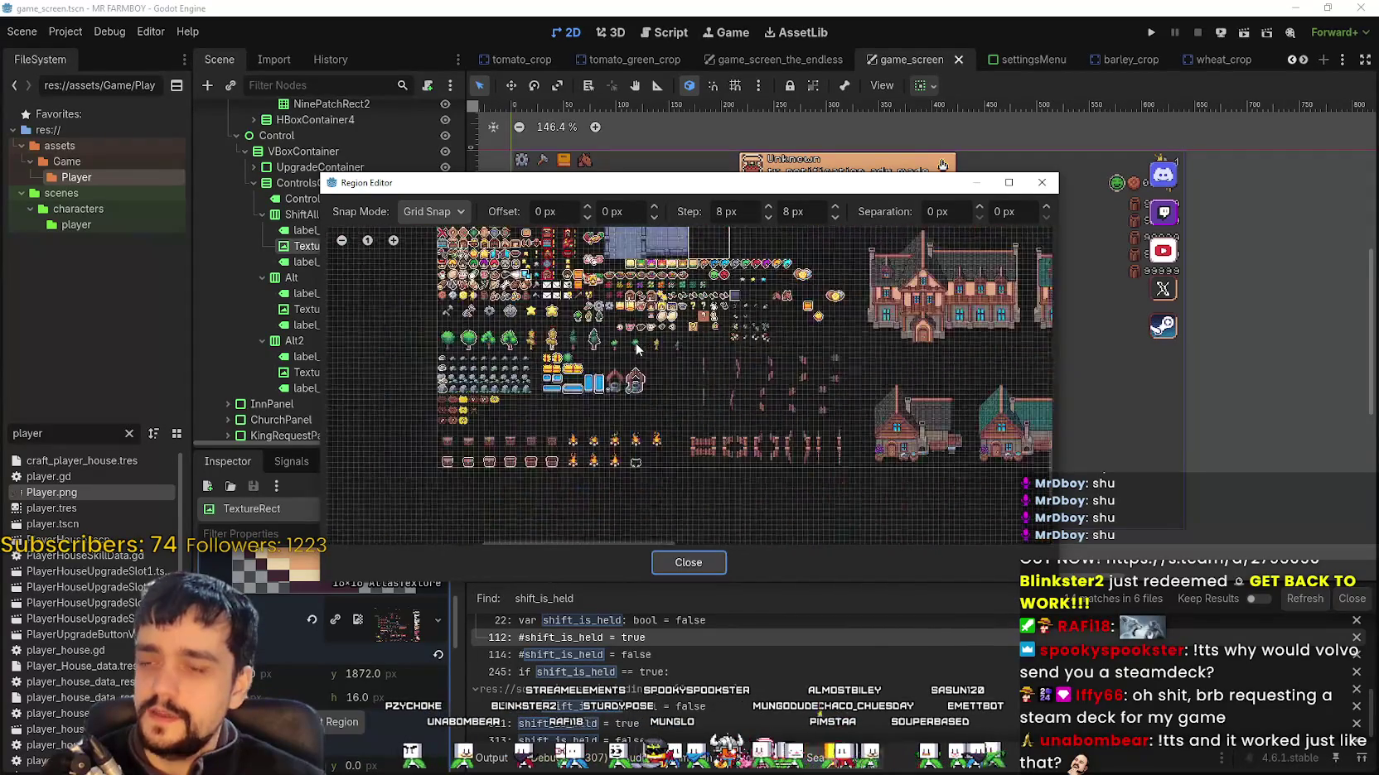
scroll(703, 457, "up", 4)
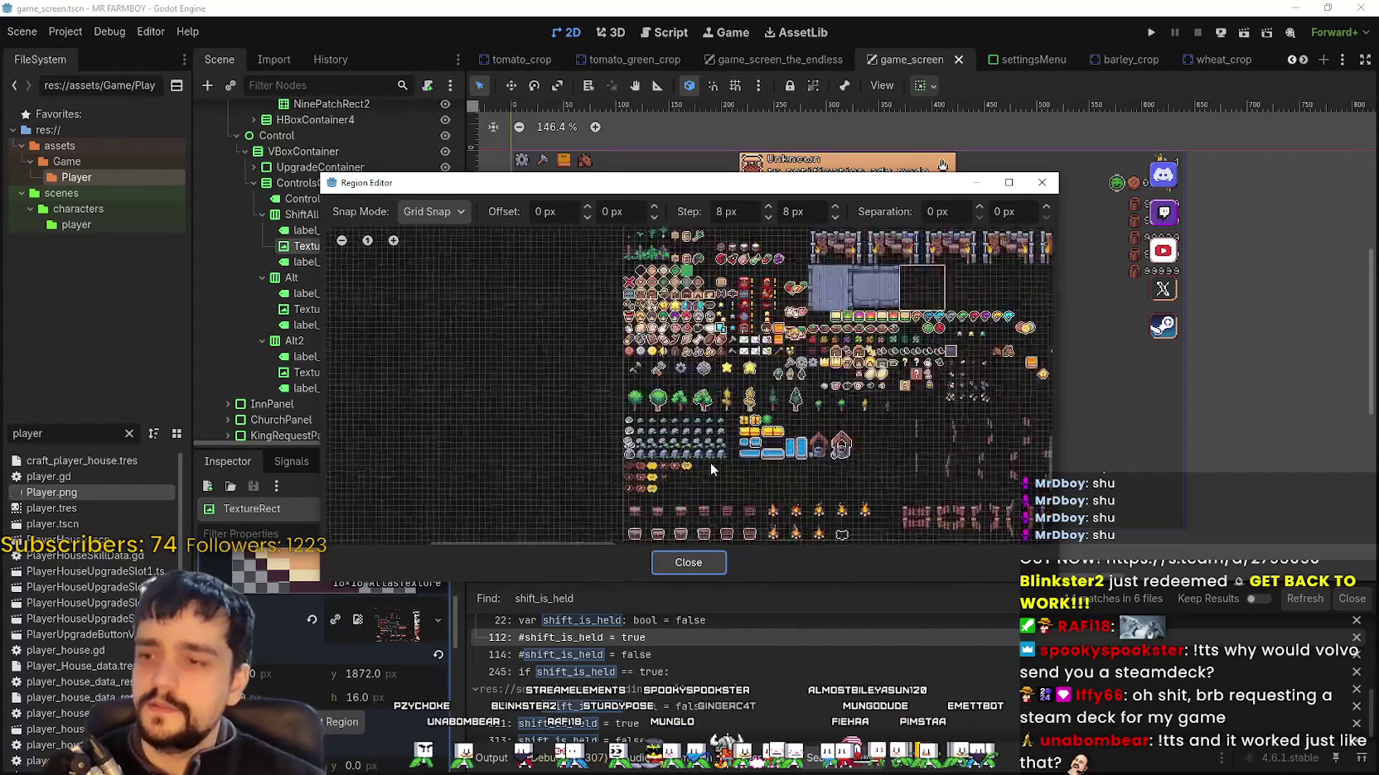
scroll(703, 457, "down", 3)
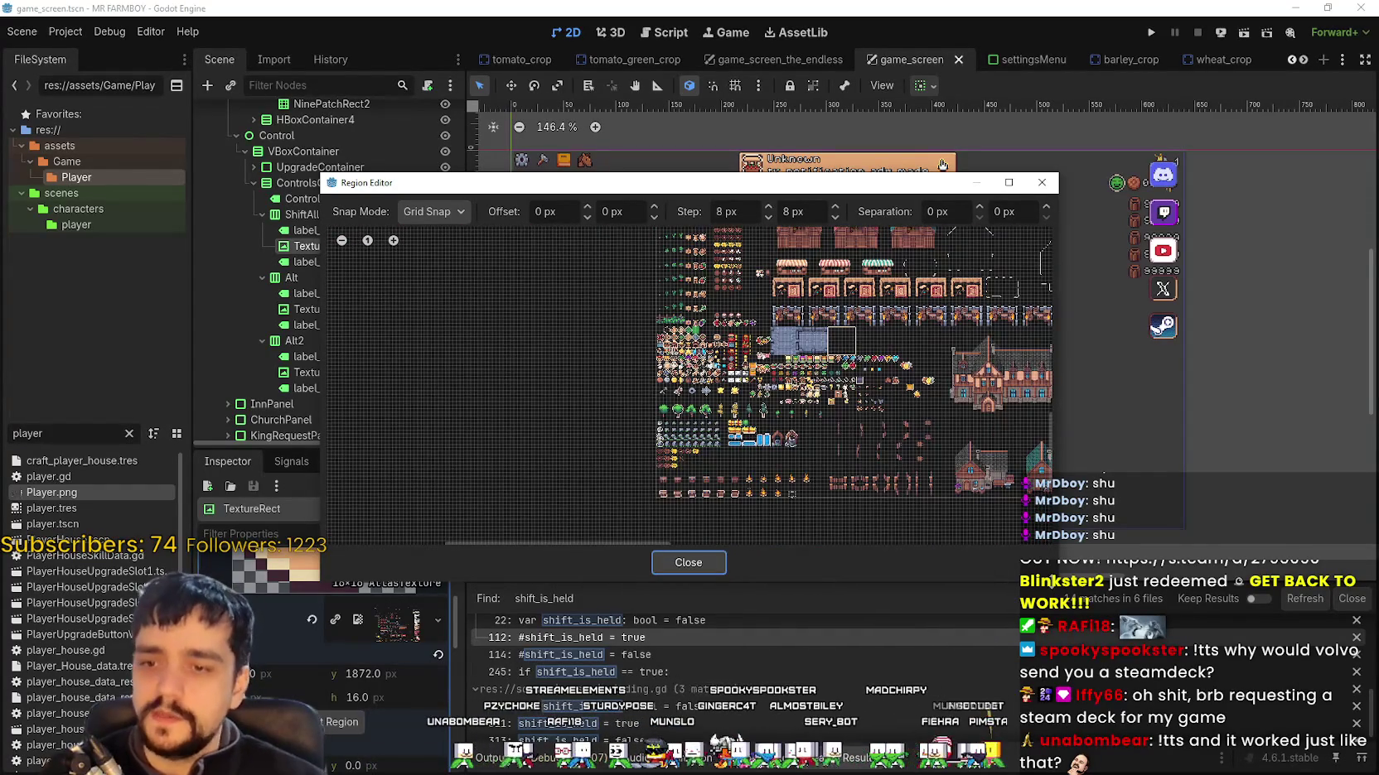
scroll(763, 394, "up", 3)
scroll(764, 395, "down", 3)
scroll(767, 372, "up", 3)
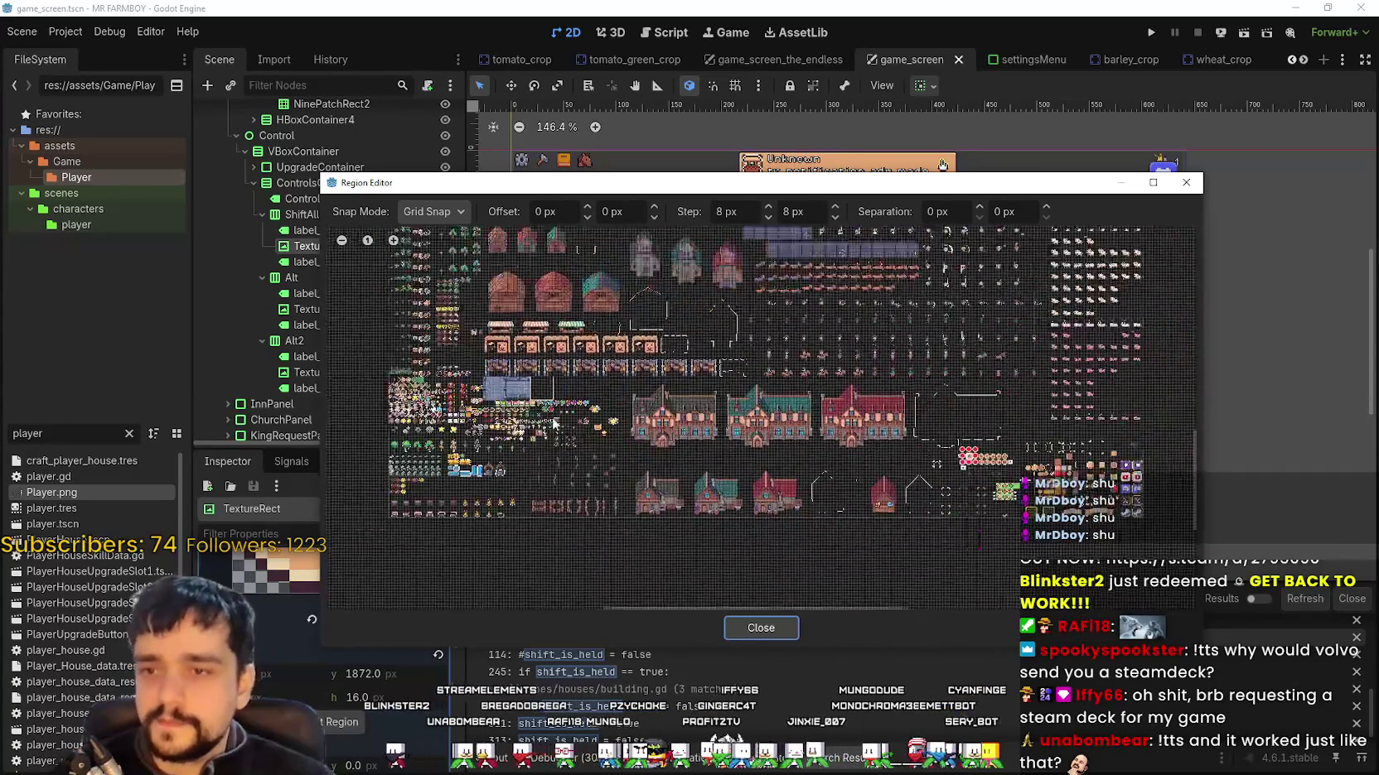
scroll(727, 360, "down", 2)
scroll(727, 360, "up", 5)
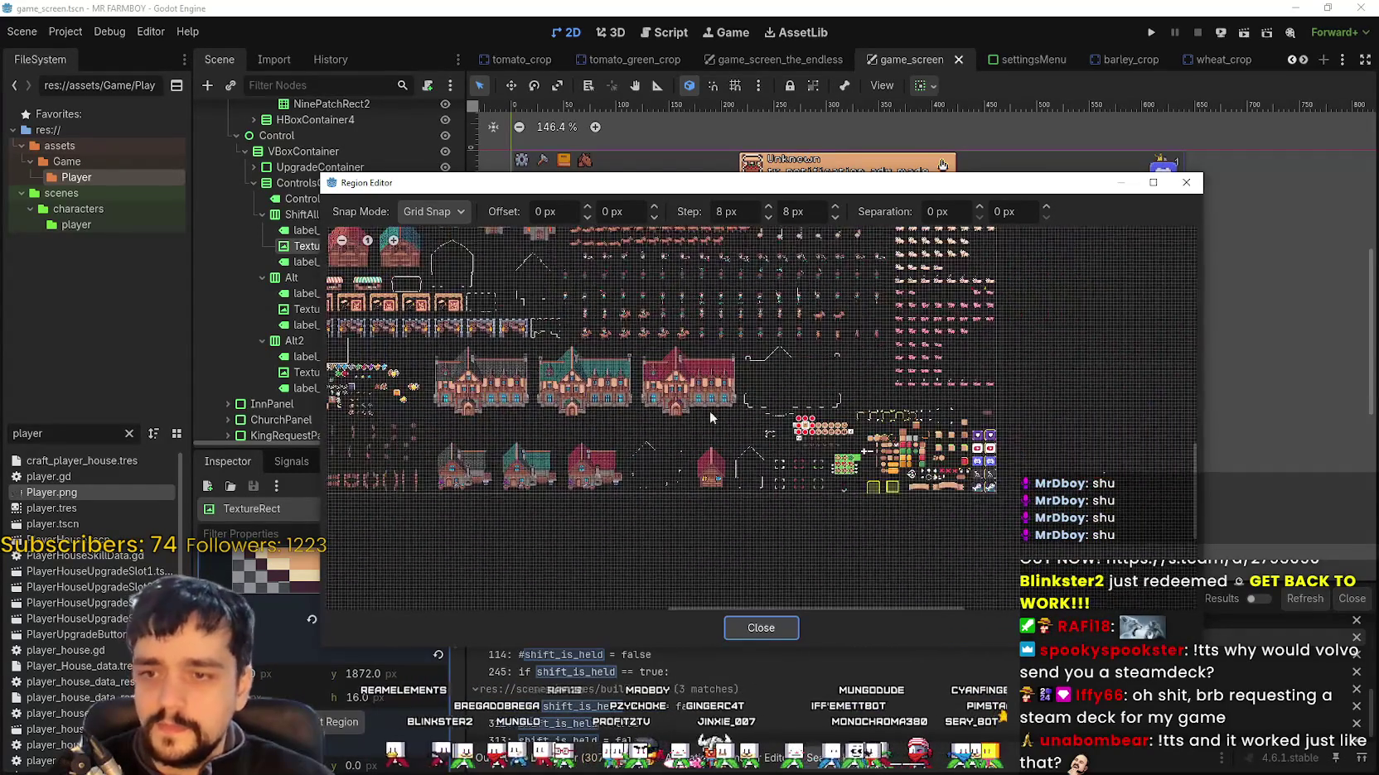
scroll(614, 339, "up", 5)
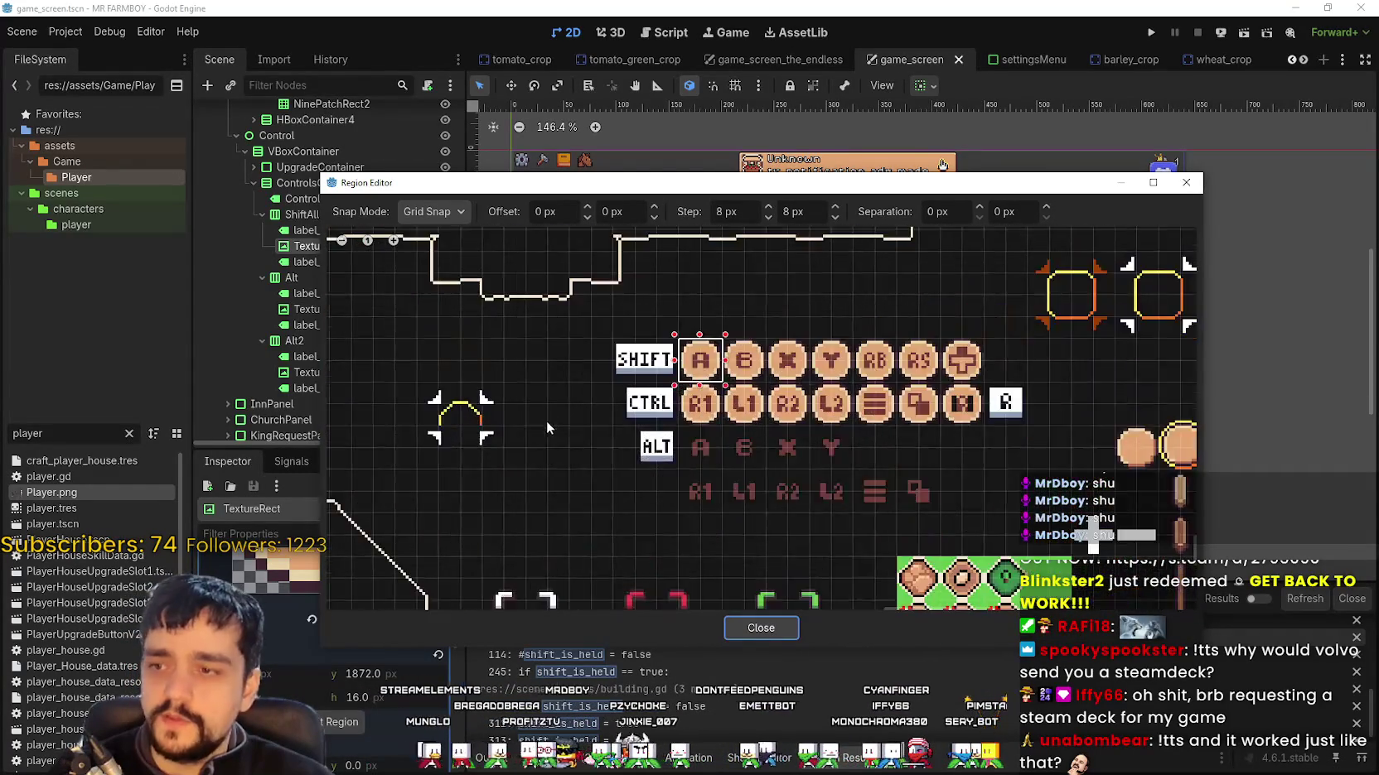
scroll(751, 452, "up", 1)
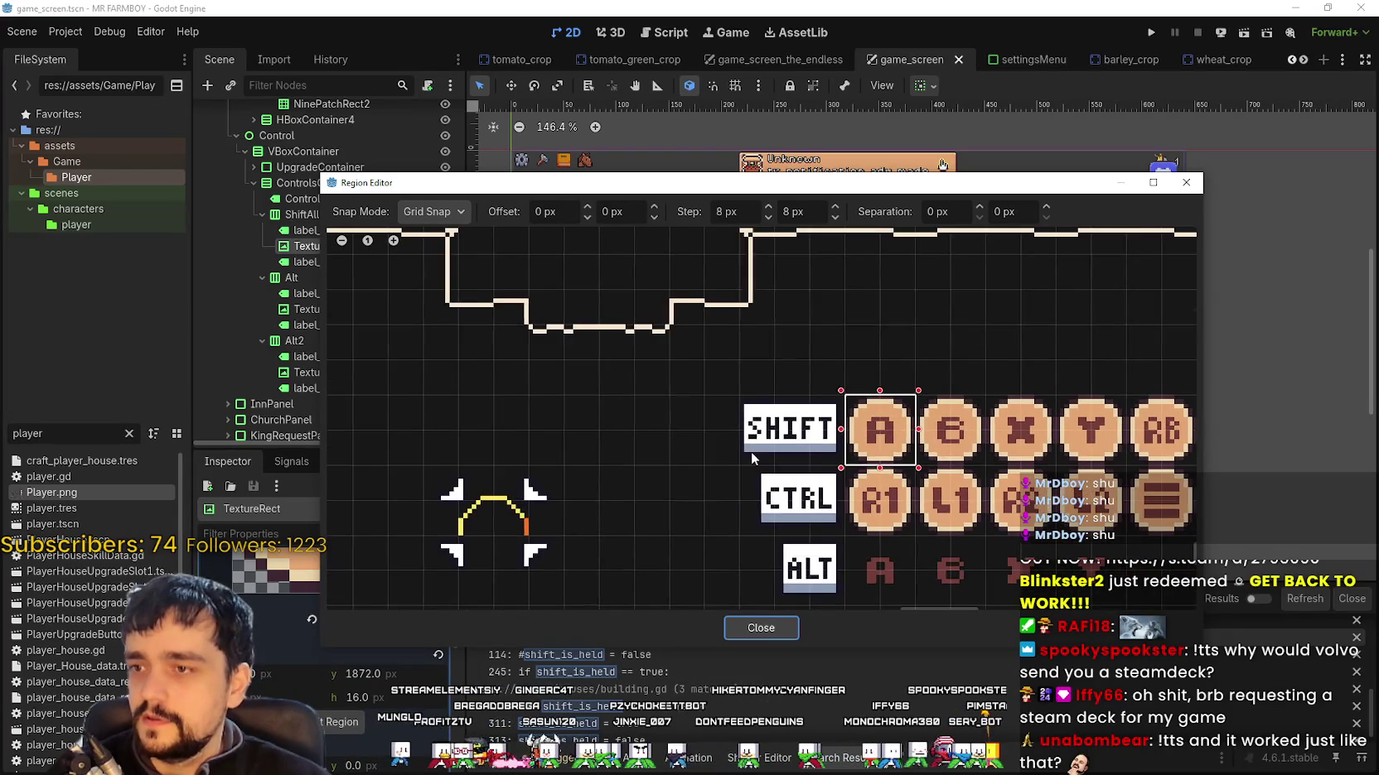
left_click_drag(895, 447, 833, 450)
scroll(879, 448, "down", 1)
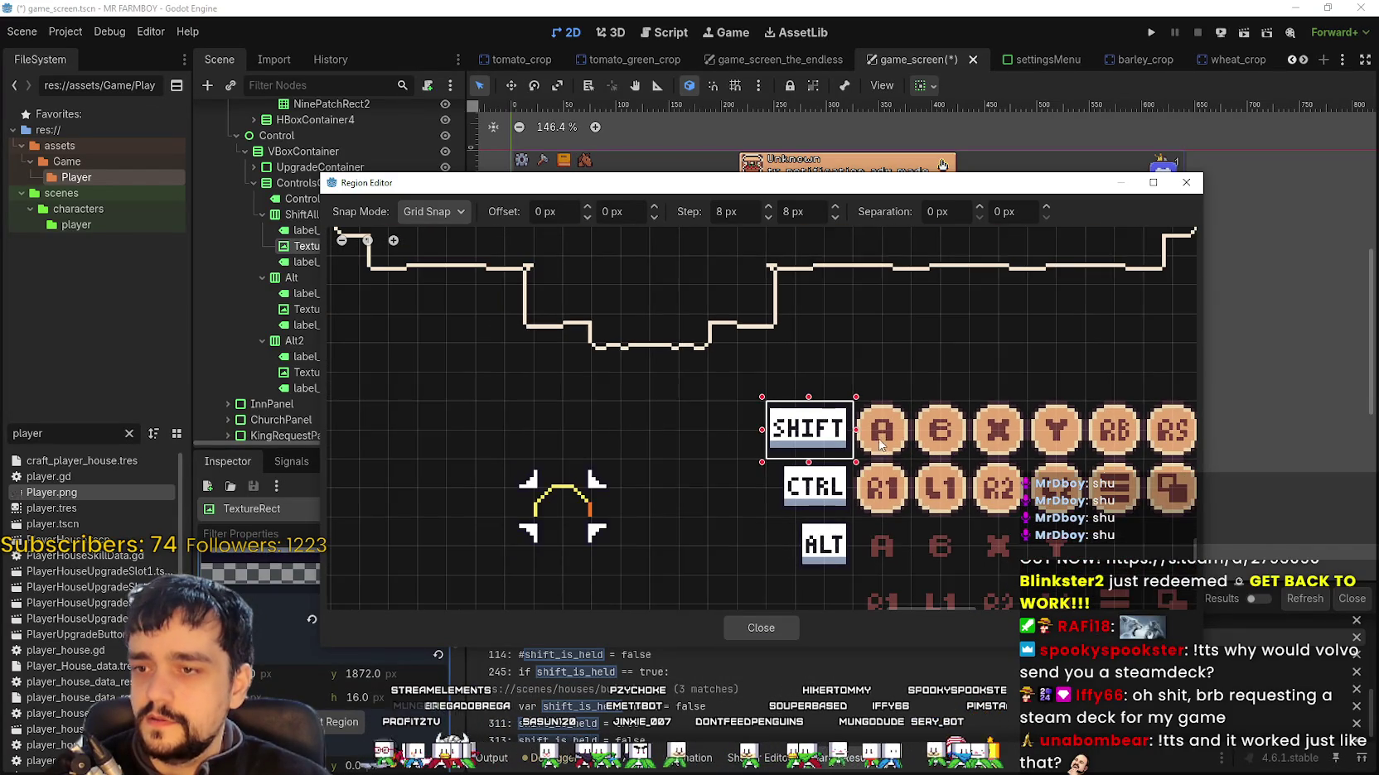
left_click_drag(857, 176, 856, 228)
Step: With Pixel Snap, trim the region's right and bottom edges to a 23×13 SHIFT frame and close
scroll(823, 520, "up", 2)
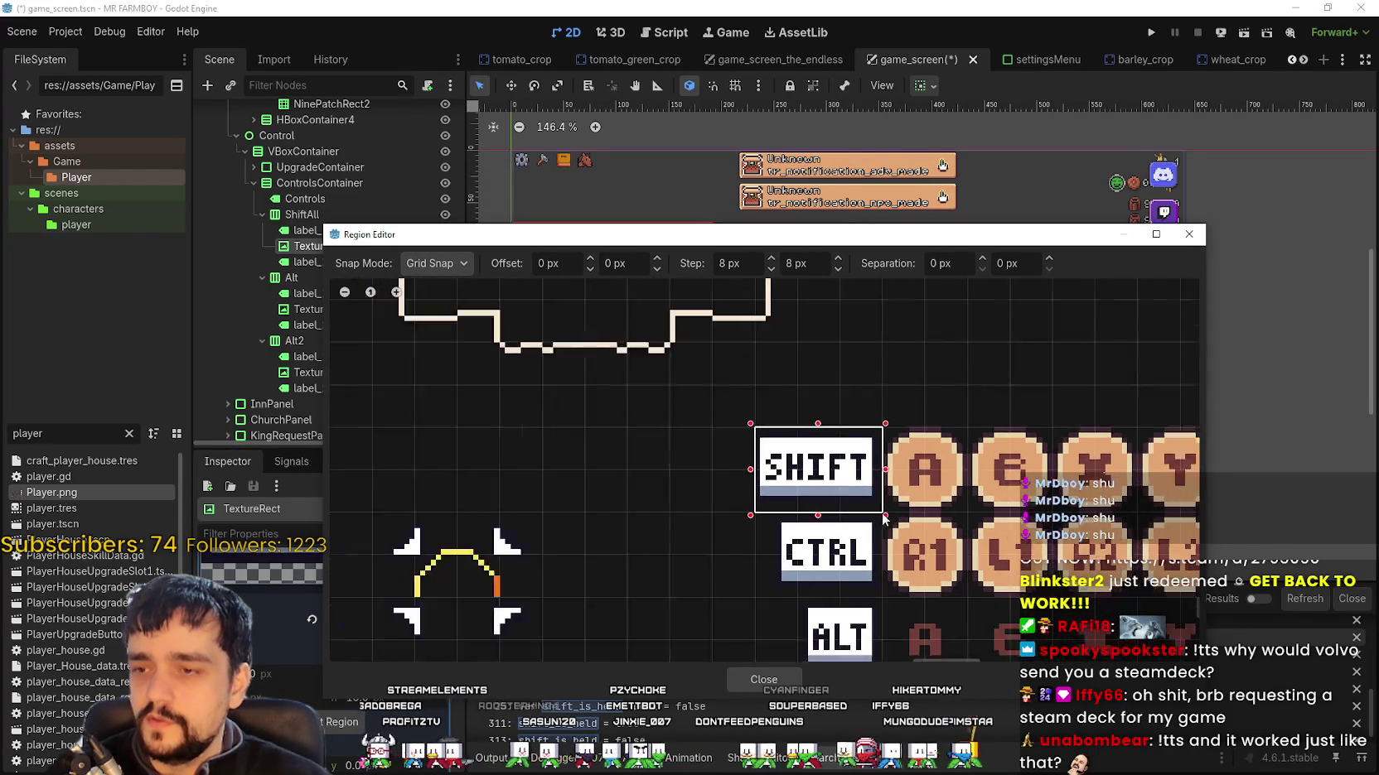
scroll(875, 498, "up", 2)
scroll(853, 493, "up", 2)
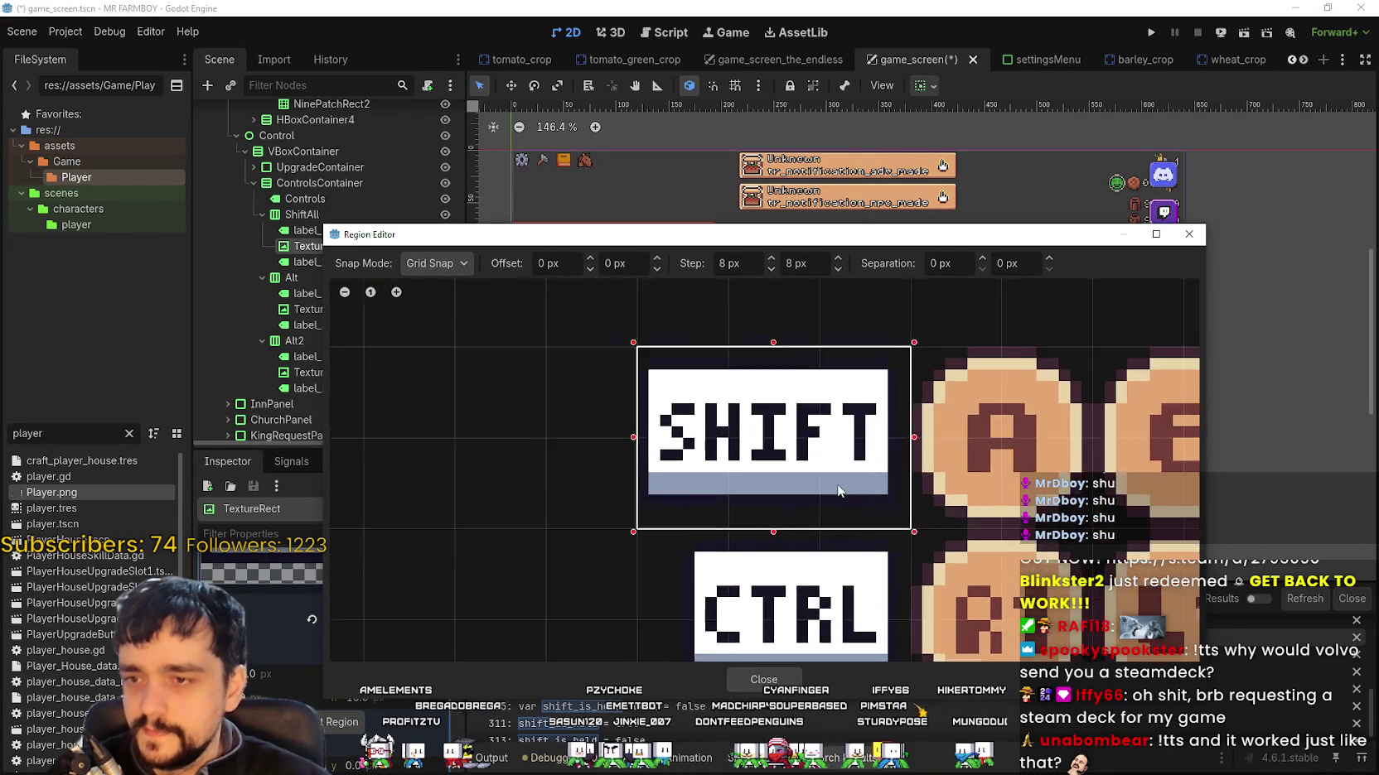
scroll(837, 480, "down", 1)
scroll(837, 479, "up", 2)
scroll(826, 474, "down", 2)
scroll(824, 478, "down", 3)
scroll(857, 460, "up", 2)
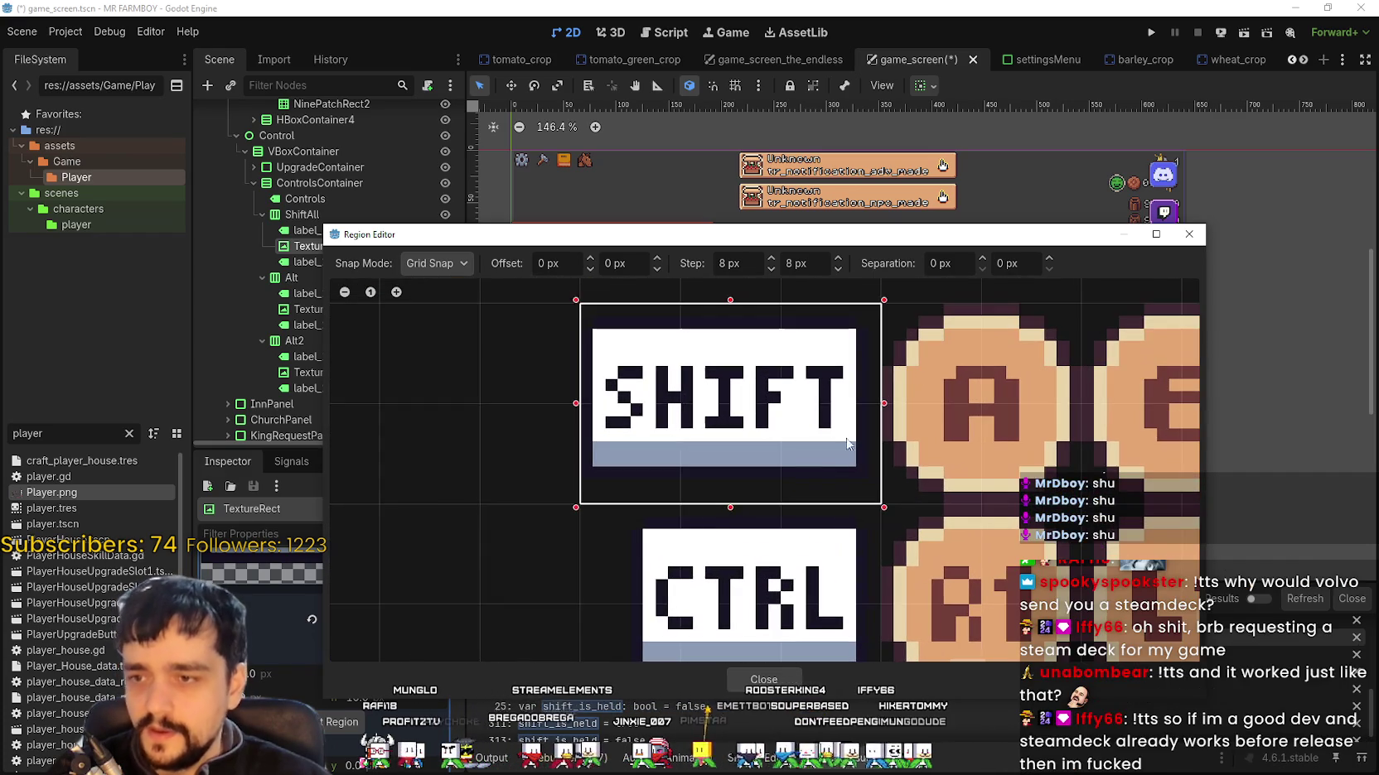
left_click(430, 312)
scroll(869, 424, "up", 1)
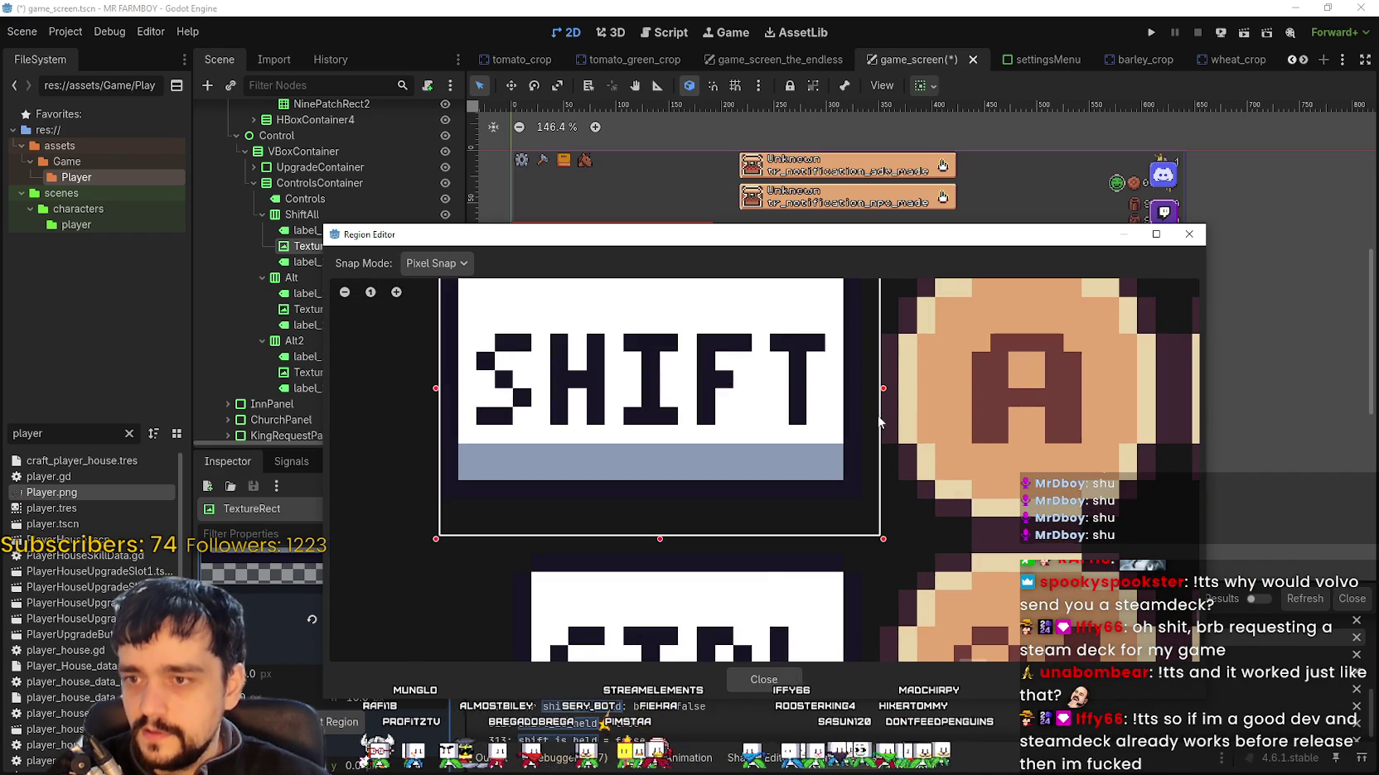
left_click_drag(880, 389, 864, 390)
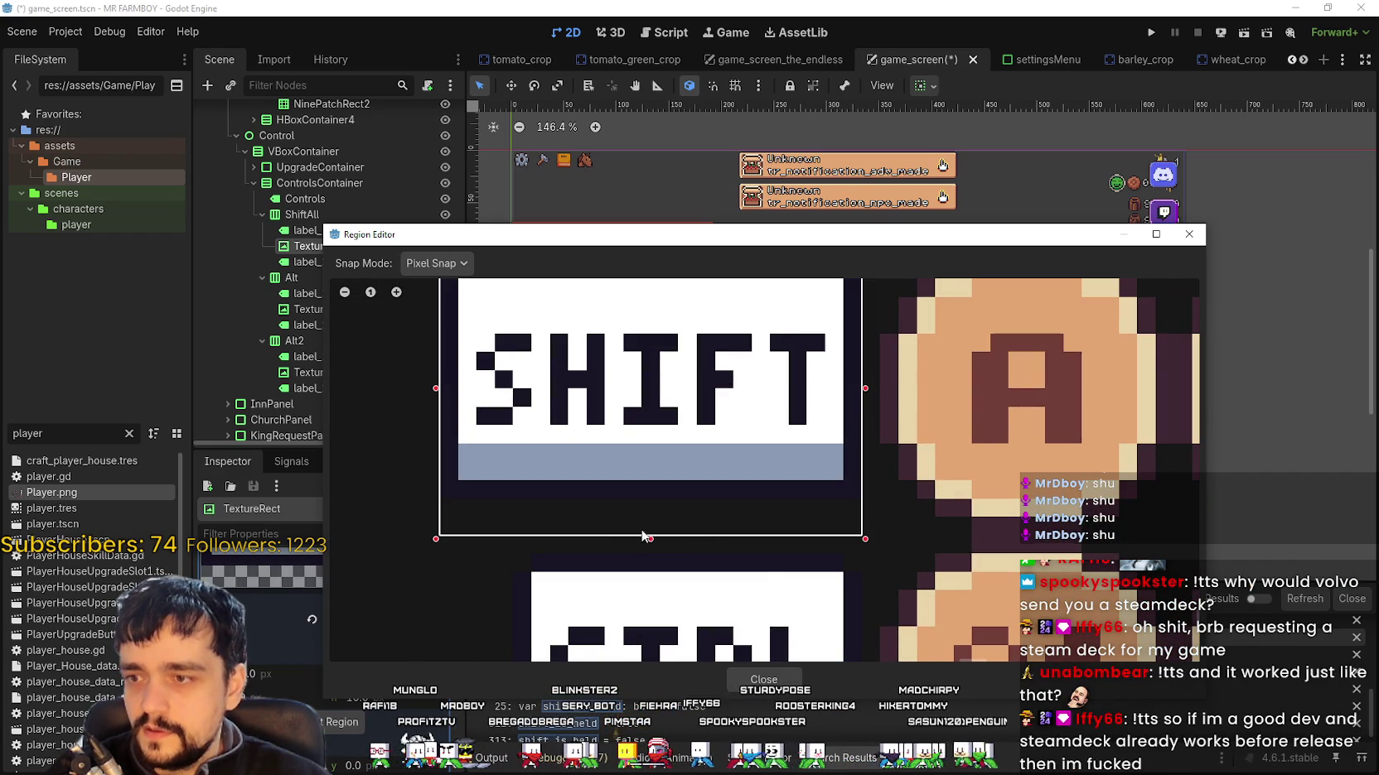
left_click_drag(659, 539, 658, 501)
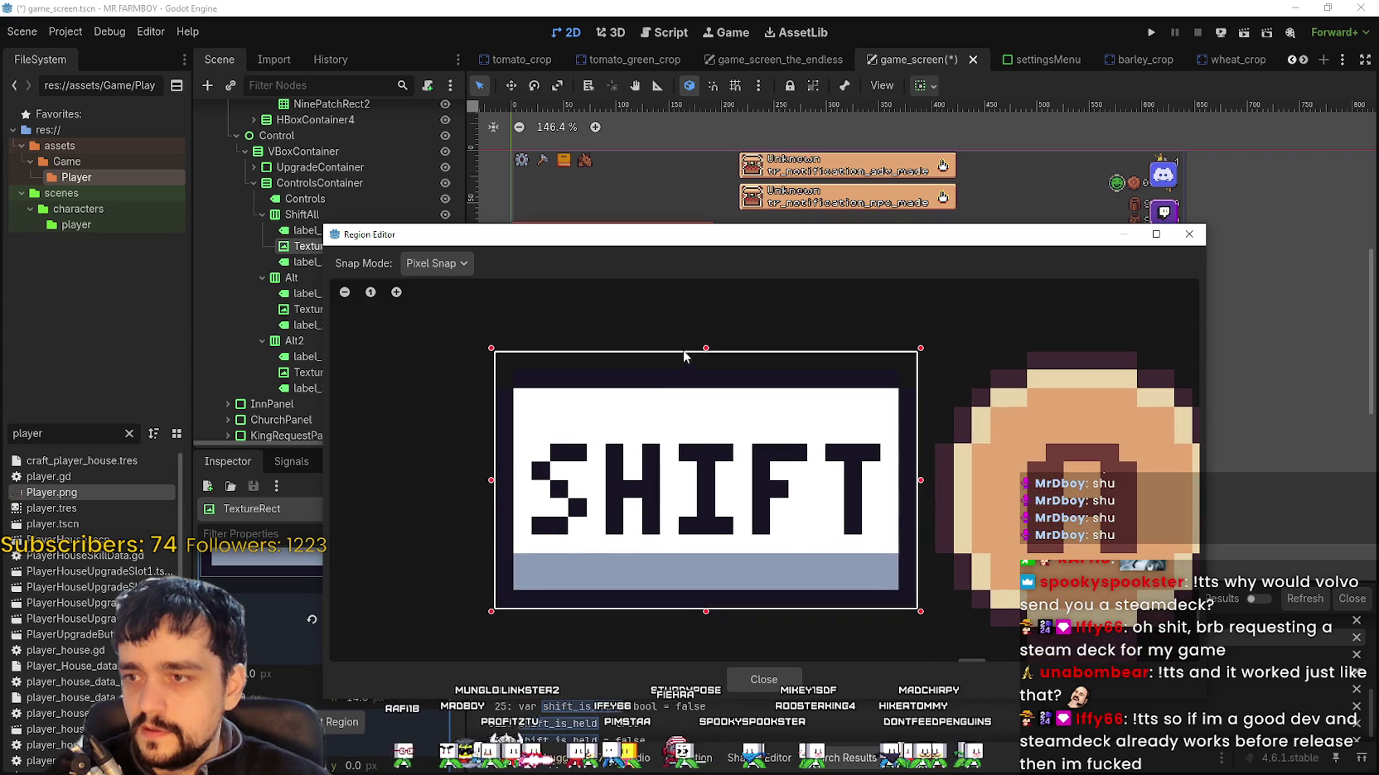
scroll(776, 535, "down", 1)
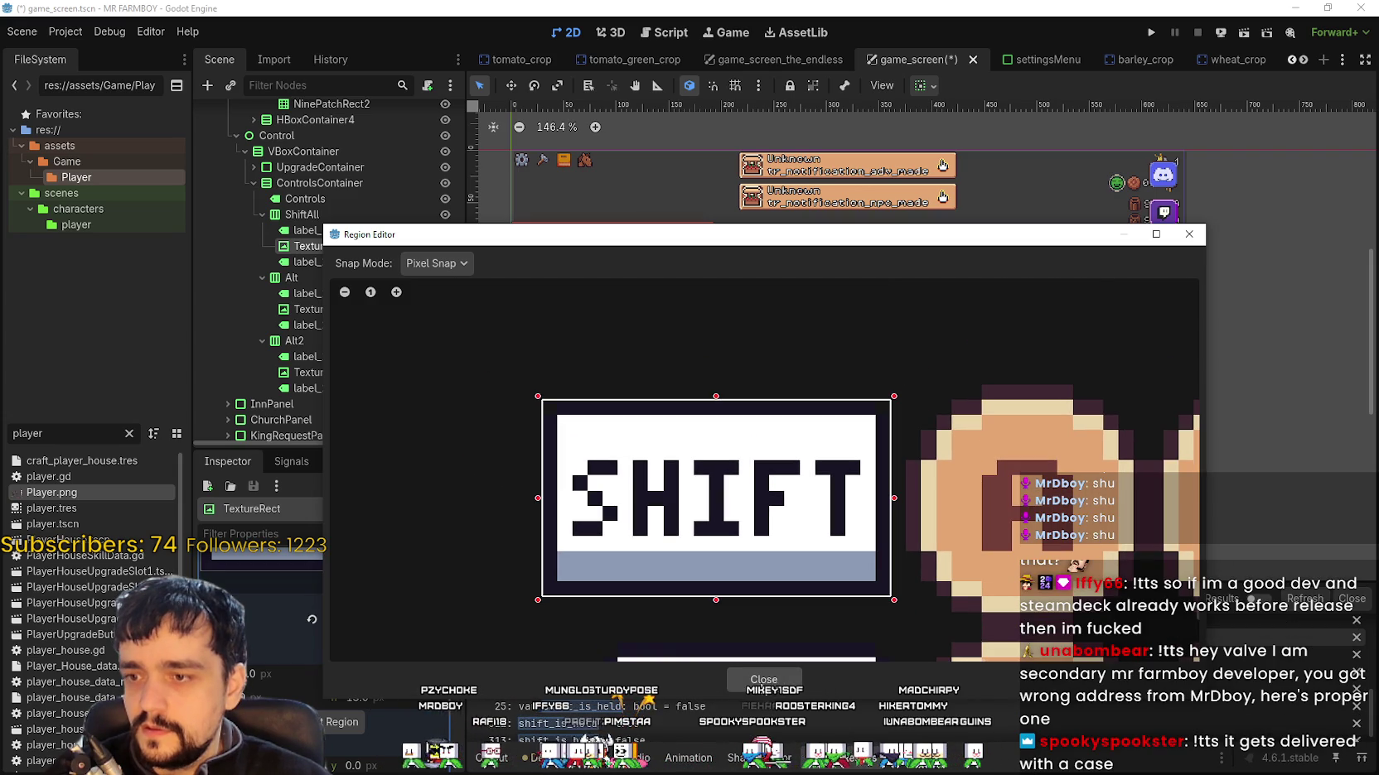
left_click(763, 680)
scroll(391, 580, "up", 4)
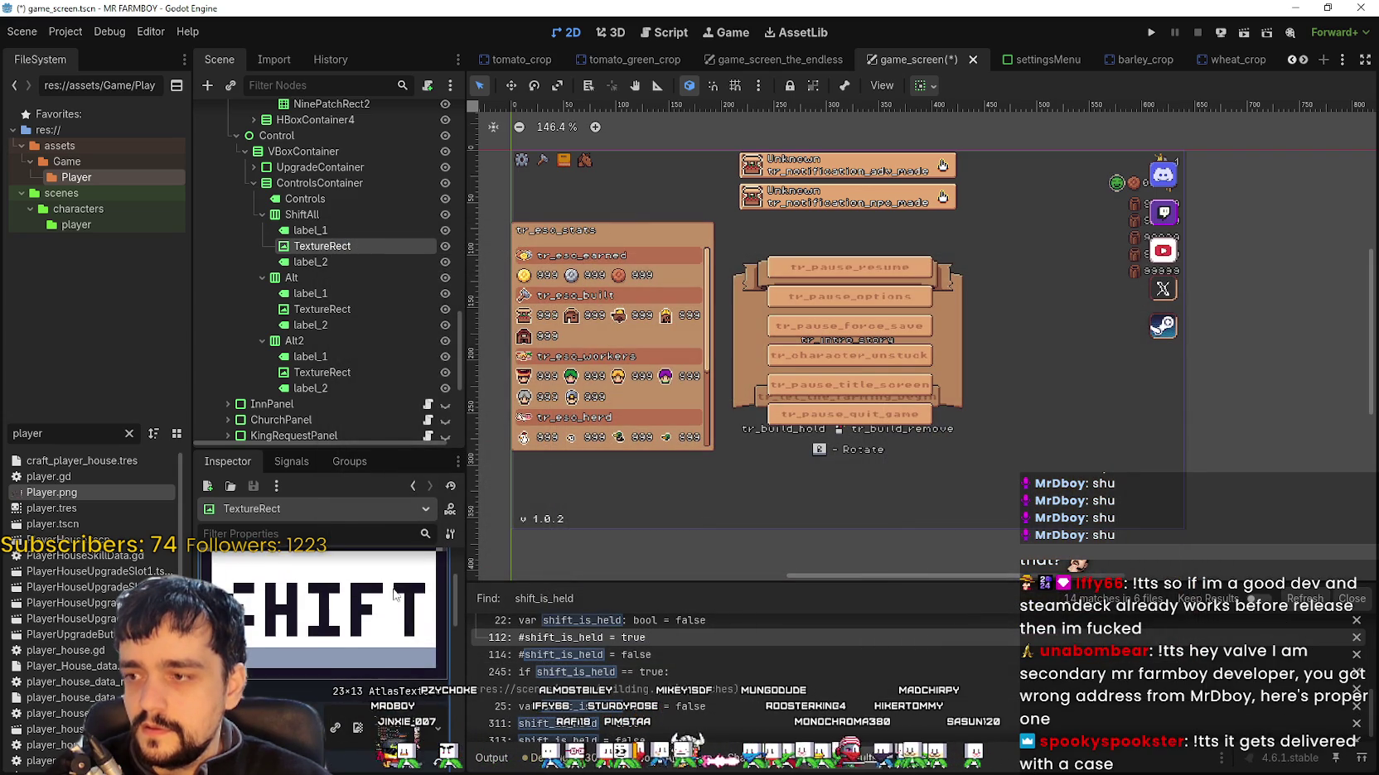
Step: Select the Alt group's TextureRect and open its AtlasTexture region editor
scroll(412, 607, "up", 1)
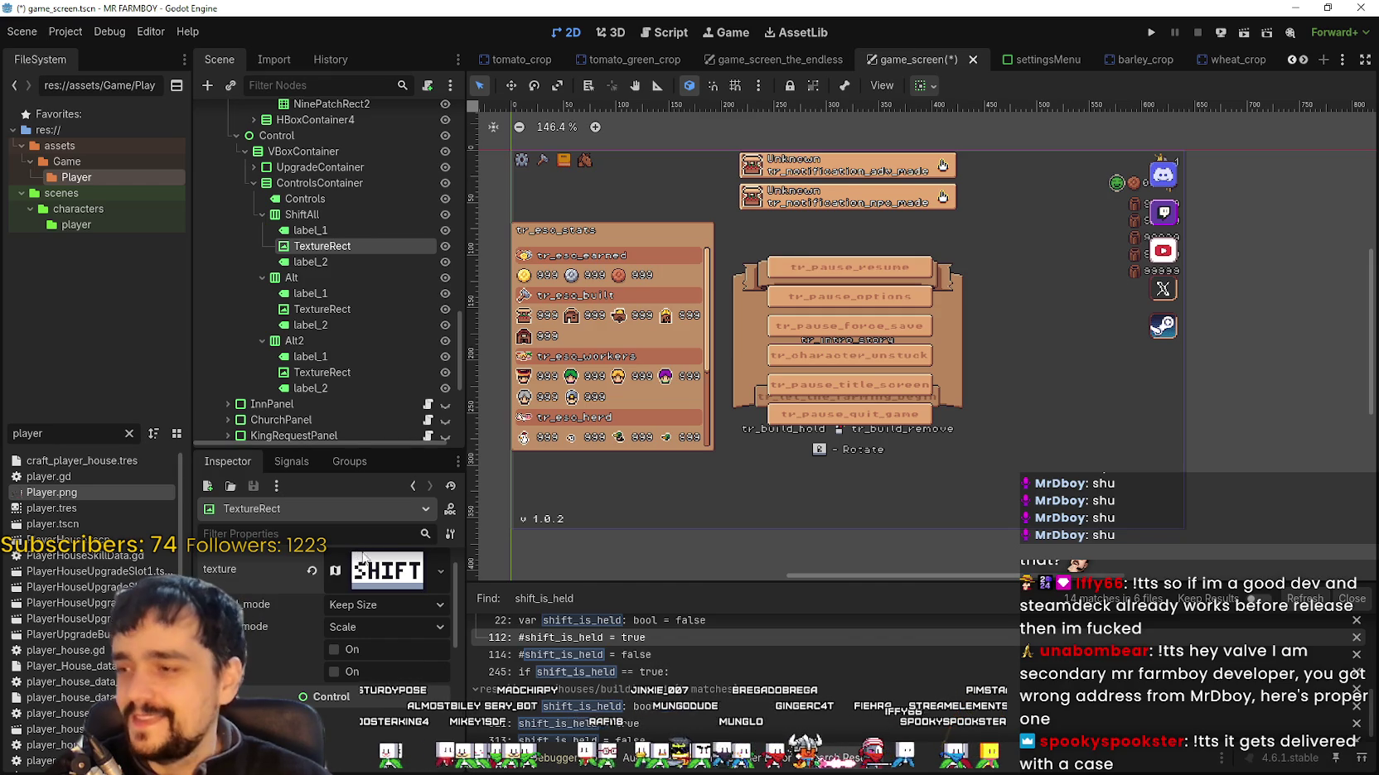
scroll(359, 558, "up", 1)
left_click(347, 309)
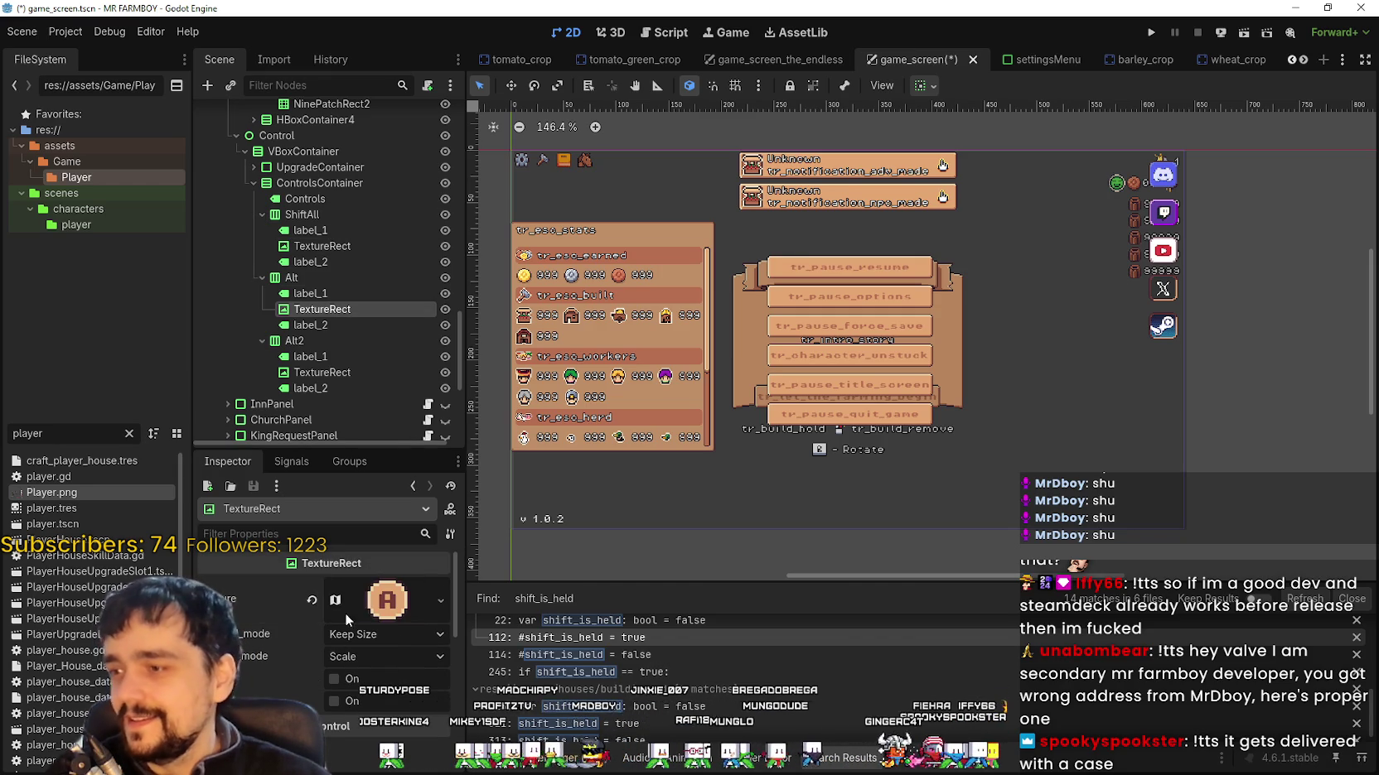
left_click(387, 599)
scroll(353, 654, "down", 3)
left_click(353, 670)
Step: Frame the CTRL key icon as the atlas region, 13 px tall at y 1889, and close the editor
scroll(818, 349, "down", 4)
scroll(790, 349, "down", 6)
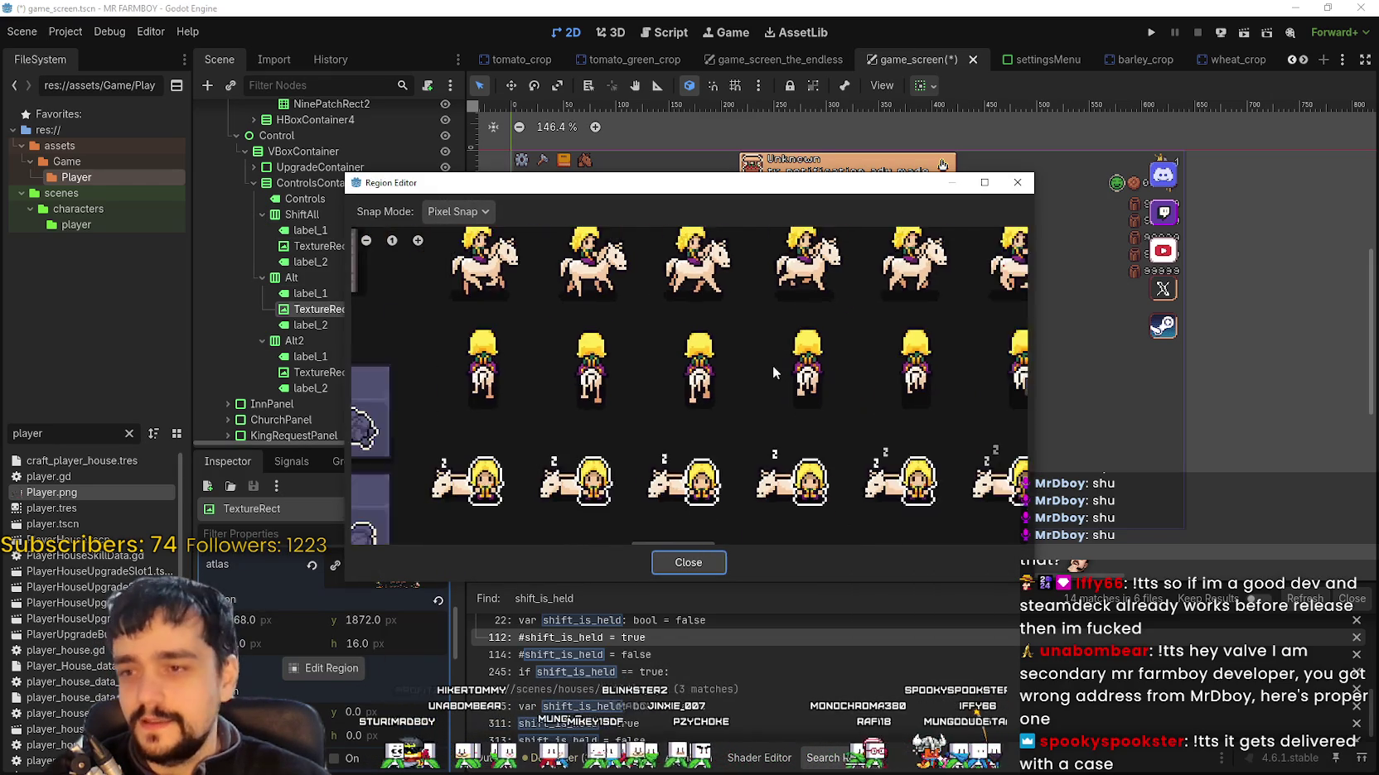
scroll(705, 343, "up", 3)
scroll(594, 458, "down", 3)
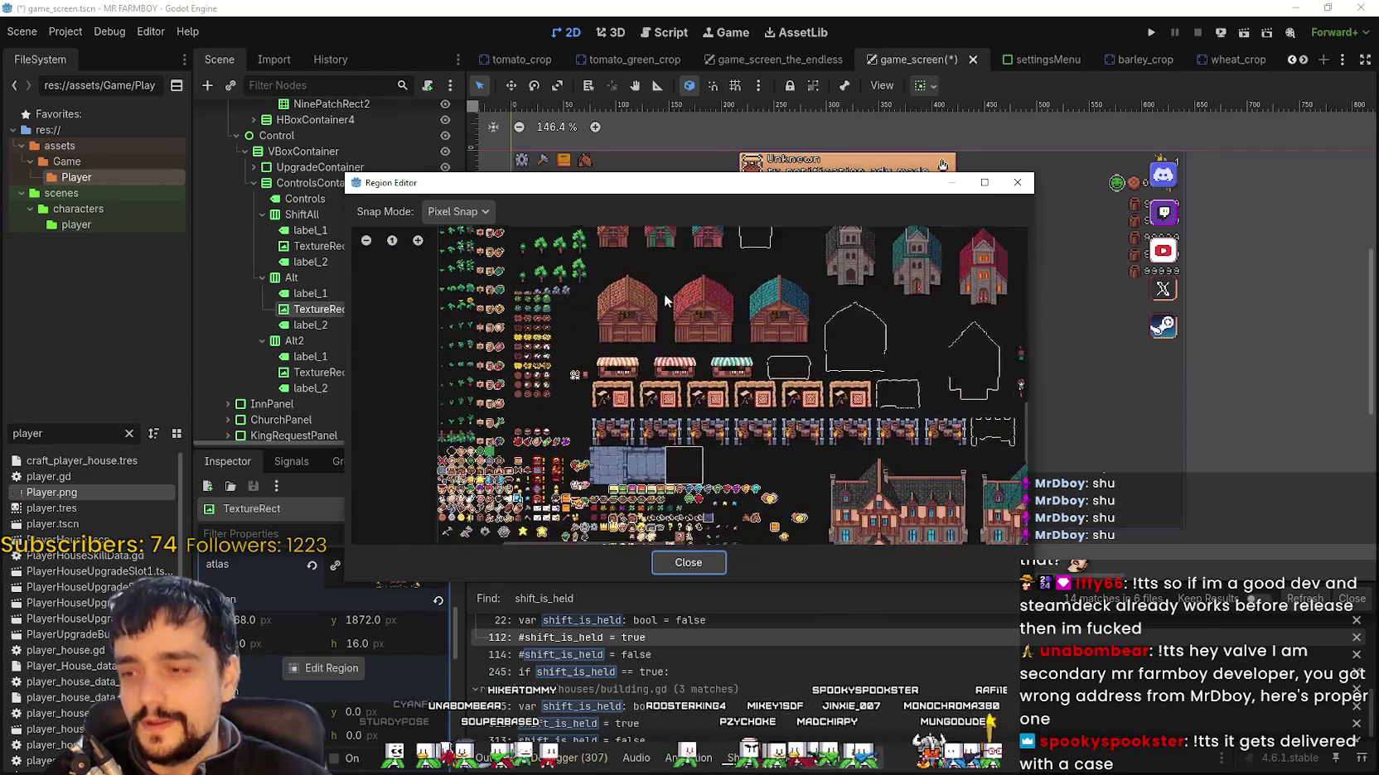
scroll(594, 458, "up", 4)
scroll(632, 477, "down", 2)
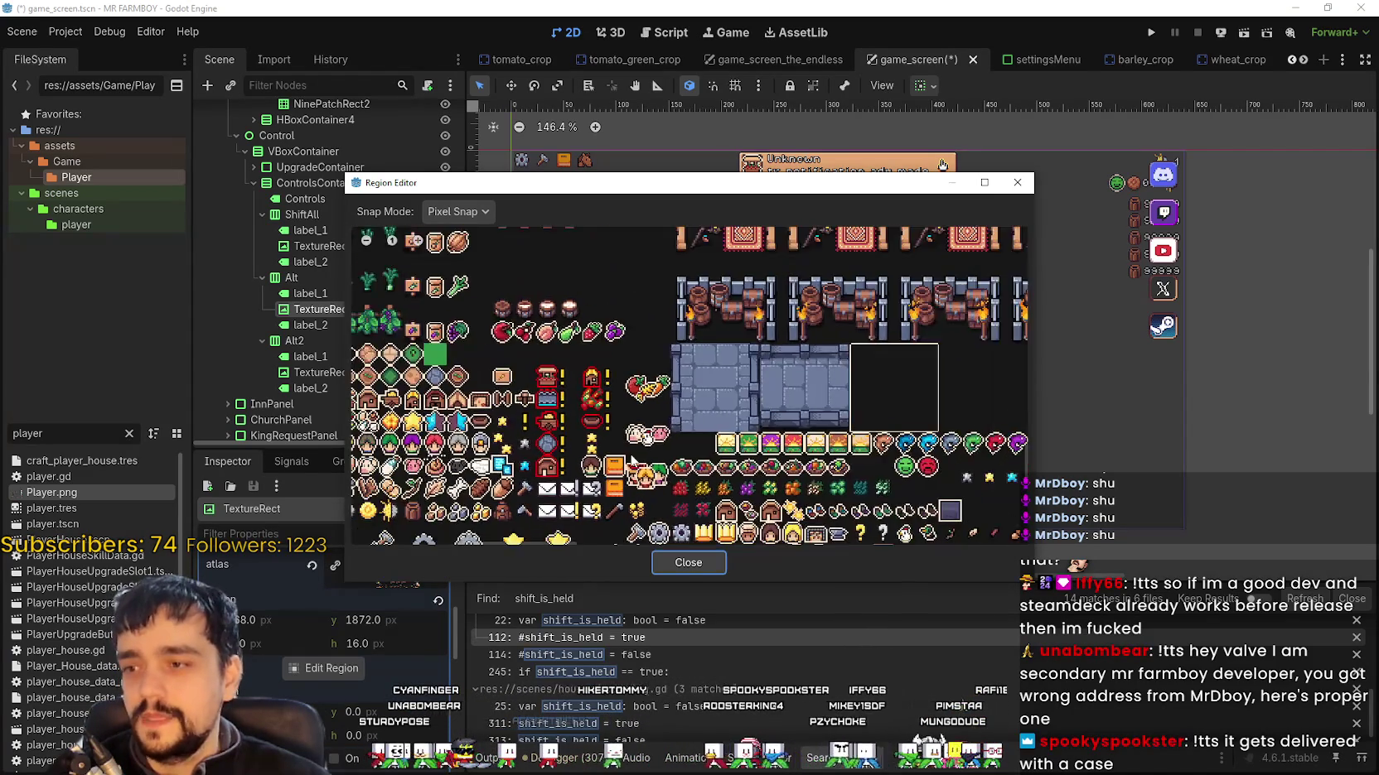
scroll(822, 351, "up", 2)
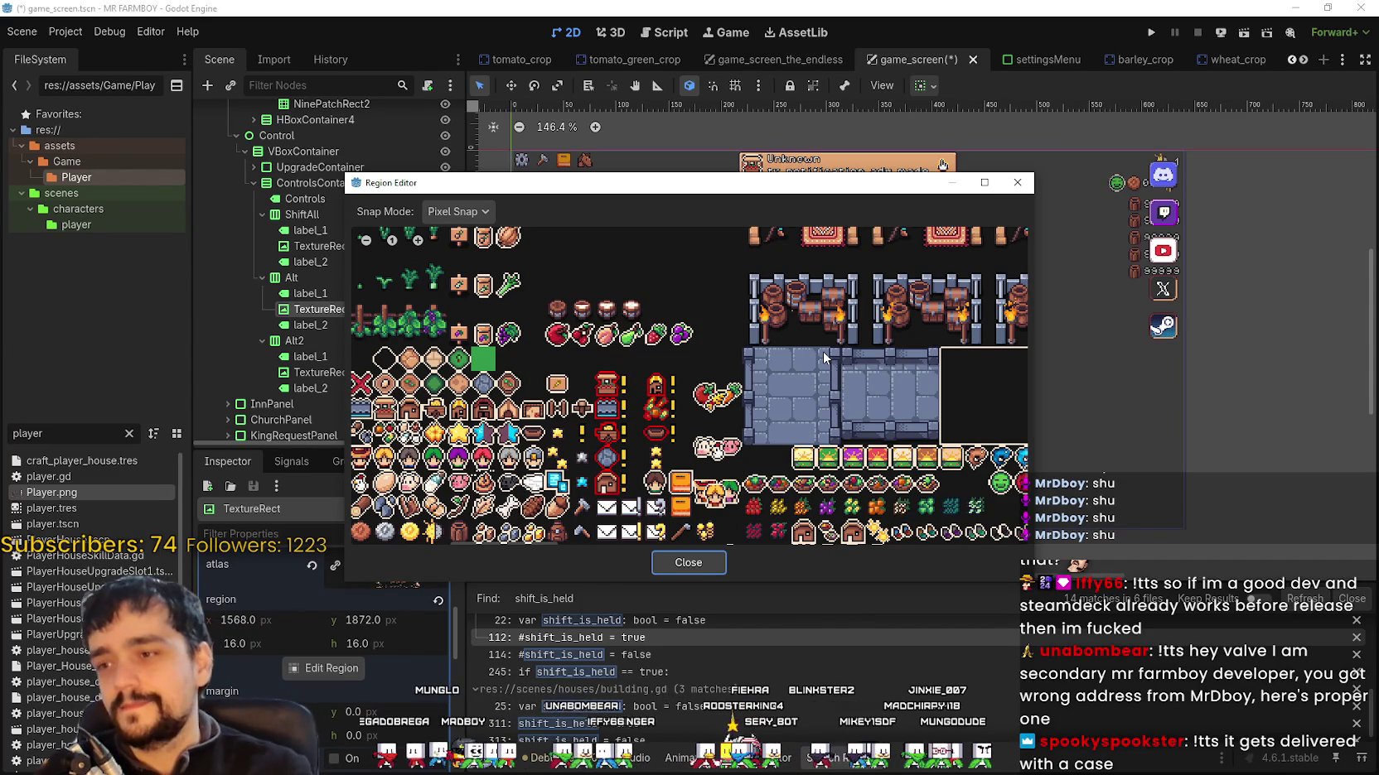
scroll(696, 446, "up", 1)
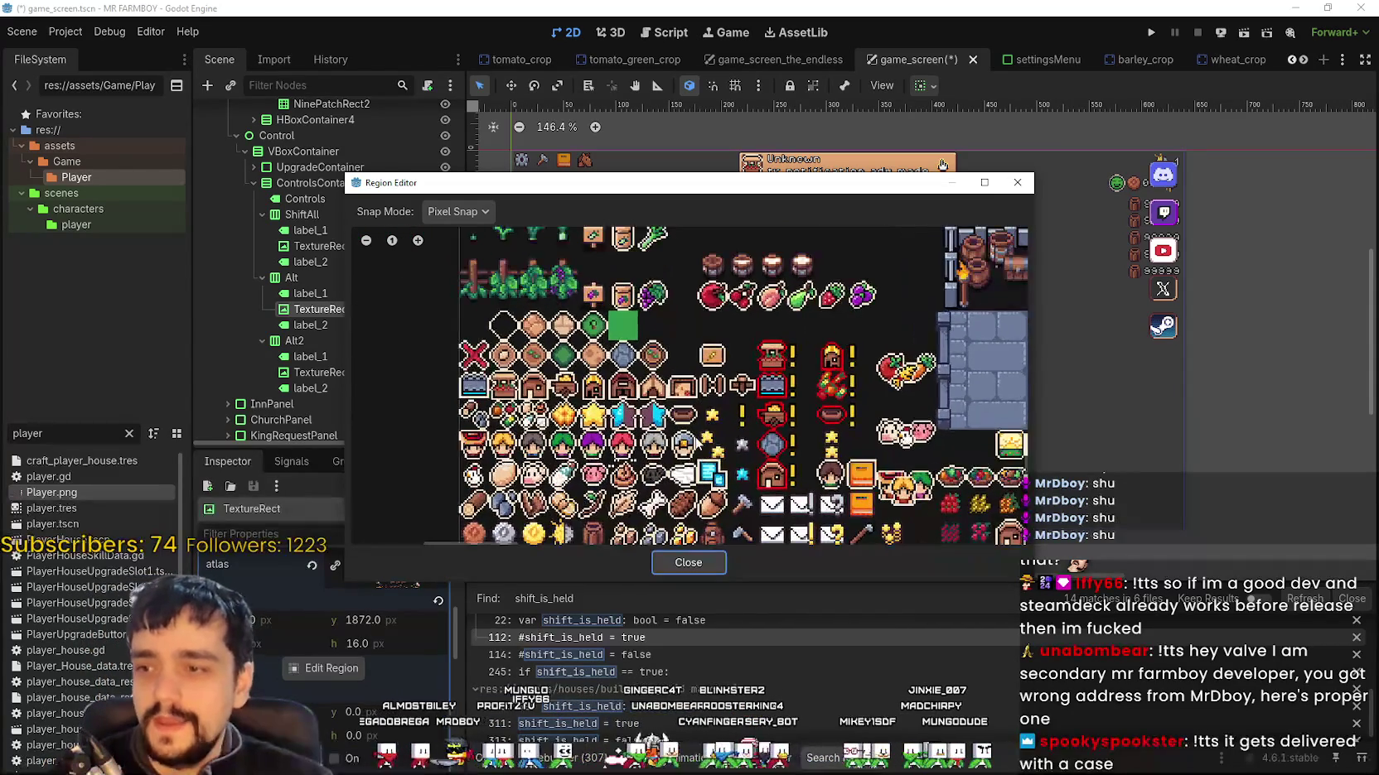
scroll(696, 439, "down", 5)
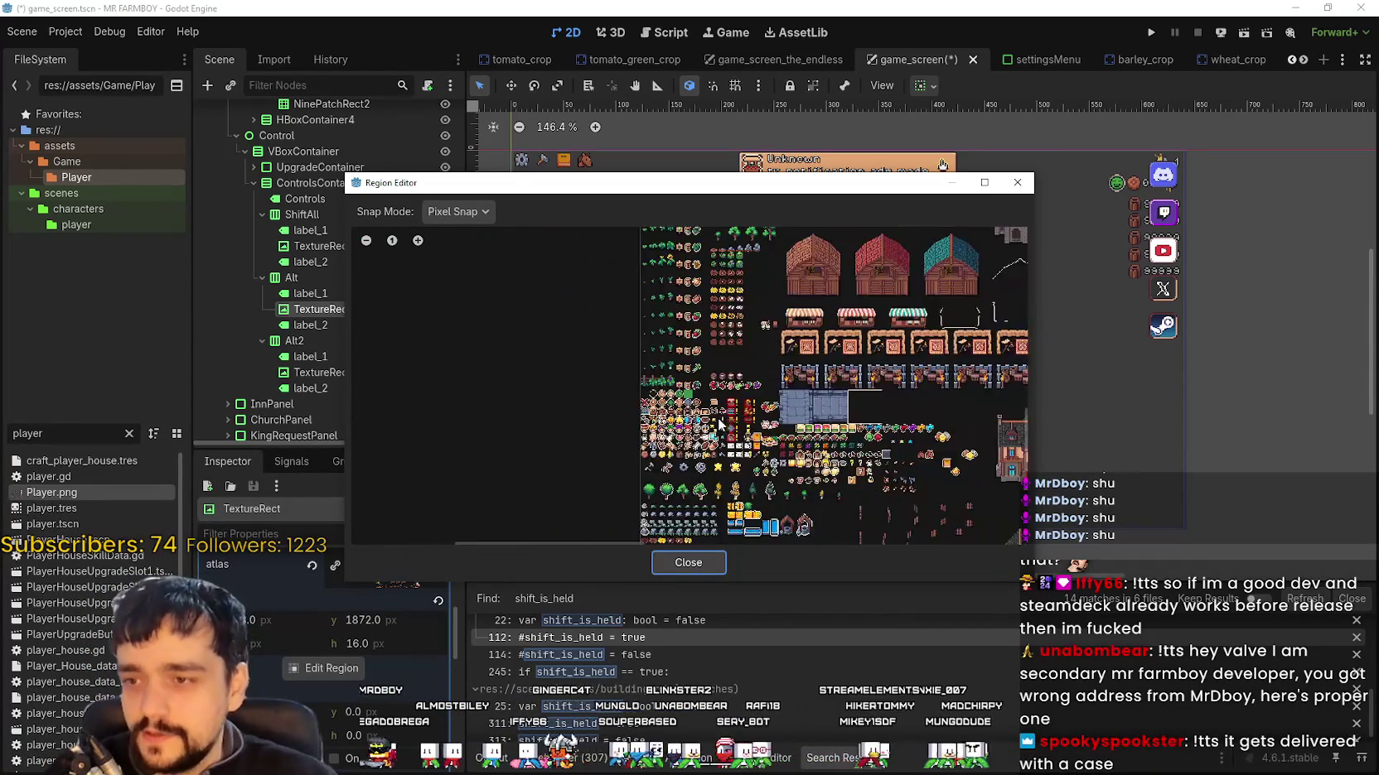
scroll(699, 367, "up", 5)
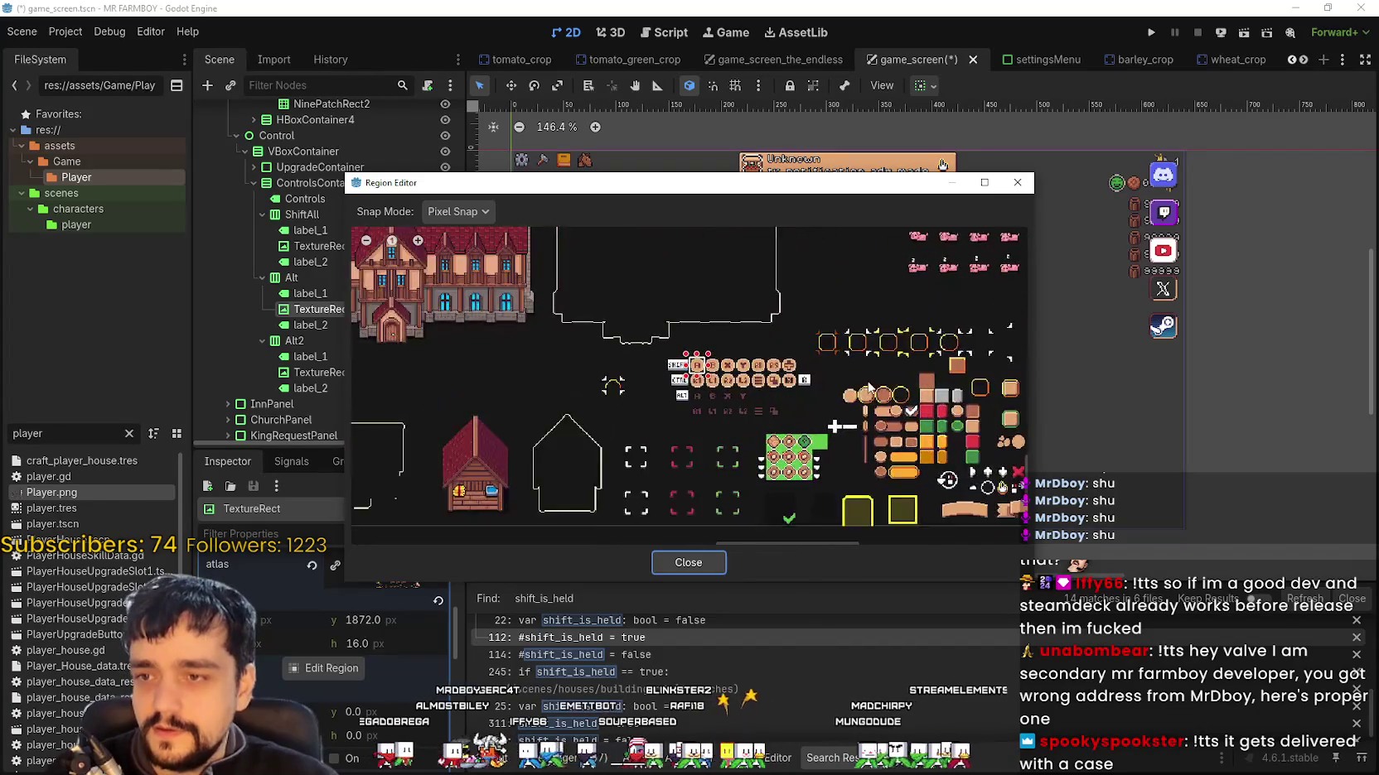
scroll(588, 382, "up", 6)
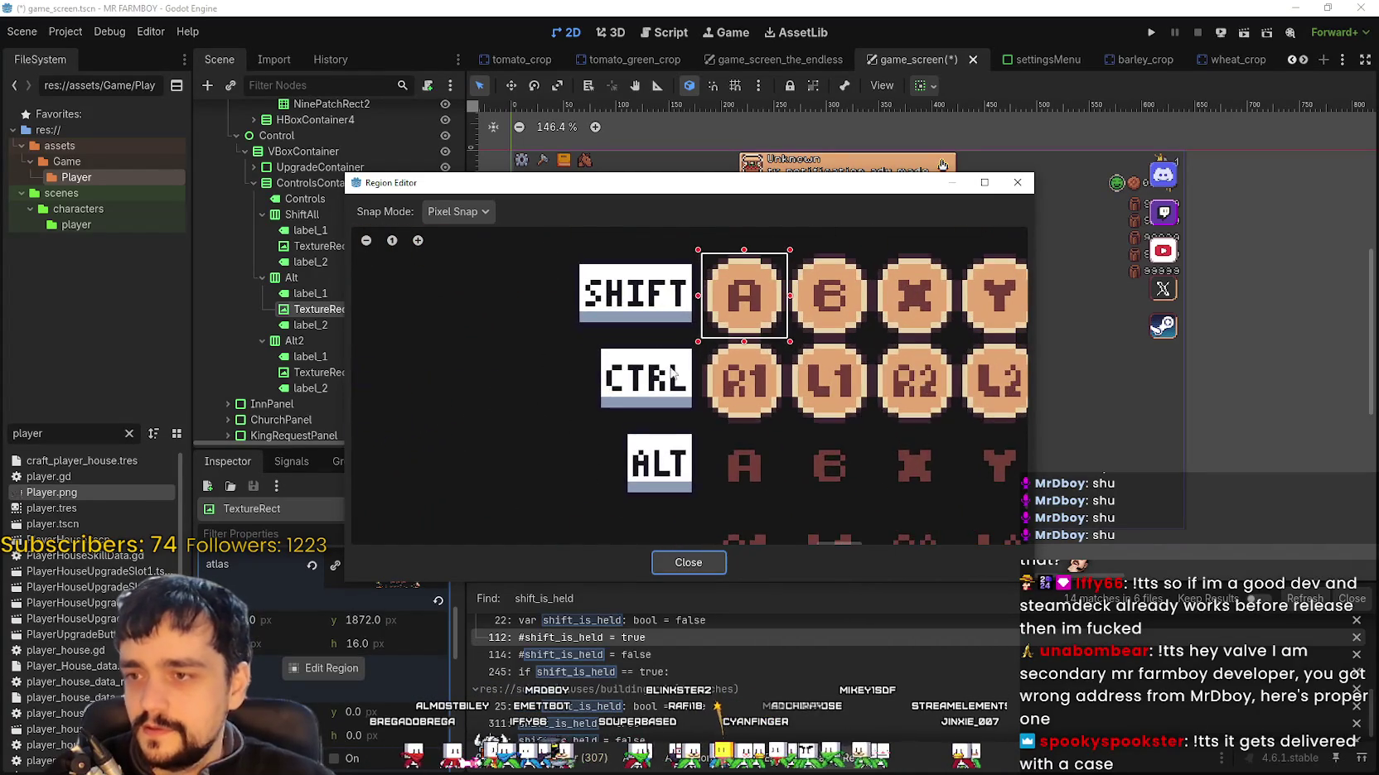
scroll(588, 381, "up", 2)
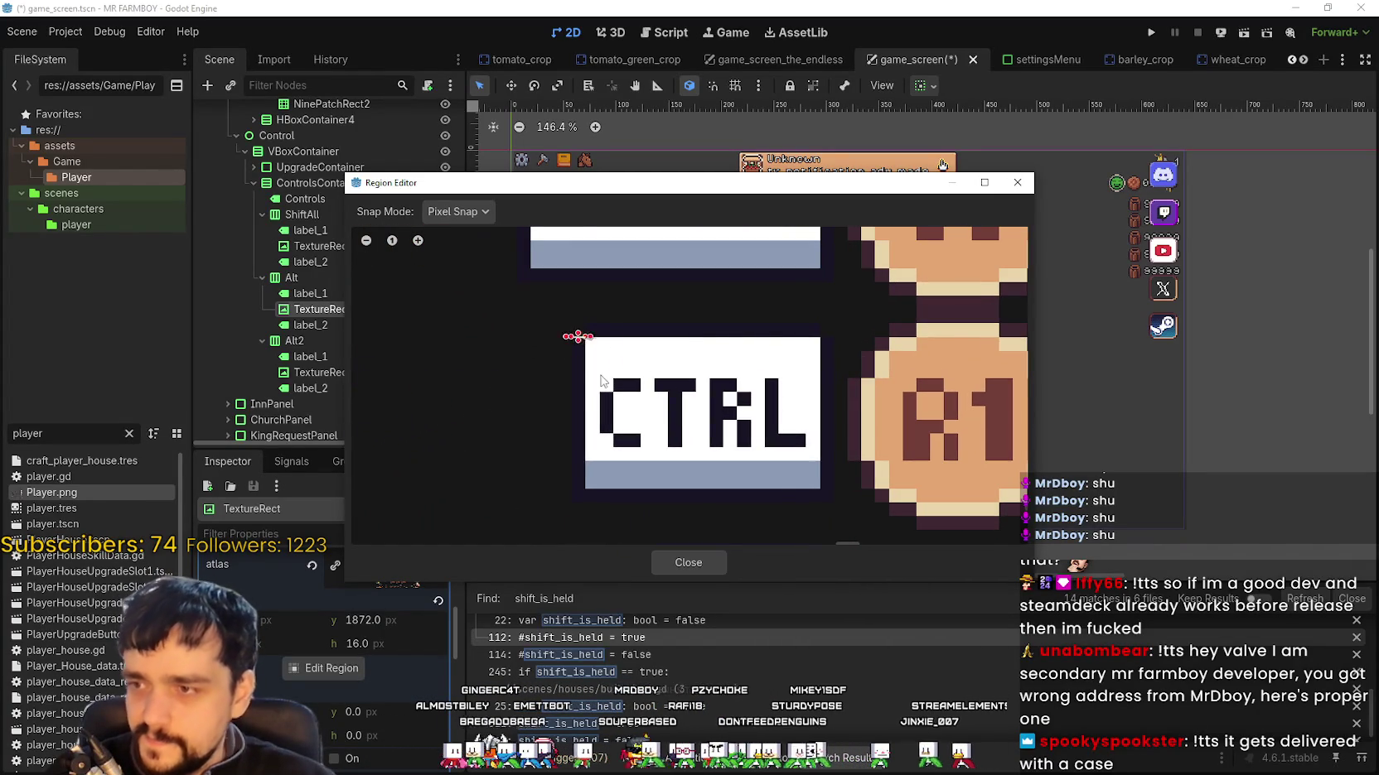
left_click_drag(825, 499, 835, 505)
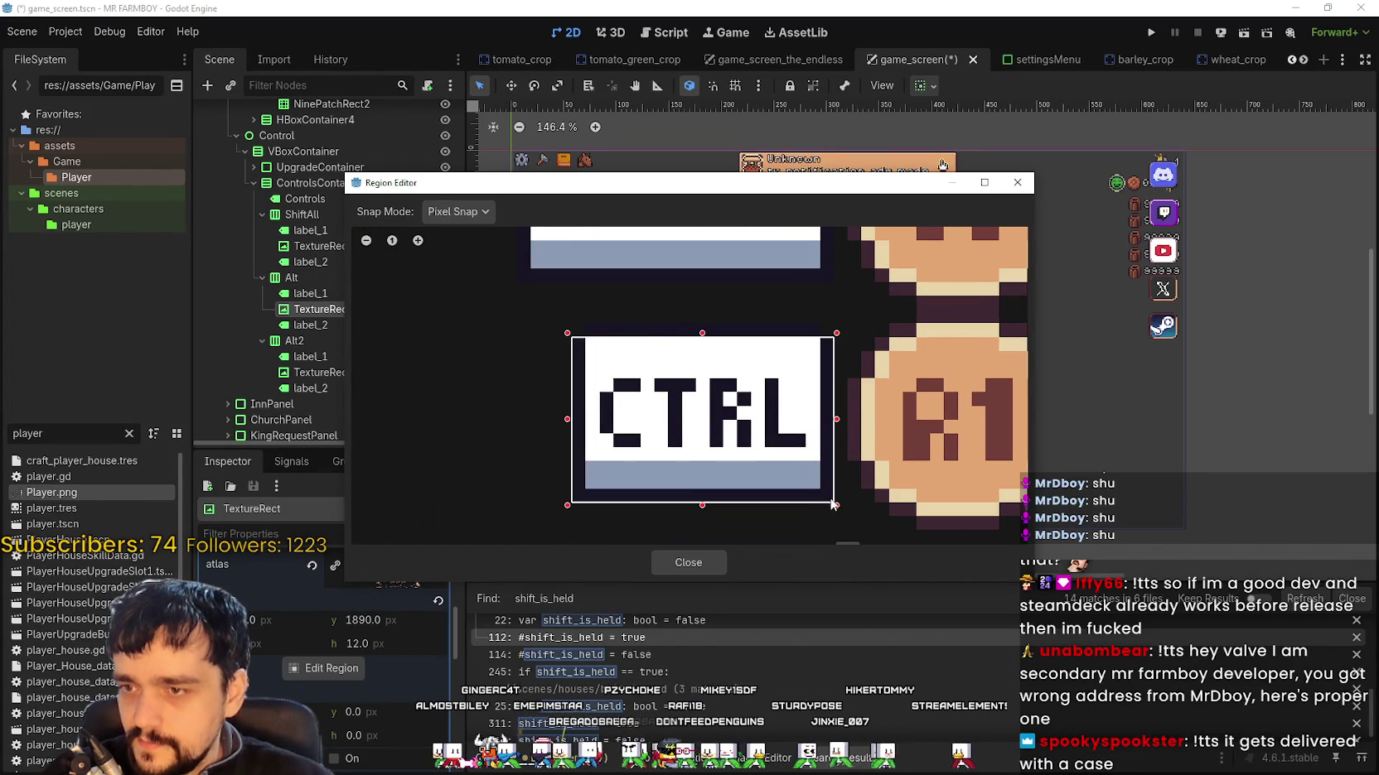
left_click(681, 560)
scroll(662, 414, "down", 5)
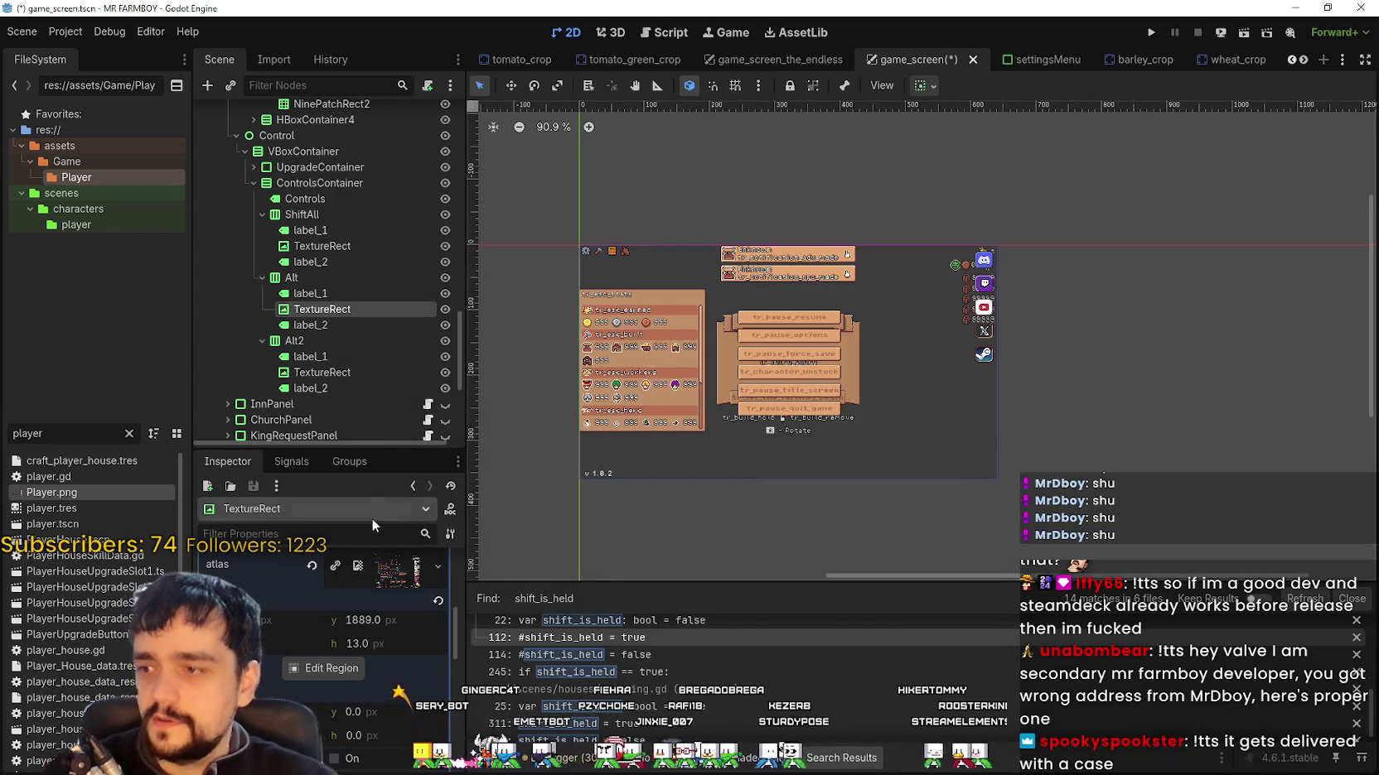
Step: Redraw the current texture's atlas region around the ALT key icon
scroll(344, 647, "up", 2)
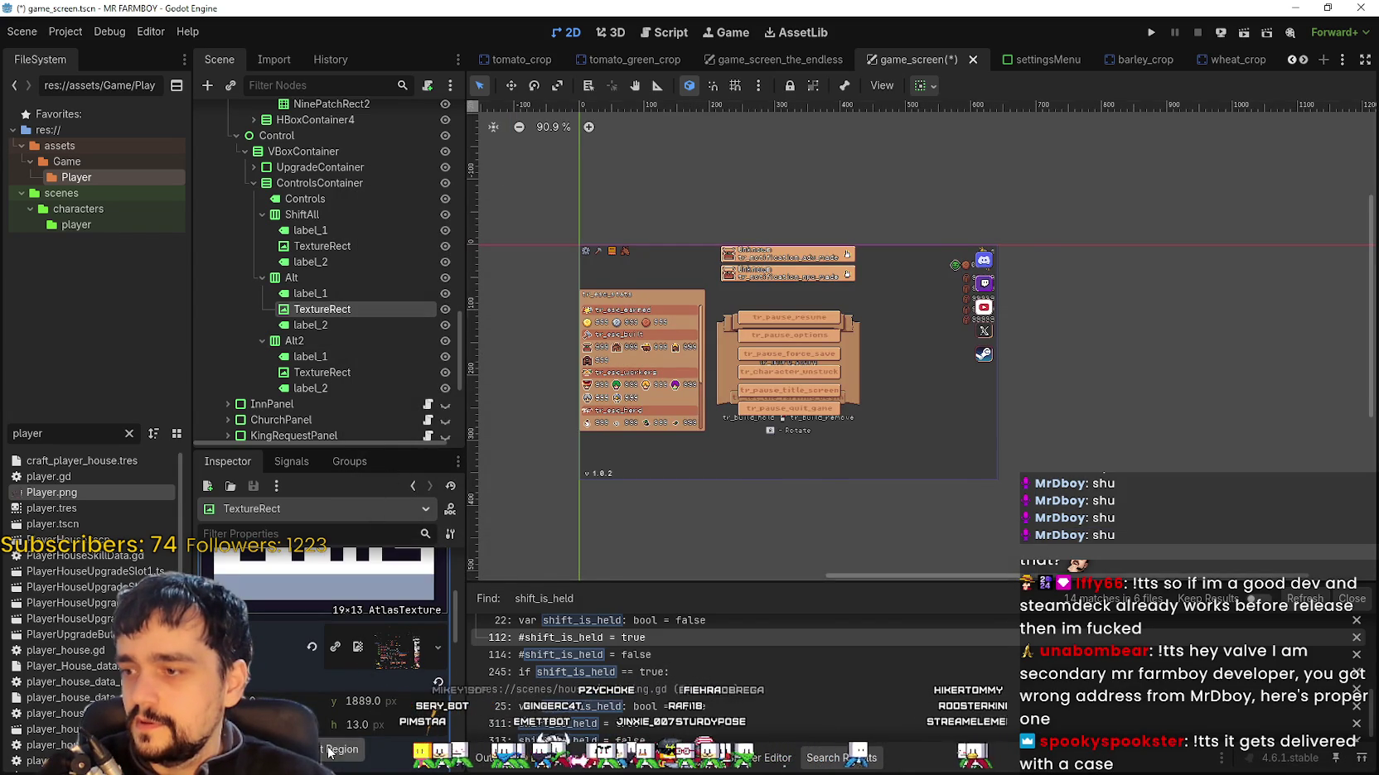
left_click(330, 751)
scroll(708, 388, "down", 5)
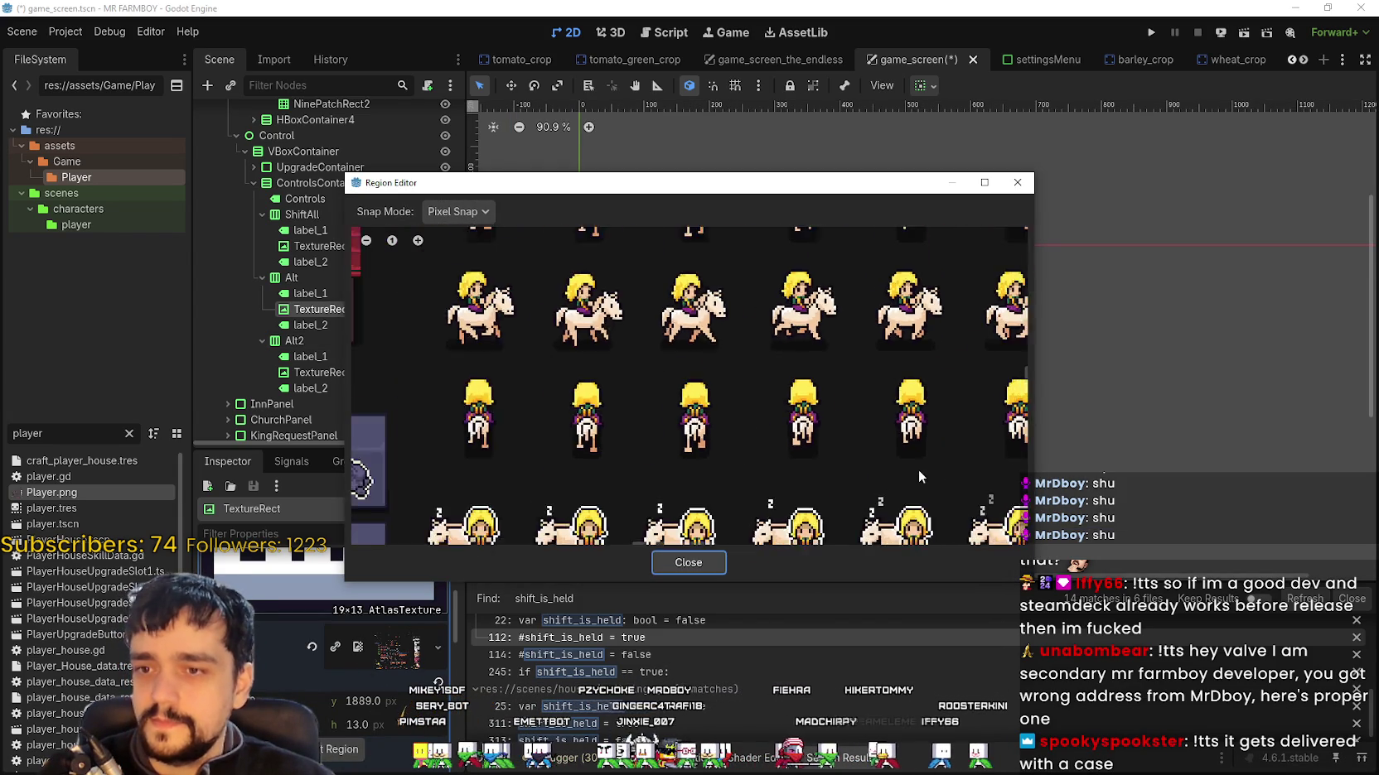
scroll(924, 464, "down", 6)
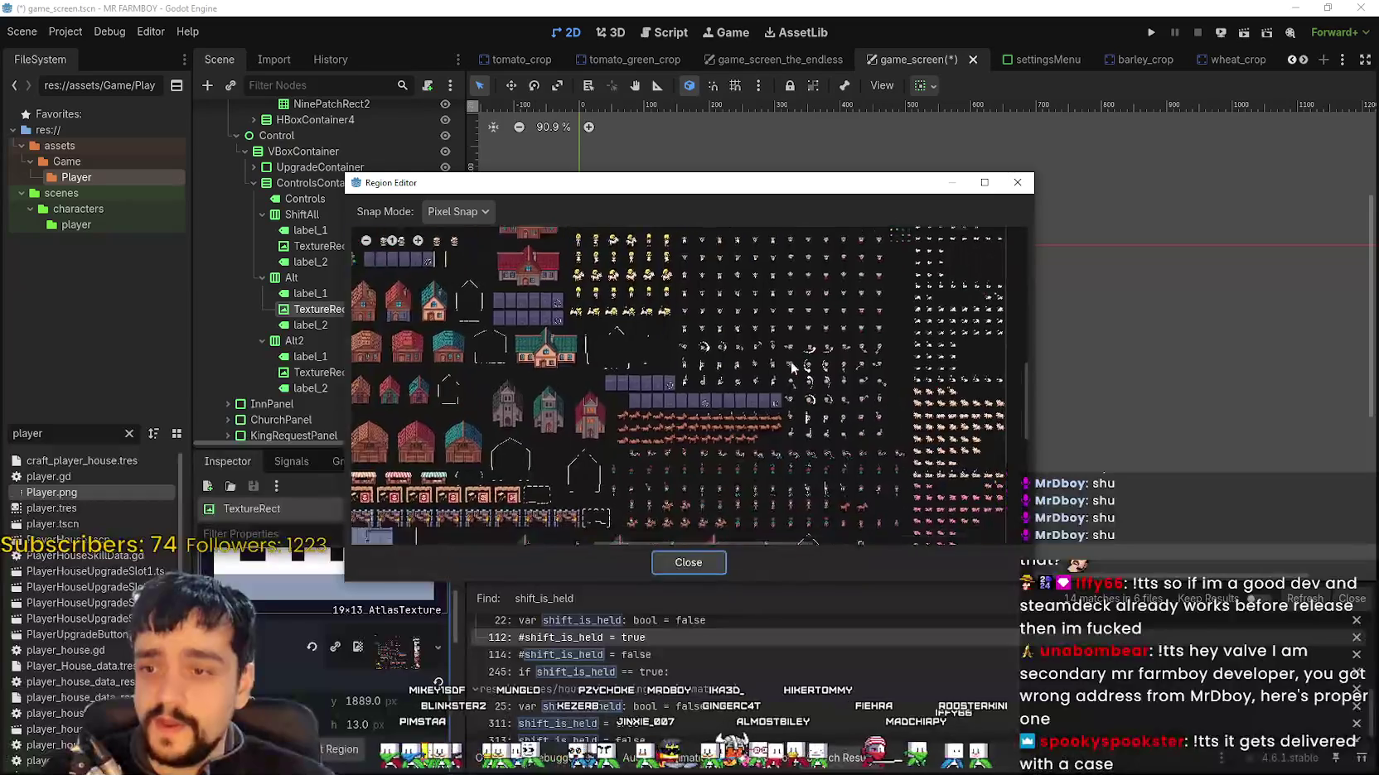
scroll(824, 396, "up", 8)
scroll(639, 374, "up", 7)
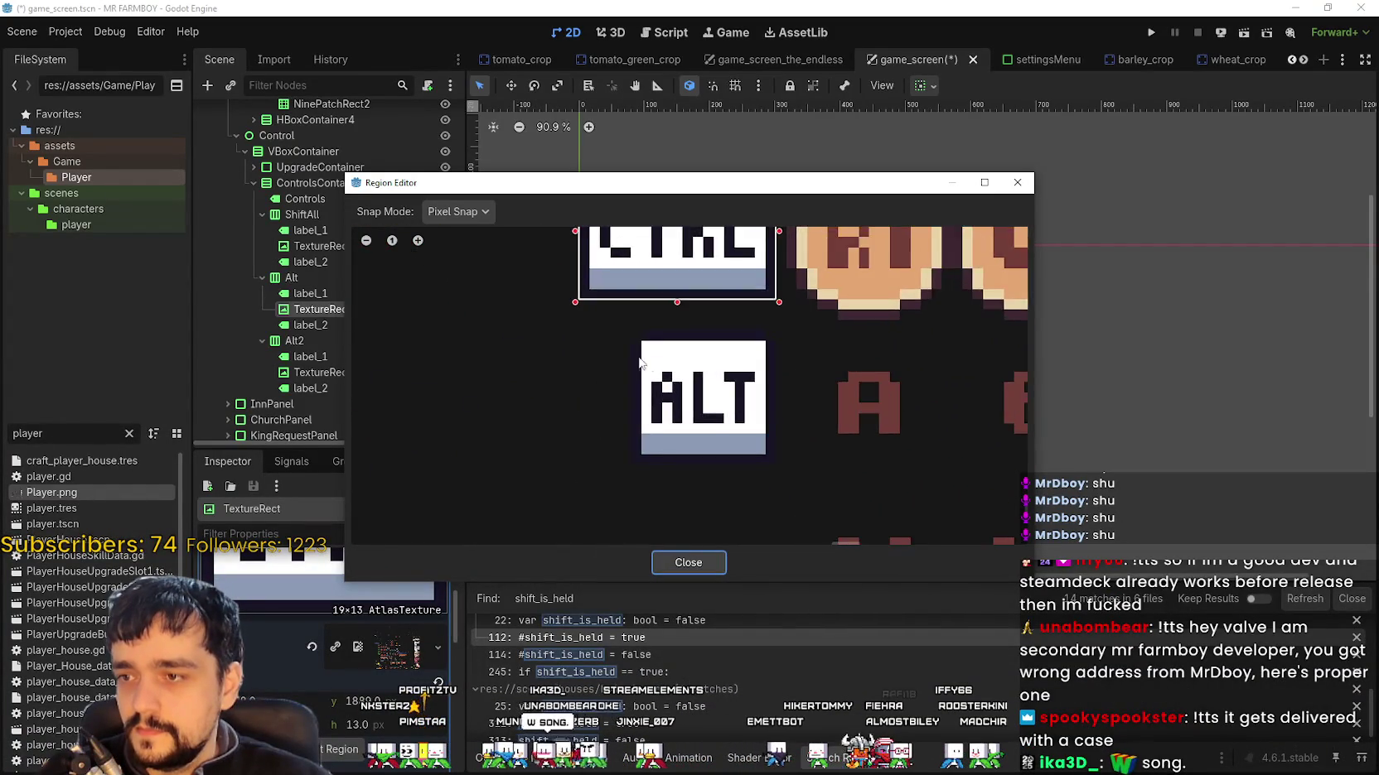
scroll(642, 352, "up", 1)
left_click_drag(623, 320, 817, 508)
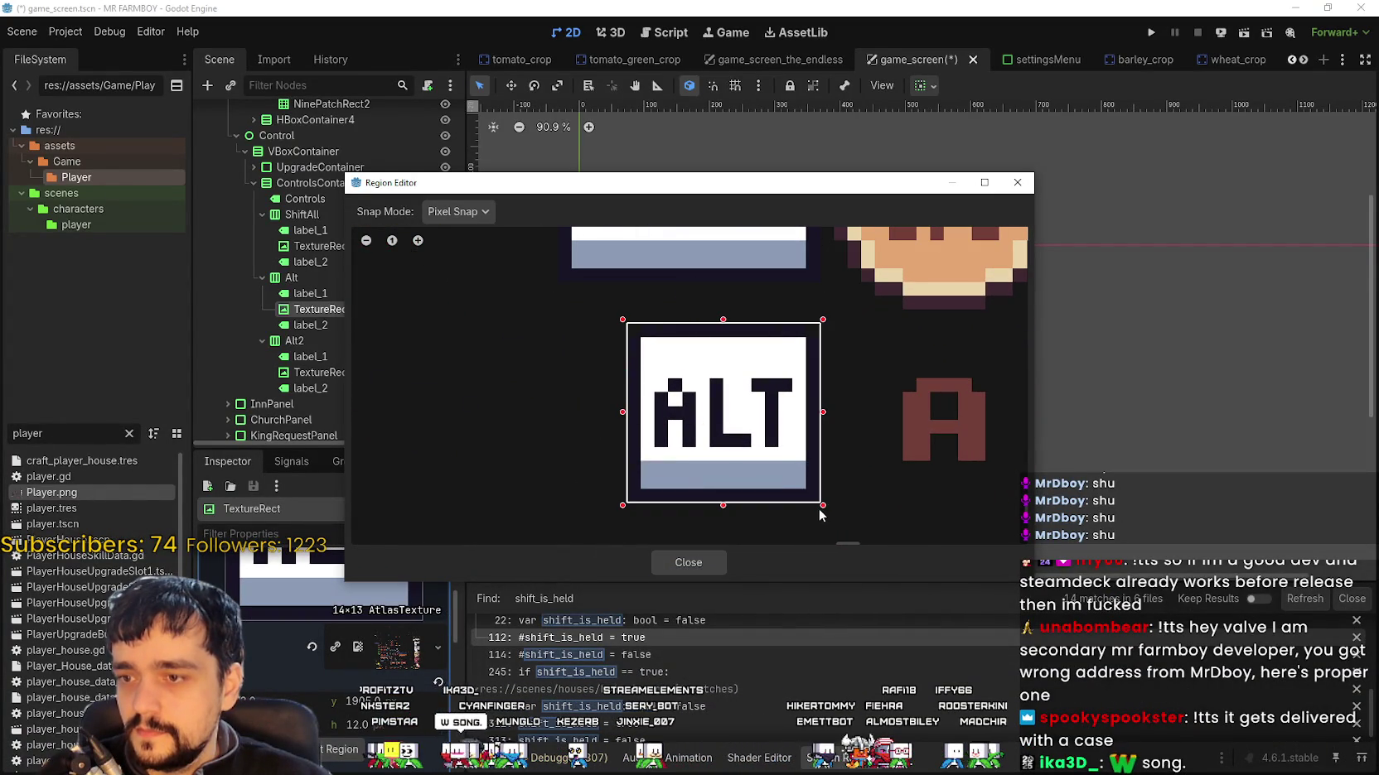
left_click(689, 563)
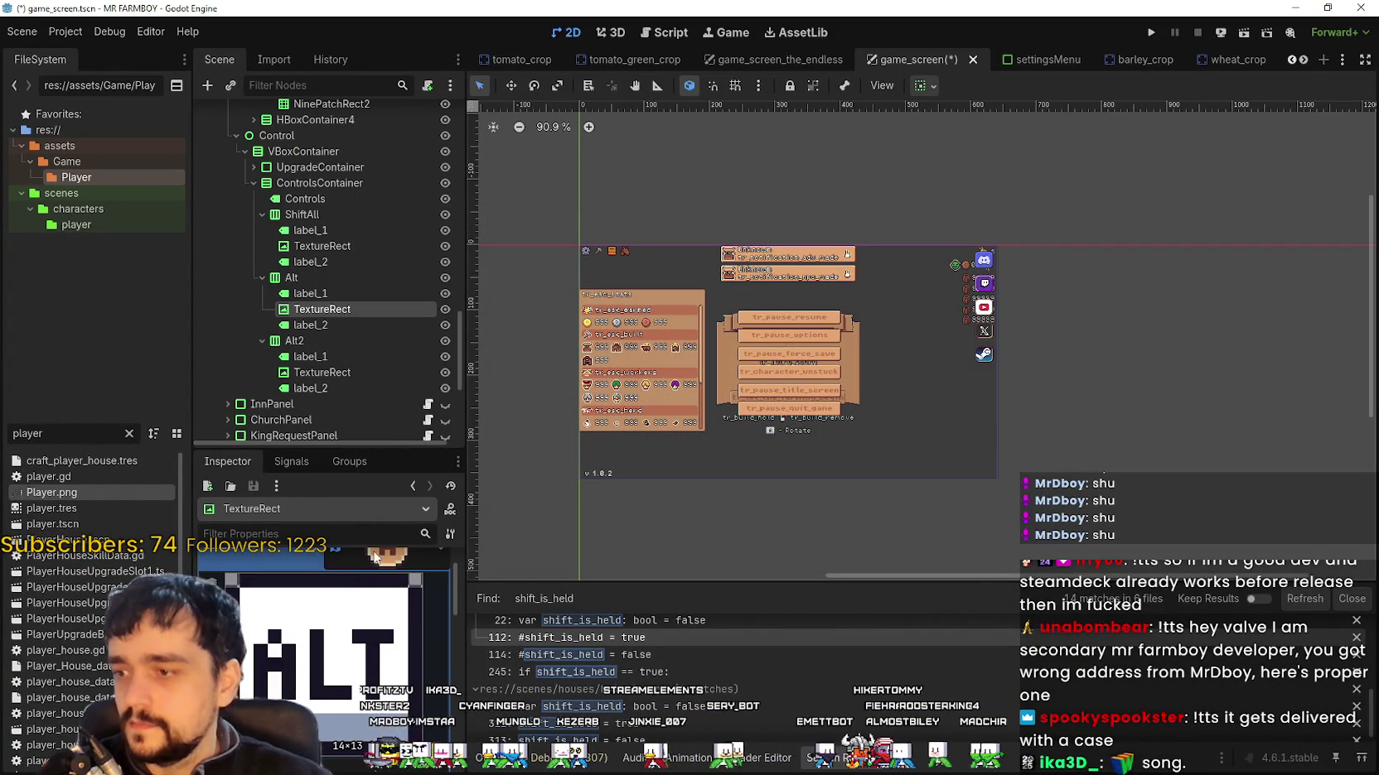
scroll(323, 311, "down", 3)
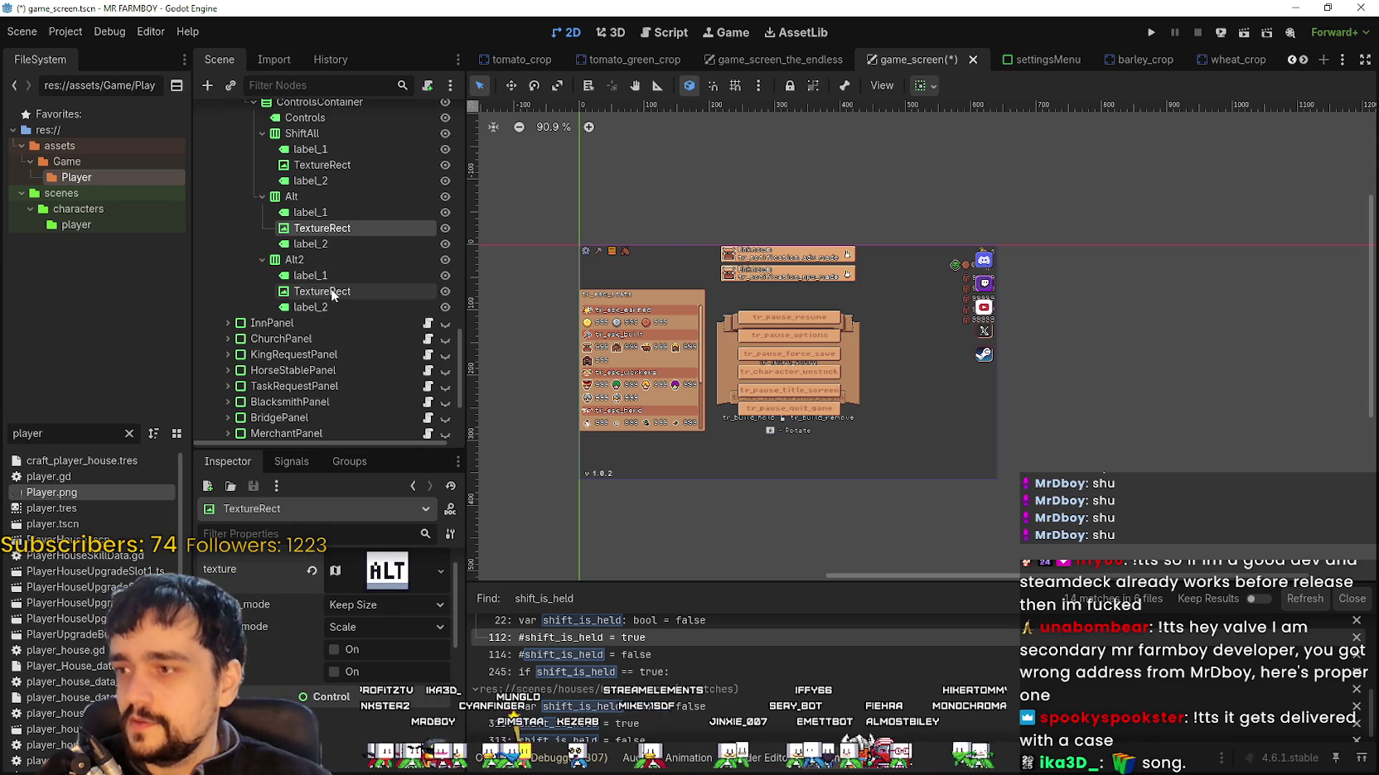
Step: Give the Alt2 TextureRect a 19×13 atlas region framing the CTRL key icon
left_click(331, 291)
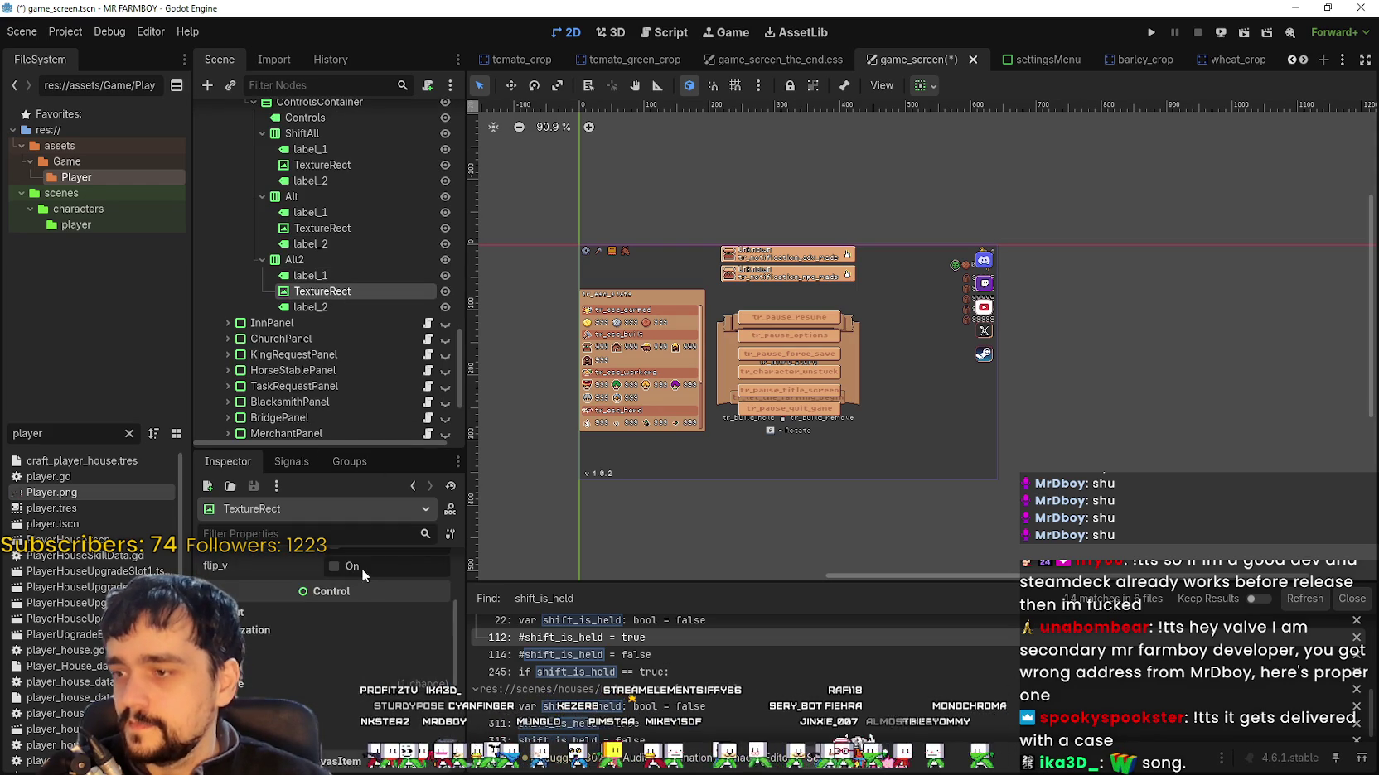
mouse_move(359, 650)
scroll(359, 651, "down", 3)
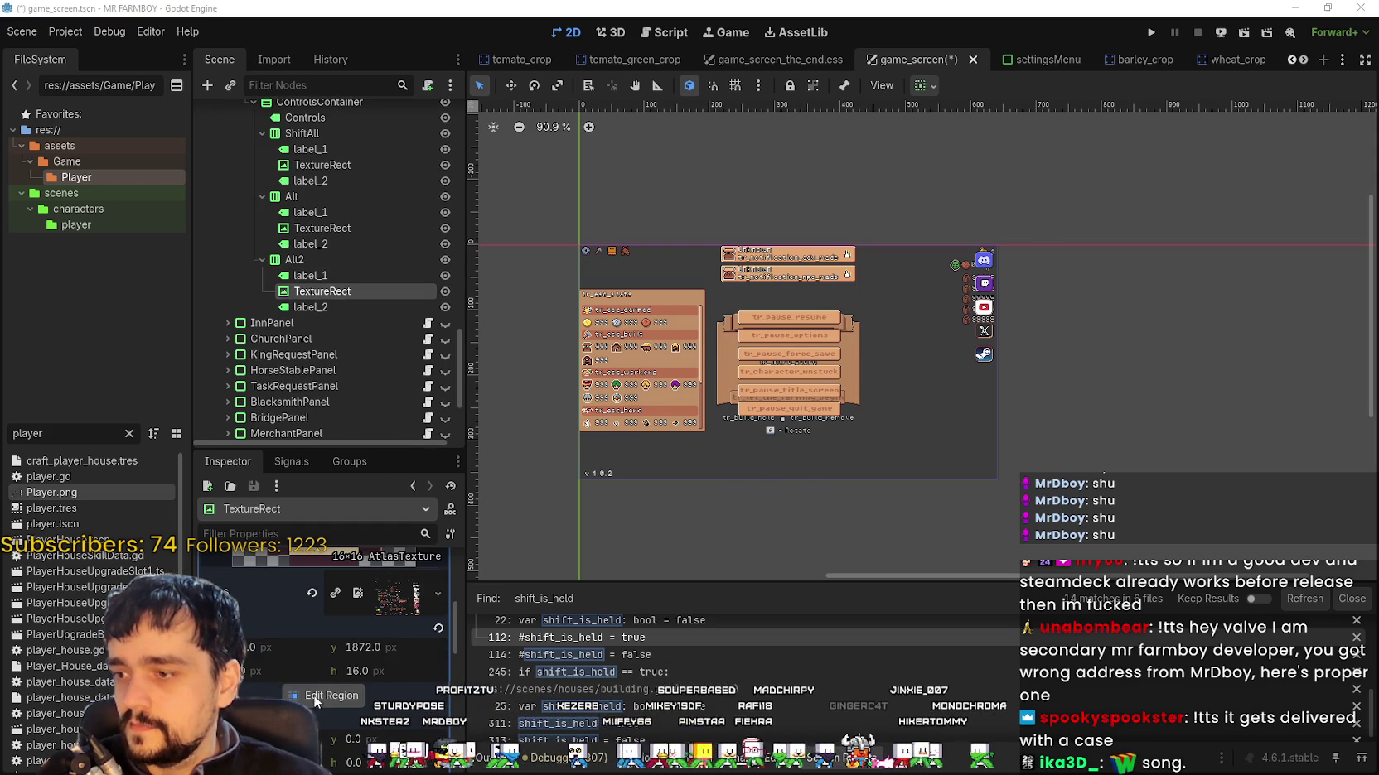
left_click(313, 696)
scroll(643, 378, "down", 6)
scroll(649, 381, "down", 3)
scroll(750, 414, "up", 3)
scroll(750, 414, "up", 6)
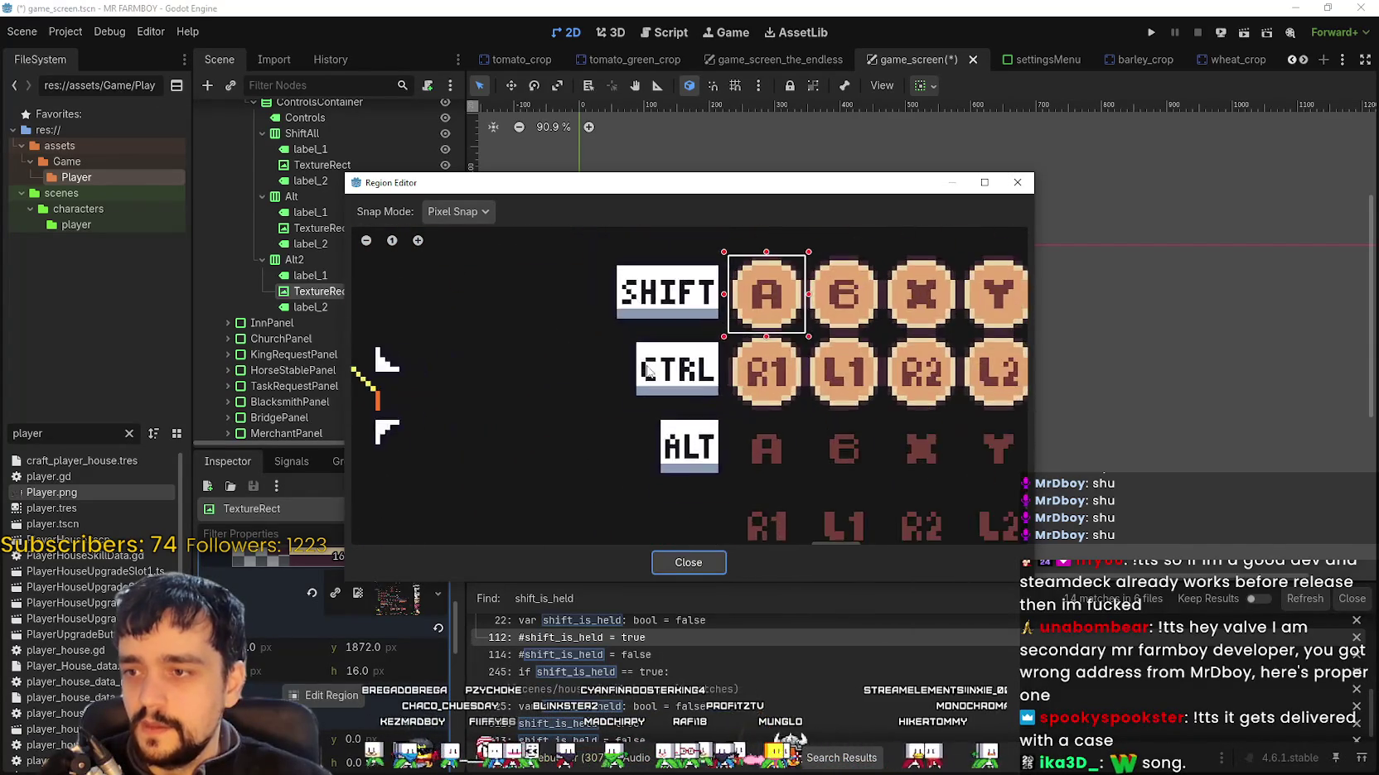
scroll(649, 370, "up", 4)
mouse_move(613, 313)
left_mouse_down()
mouse_move(756, 437)
mouse_move(854, 483)
left_mouse_up()
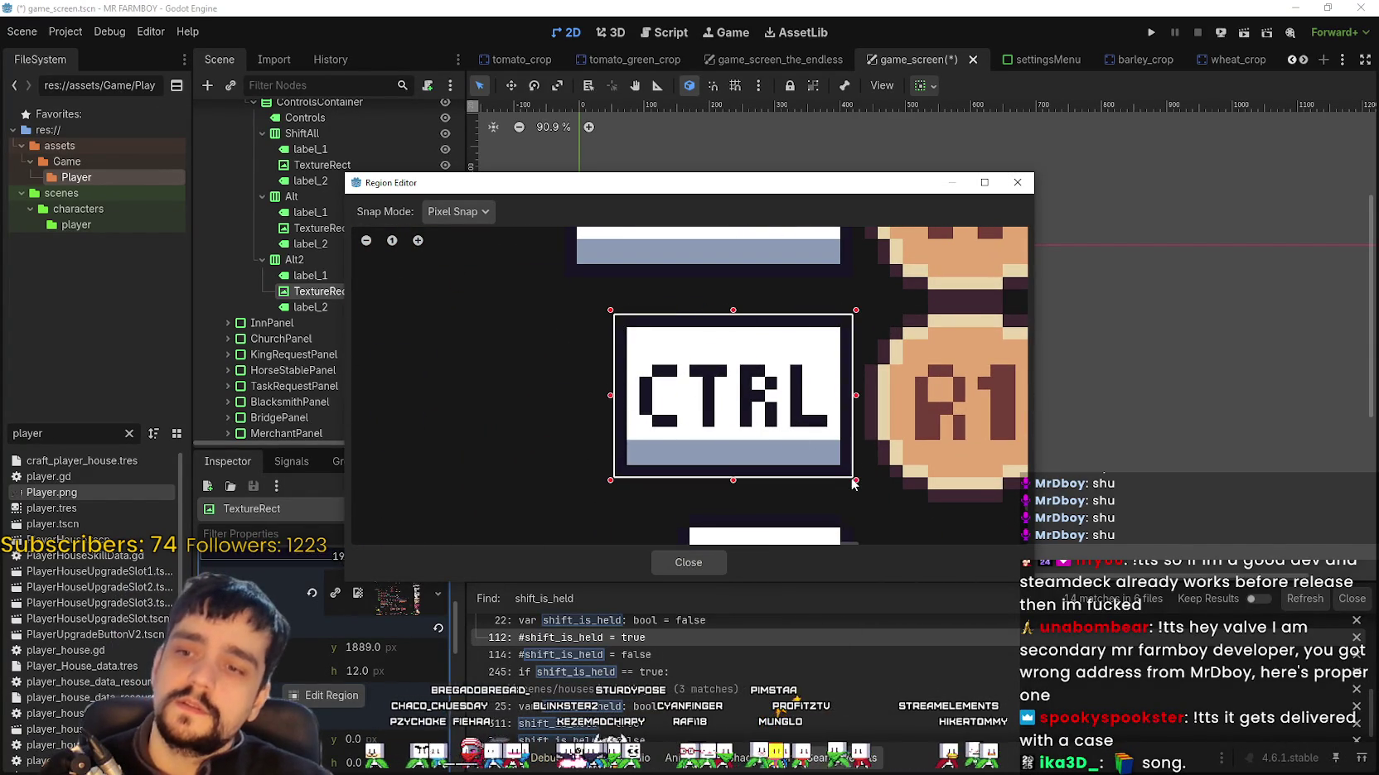
left_click(703, 567)
scroll(986, 404, "up", 2)
scroll(986, 405, "down", 4)
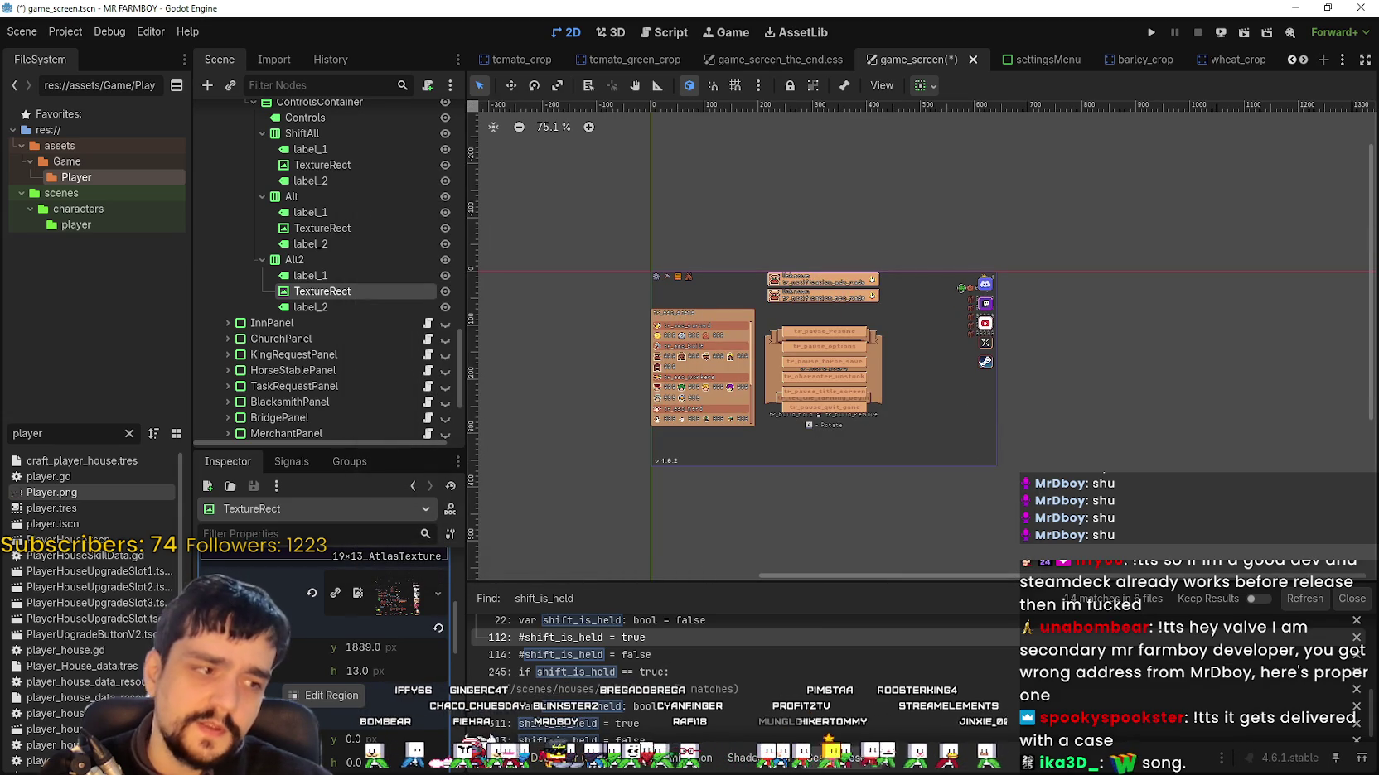
key("alt+Tab")
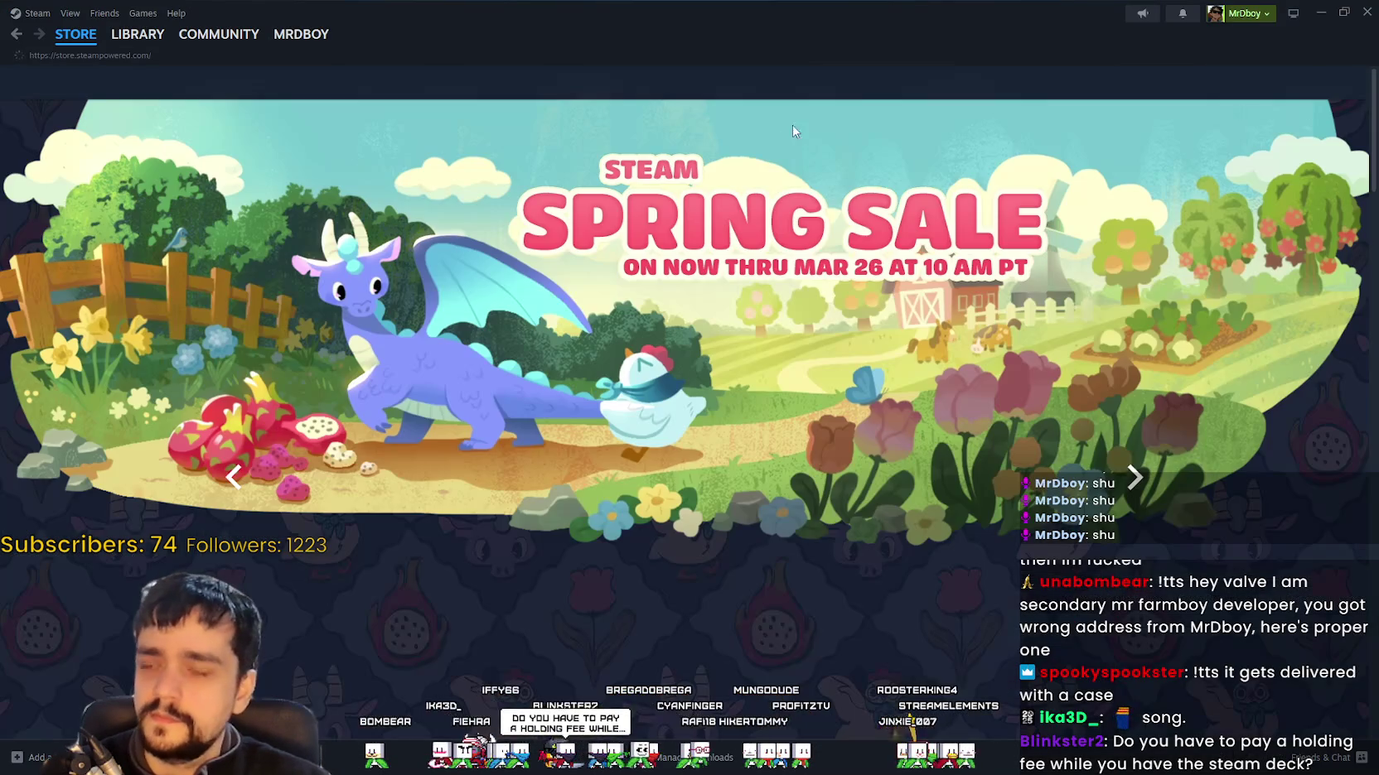
Step: Search the Steam store for Steam Frame and scroll through the headset's store page
left_click(878, 76)
type("Steam fram")
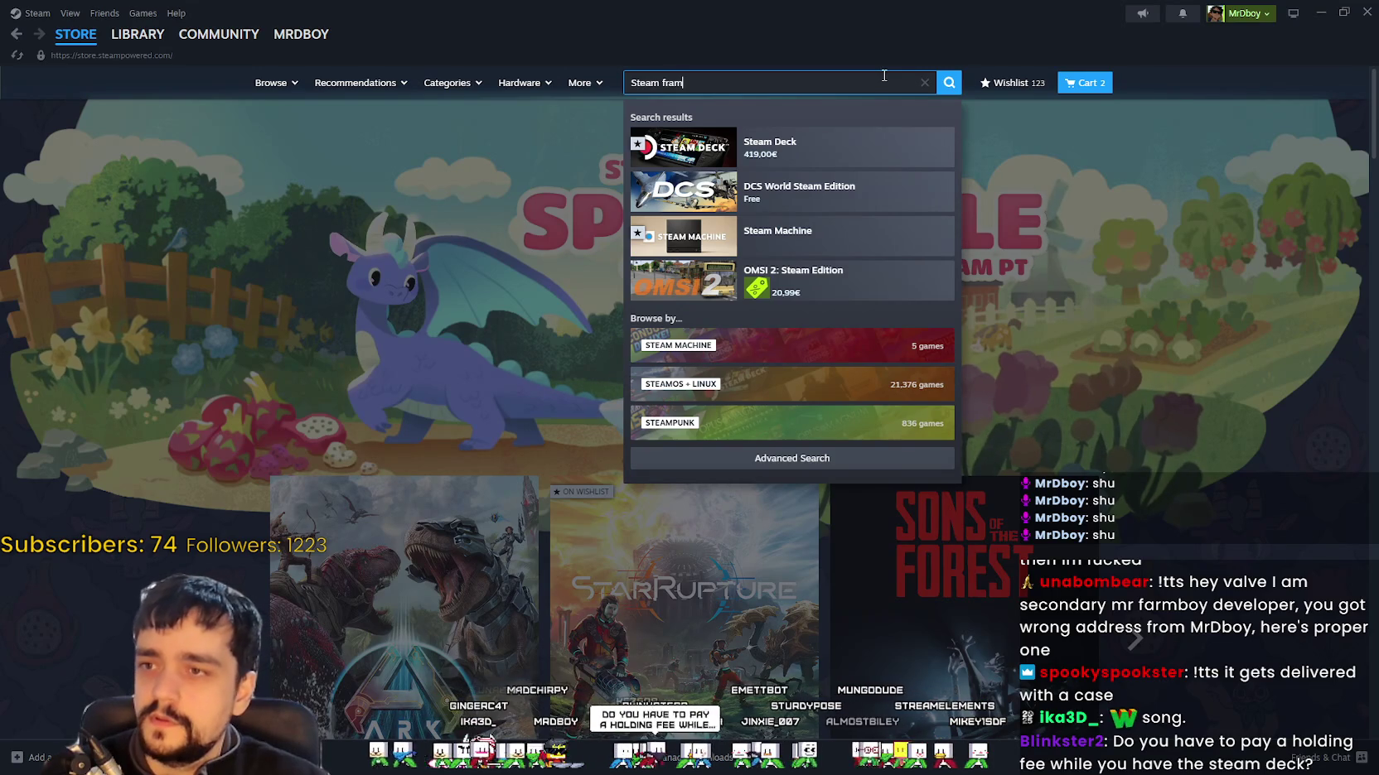
left_click(831, 144)
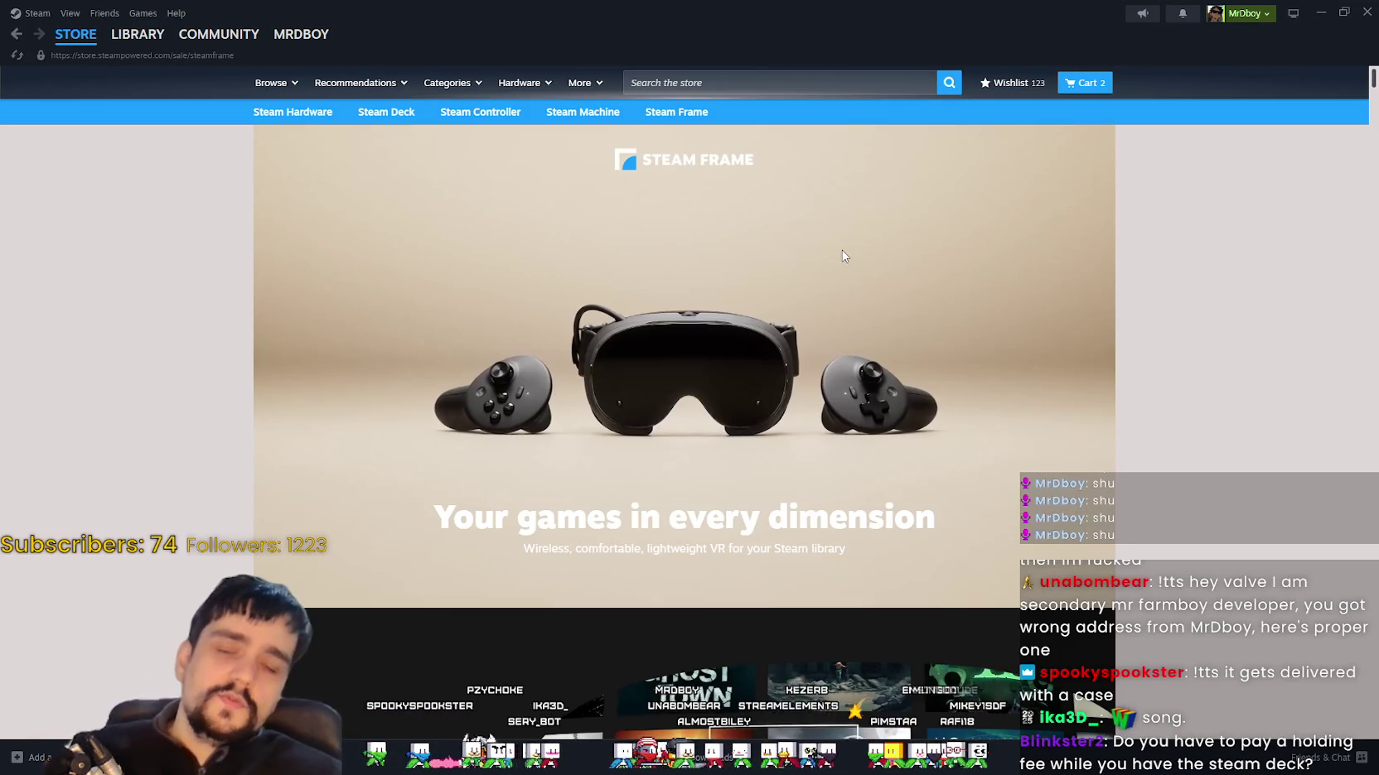
scroll(878, 282, "down", 1)
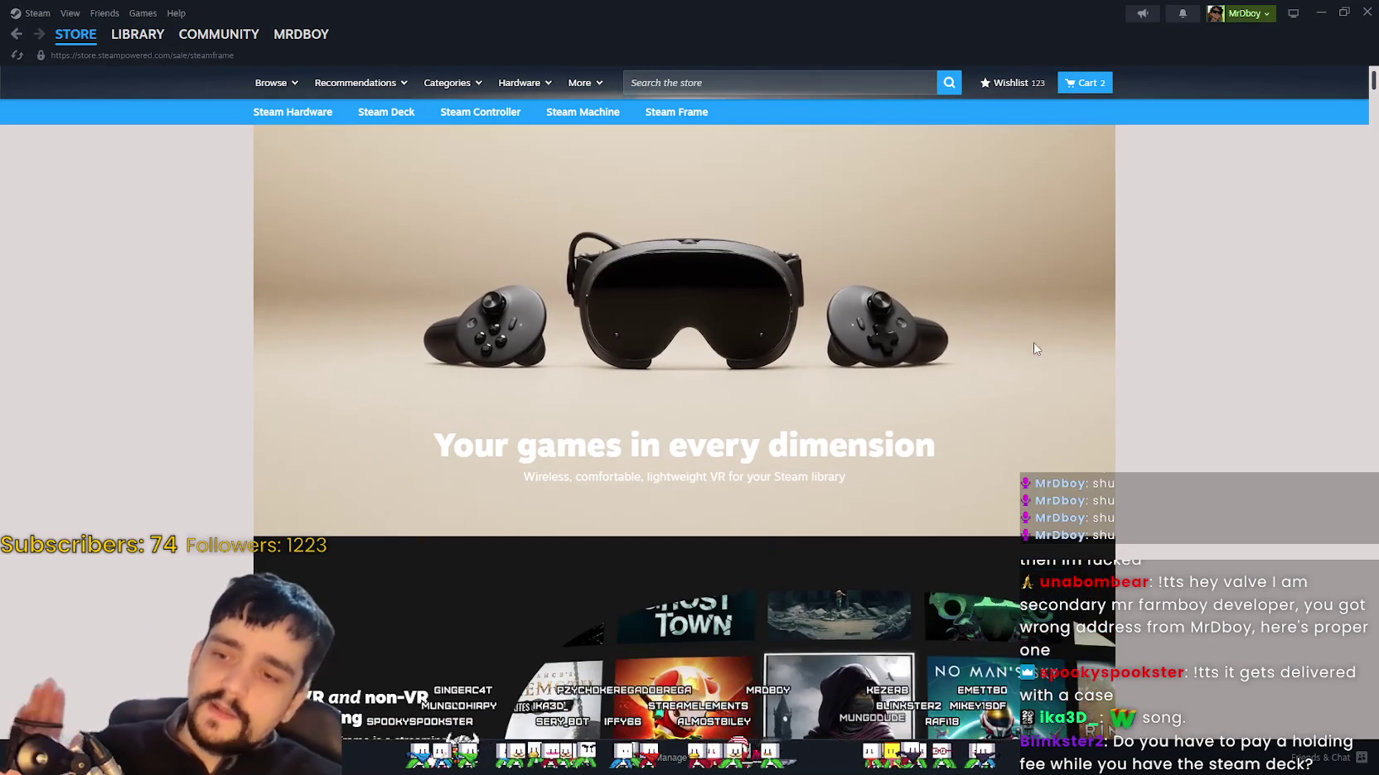
scroll(1077, 390, "down", 3)
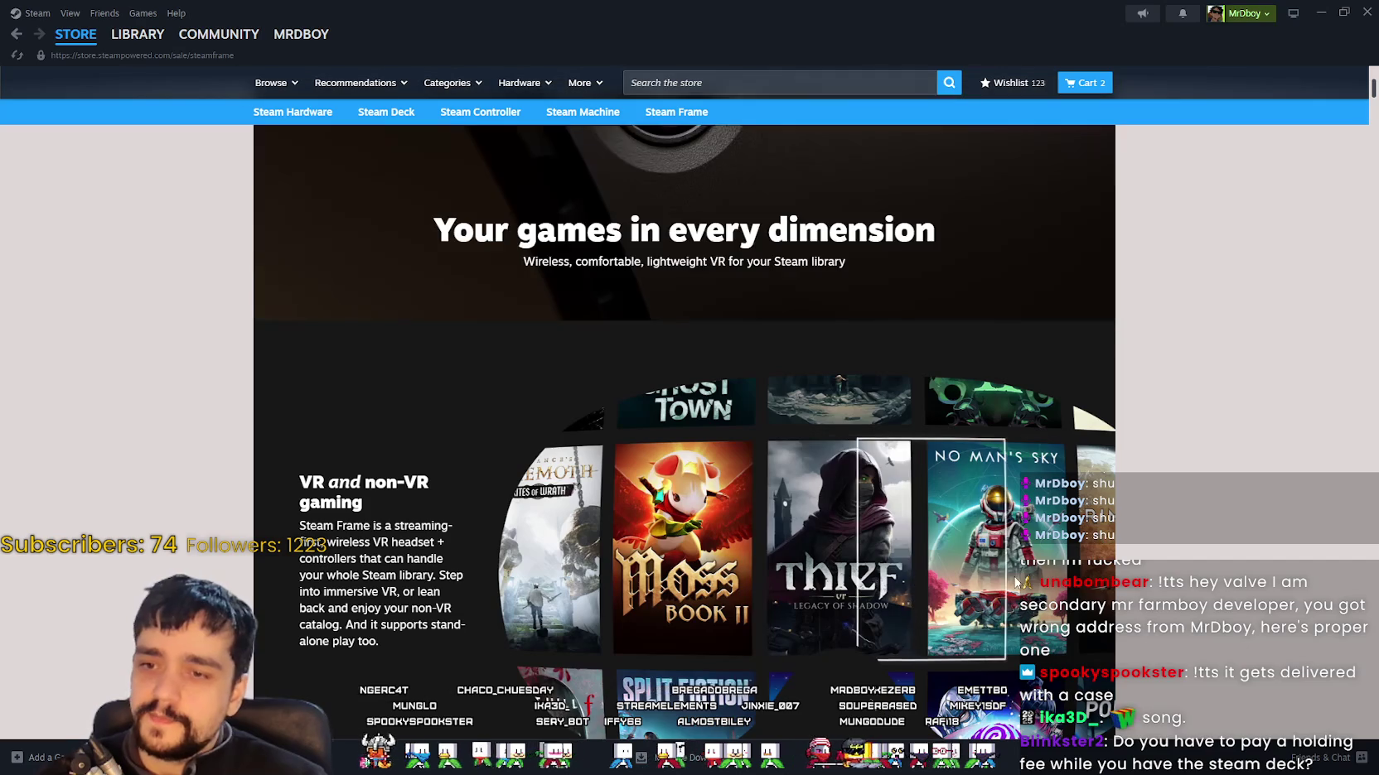
scroll(1006, 576, "up", 1)
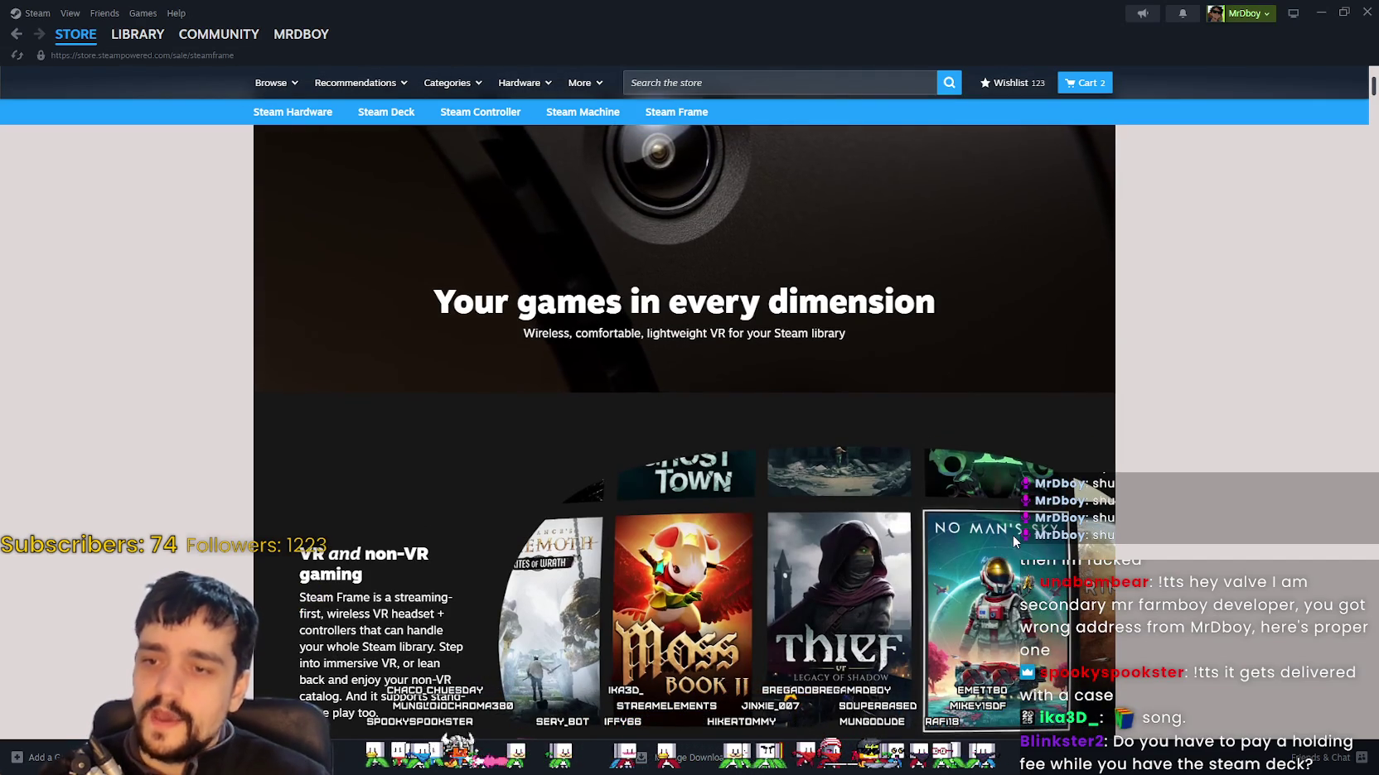
scroll(1013, 542, "down", 10)
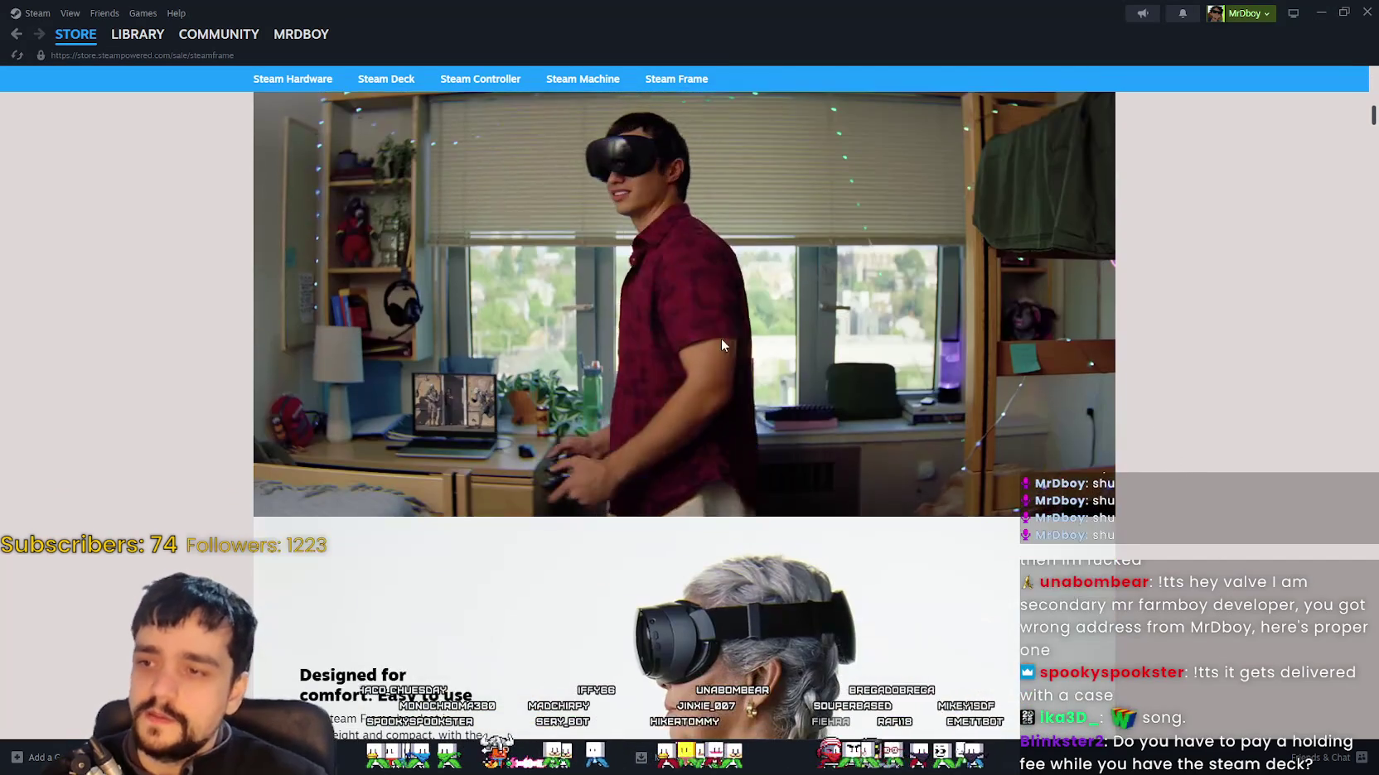
scroll(1046, 360, "down", 5)
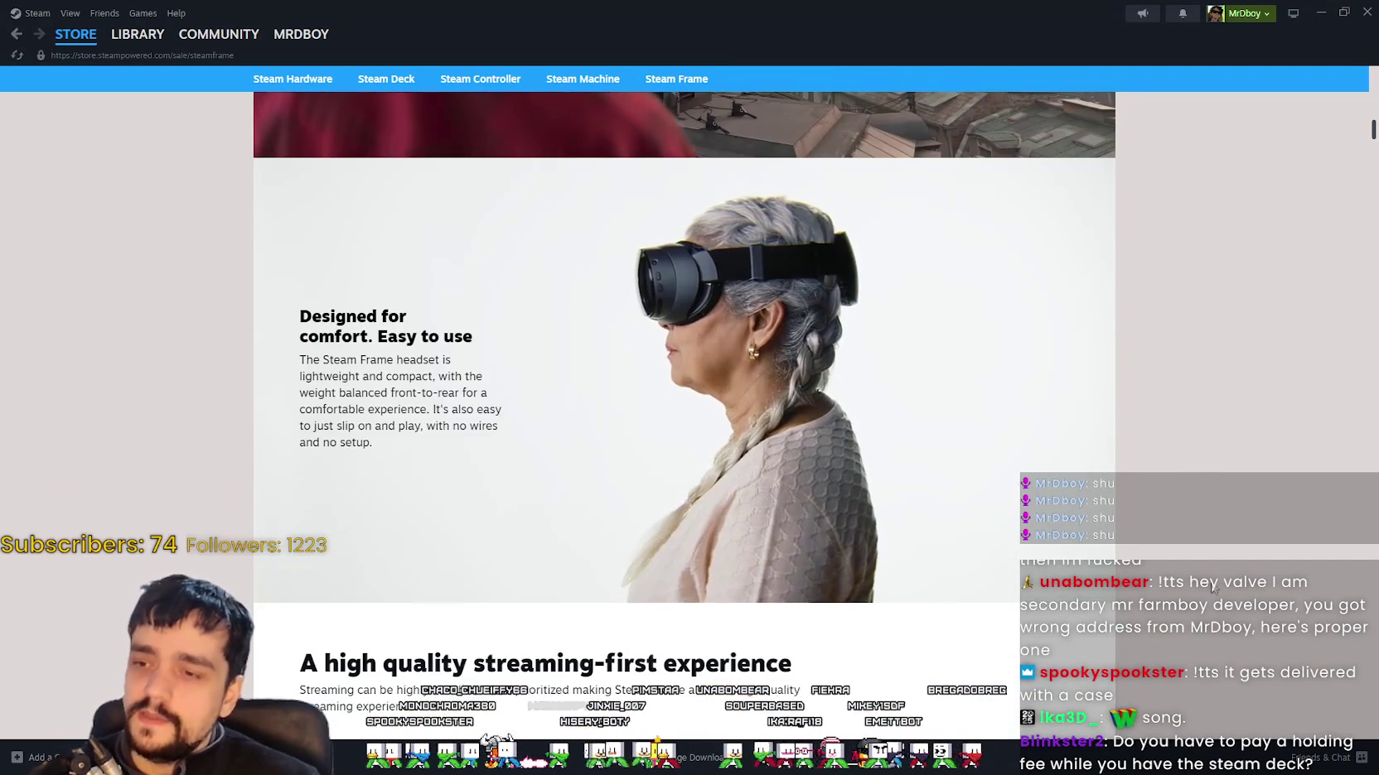
scroll(1225, 591, "down", 4)
scroll(1152, 567, "up", 13)
scroll(1150, 563, "up", 8)
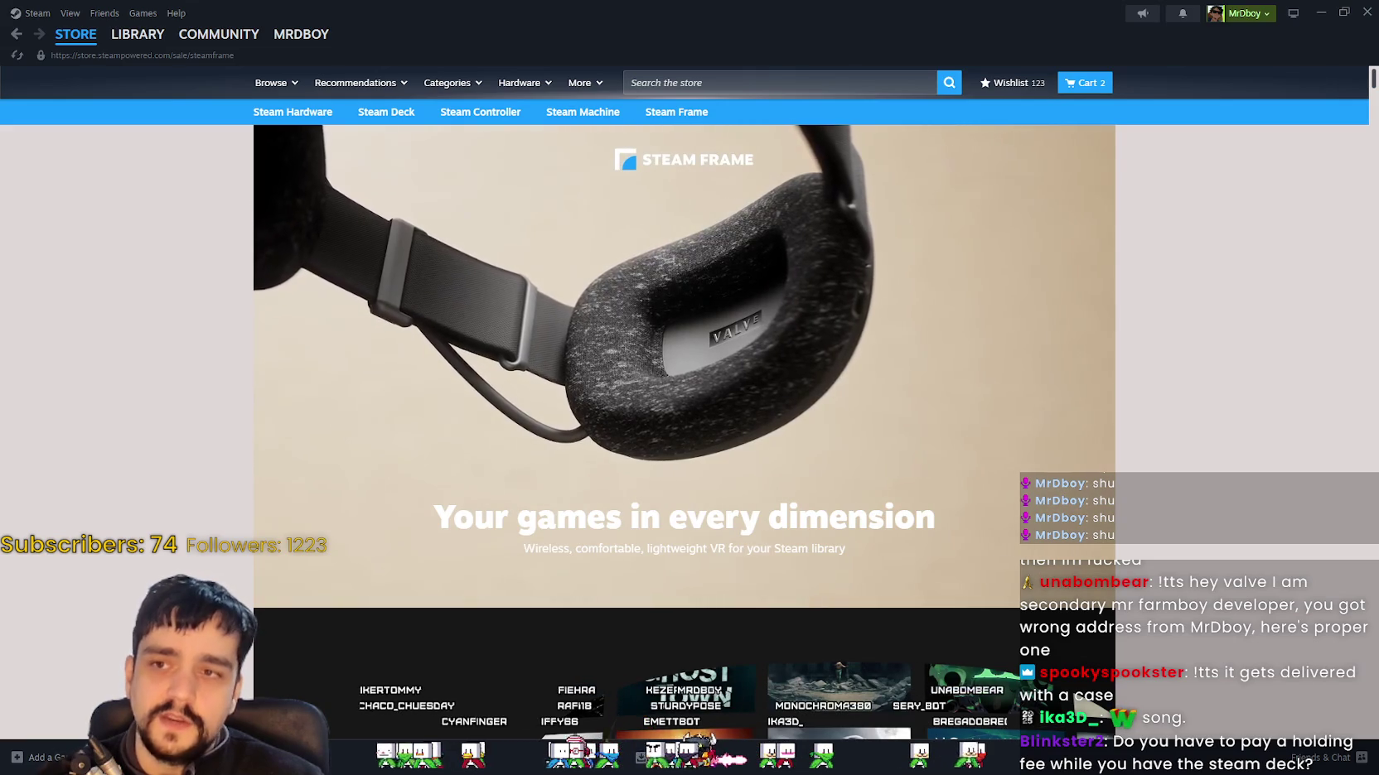
key("alt+Tab")
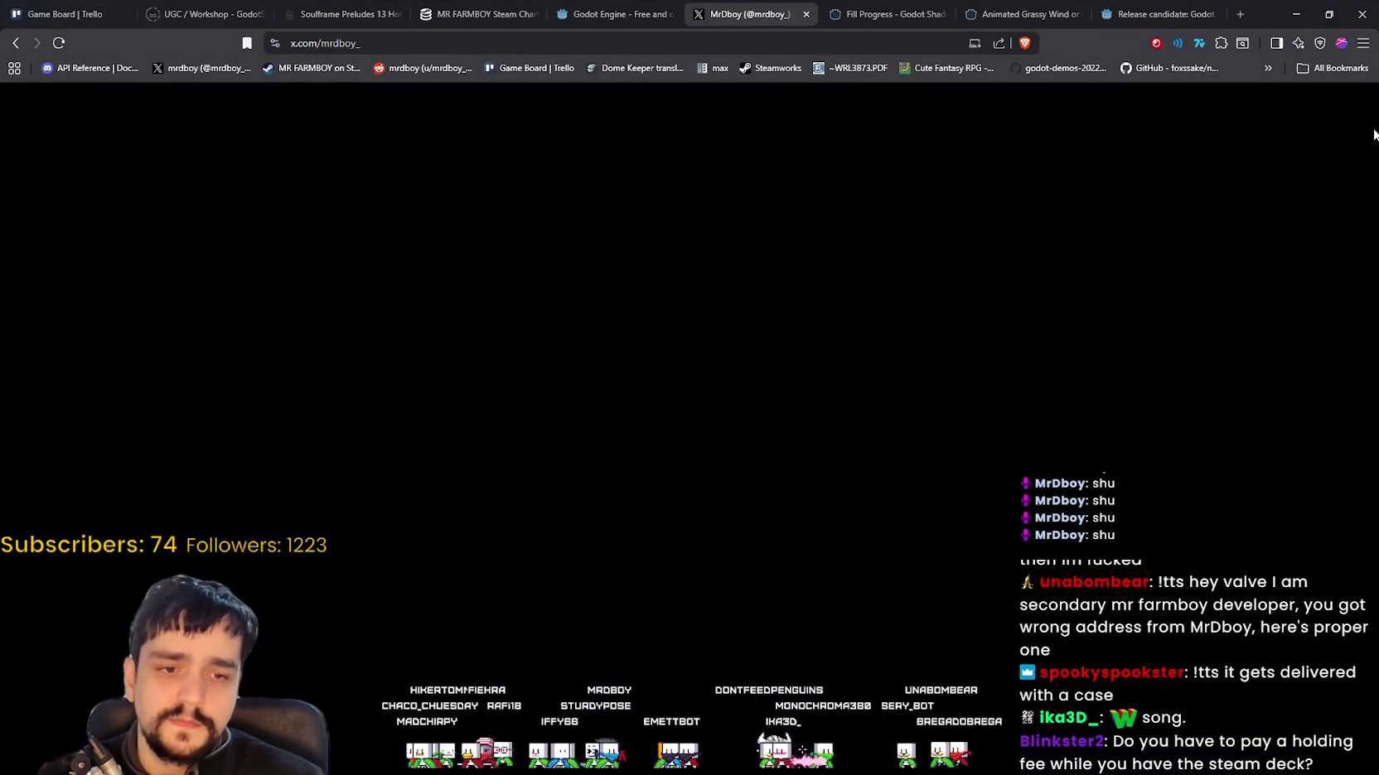
Step: Search for 'vampire survivors VR' from a new Brave tab
left_click(1240, 14)
type("vam")
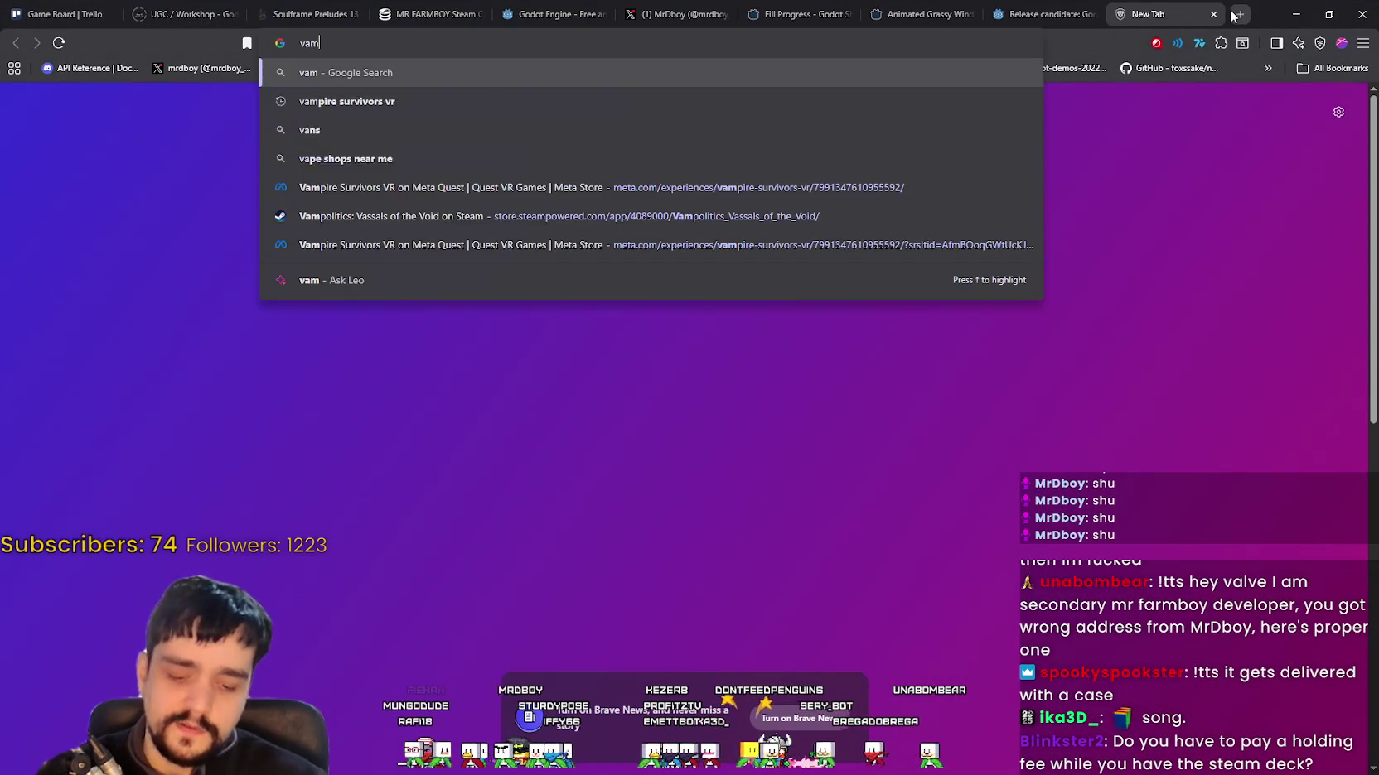
type("pire survivors ")
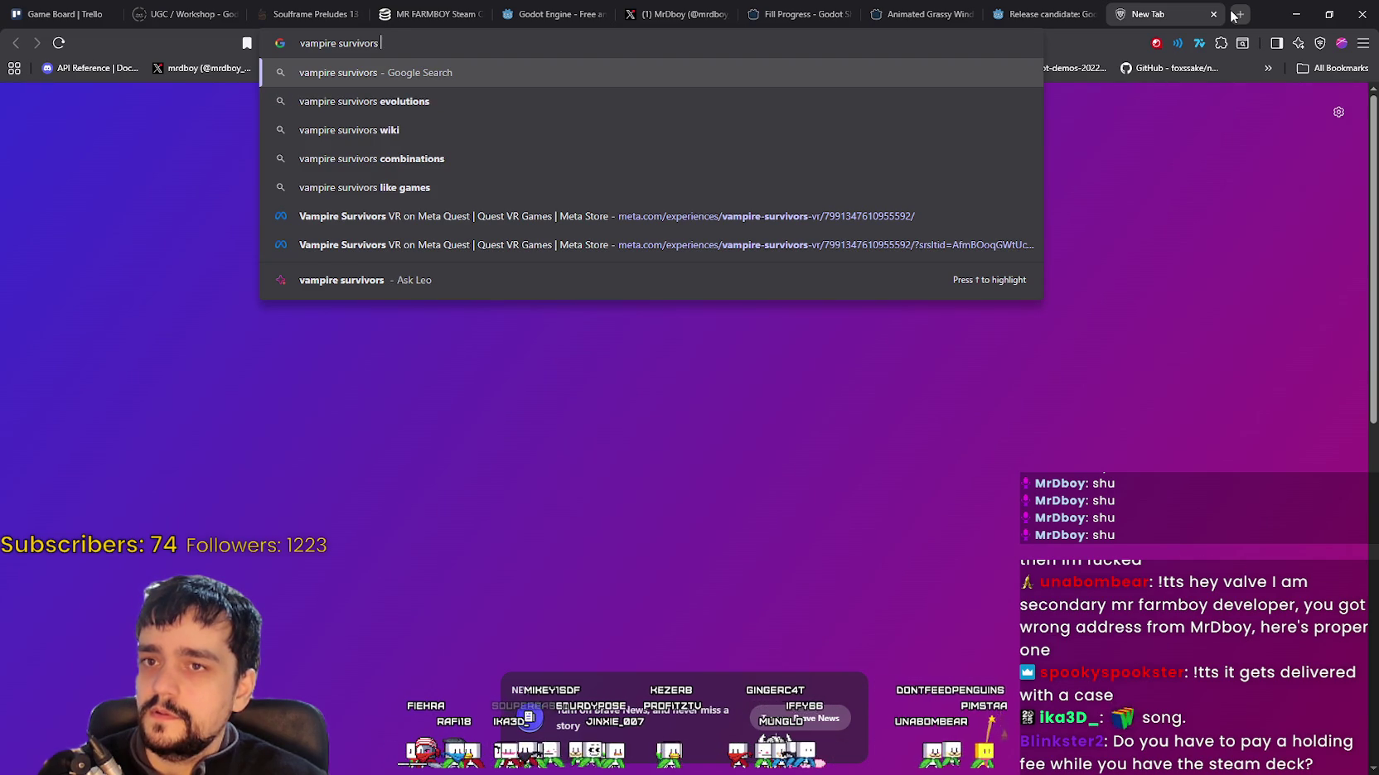
type("me")
key("BackSpace")
key("BackSpace")
key("BackSpace")
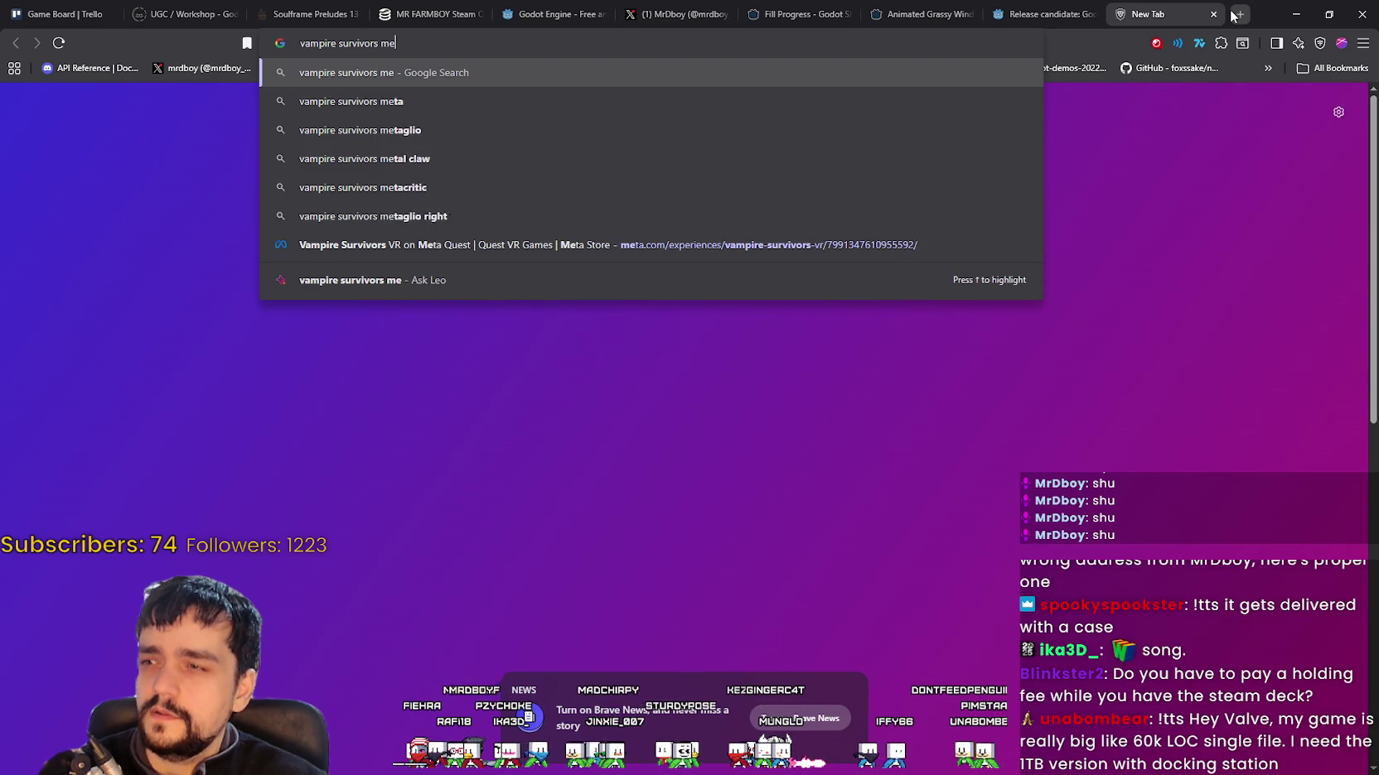
type("VR")
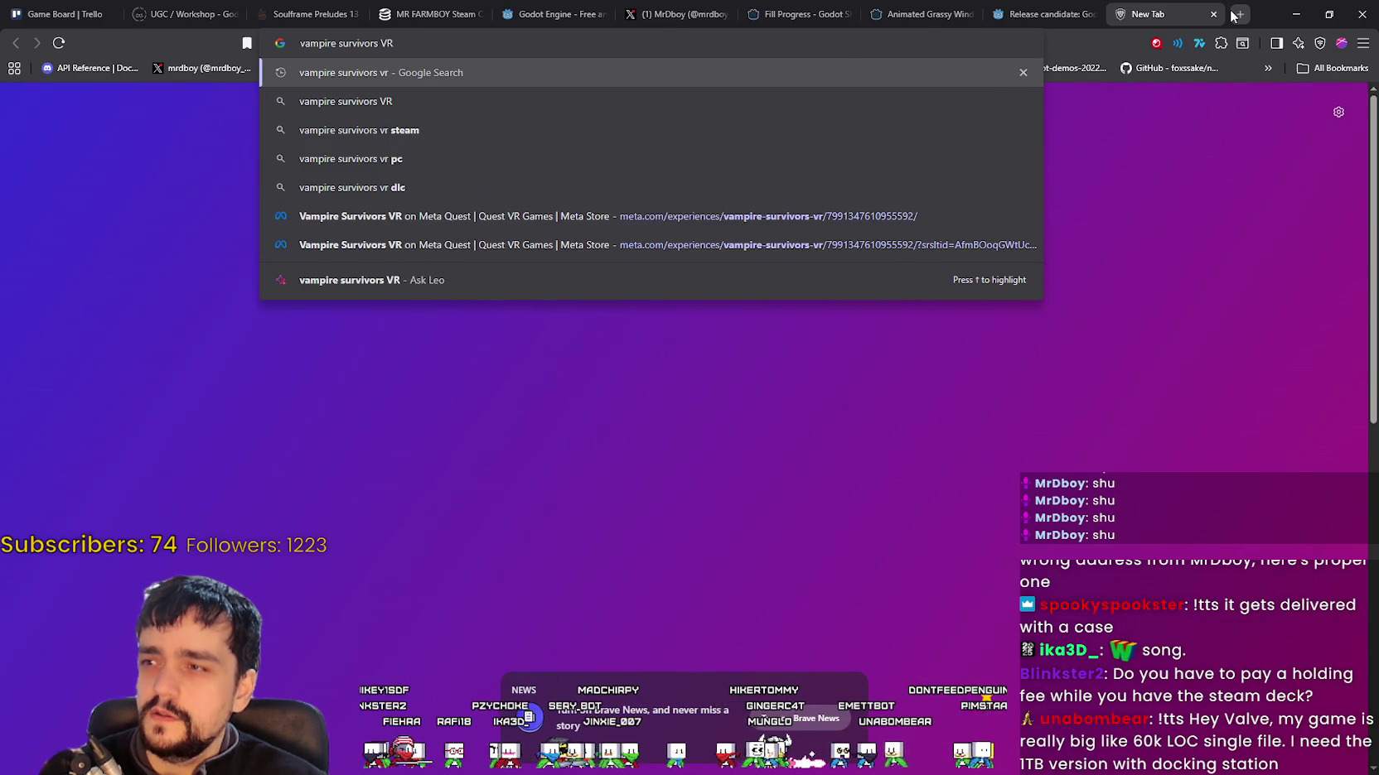
key("Return")
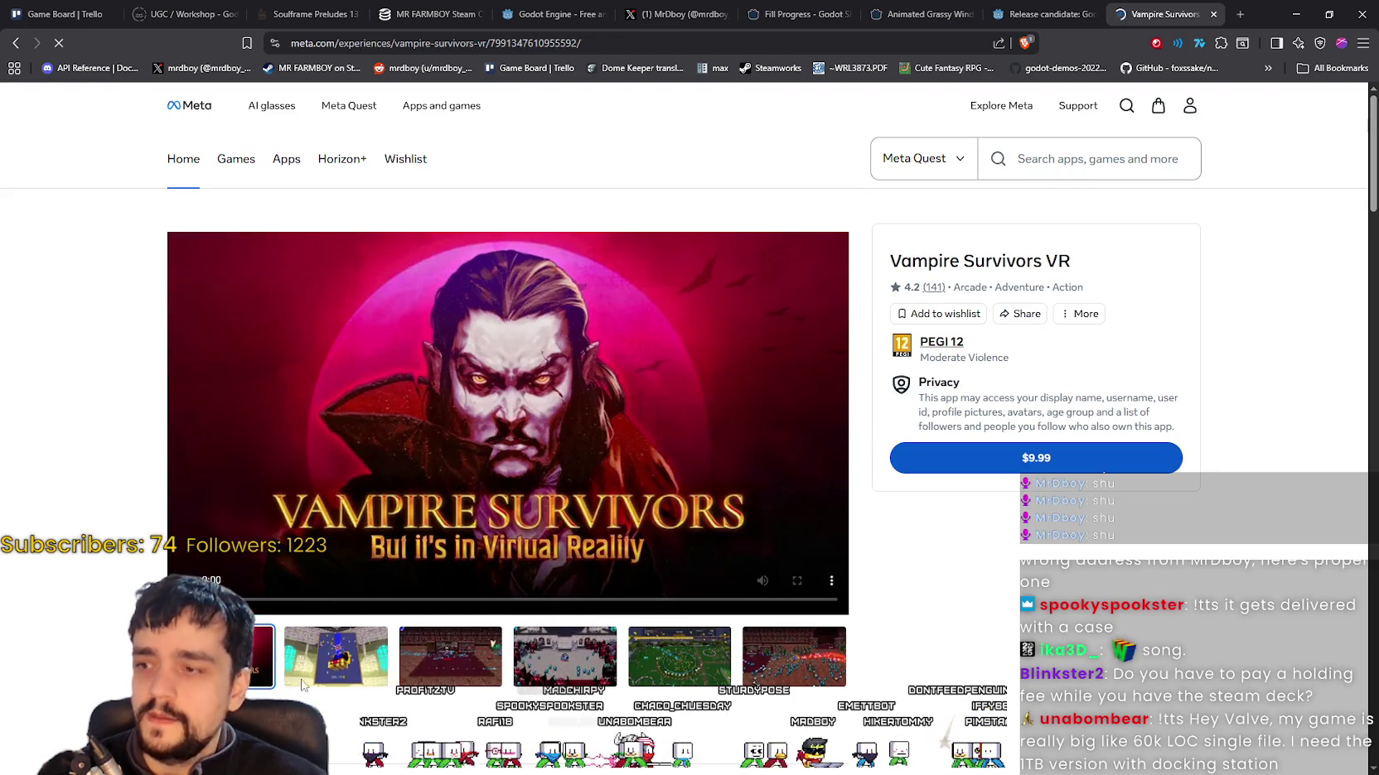
left_click(468, 673)
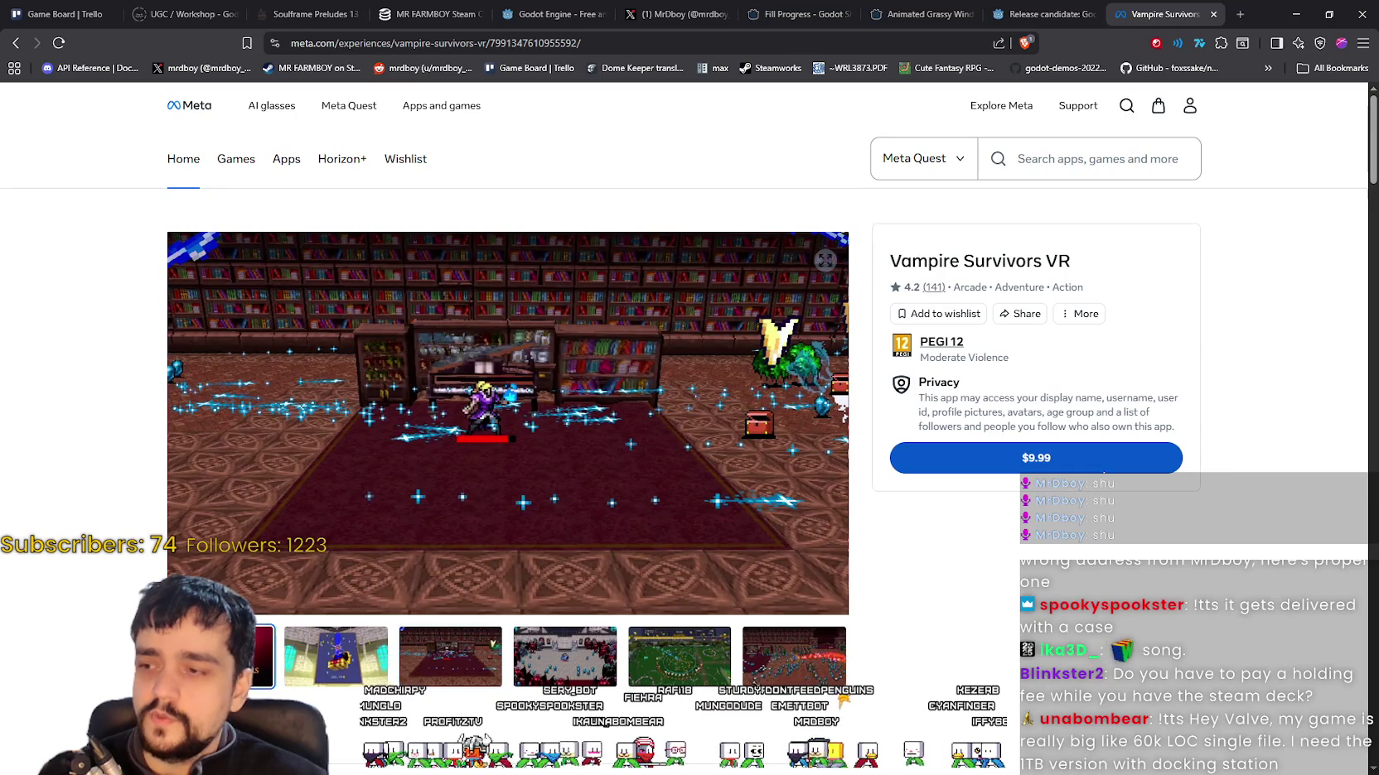
left_click(248, 657)
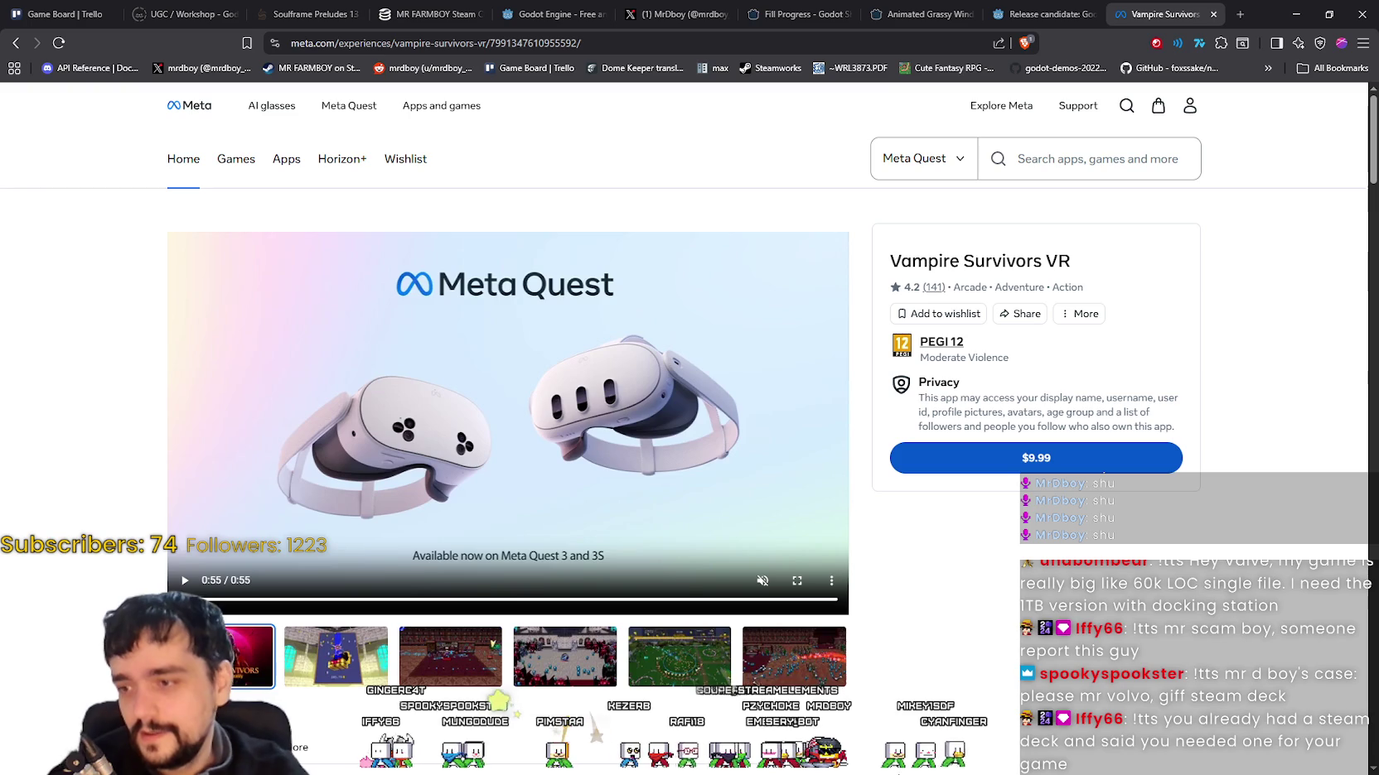
Step: View the sixth gallery item's video, then gallery images two through five, ending on the green field
left_click(779, 656)
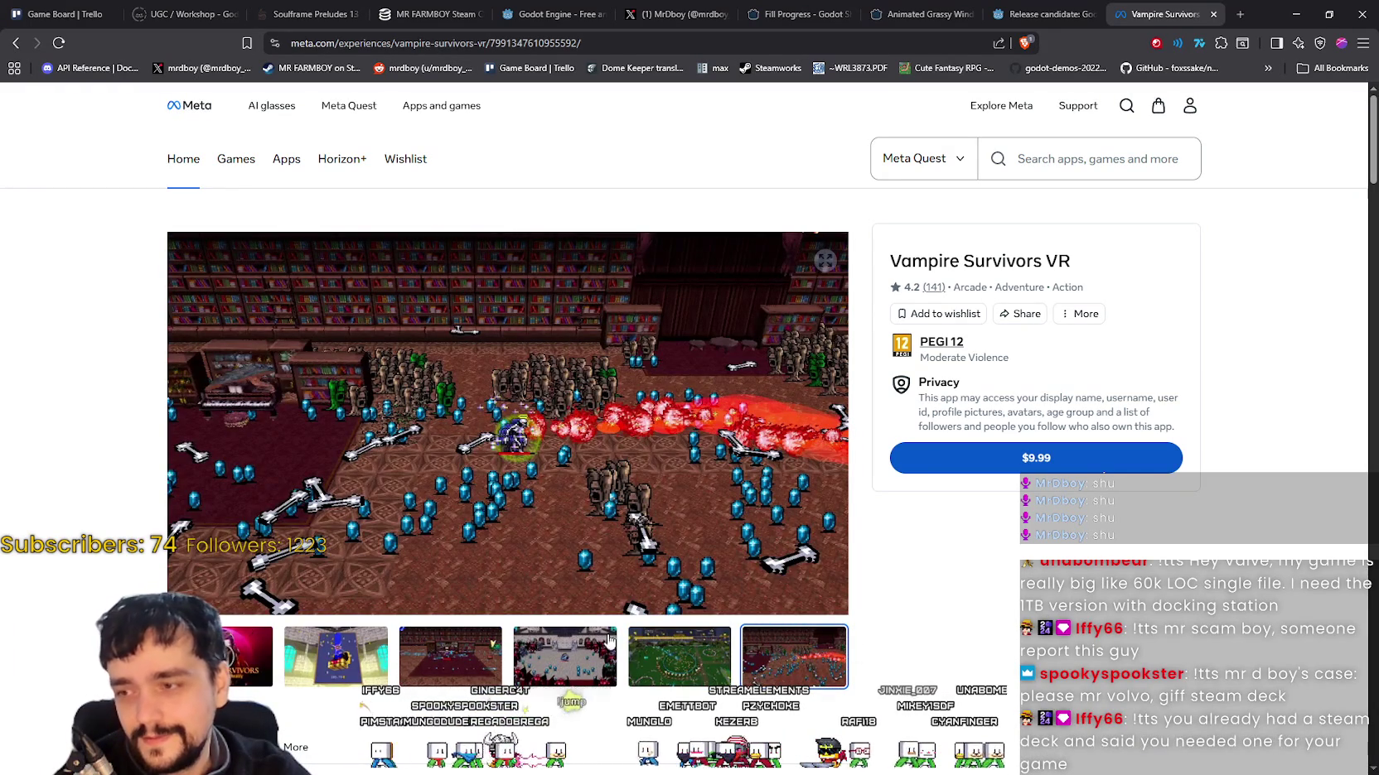
left_click(340, 684)
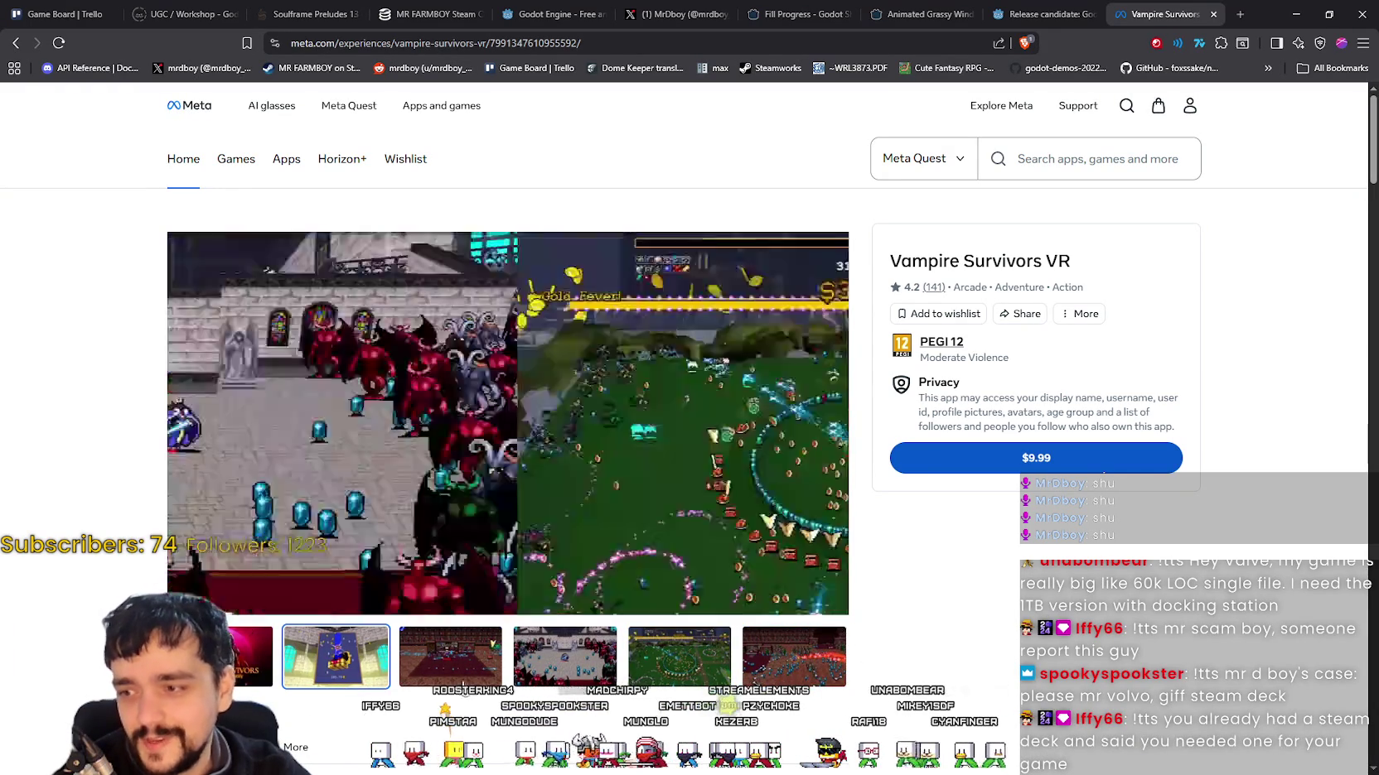
left_click(501, 664)
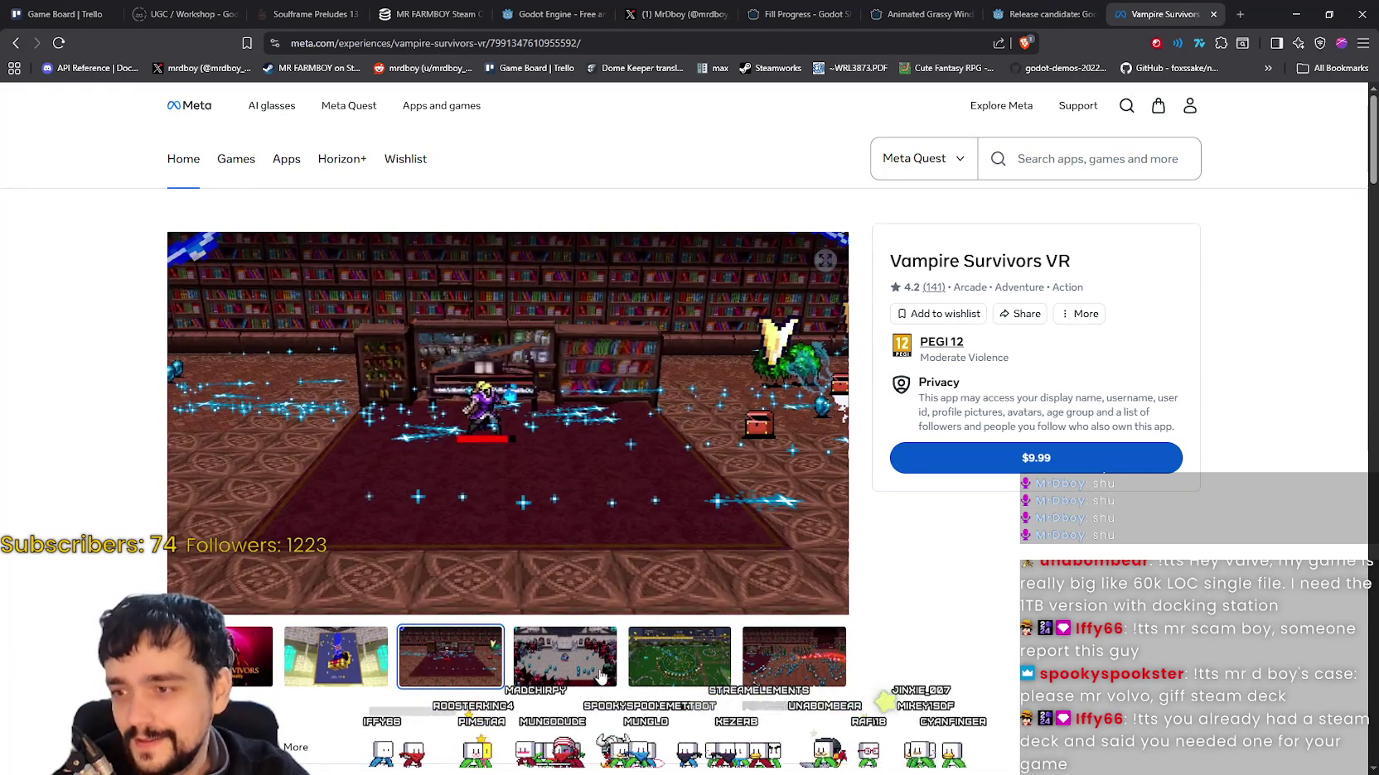
left_click(564, 667)
left_click(710, 671)
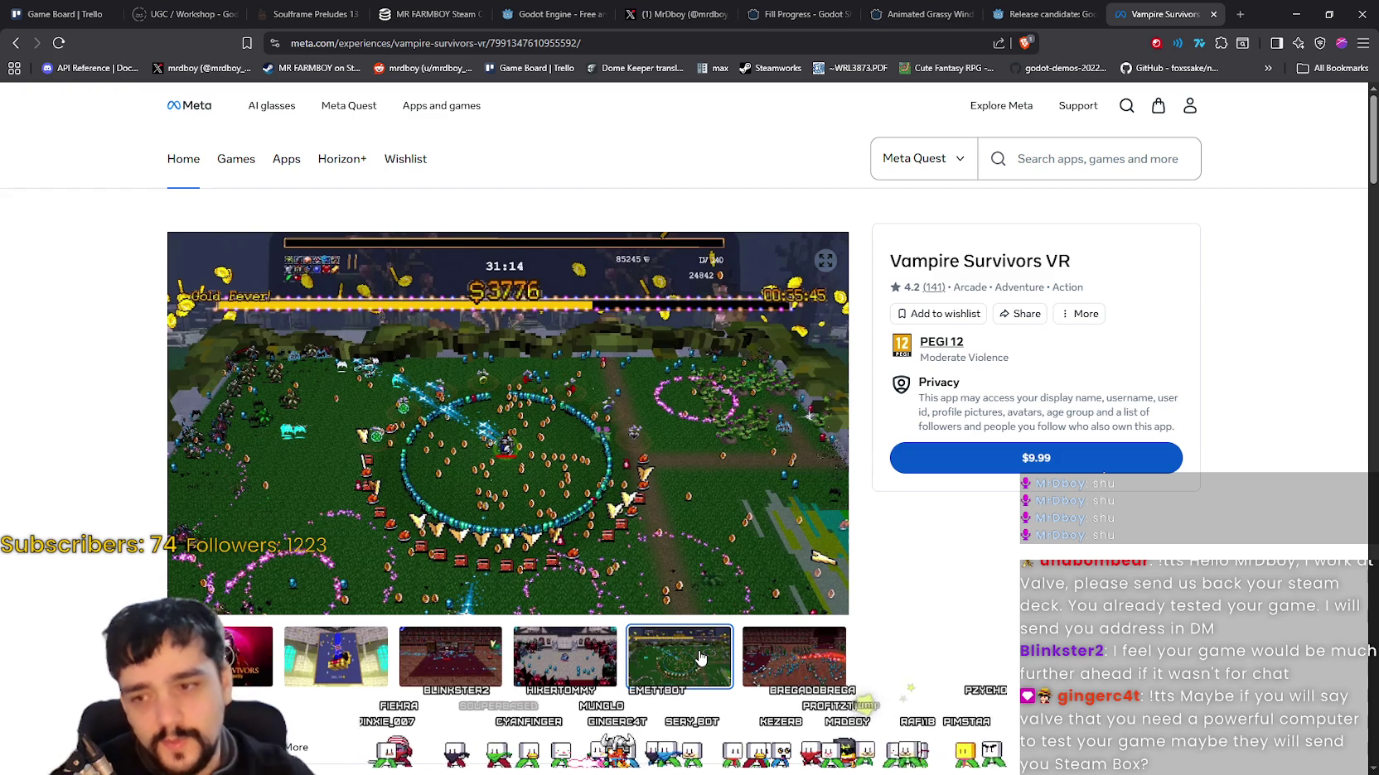
key("alt+Tab")
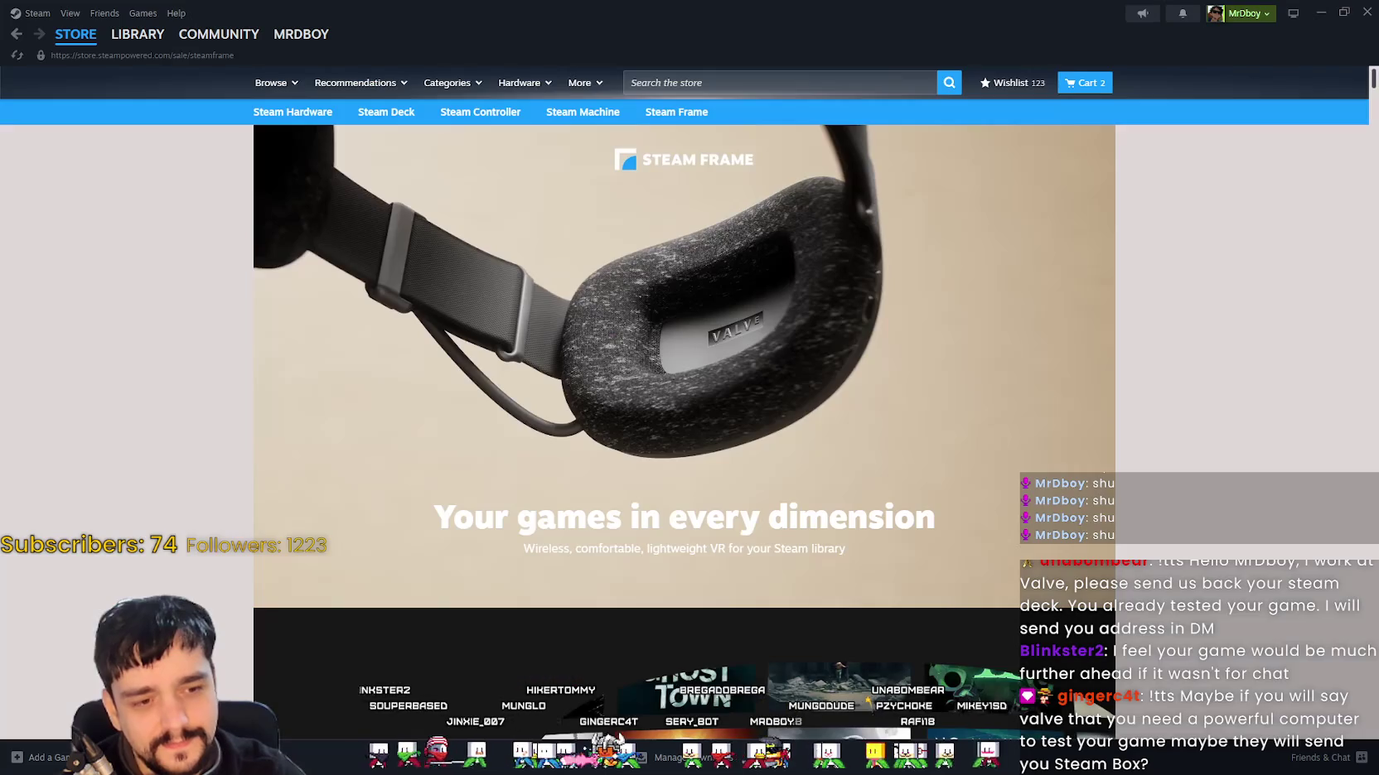
Step: Open the Steam Machine hardware page and scroll through it
scroll(870, 133, "down", 3)
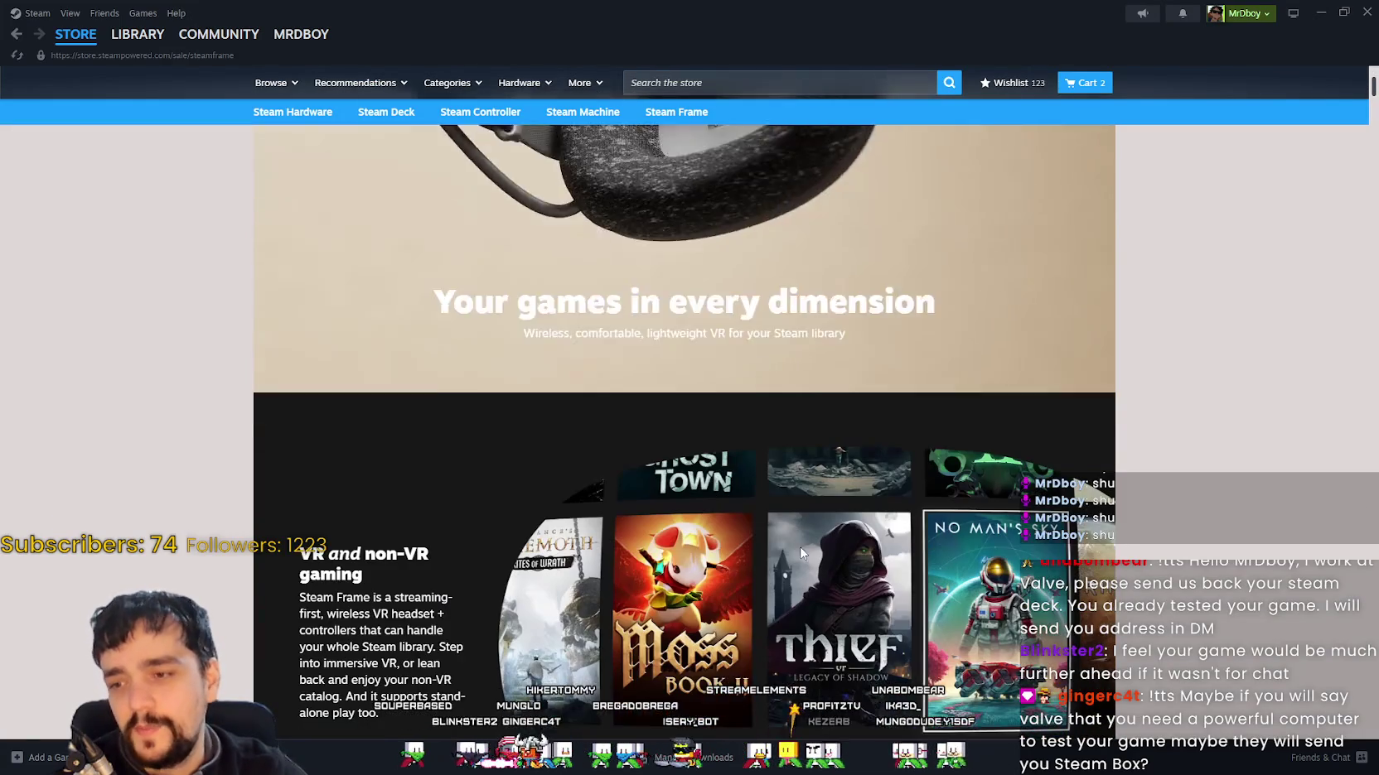
scroll(888, 147, "up", 3)
left_click(779, 82)
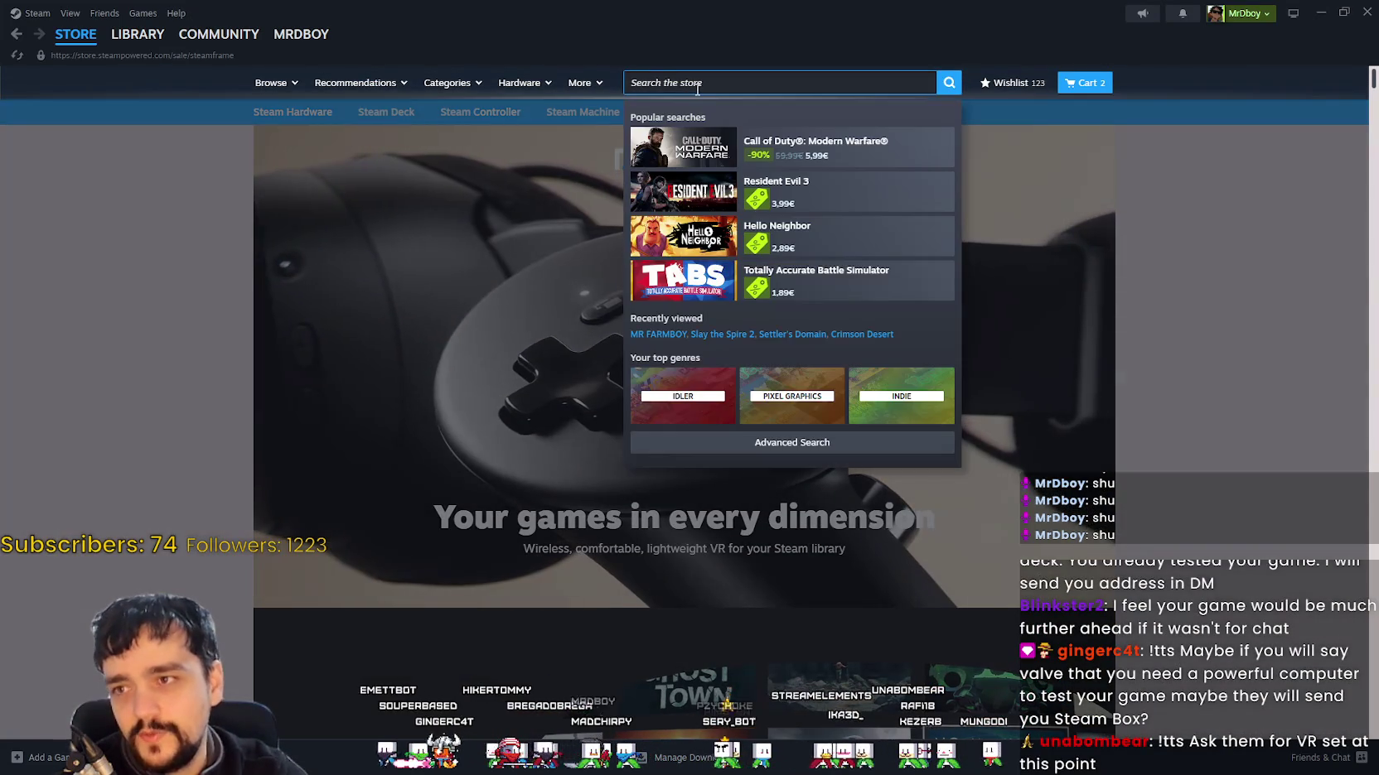
left_click(184, 278)
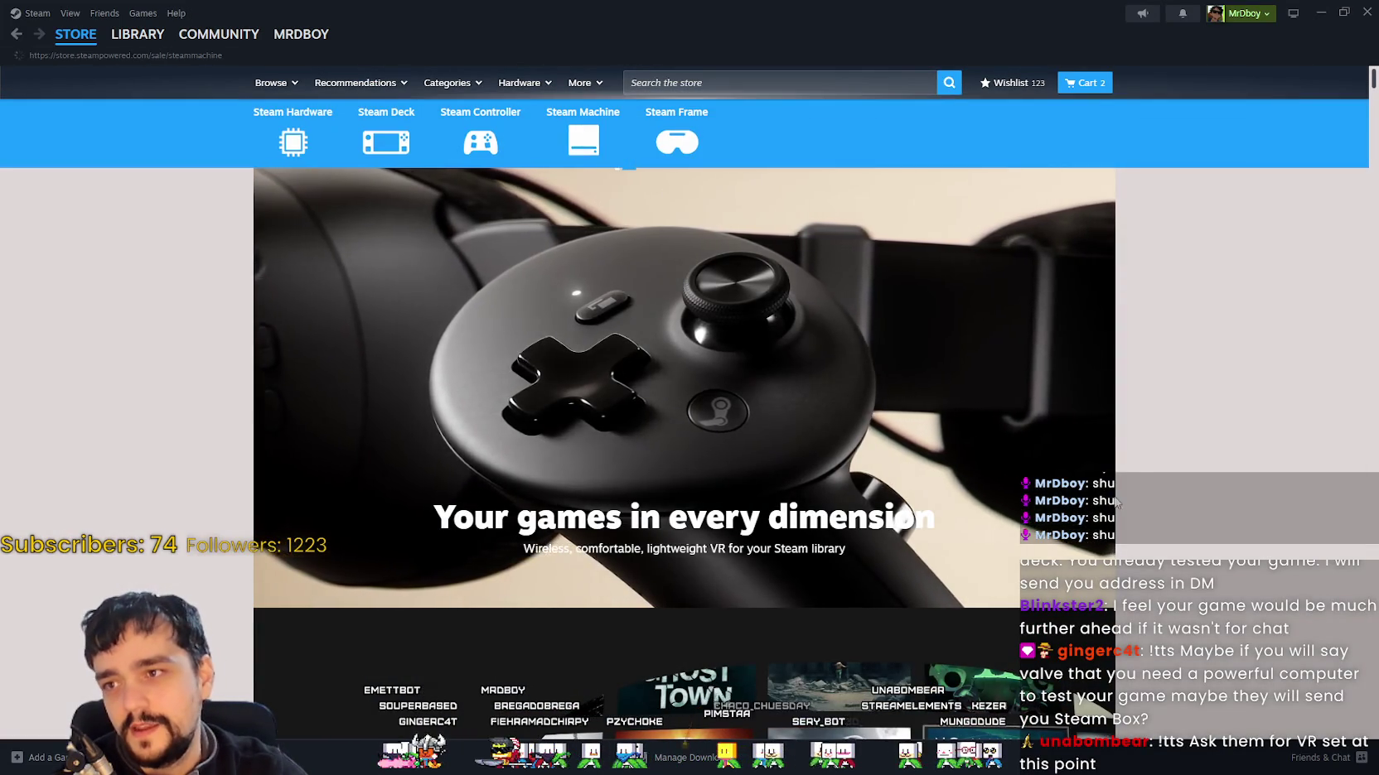
left_click(583, 114)
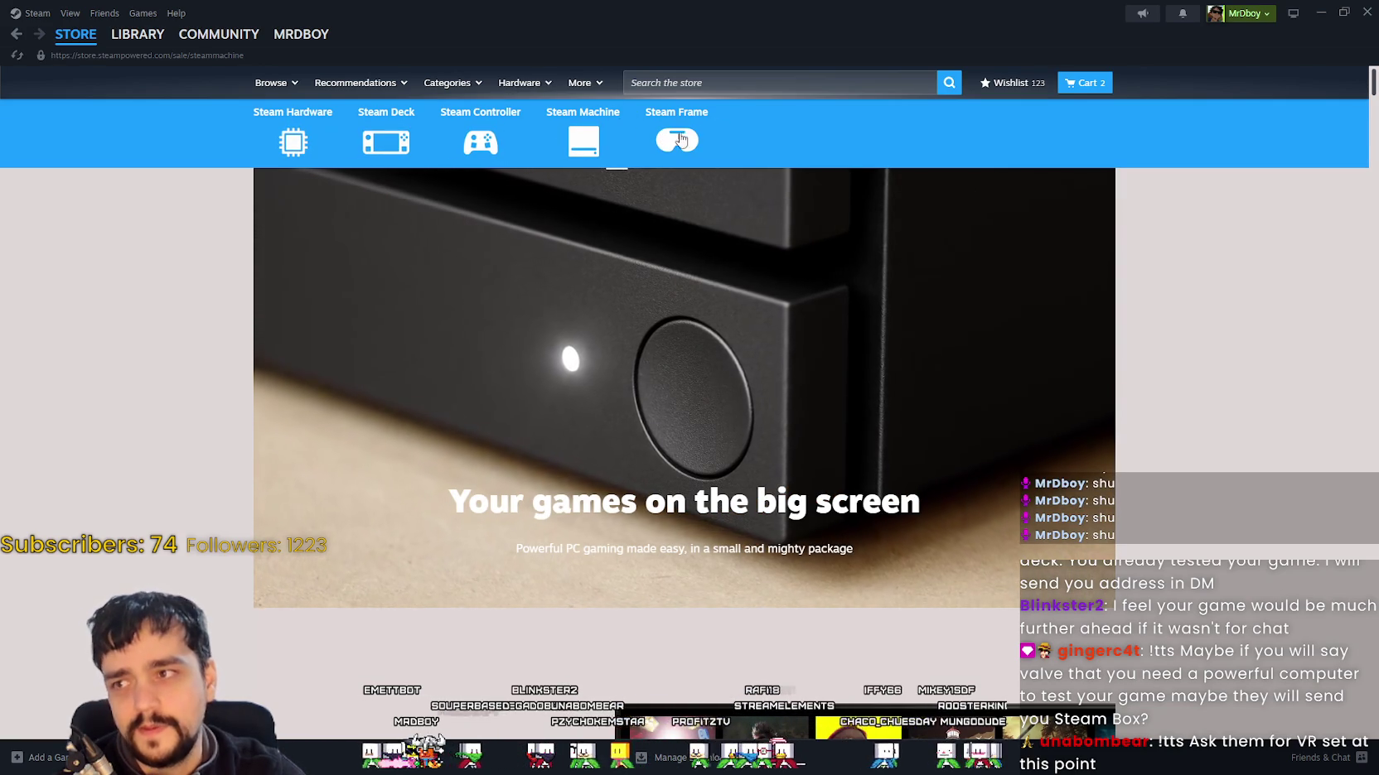
scroll(770, 307, "down", 4)
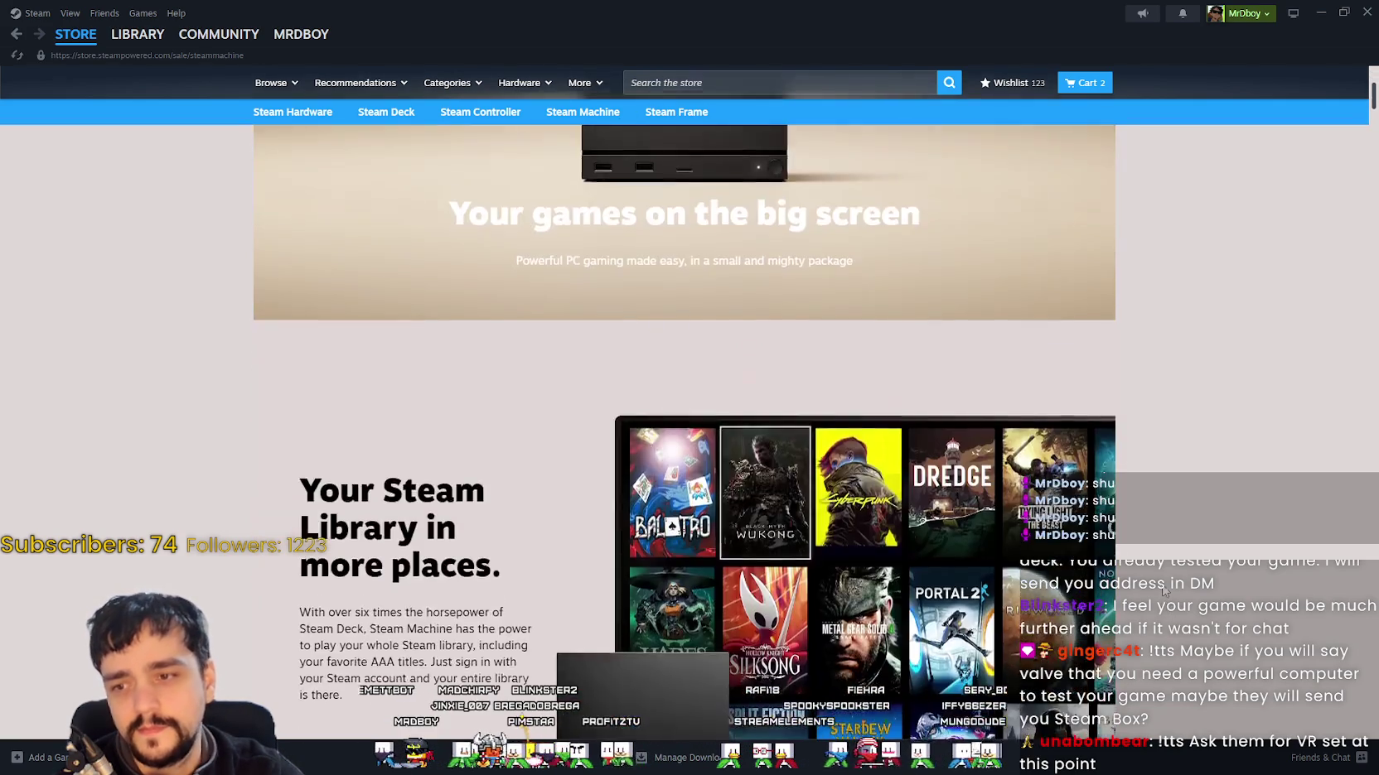
scroll(1163, 591, "down", 3)
scroll(1143, 580, "up", 2)
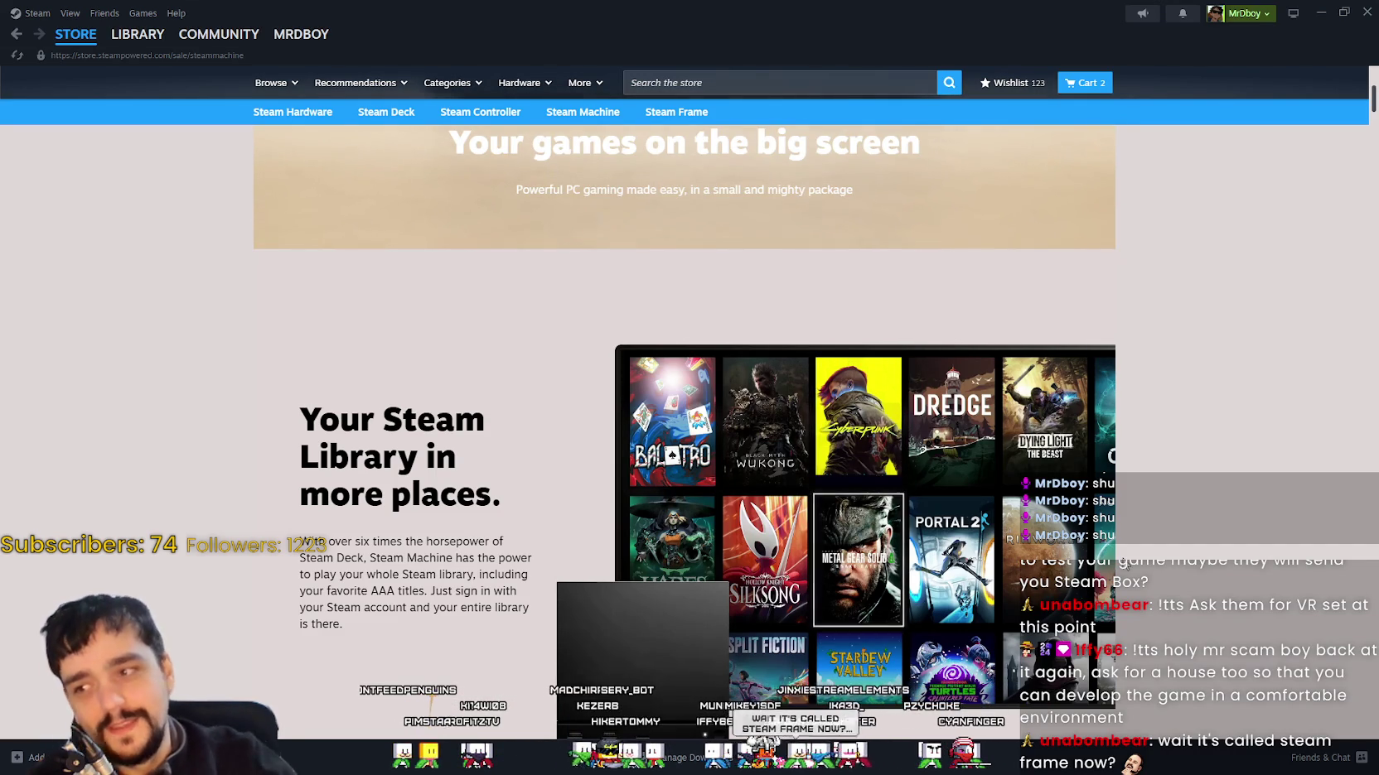
scroll(1187, 285, "down", 2)
scroll(826, 409, "up", 3)
scroll(751, 433, "up", 2)
scroll(374, 437, "down", 8)
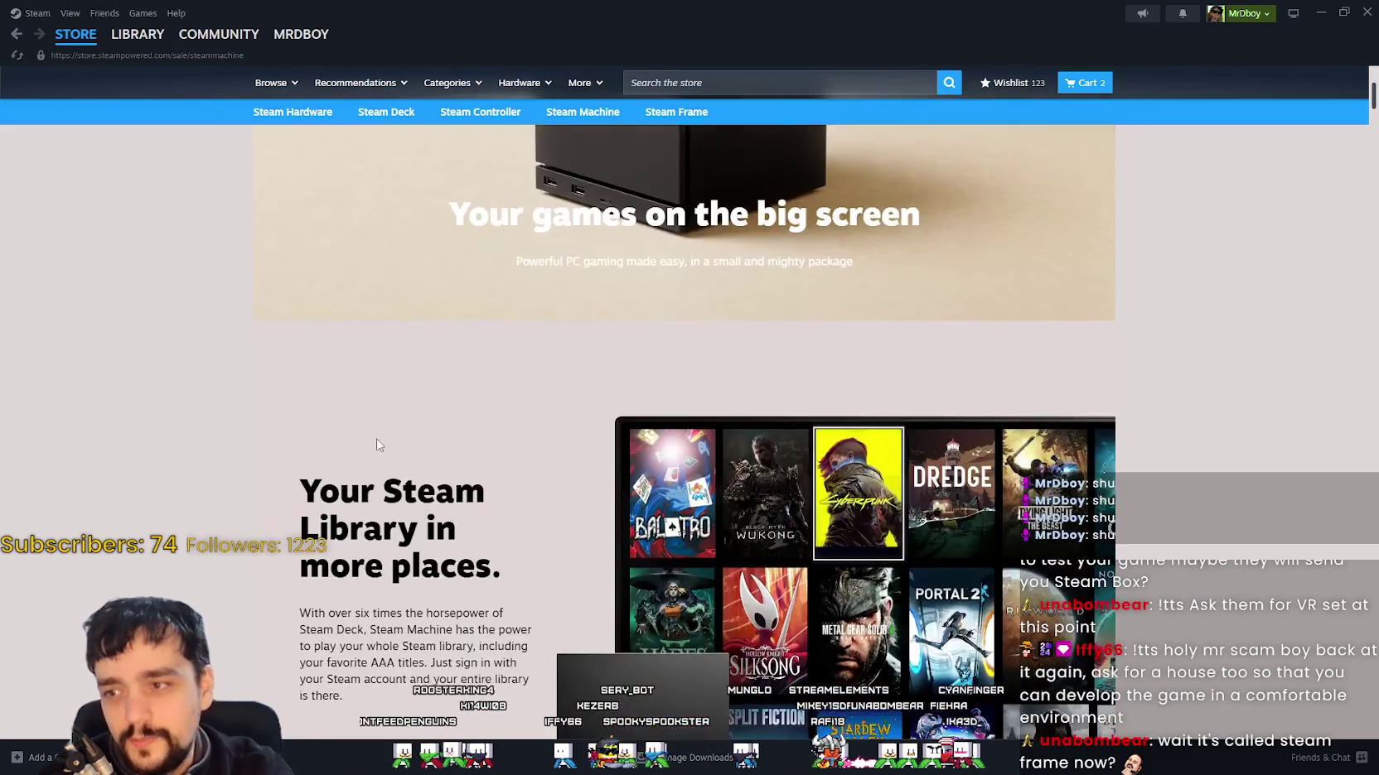
scroll(366, 454, "down", 5)
scroll(828, 259, "down", 8)
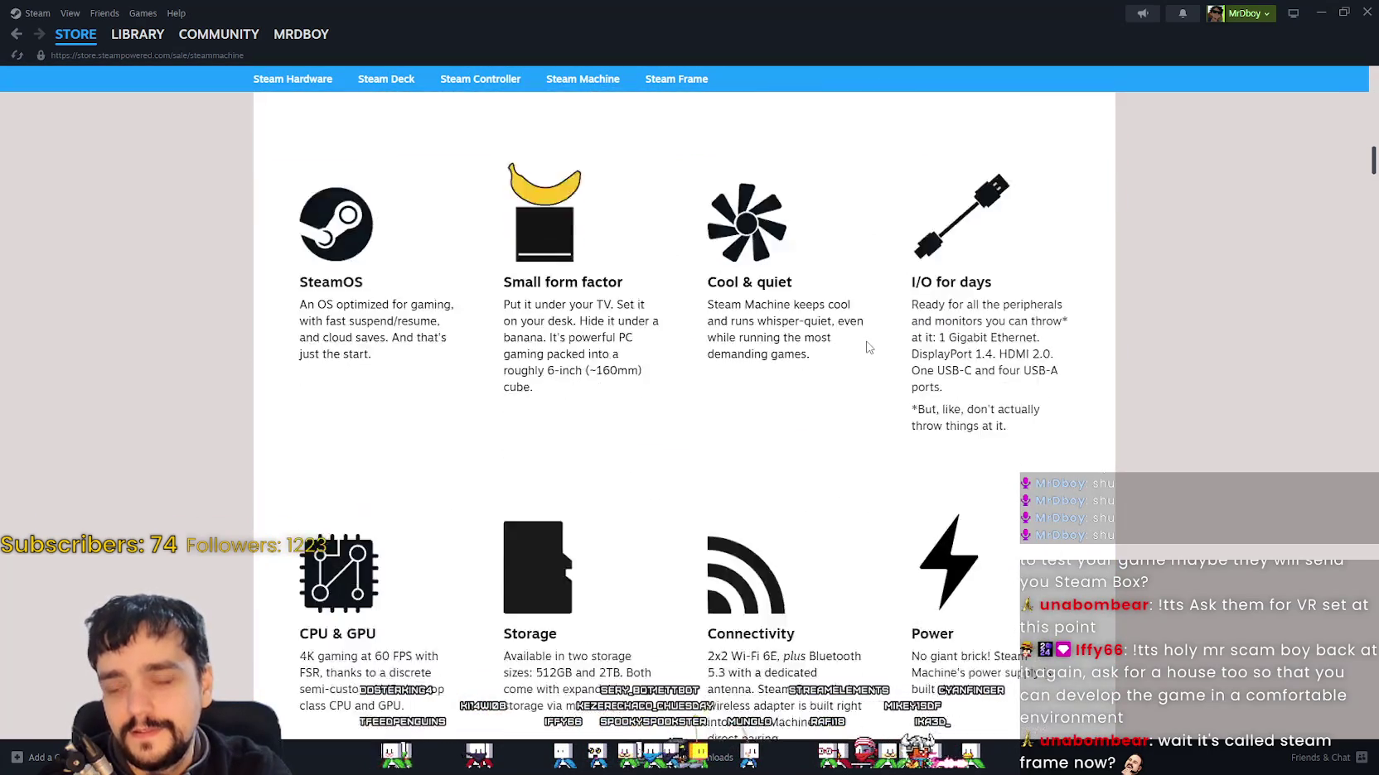
scroll(853, 349, "down", 10)
scroll(852, 349, "up", 1)
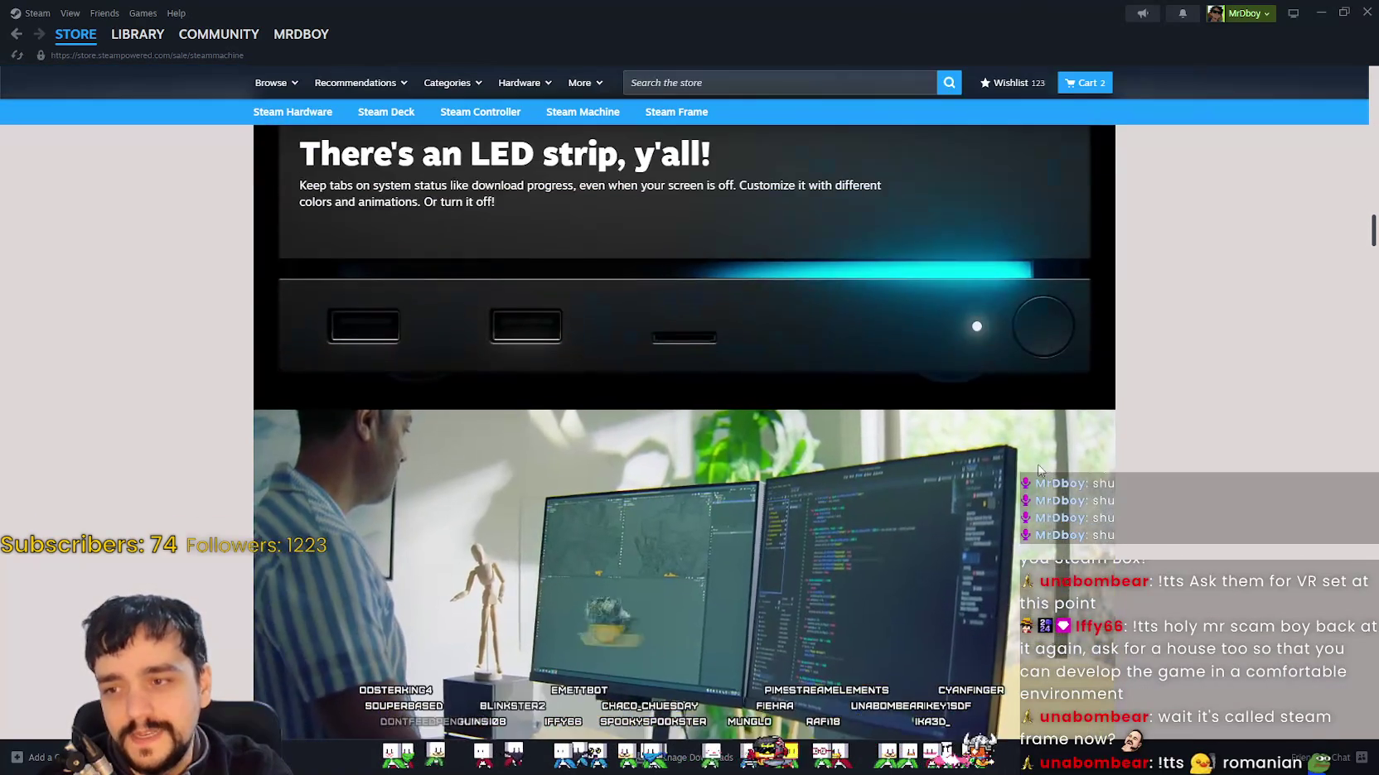
scroll(697, 406, "down", 10)
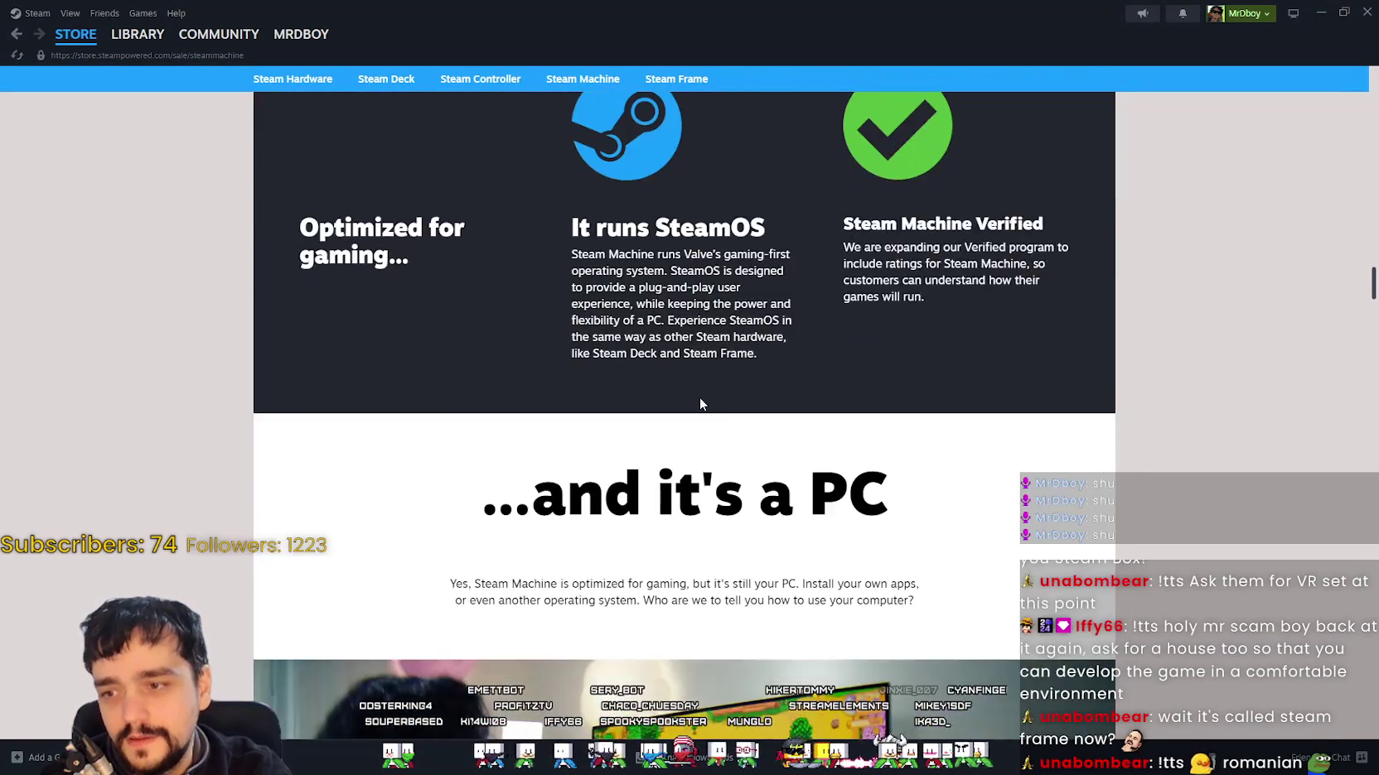
scroll(699, 396, "up", 5)
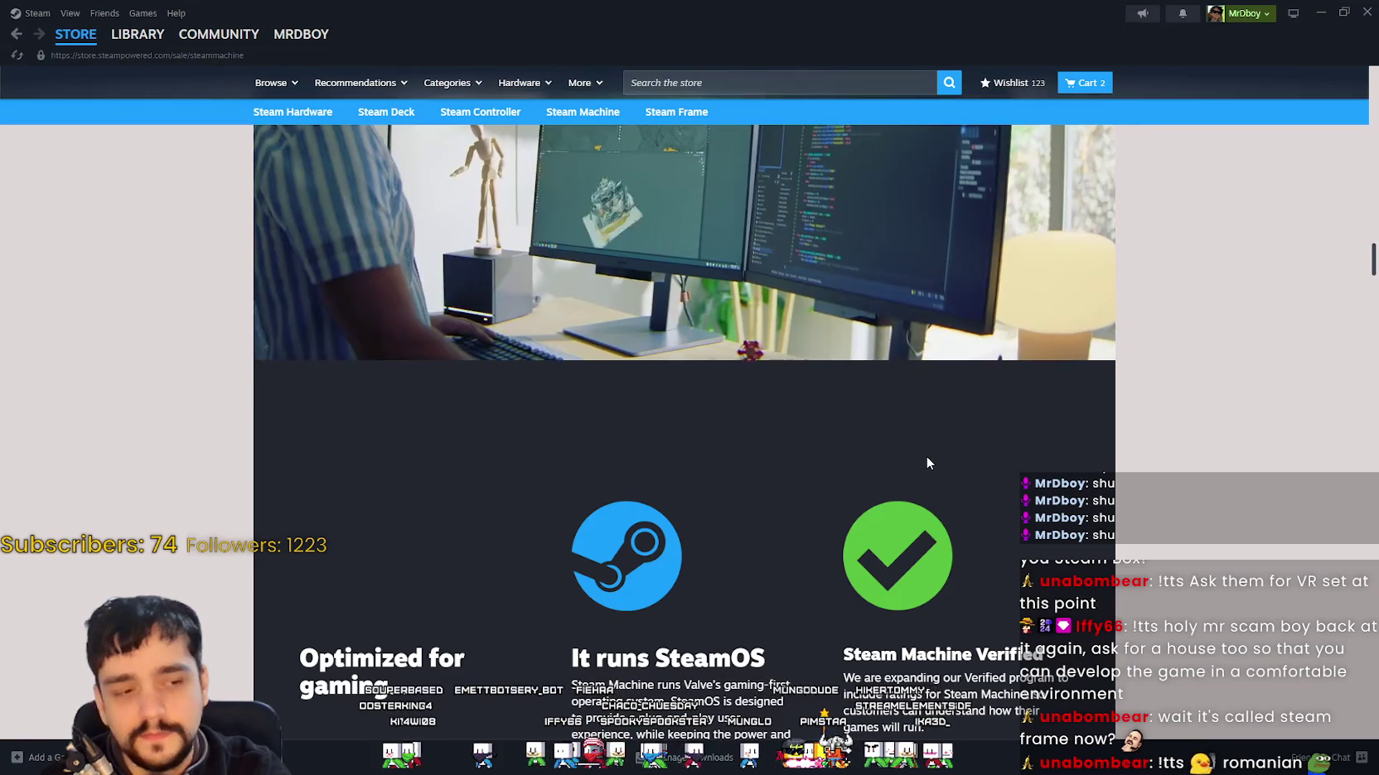
scroll(912, 464, "up", 3)
scroll(917, 358, "up", 2)
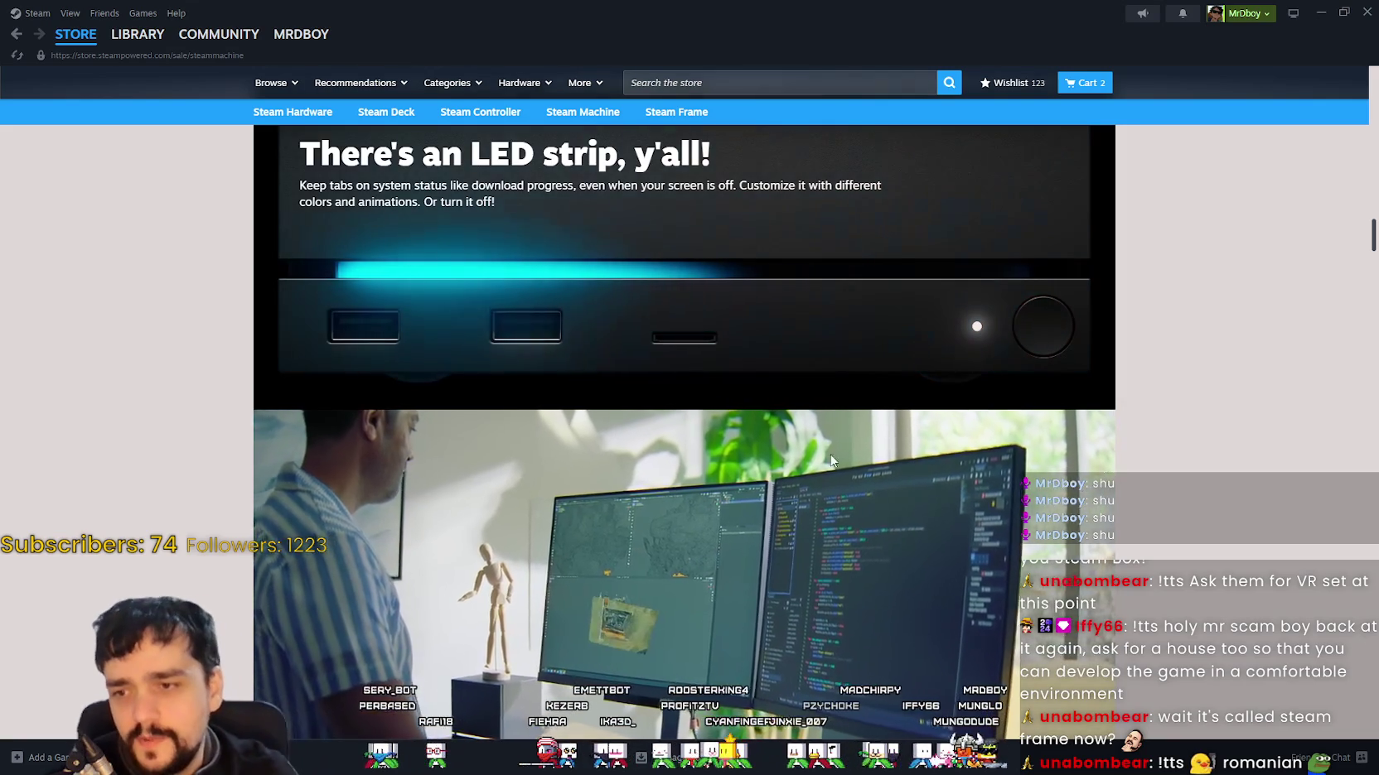
scroll(690, 596, "up", 8)
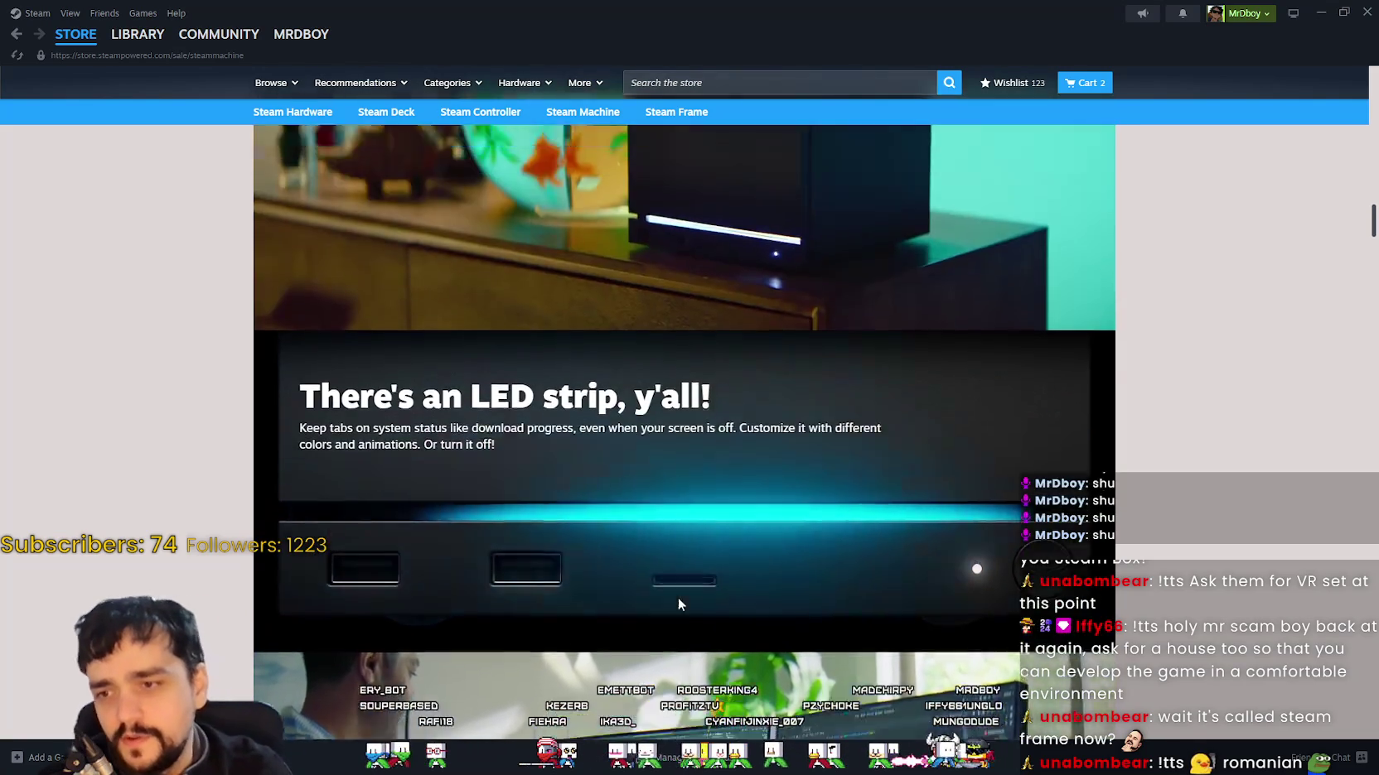
scroll(691, 597, "up", 15)
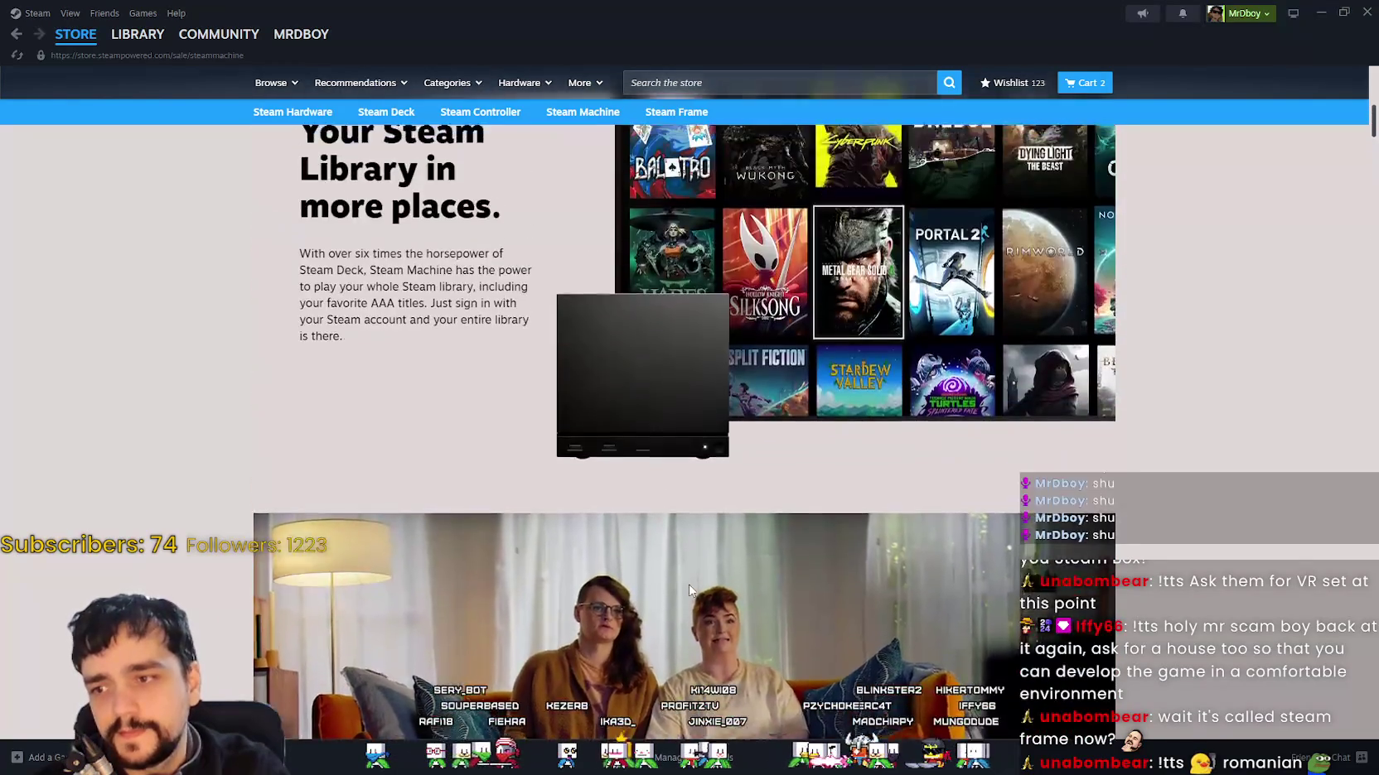
scroll(678, 583, "down", 5)
scroll(677, 582, "up", 10)
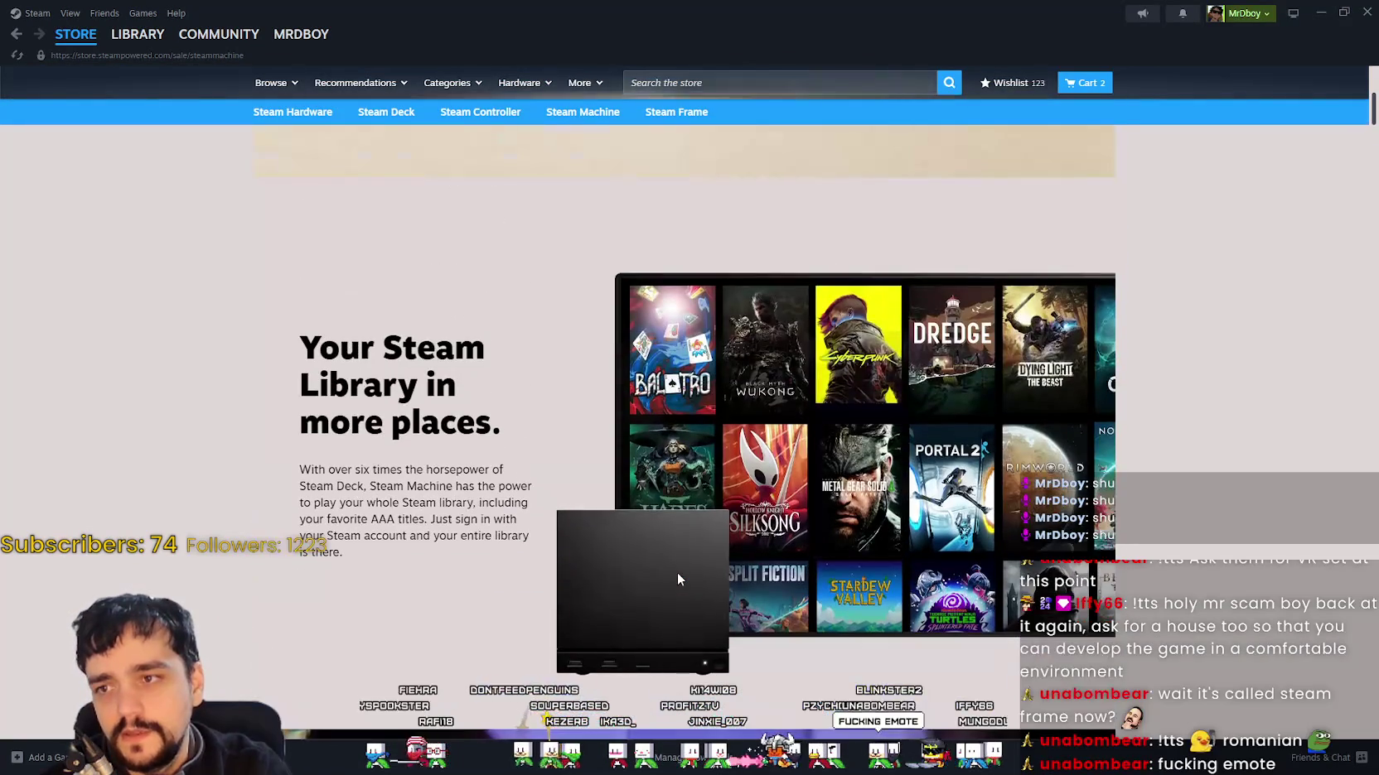
scroll(676, 573, "up", 3)
scroll(676, 574, "up", 2)
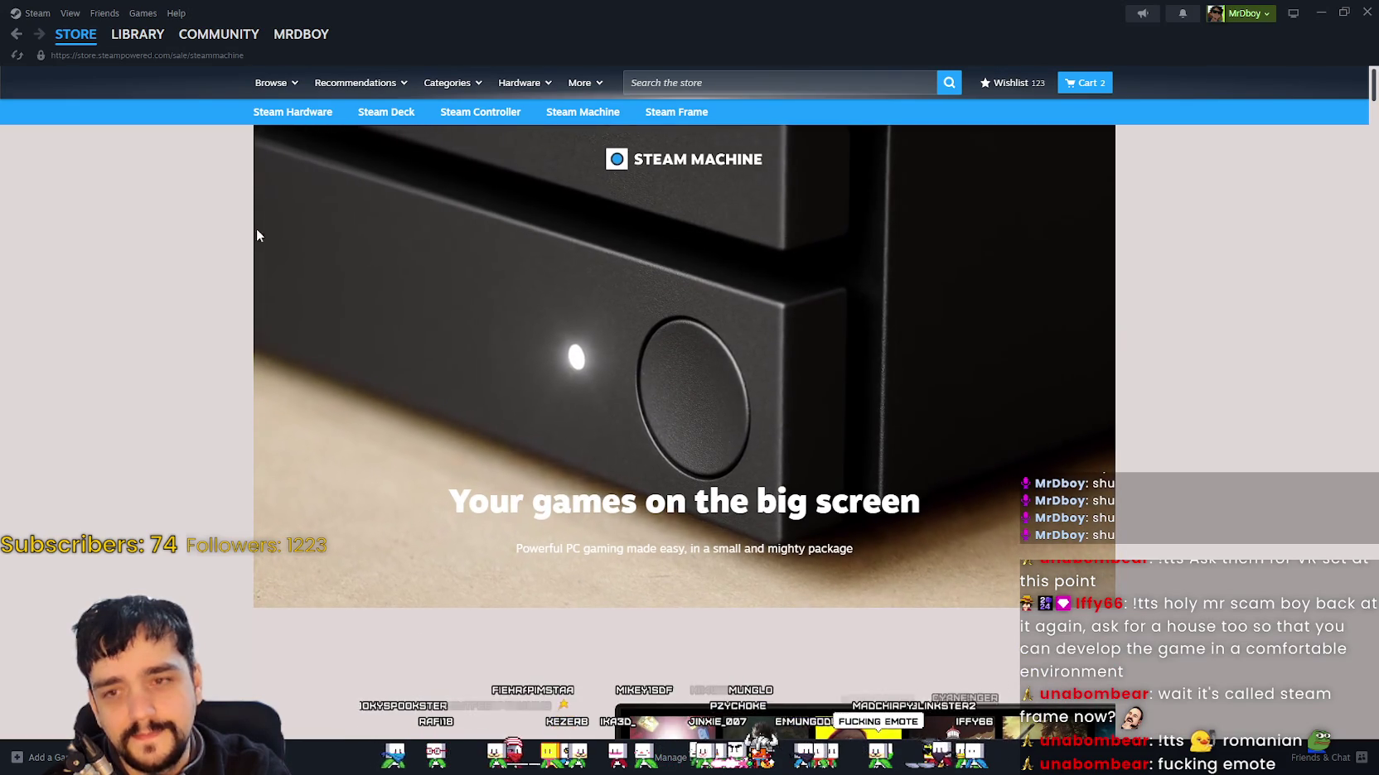
Step: View the Steam Frame hardware page, then return to the Steam store front page
mouse_move(485, 109)
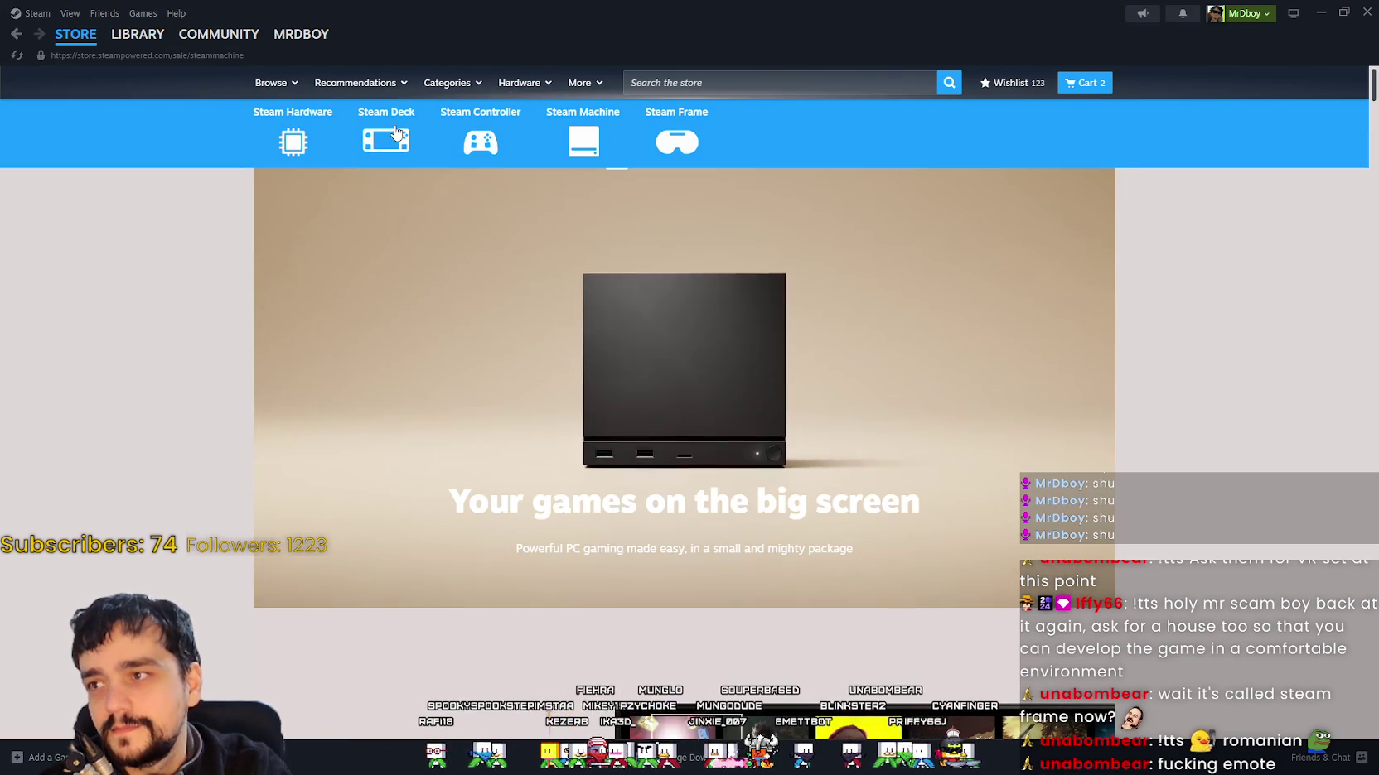
left_click(671, 121)
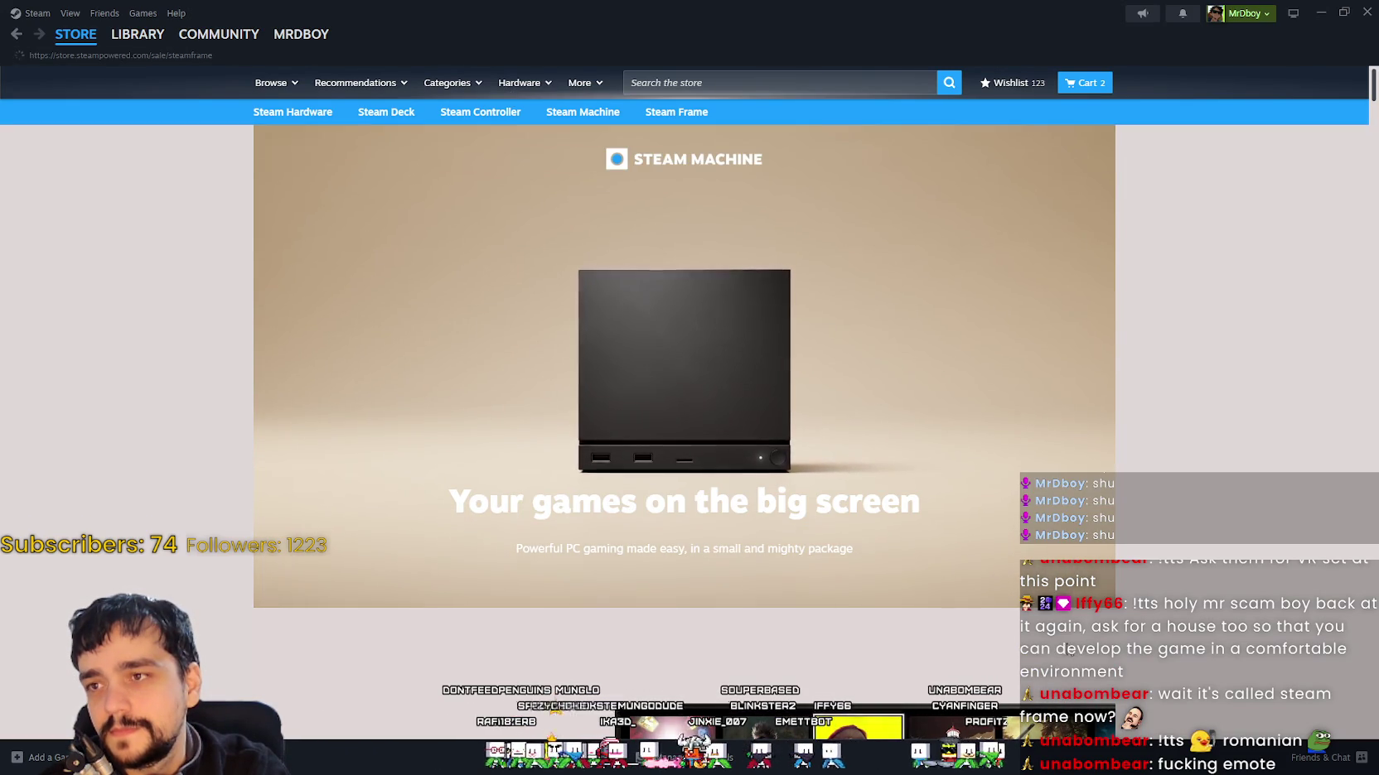
scroll(929, 461, "down", 8)
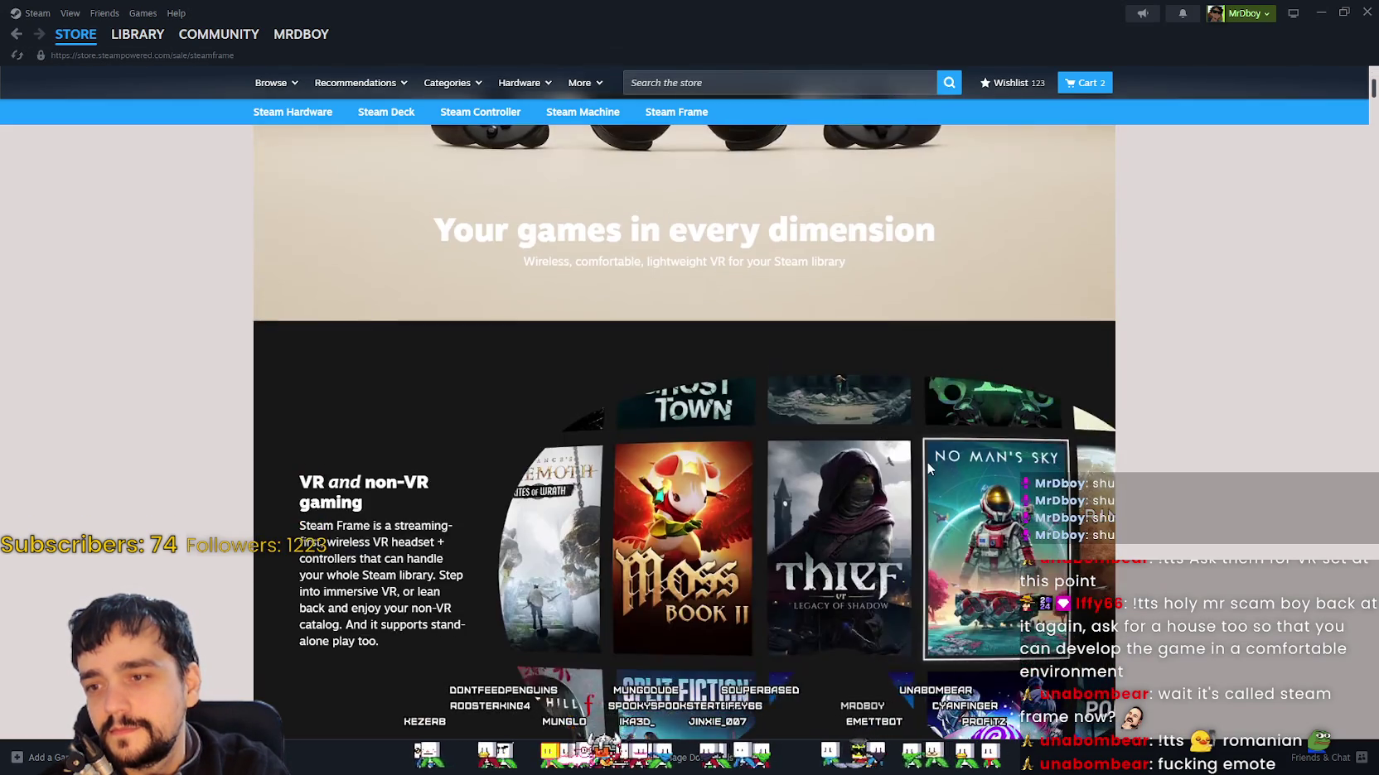
scroll(919, 468, "down", 10)
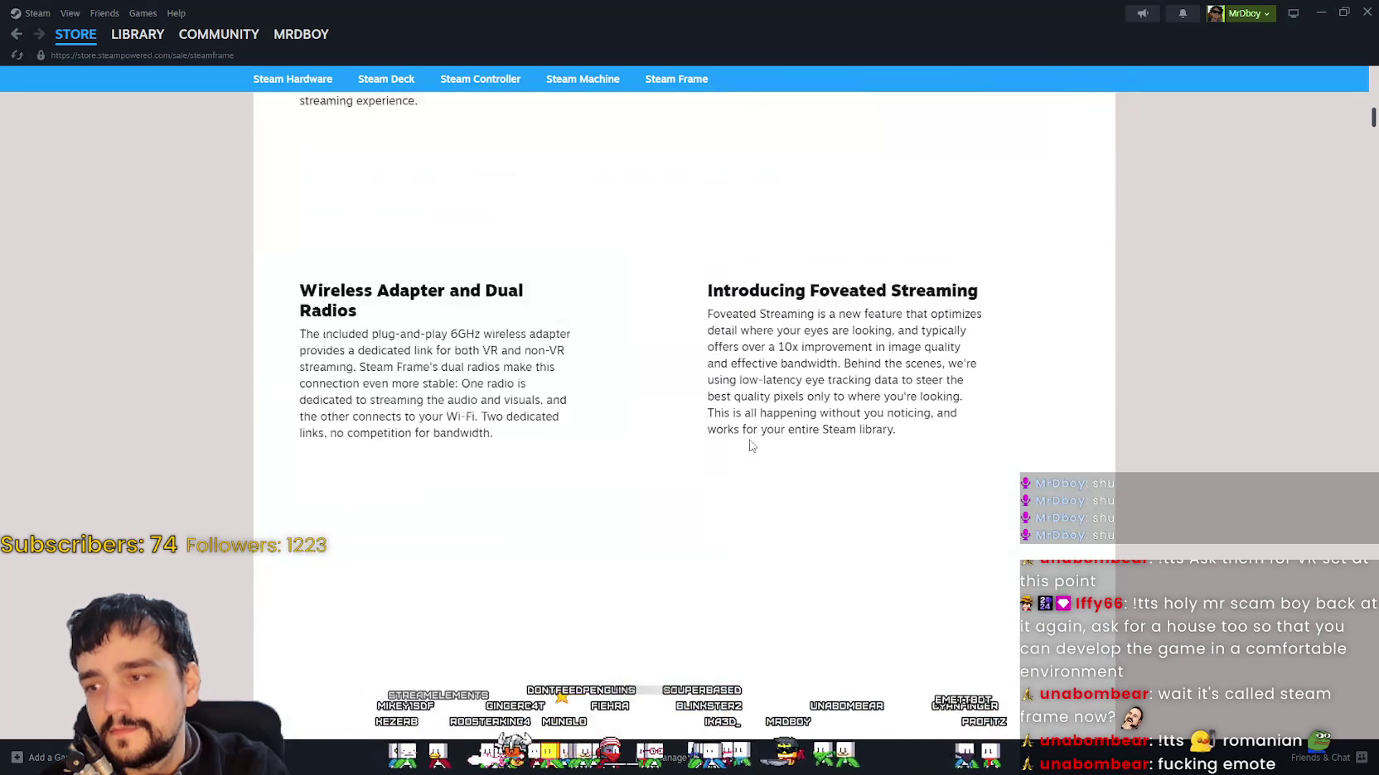
left_click(73, 35)
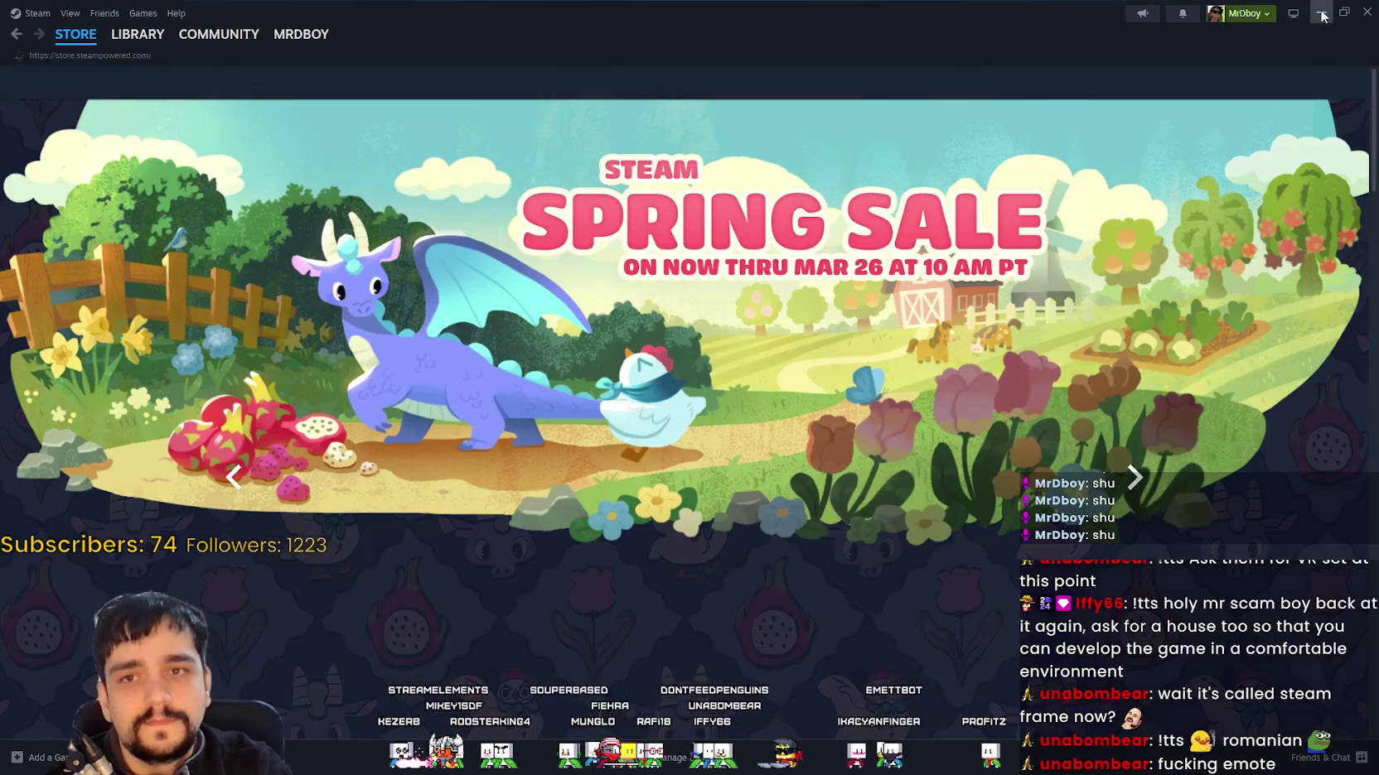
Step: Close Steam and the Vampire Survivors VR tab, and minimize the browser to reach Godot
left_click(1321, 12)
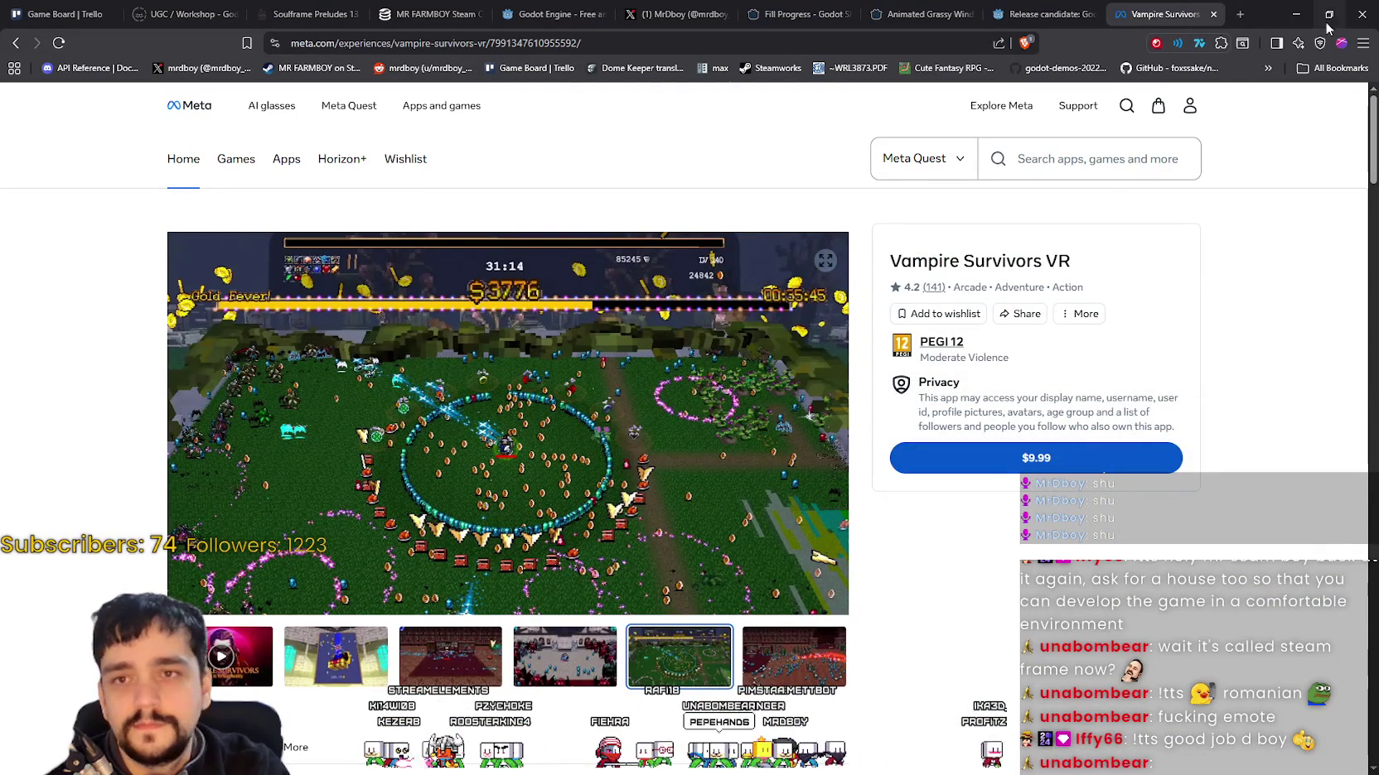
left_click(1212, 14)
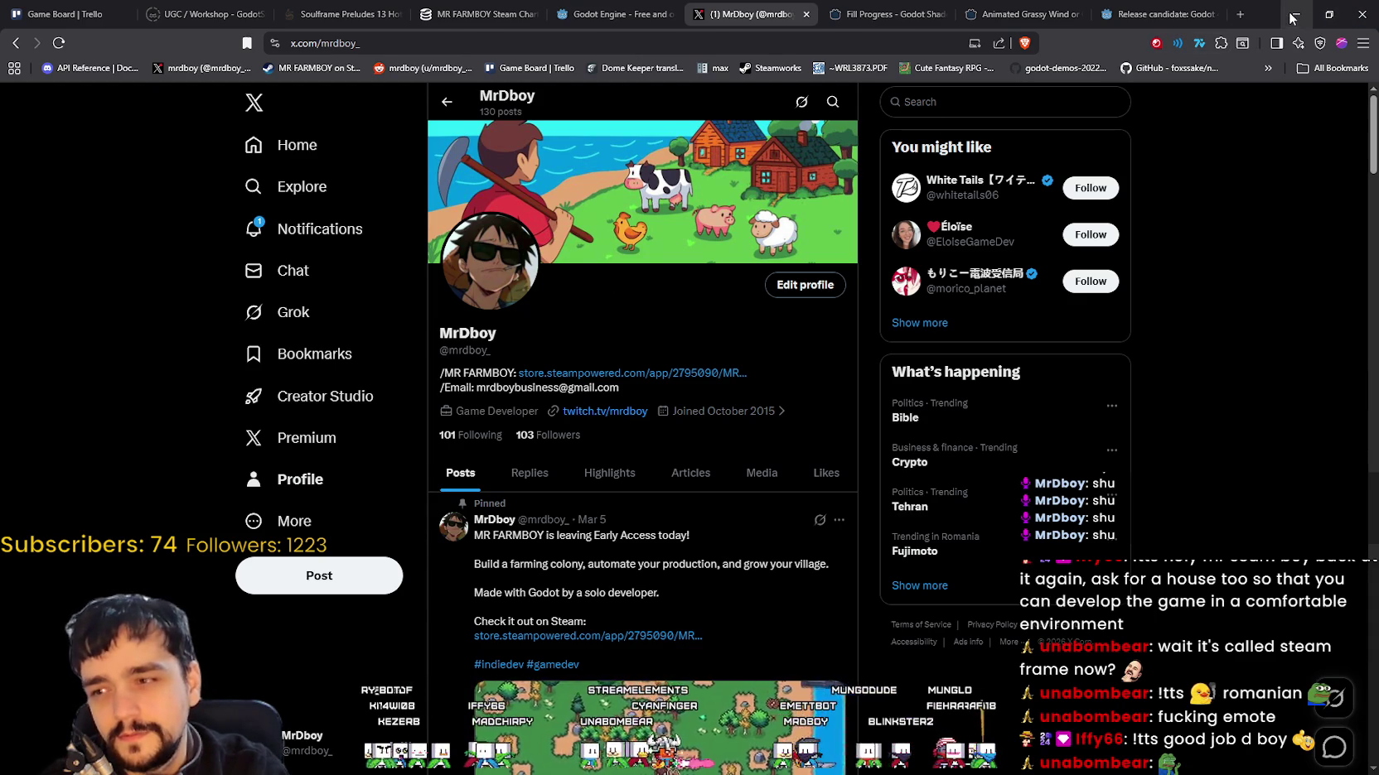
left_click(1294, 14)
scroll(945, 368, "up", 3)
scroll(909, 398, "up", 3)
scroll(324, 630, "up", 3)
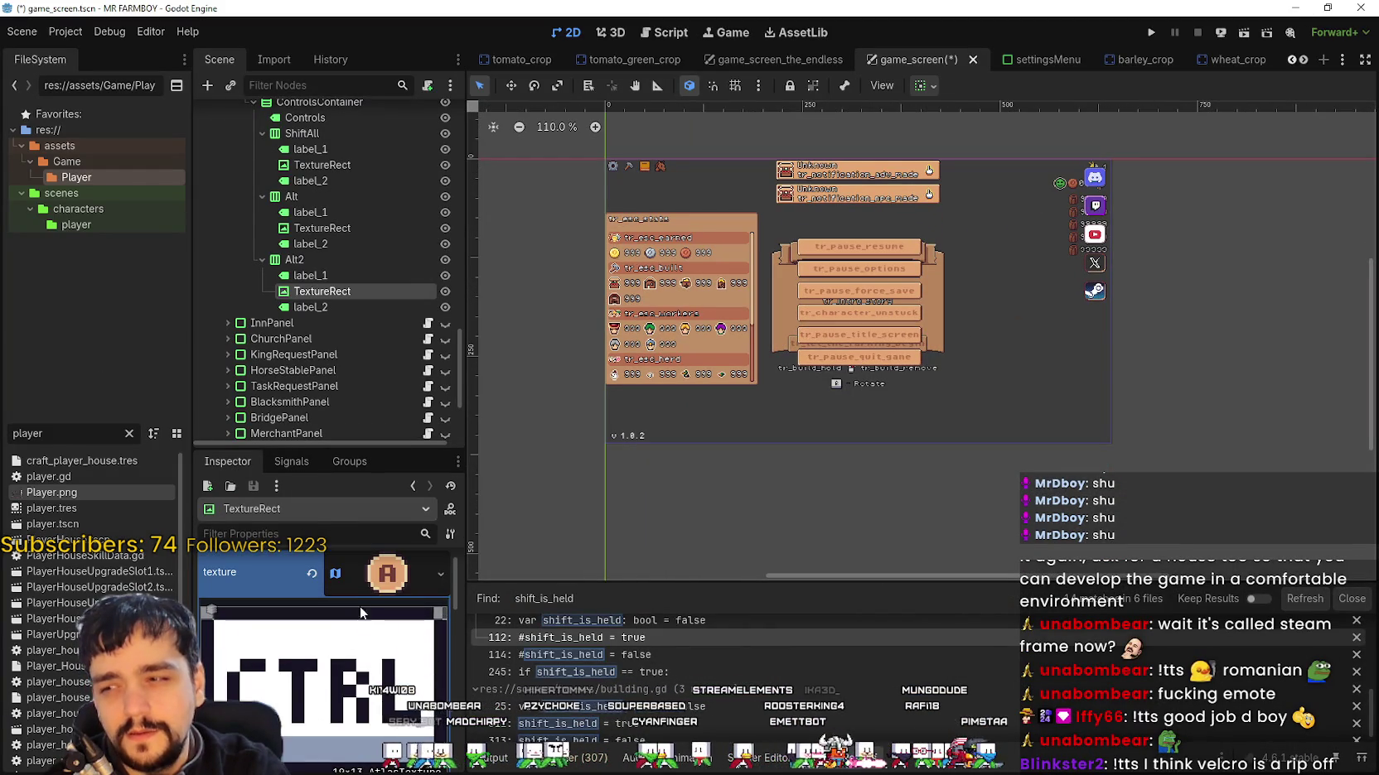
Step: Check label_1 and label_2 under Alt2, save game_screen with Ctrl+S, and run it with F5
left_click(331, 275)
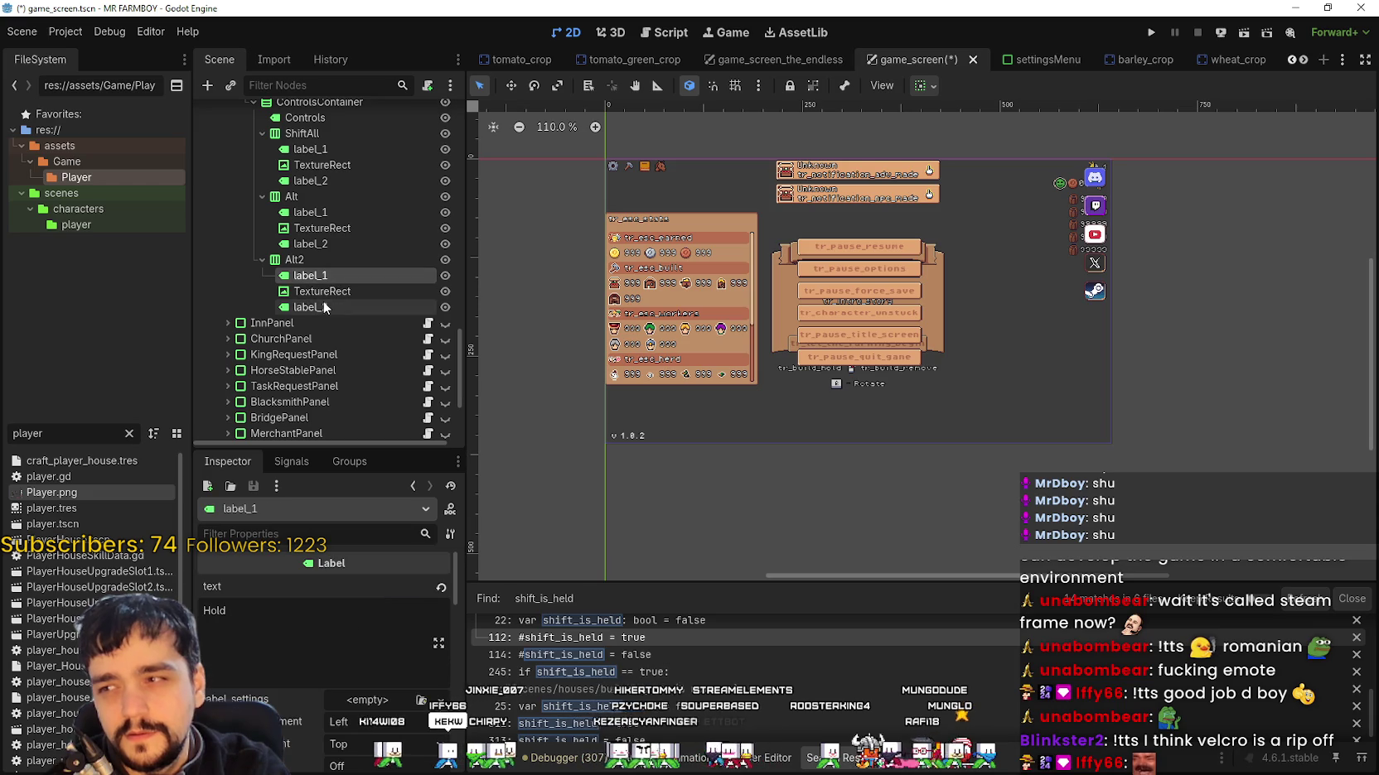
left_click(323, 300)
scroll(328, 297, "up", 3)
key("ctrl+s")
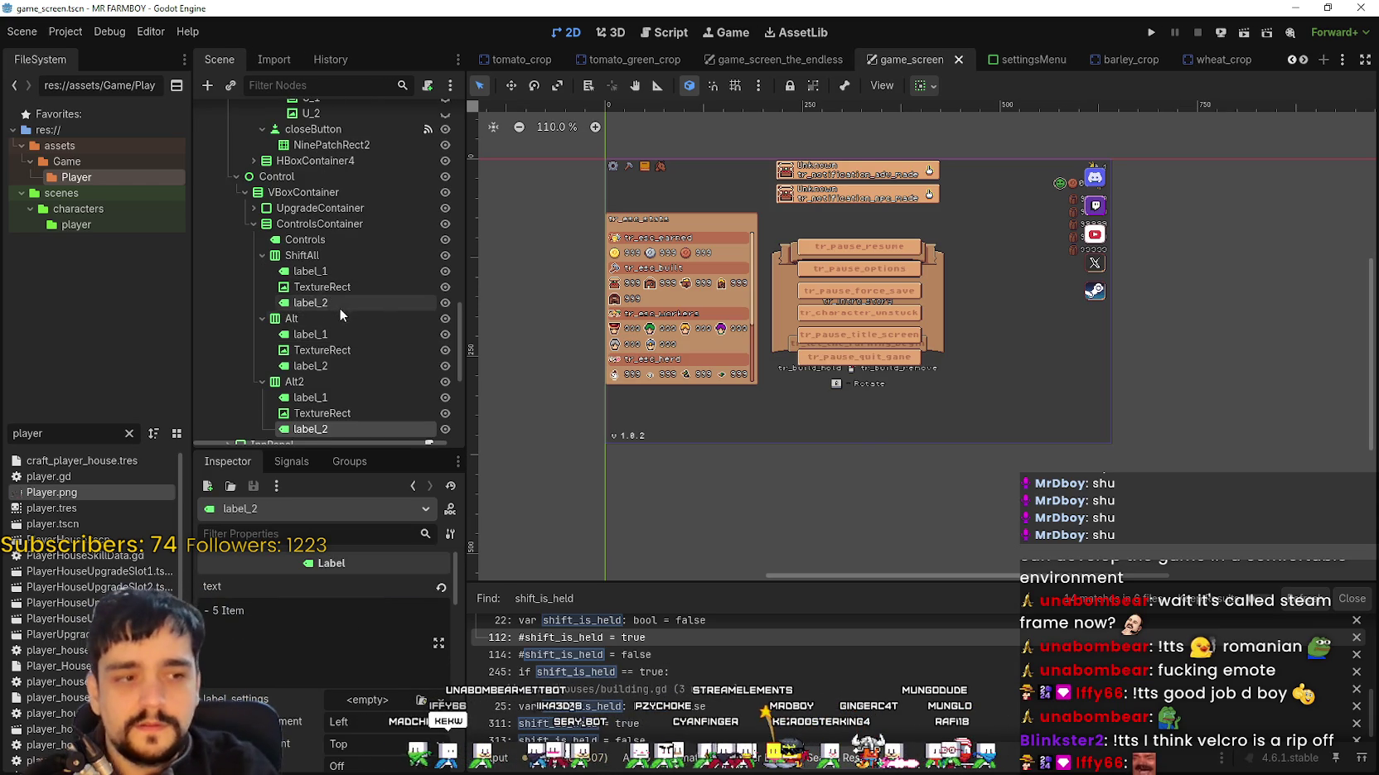
scroll(337, 315, "up", 1)
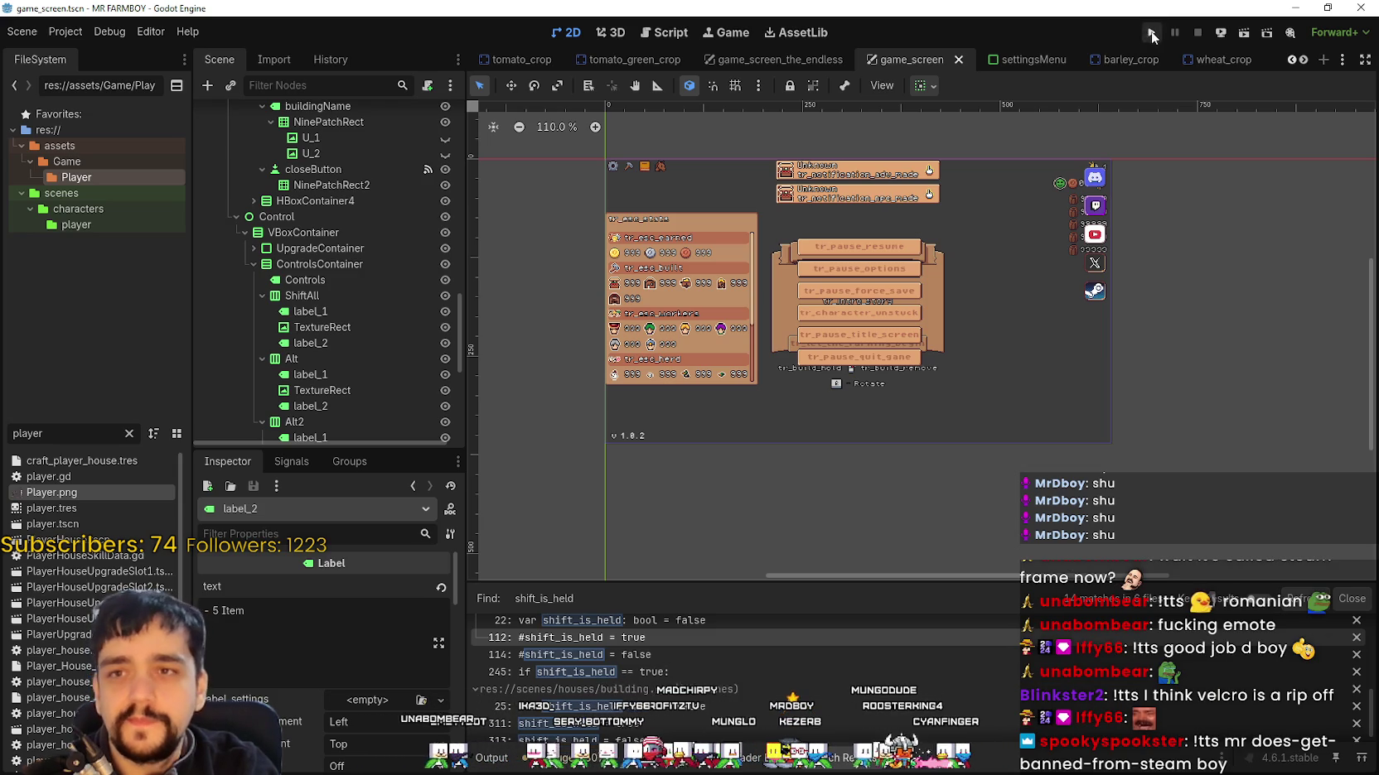
key("F5")
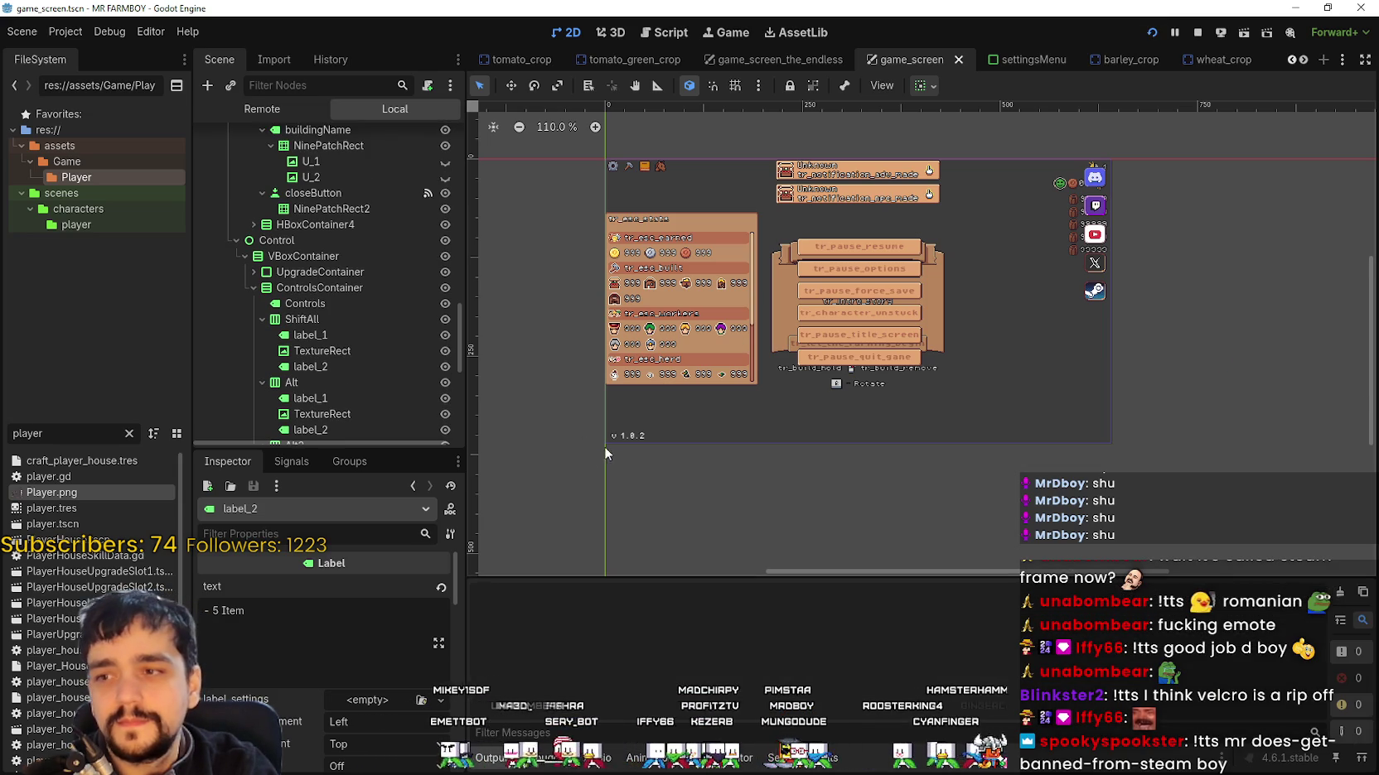
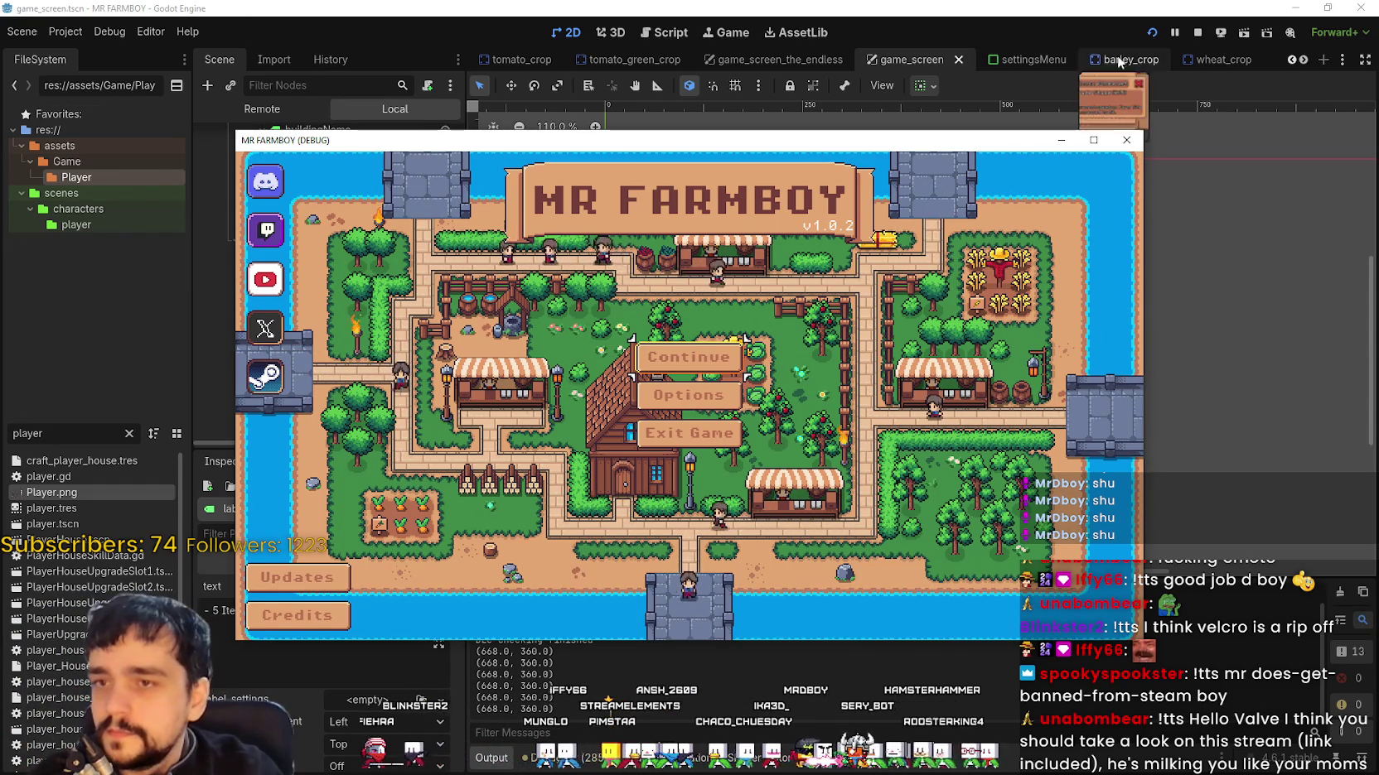
Step: Maximize the game window and load Save 1 from the Continue menu to reach the setButton error
left_click(1093, 140)
left_click(756, 338)
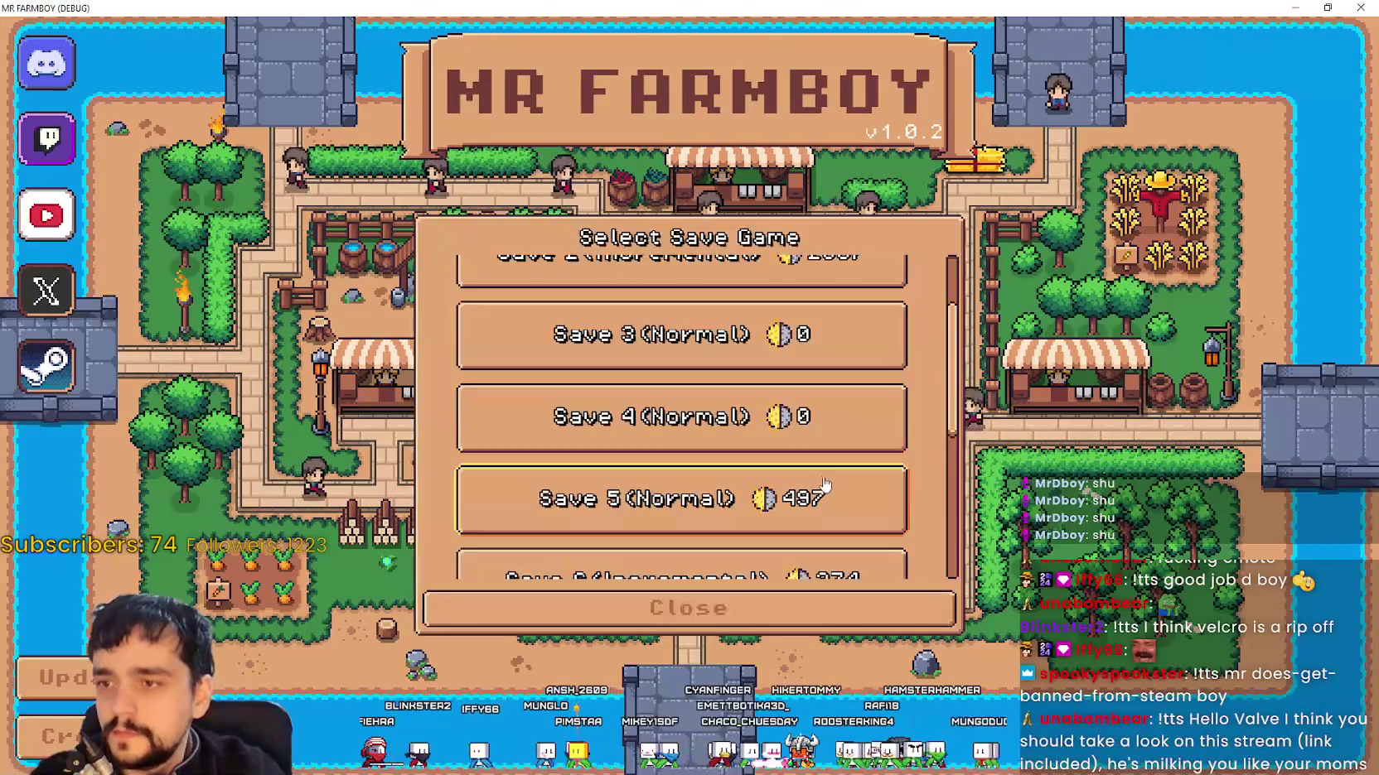
left_click(754, 310)
left_click(594, 307)
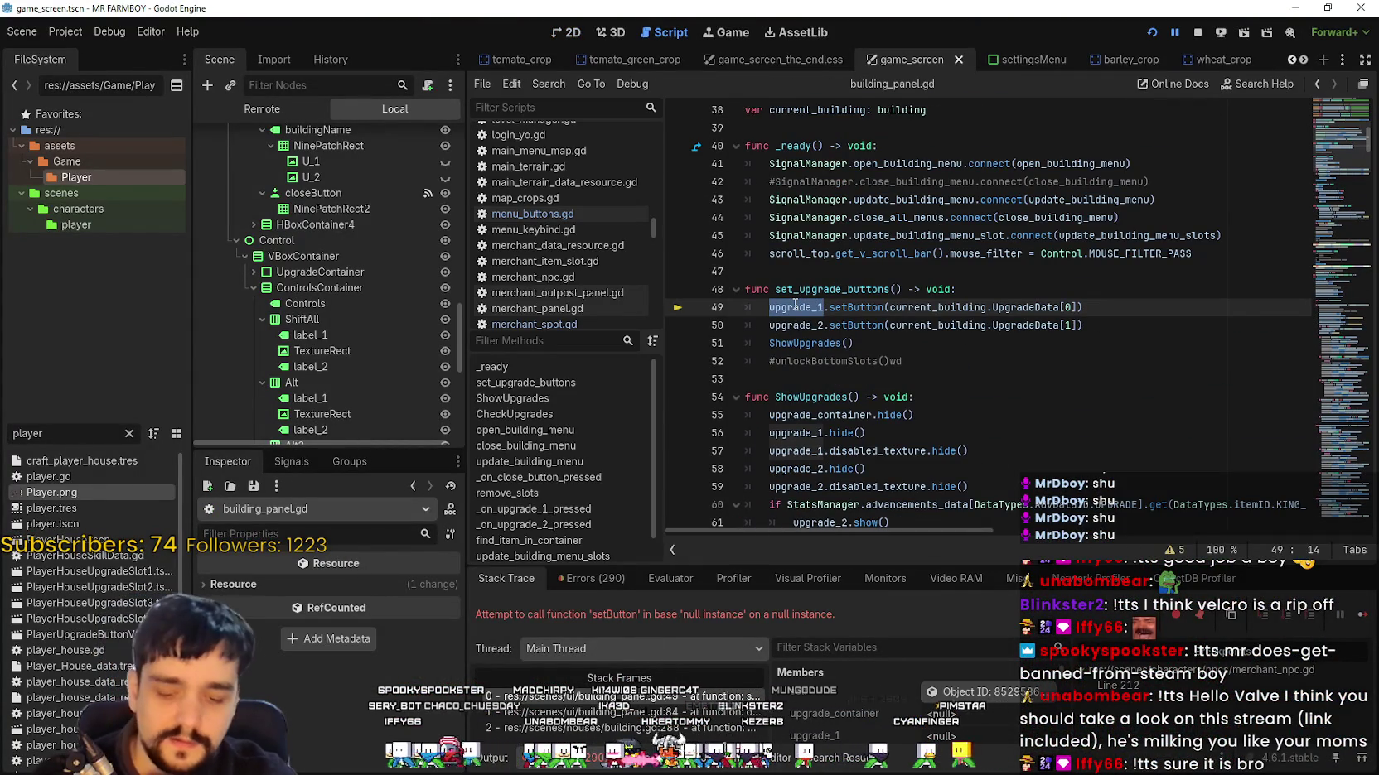
Step: Find the upgrade_1 declarations and add two blank lines after line 7
key("ctrl+f")
scroll(1162, 184, "up", 12)
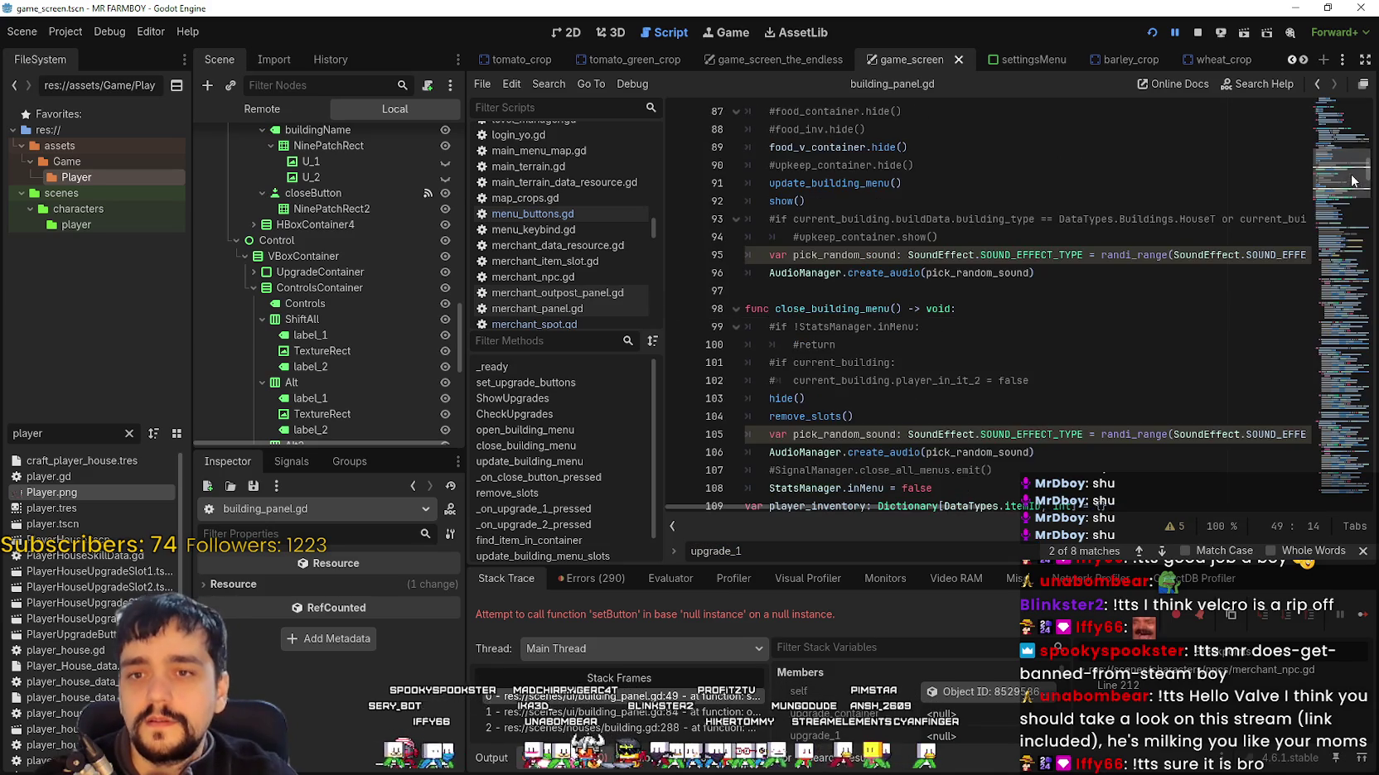
double_click(1307, 202)
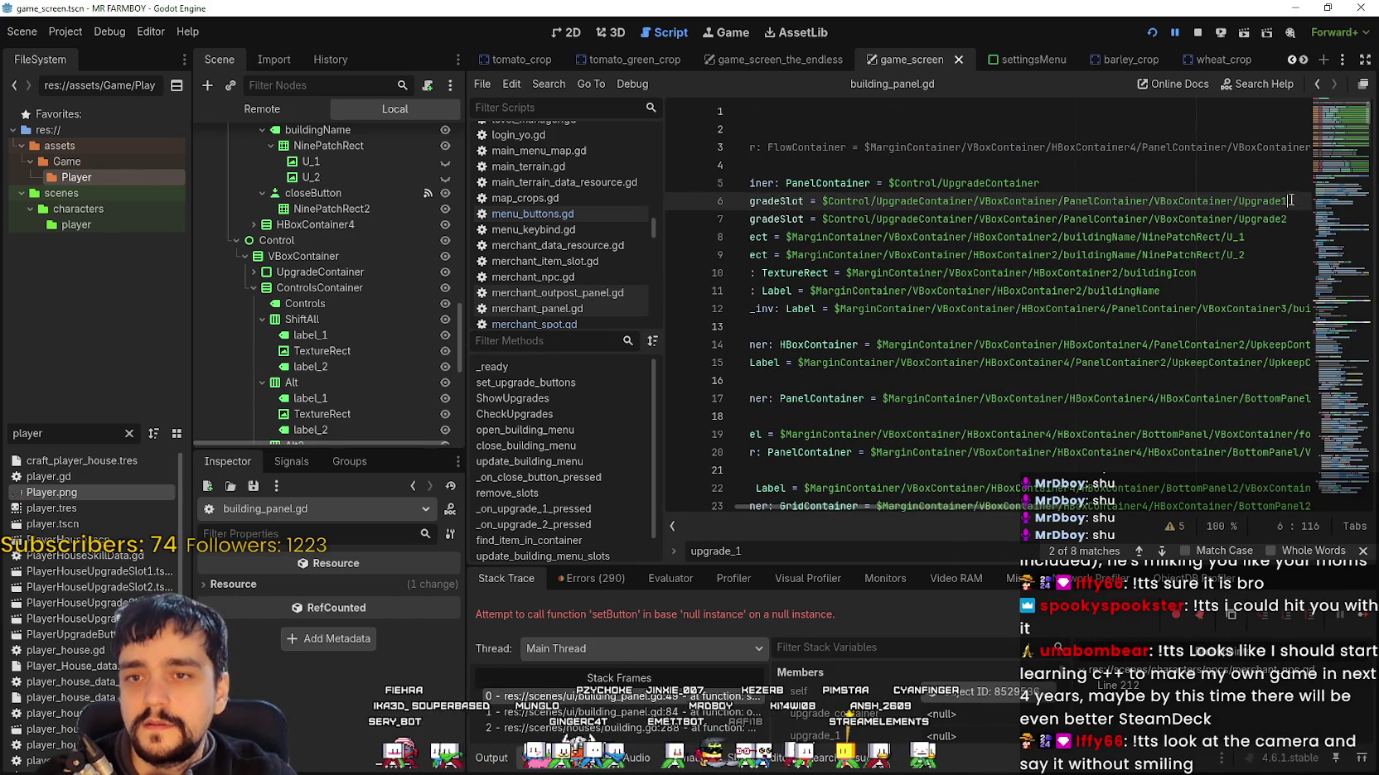
left_click_drag(1284, 201, 745, 184)
left_click(924, 202)
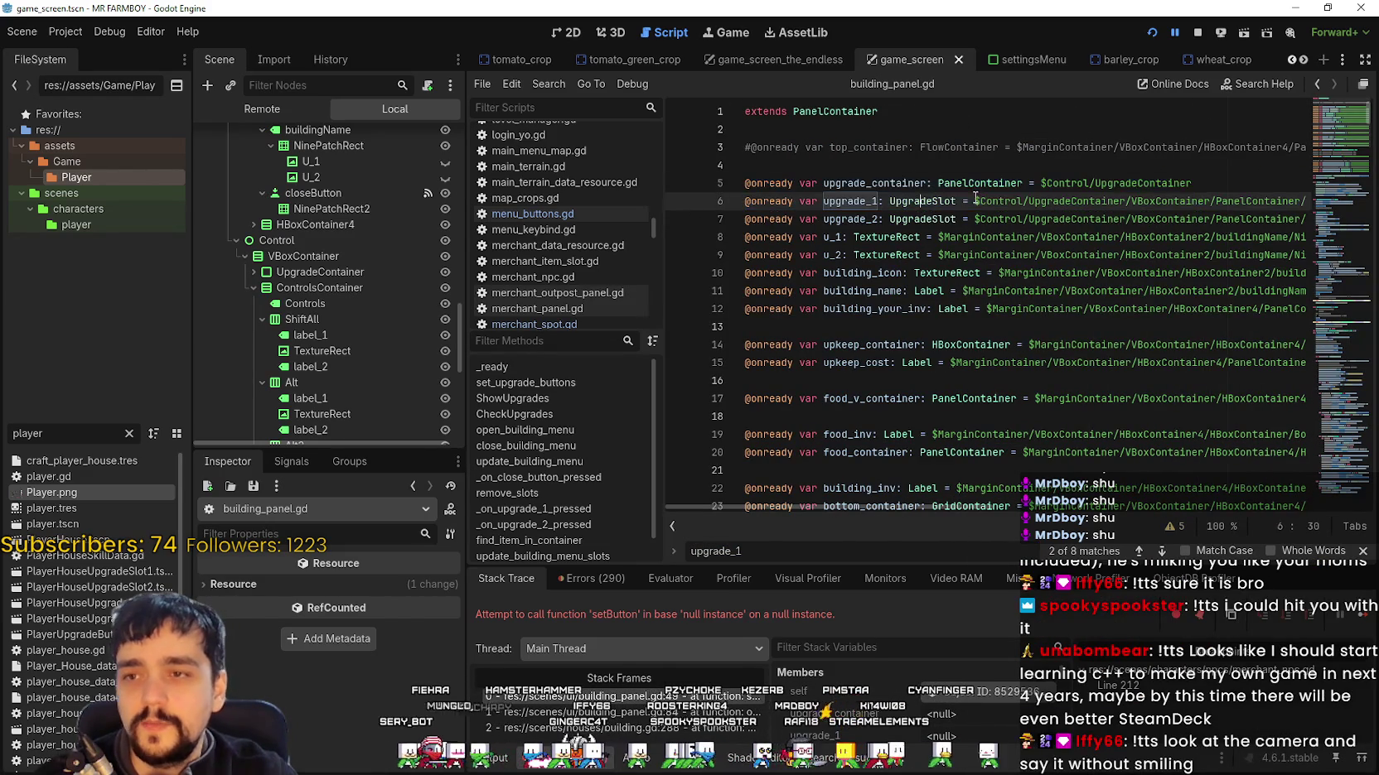
left_click_drag(1092, 202, 1321, 202)
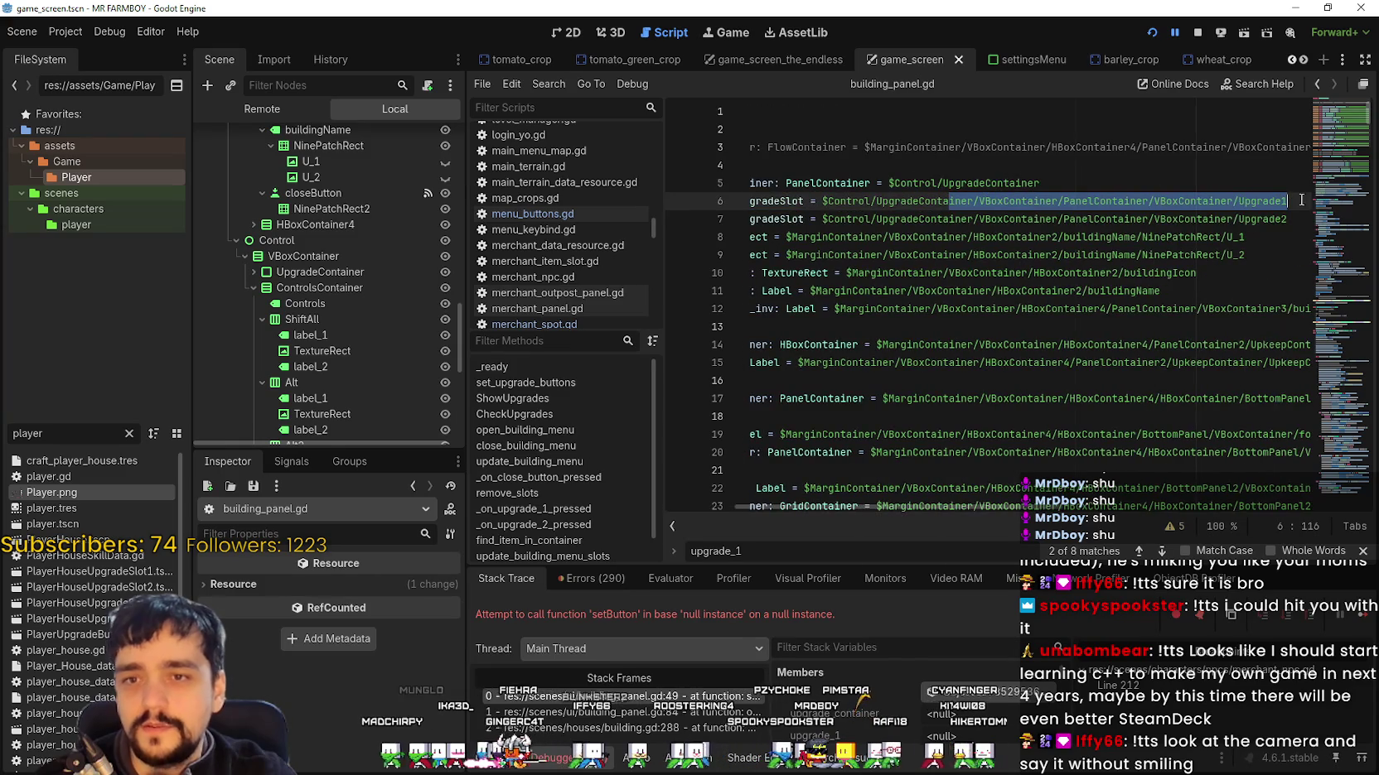
left_click(1293, 226)
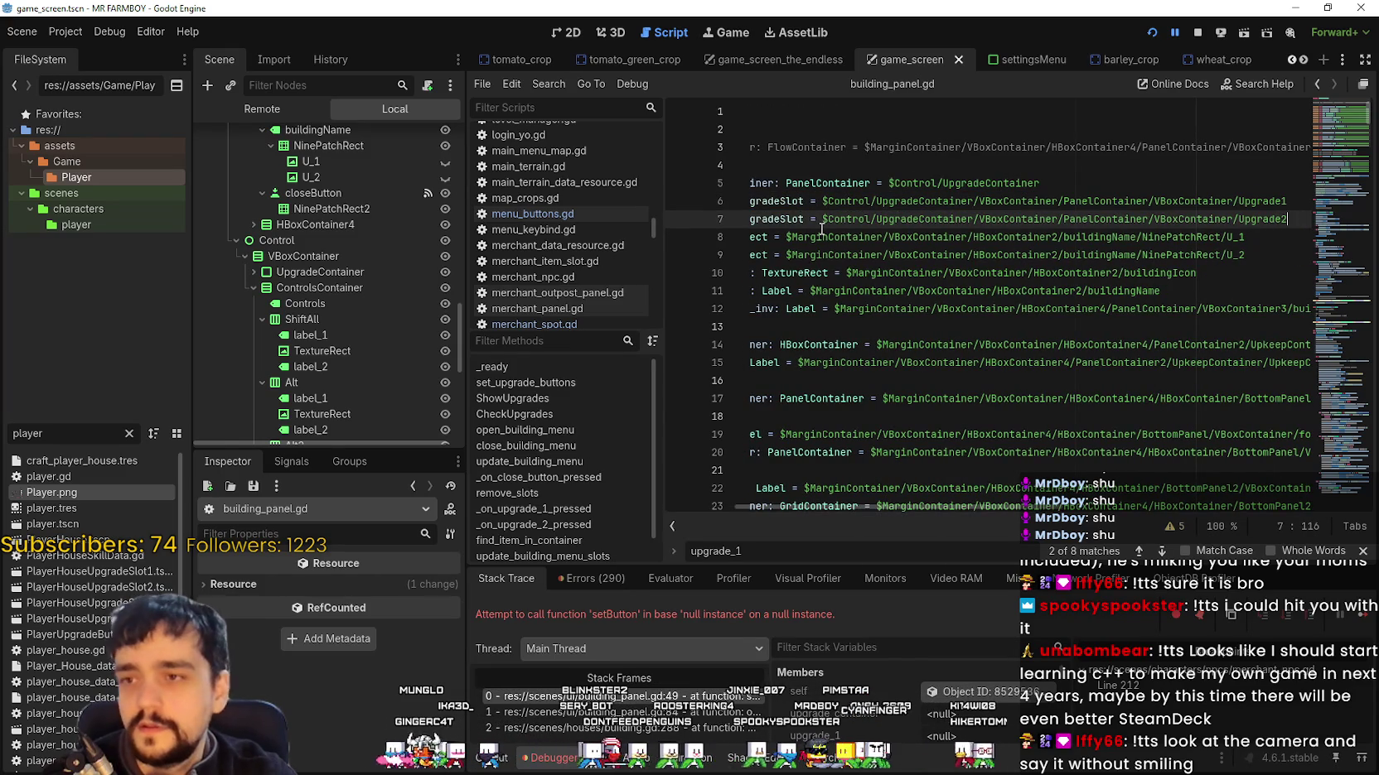
key("Return")
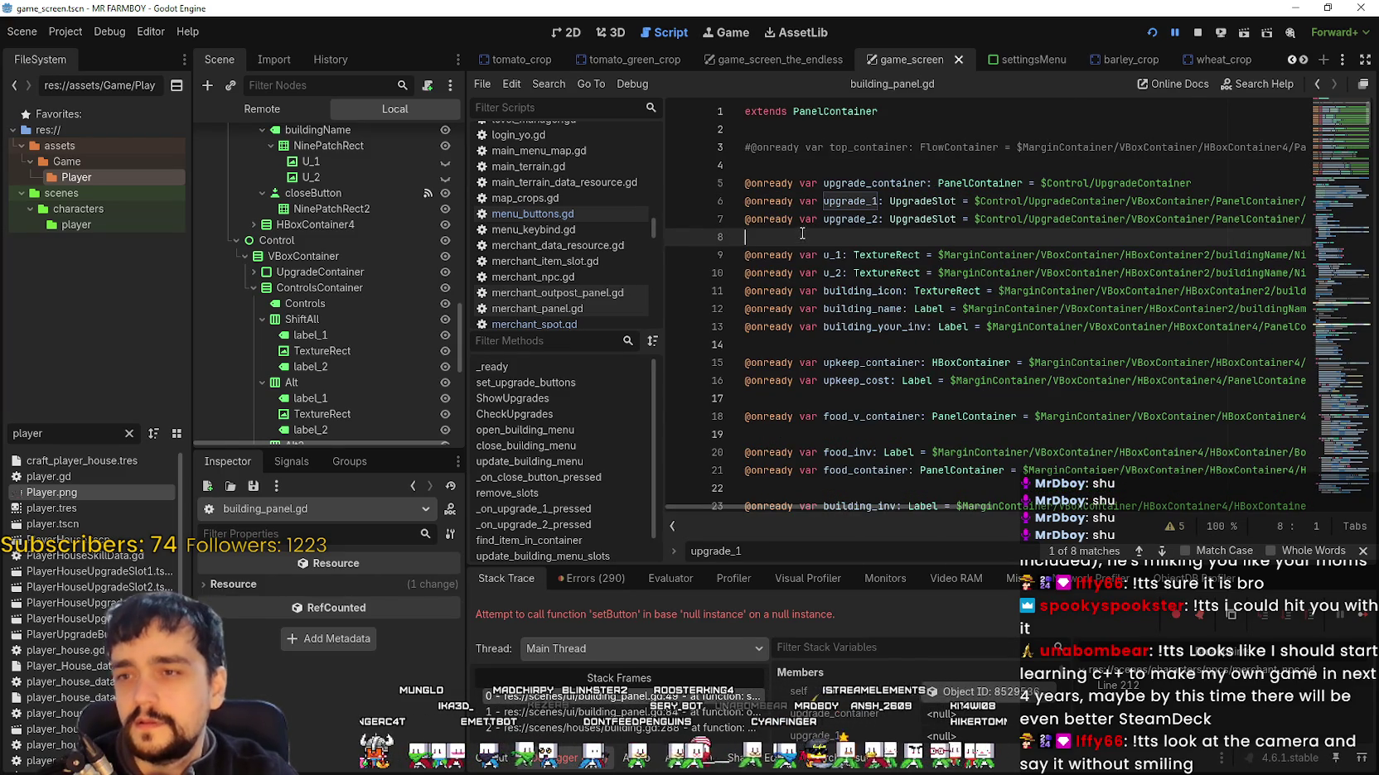
key("Return")
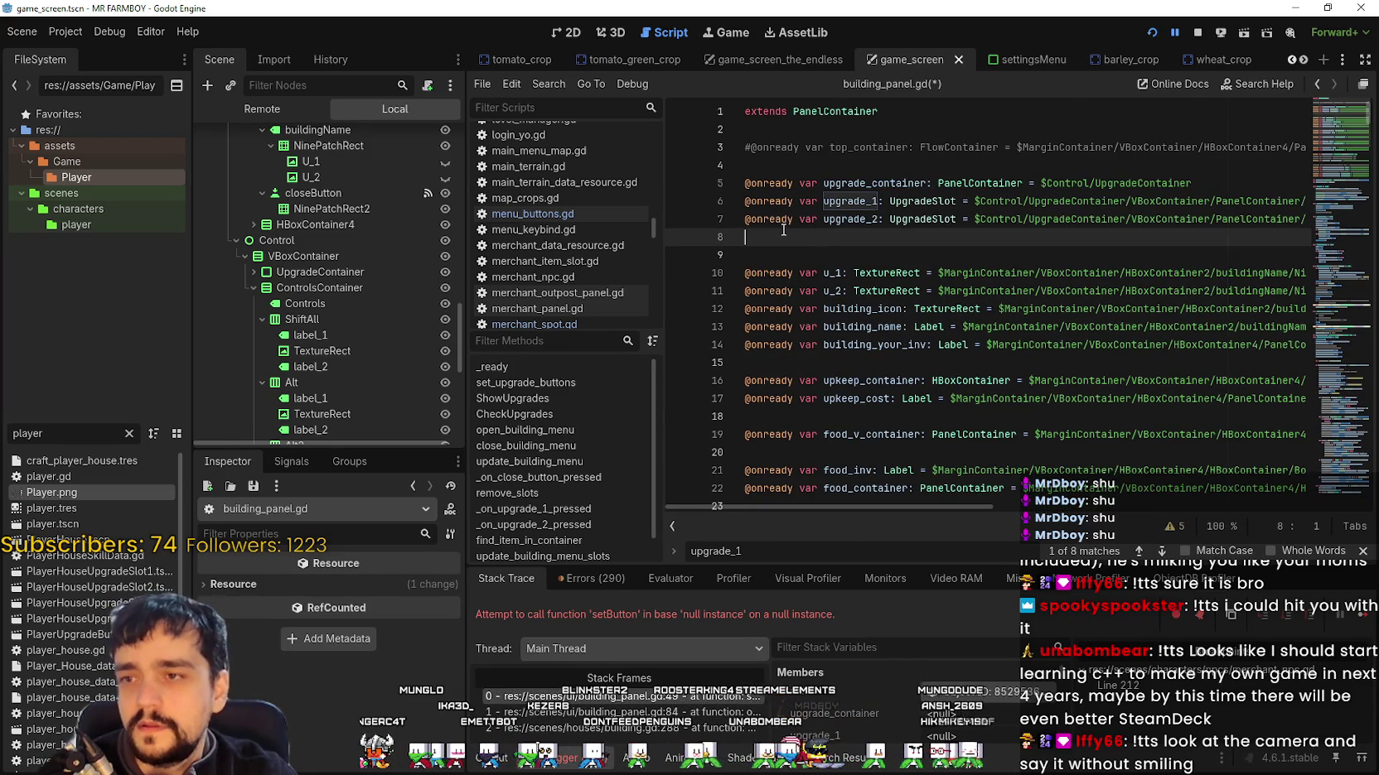
Step: Collapse the ShiftAll, Alt and Alt2 hotkey nodes and rename Alt2 to Ctrl
scroll(353, 277, "up", 3)
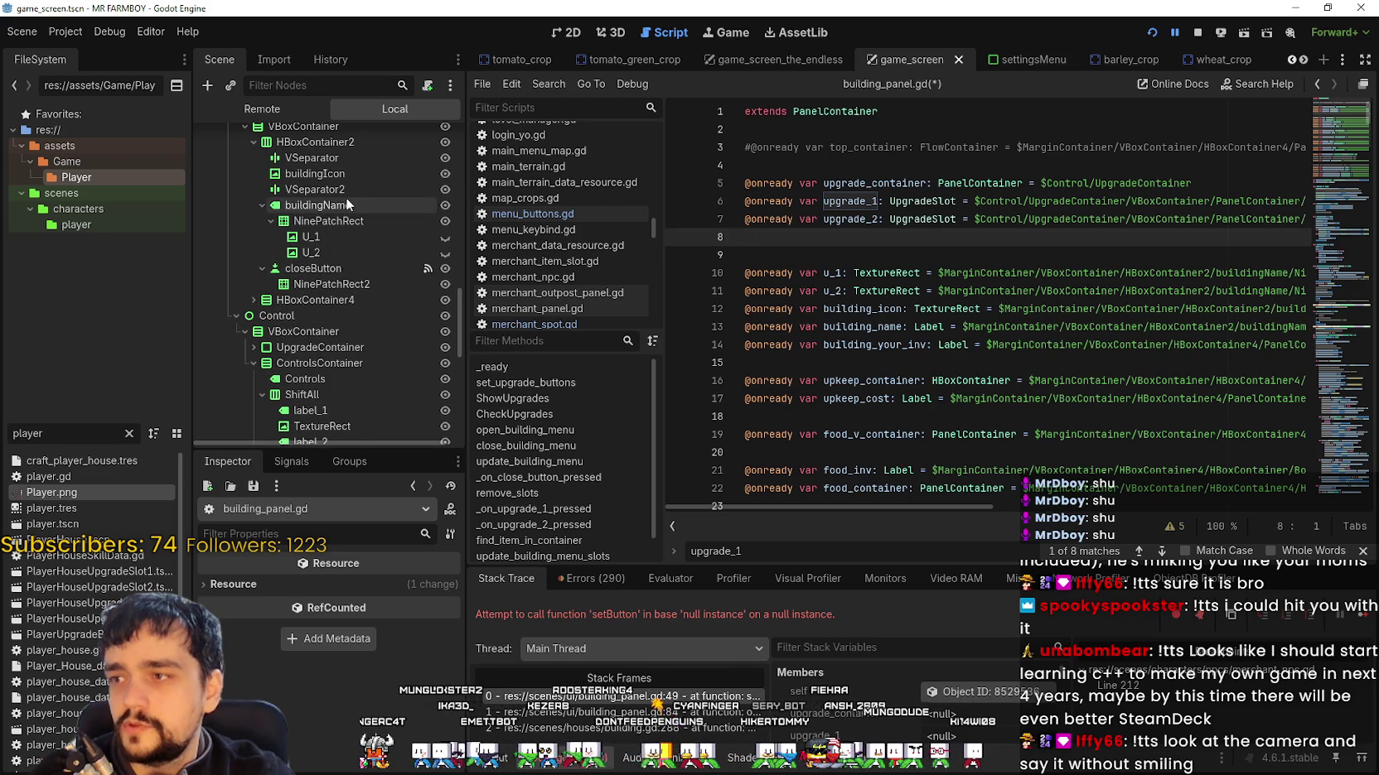
scroll(388, 399, "down", 3)
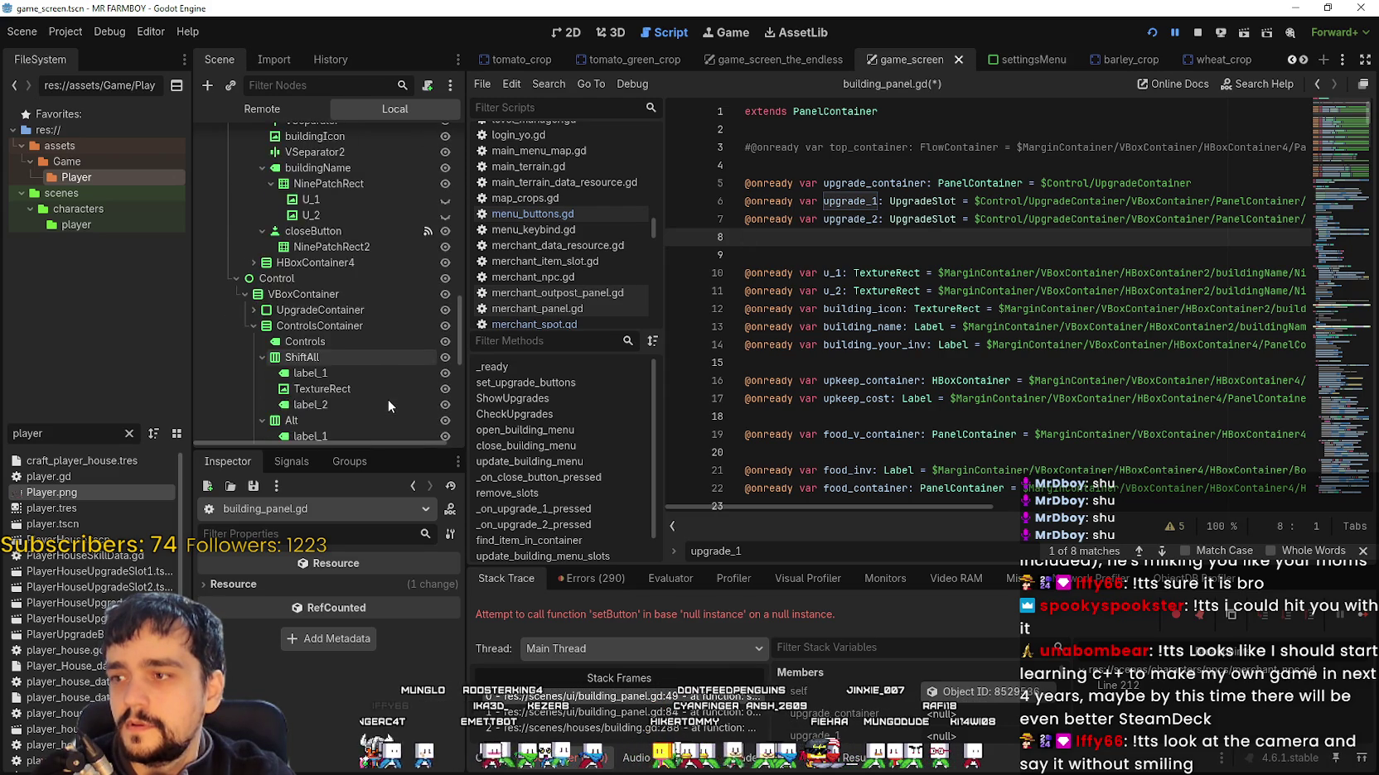
scroll(388, 396, "down", 3)
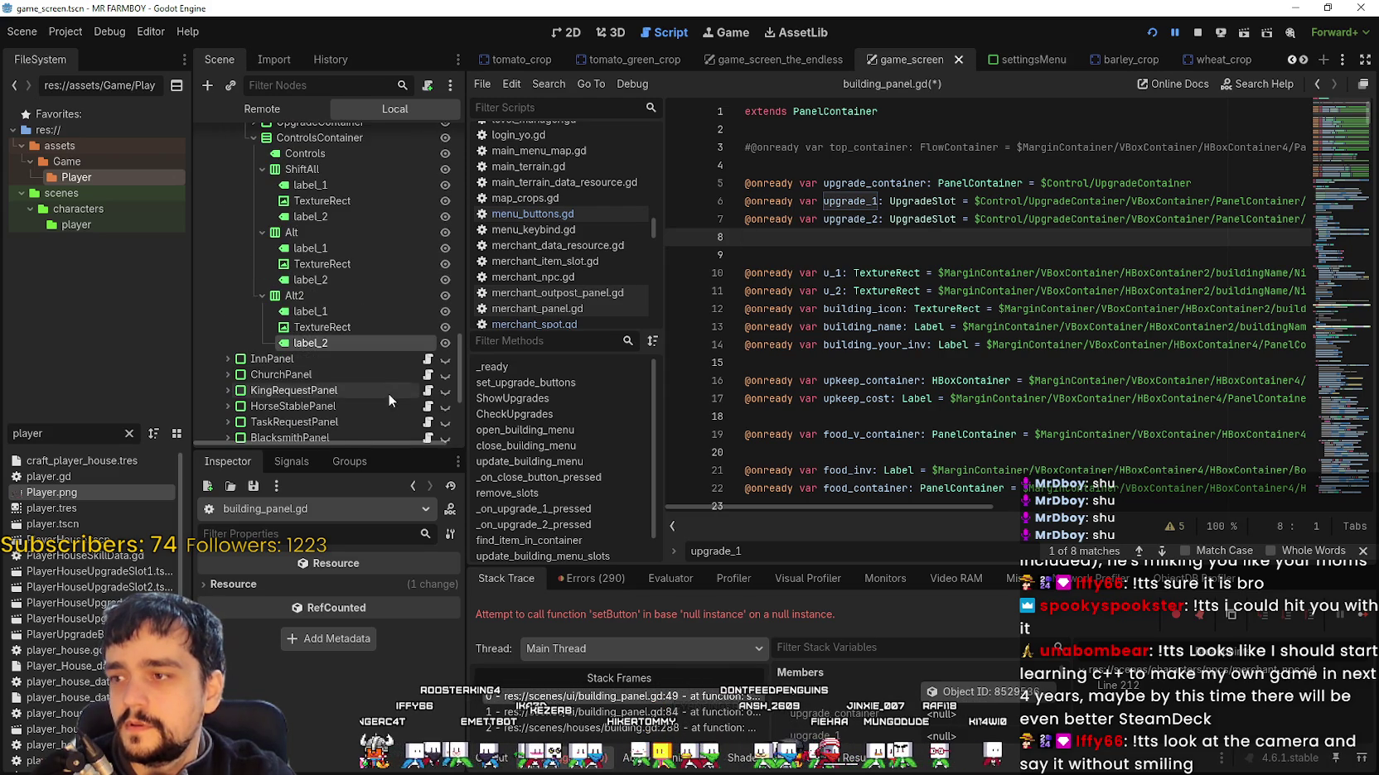
left_click(261, 296)
left_click(262, 232)
scroll(266, 248, "up", 2)
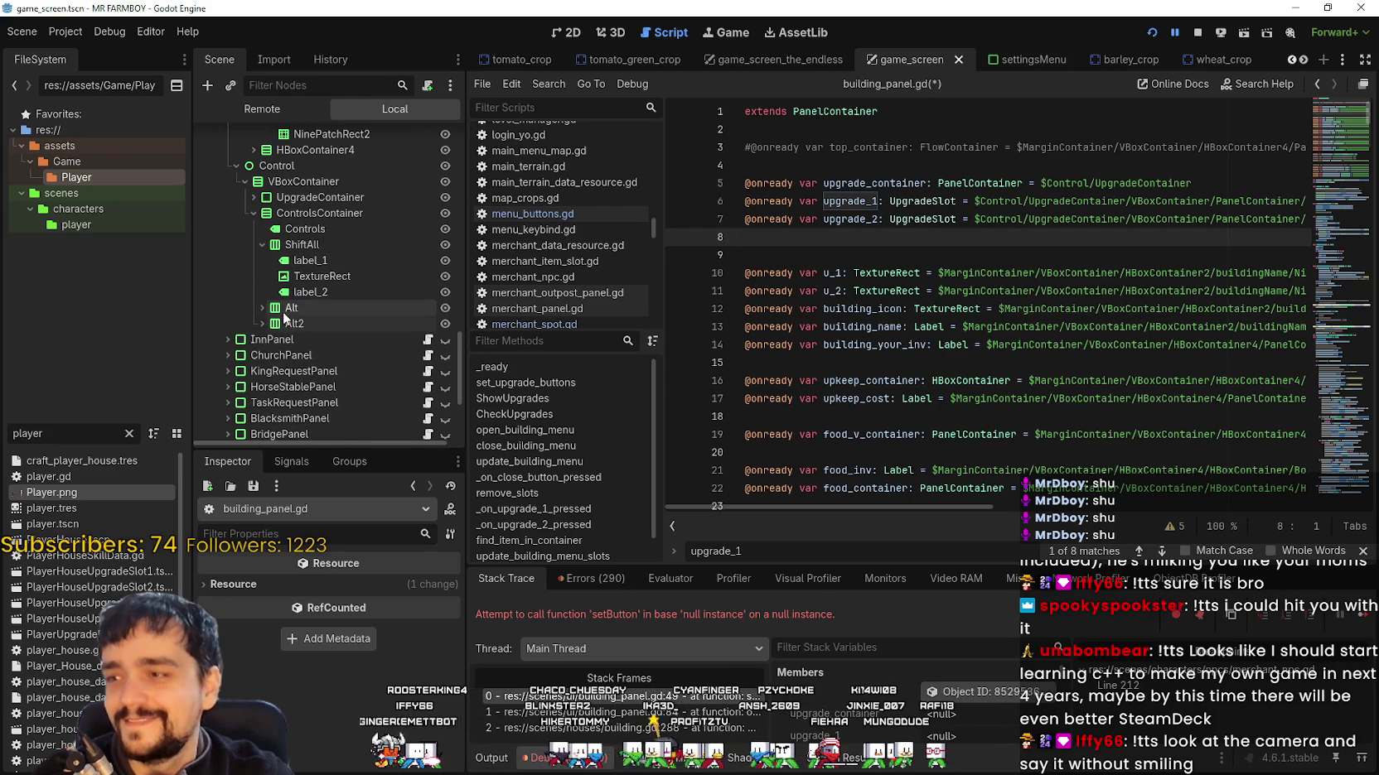
left_click(262, 244)
left_click(306, 261)
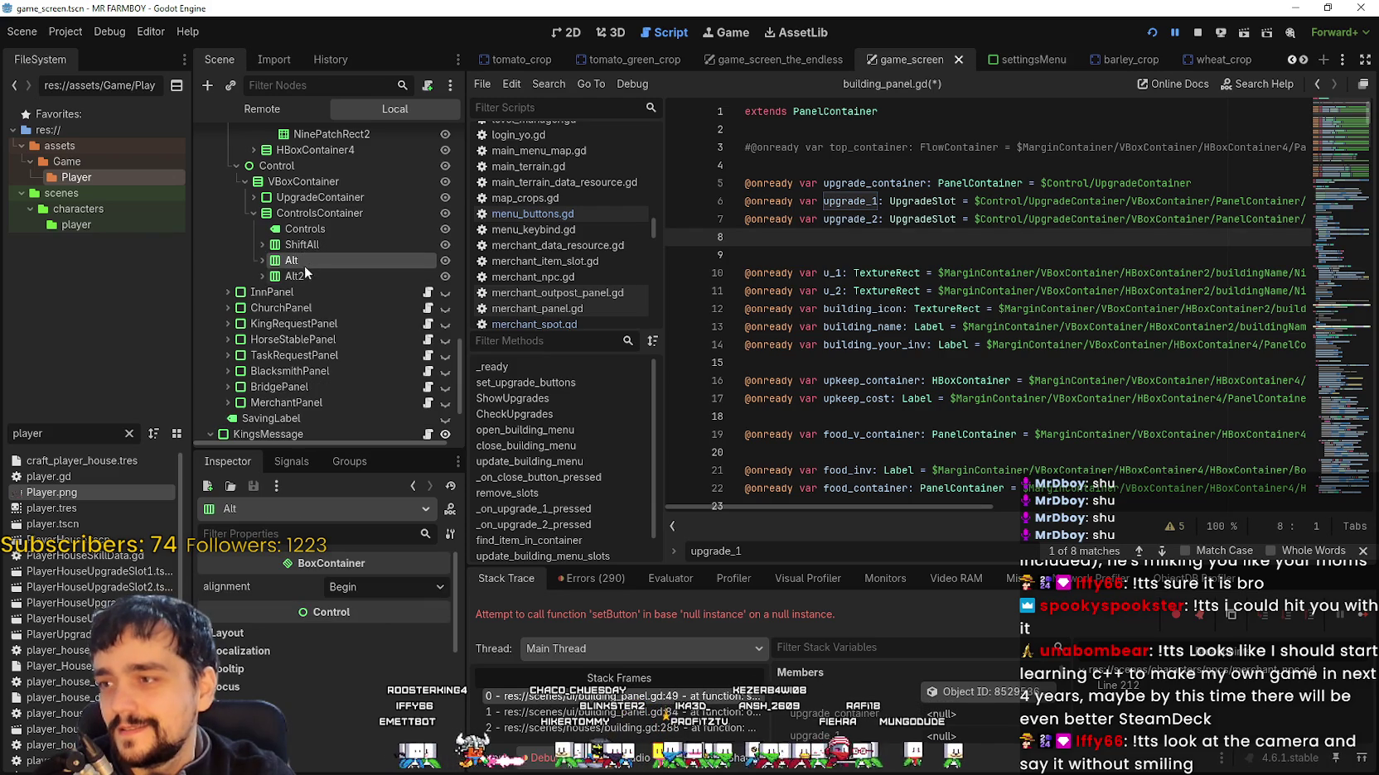
double_click(312, 277)
type("Ctrl")
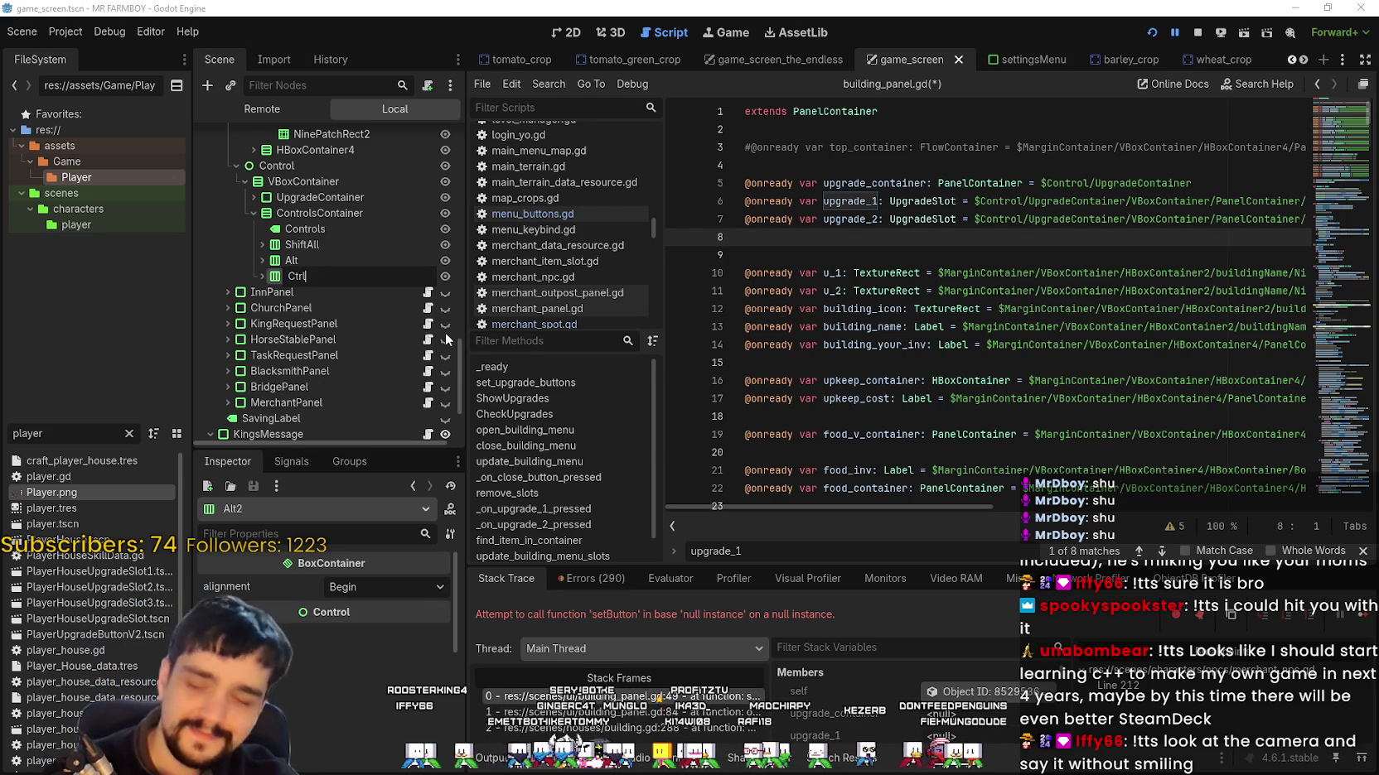
key("Return")
Step: Expand UpgradeContainer's PanelContainer and drag Upgrade1 into script line 8 as a new reference
left_click(918, 236)
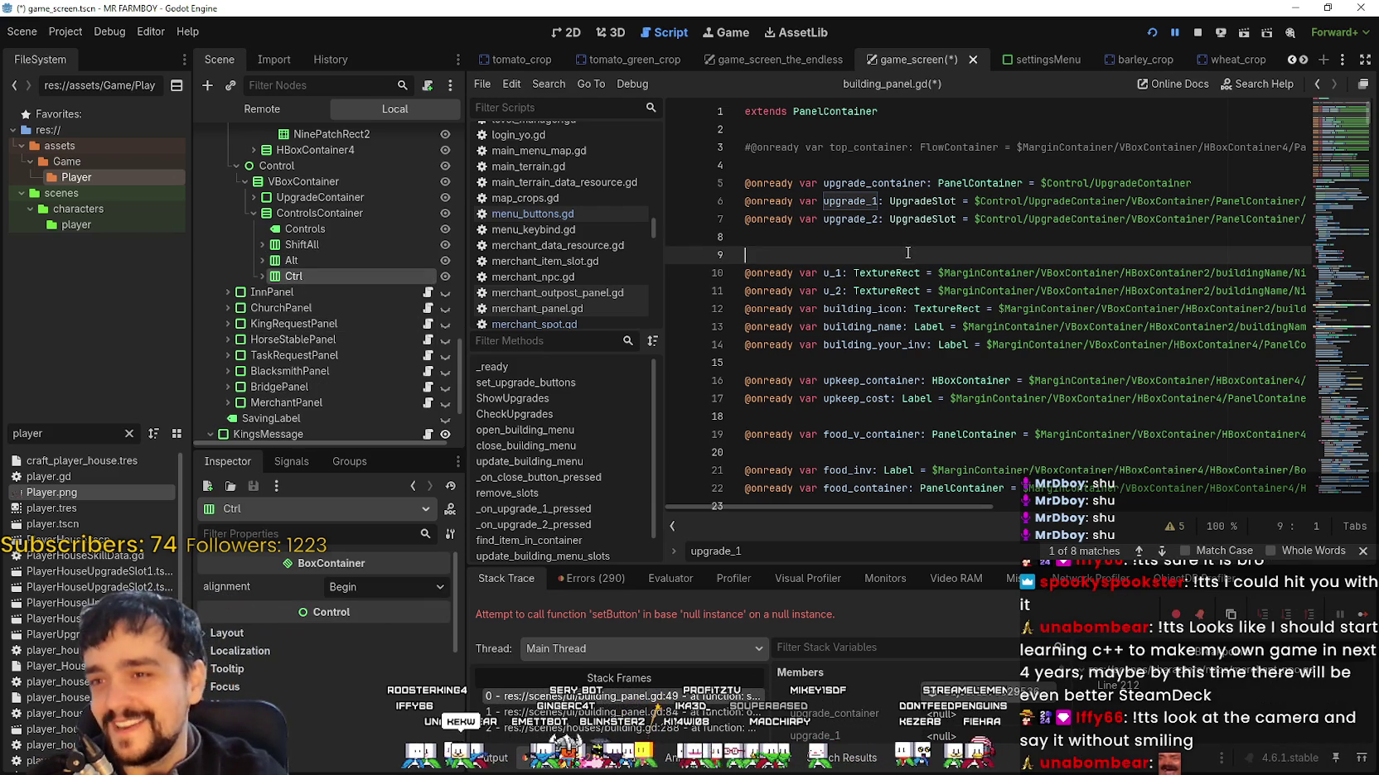
scroll(340, 356, "up", 7)
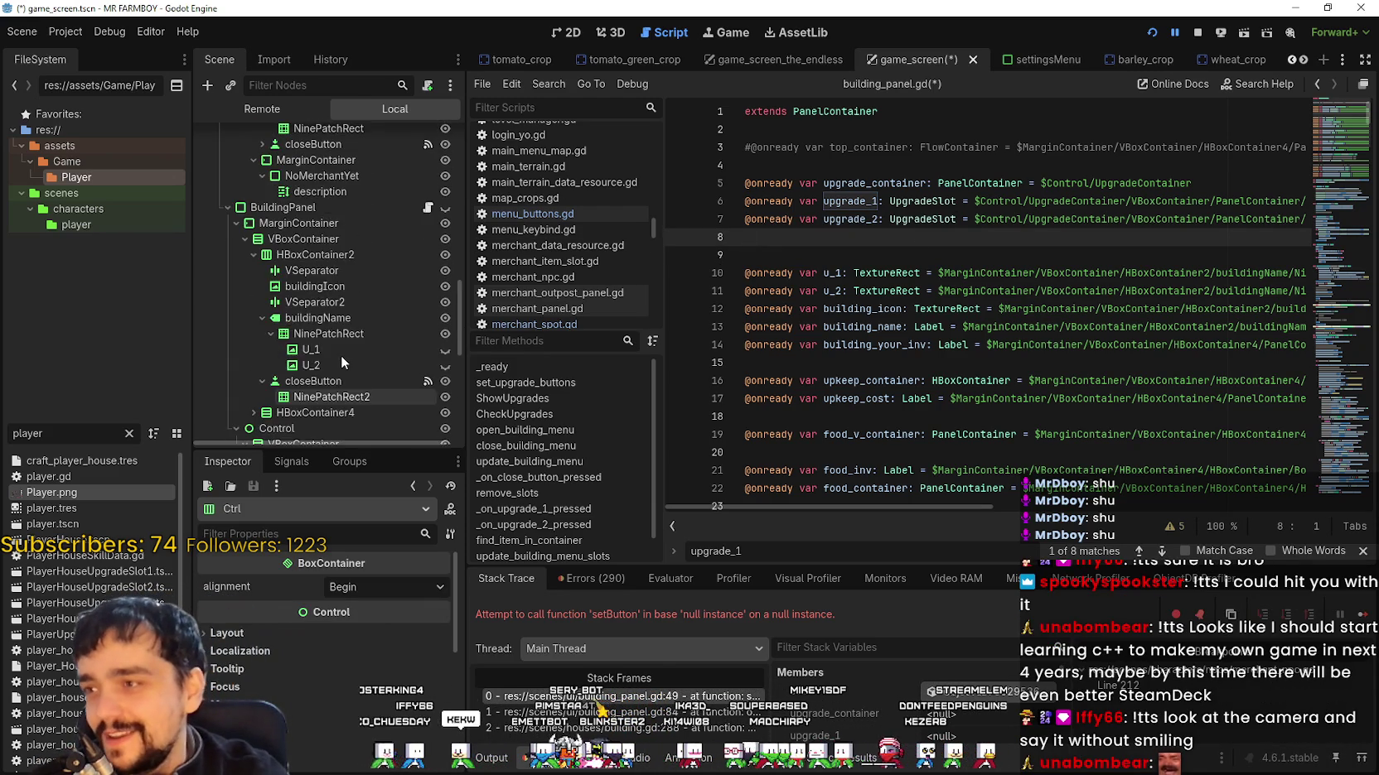
scroll(331, 309, "down", 4)
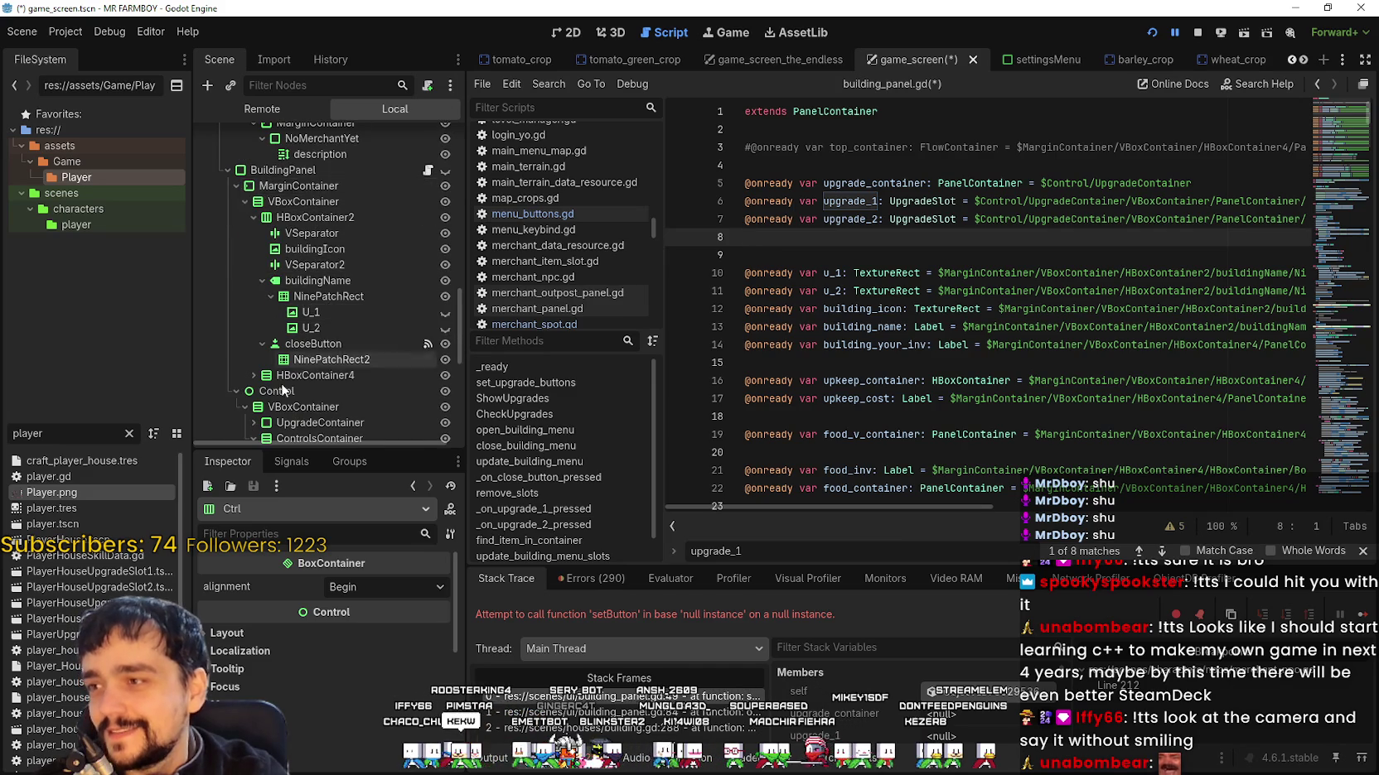
left_click(253, 310)
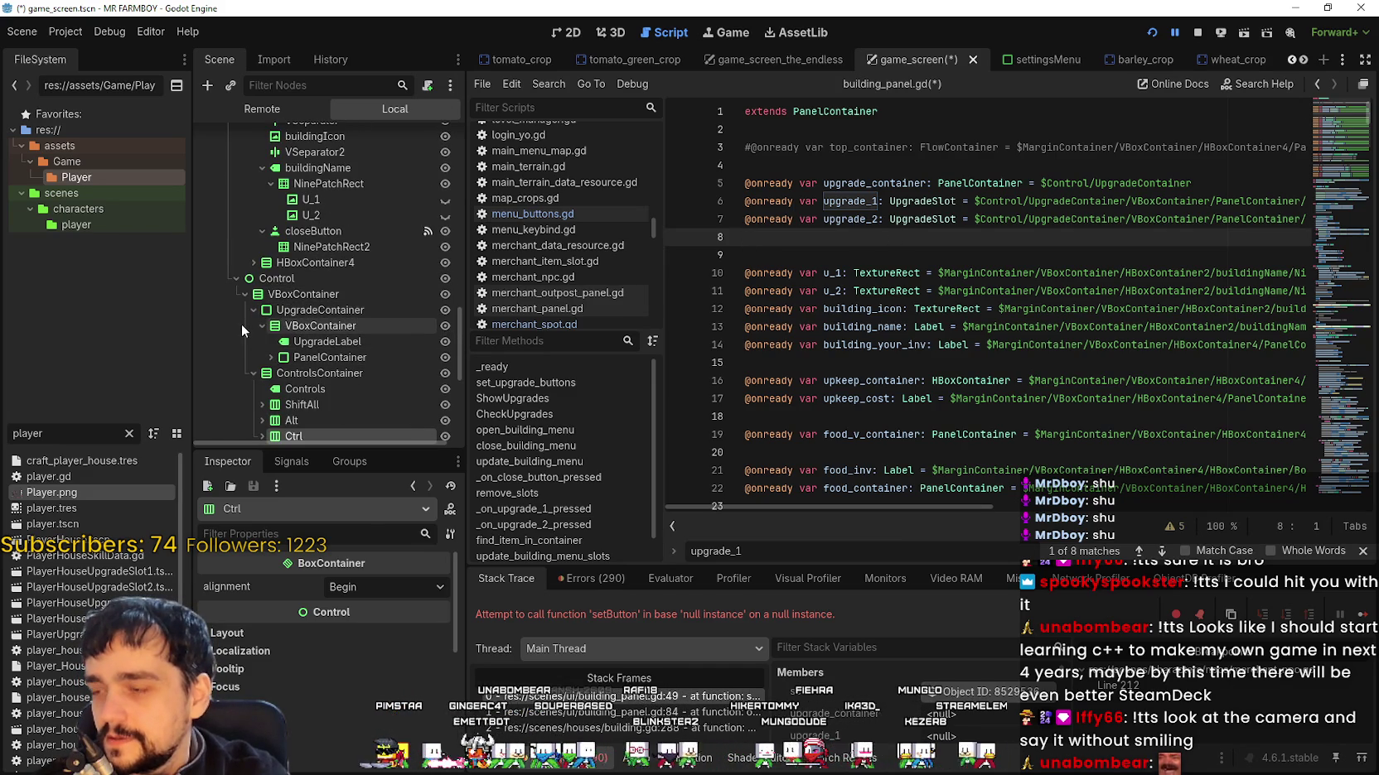
left_click(270, 357)
scroll(318, 370, "down", 3)
mouse_move(348, 270)
left_mouse_down()
mouse_move(746, 286)
mouse_move(808, 240)
left_mouse_up()
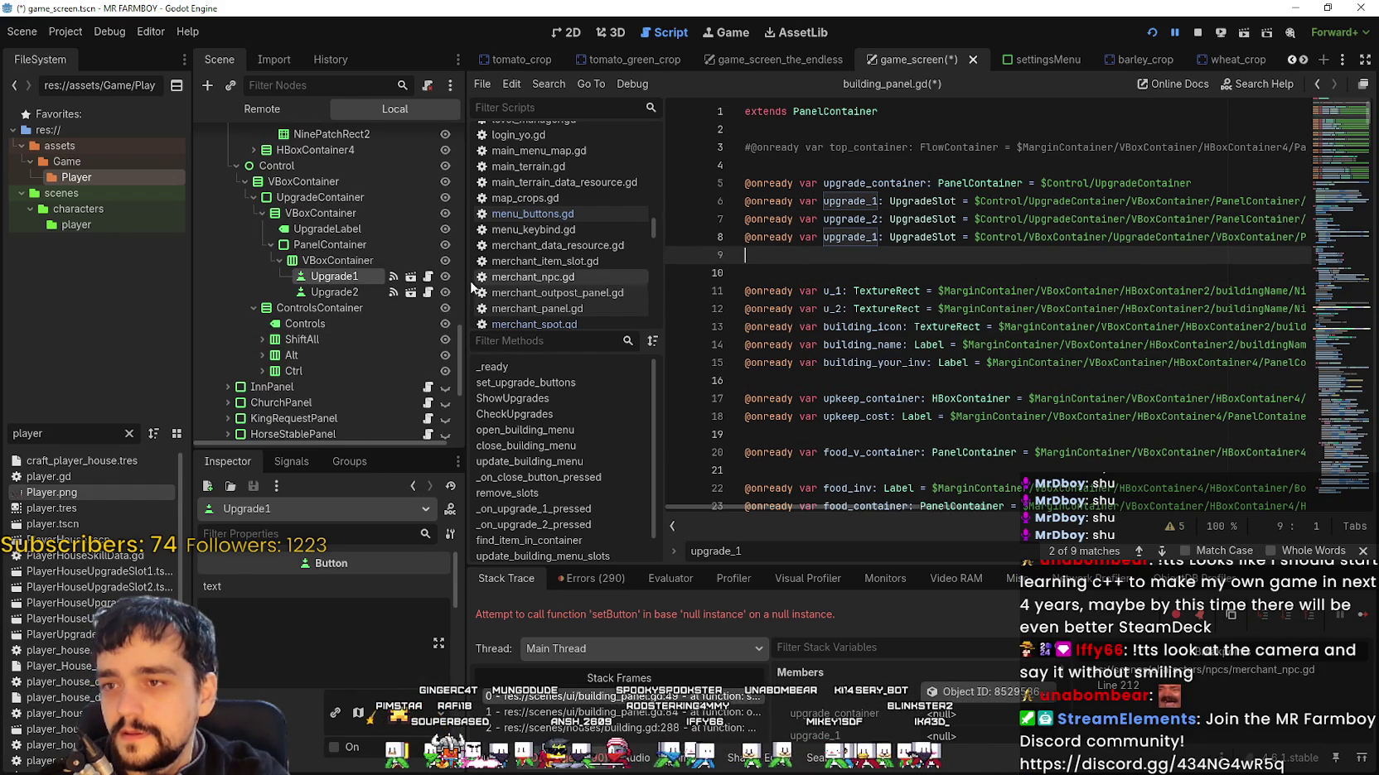
Step: Add an Upgrade2 reference at line 9, comment out old lines 6–7, and restart the game
left_click_drag(359, 285, 829, 257)
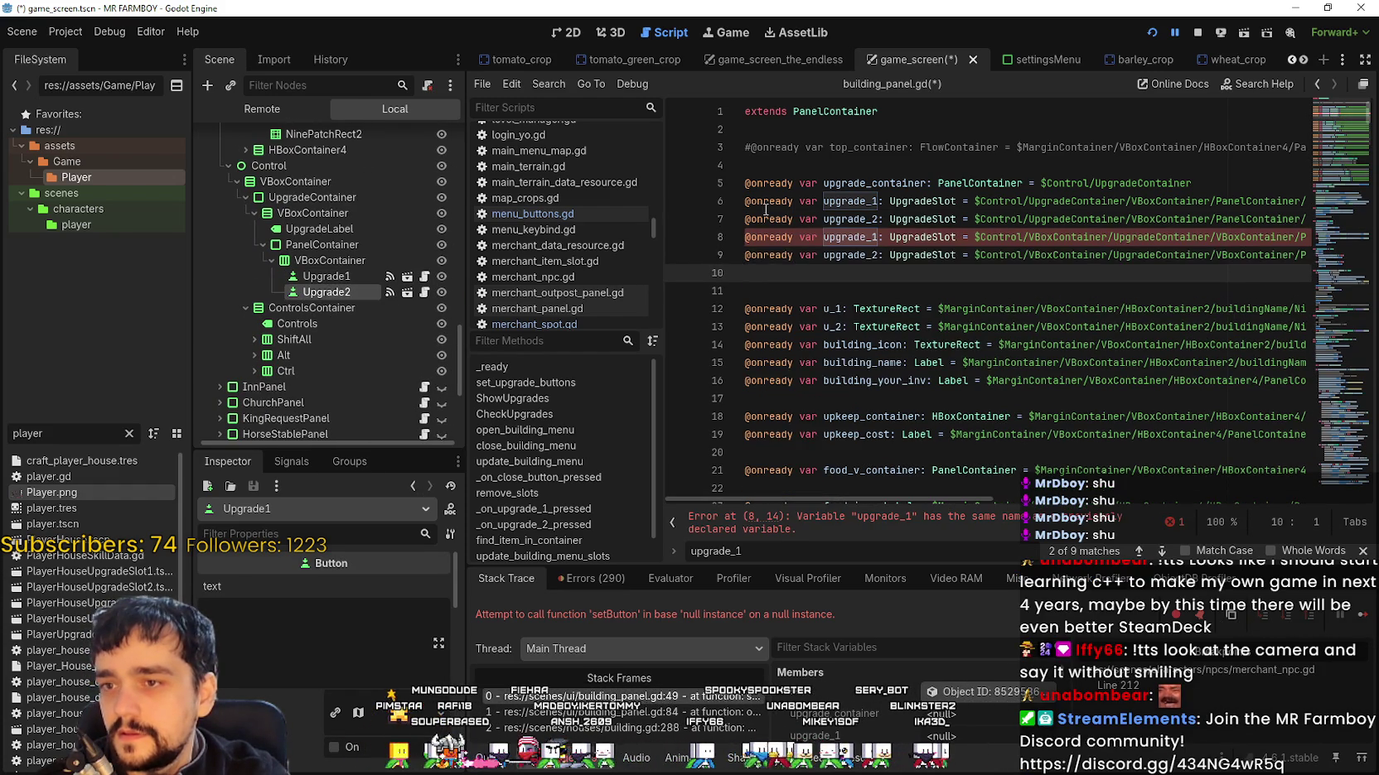
left_click(745, 201)
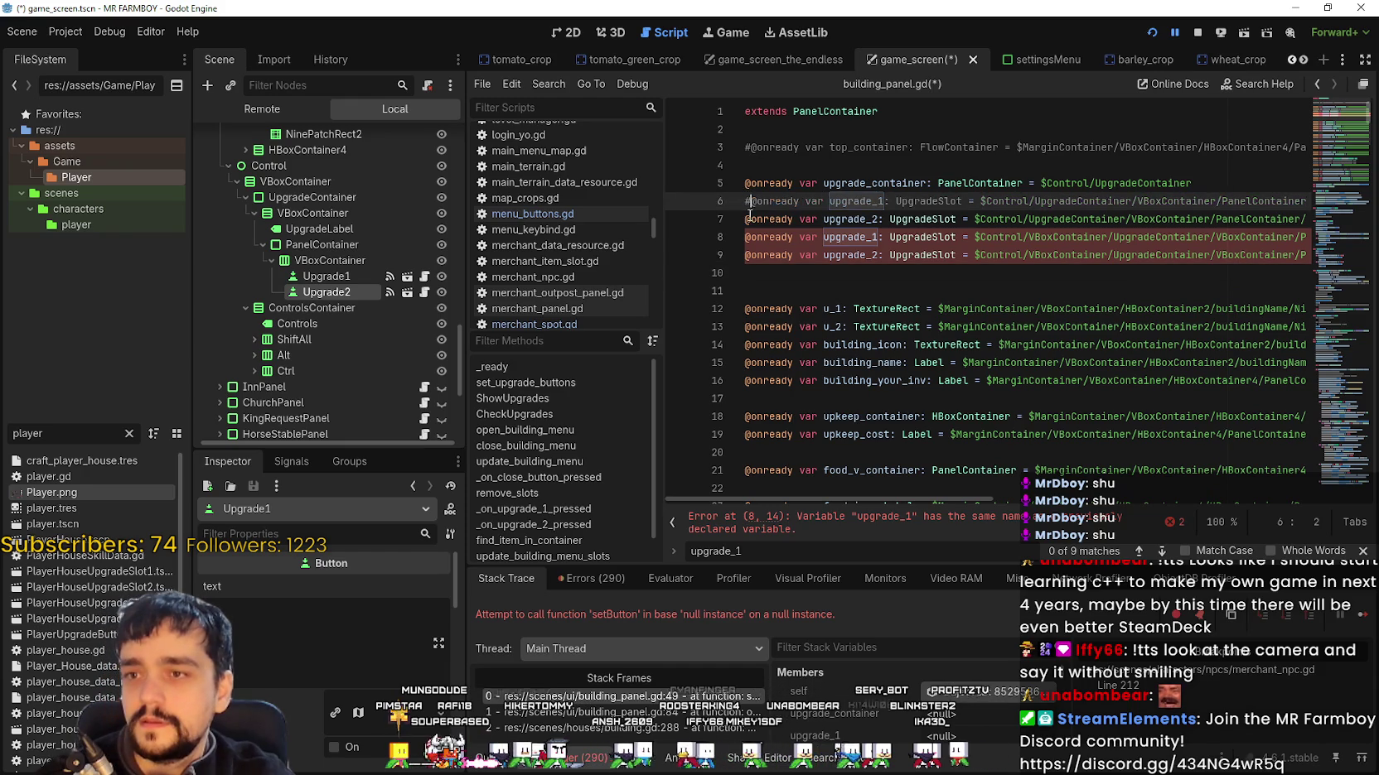
left_click(750, 217)
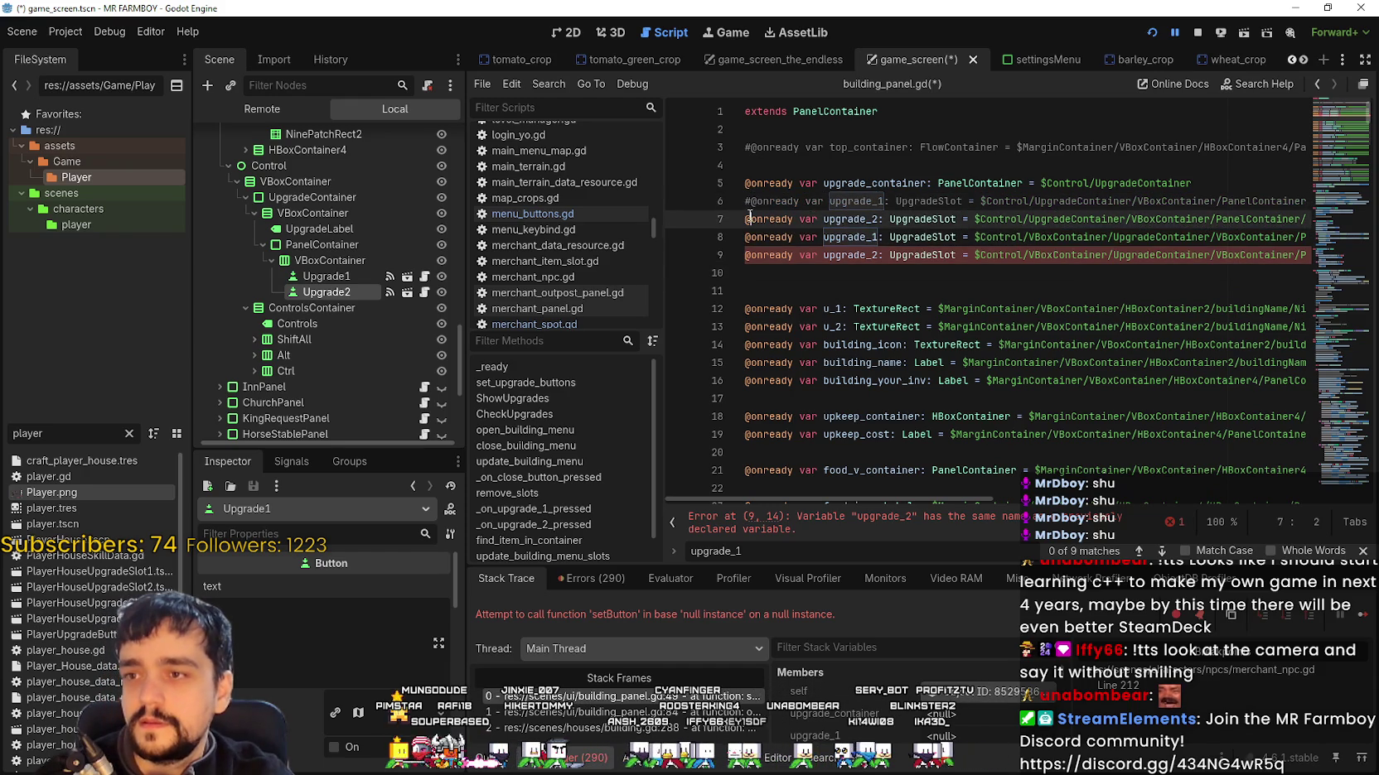
left_click(1195, 37)
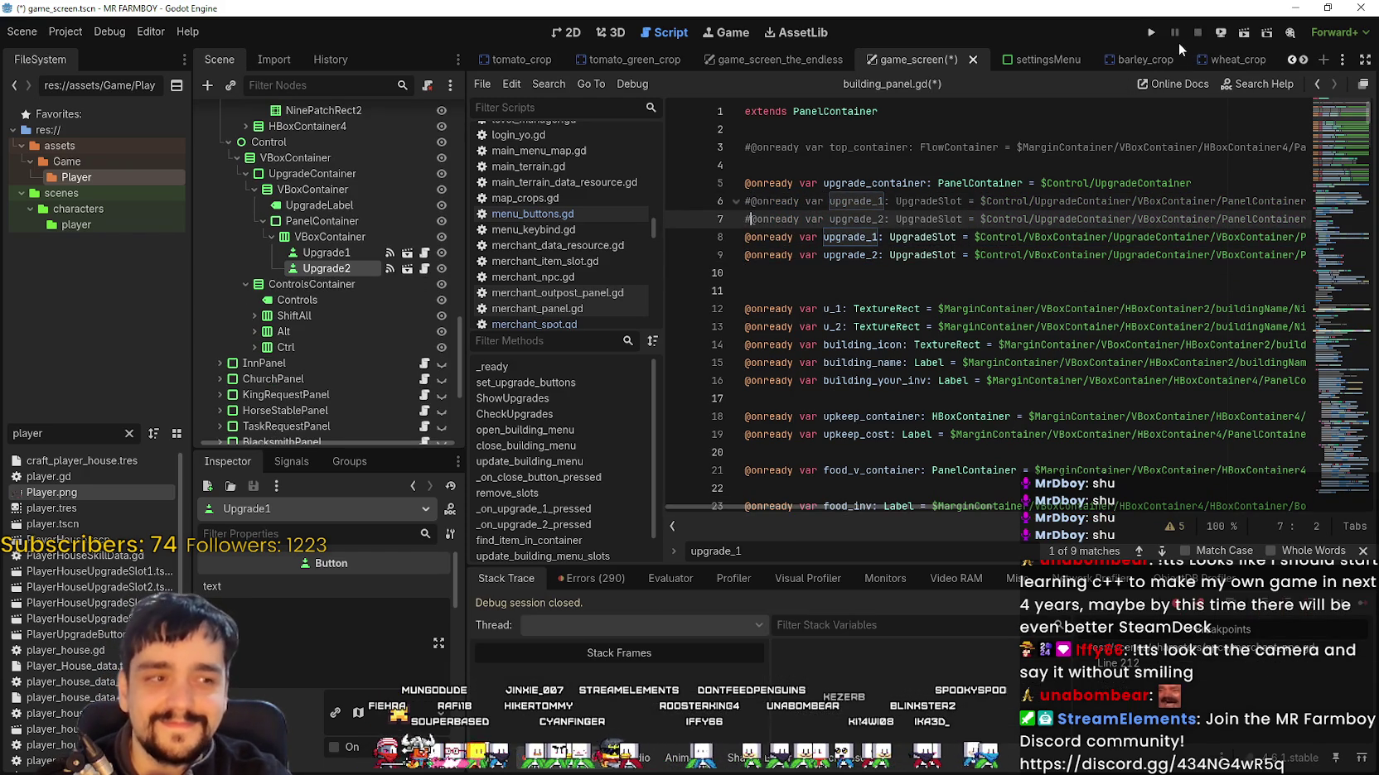
left_click(1150, 32)
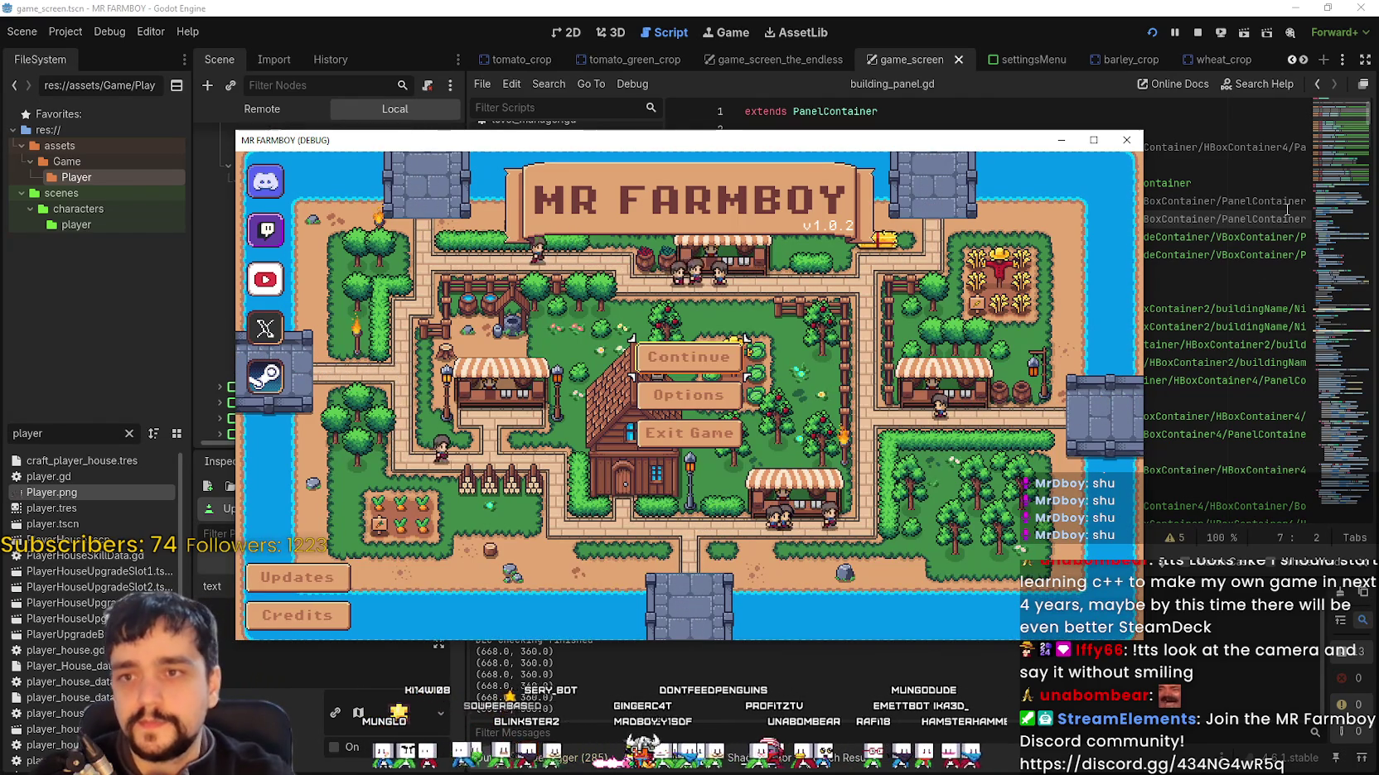
Step: Maximize the game, load Save 1, and play until the hide() null-value error at line 59
left_click(1094, 140)
left_click(767, 354)
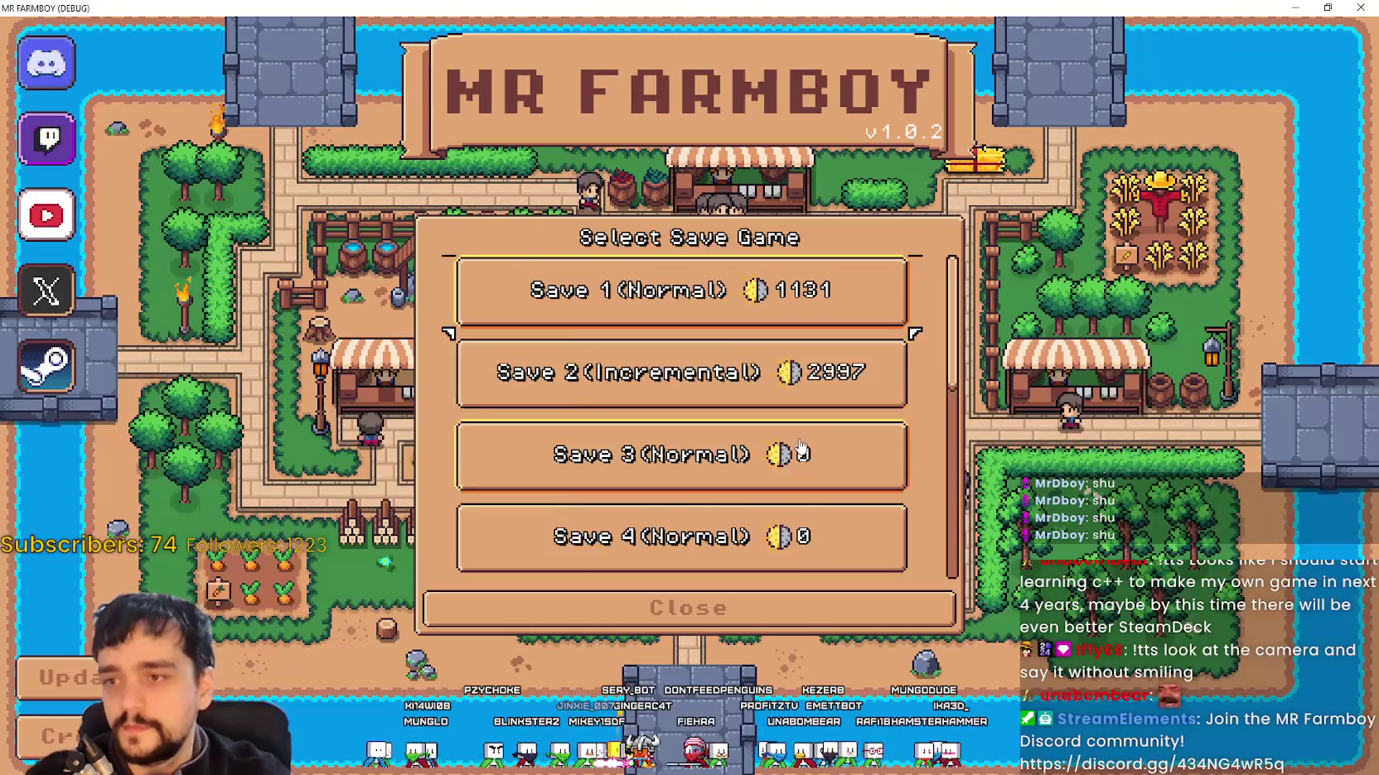
left_click(771, 323)
left_click(594, 305)
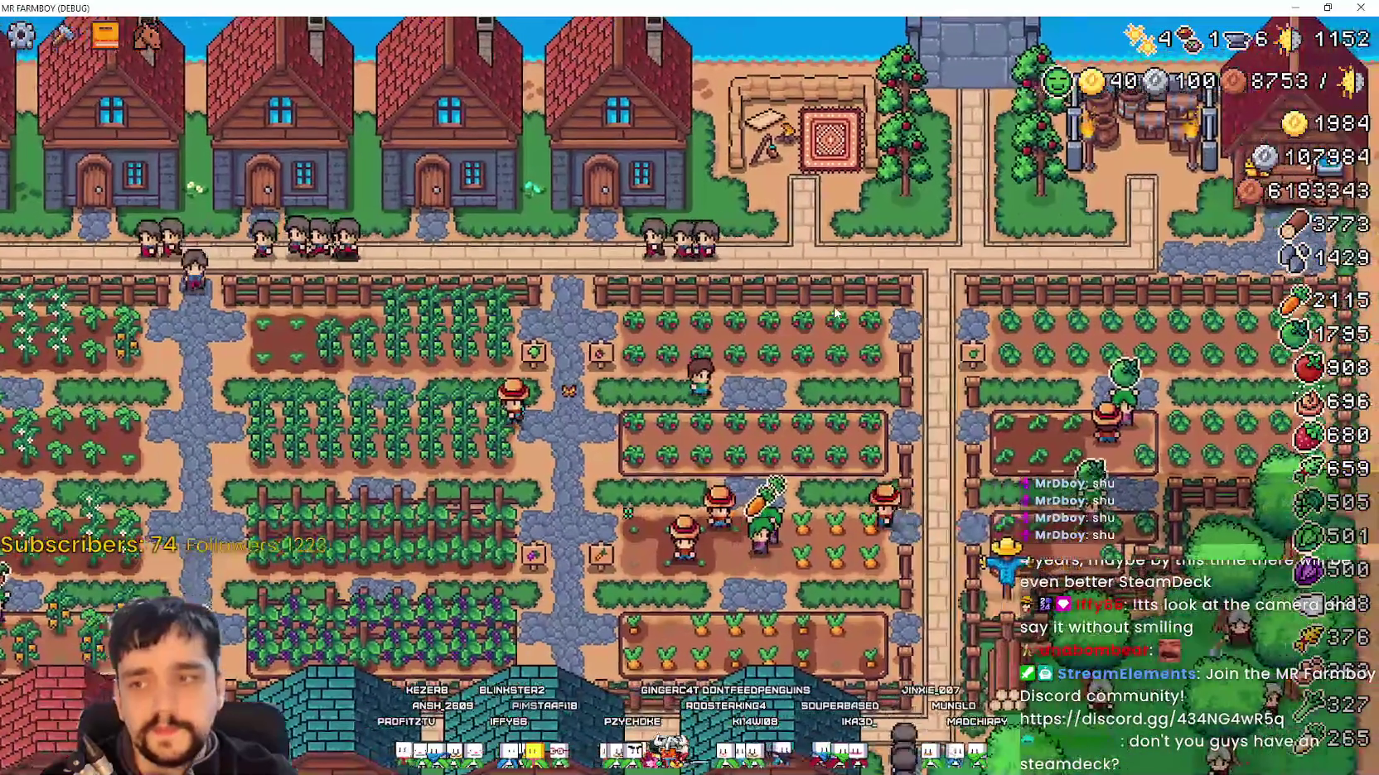
scroll(817, 283, "up", 3)
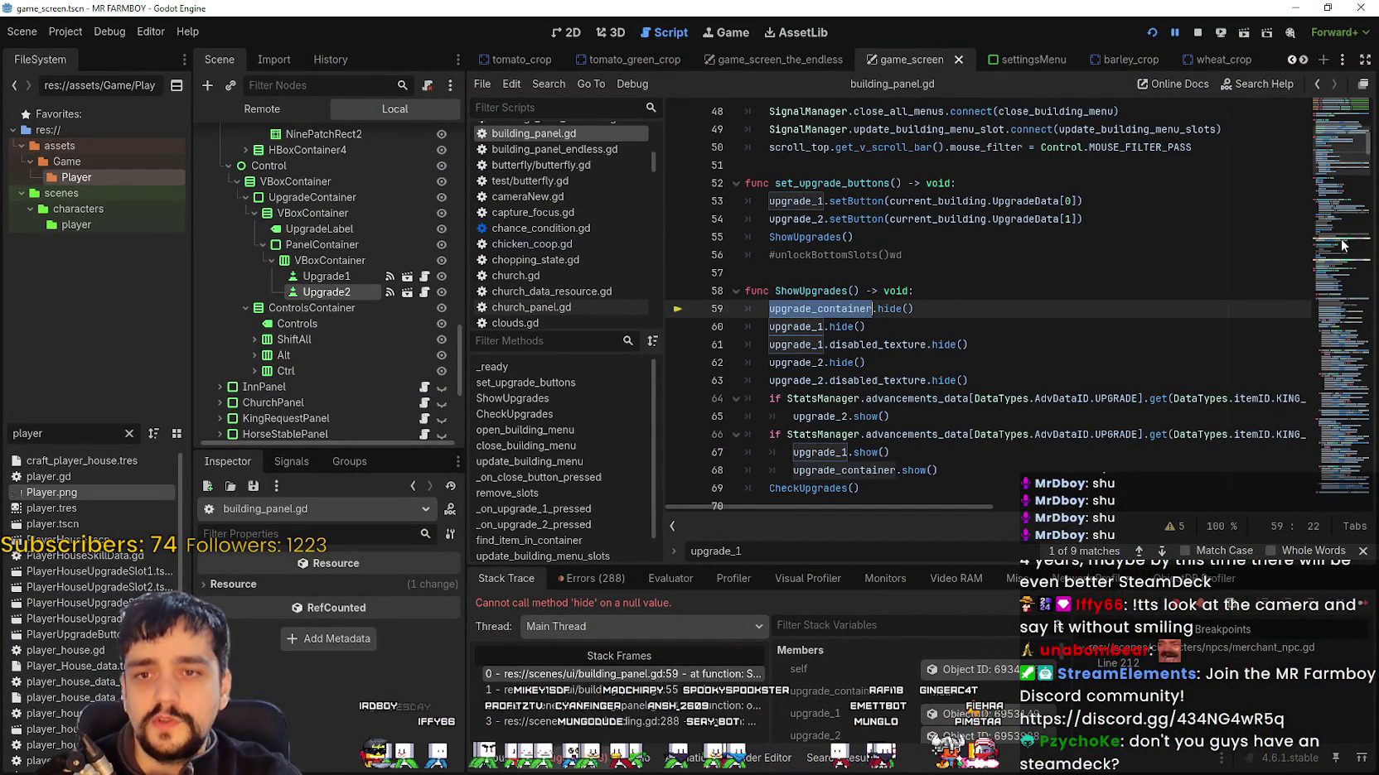
Step: Locate the upgrade_container declaration and insert a new UpgradeContainer reference at line 6
key("ctrl+f")
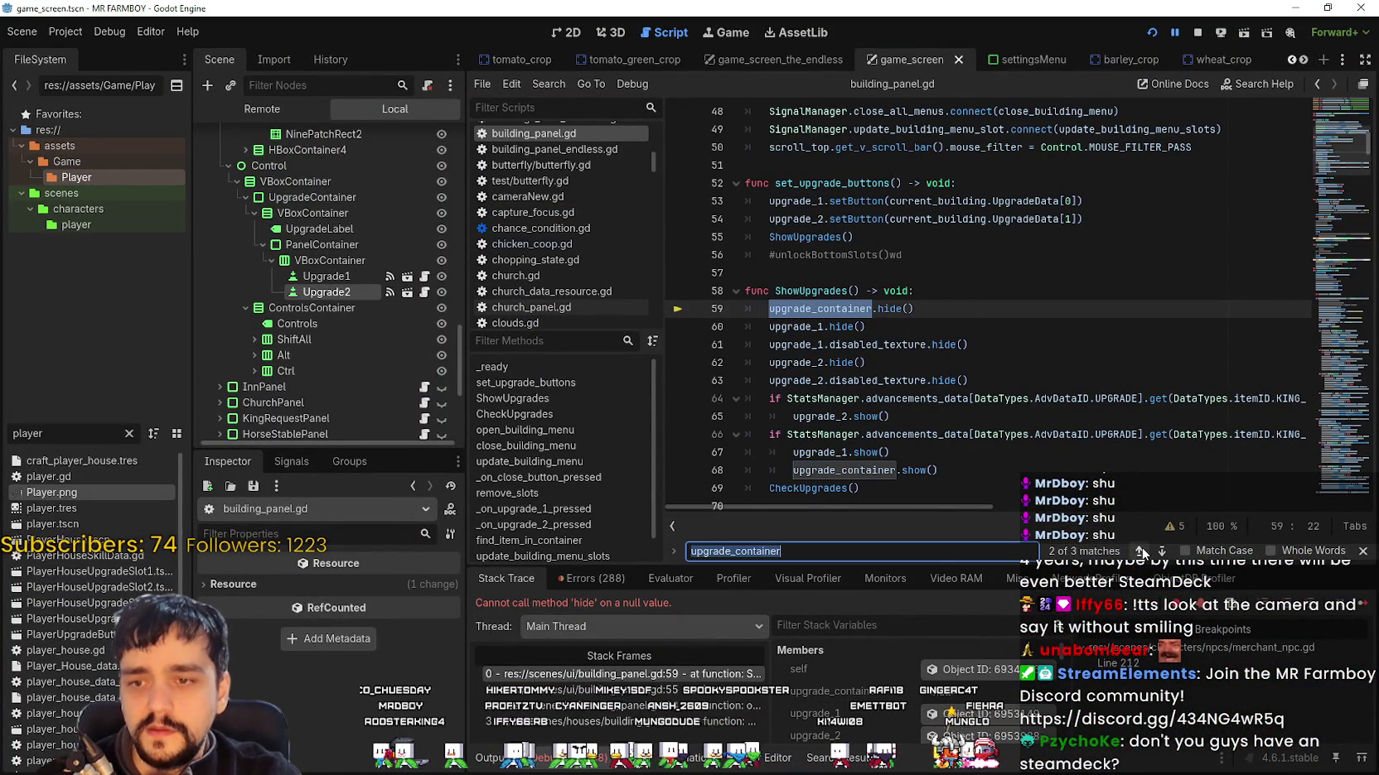
left_click(1141, 551)
left_click(1214, 178)
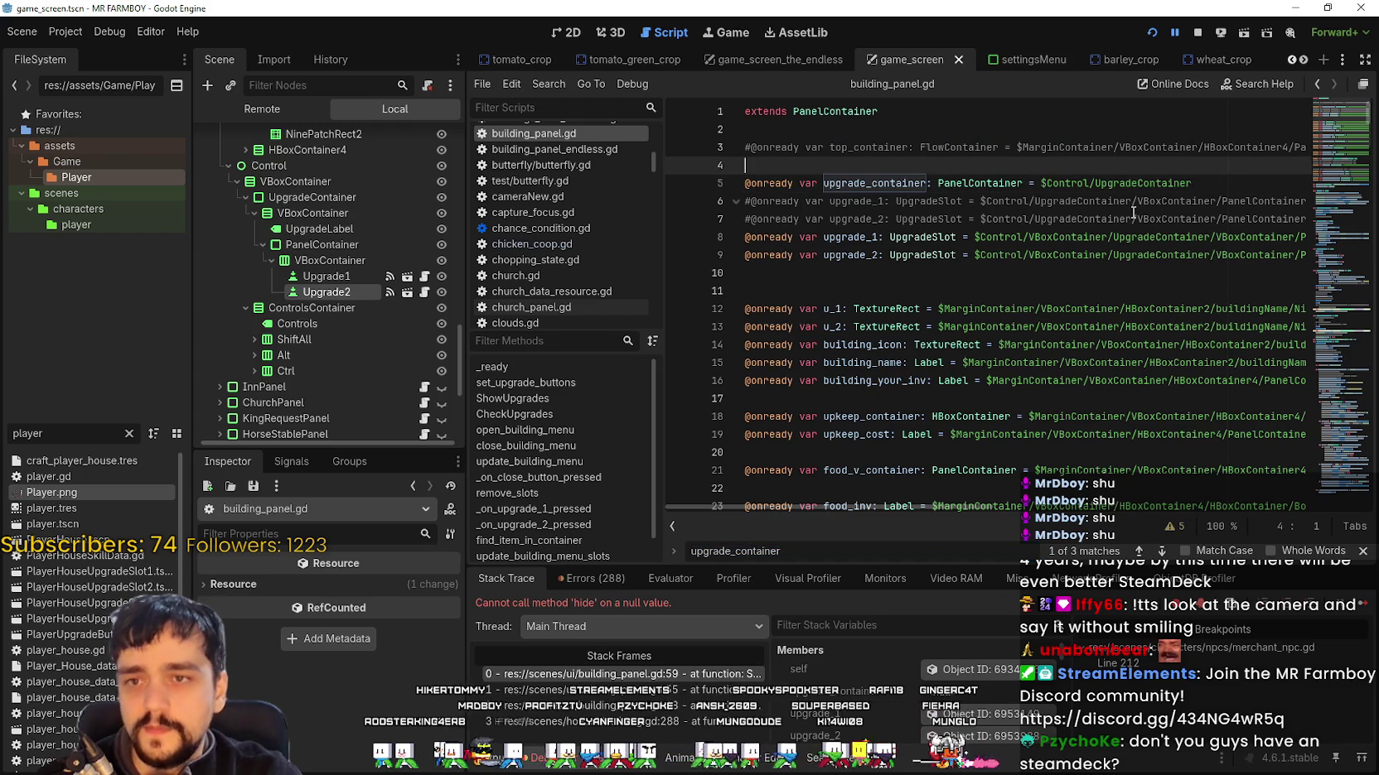
key("Return")
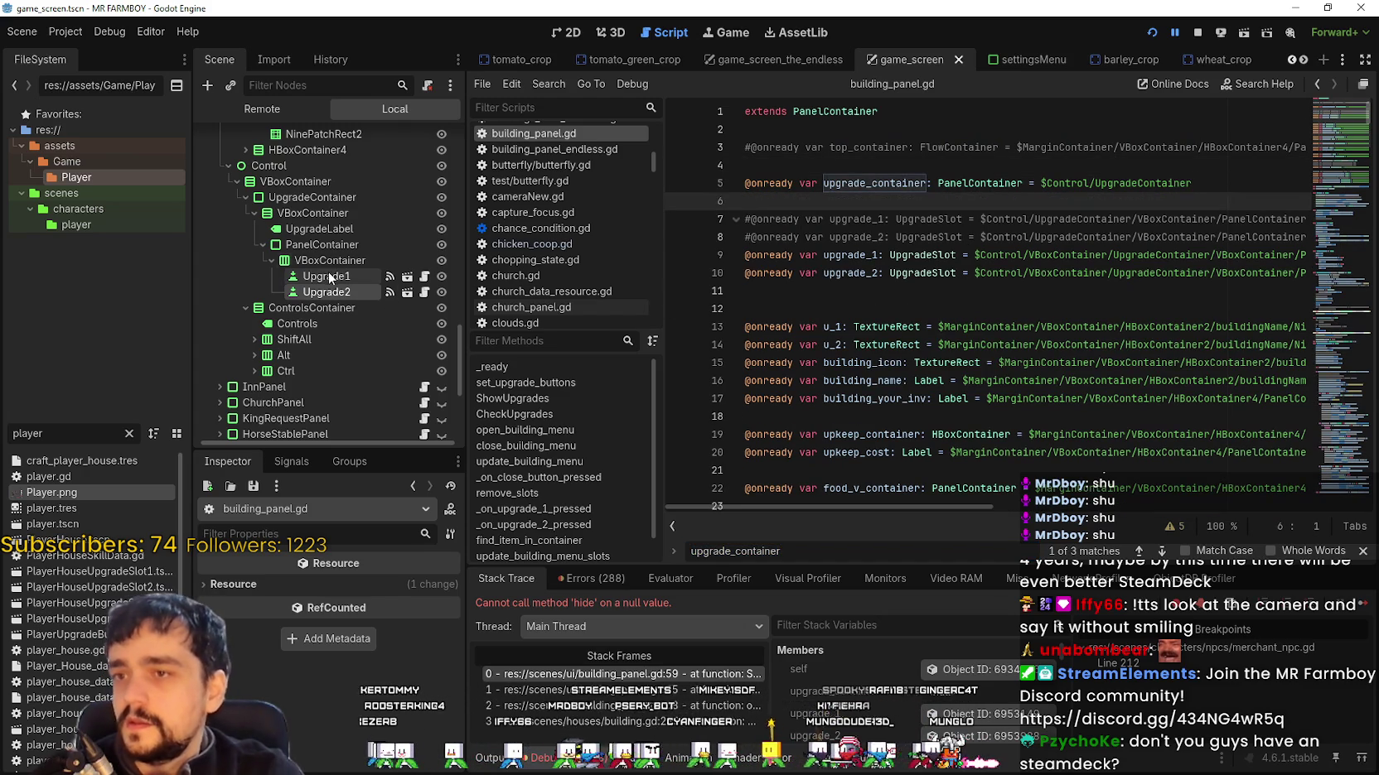
left_click(316, 199)
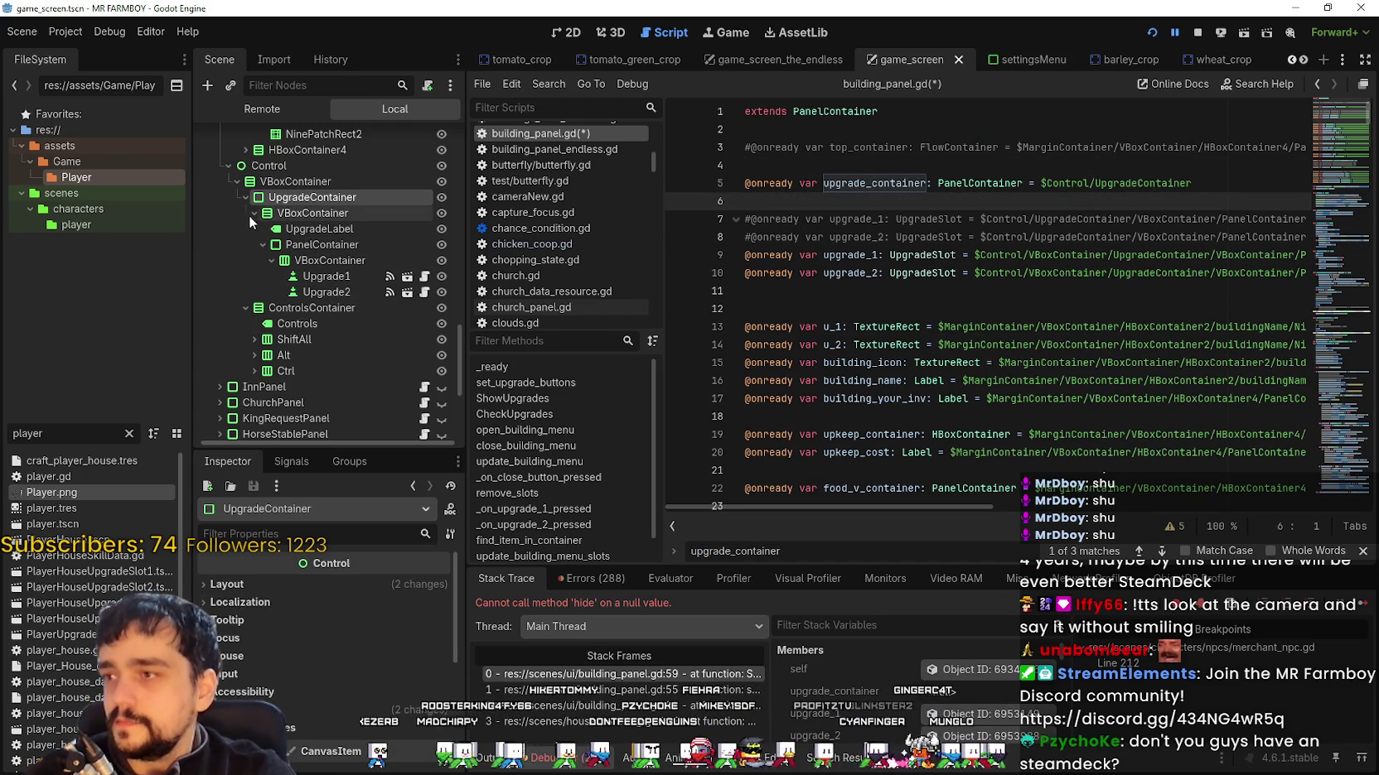
mouse_move(288, 198)
left_mouse_down()
mouse_move(837, 221)
mouse_move(829, 201)
left_mouse_up()
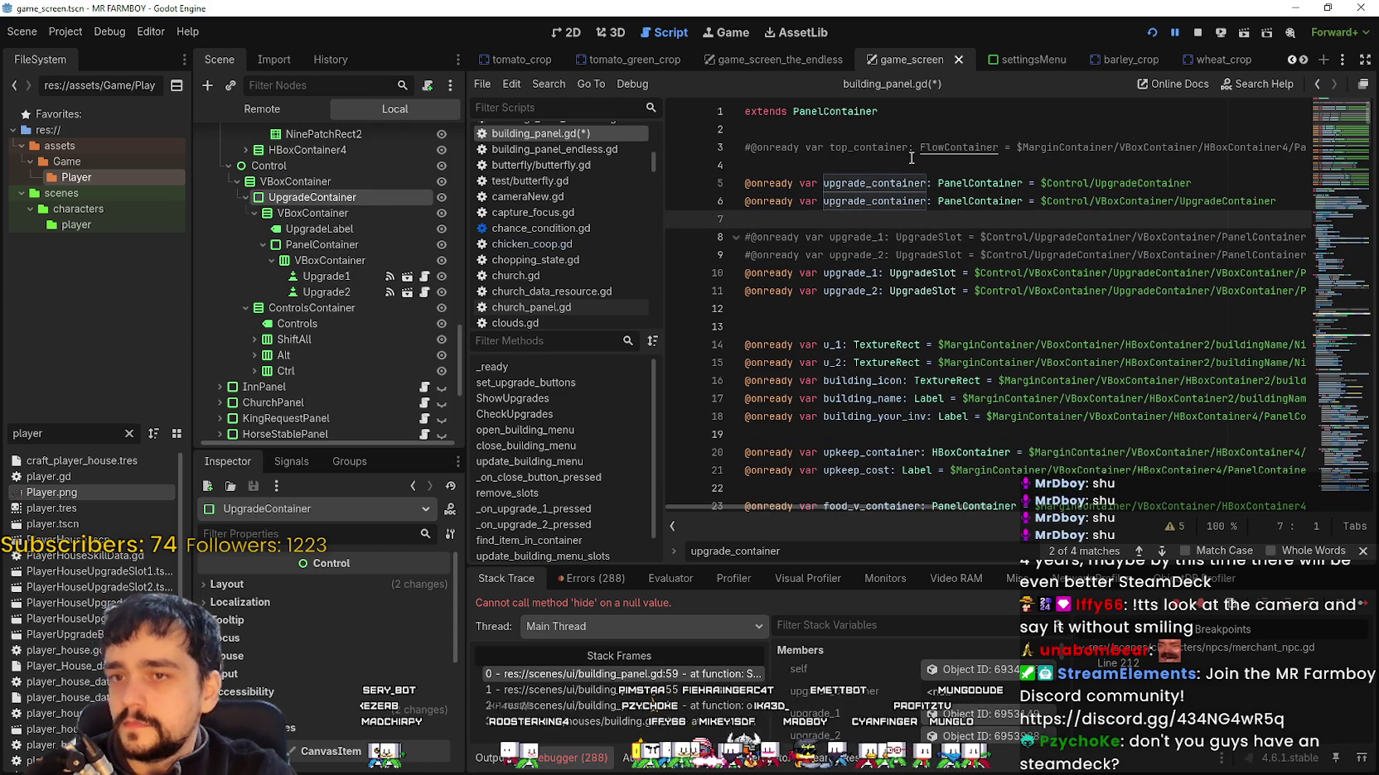
Step: Comment out the old upgrade_container line 5 with # and stop the debug session
left_click(748, 184)
type("#")
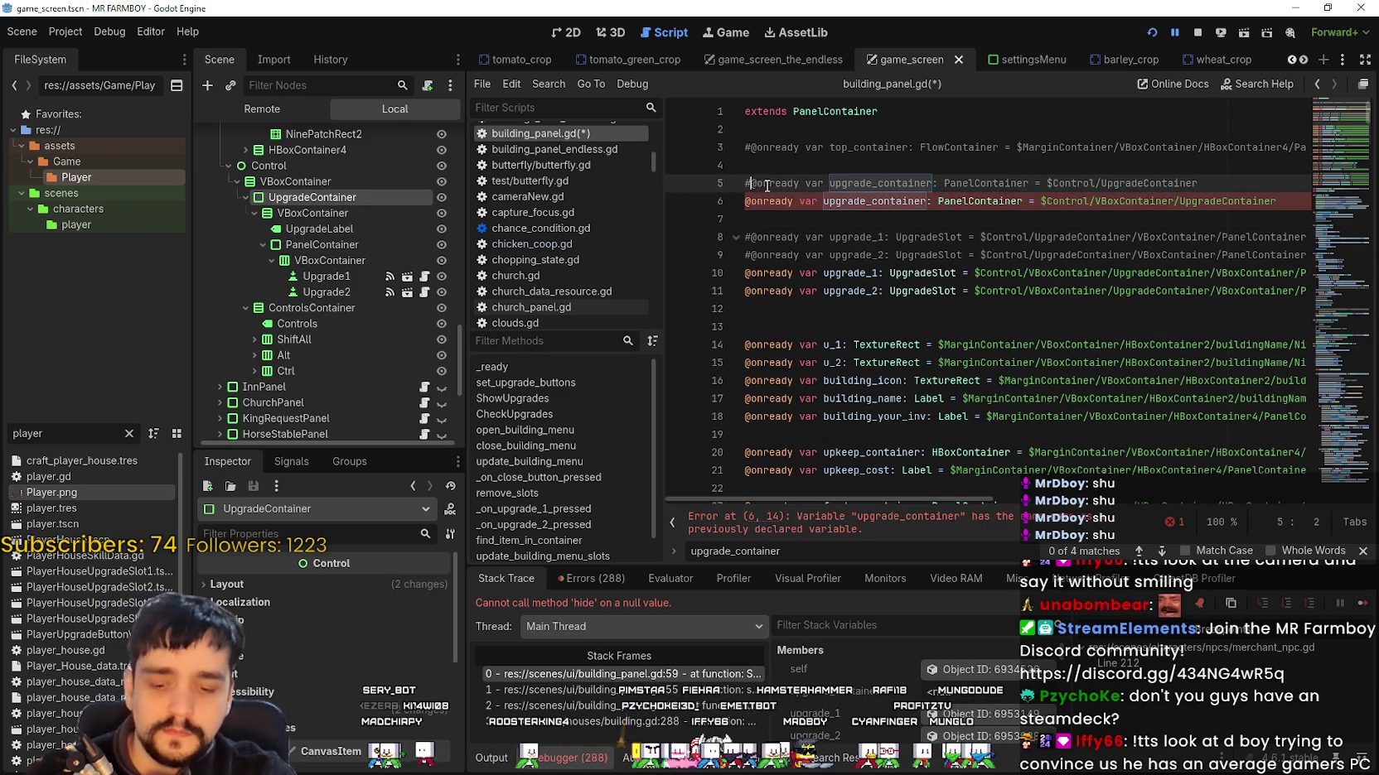
left_click(874, 149)
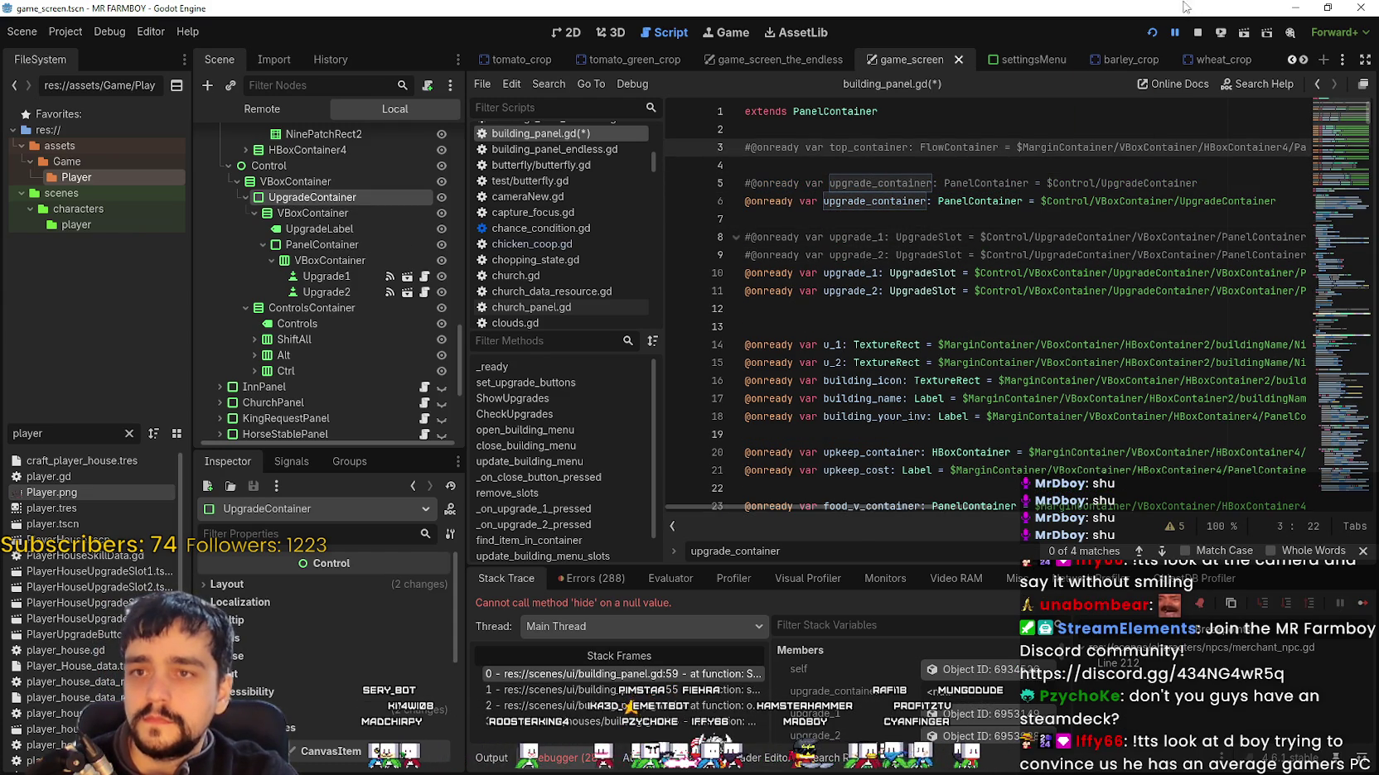
left_click(1195, 33)
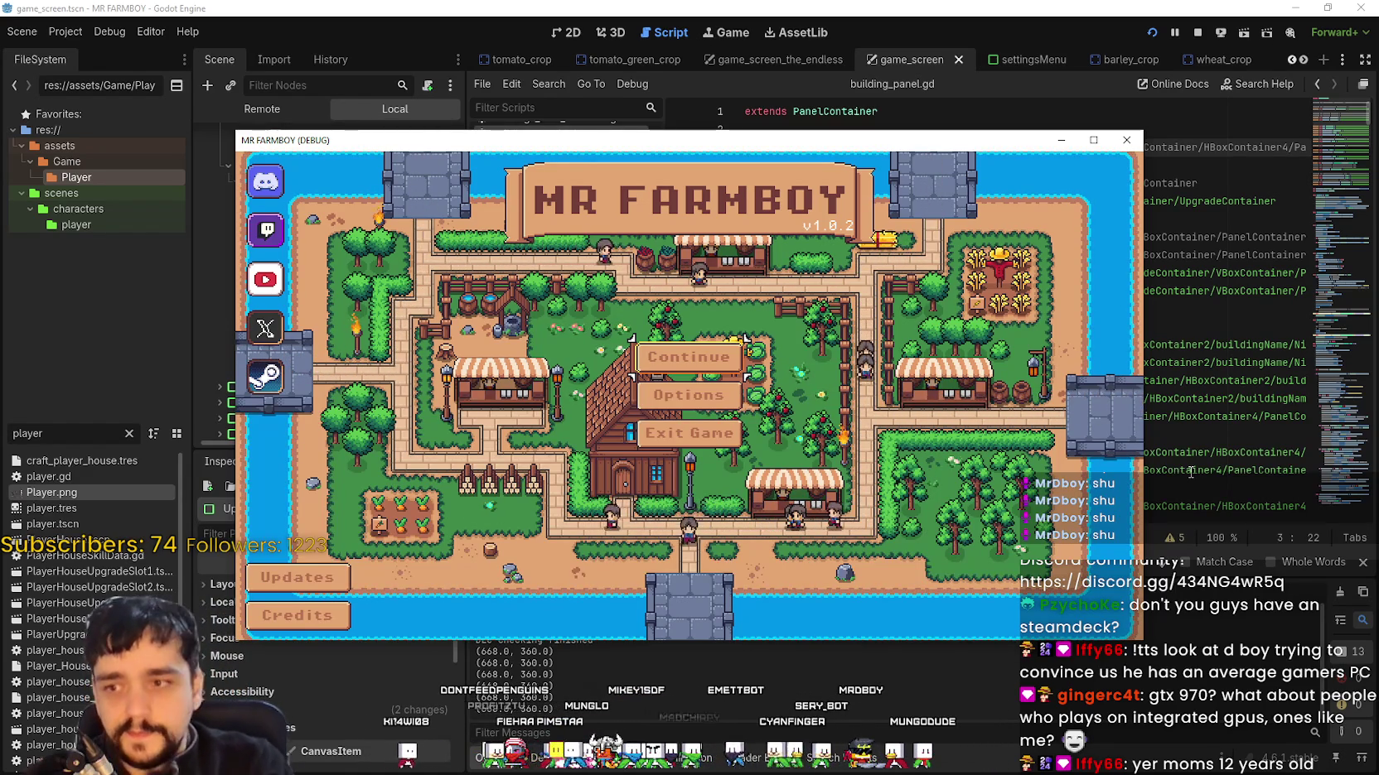
Step: Maximize the debug game, load Save 1 (Normal), then switch back to the editor
left_click(1093, 140)
left_click(754, 334)
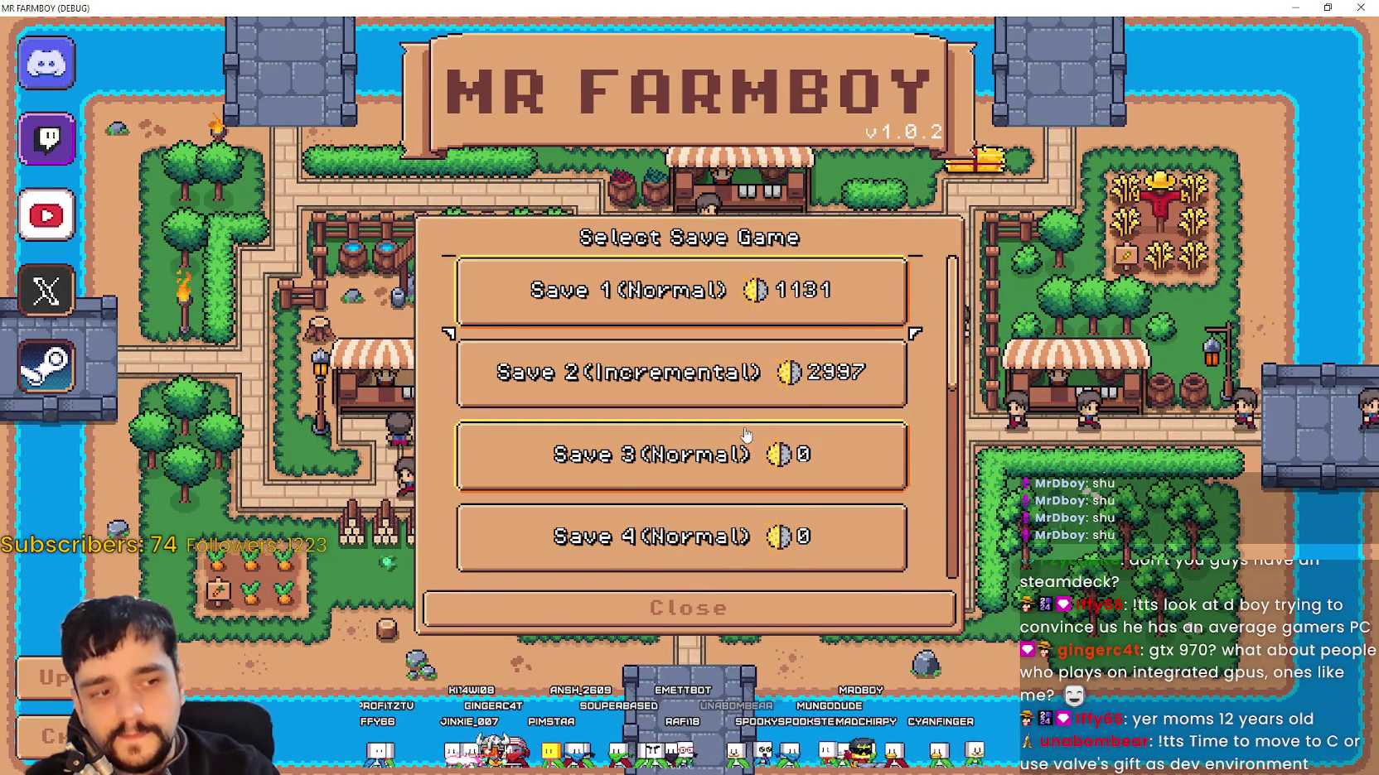
left_click(718, 299)
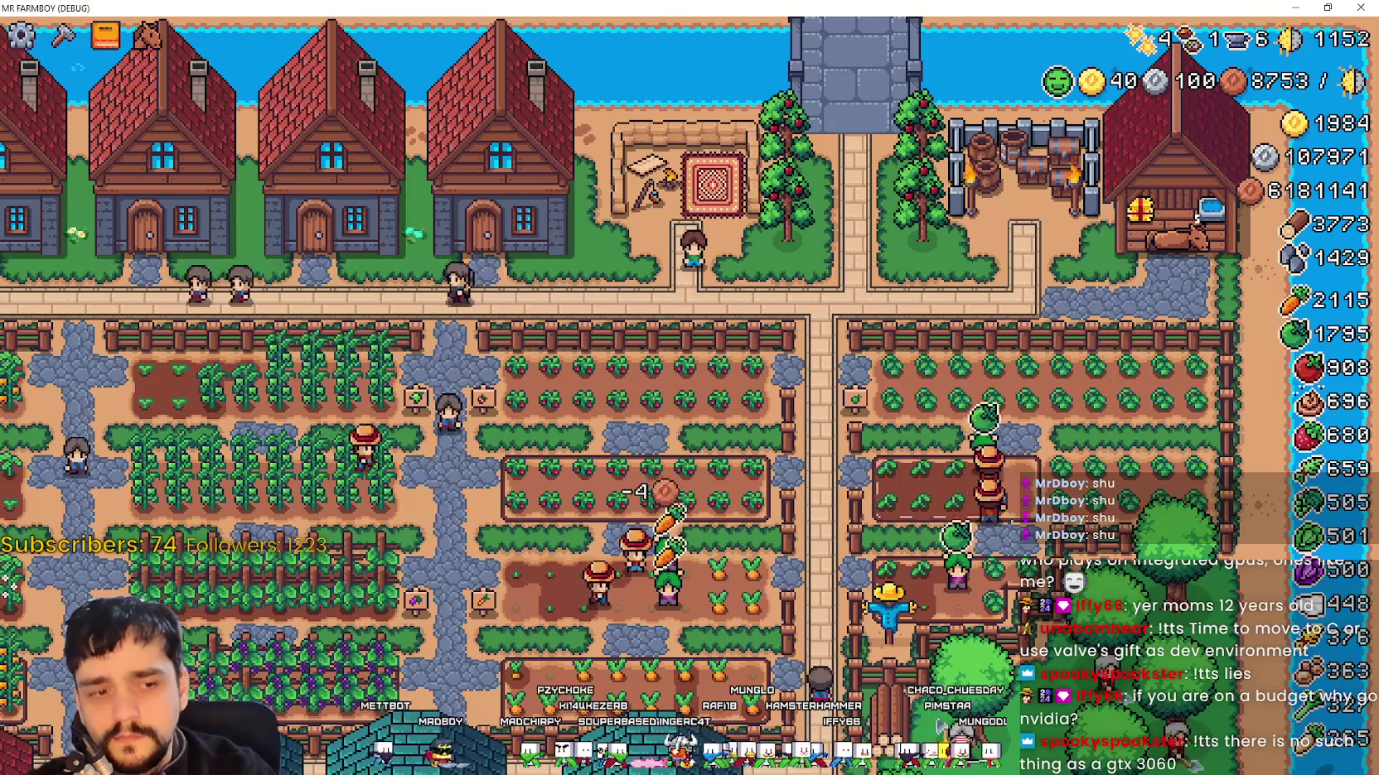
key("alt+Tab")
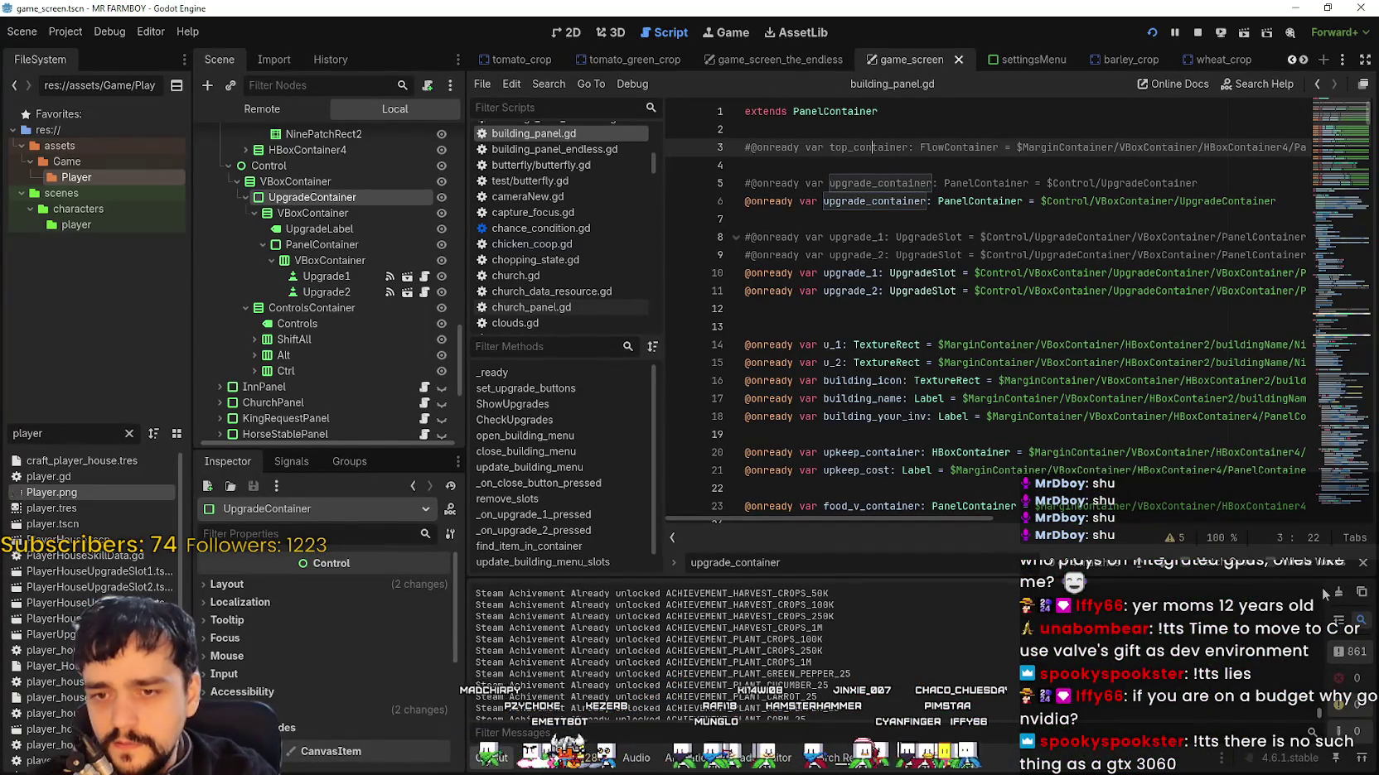
Step: Scroll the Output panel up and back down to read the debug log
left_click_drag(1319, 717, 1325, 564)
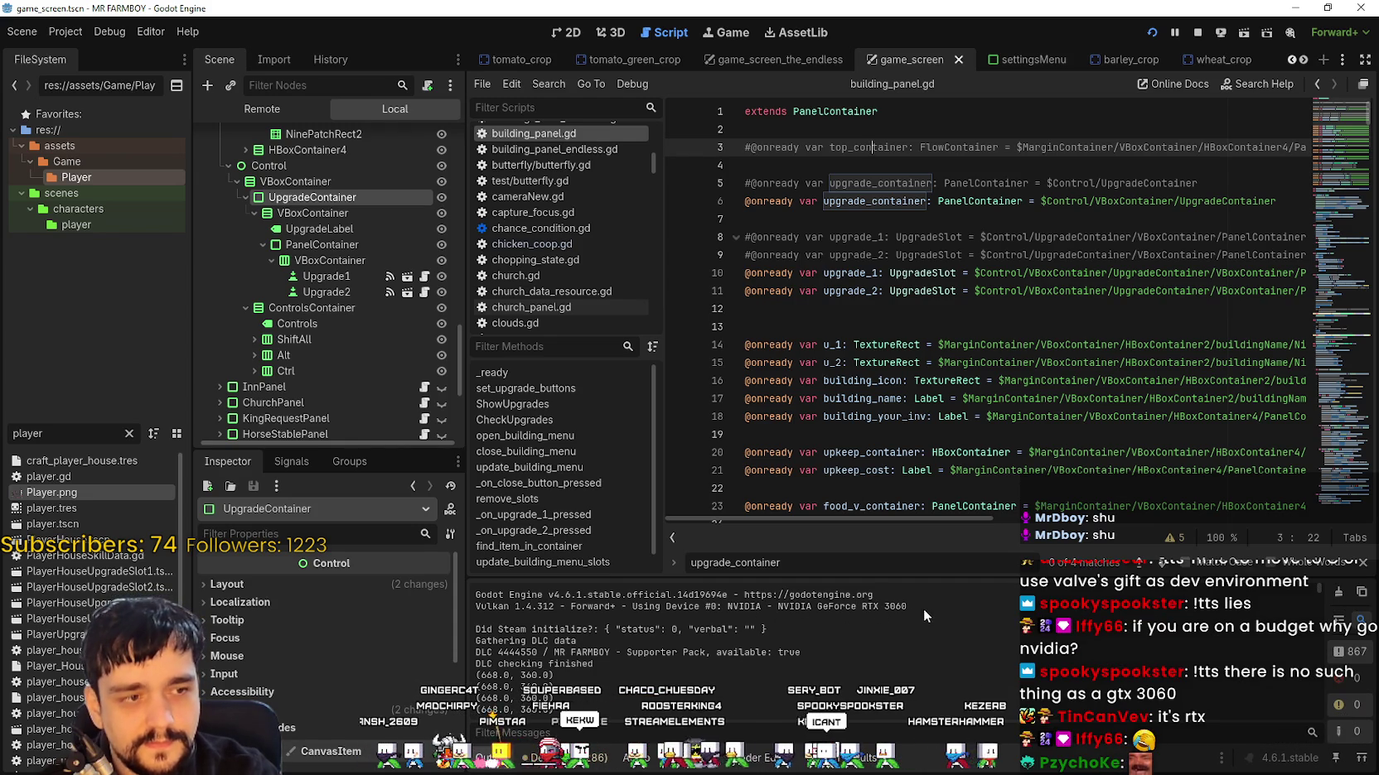
left_click_drag(1315, 590, 1313, 760)
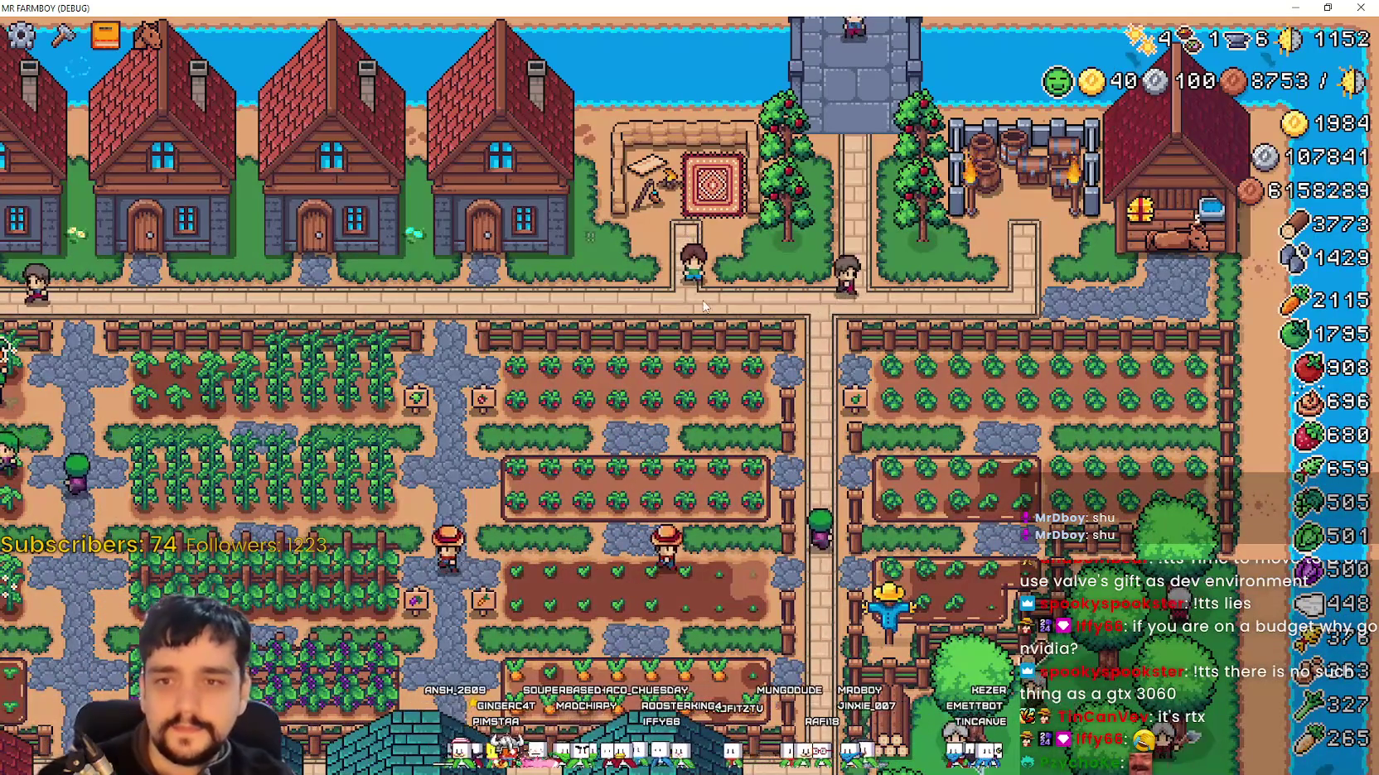
Step: Walk the farmer with WASD across the fields and road up to the warehouse door
key("a")
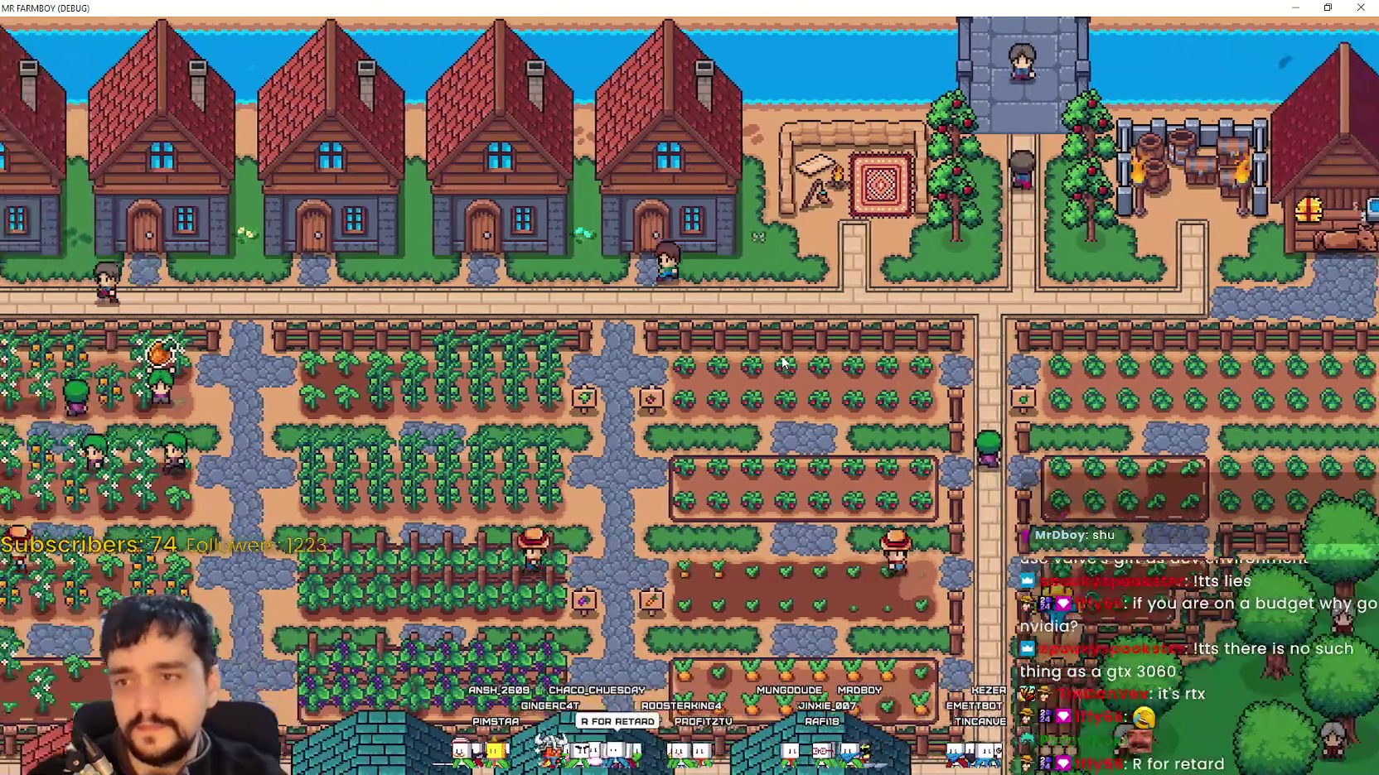
key("d")
key("s")
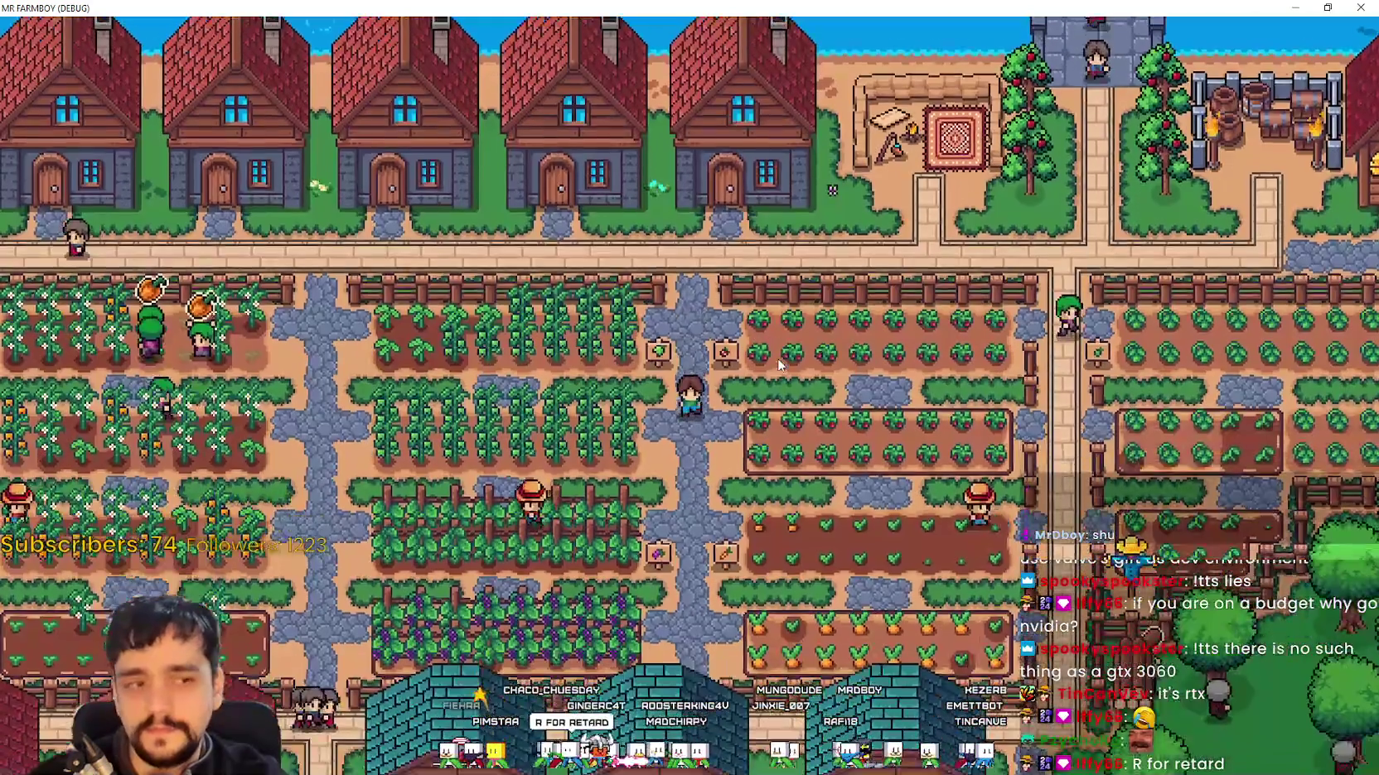
key("w")
key("d")
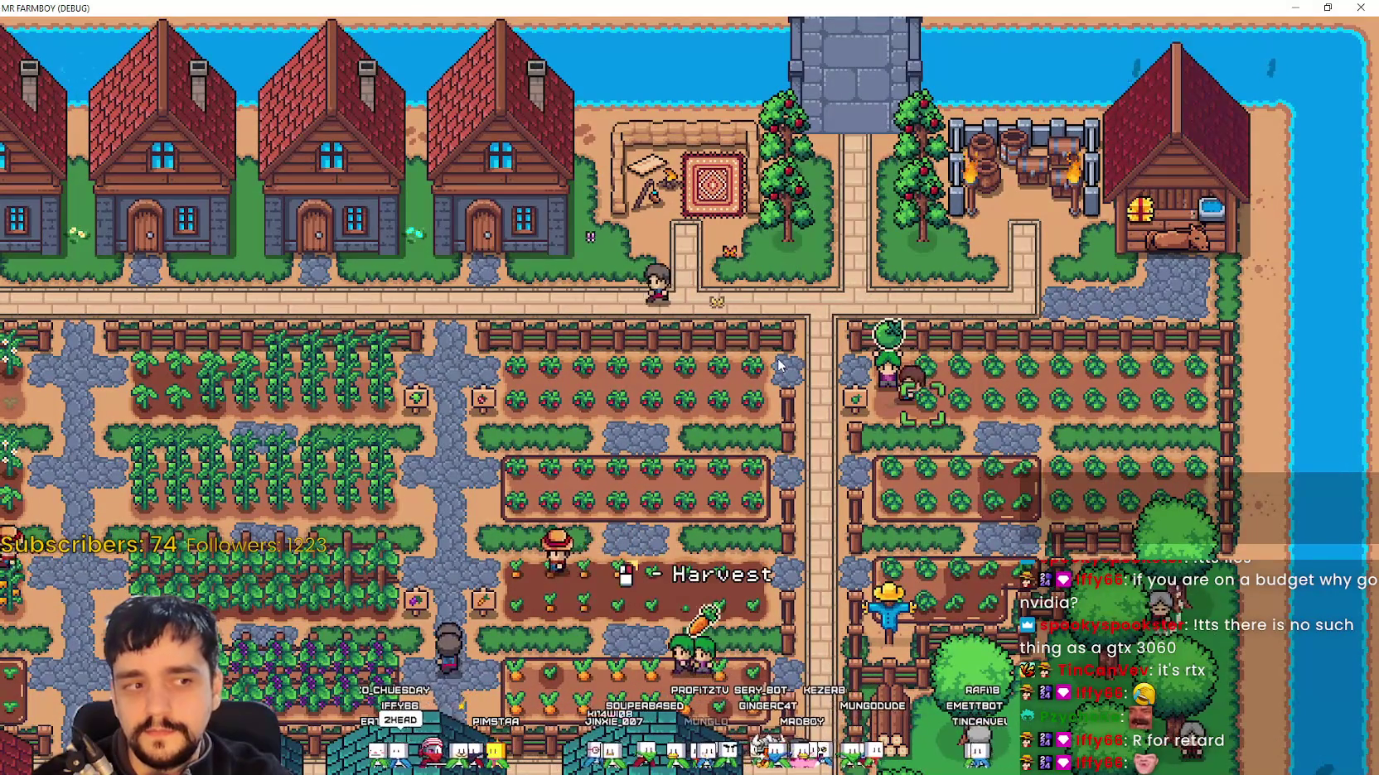
key("s")
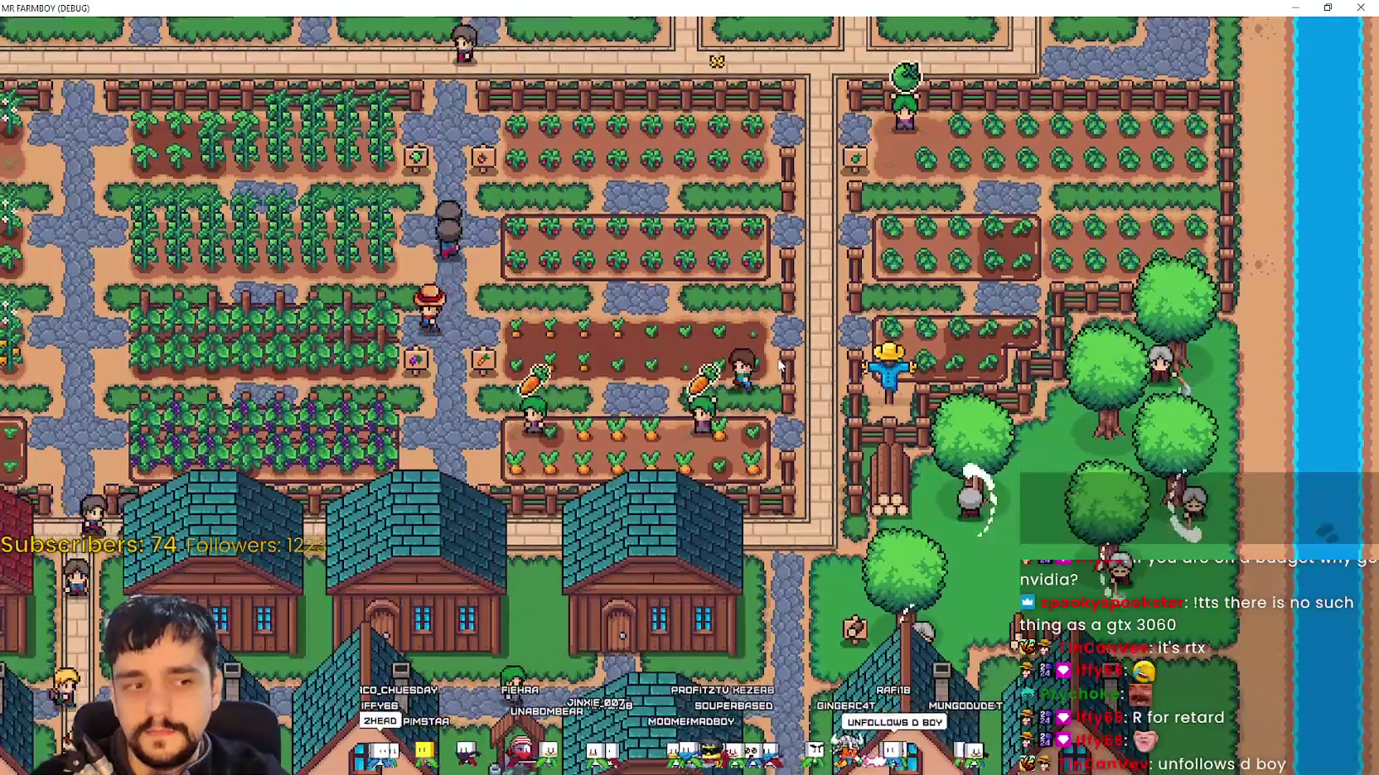
key("w")
key("d")
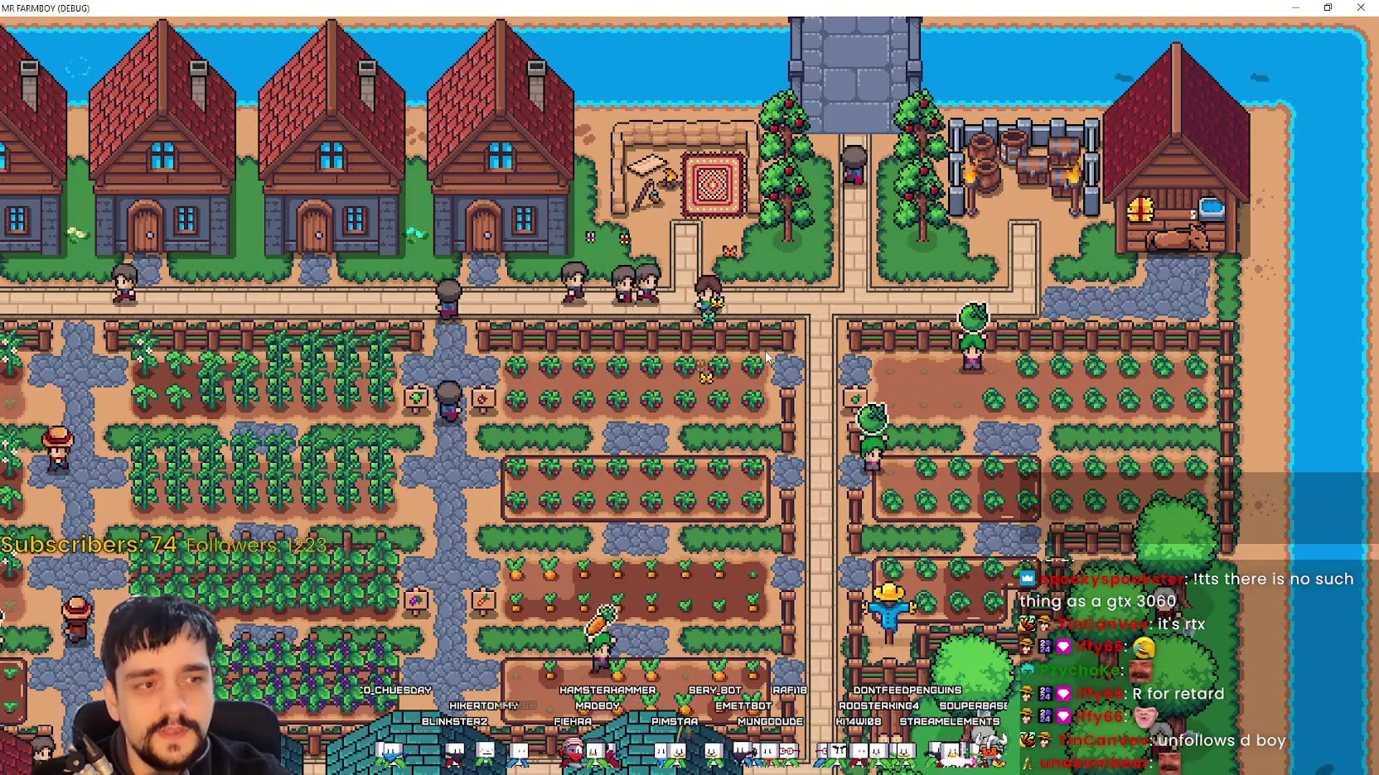
key("a")
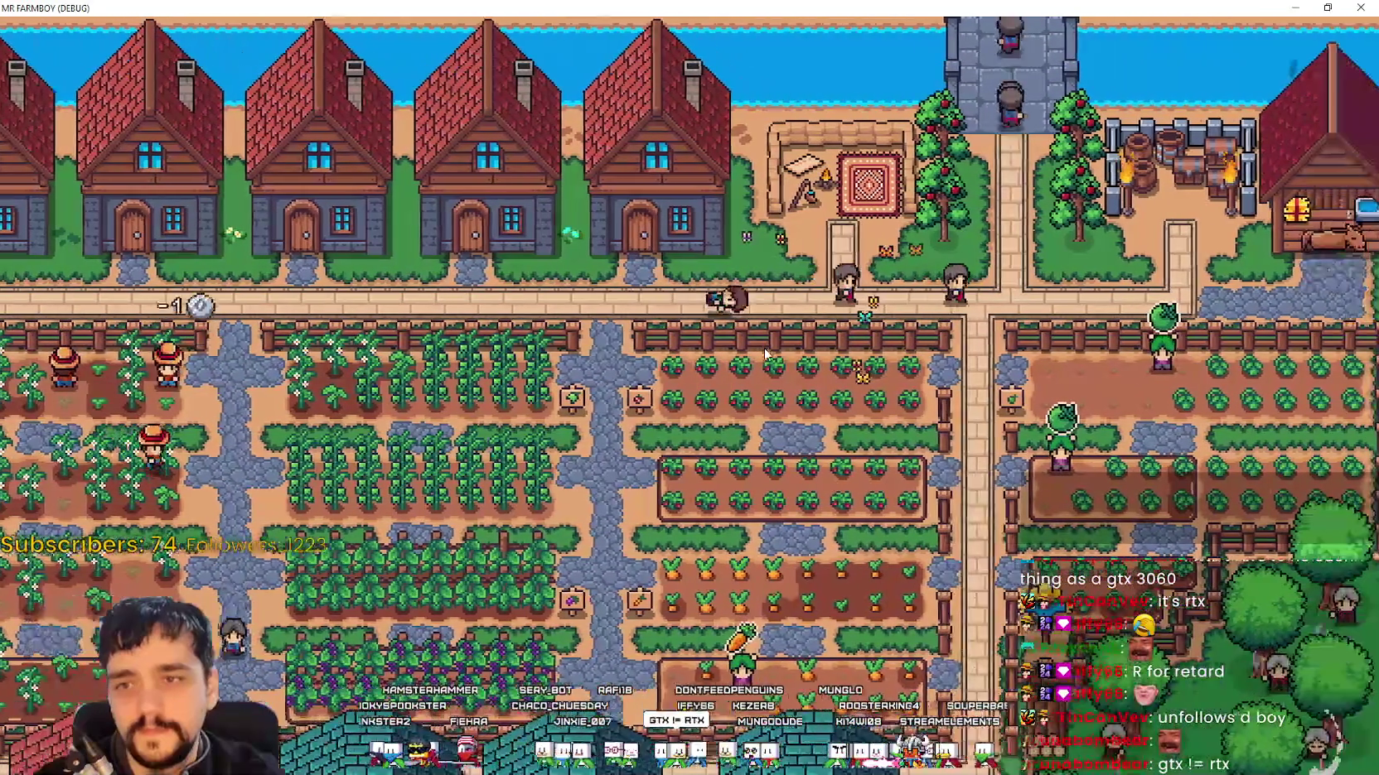
key("d")
scroll(728, 325, "up", 2)
key("w")
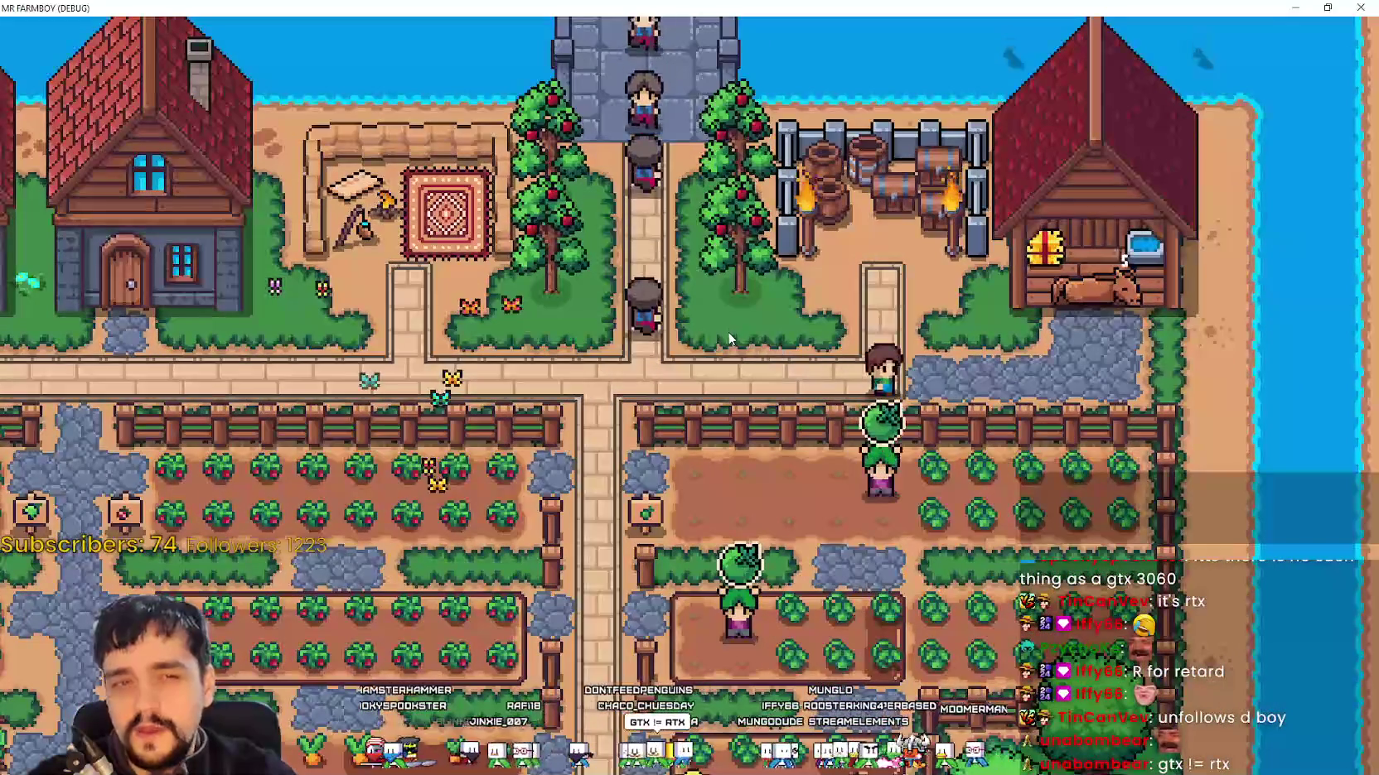
scroll(728, 338, "down", 2)
scroll(727, 338, "up", 3)
key("a")
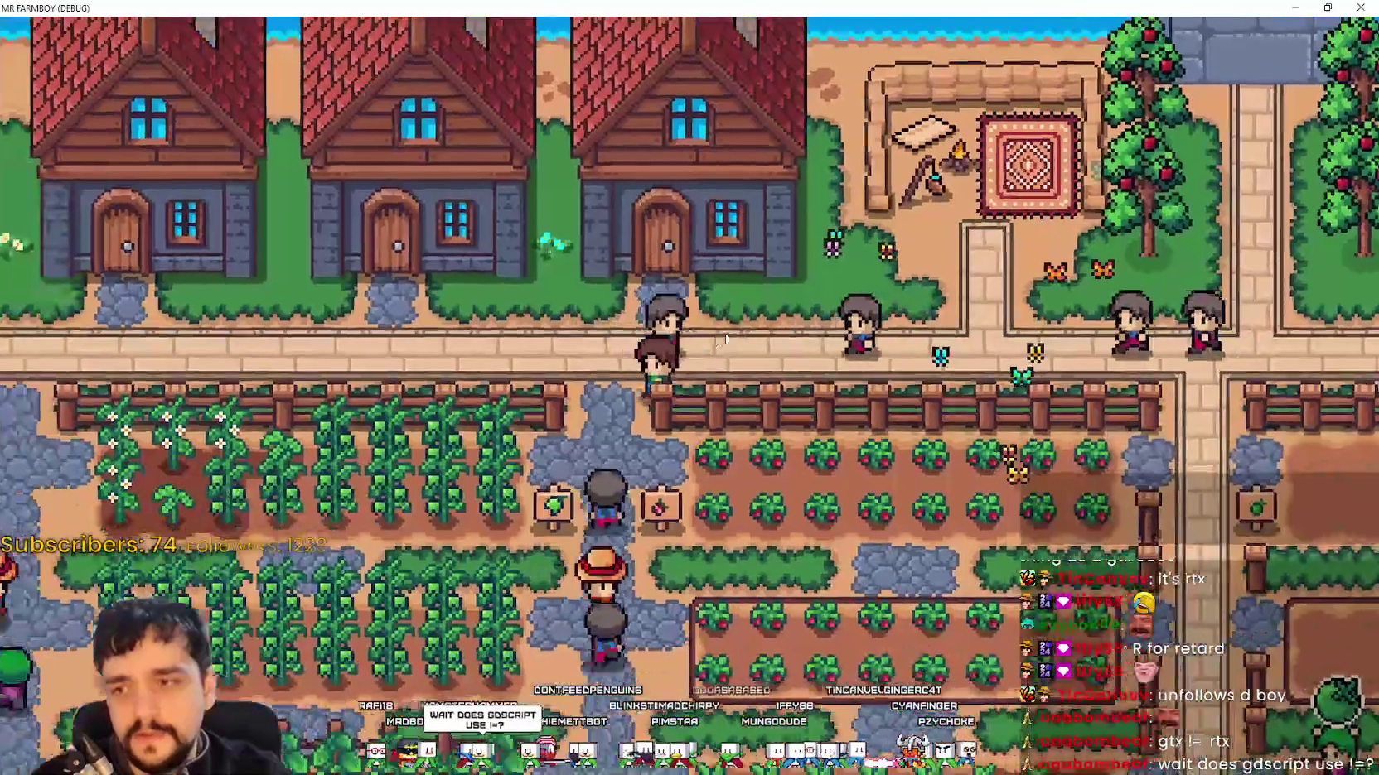
key("s")
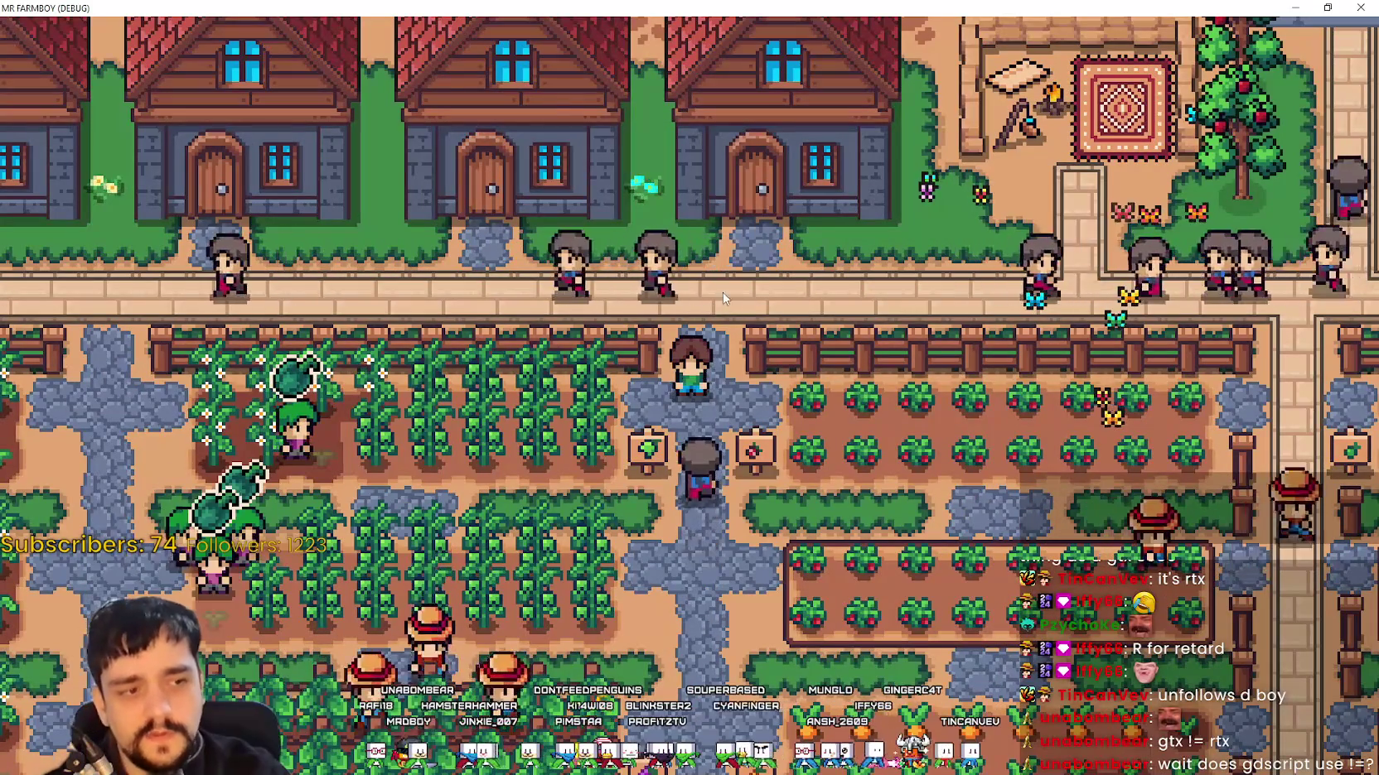
scroll(700, 323, "down", 3)
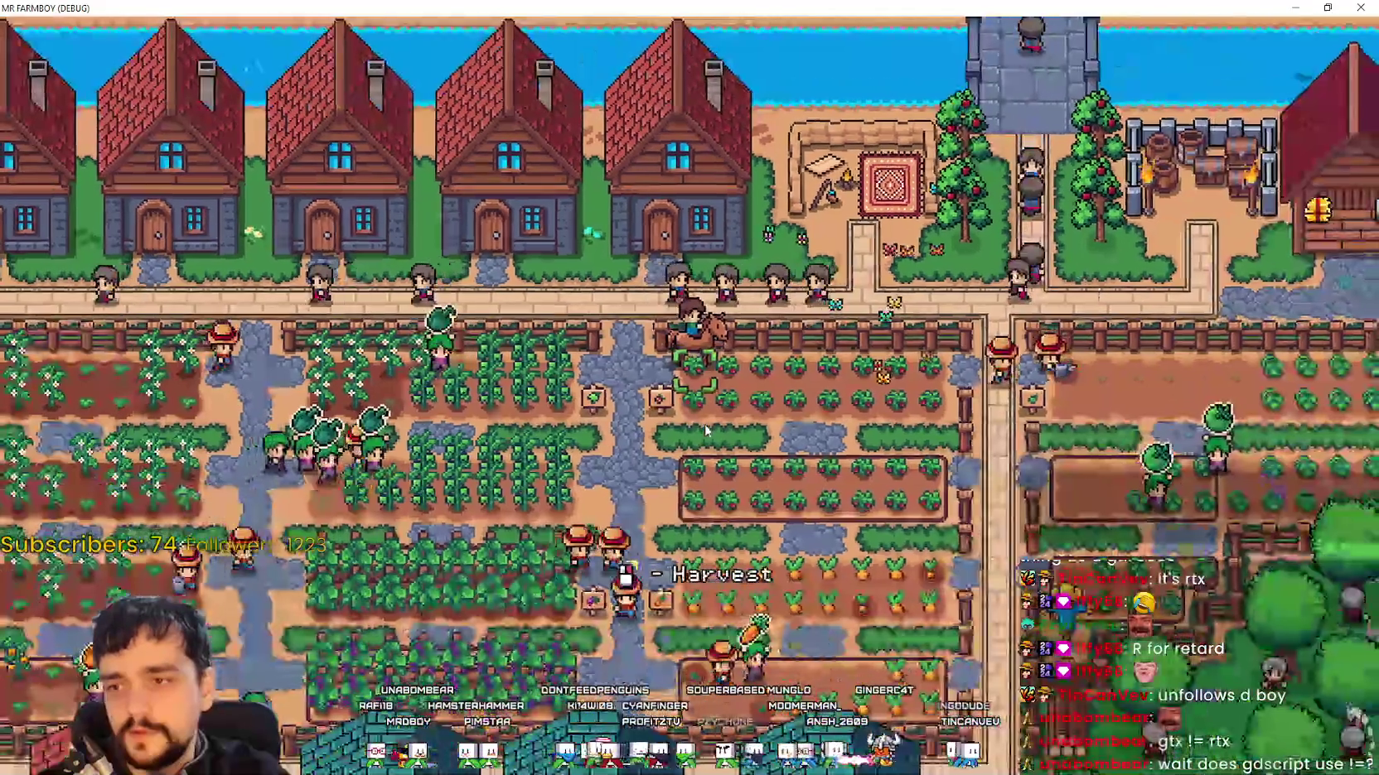
key("a")
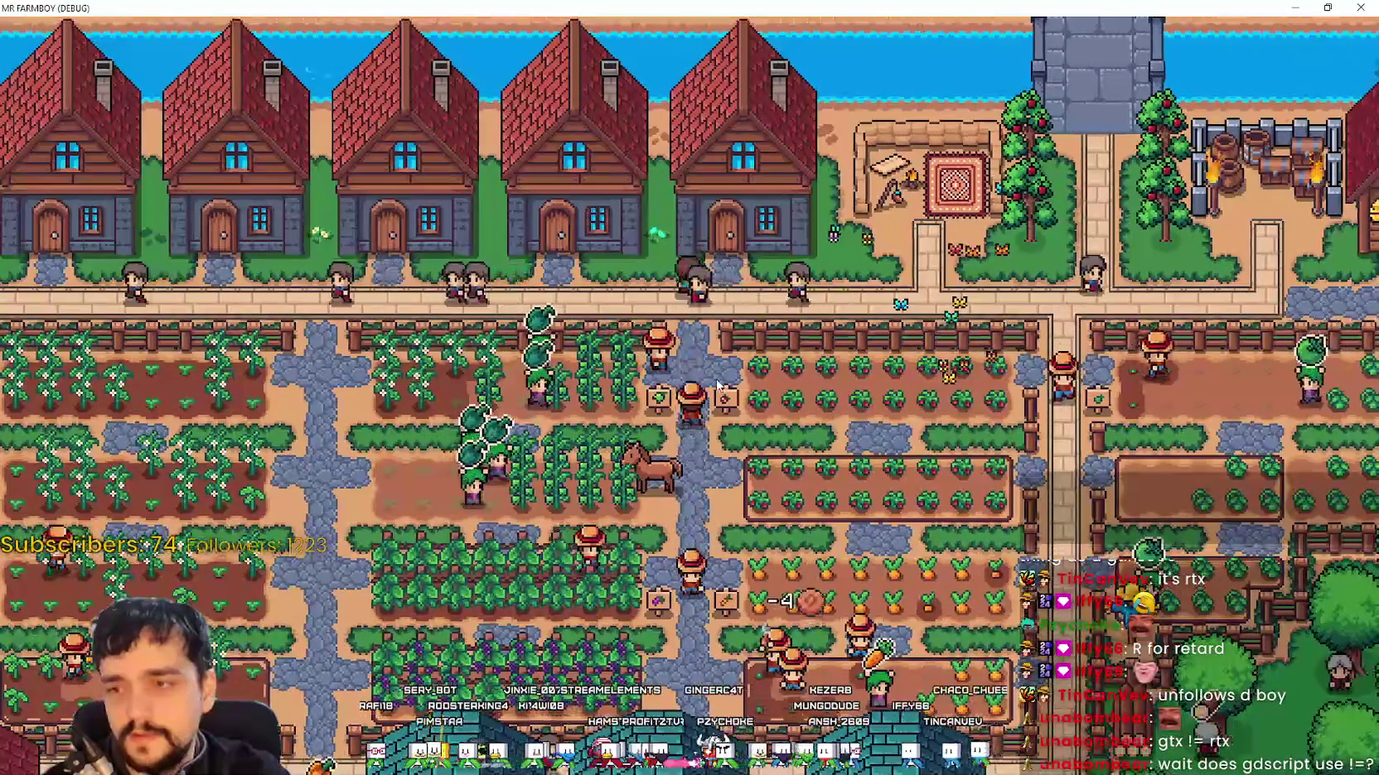
scroll(717, 385, "up", 3)
key("s")
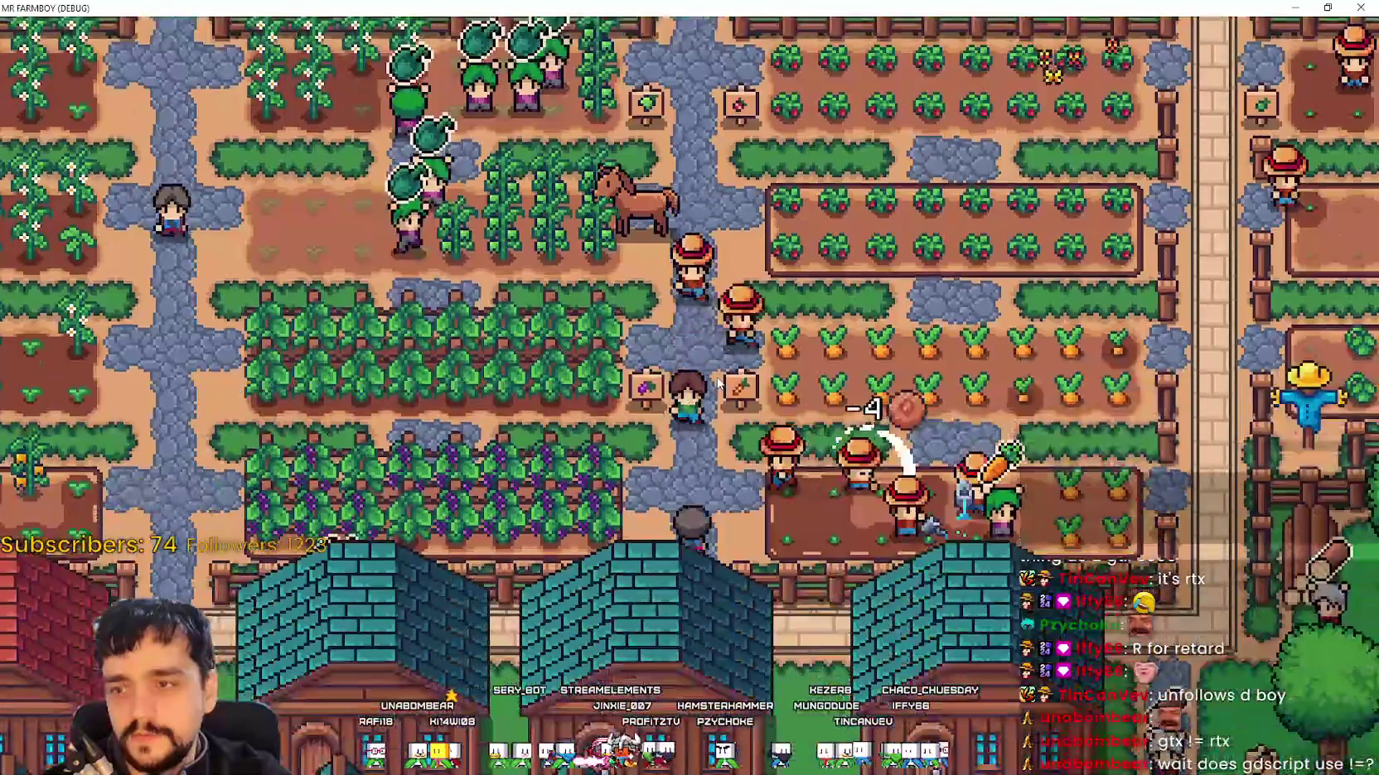
key("d")
key("w")
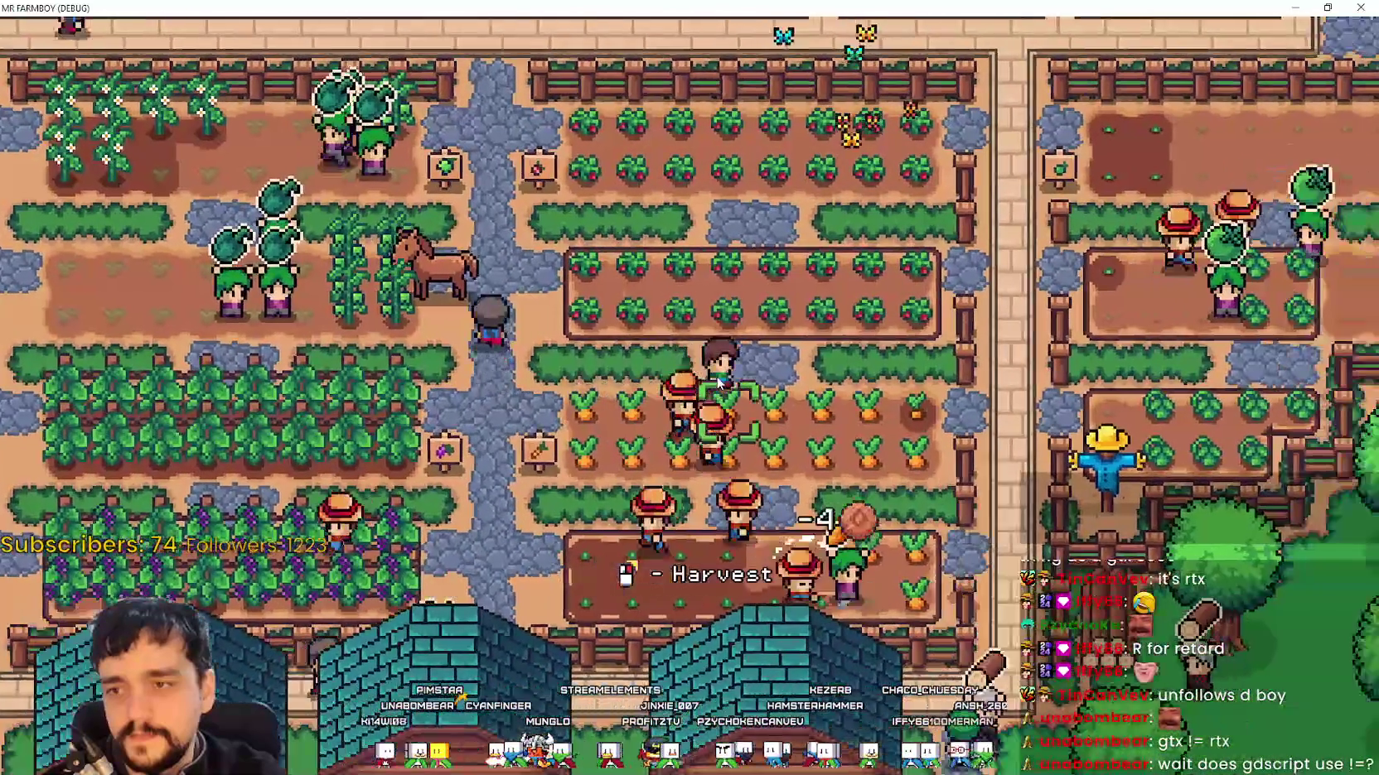
key("w")
key("a")
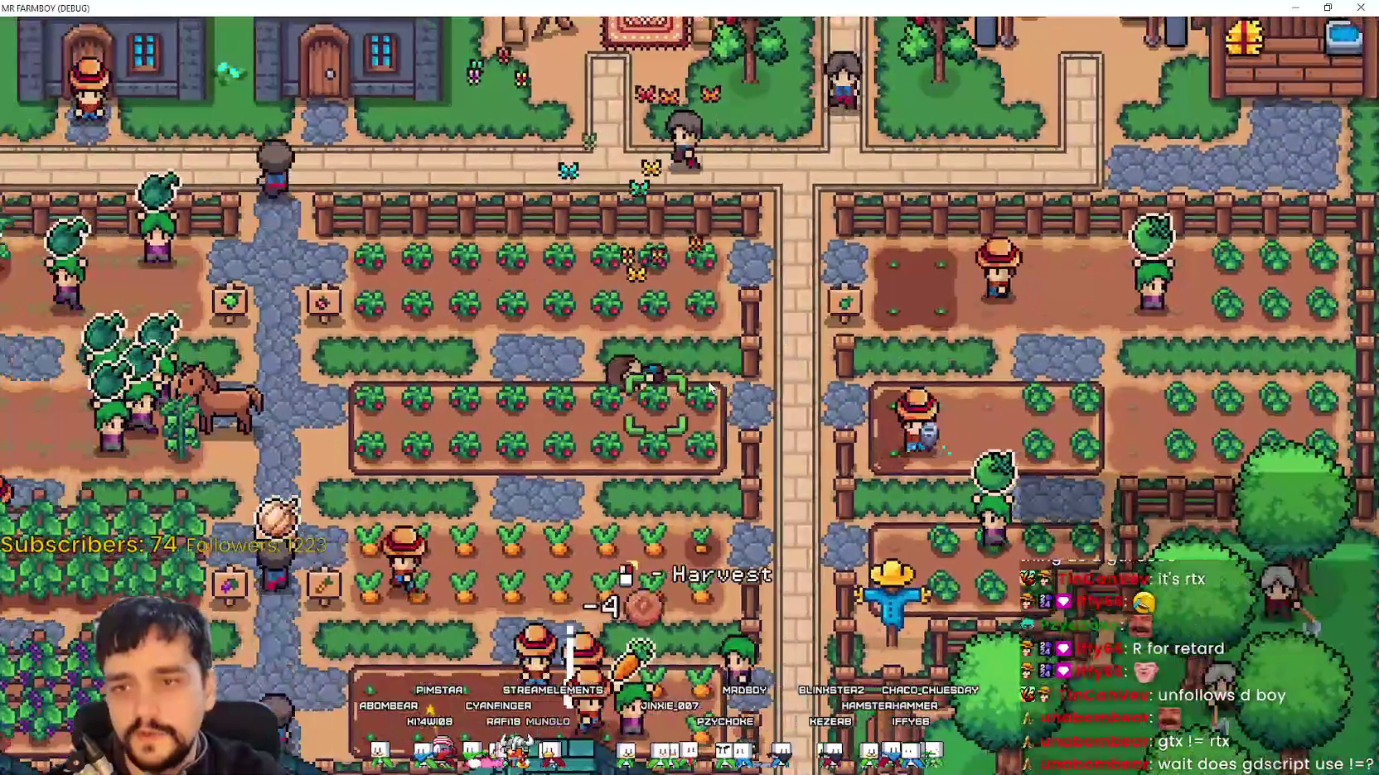
key("w")
key("d")
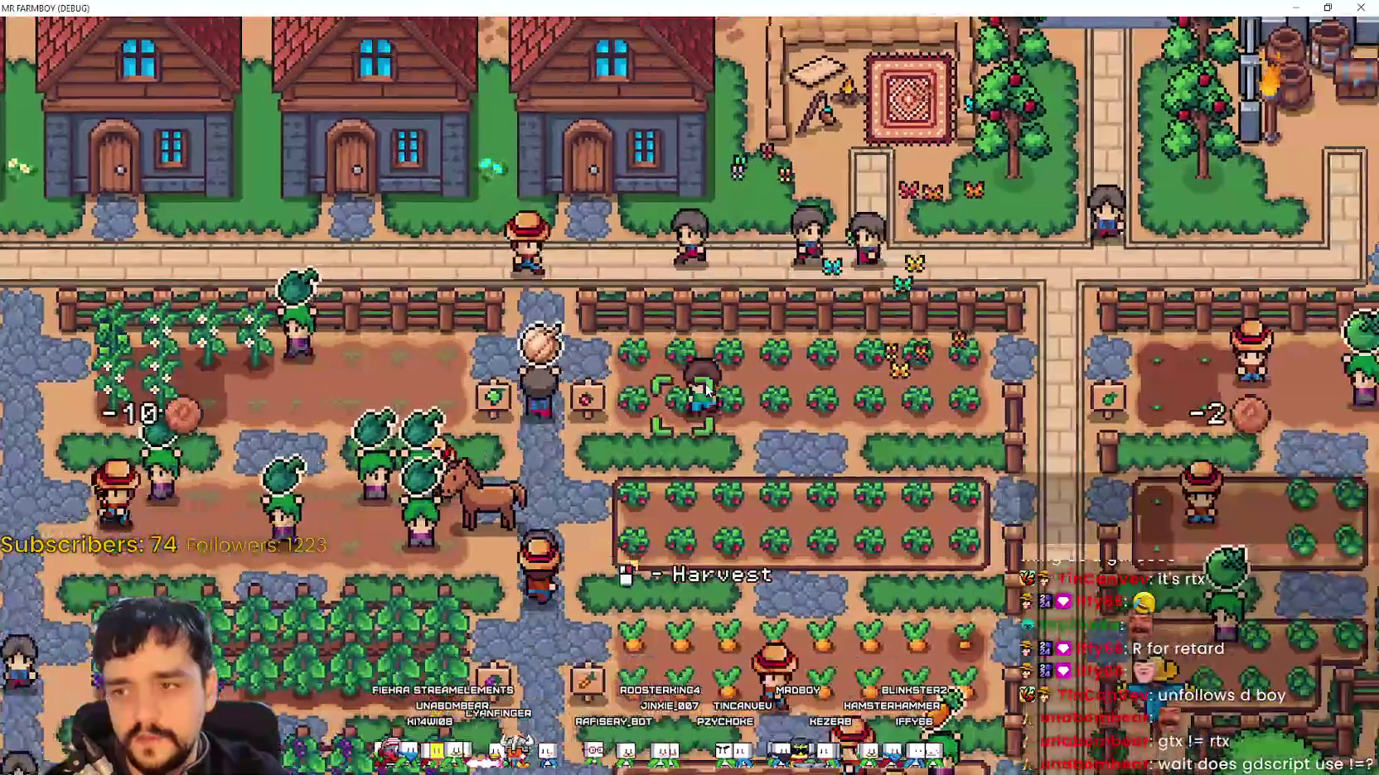
key("s")
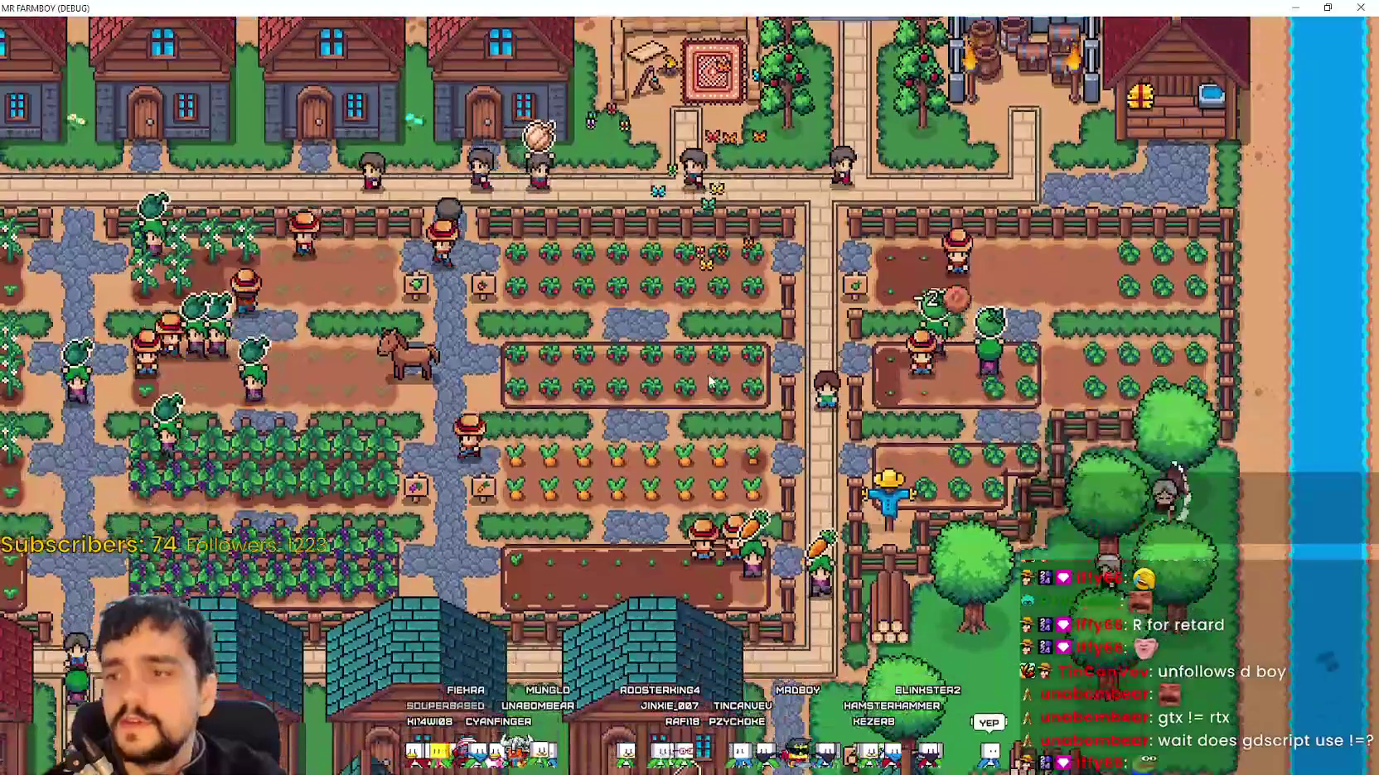
key("s")
key("a")
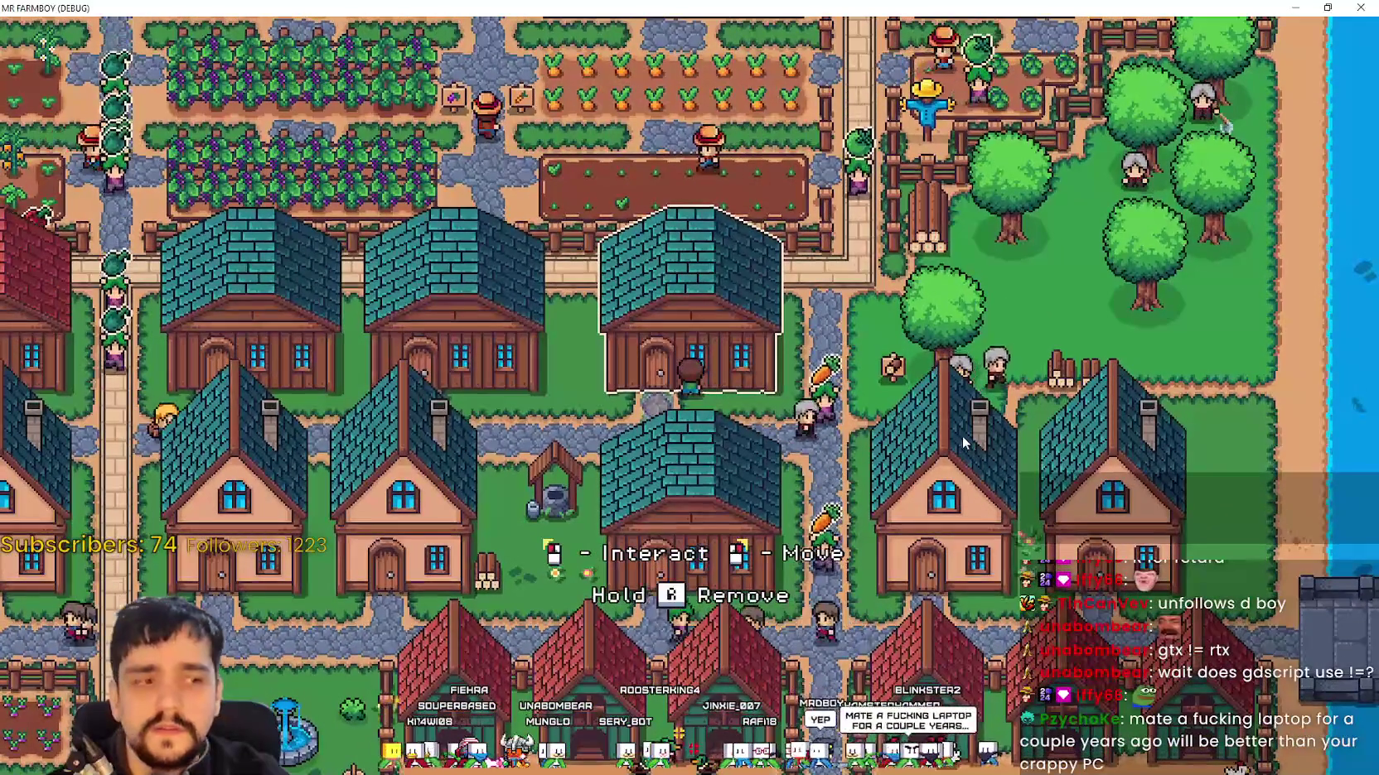
Step: Open the Warehouse panel to check its Hotkeys hints, then stop the game with F8
left_click(961, 437)
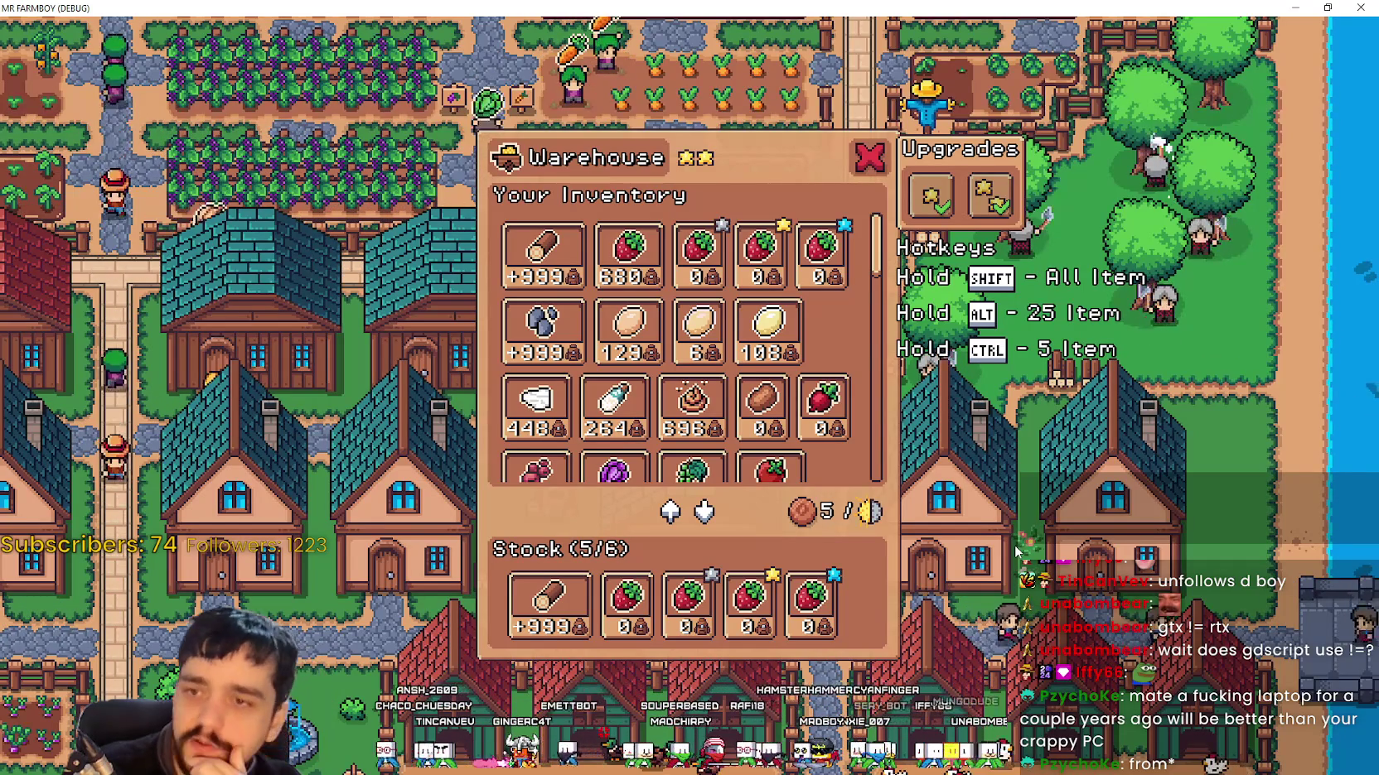
key("F8")
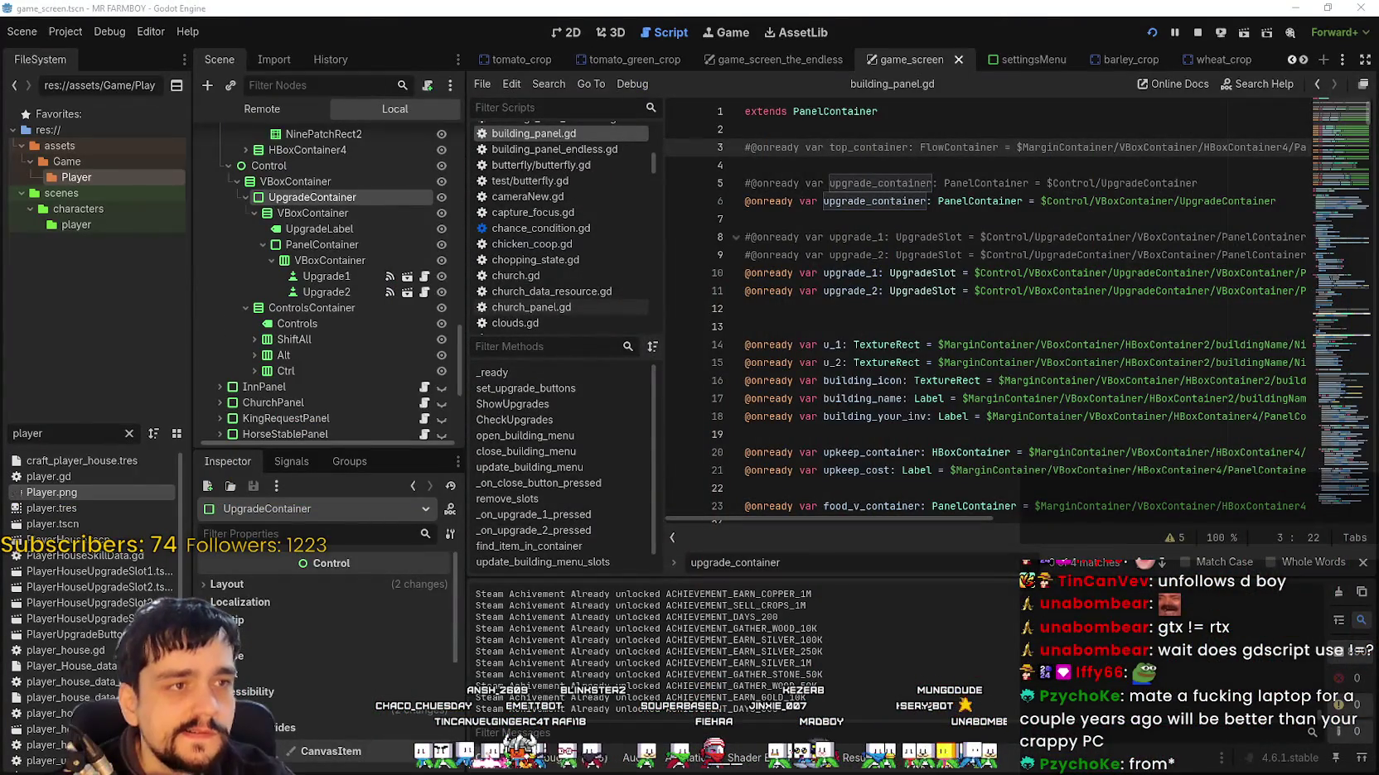
Step: Select VBoxContainer and drag its Layout Transform size to about 119 × 109
scroll(564, 307, "up", 1)
scroll(360, 245, "up", 3)
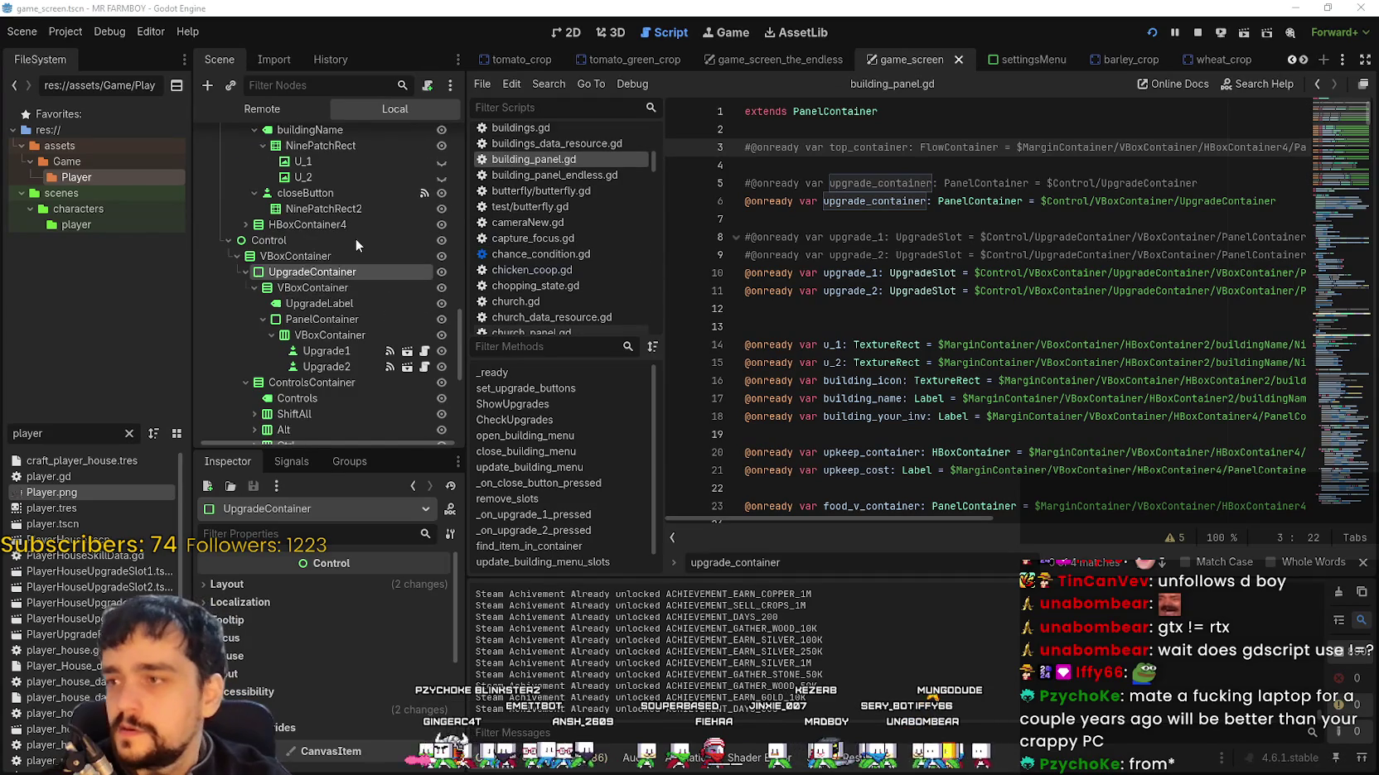
left_click(316, 257)
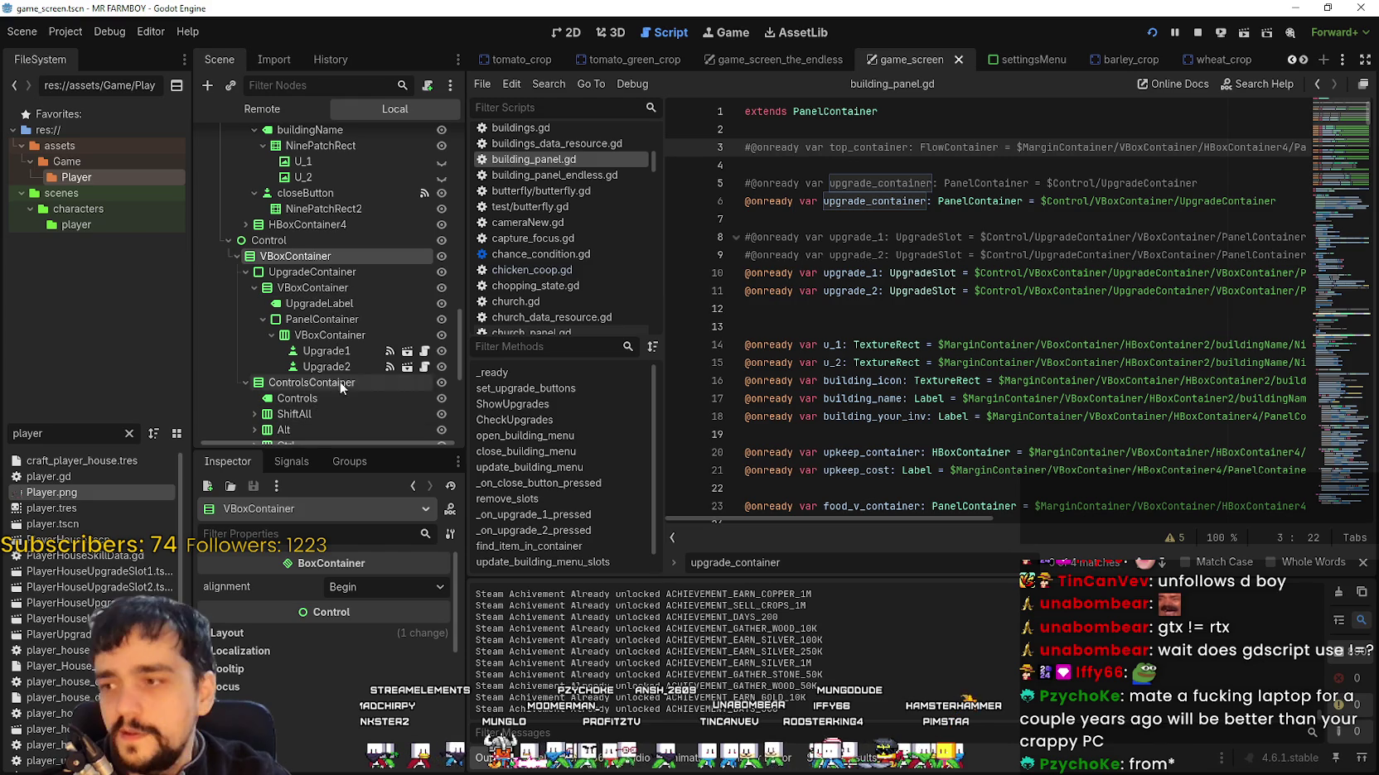
scroll(307, 265, "up", 2)
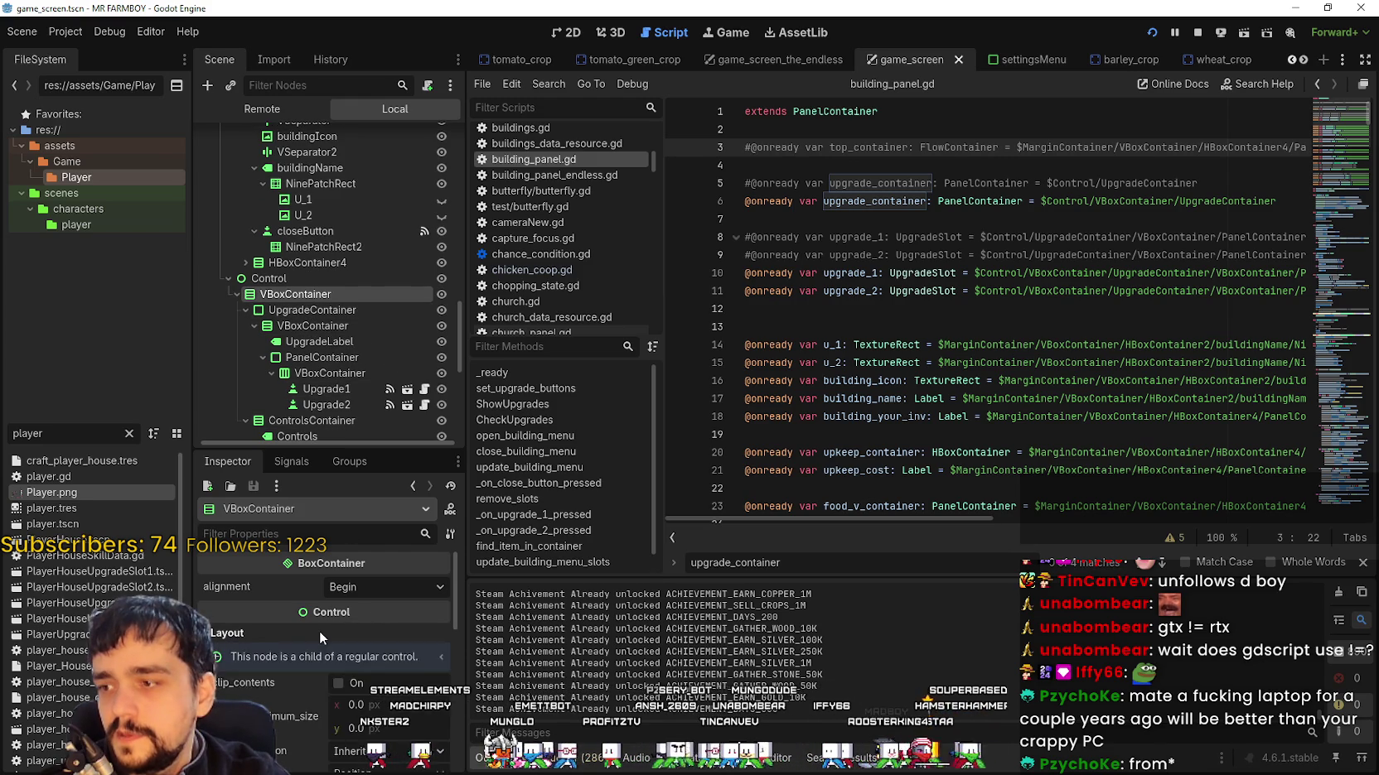
scroll(326, 680, "down", 3)
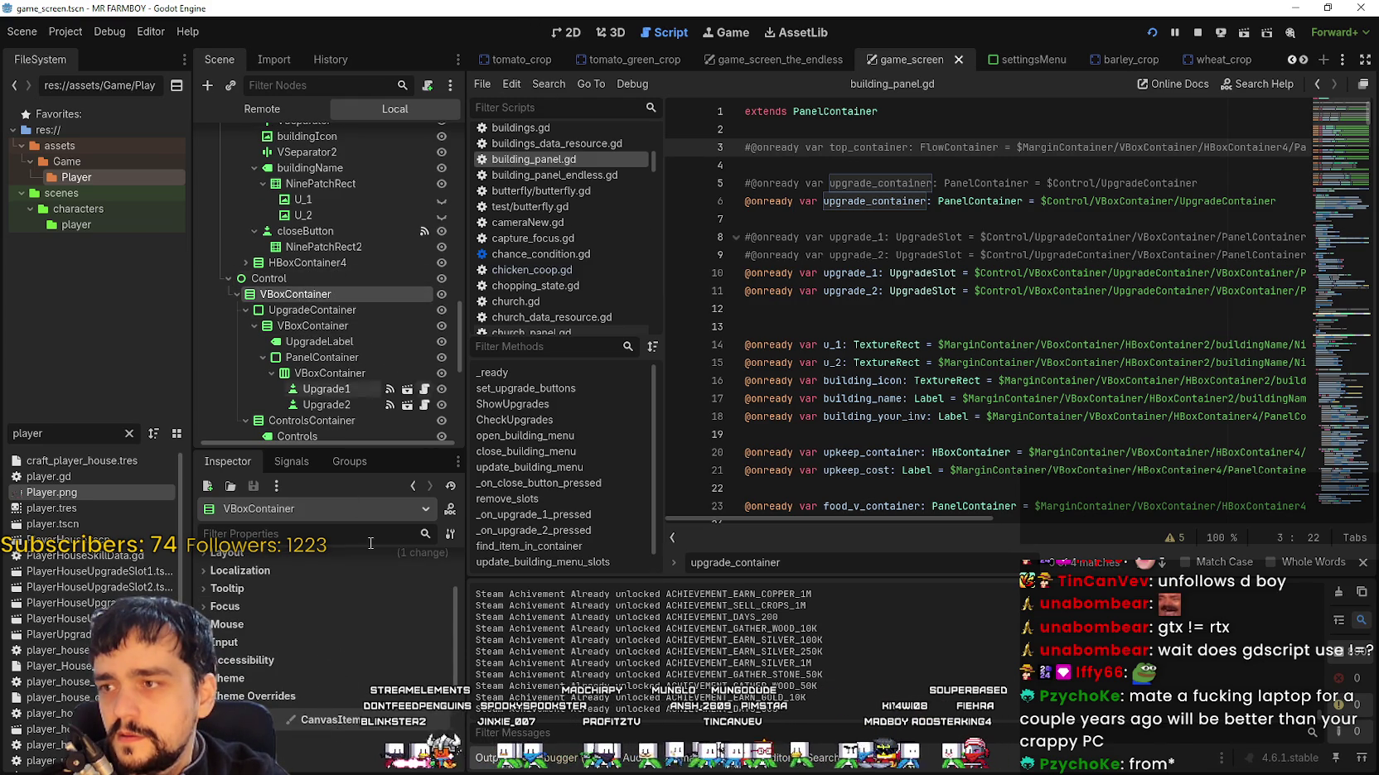
scroll(319, 623, "up", 2)
left_click(319, 606)
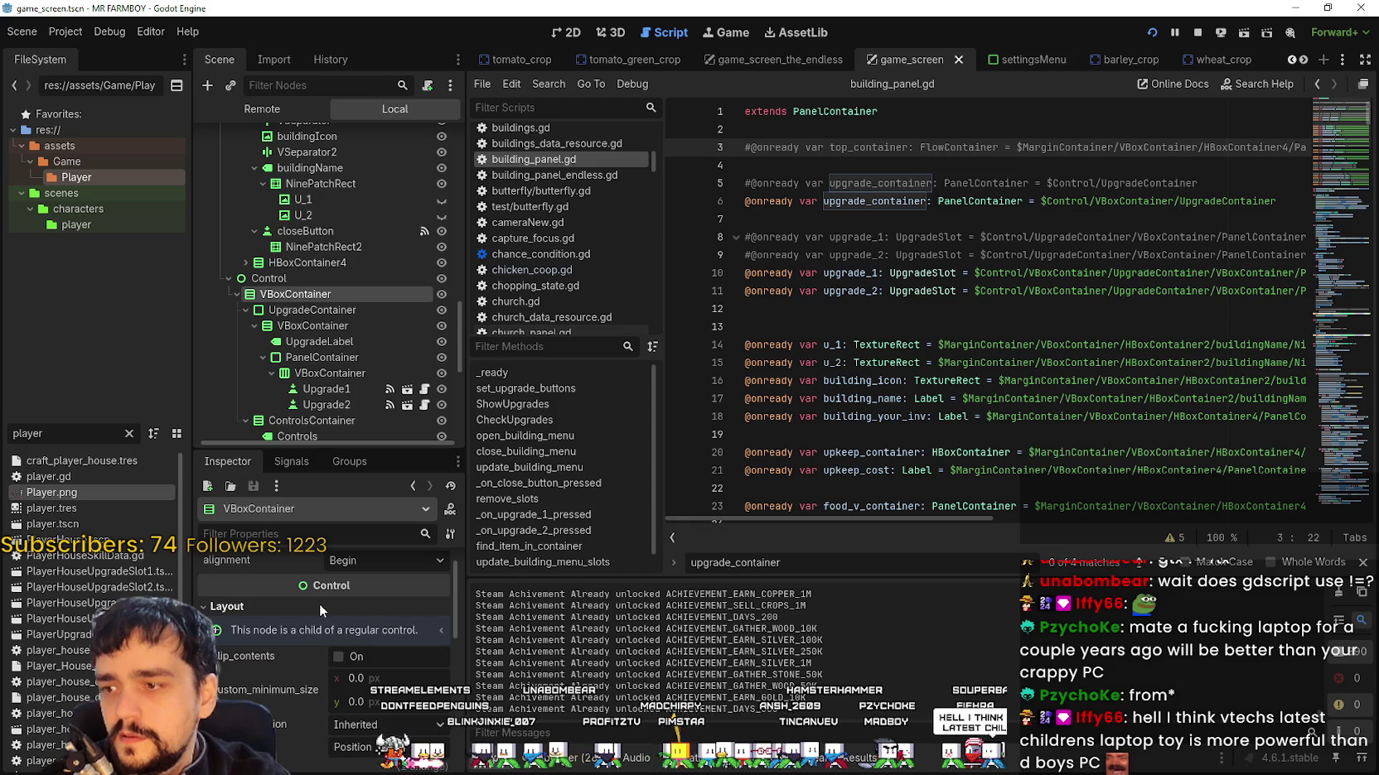
scroll(315, 638, "down", 5)
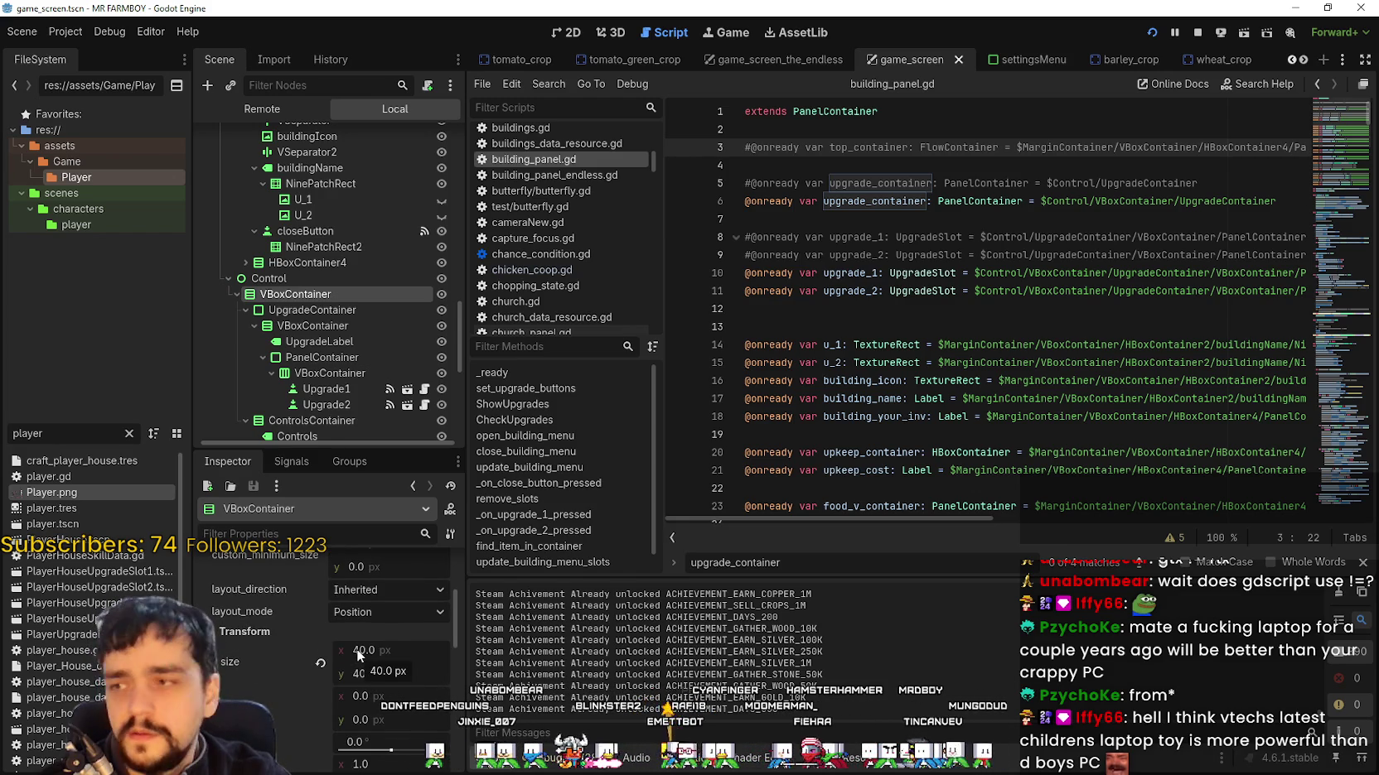
mouse_move(357, 649)
left_mouse_down()
mouse_move(423, 649)
mouse_move(353, 660)
left_mouse_up()
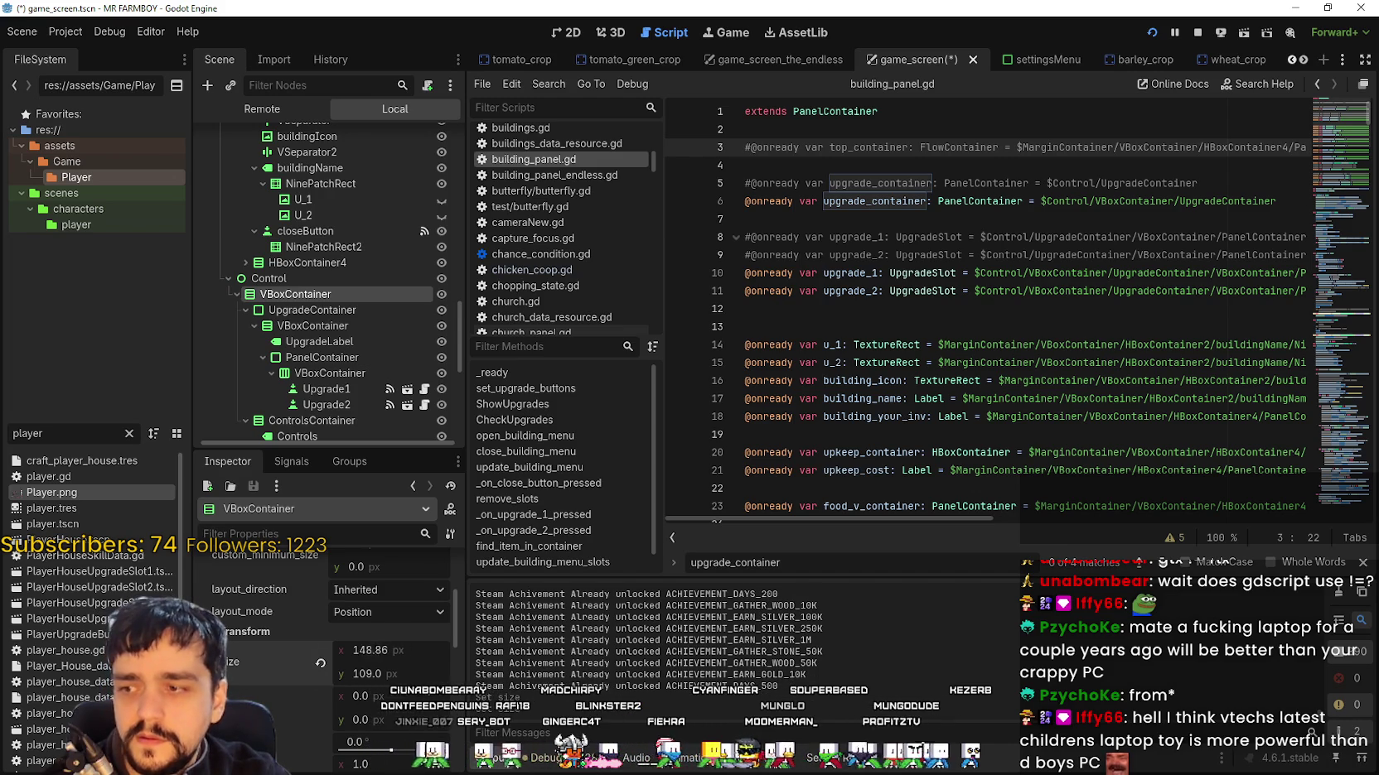
left_click_drag(370, 650, 305, 675)
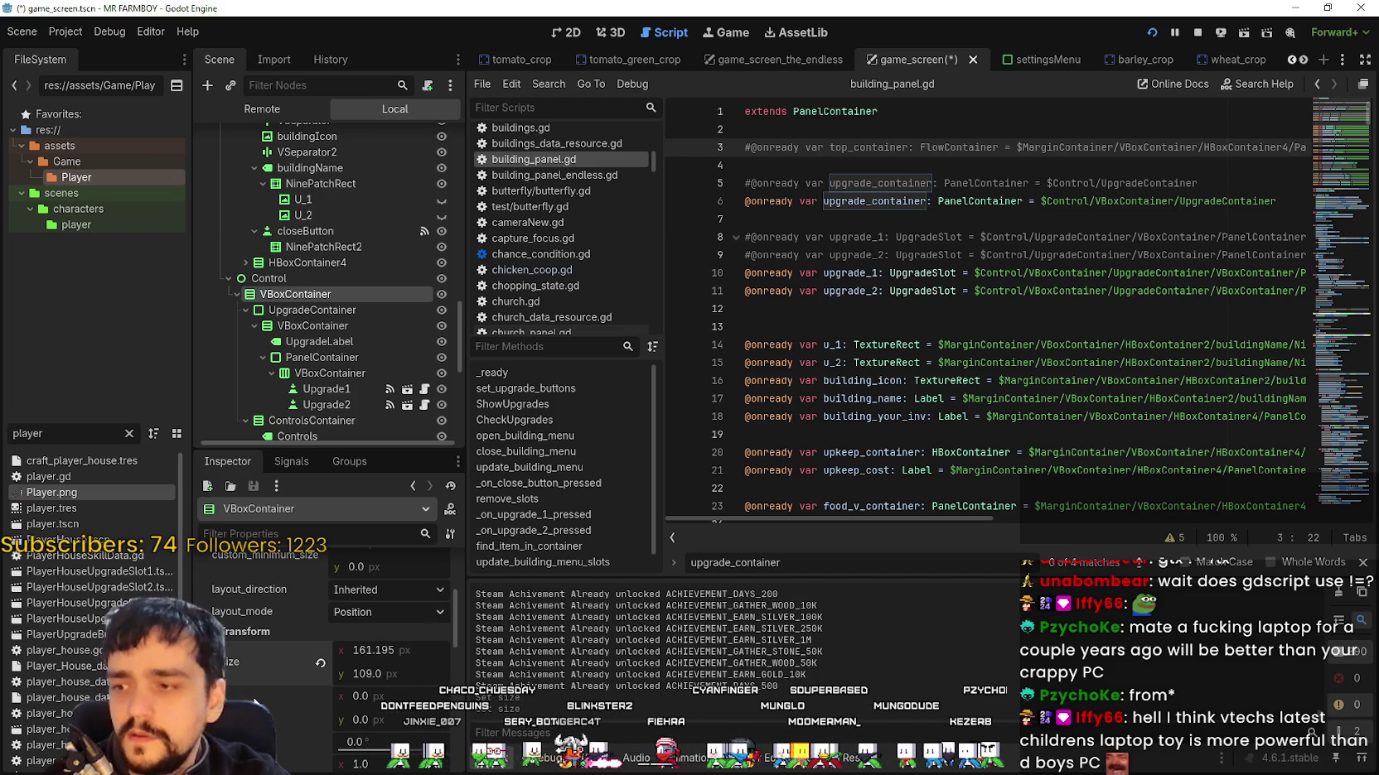
key("ctrl+s")
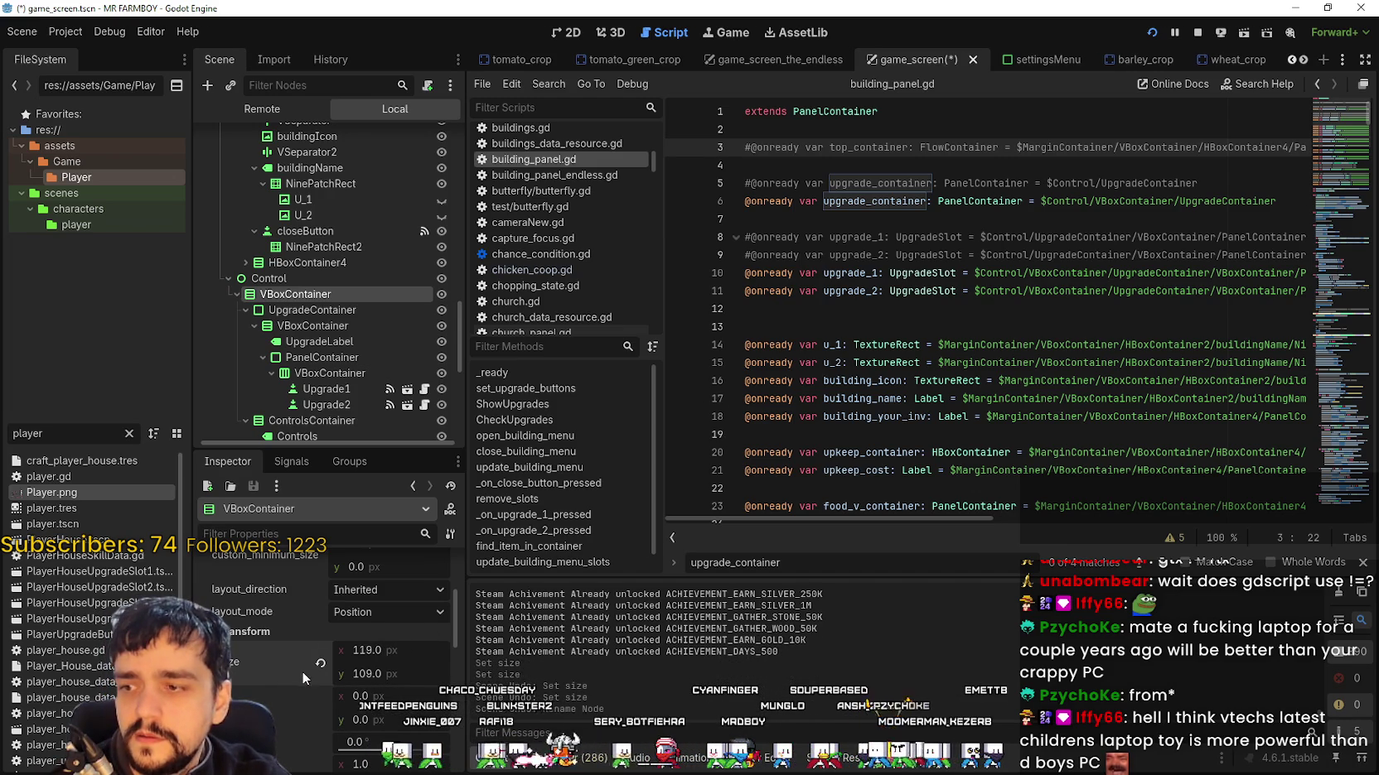
key("ctrl+z")
key("ctrl+z")
key("ctrl+z")
key("ctrl+shift+z")
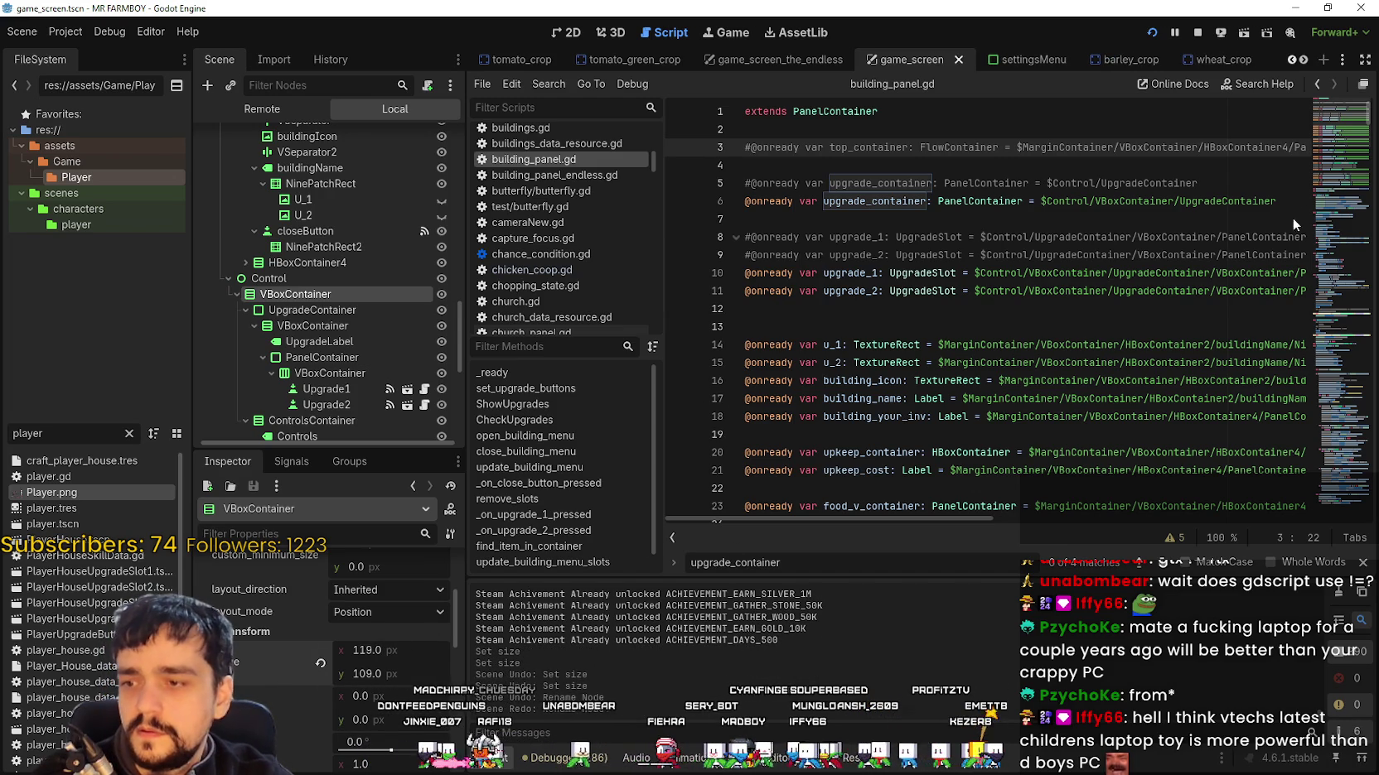
Step: Toggle the comment on the upgrade_container declaration at line 5 off and back on
left_click(961, 168)
key("Down")
key("ctrl+k")
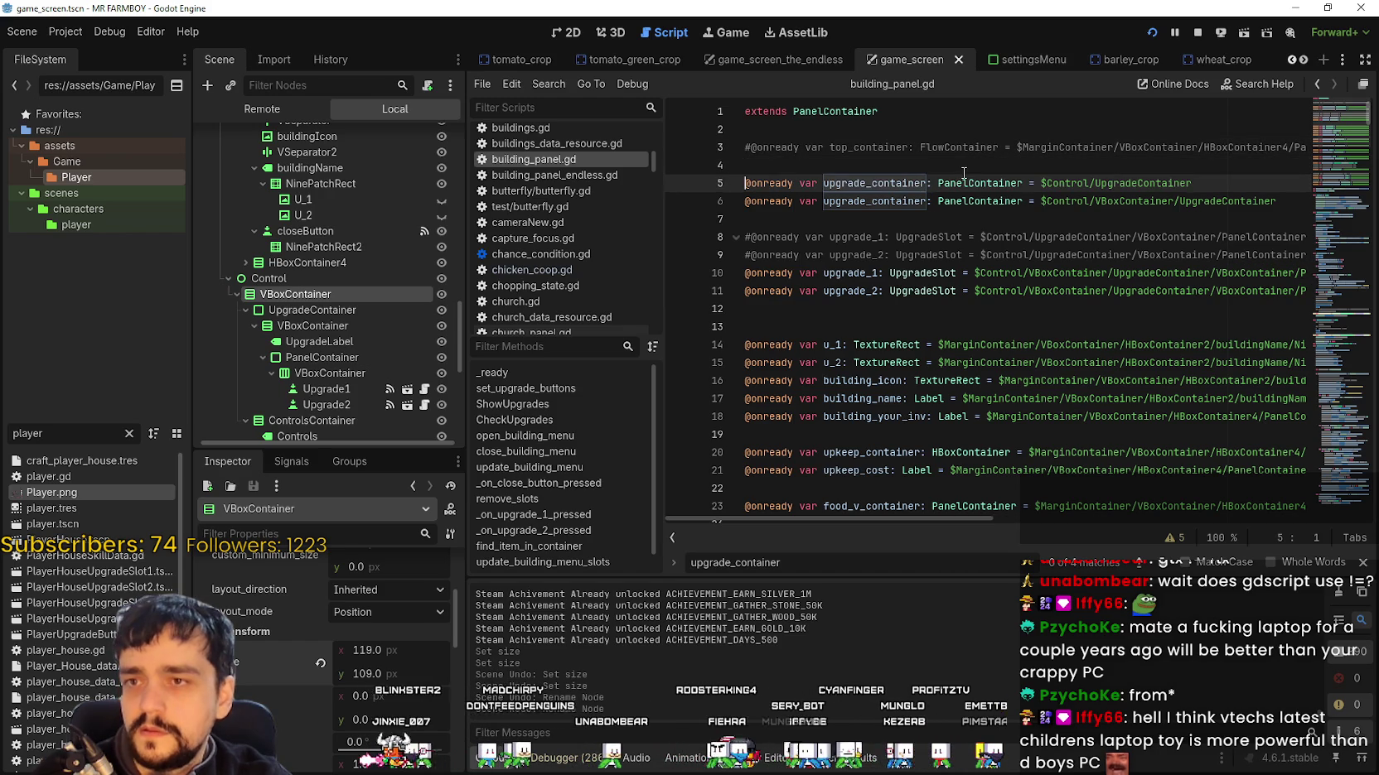
key("ctrl+k")
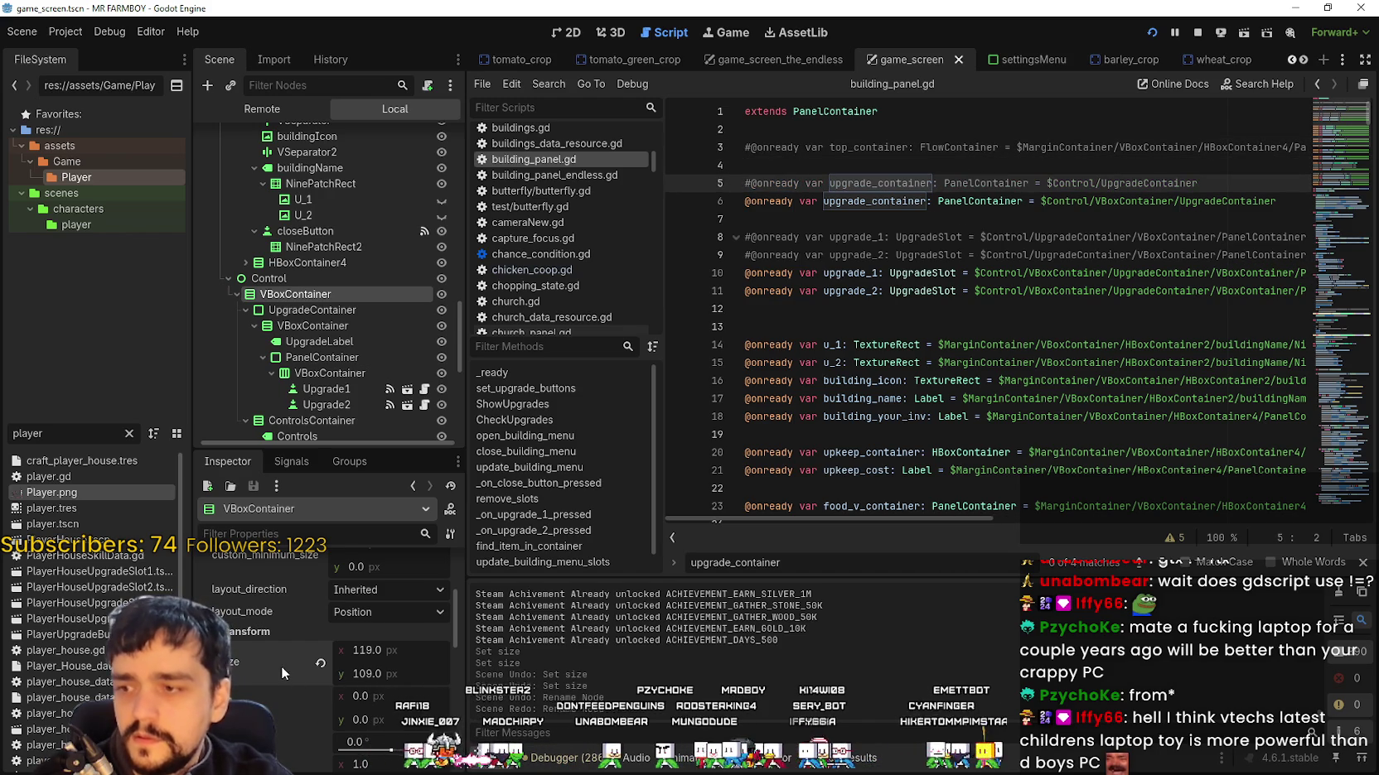
scroll(323, 649, "up", 2)
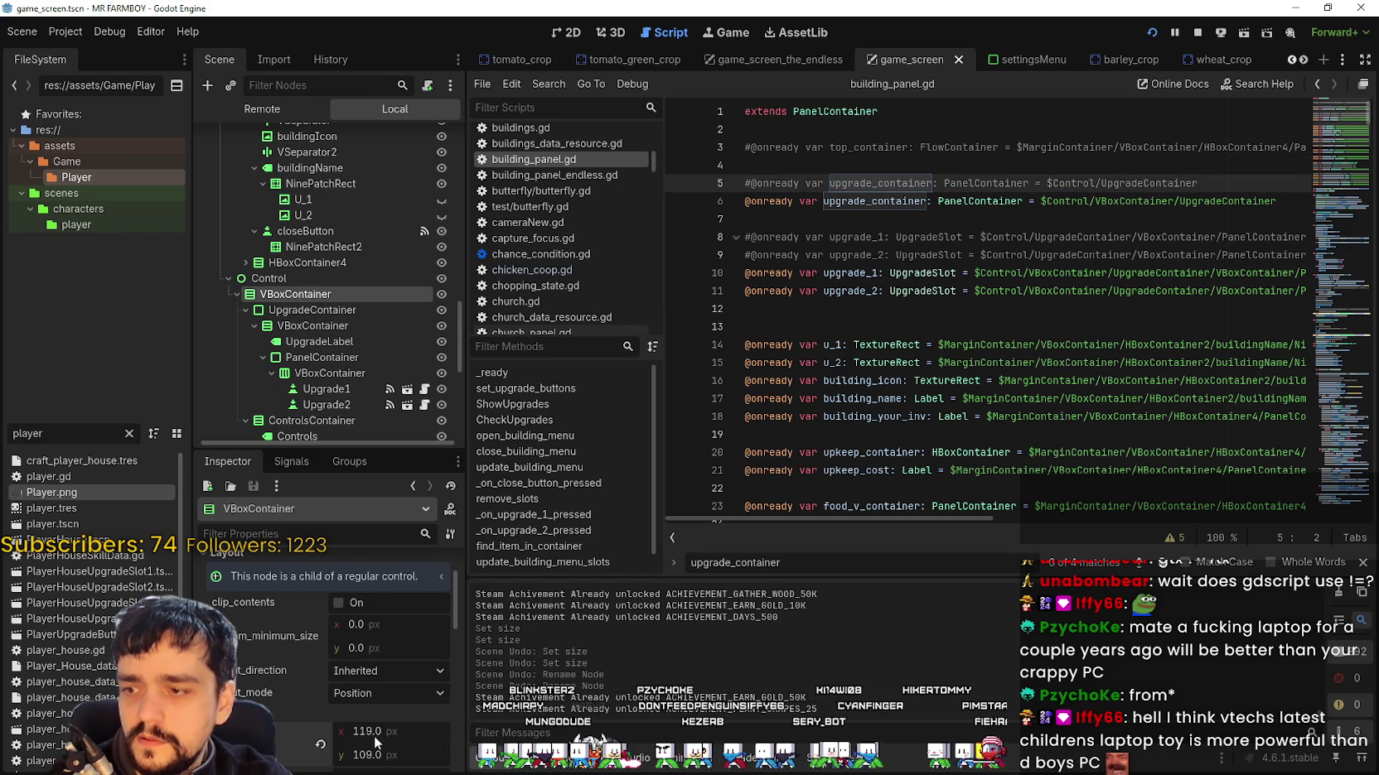
scroll(365, 663, "down", 1)
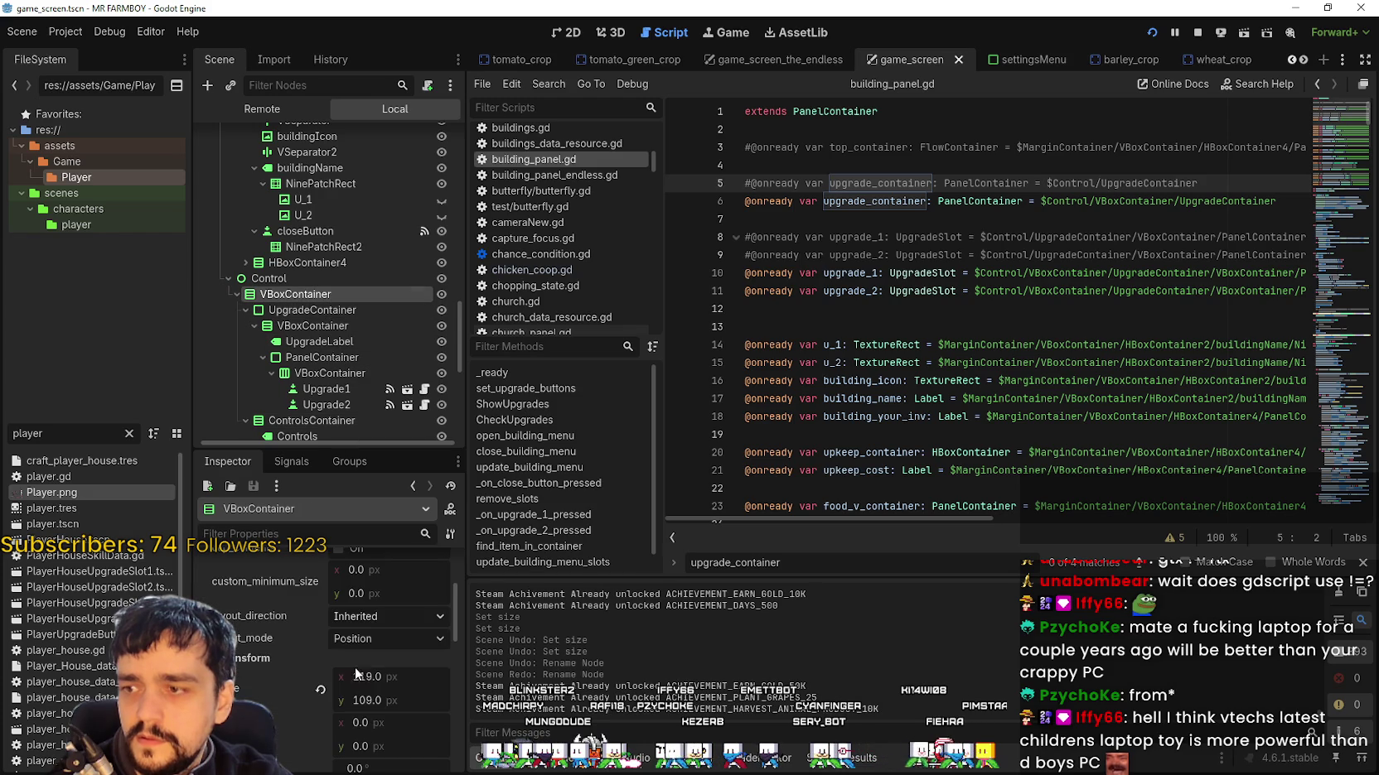
Step: Enter 40 in the VBoxContainer width field and view the scene in 2D
left_click(369, 686)
type("40")
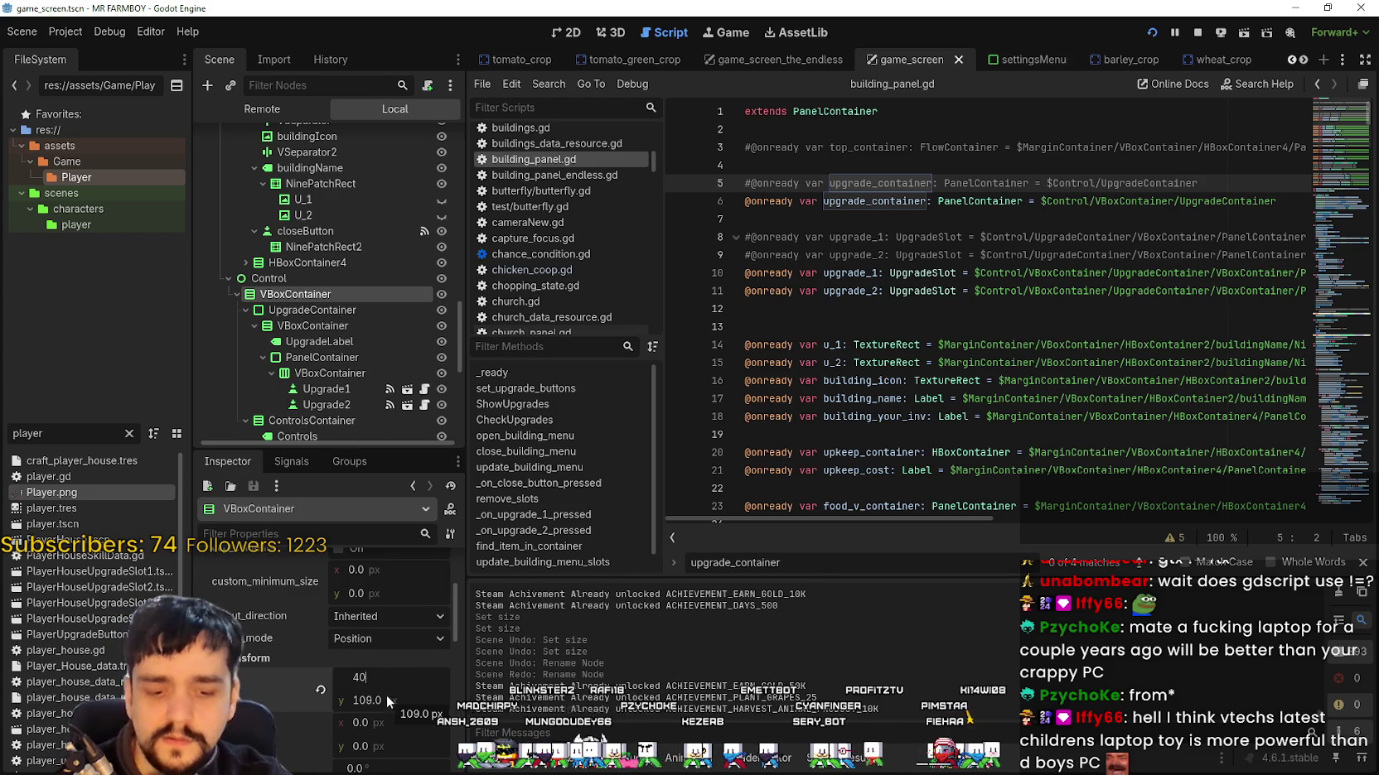
key("Return")
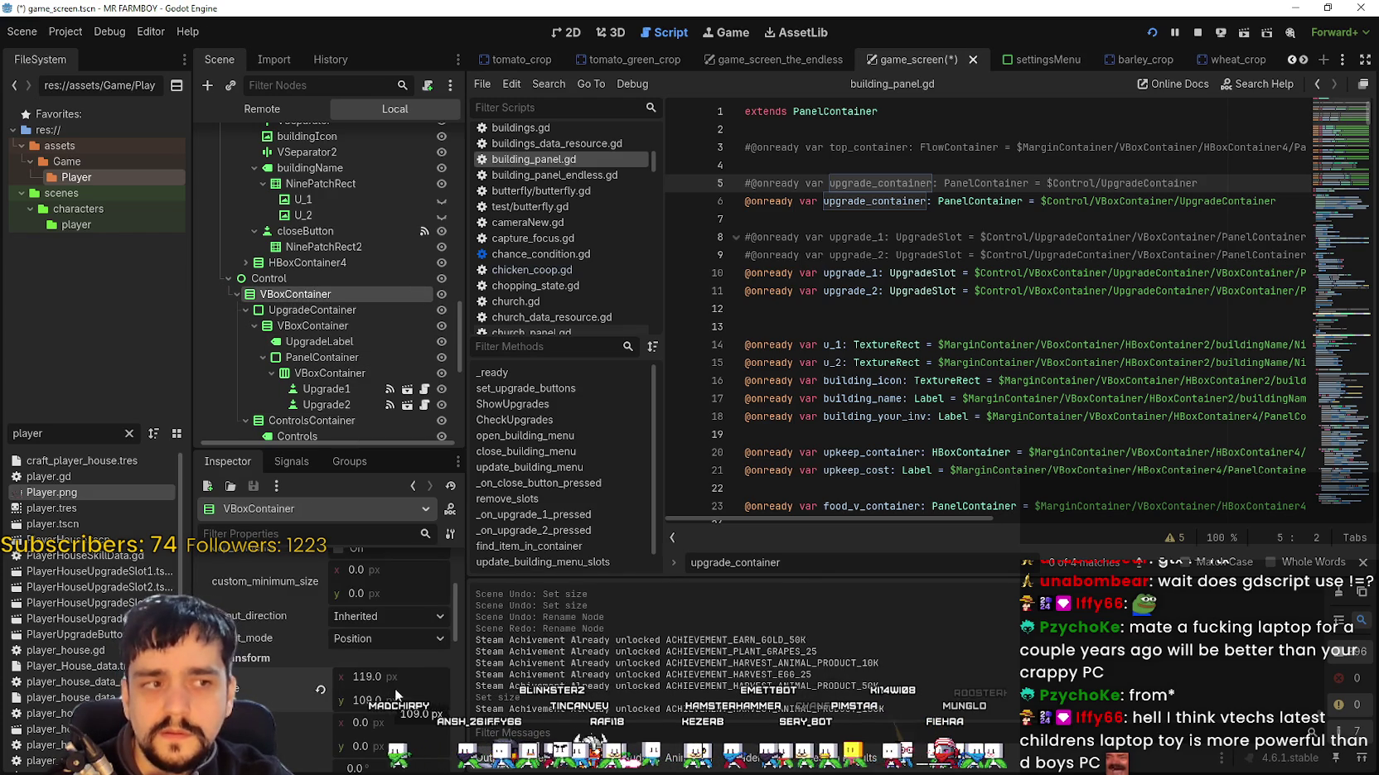
scroll(399, 663, "up", 2)
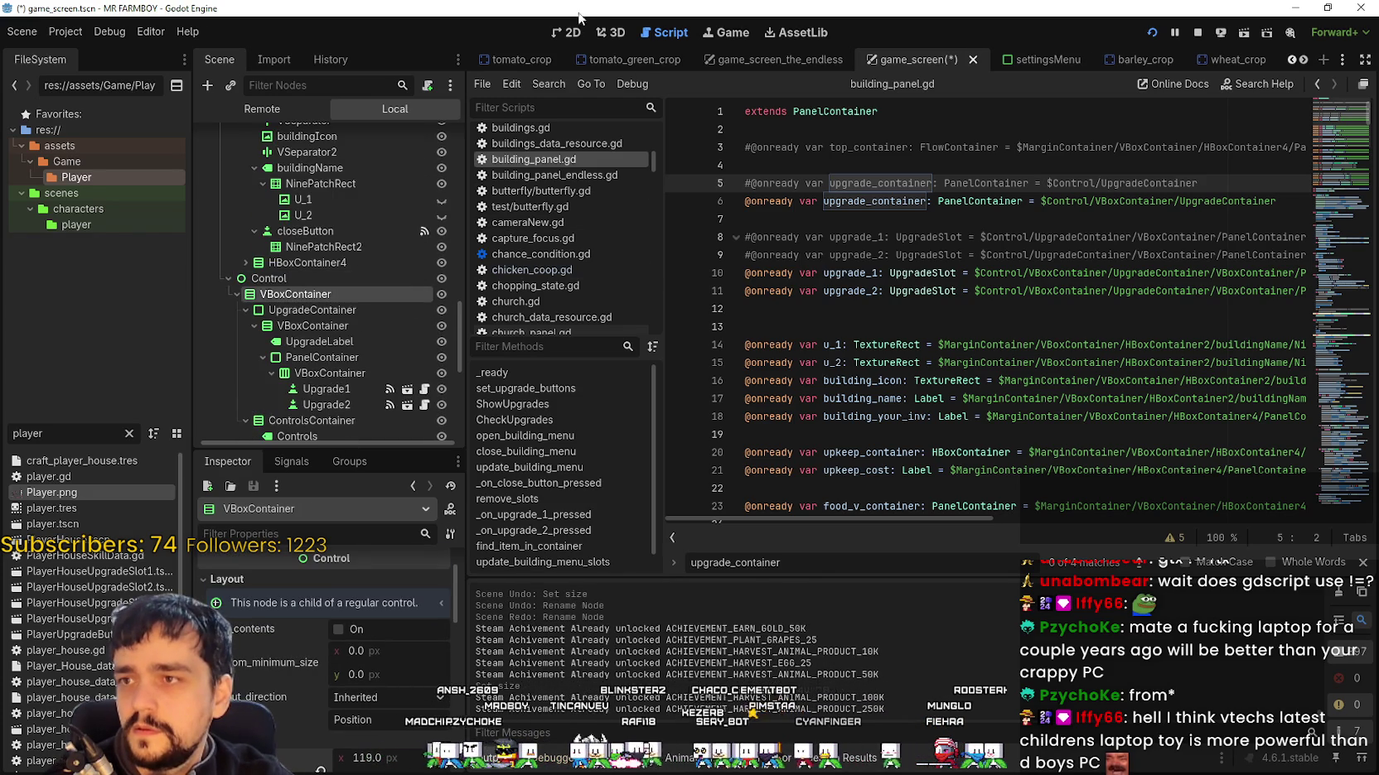
left_click(566, 33)
scroll(392, 303, "up", 5)
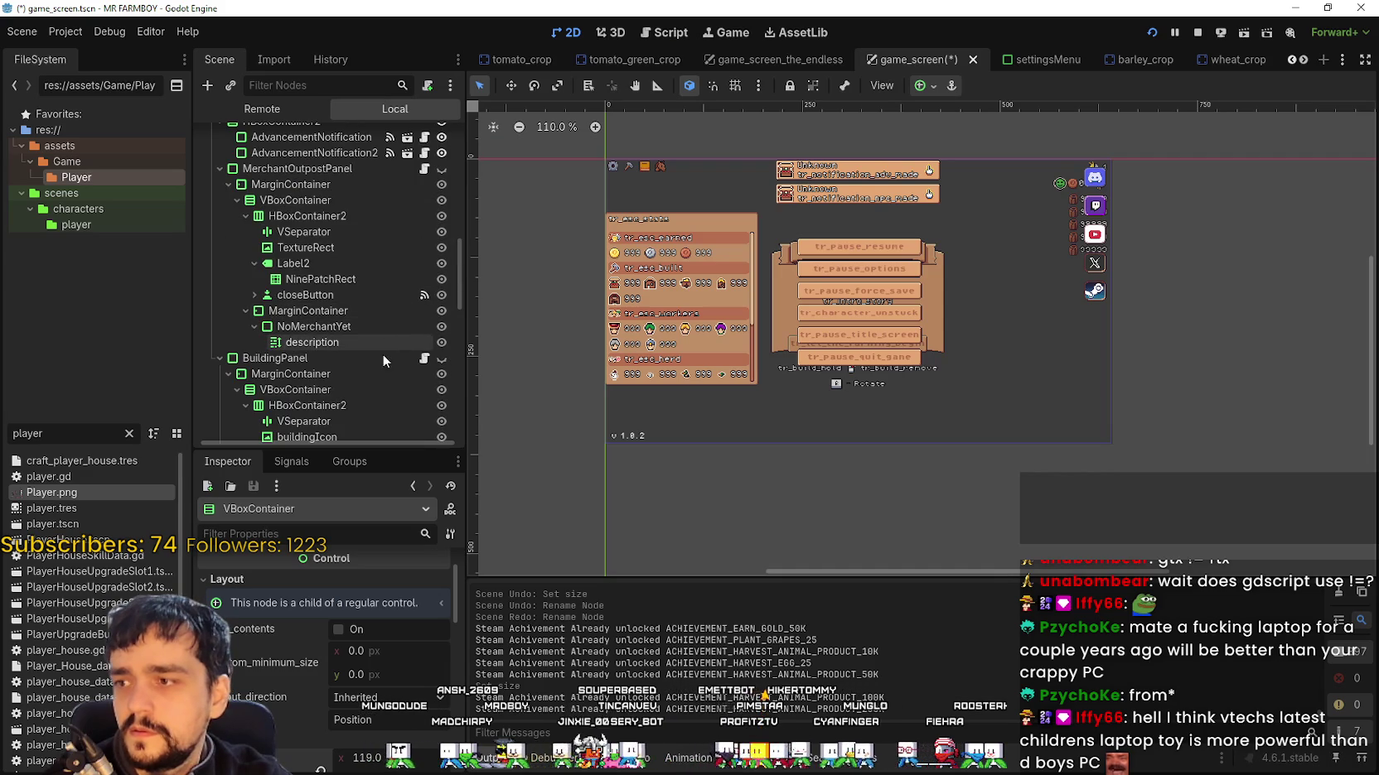
Step: Unhide BuildingPanel and set the Control node's horizontal and vertical container sizing flags
left_click(442, 357)
scroll(1026, 217, "up", 6)
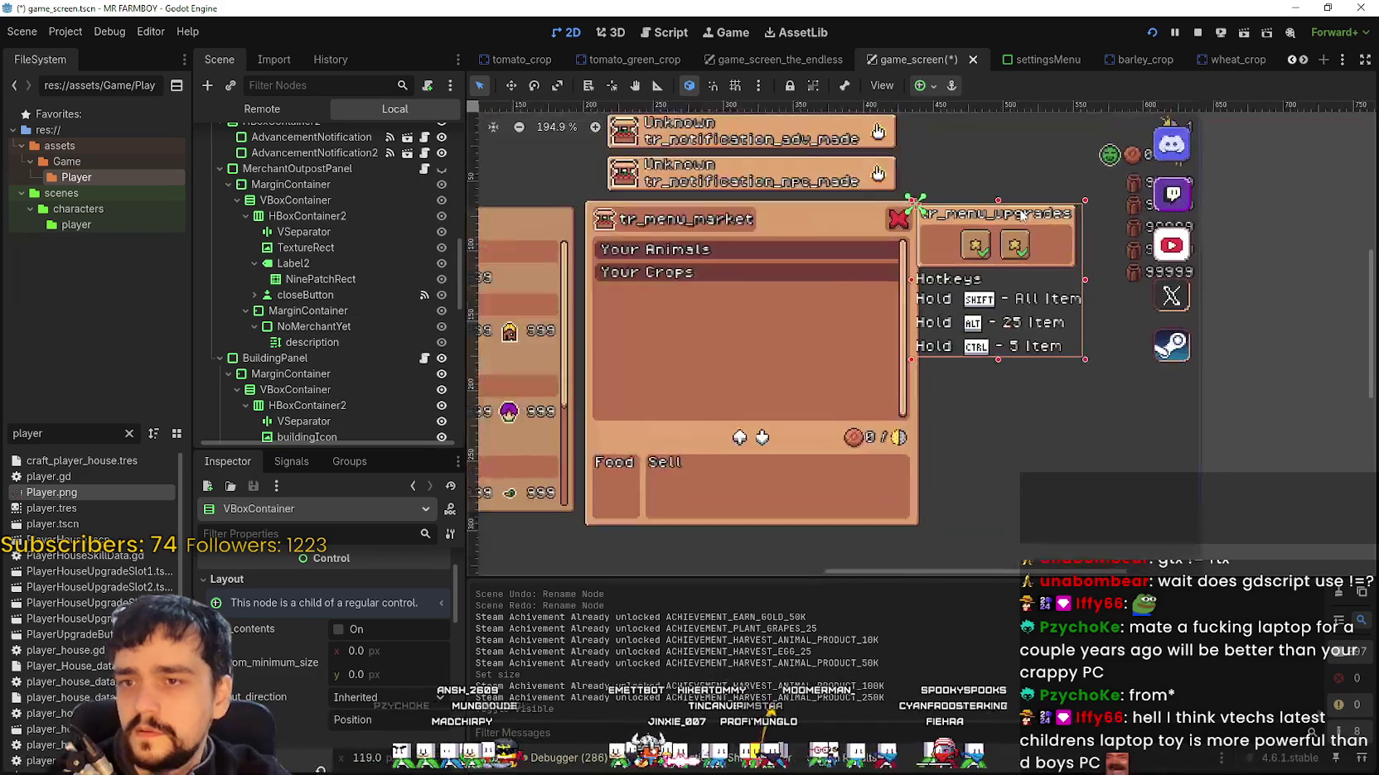
scroll(1025, 217, "up", 10)
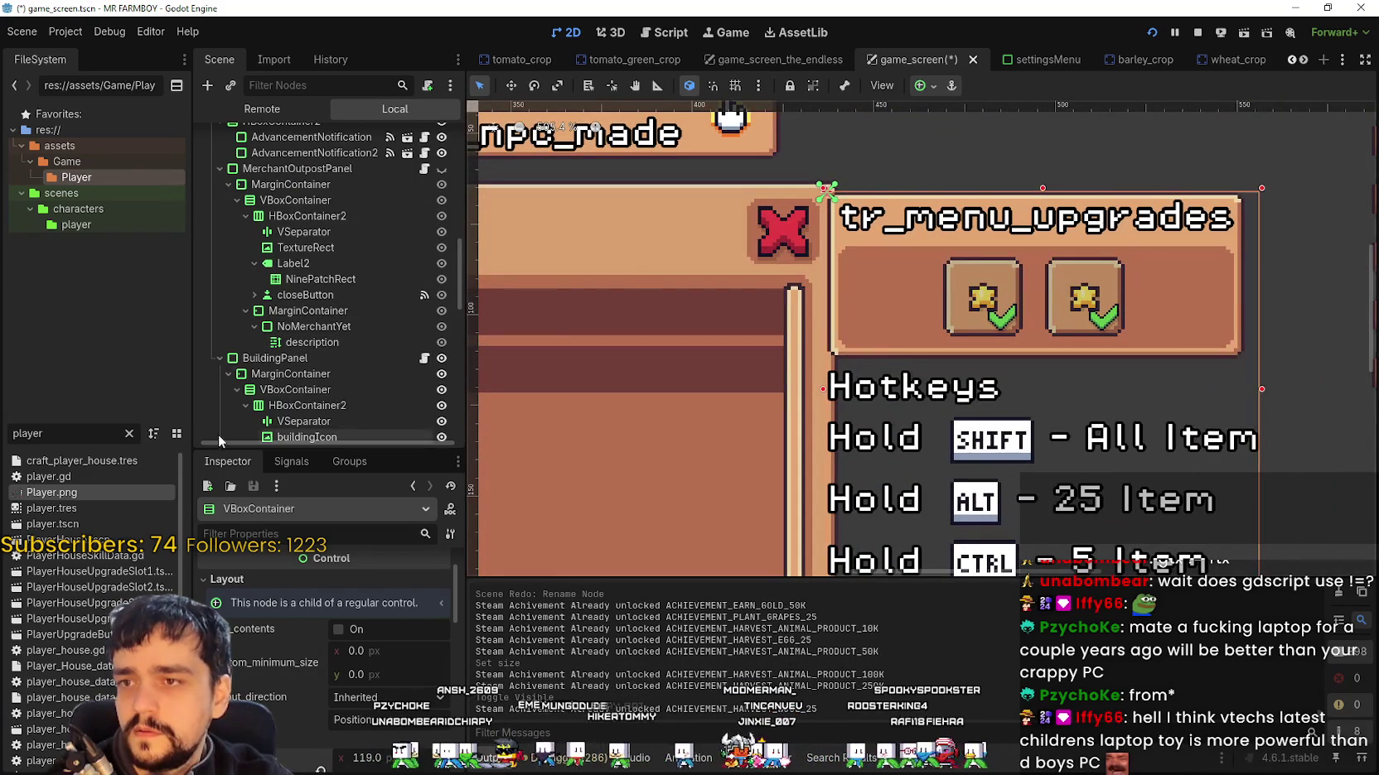
scroll(274, 331, "down", 10)
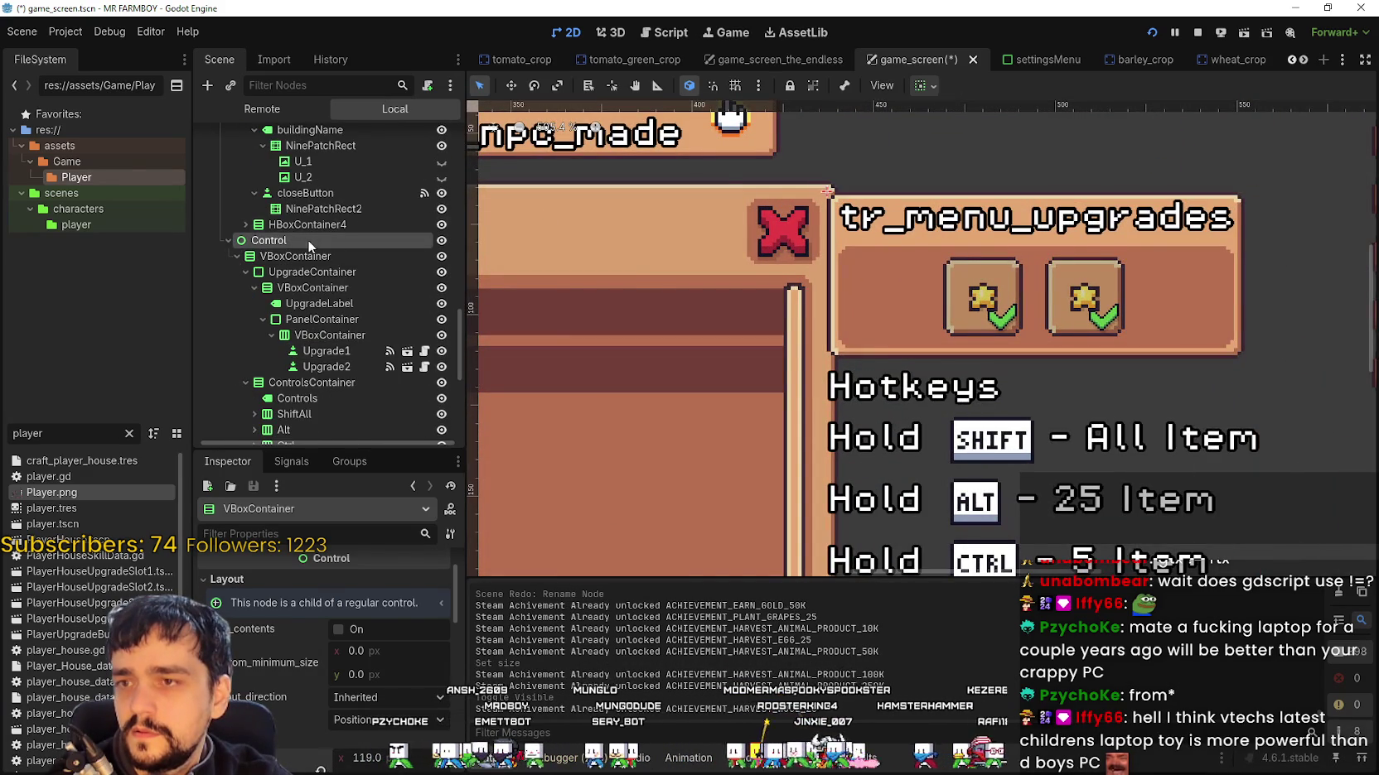
left_click(303, 240)
scroll(931, 182, "down", 7)
left_click(926, 85)
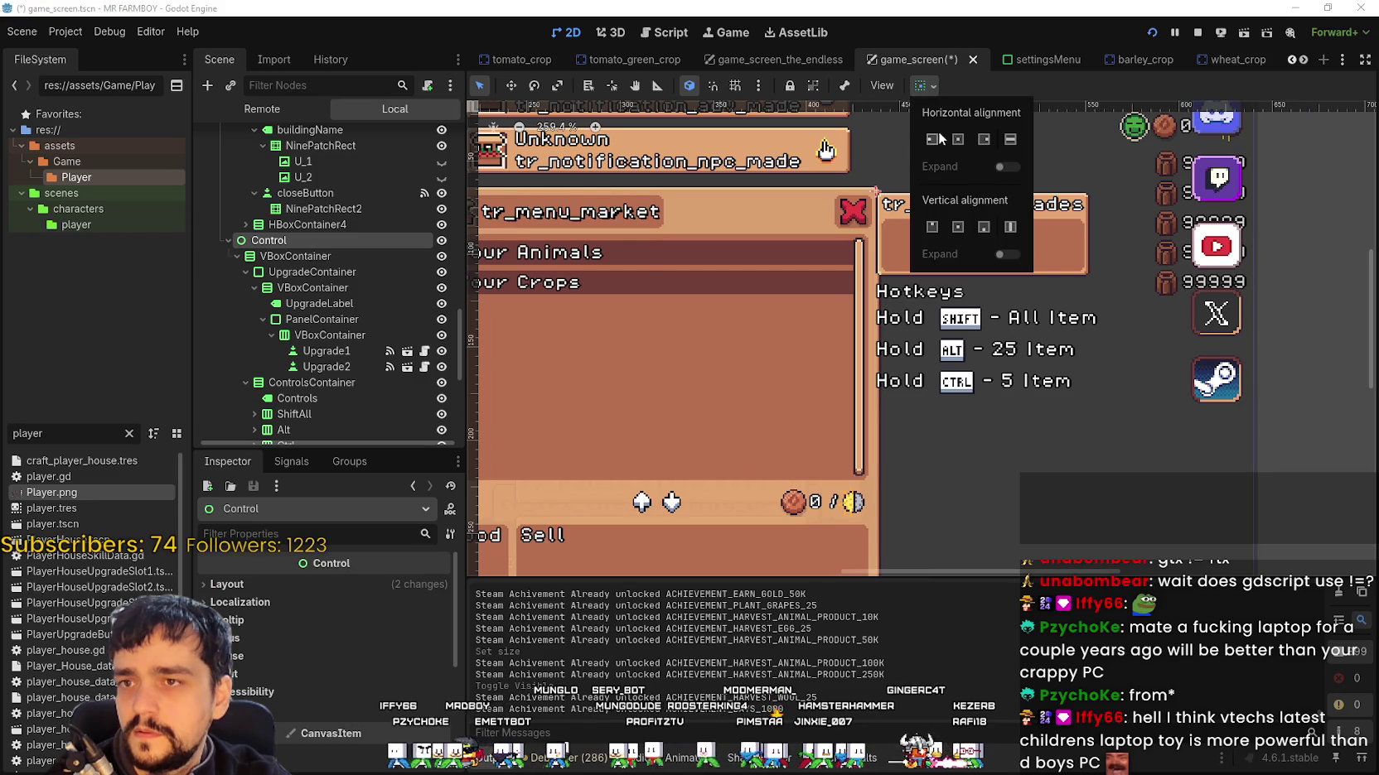
left_click(933, 140)
left_click(985, 141)
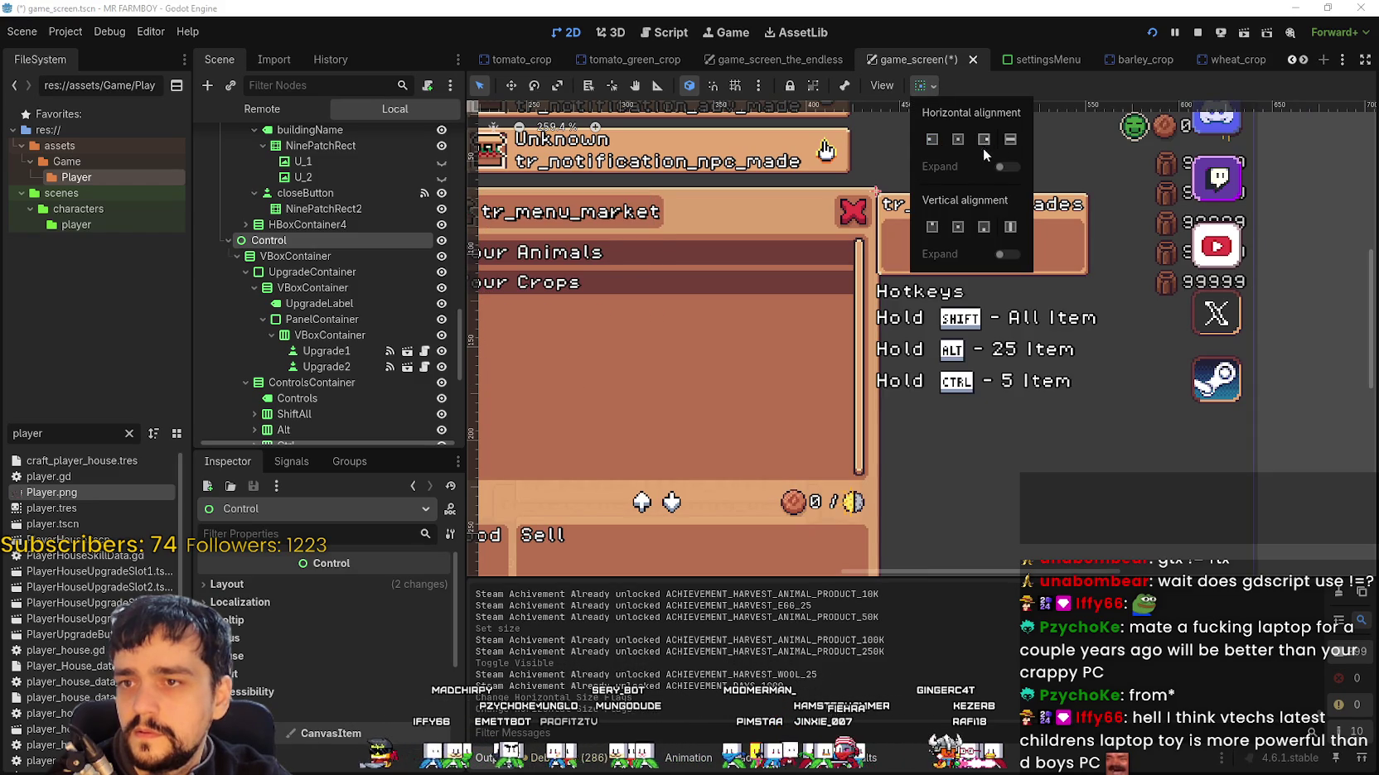
left_click(933, 228)
left_click(938, 103)
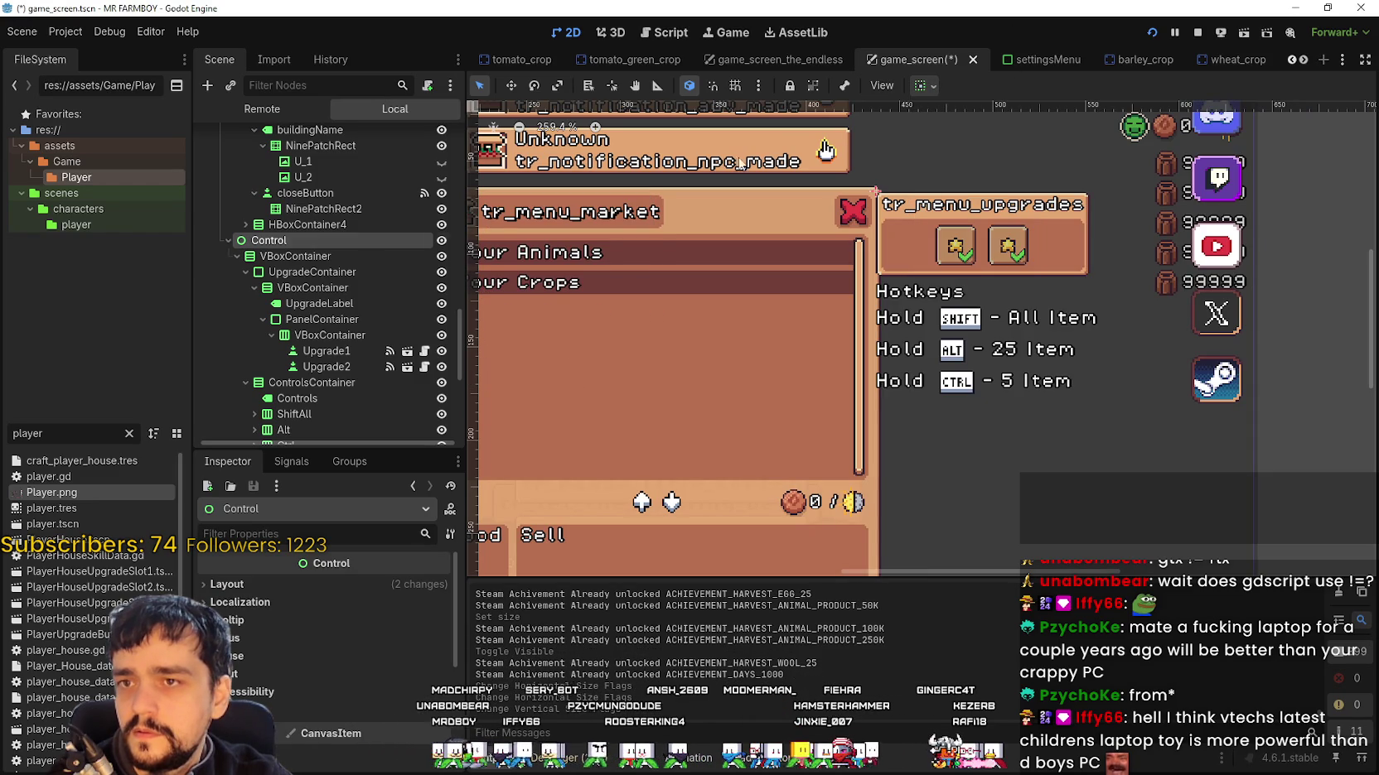
Step: Anchor the upgrades-and-hotkeys VBoxContainer Top Left and nudge it up and right with arrow keys
left_click(305, 272)
left_click(281, 256)
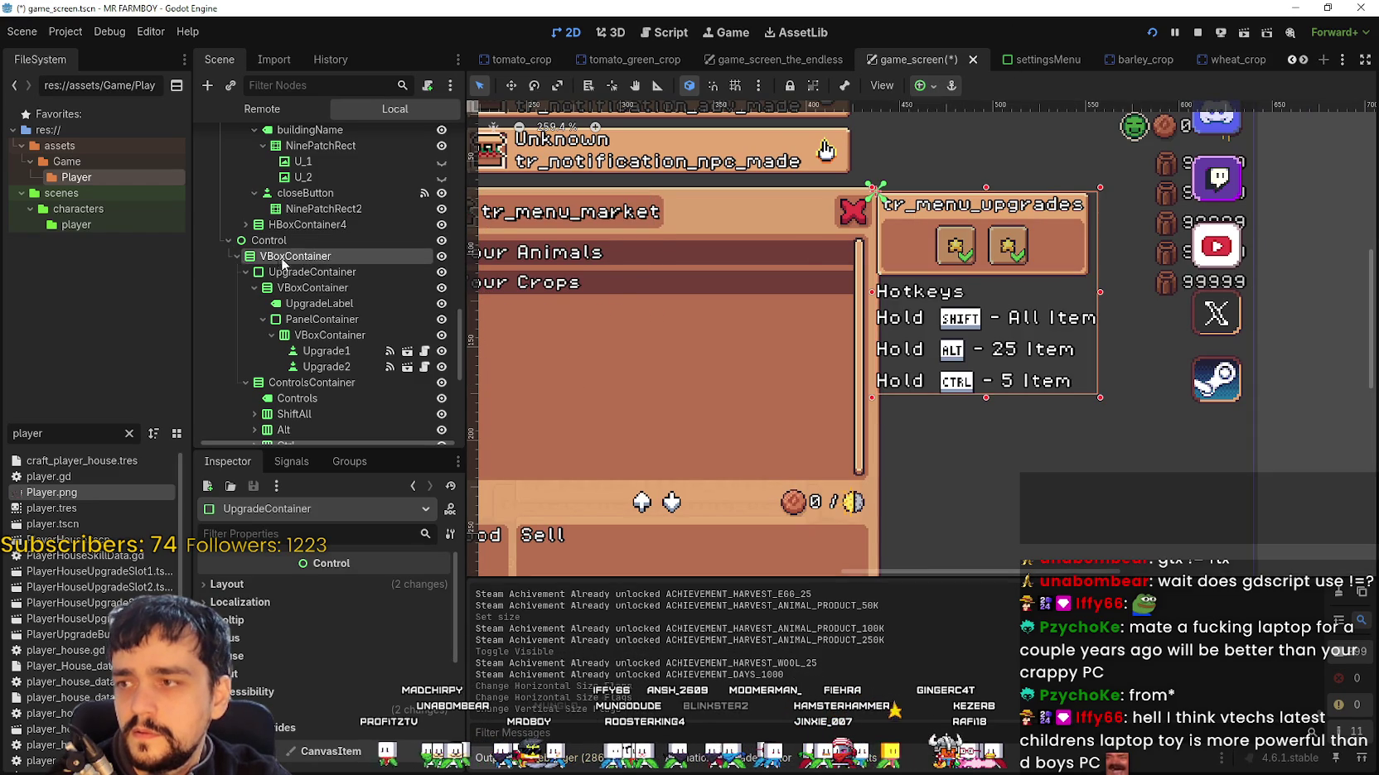
left_click(919, 86)
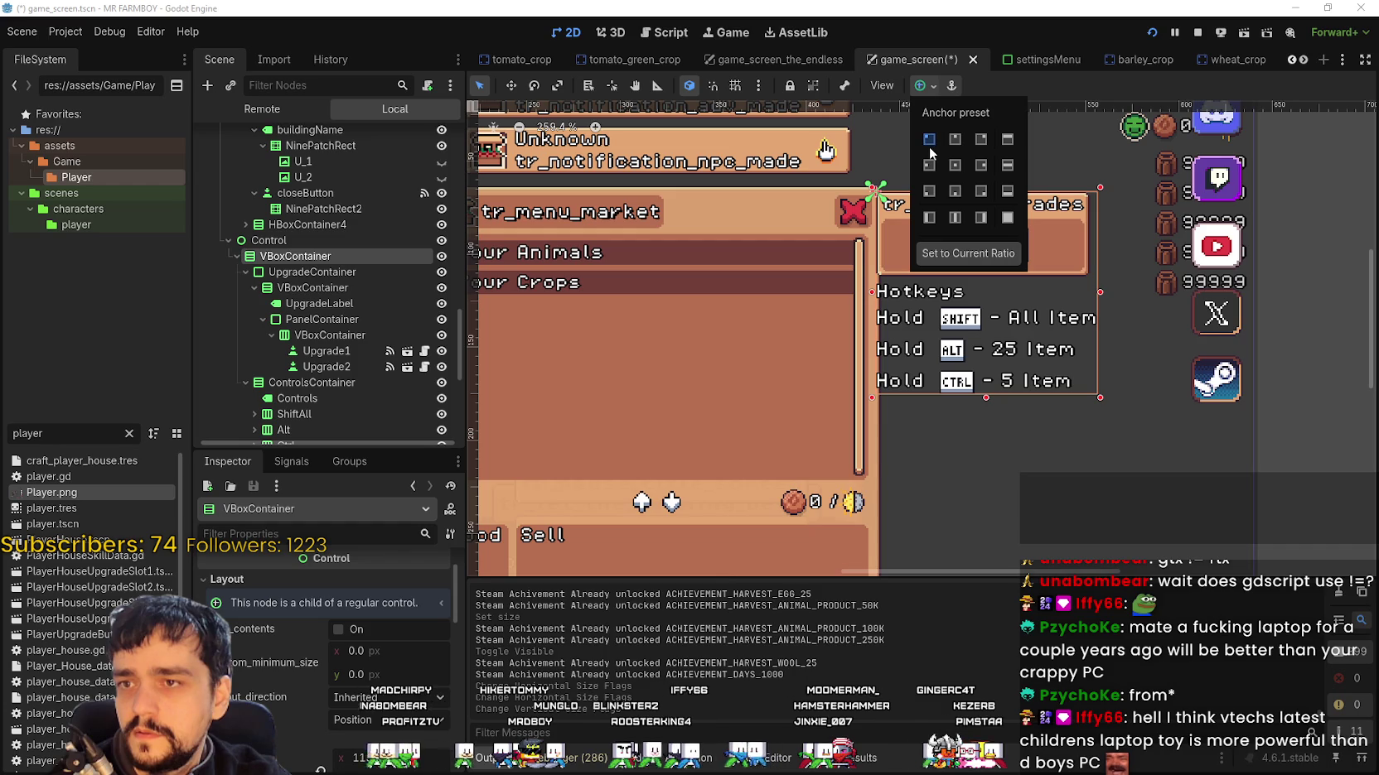
left_click(929, 139)
scroll(909, 217, "up", 3)
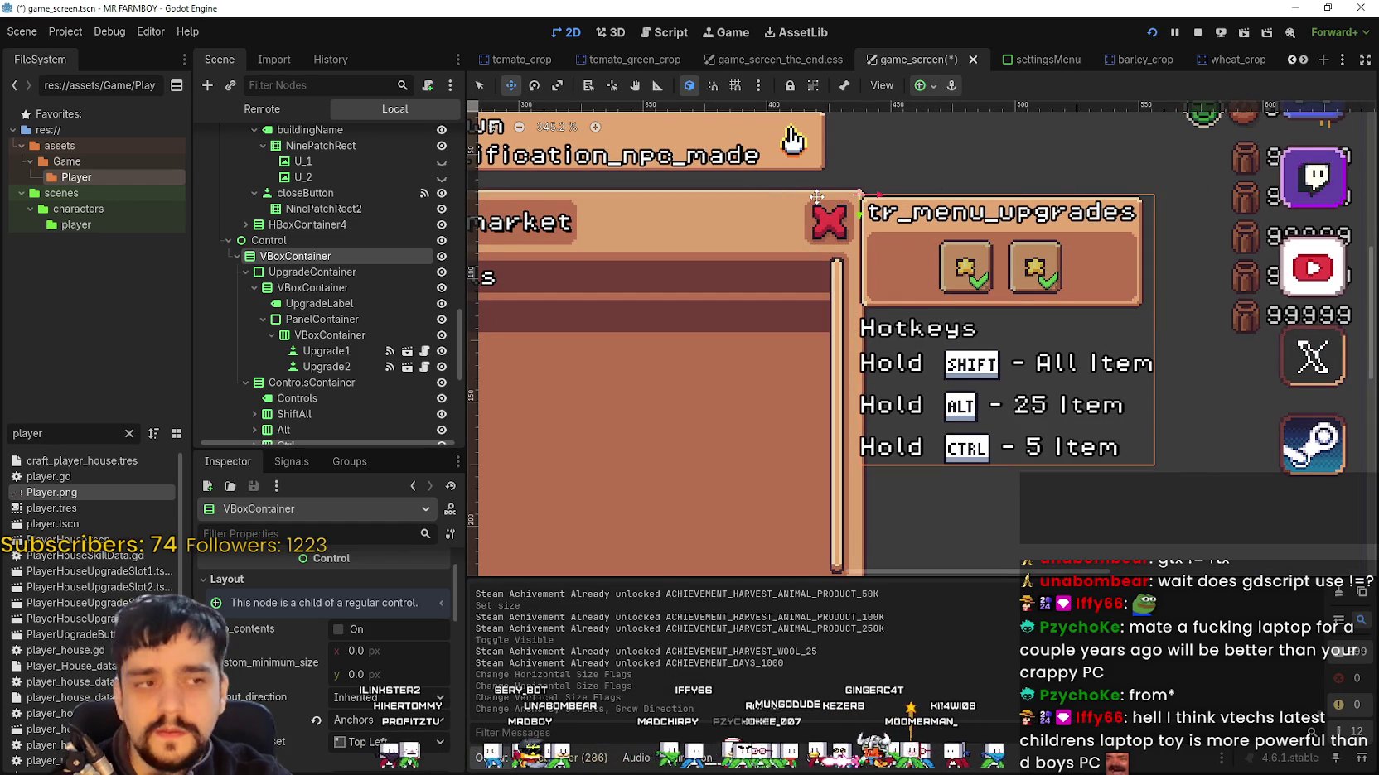
key("Up")
key("Up")
key("Up")
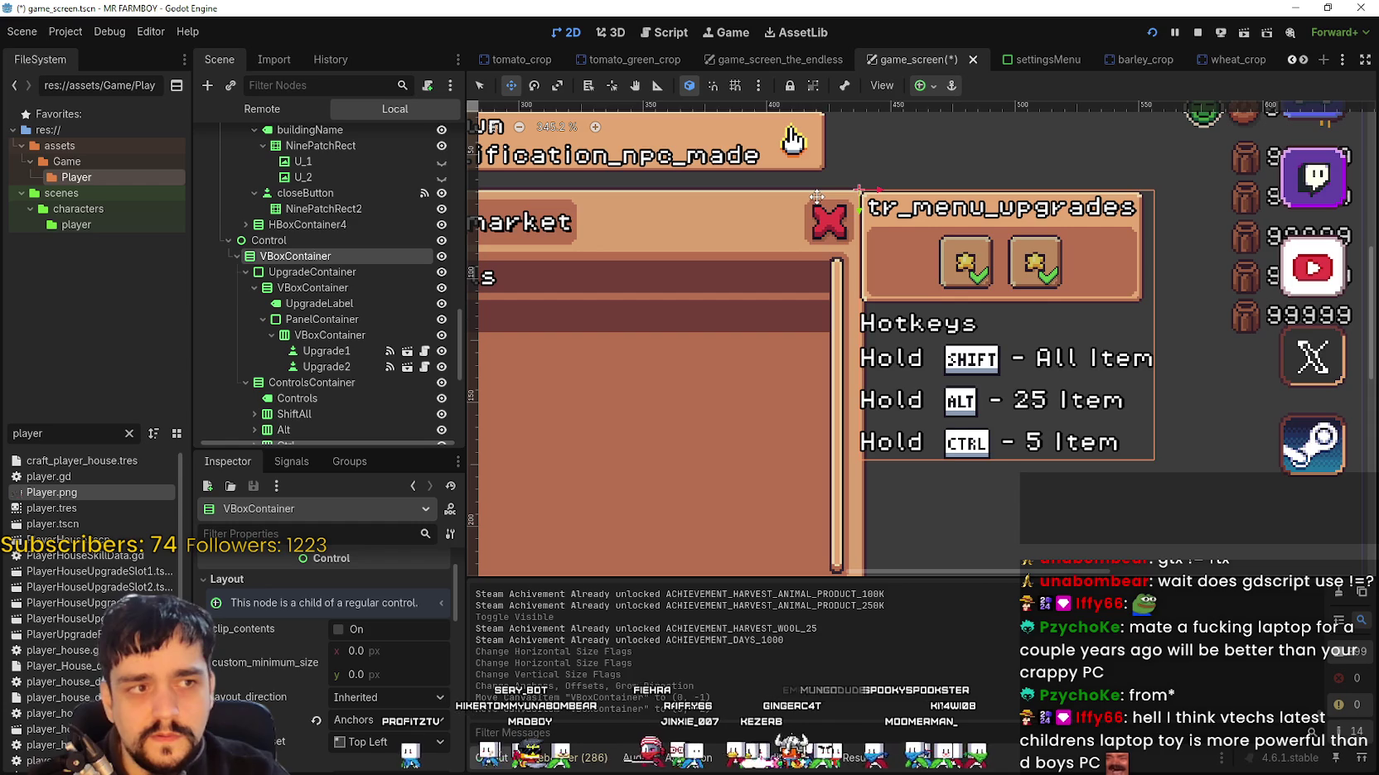
key("Right")
key("Right")
key("Right")
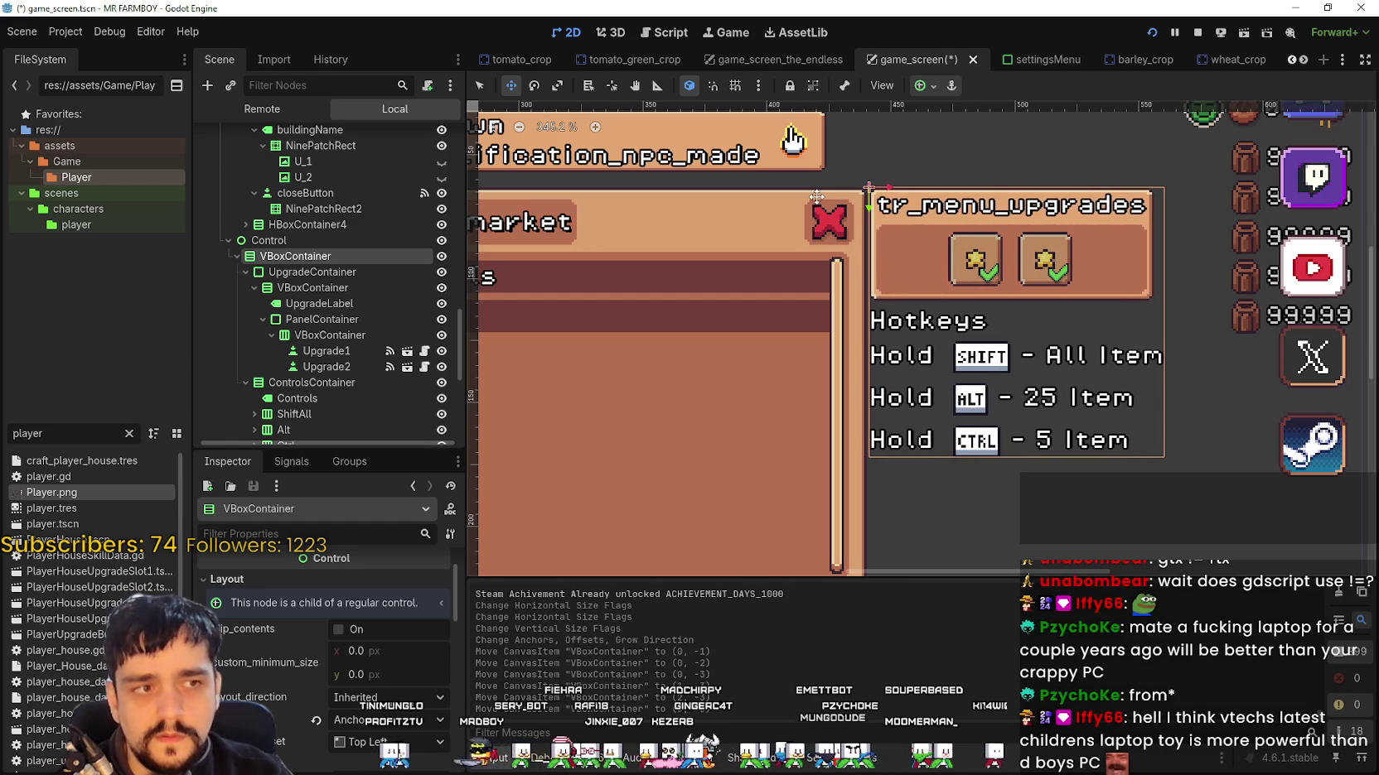
key("Right")
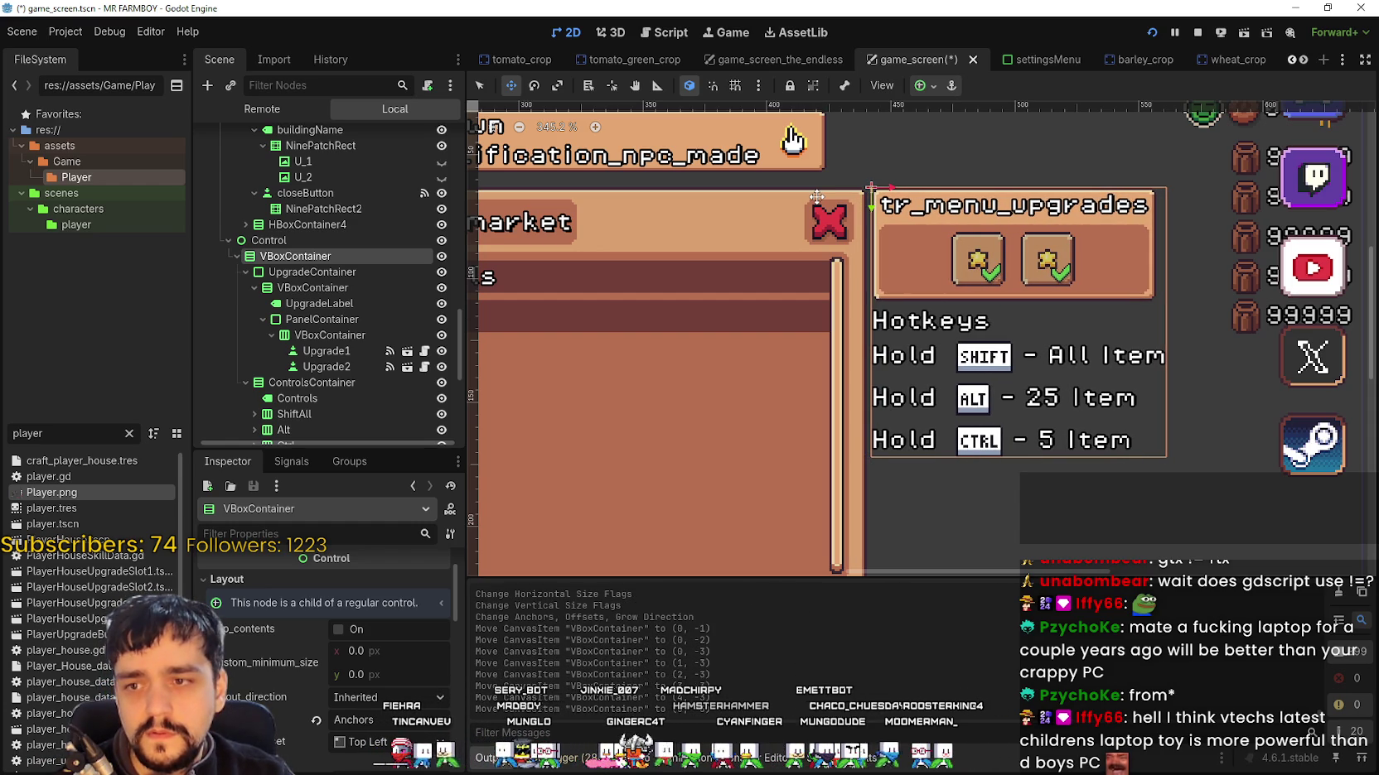
key("Right")
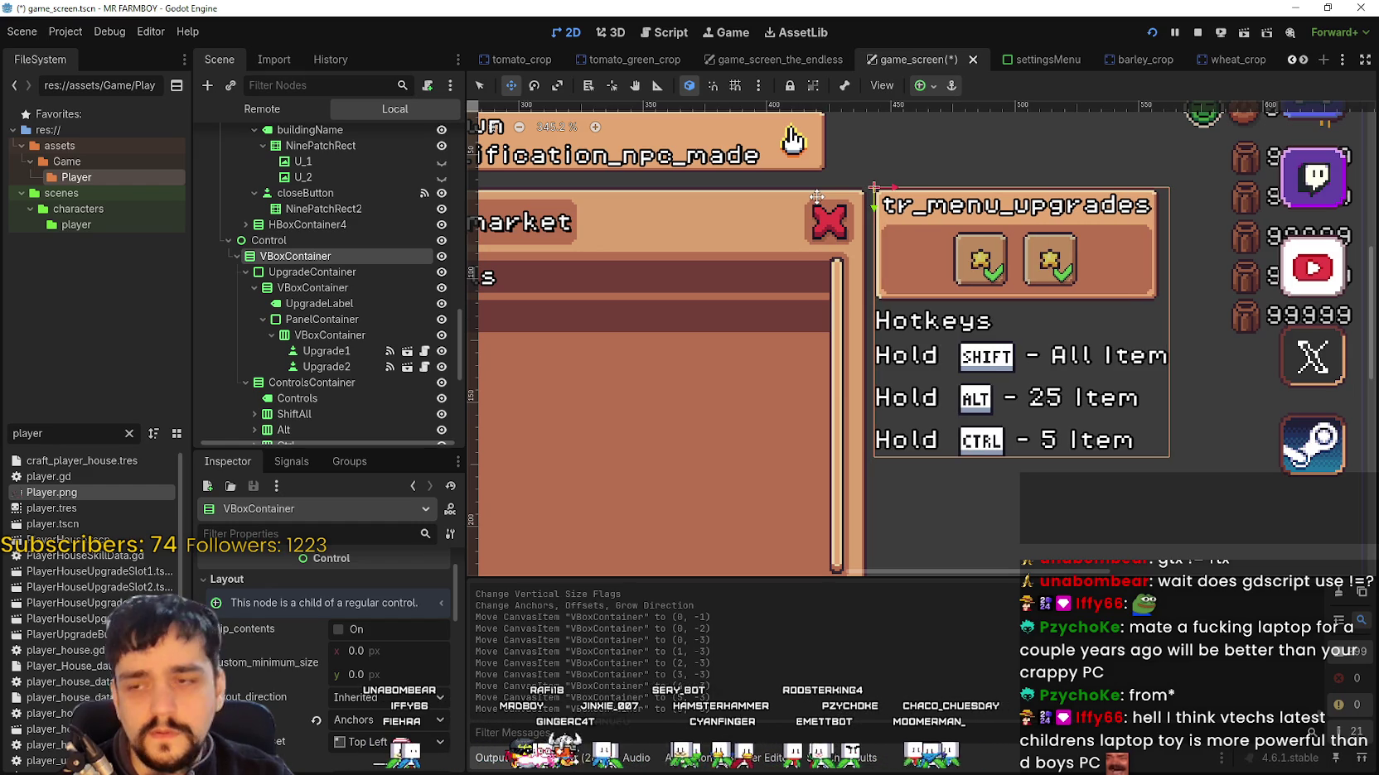
Step: Save the game_screen scene
scroll(885, 338, "down", 2)
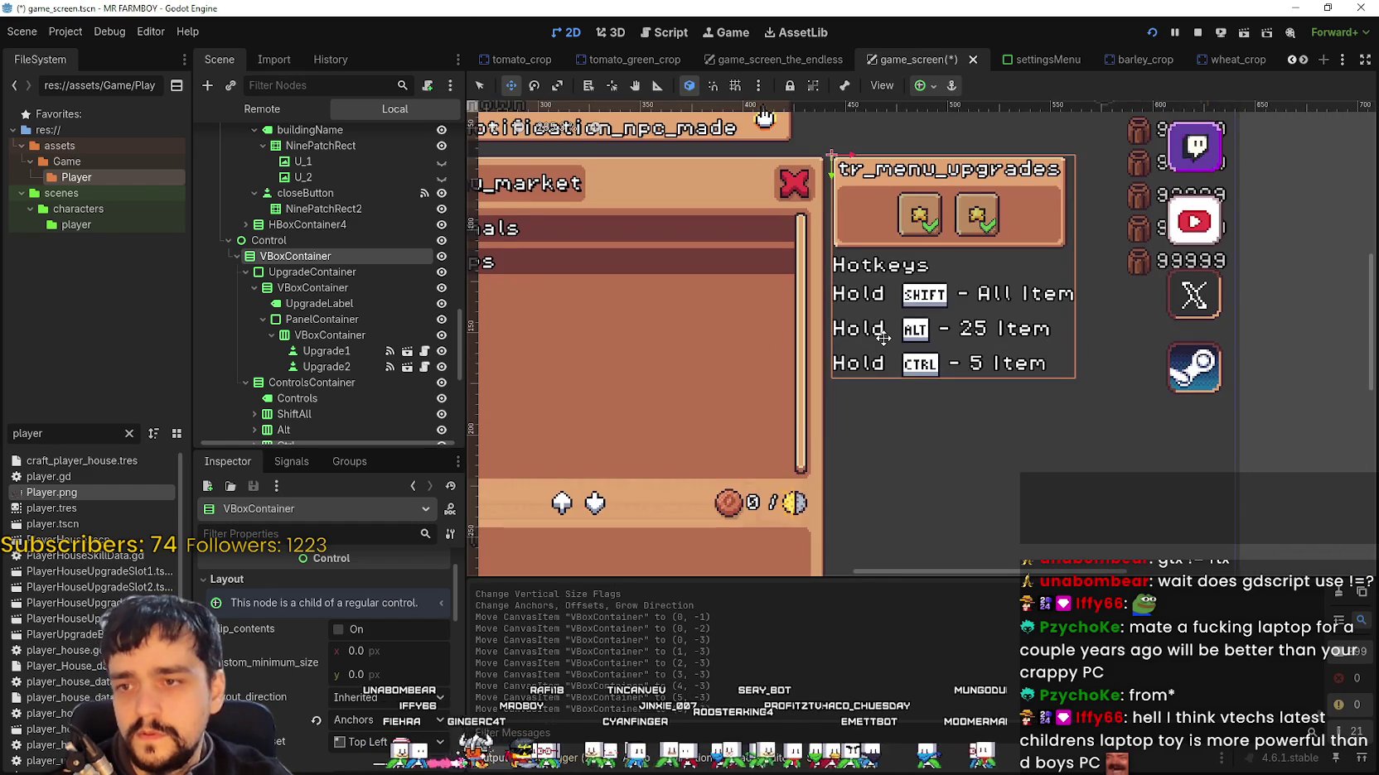
key("ctrl+s")
scroll(887, 328, "down", 1)
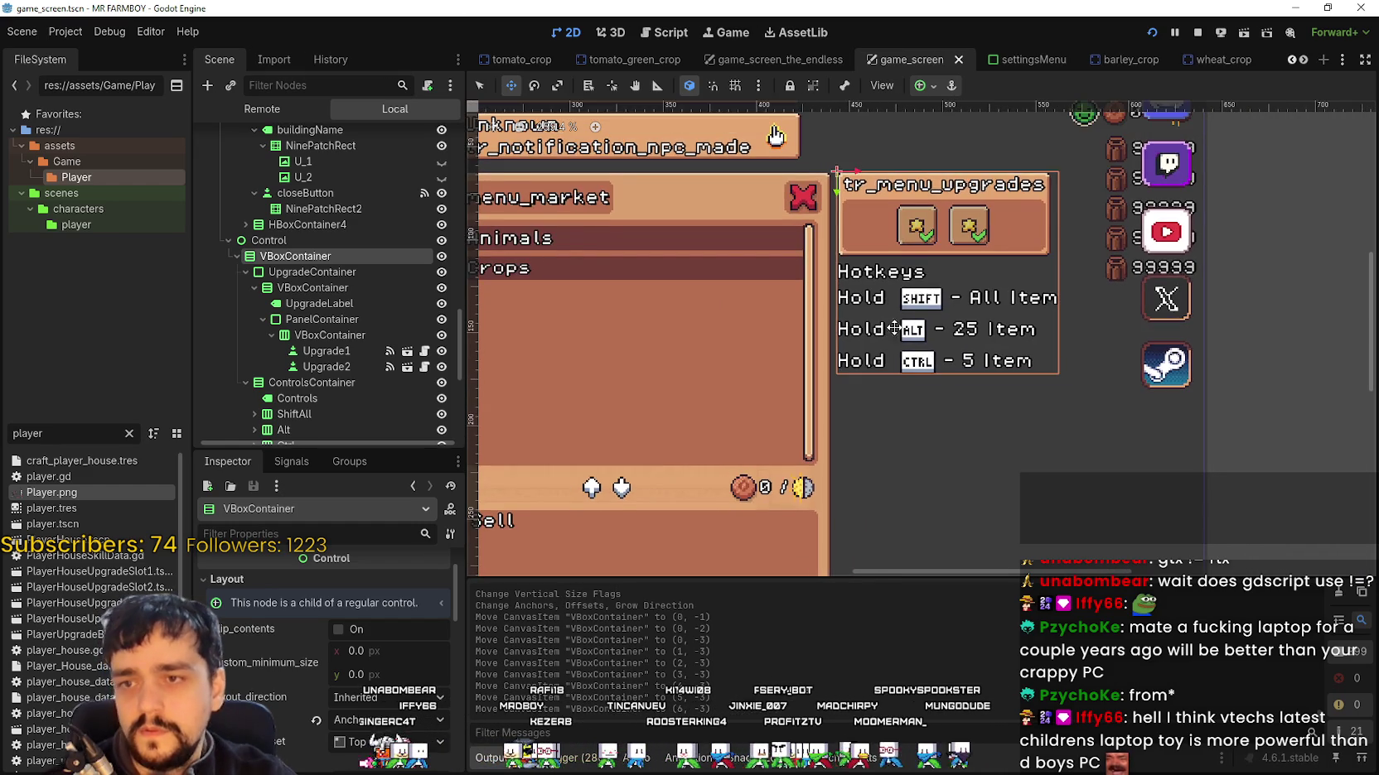
scroll(895, 290, "down", 1)
scroll(903, 257, "up", 1)
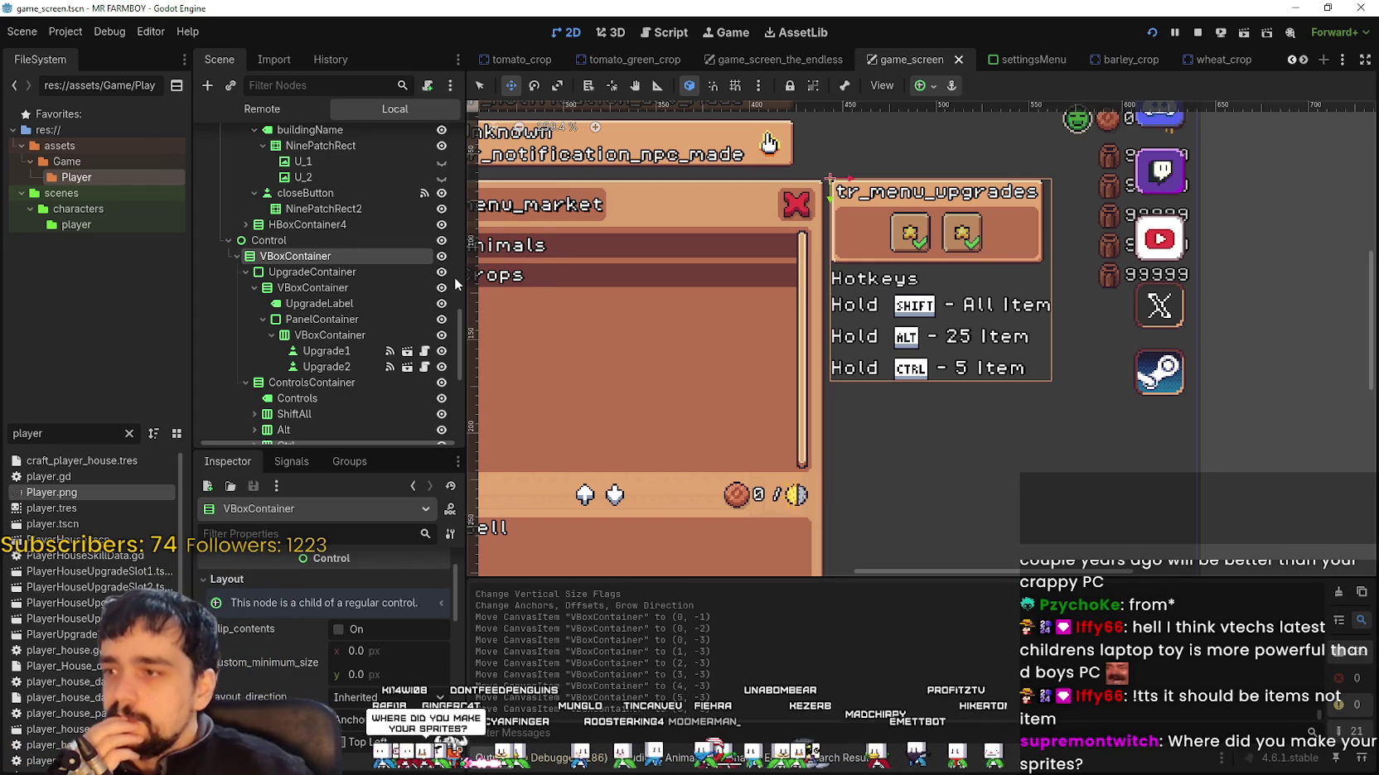
scroll(986, 349, "down", 3)
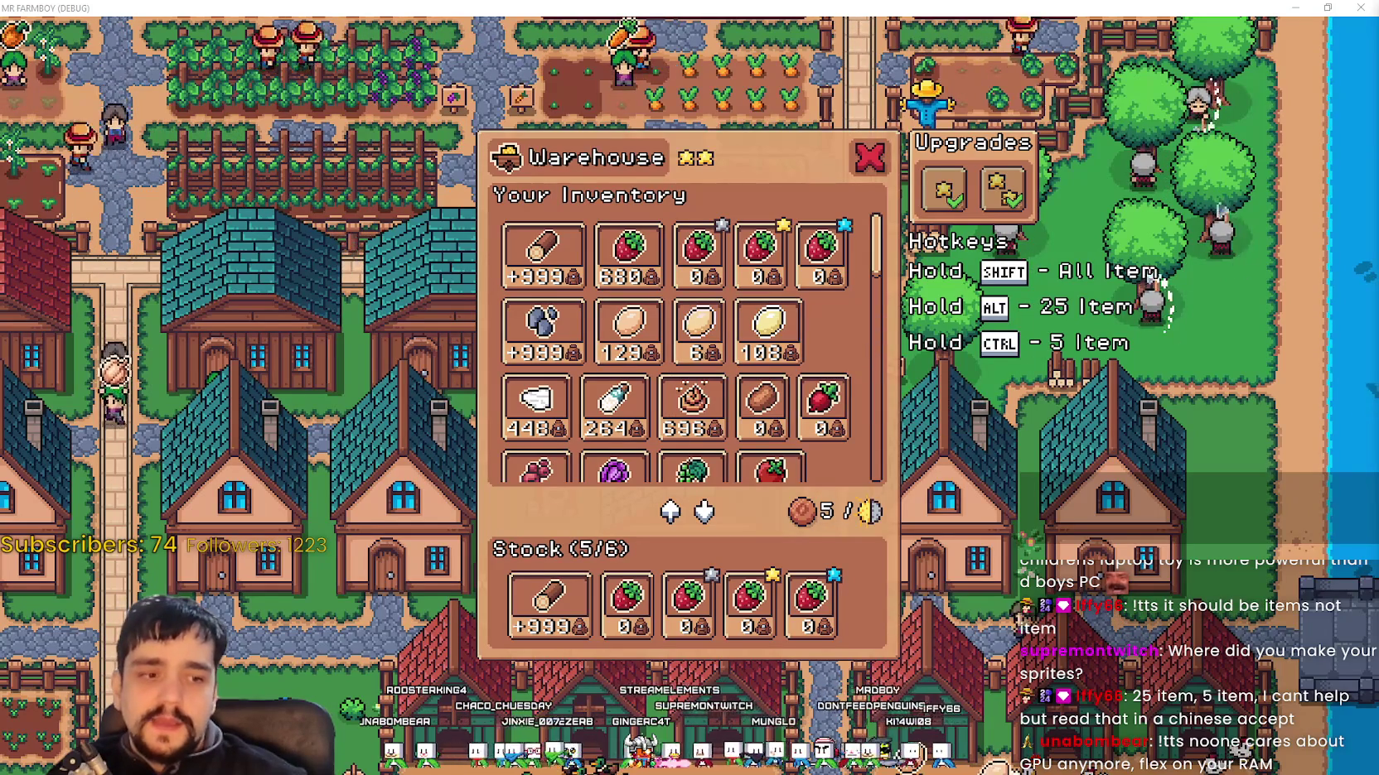
Step: Stop the game, expand the ShiftAll and Ctrl hotkey rows, and select their labels, including Ctrl's '5 Item'
key("F8")
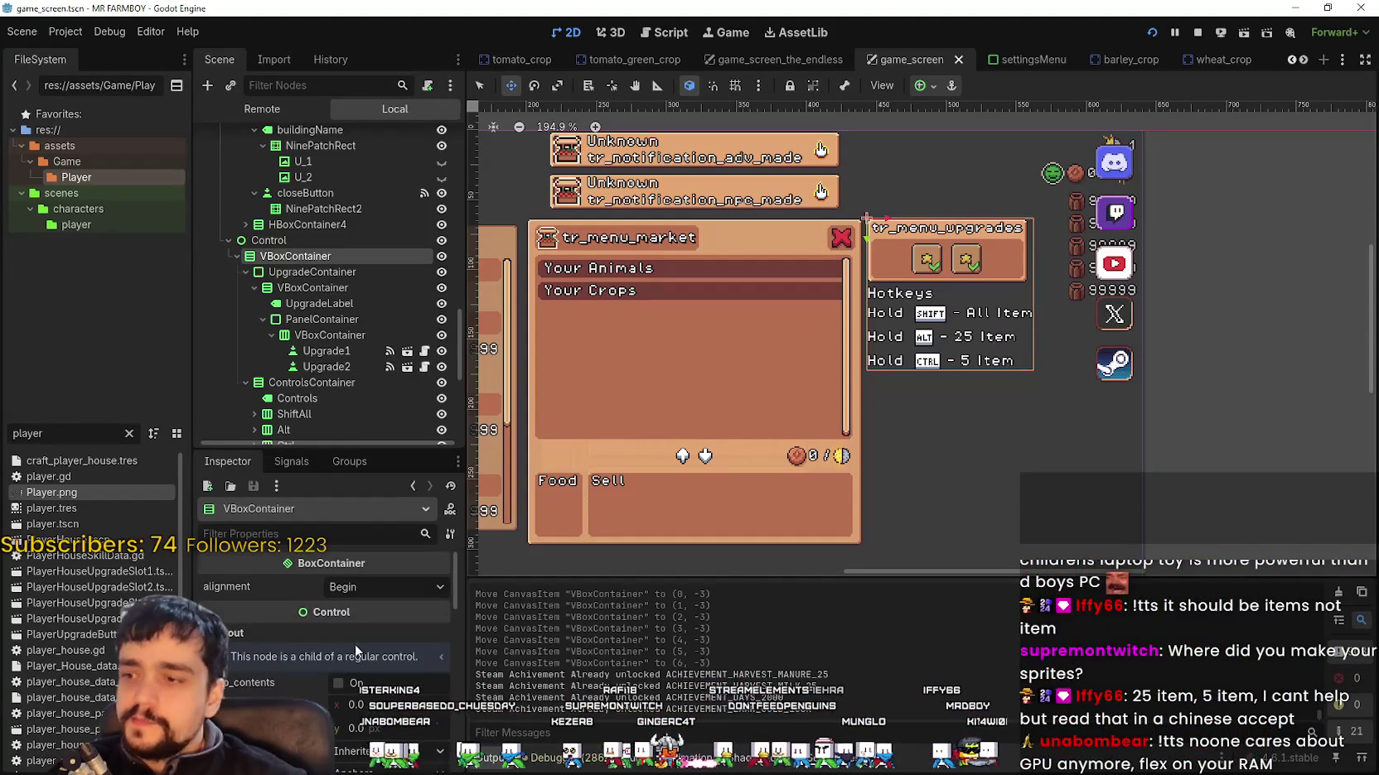
scroll(330, 357, "down", 3)
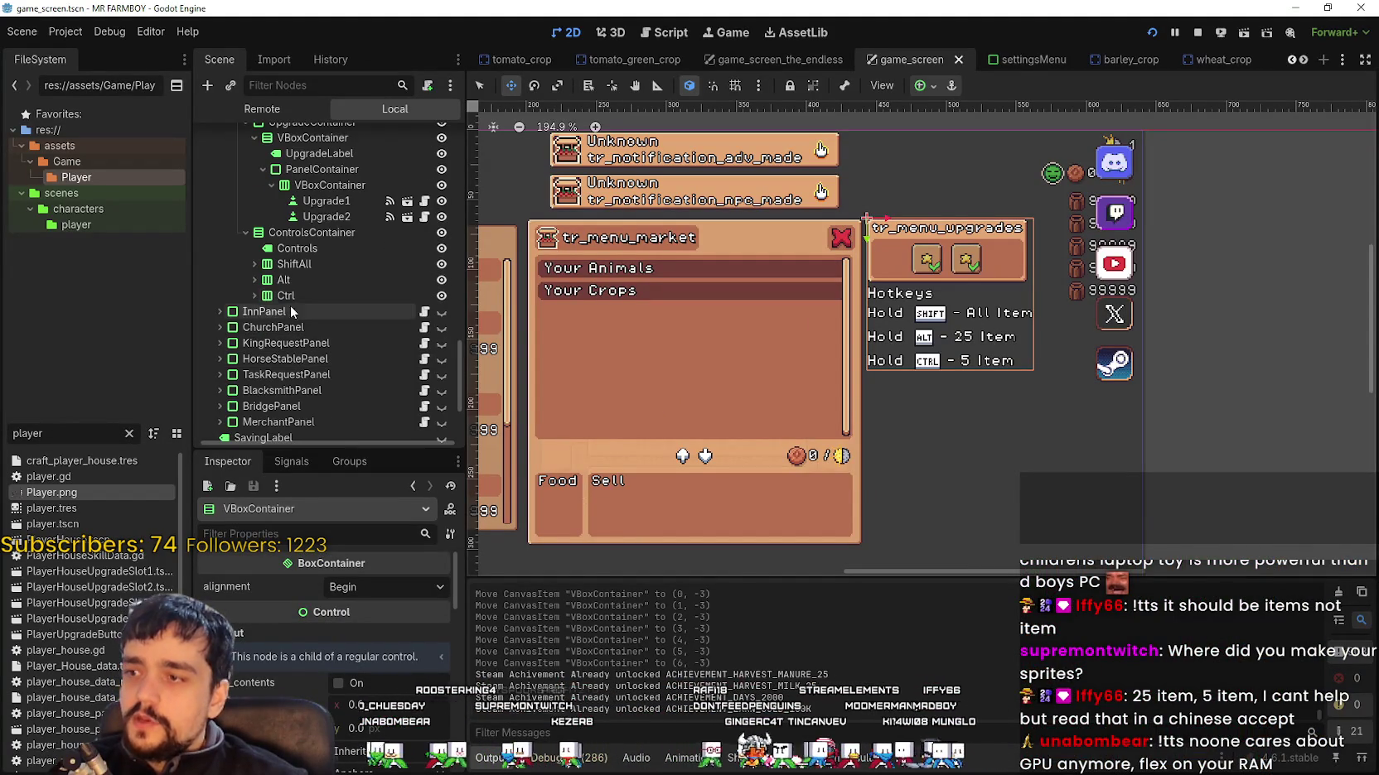
left_click(255, 264)
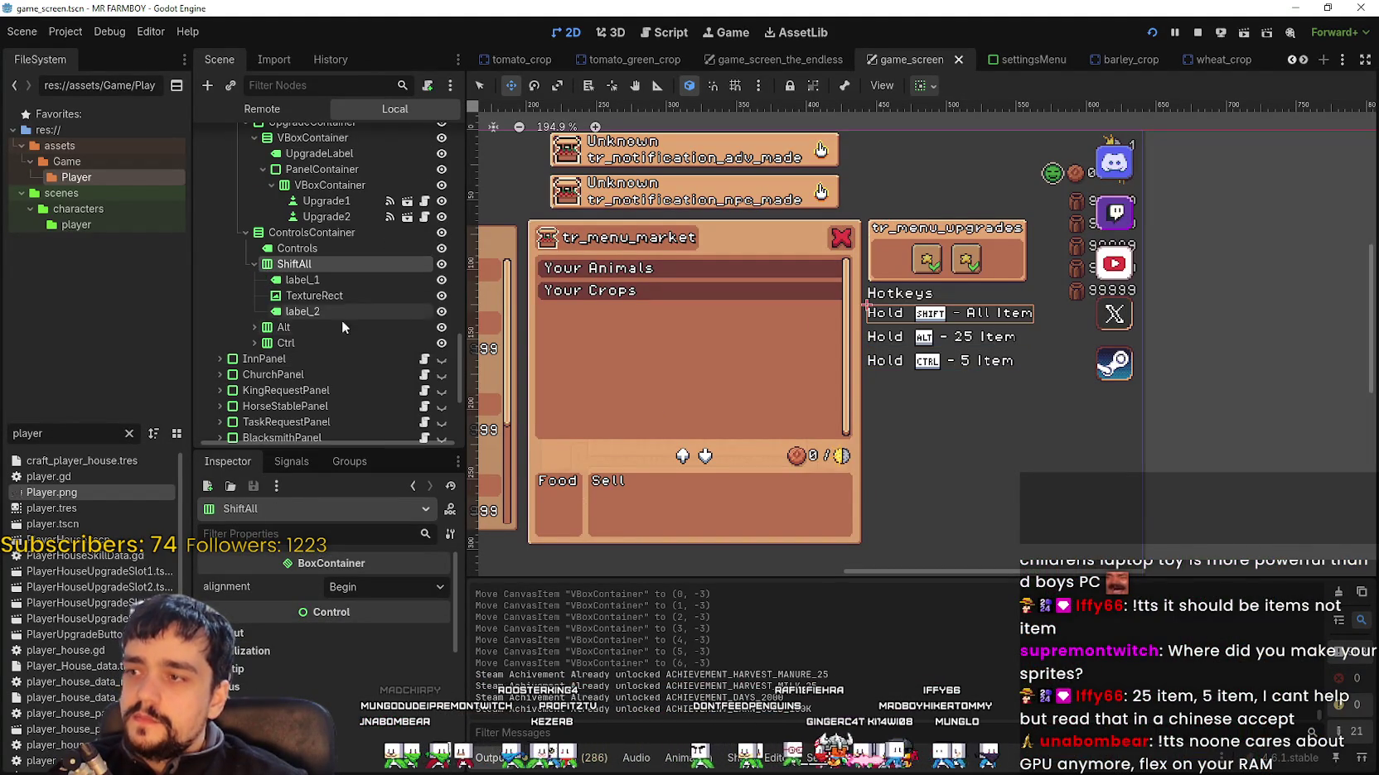
left_click(340, 284)
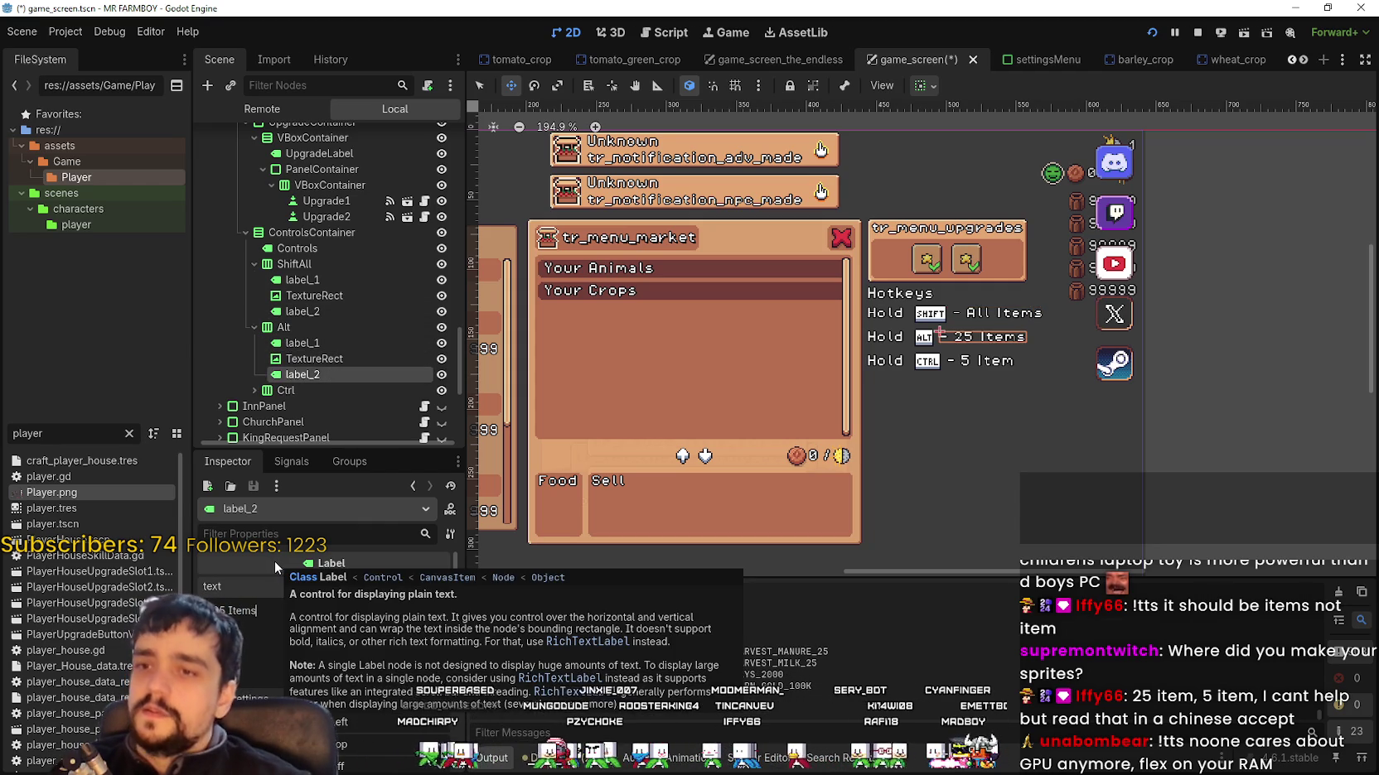
left_click(254, 390)
scroll(315, 356, "down", 2)
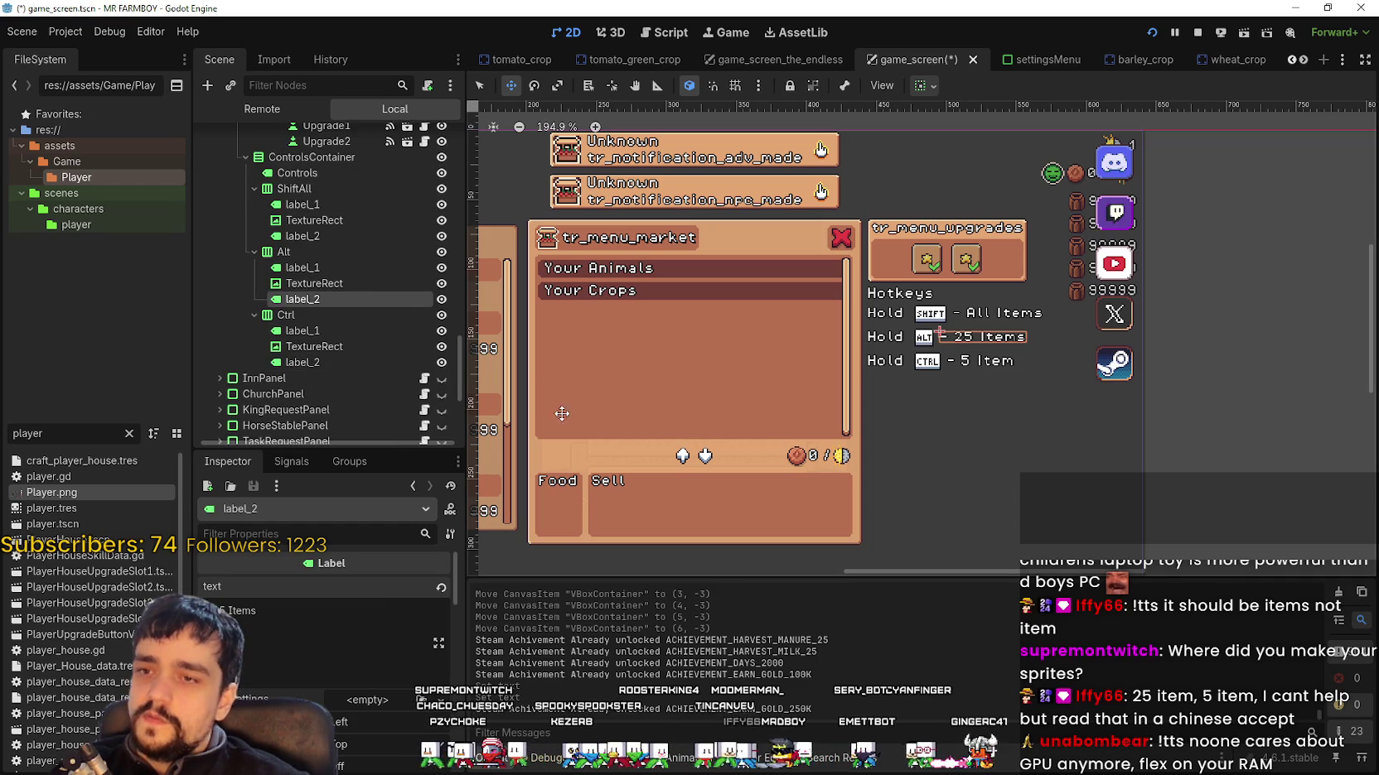
left_click(323, 362)
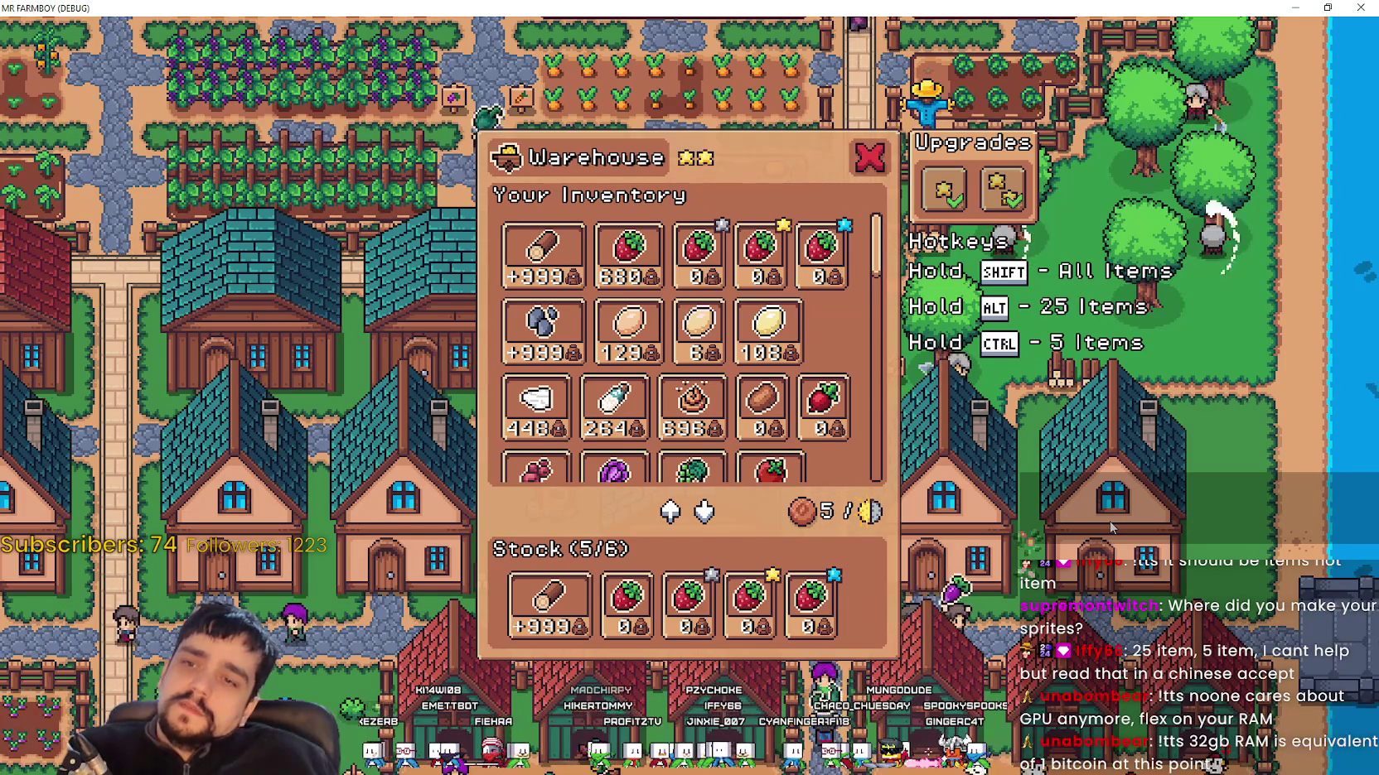
Step: Review the Warehouse hotkey hints in the running game, then close it with Alt+F4
key("Tab")
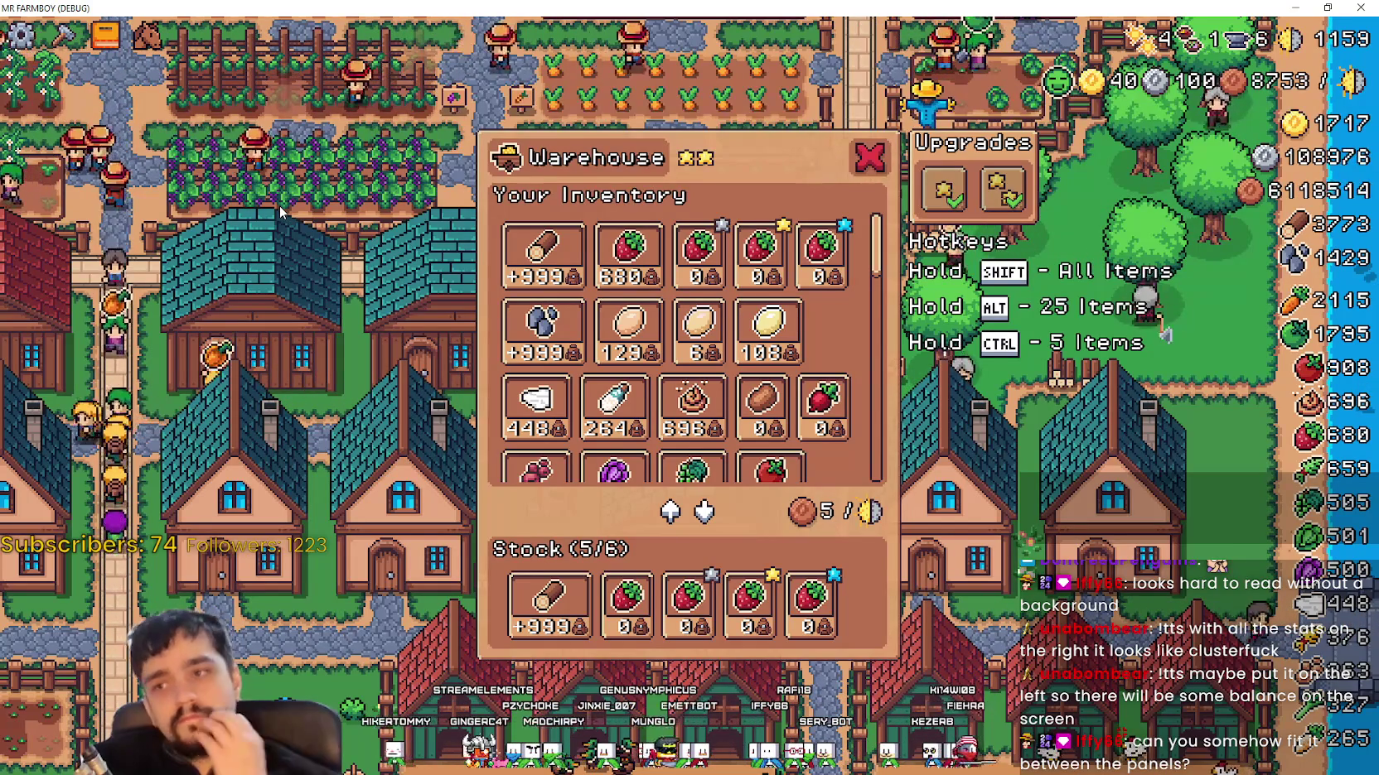
key("alt+F4")
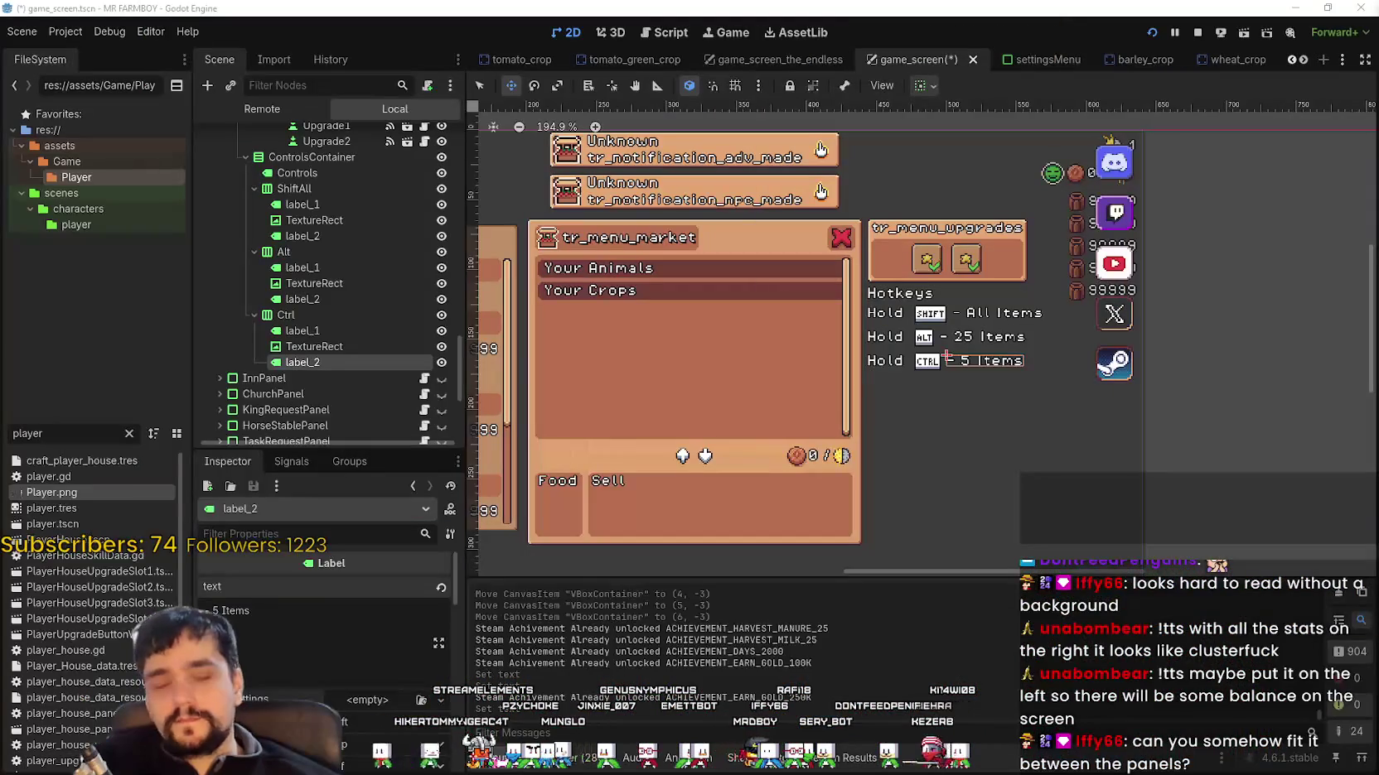
Step: Inspect the Hotkeys title label, the hotkeys container and the upgrades VBoxContainer, then stop the game
scroll(859, 359, "down", 2)
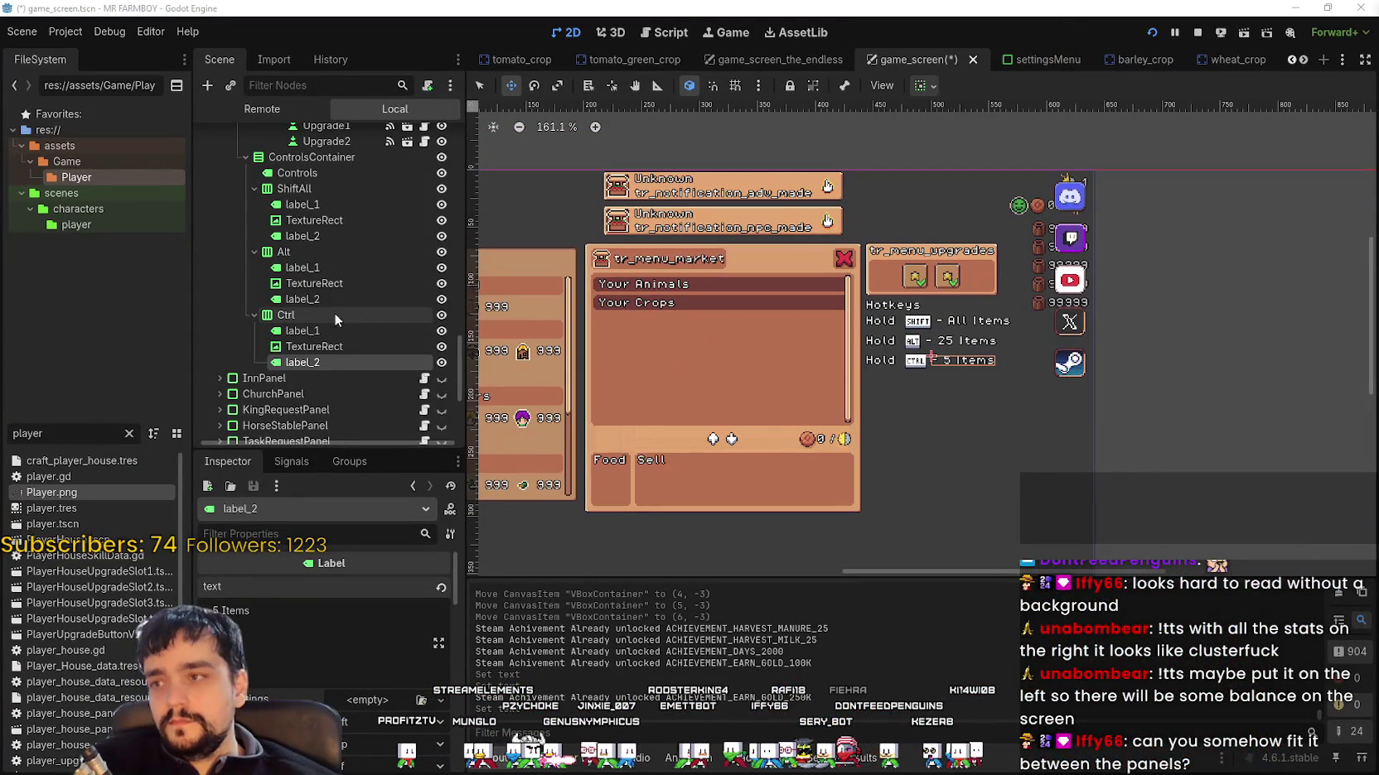
left_click(318, 169)
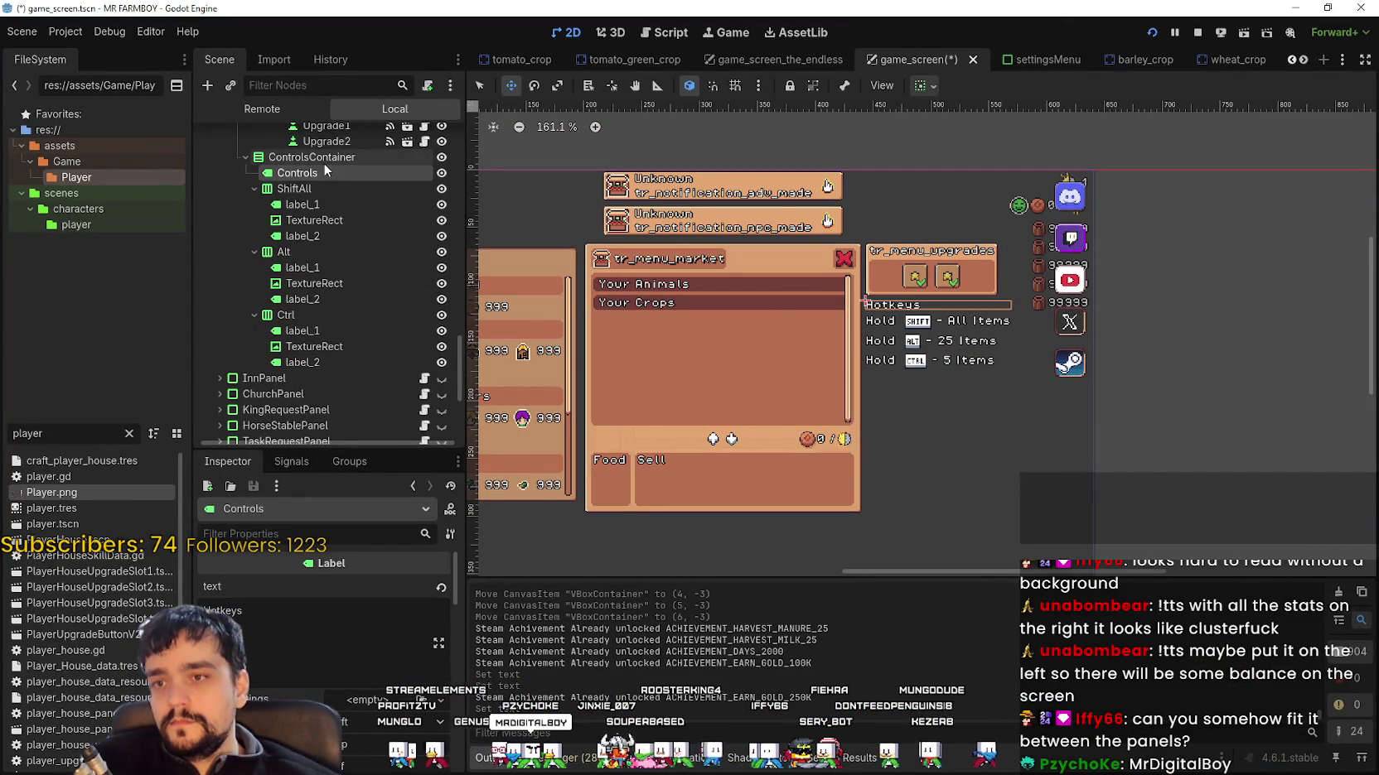
left_click(313, 157)
scroll(837, 320, "down", 4)
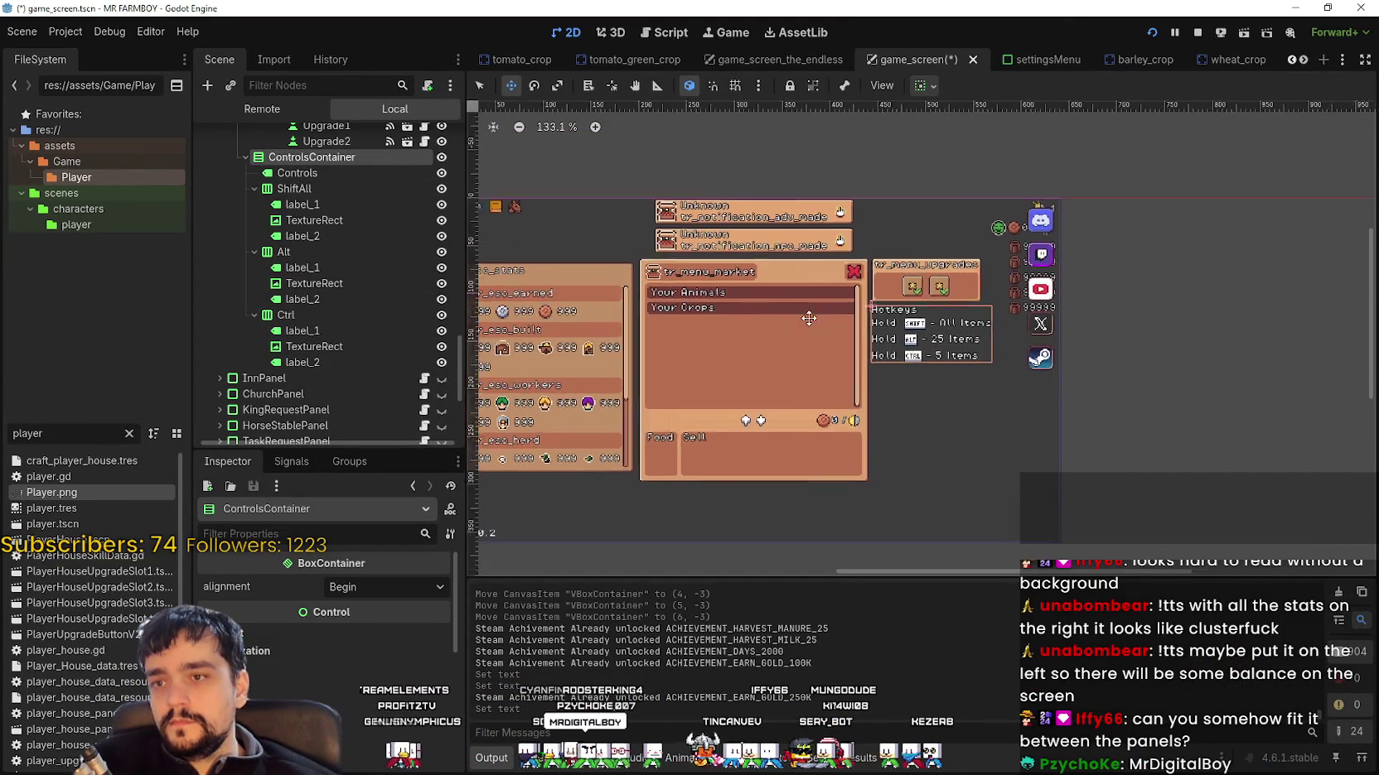
scroll(842, 321, "up", 2)
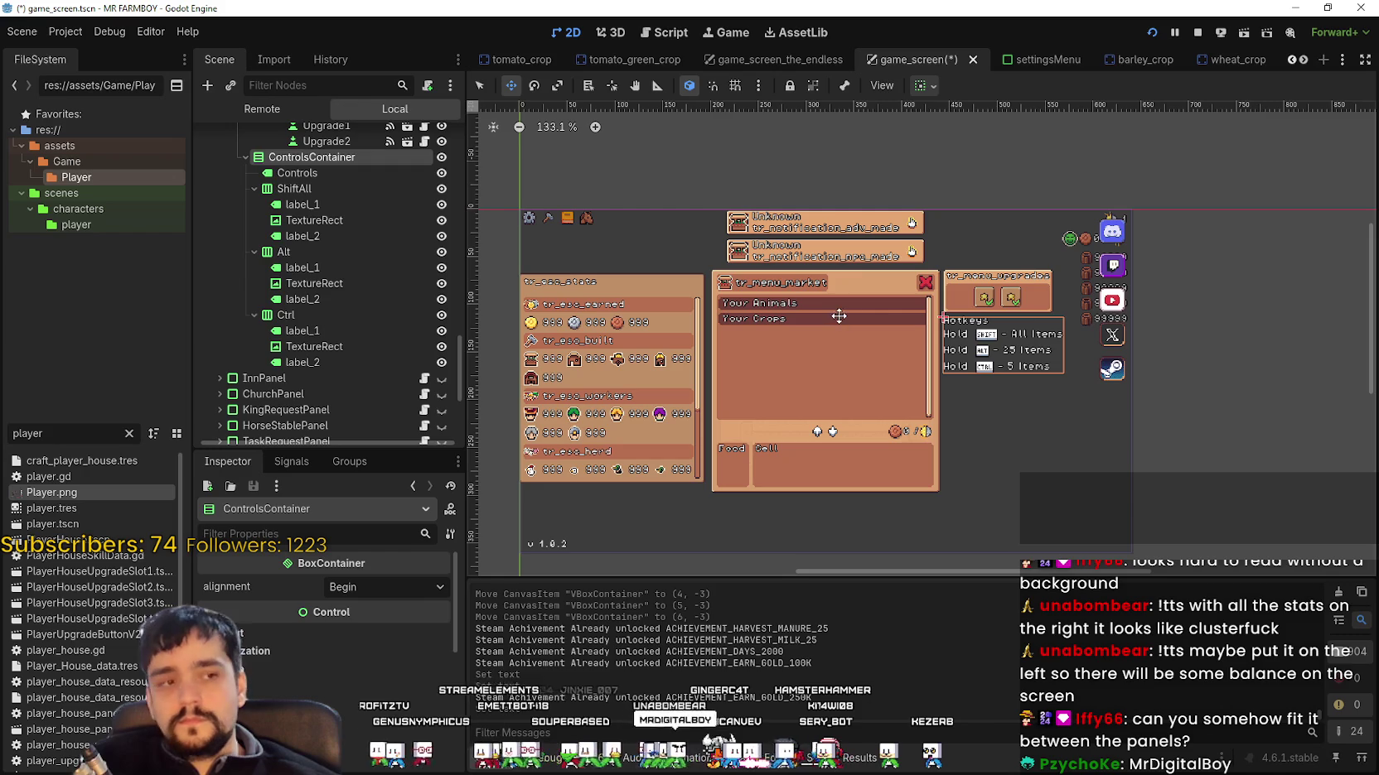
scroll(369, 225, "up", 3)
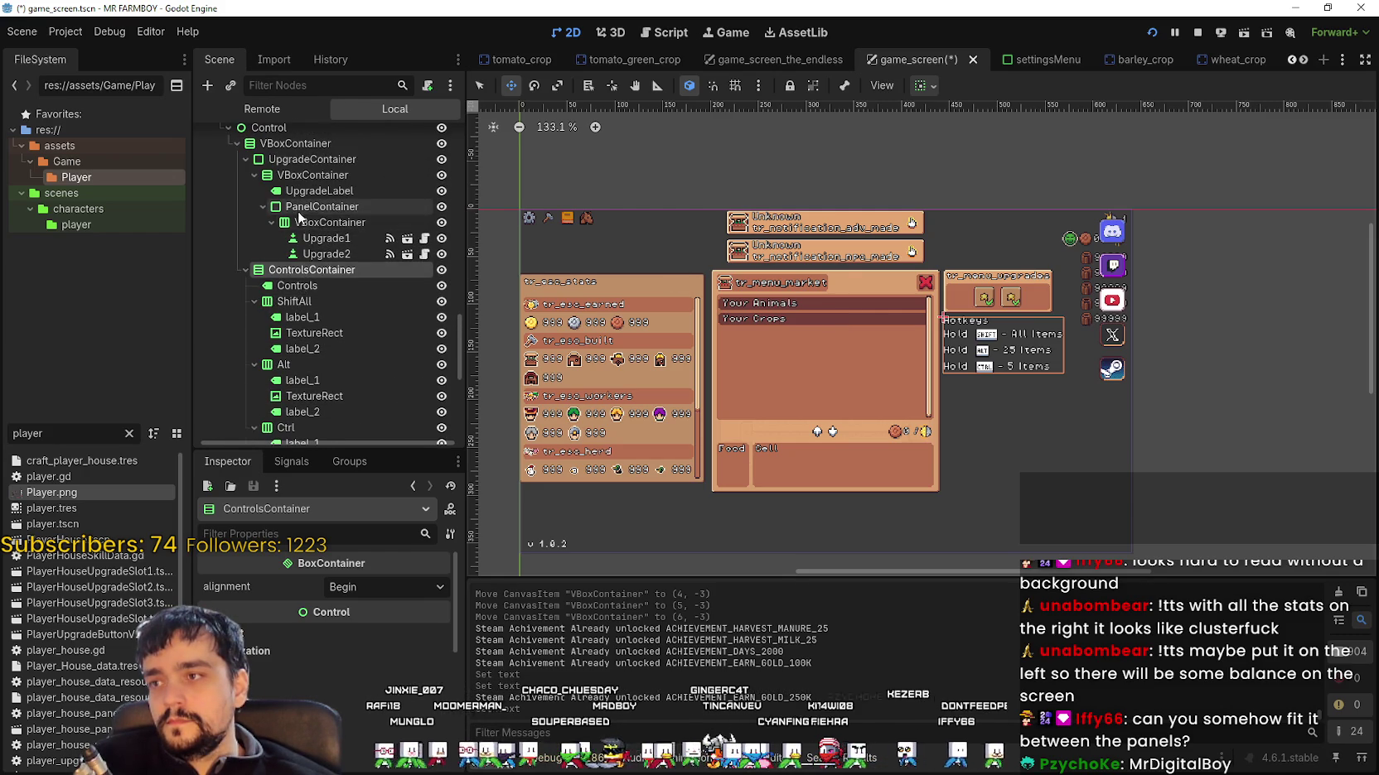
scroll(300, 217, "up", 2)
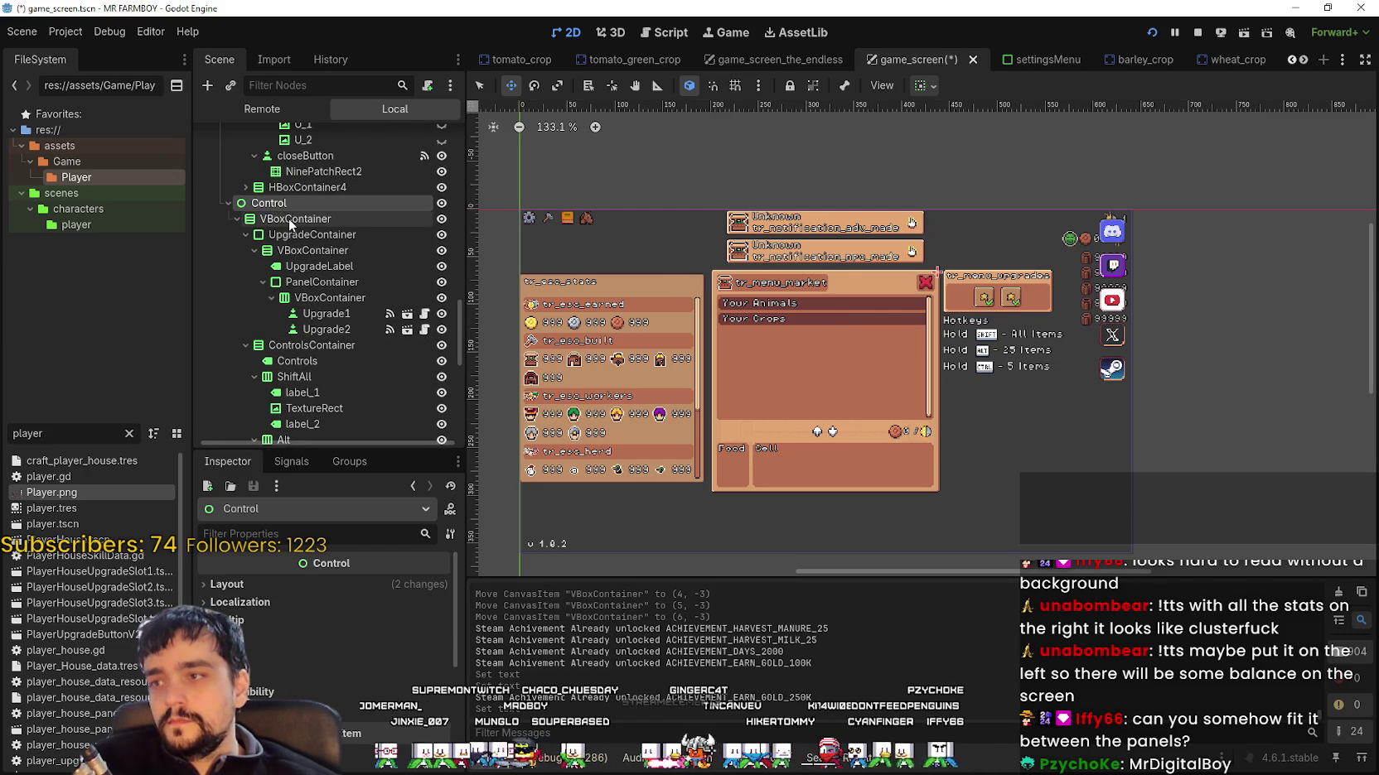
left_click(291, 220)
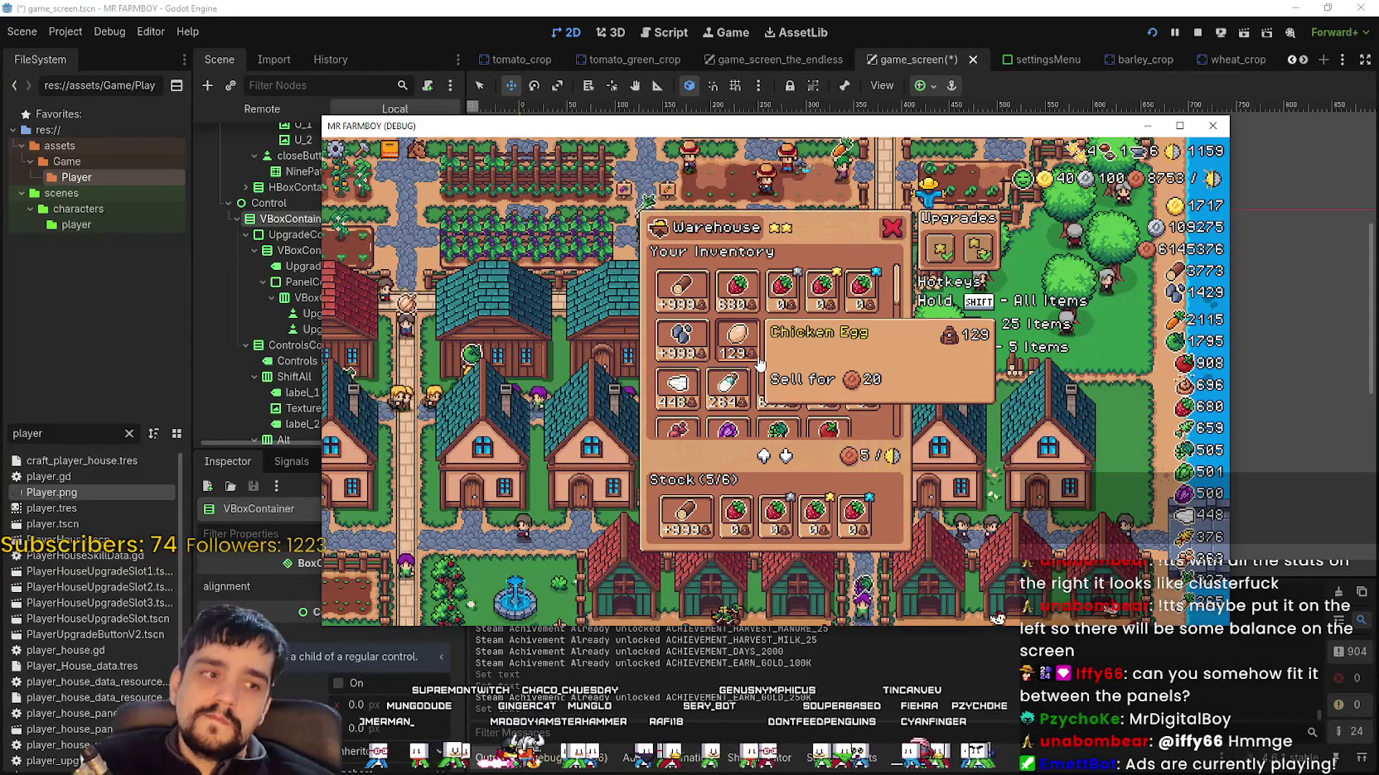
key("F8")
Step: Hide the hotkeys container and the market building panel in the editor
scroll(366, 318, "down", 2)
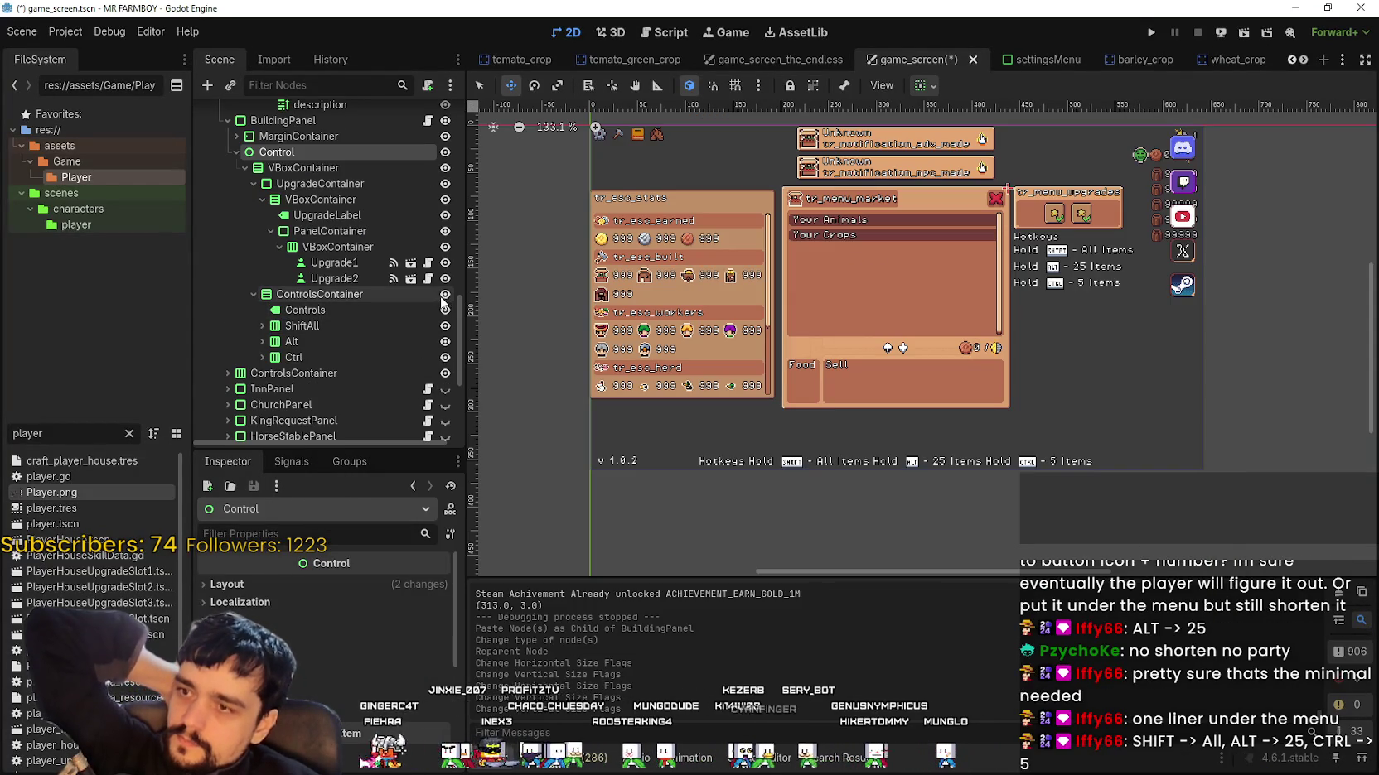
left_click(445, 296)
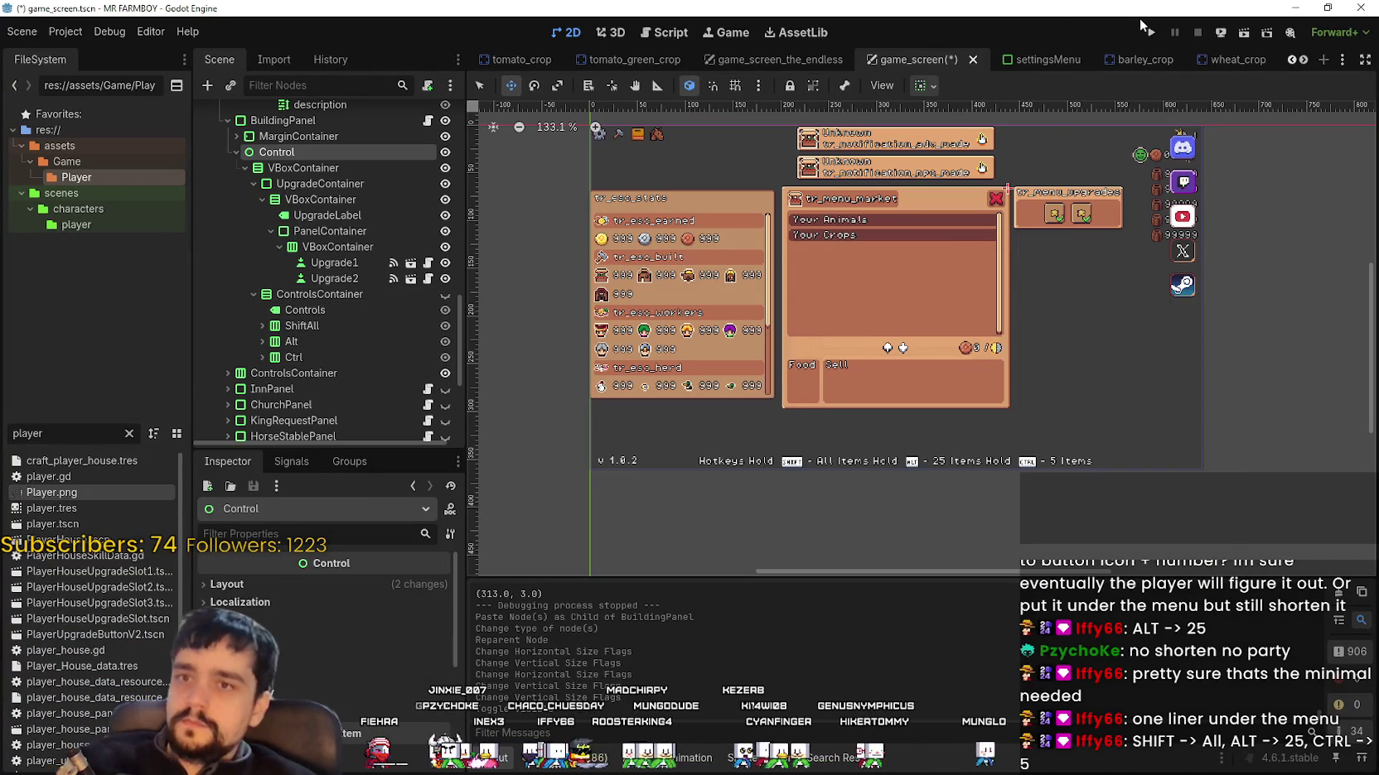
scroll(370, 251, "up", 2)
left_click(445, 162)
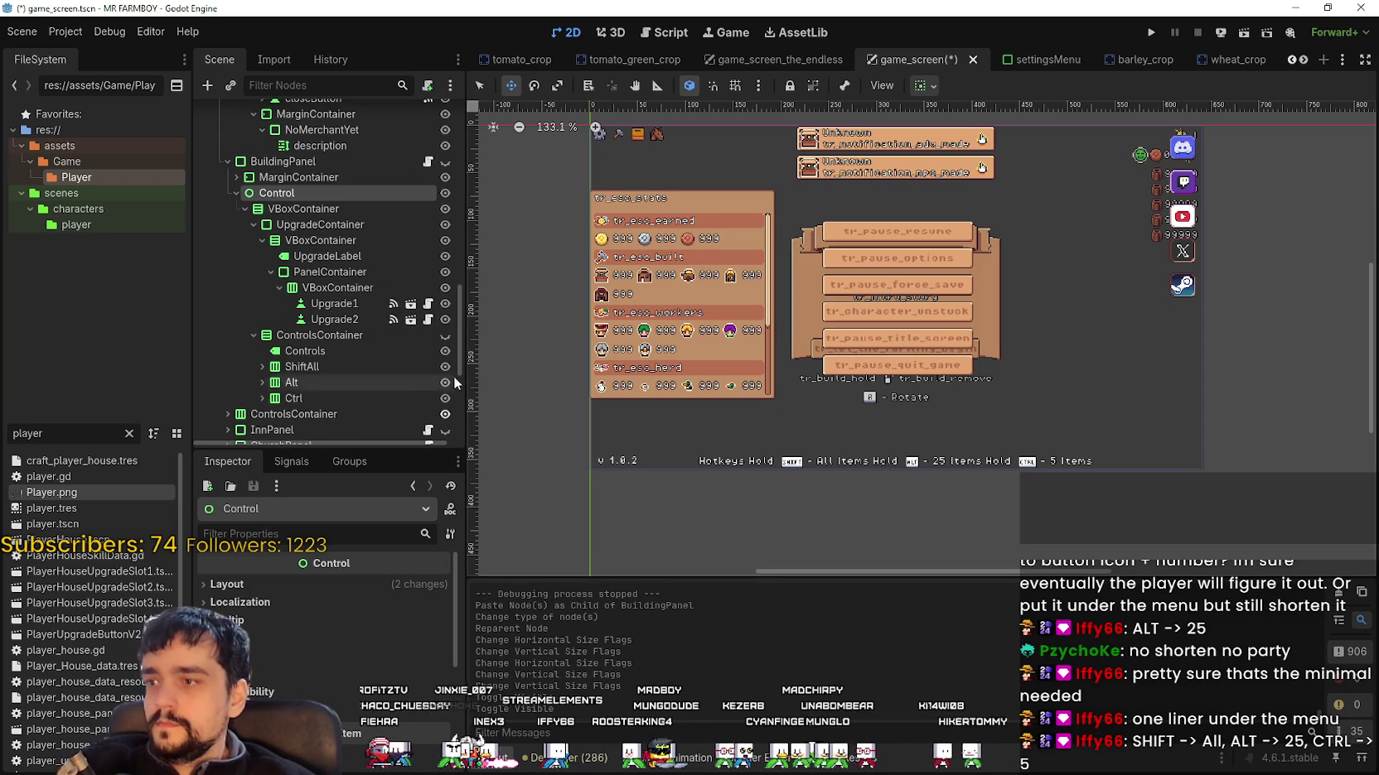
Step: Reparent ControlsContainer in the scene tree after undoing a misplaced move under Control
left_click(281, 336)
left_click(279, 193)
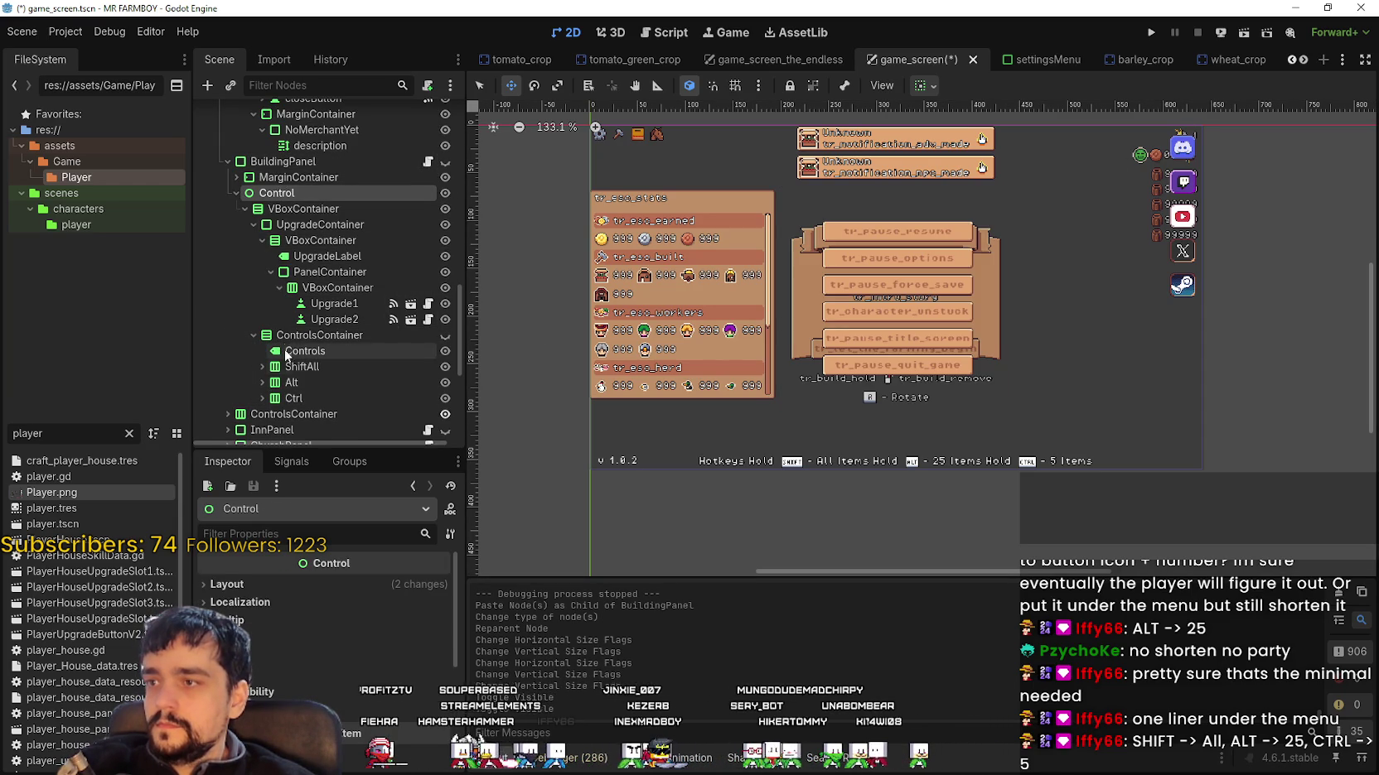
left_click(272, 337)
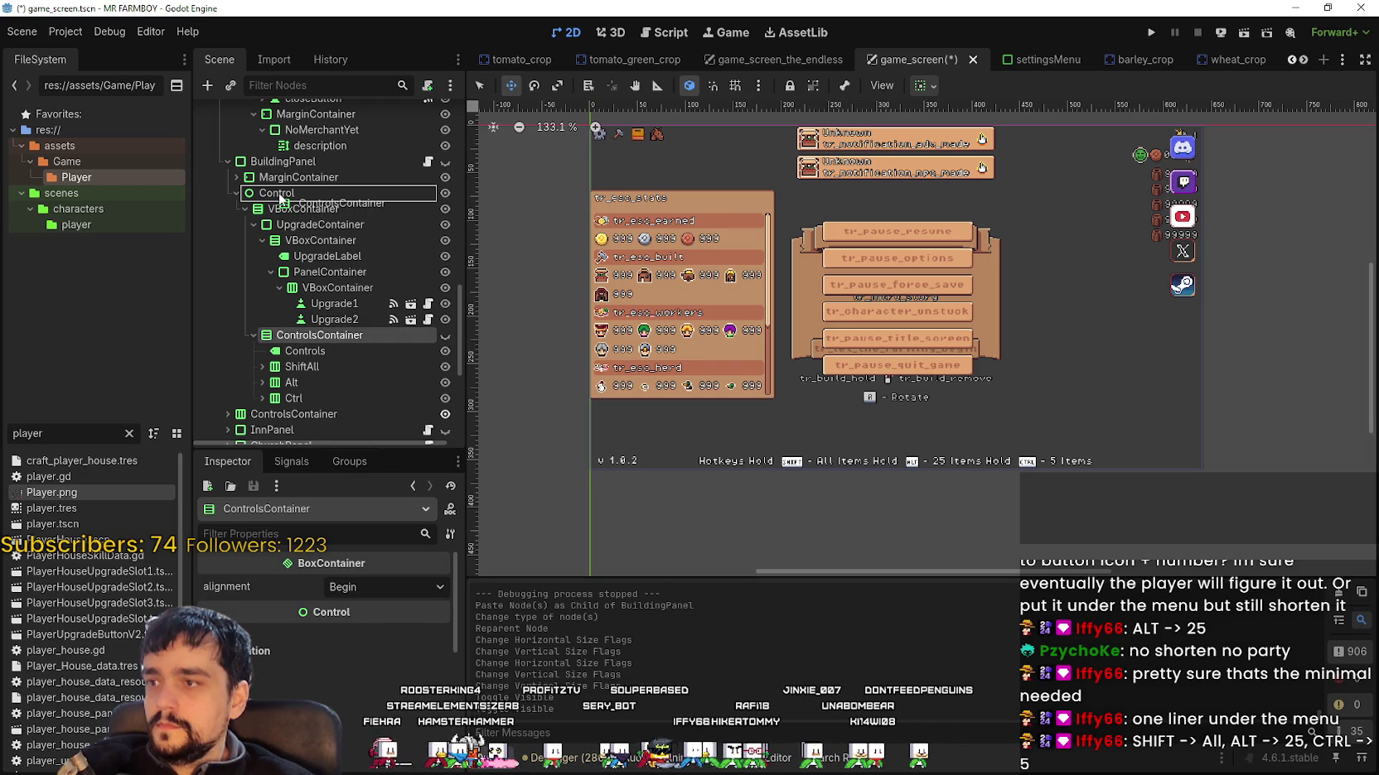
left_click_drag(282, 200, 280, 196)
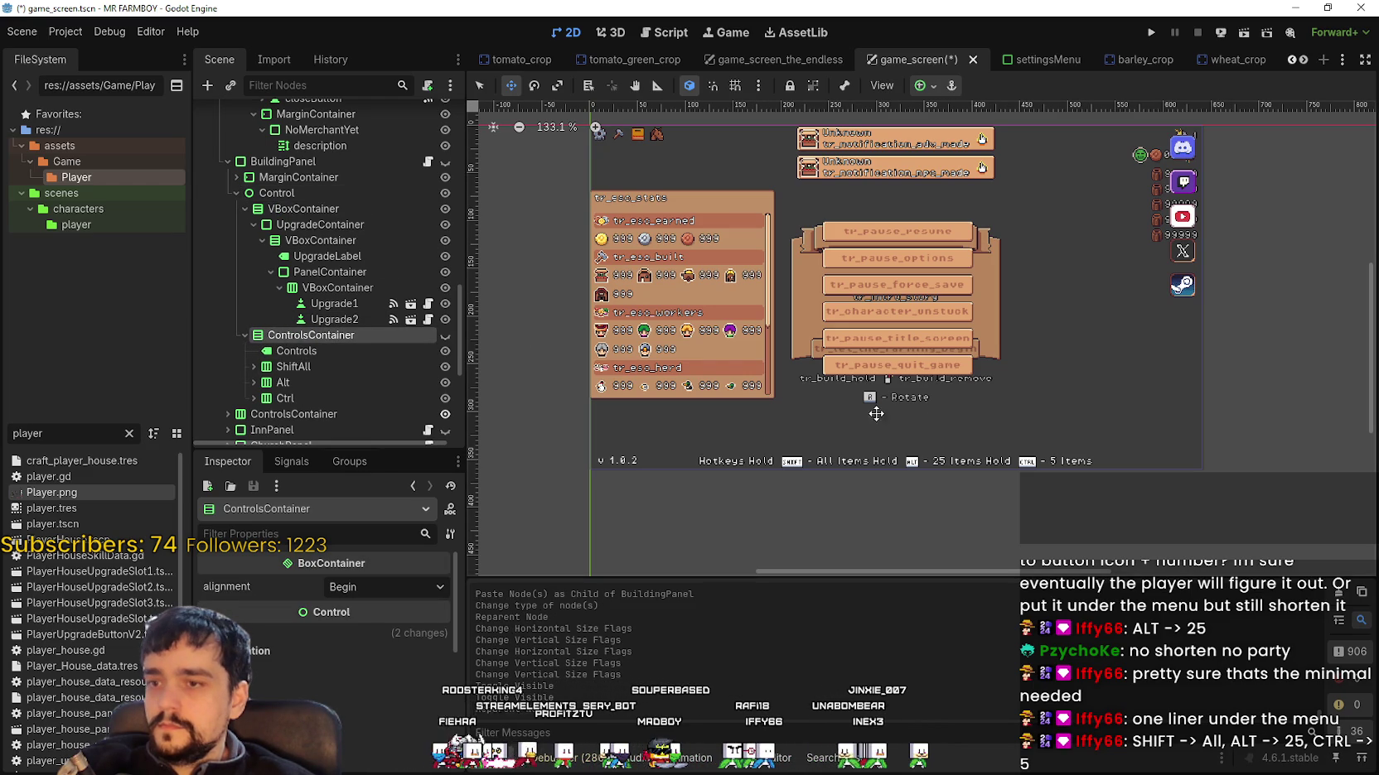
scroll(703, 353, "down", 2)
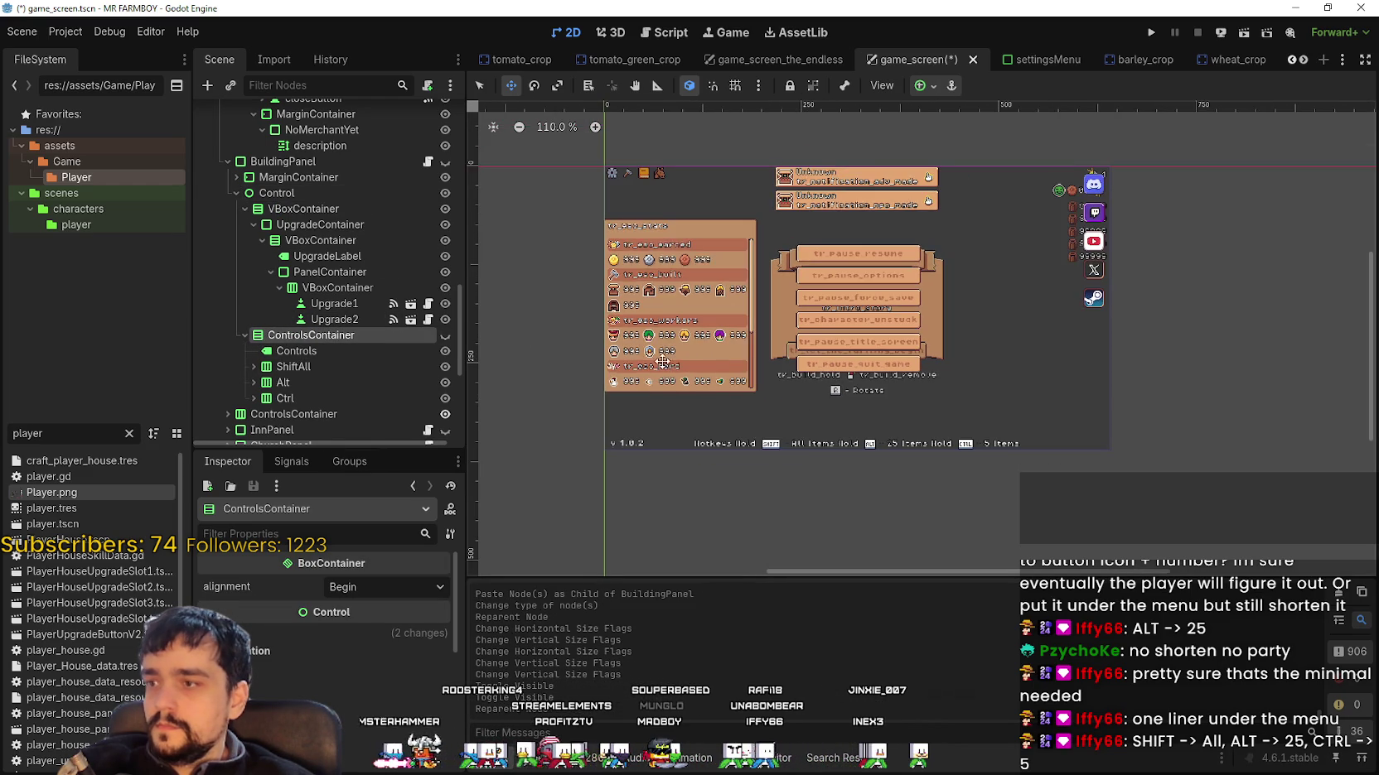
scroll(282, 388, "down", 3)
key("ctrl+z")
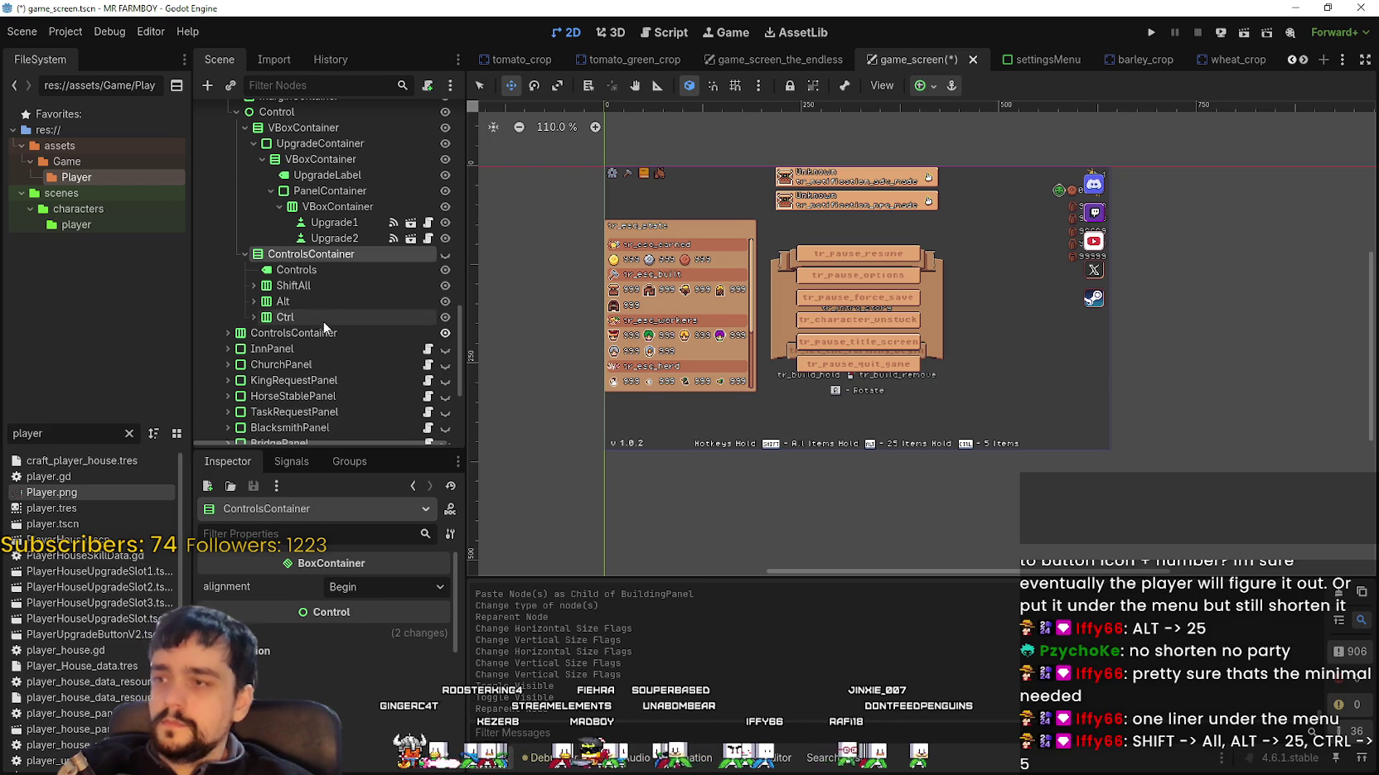
left_click(237, 336)
mouse_move(284, 290)
left_mouse_down()
mouse_move(282, 112)
mouse_move(283, 188)
left_mouse_up()
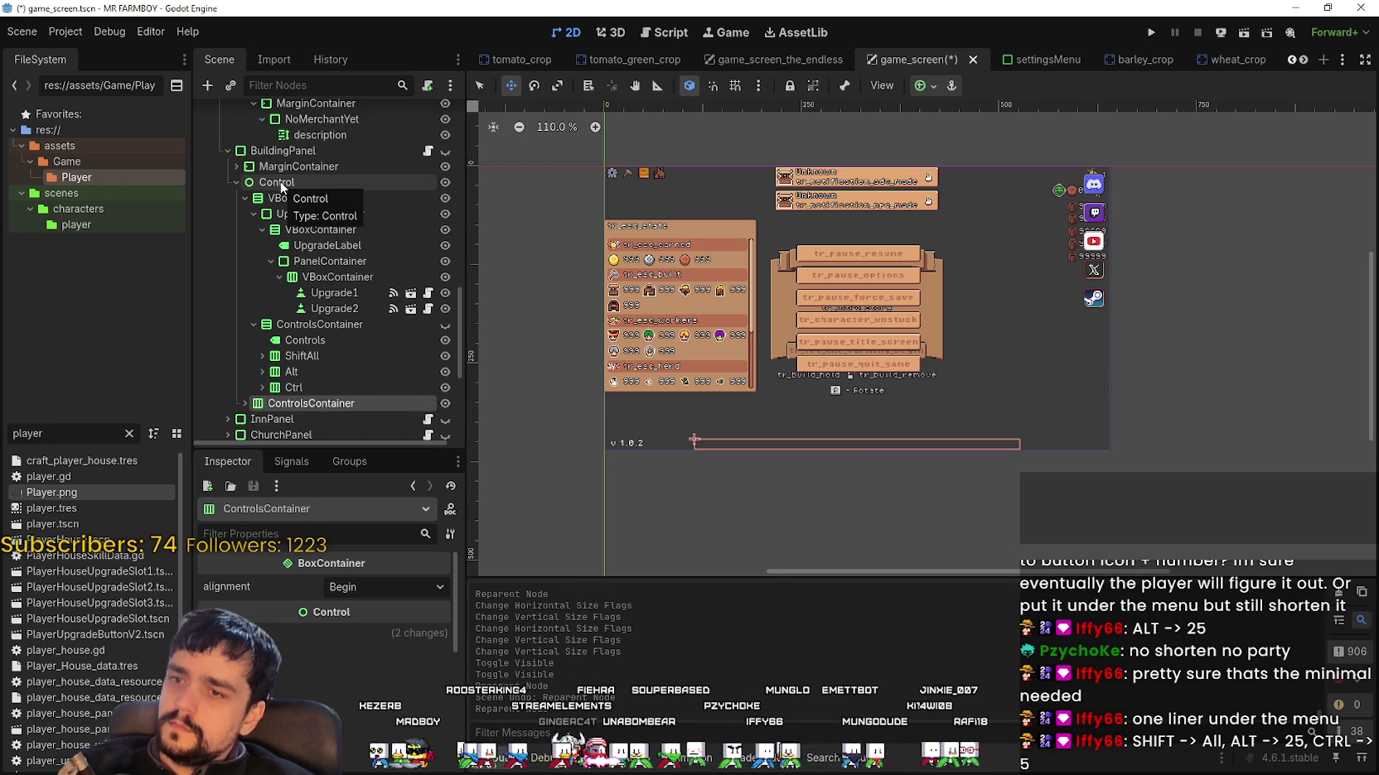
scroll(895, 370, "up", 1)
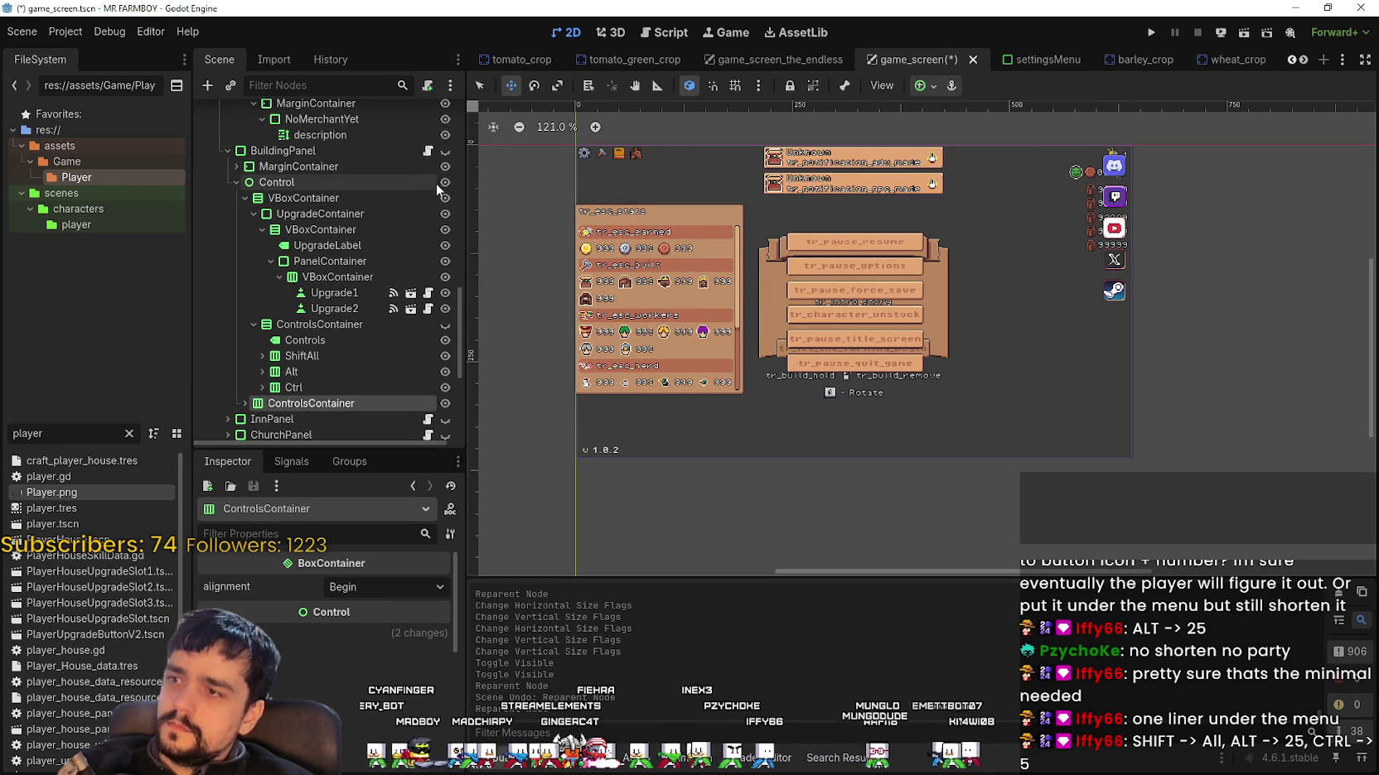
Step: Show the market panel again and move the hotkey bar up beneath it
left_click(445, 151)
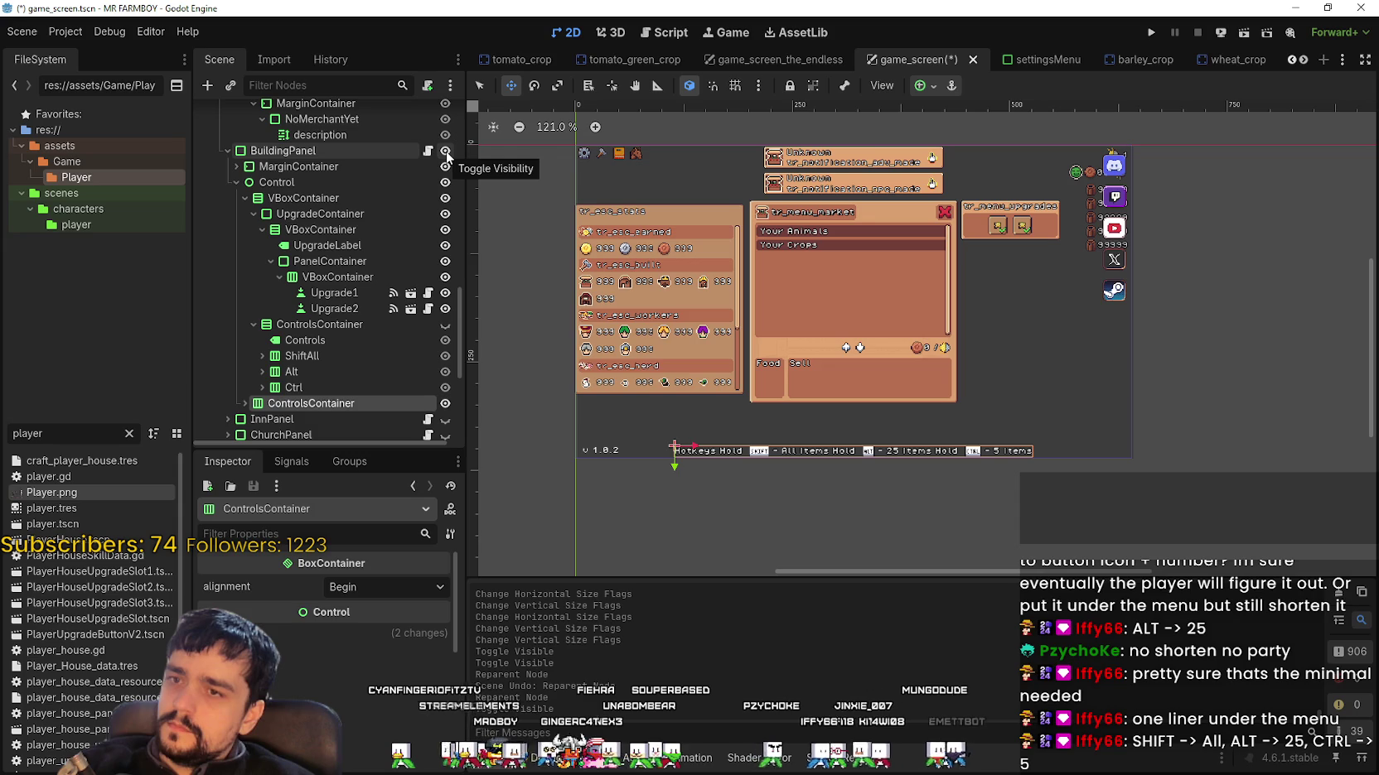
scroll(752, 422, "up", 4)
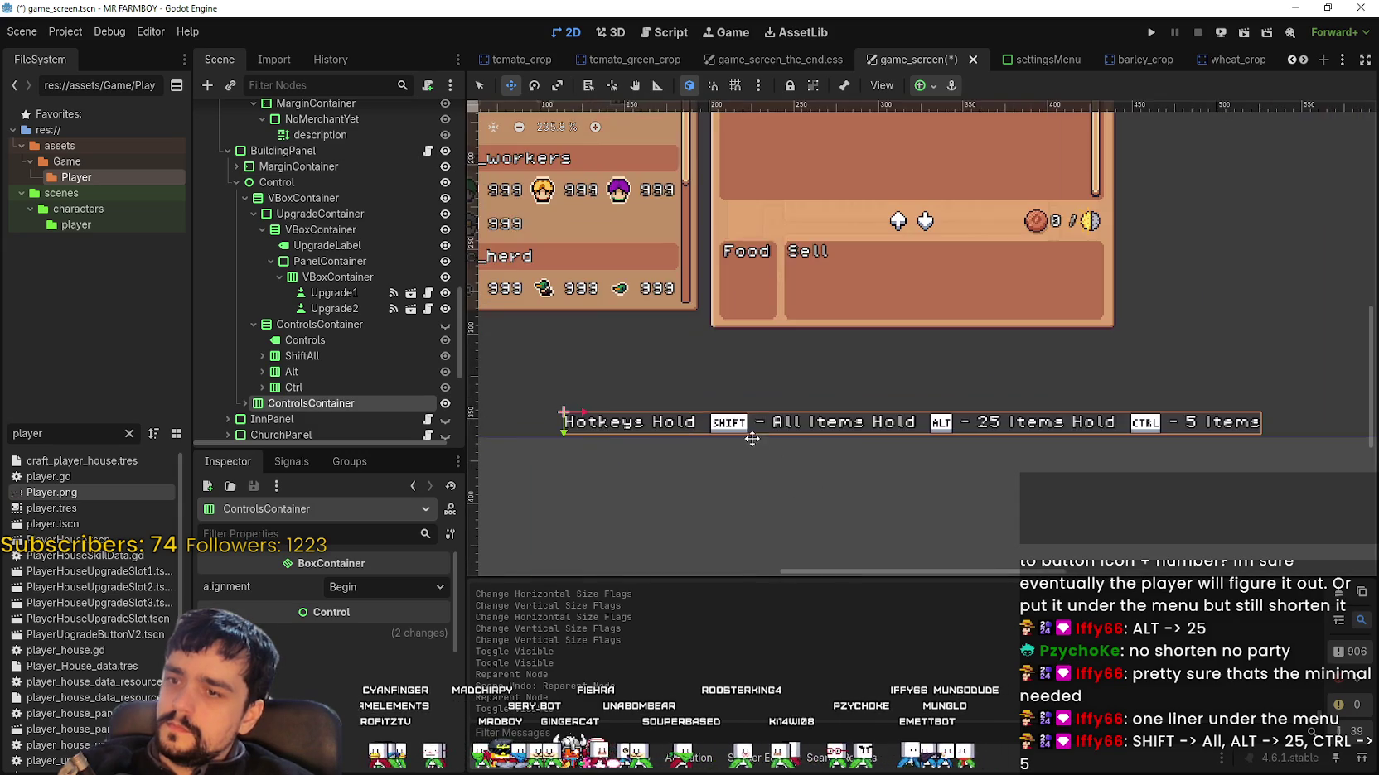
scroll(751, 422, "down", 1)
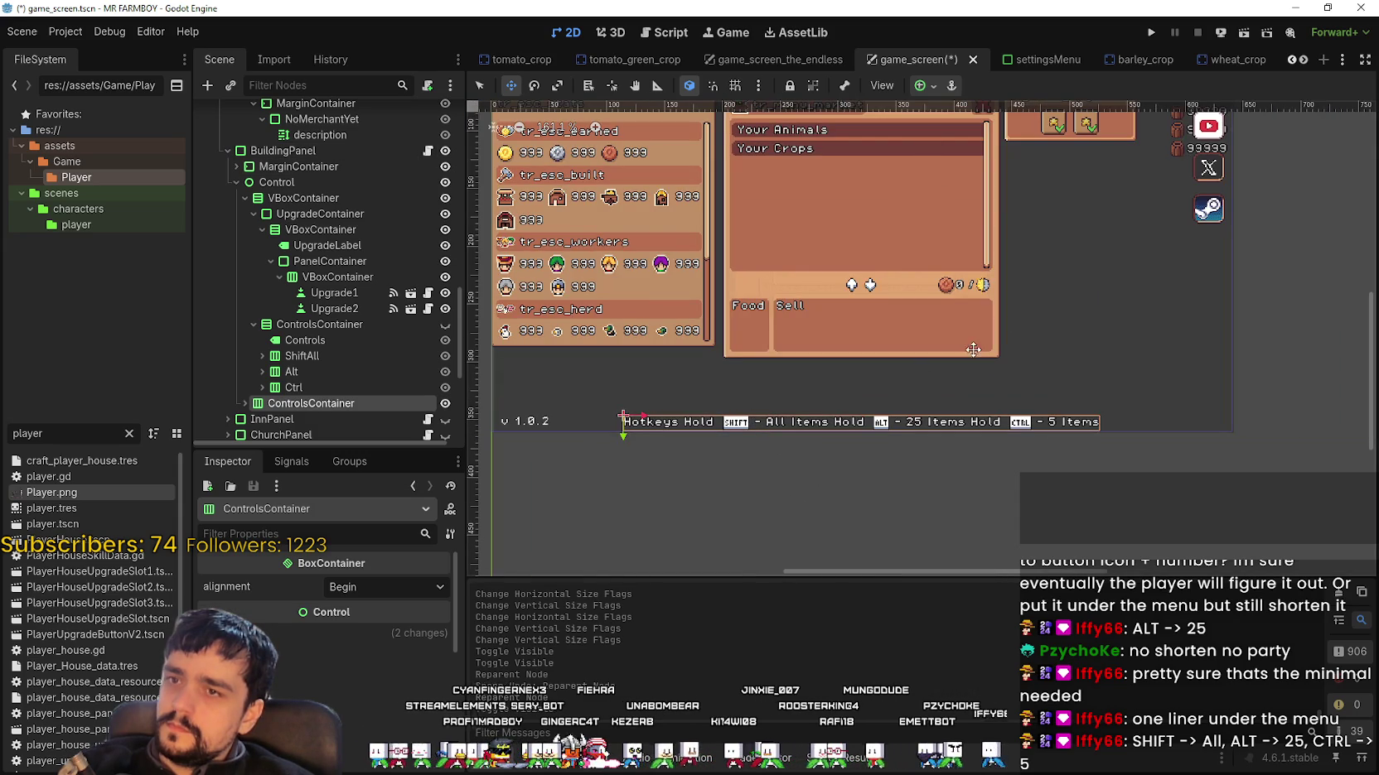
key("Up")
key("Up")
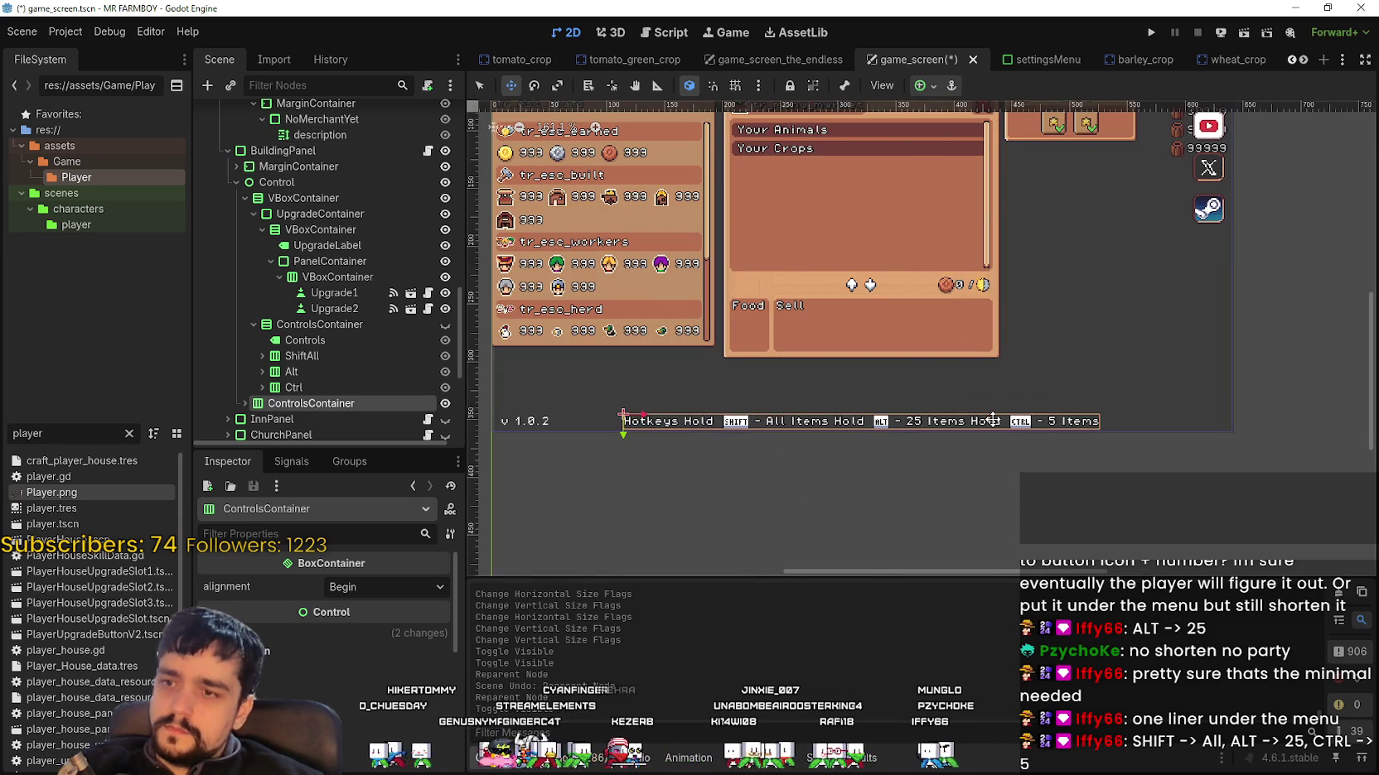
key("Up")
key("Up")
key("Up")
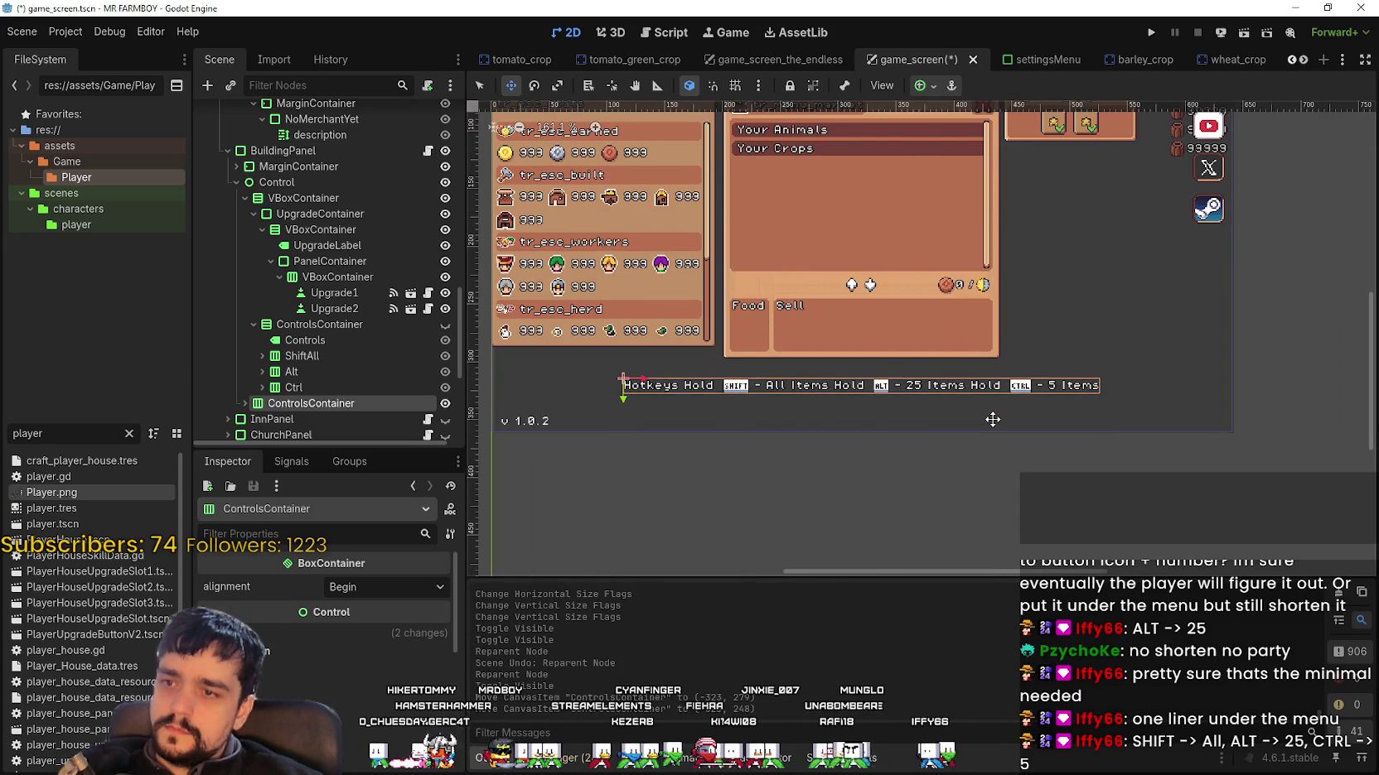
key("Up")
key("Up")
key("Up")
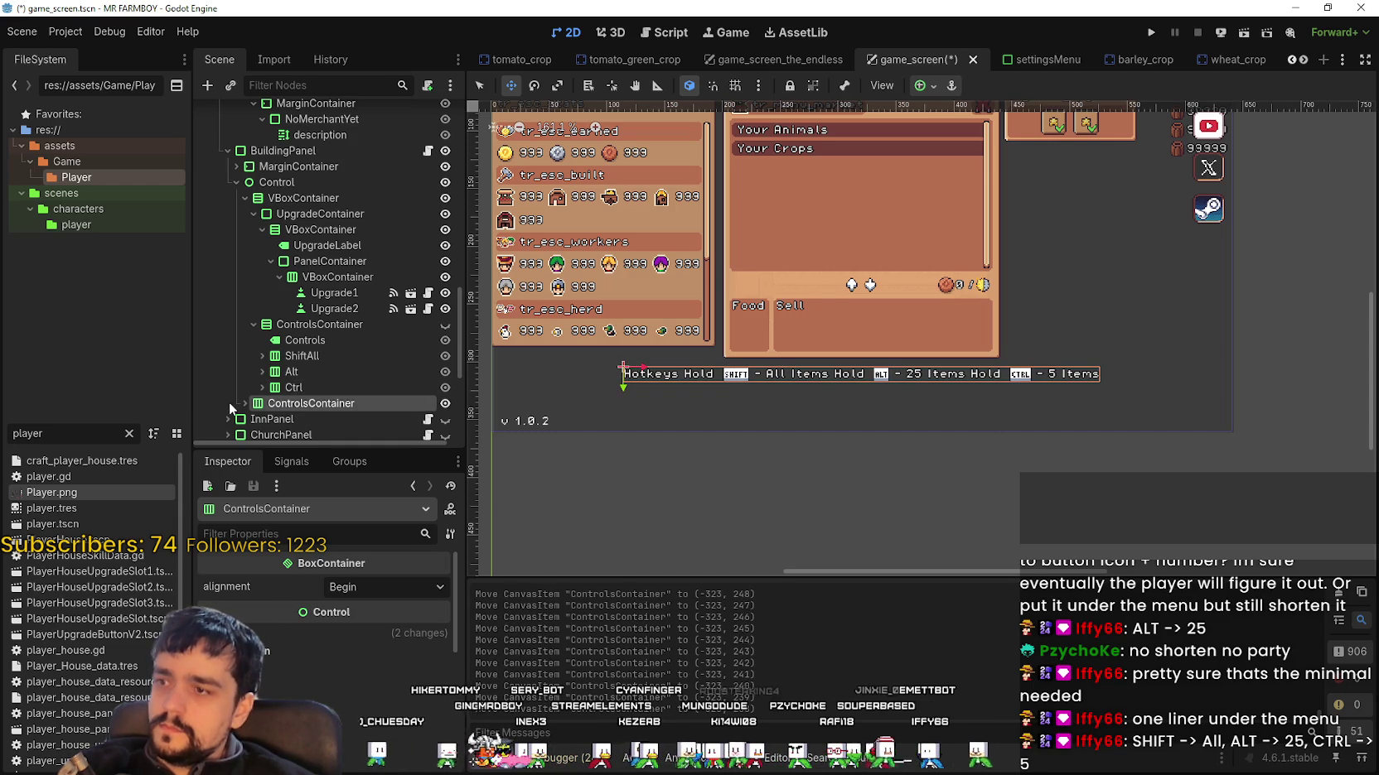
scroll(250, 406, "down", 3)
Step: Hide the Hotkeys title label, centre the hotkey bar's contents and apply an anchor preset
left_click(329, 299)
left_click(445, 297)
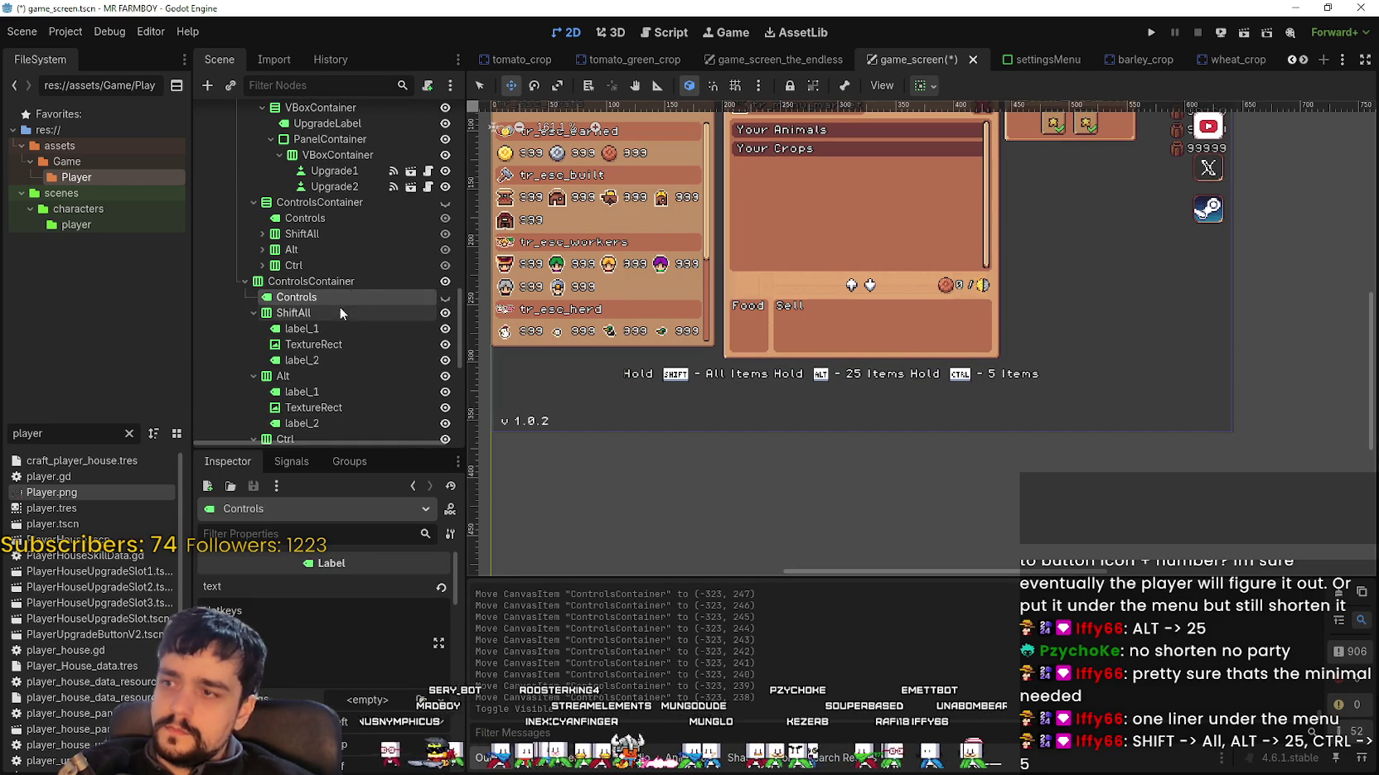
left_click(360, 281)
left_click(352, 586)
left_click(377, 628)
scroll(1165, 408, "down", 2)
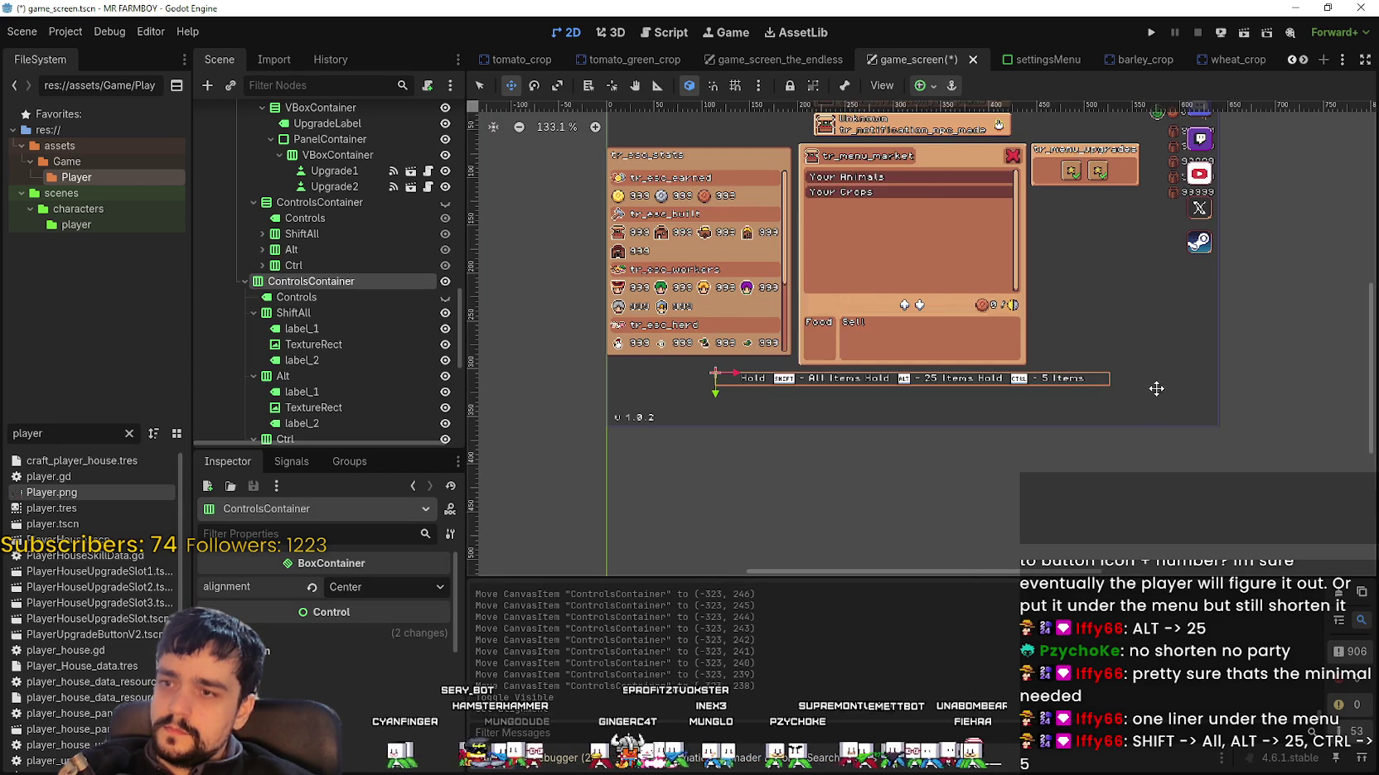
left_click(952, 85)
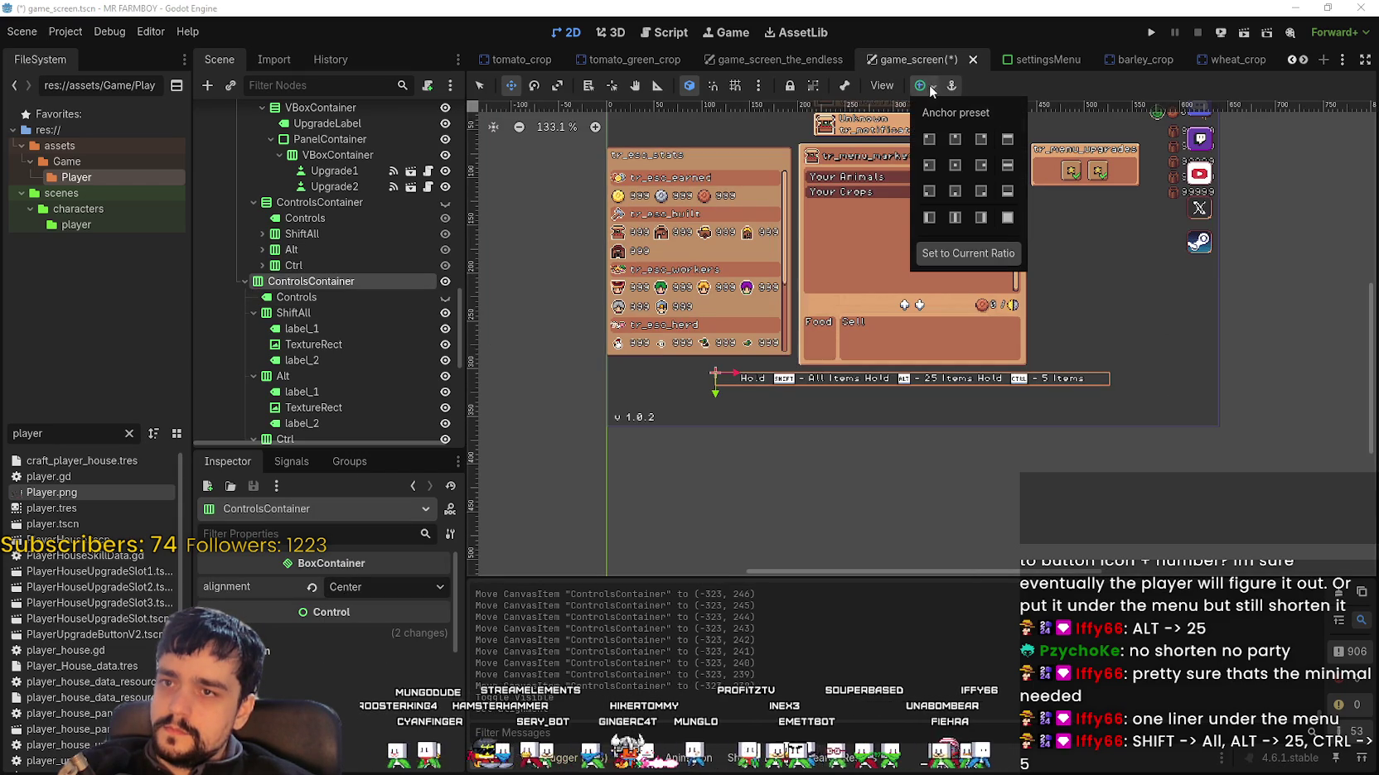
left_click(968, 249)
Step: Nudge the hotkey bar up a few pixels
scroll(1111, 401, "up", 1)
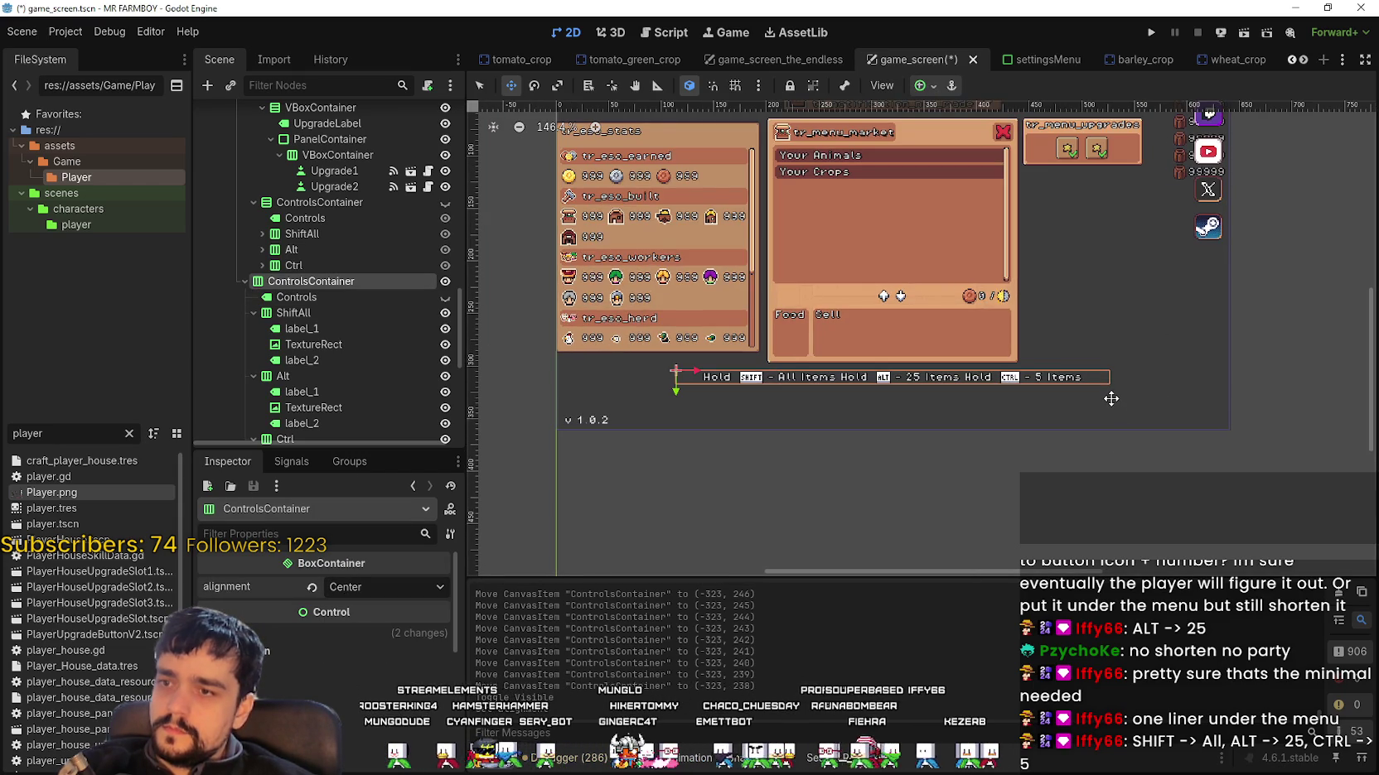
scroll(1117, 394, "up", 2)
scroll(1118, 372, "down", 5)
scroll(1093, 398, "up", 5)
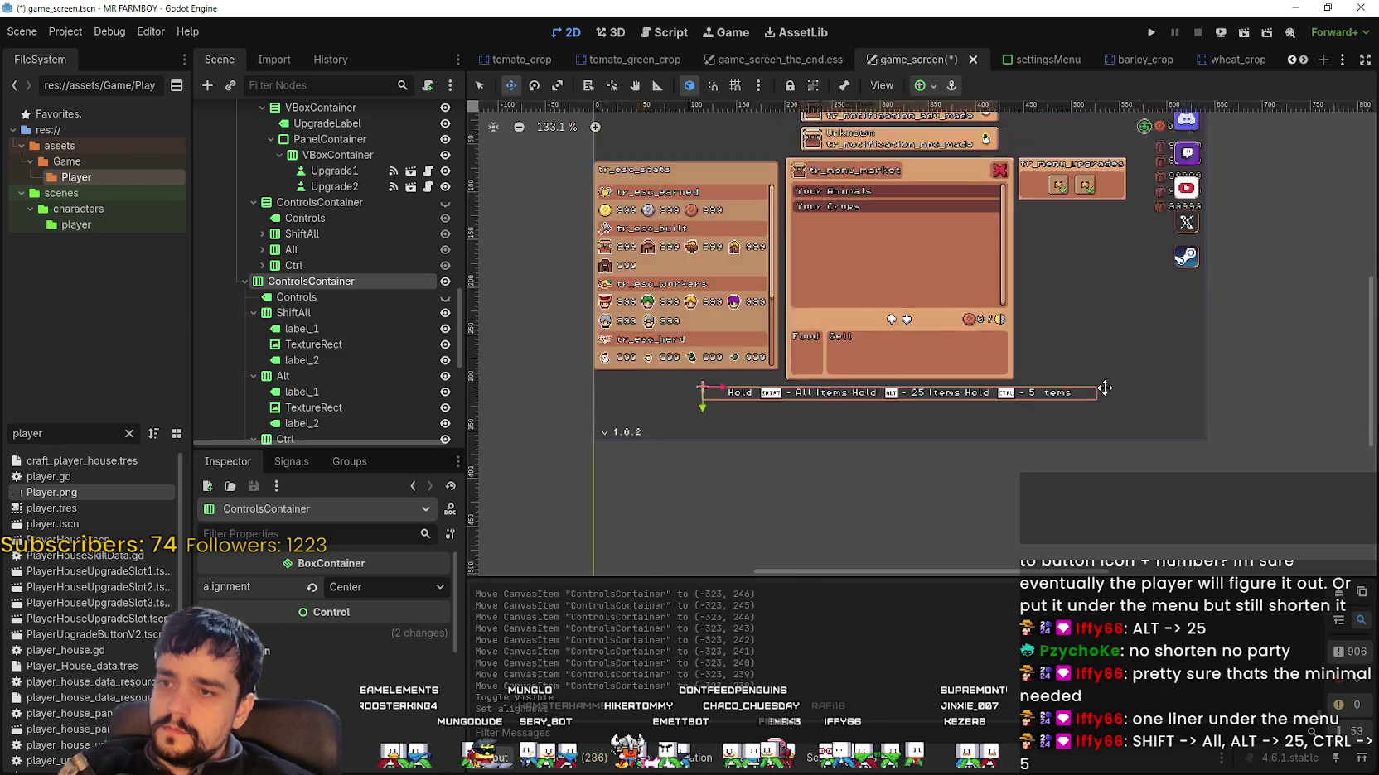
key("Up")
key("Up")
key("Up")
Step: Save the game_screen scene and launch the game to test the bar
scroll(1107, 390, "up", 5)
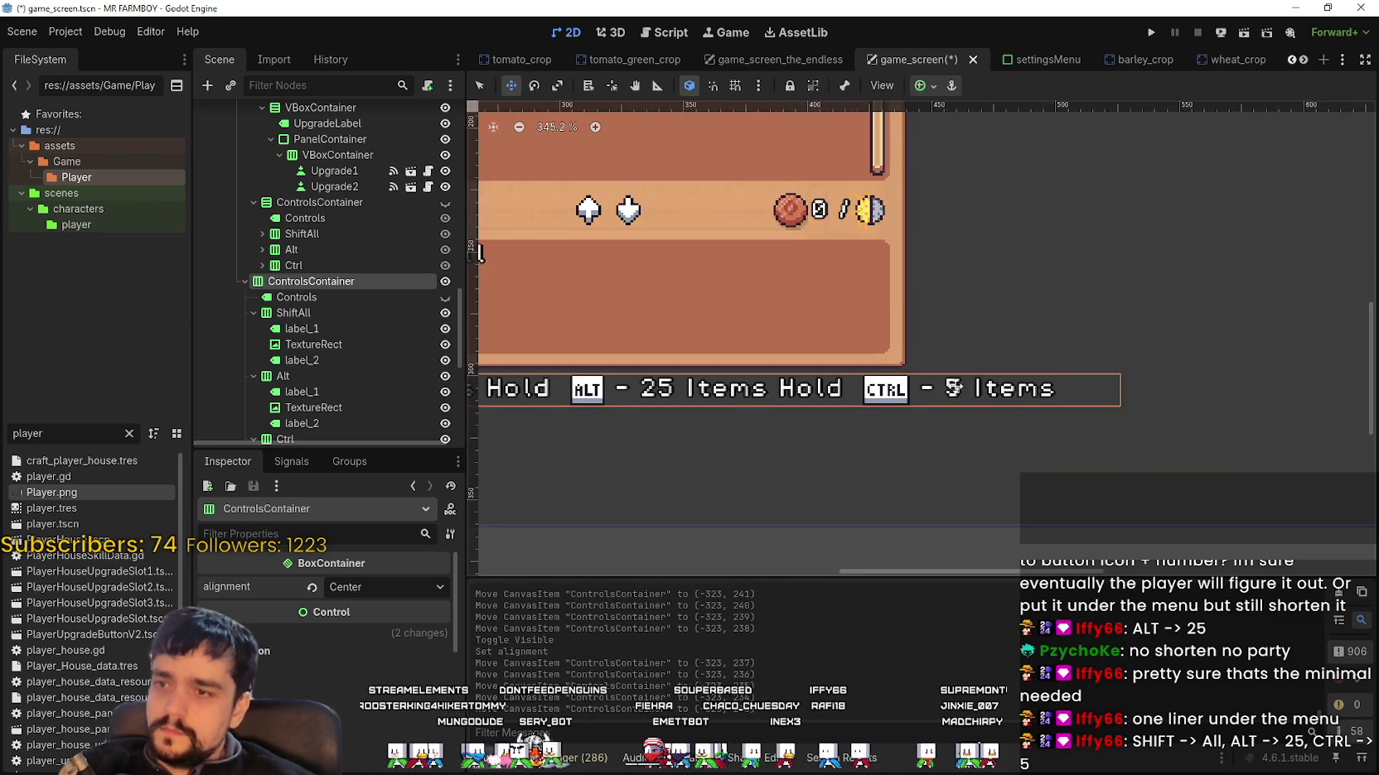
scroll(961, 398, "down", 6)
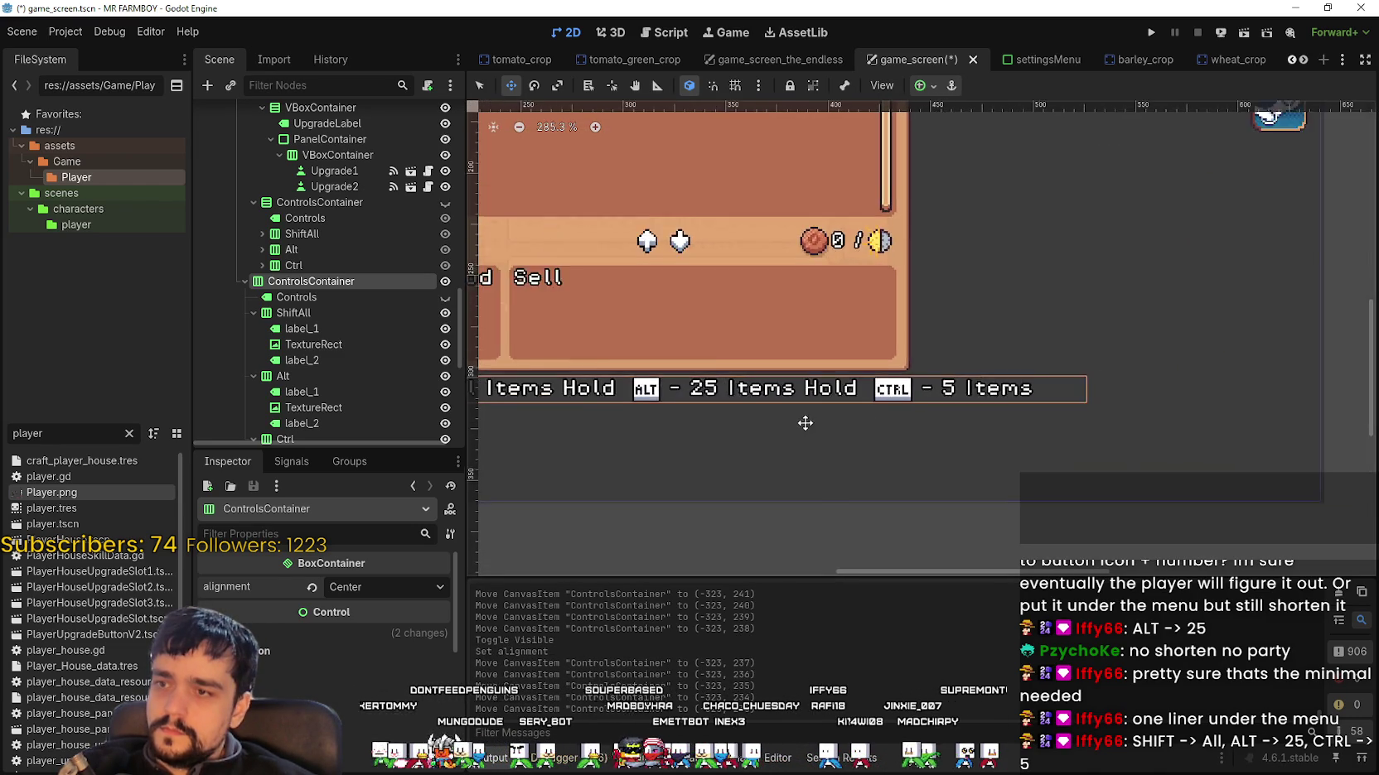
scroll(1010, 420, "down", 2)
key("ctrl+s")
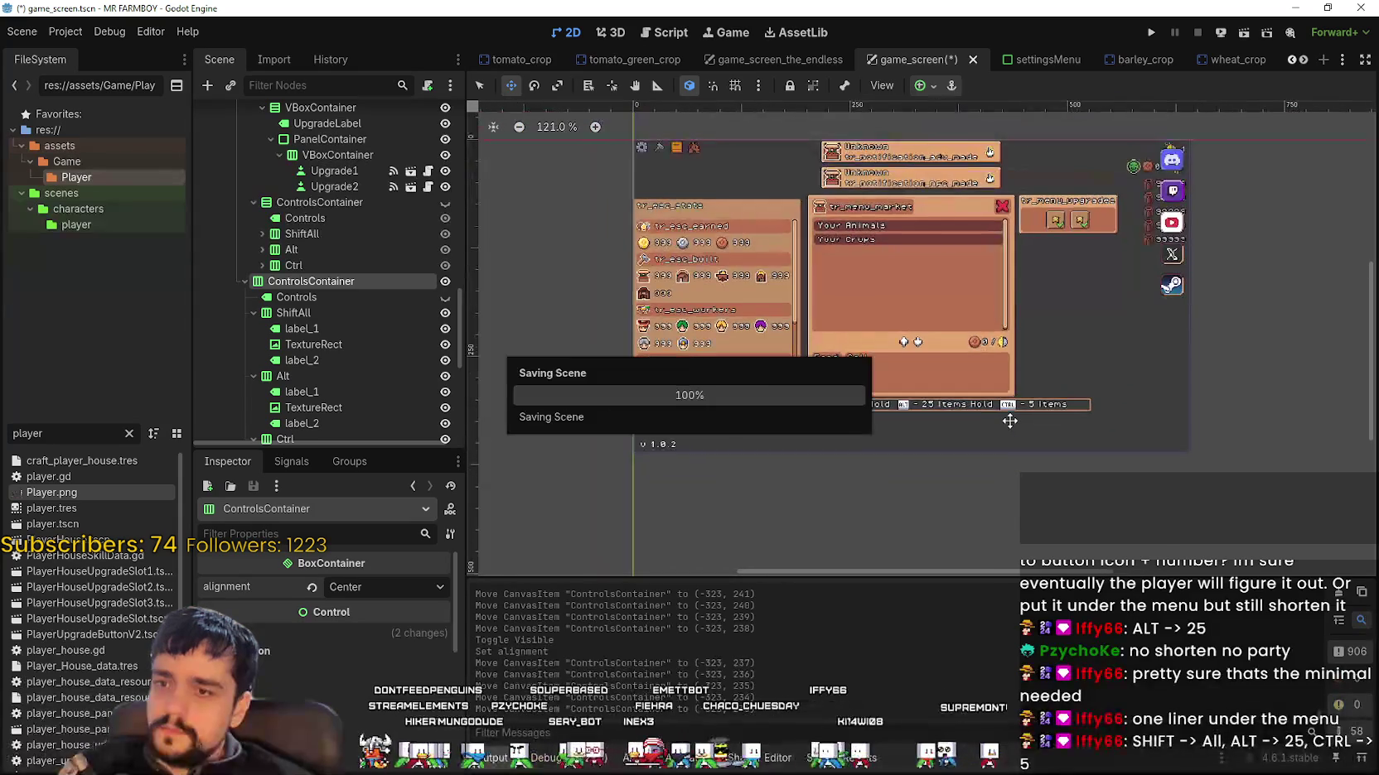
scroll(1010, 420, "up", 2)
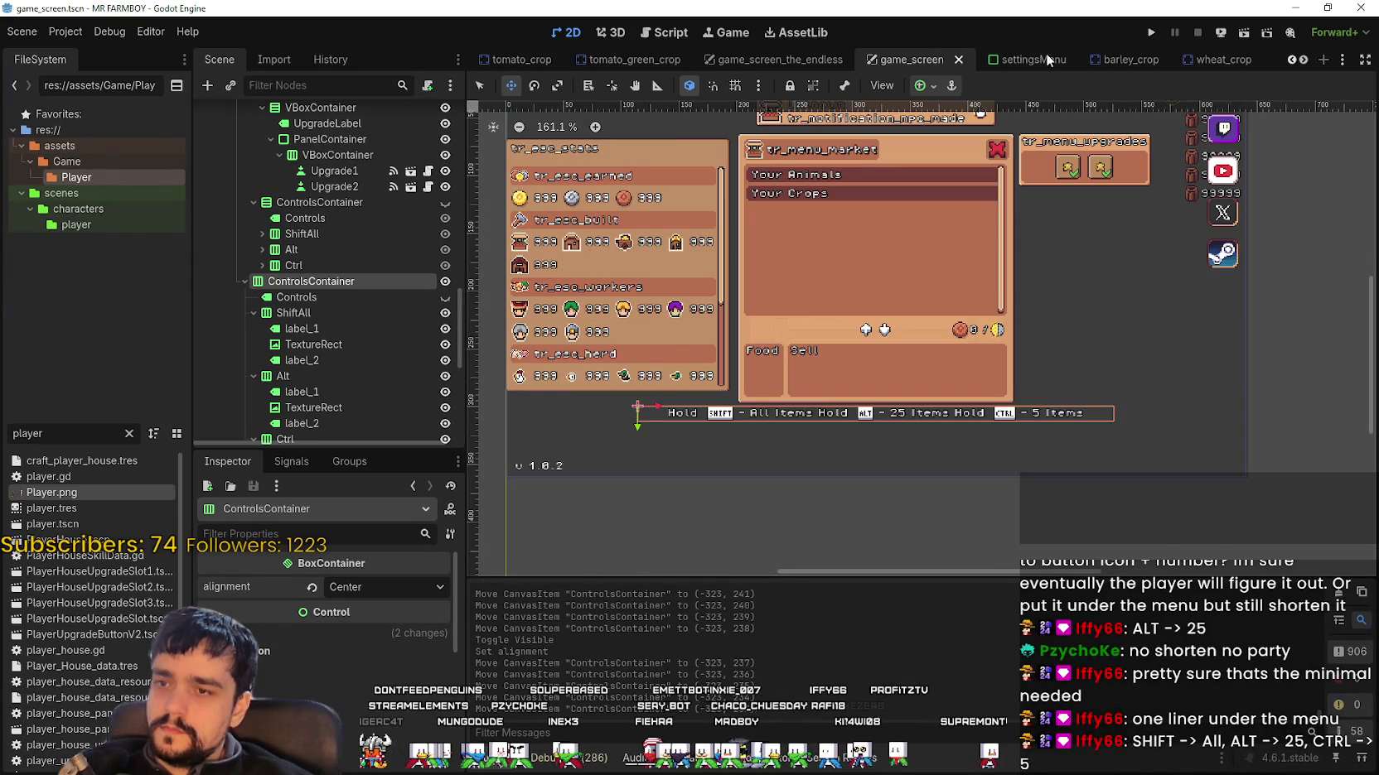
scroll(383, 266, "down", 2)
key("F5")
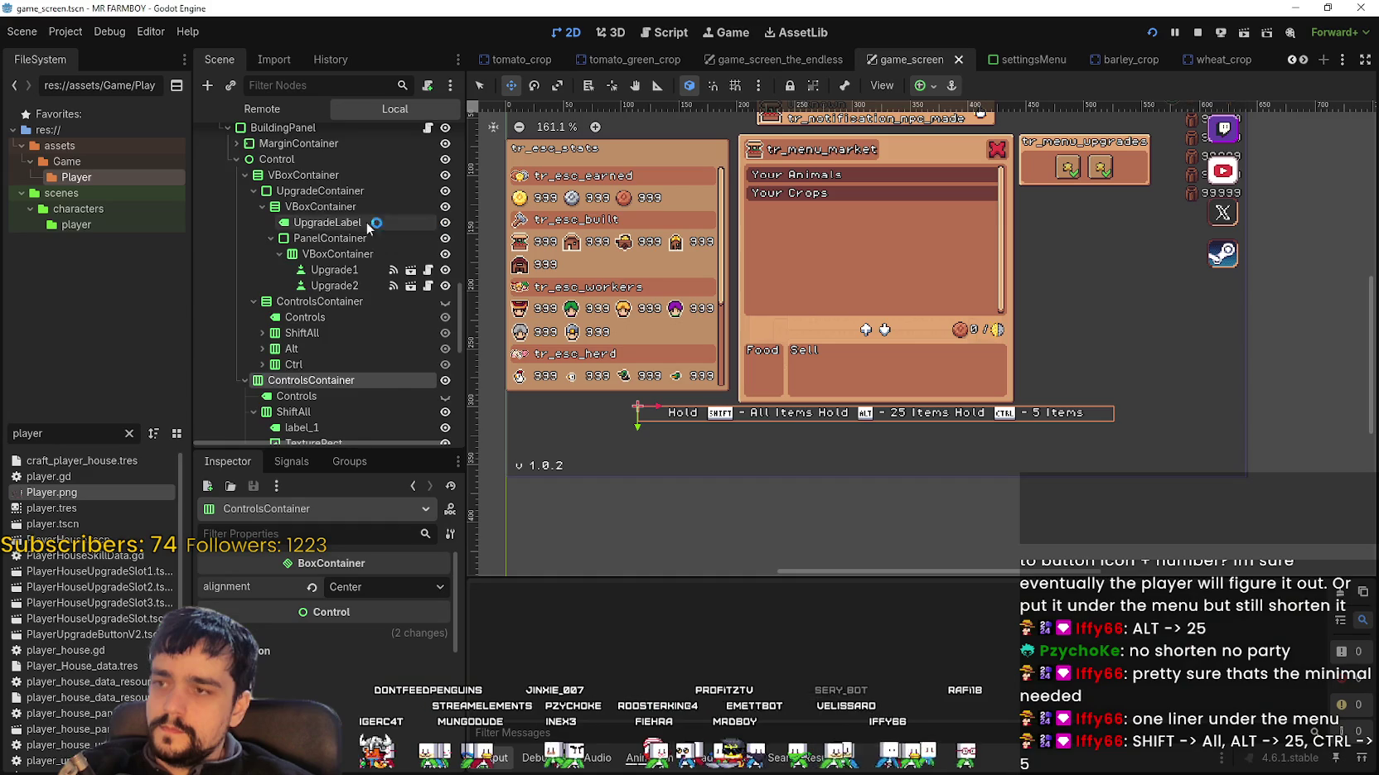
Step: Hide BuildingPanel, load Save 1 in the running game, then stop it
left_click(444, 240)
scroll(1035, 353, "down", 2)
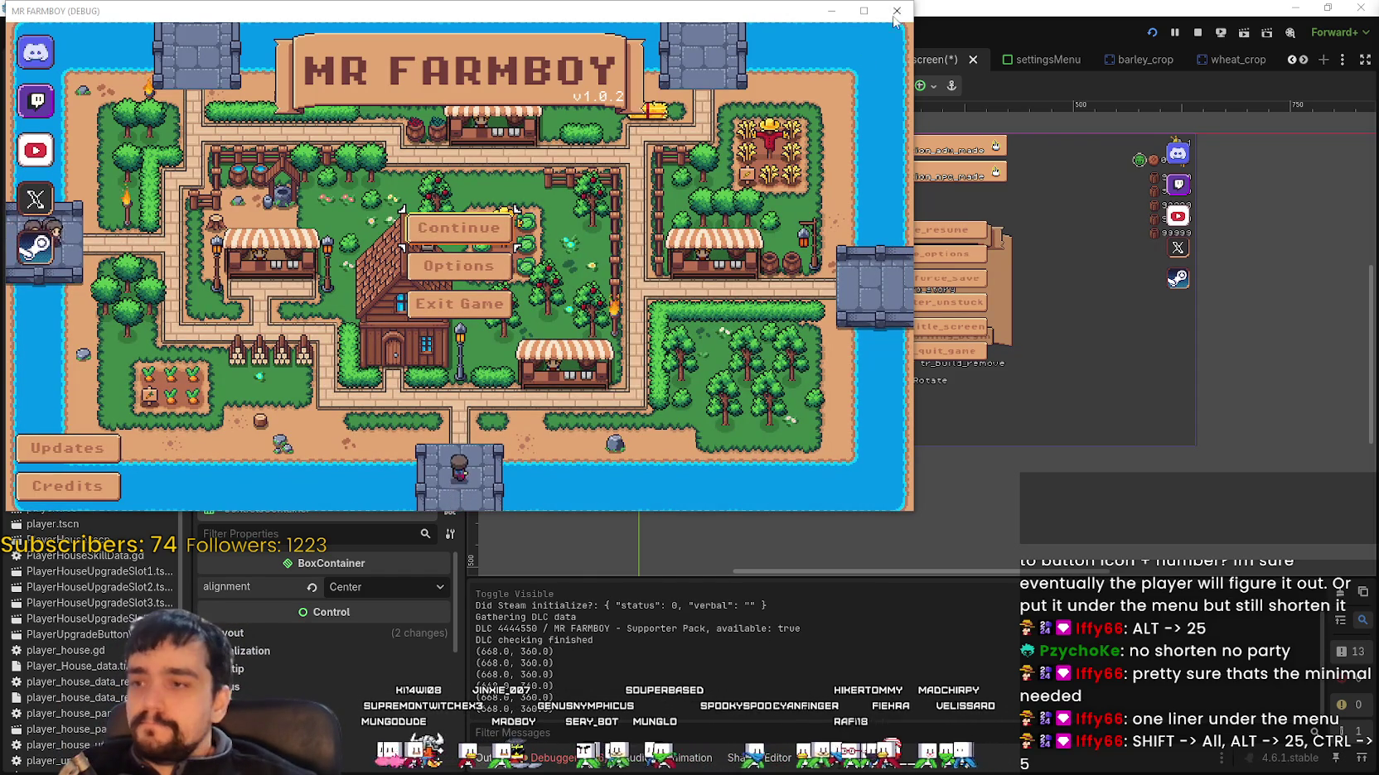
key("Return")
left_click(863, 10)
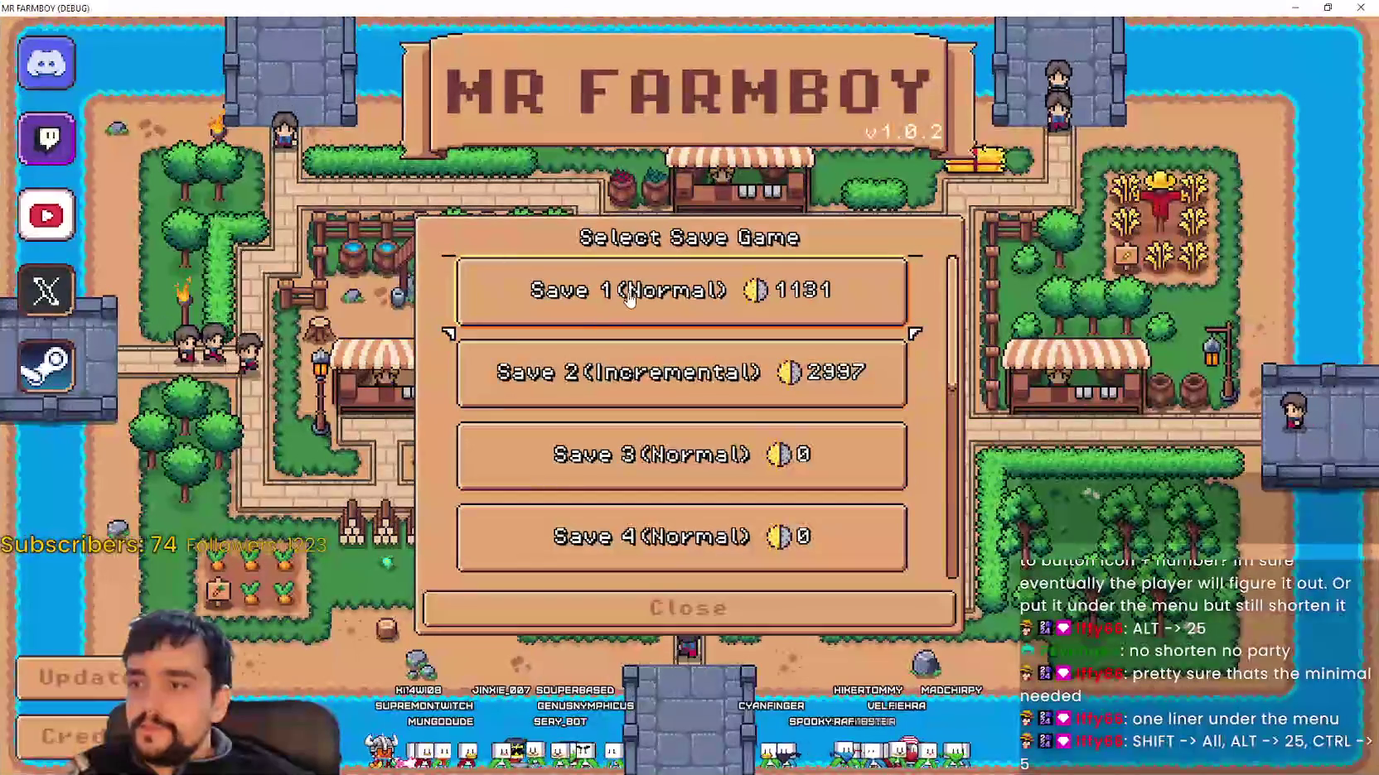
left_click(620, 311)
left_click(580, 307)
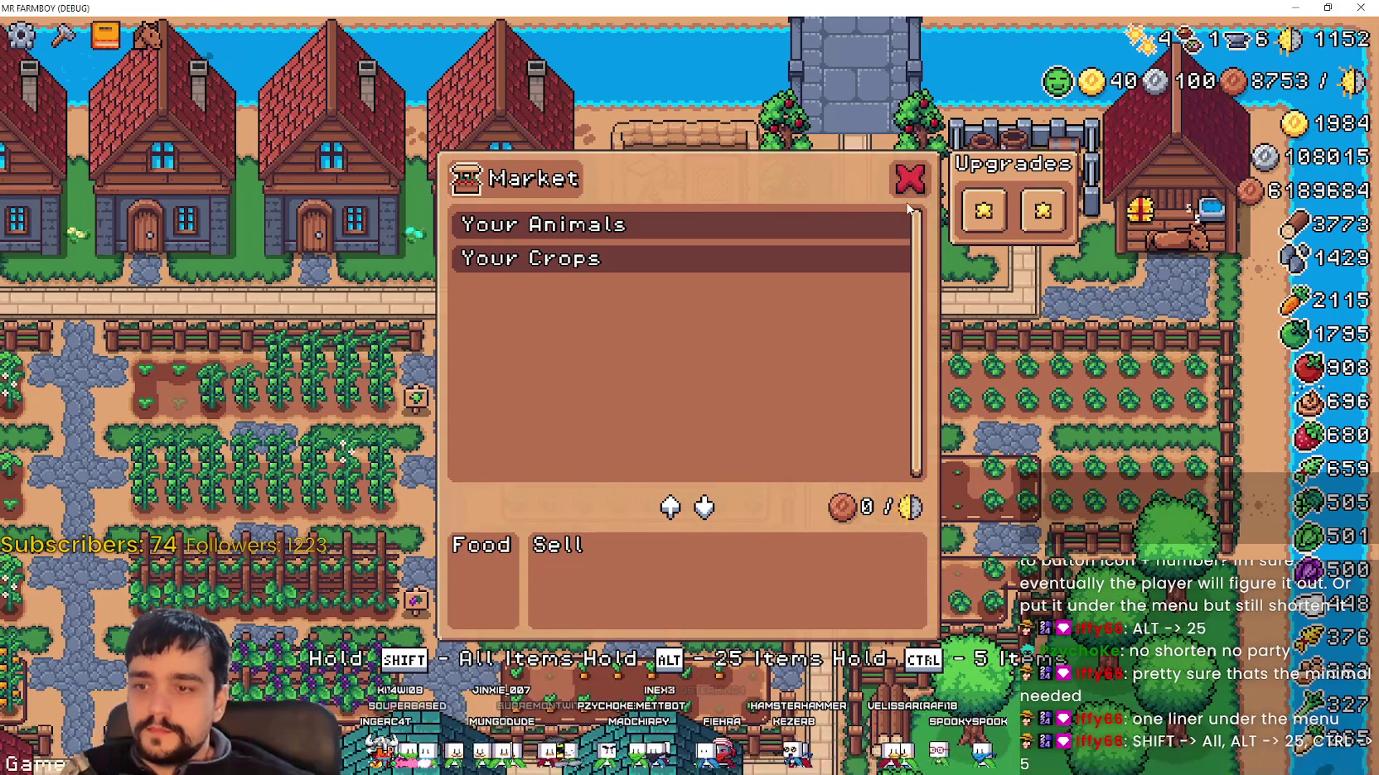
key("F8")
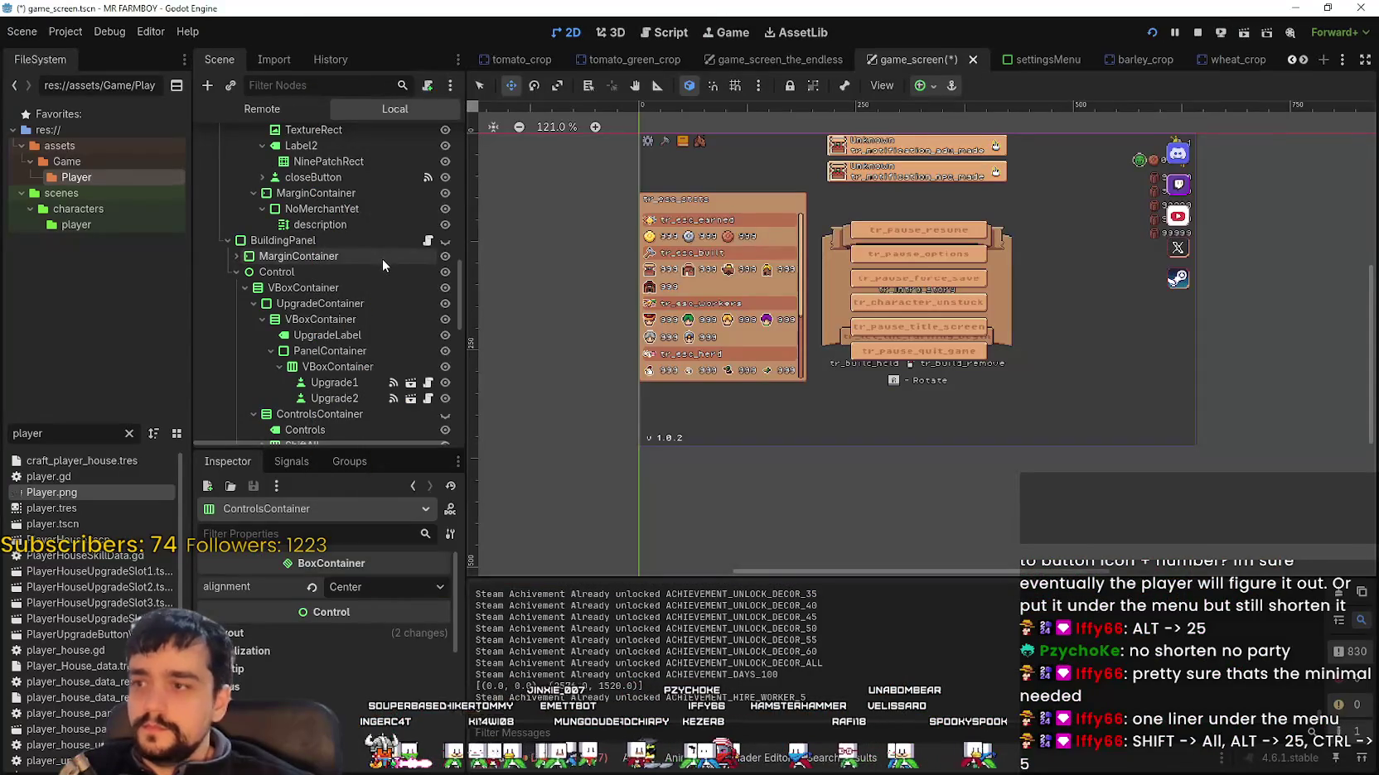
Step: Rerun the game, walk to the Warehouse and open it to check the hotkey bar beneath it
left_click(446, 246)
left_click(446, 246)
key("F5")
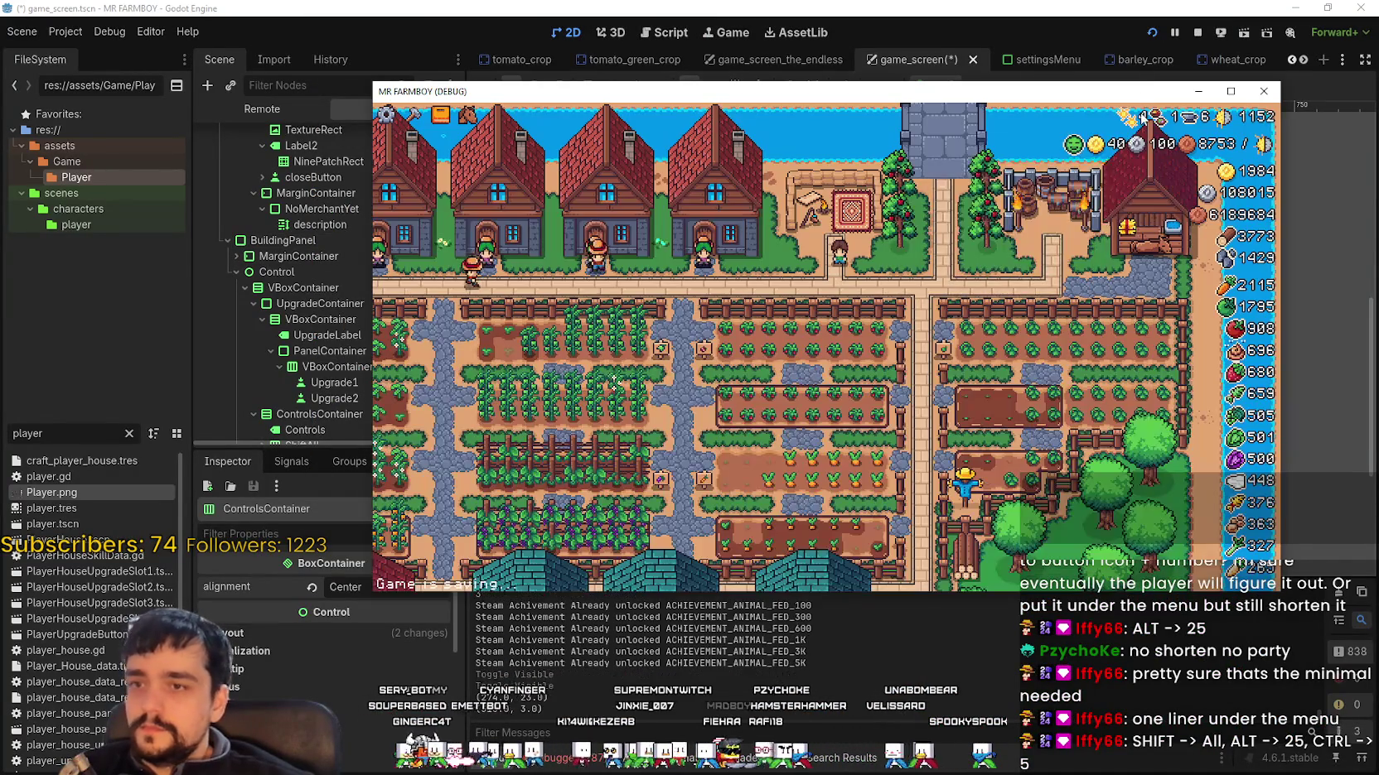
left_click(1231, 92)
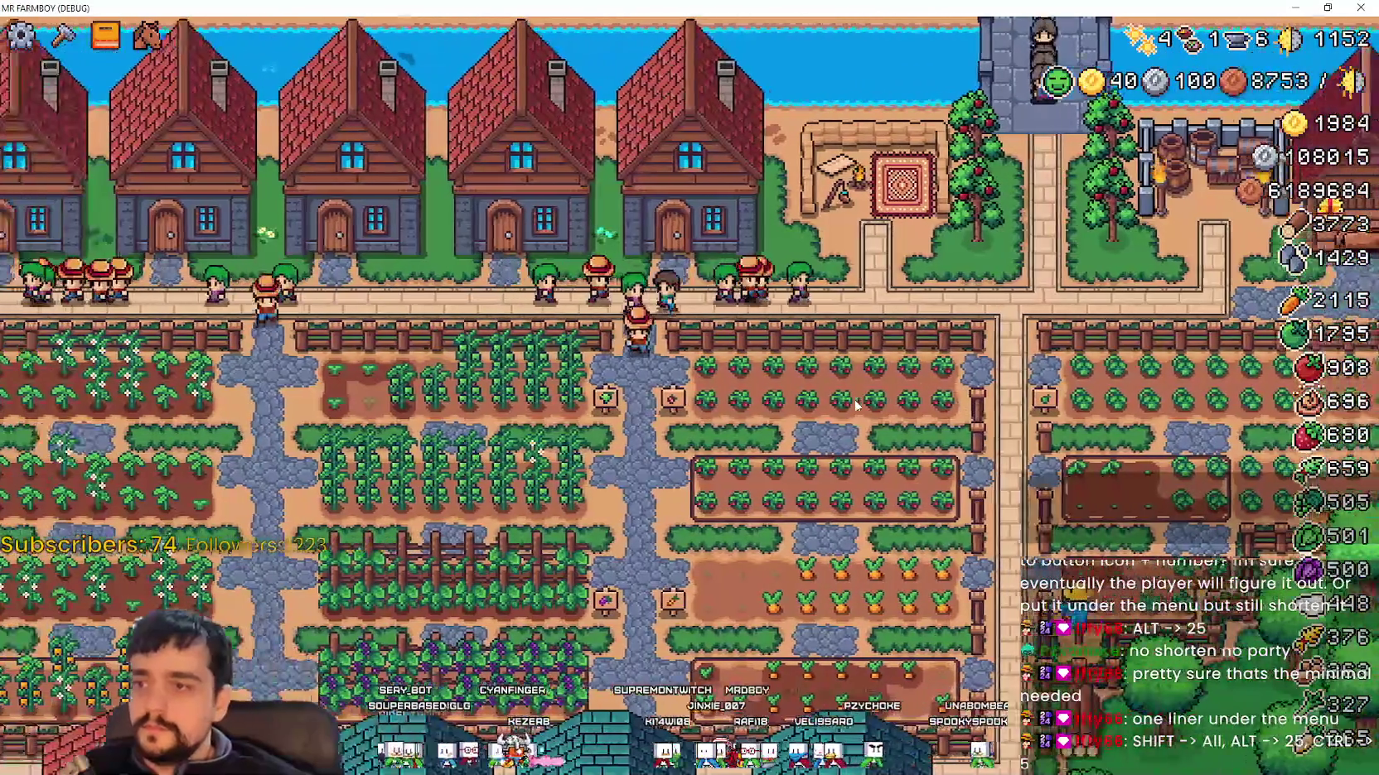
key("s")
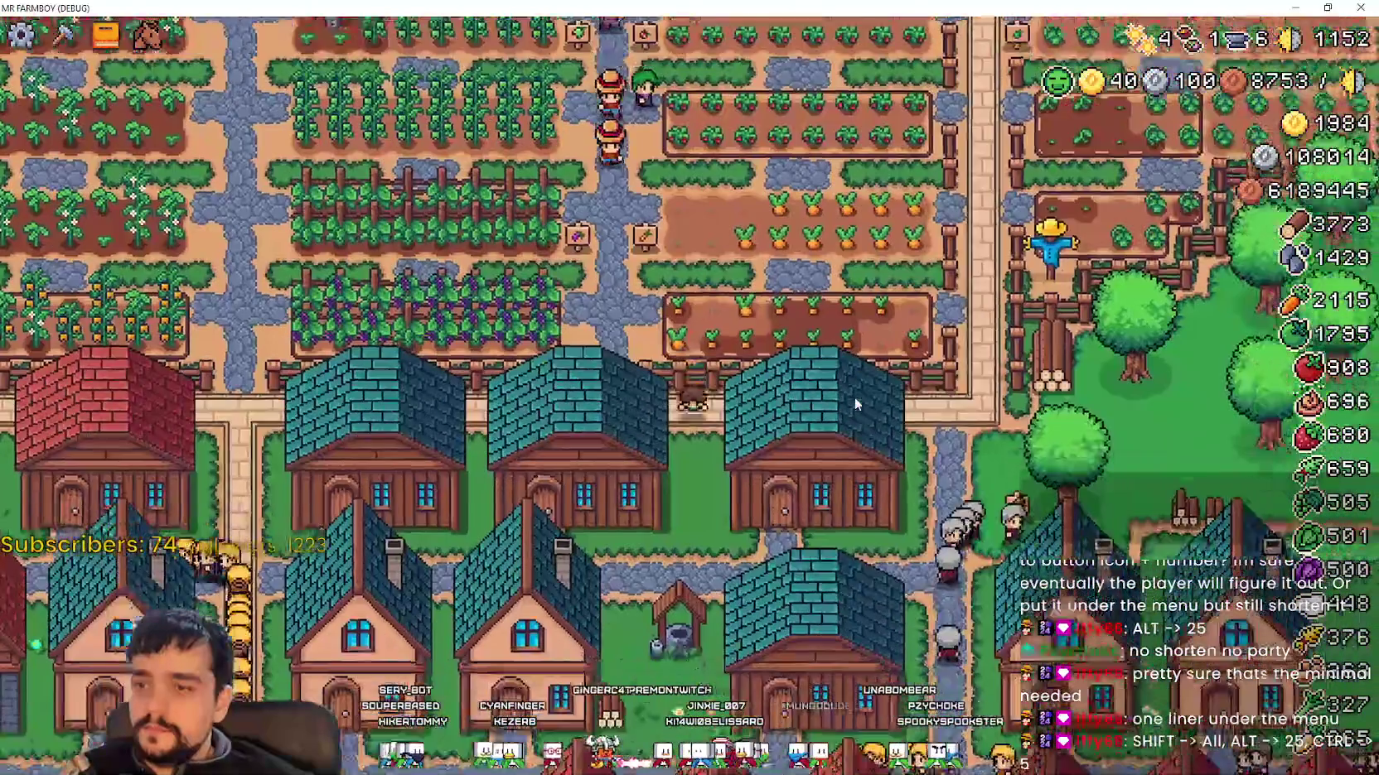
key("d")
key("w")
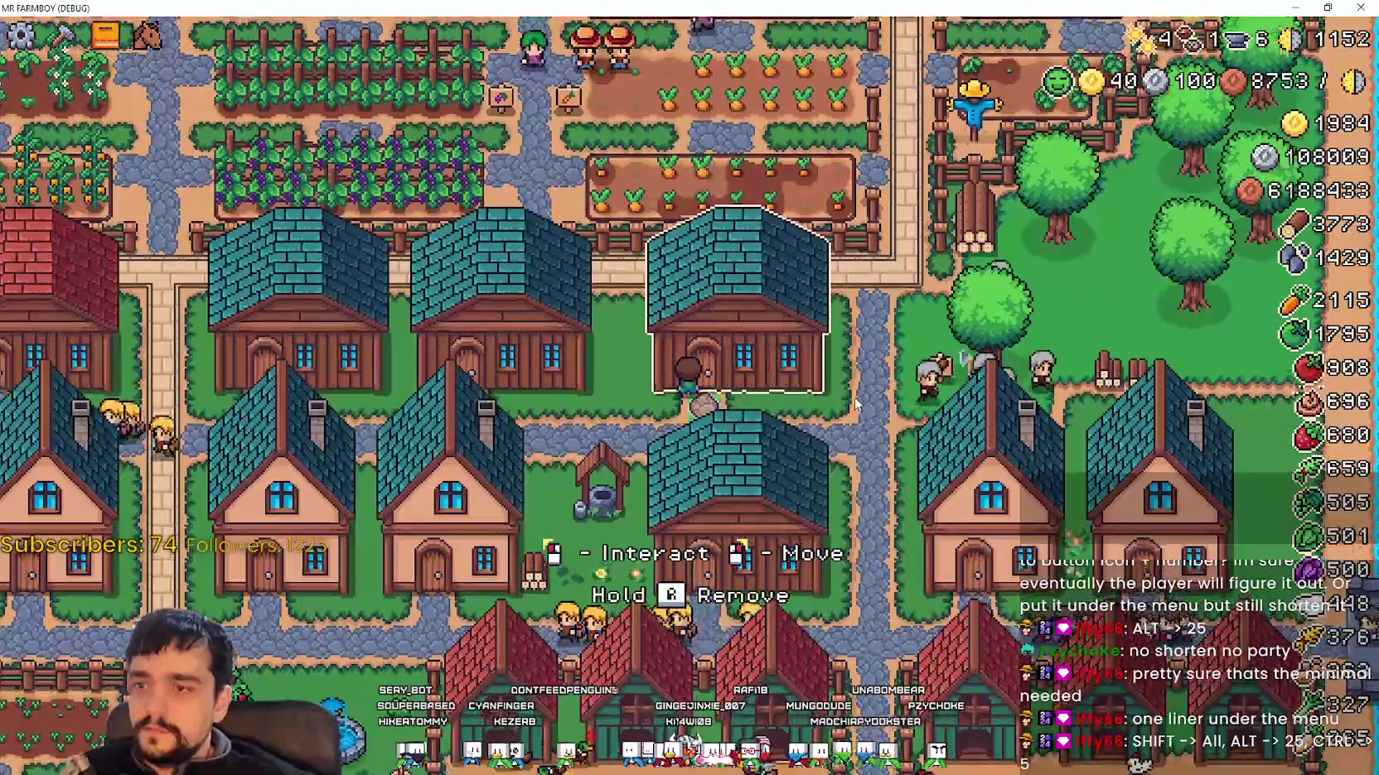
left_click(929, 423)
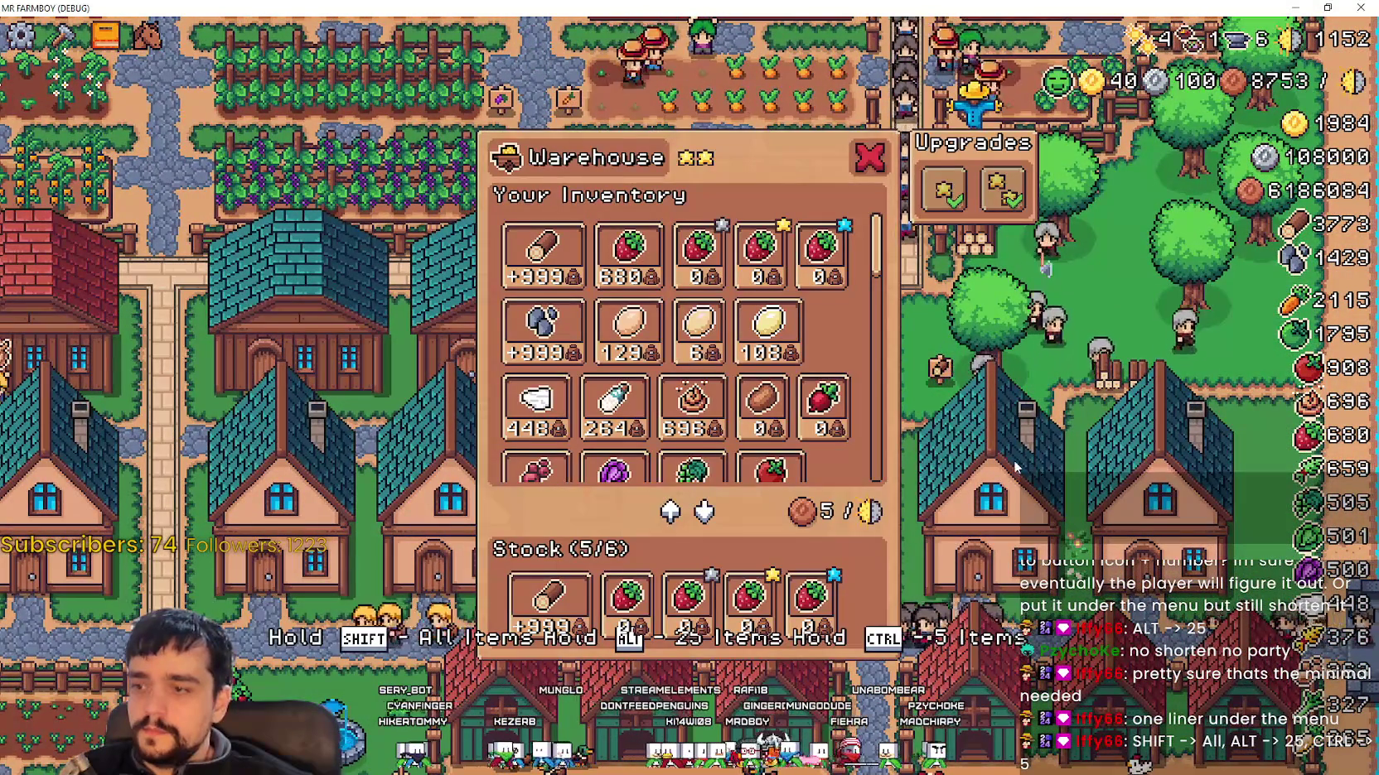
scroll(858, 461, "down", 1)
scroll(859, 461, "up", 1)
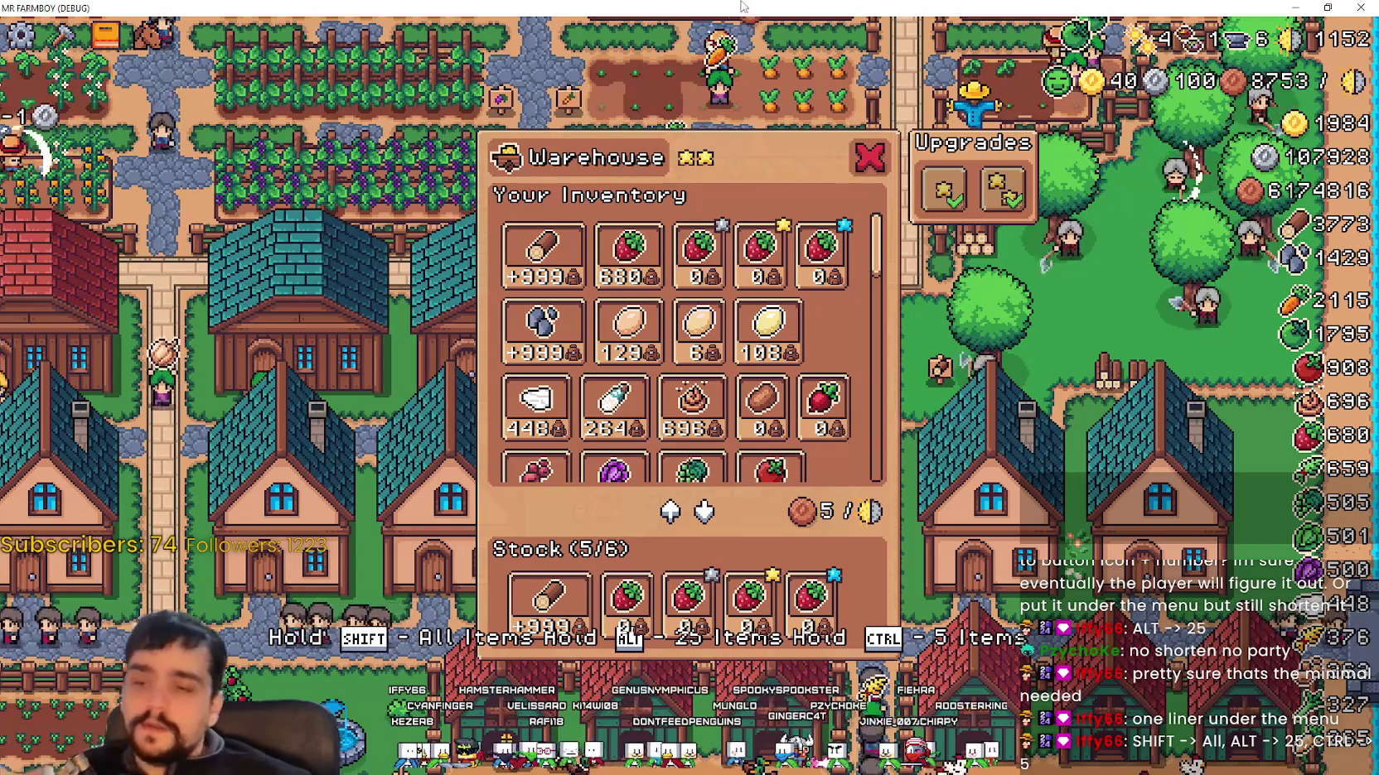
left_click_drag(745, 8, 746, 21)
key("alt+Tab")
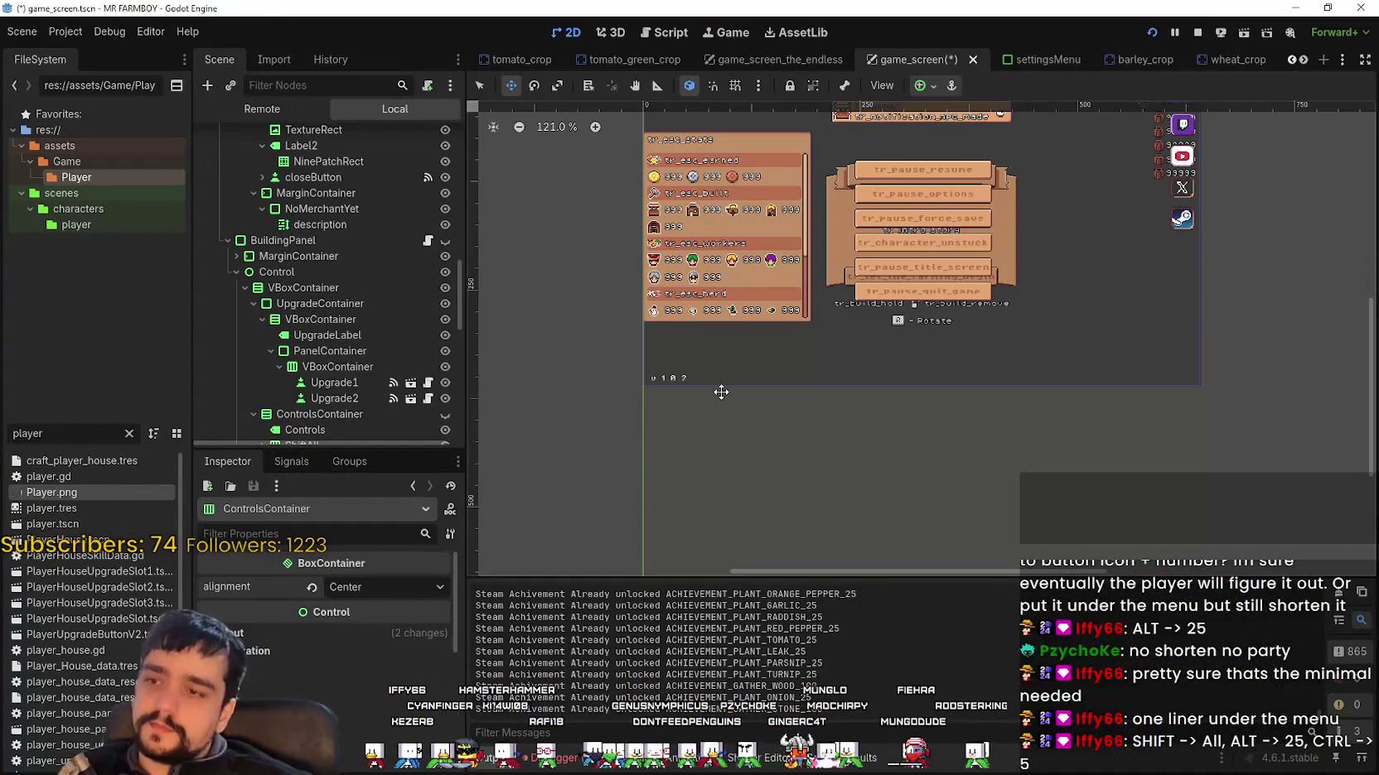
Step: Show BuildingPanel, drag the hotkey bar slightly lower and test-run the game
scroll(344, 356, "down", 5)
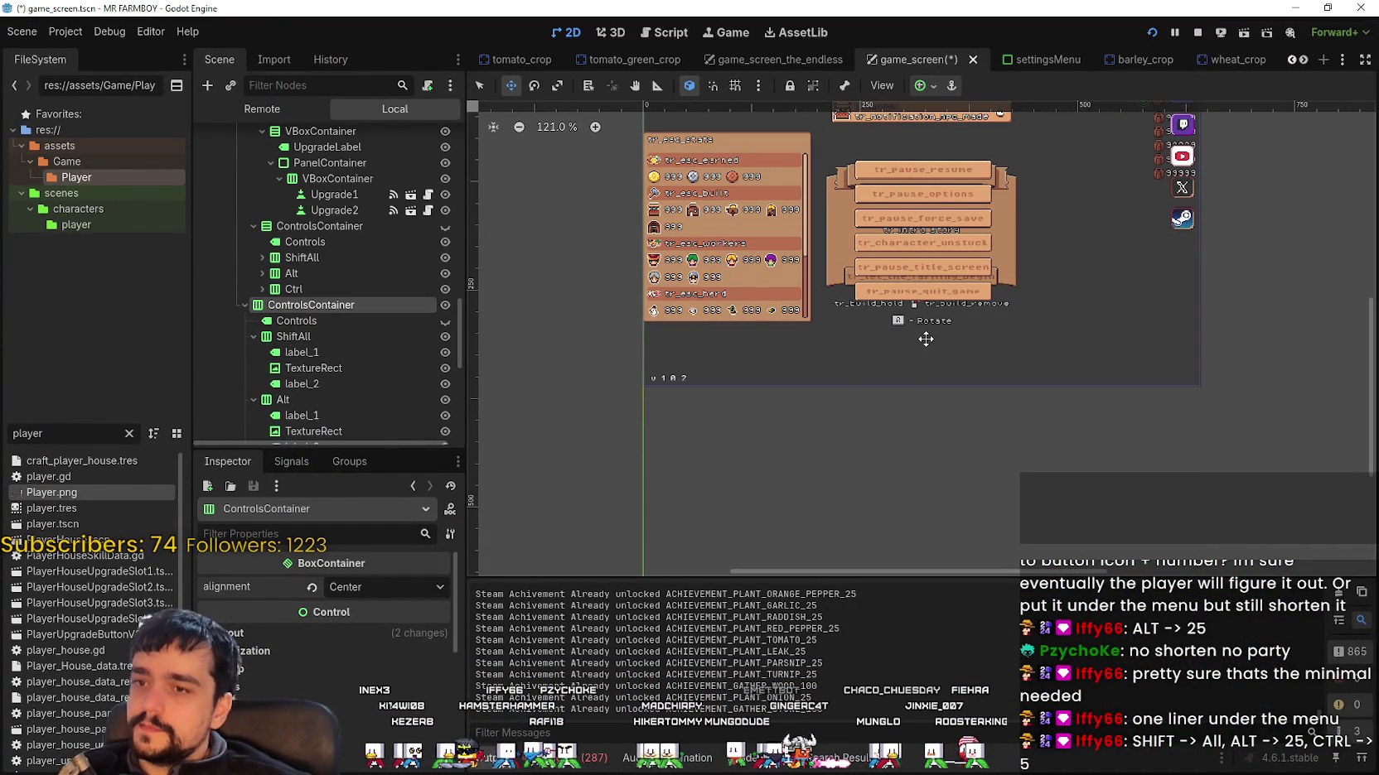
scroll(391, 275, "up", 6)
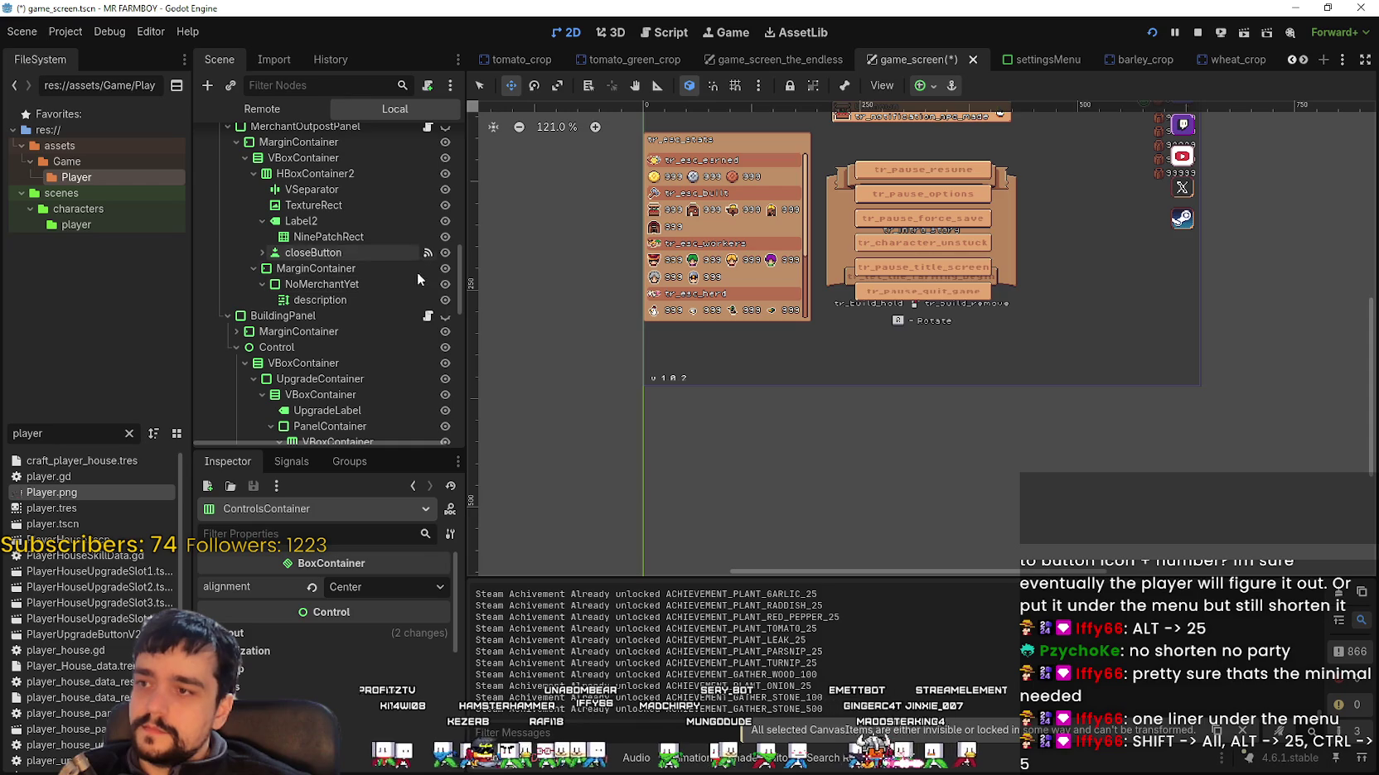
left_click(448, 315)
scroll(912, 351, "up", 1)
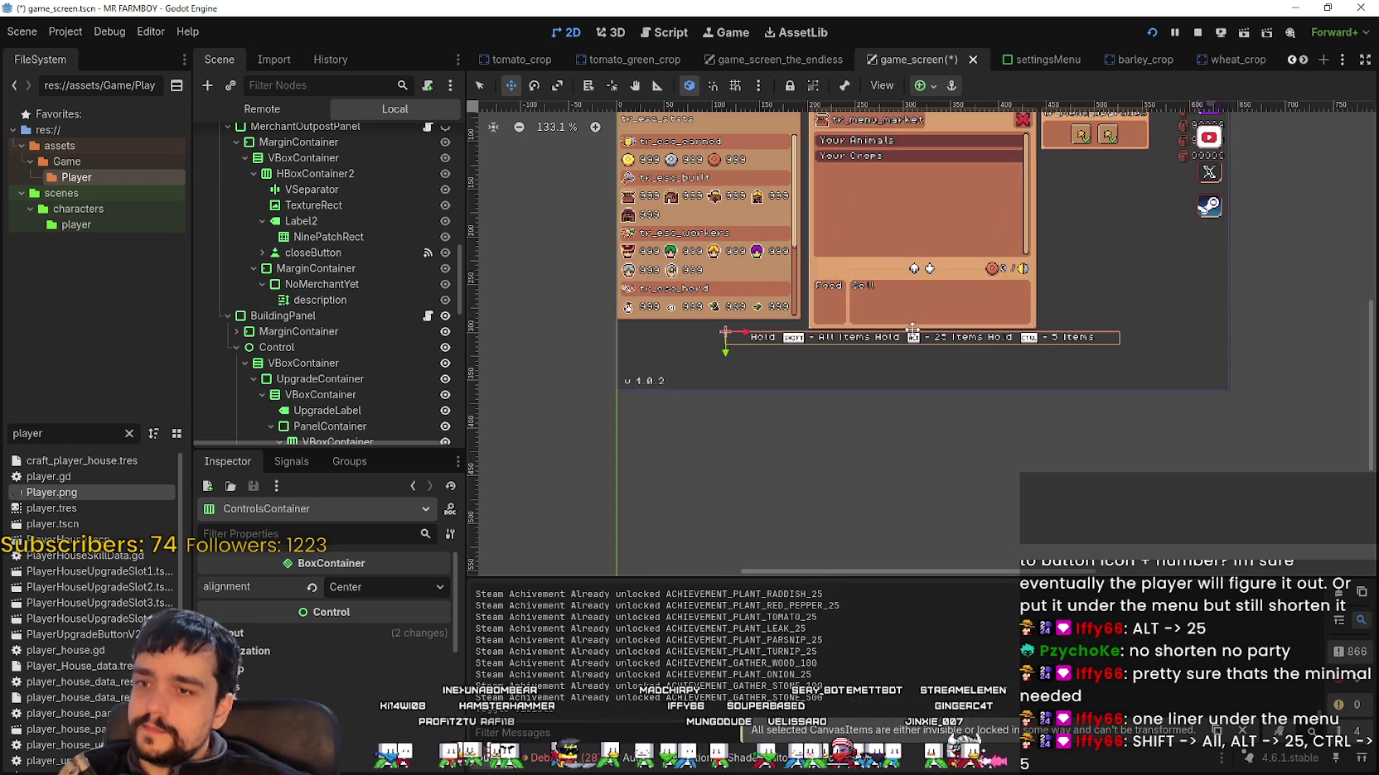
left_click_drag(912, 330, 911, 350)
key("F5")
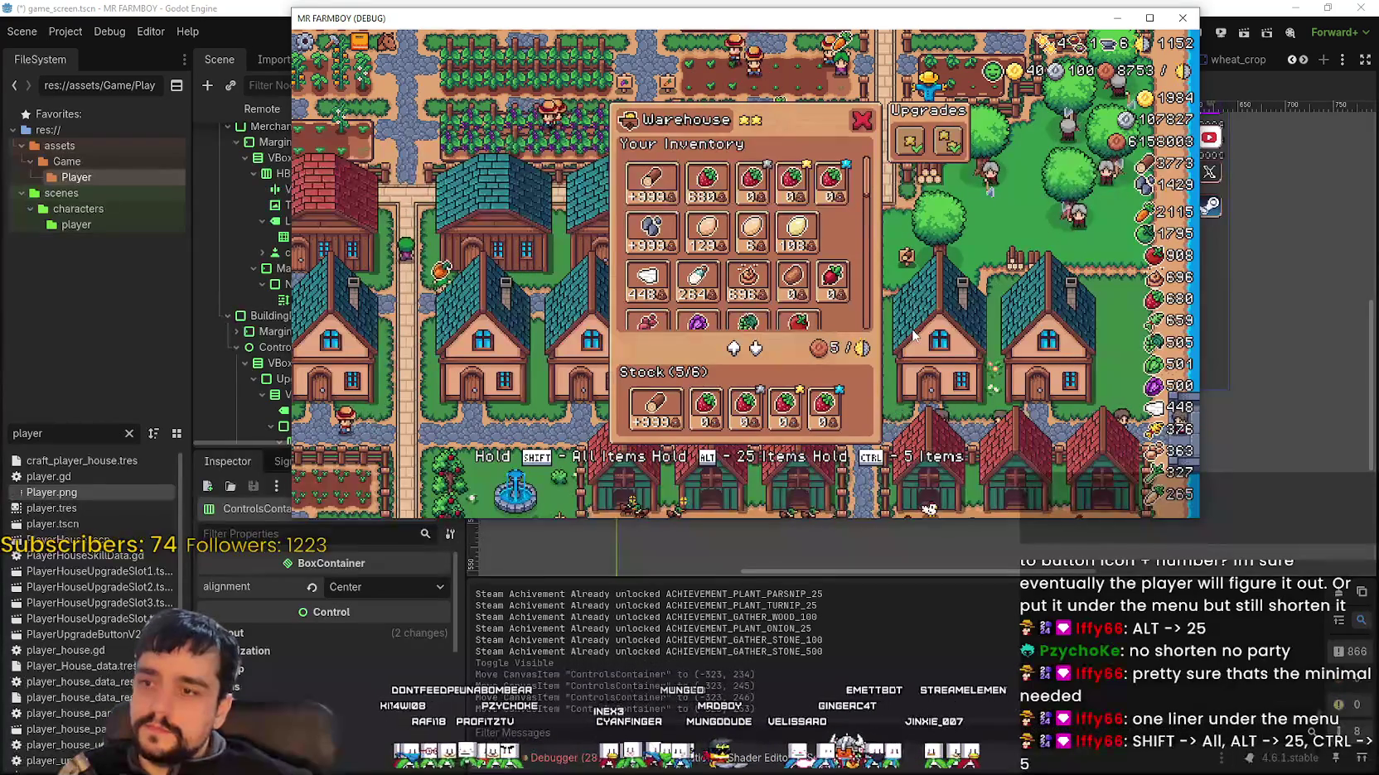
key("F8")
Step: Nudge the bar up a few pixels and rerun the game to check it under the Warehouse
key("Up")
key("Up")
key("Up")
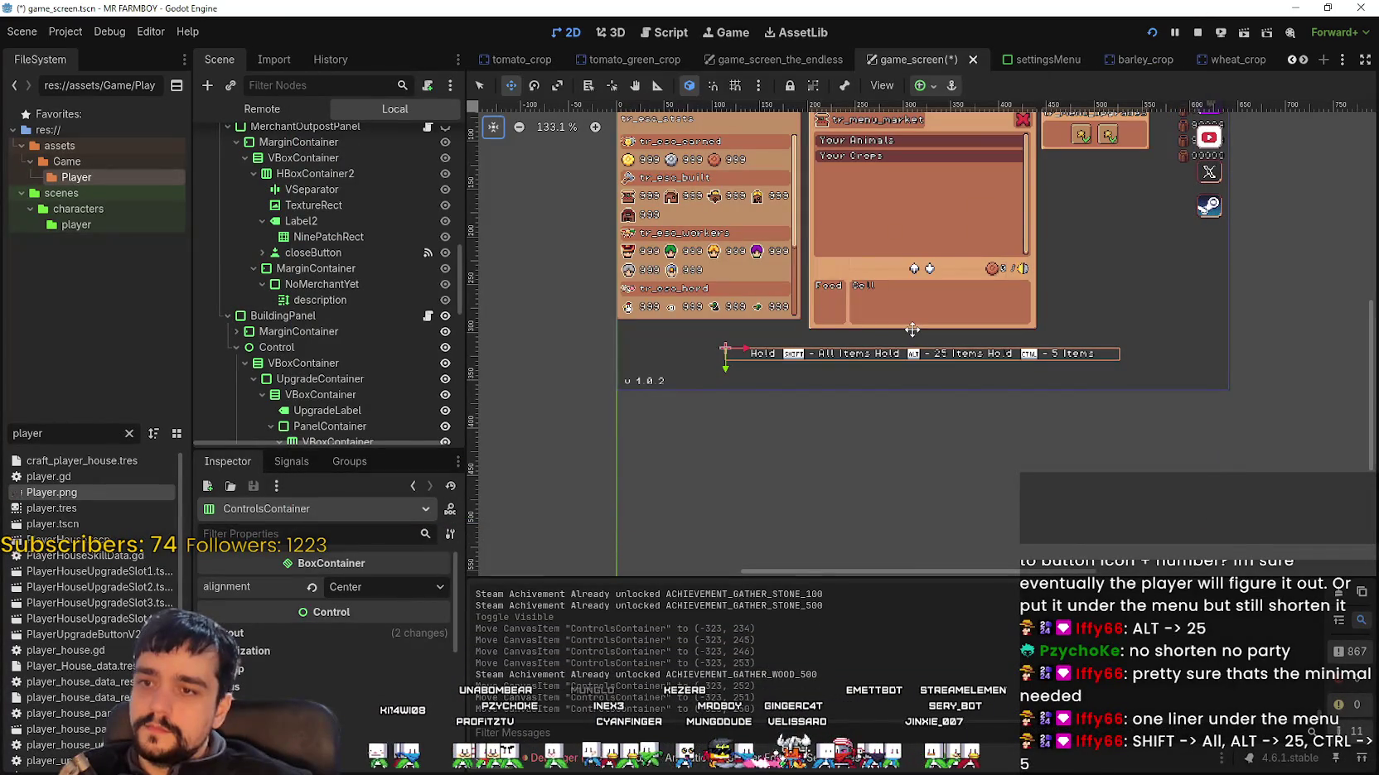
key("F5")
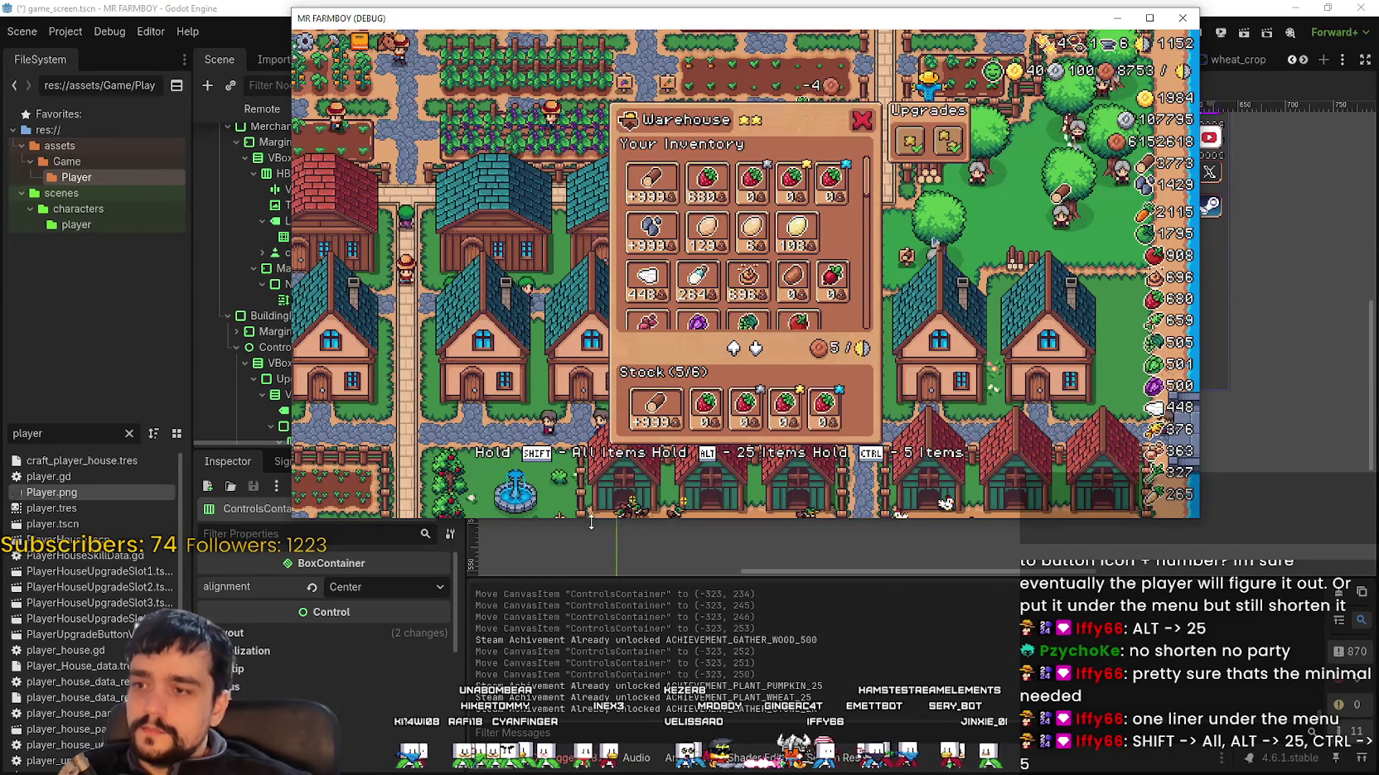
left_click(1149, 17)
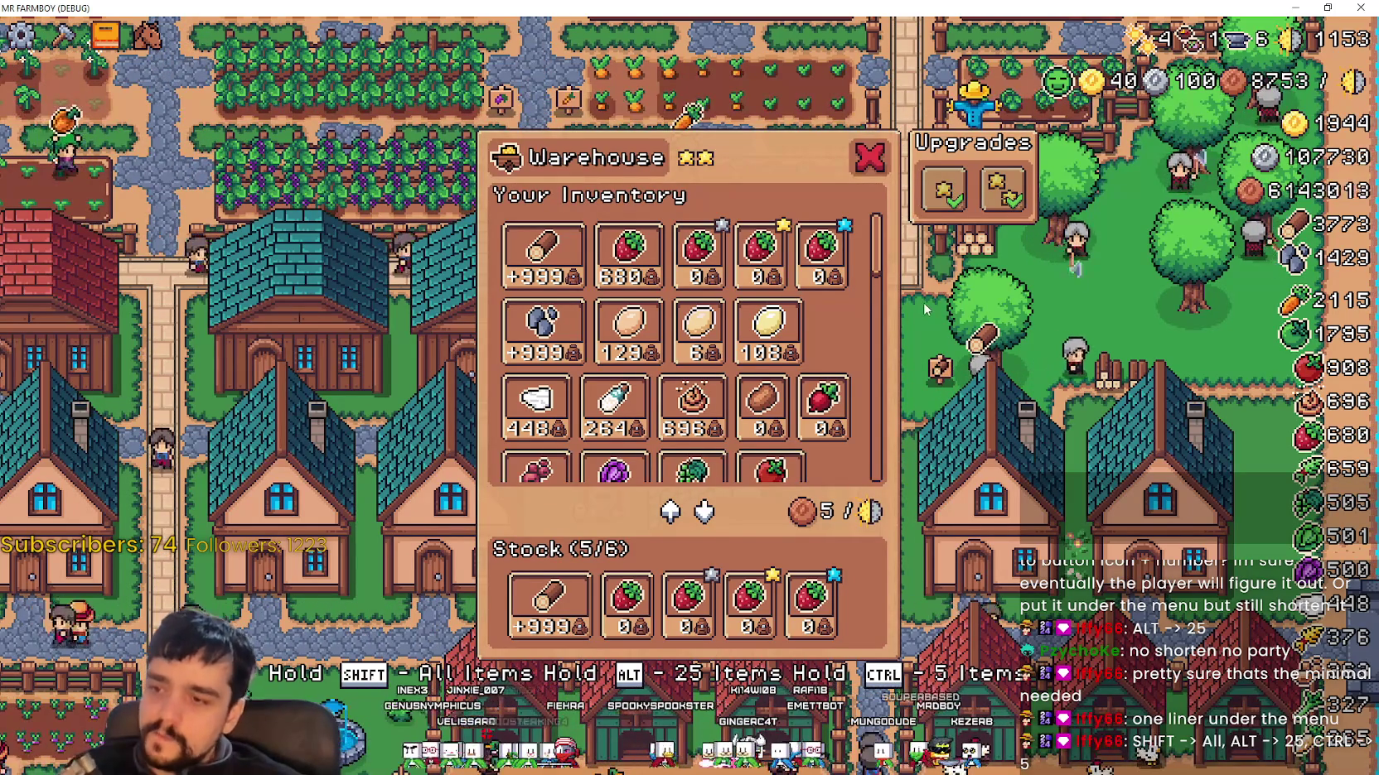
key("F8")
scroll(350, 331, "down", 3)
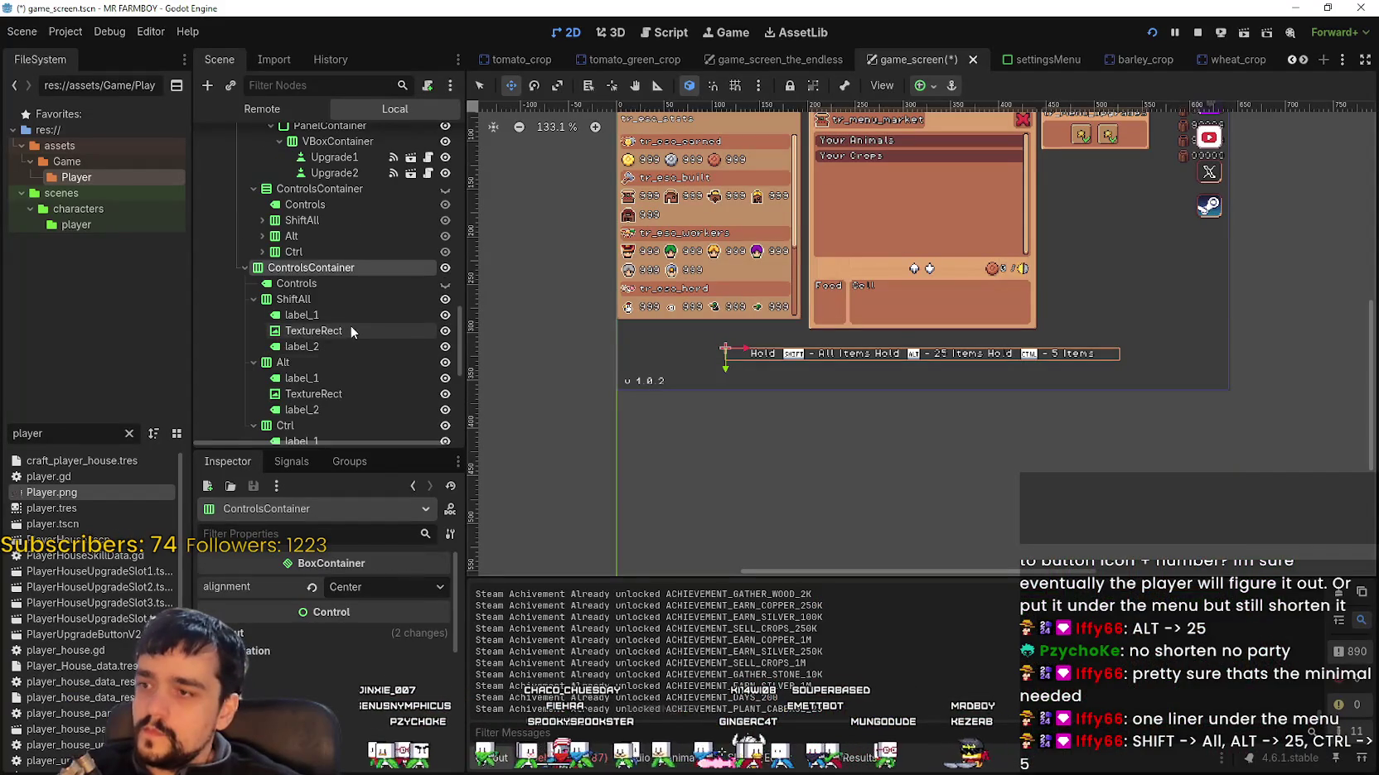
Step: Edit the ShiftAll and Alt labels to '- All' and '- 25', checking the result in the running game
left_click(320, 315)
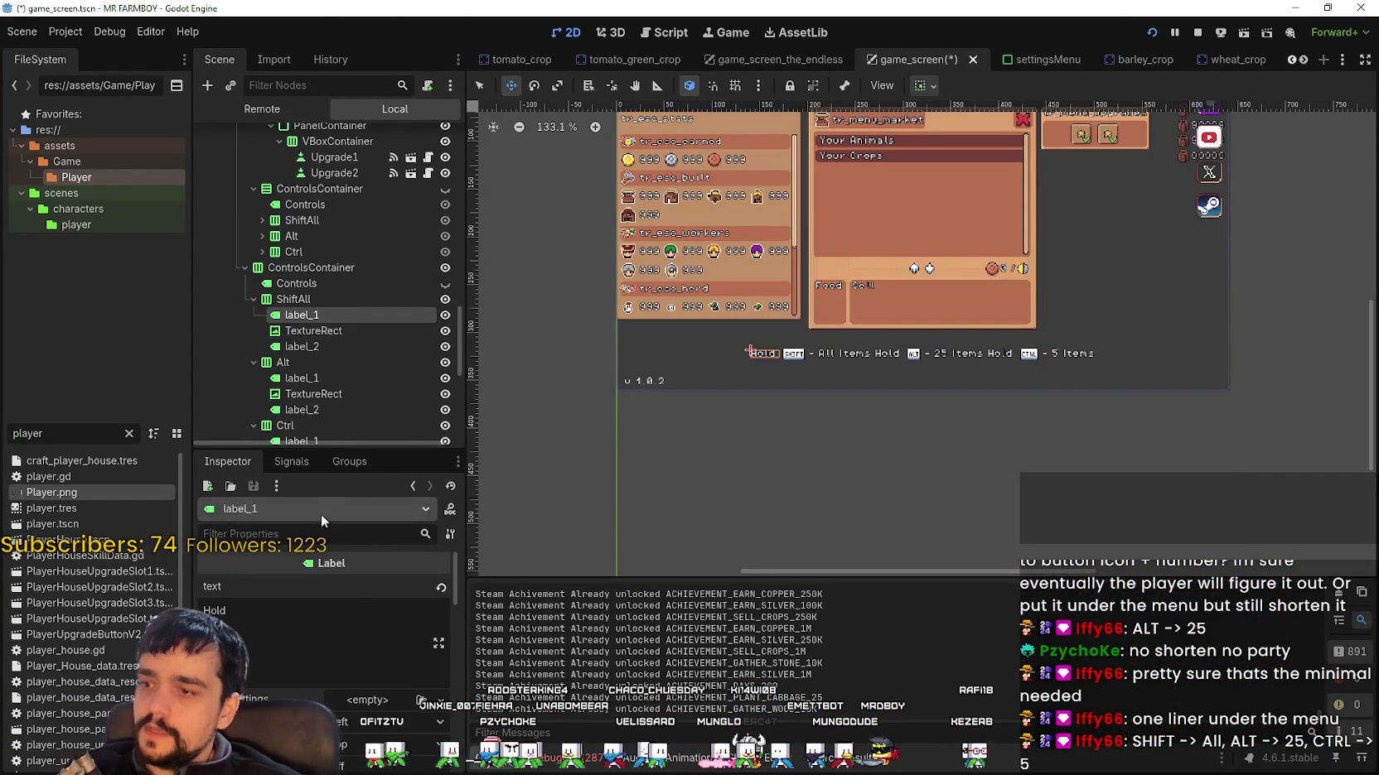
scroll(315, 340, "down", 3)
left_click(331, 303)
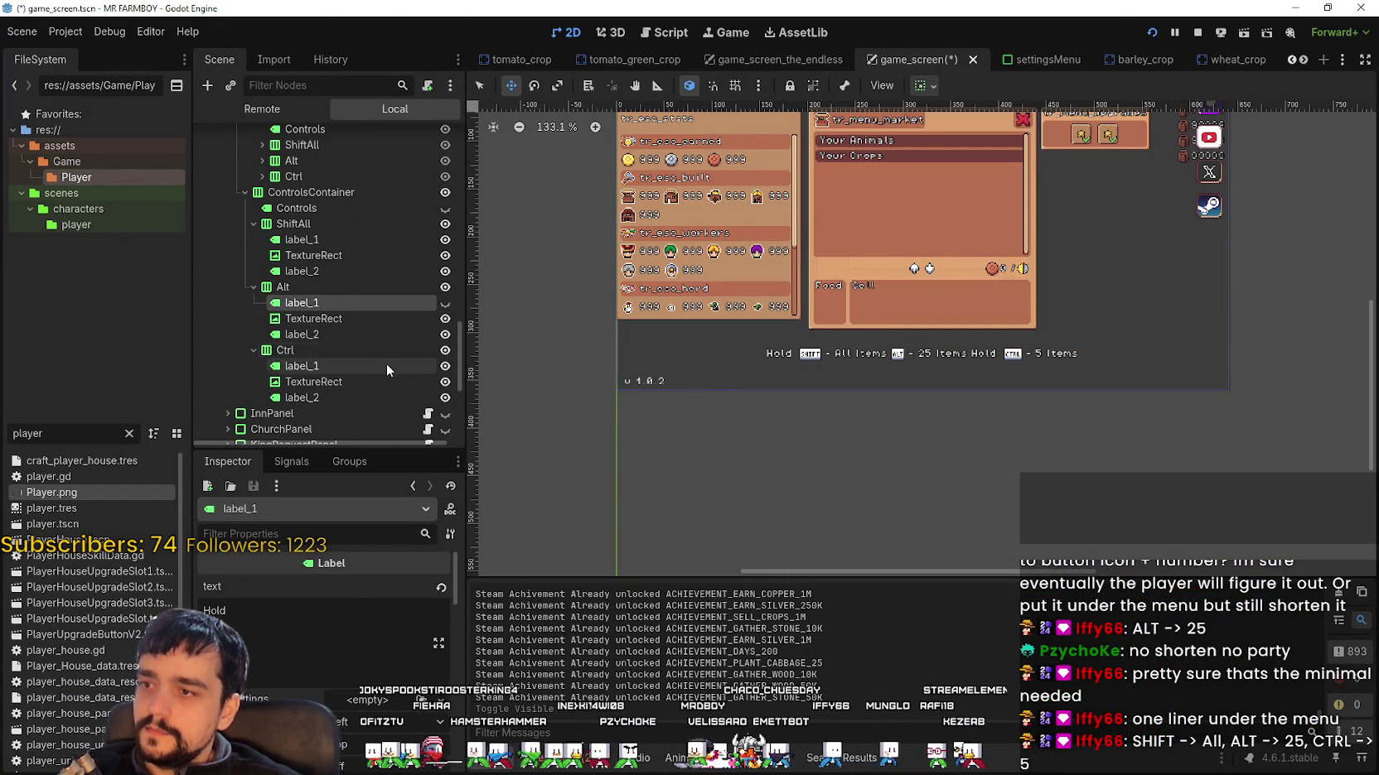
key("F5")
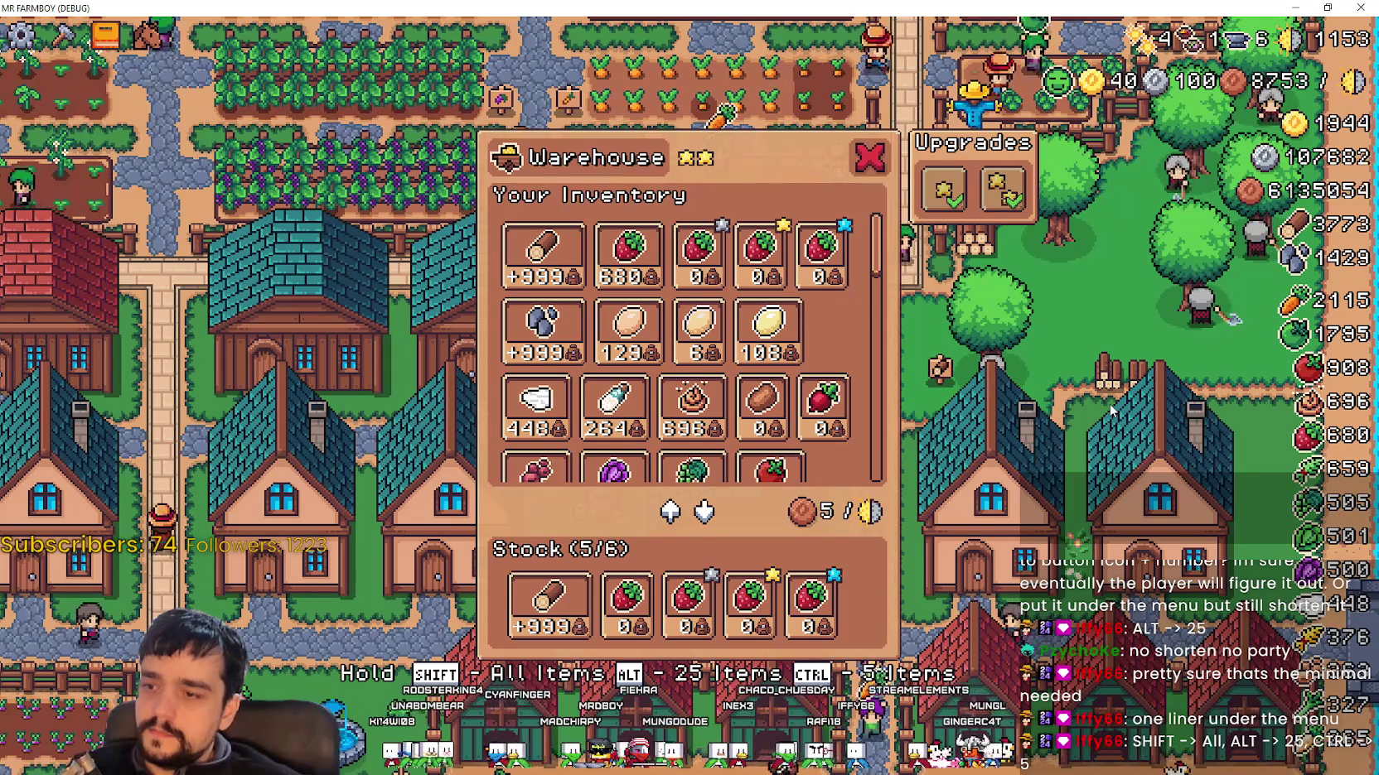
key("alt+Tab")
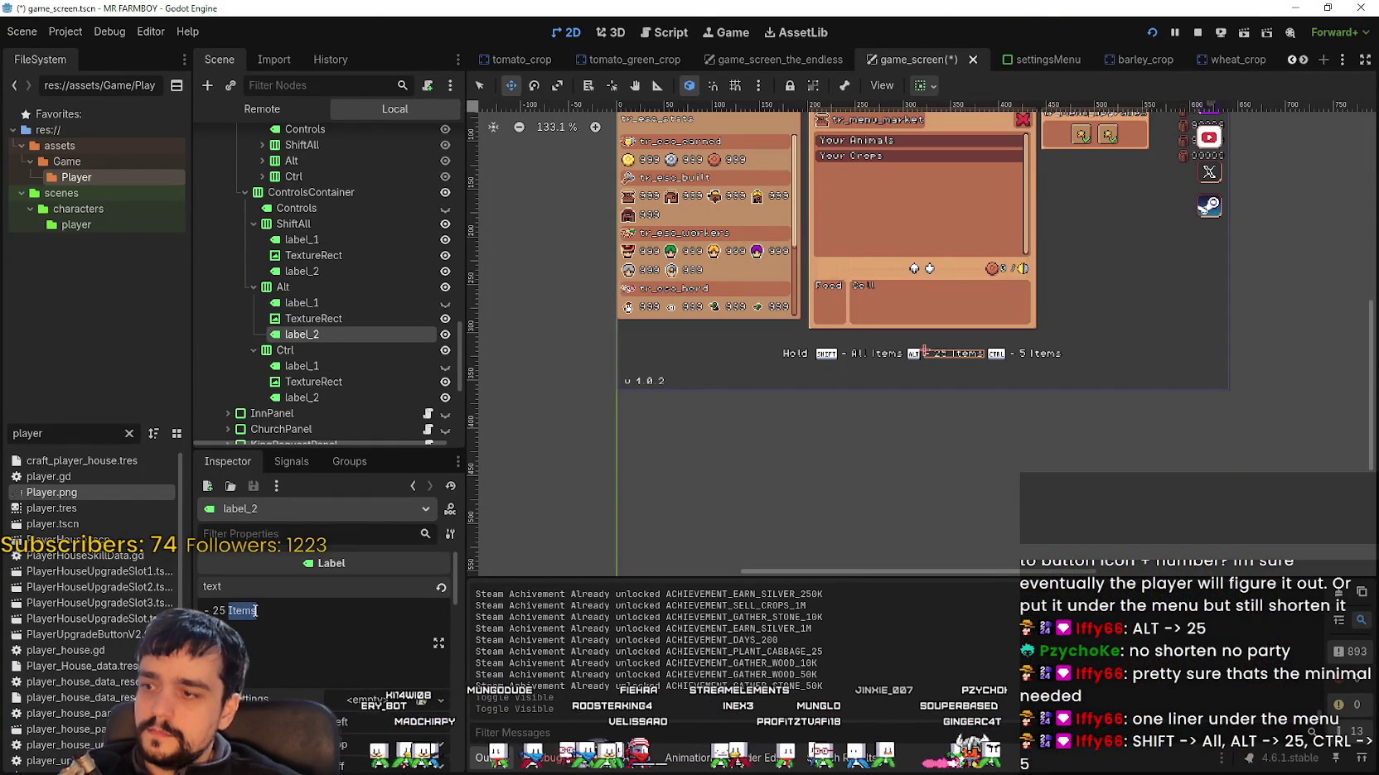
left_click(320, 271)
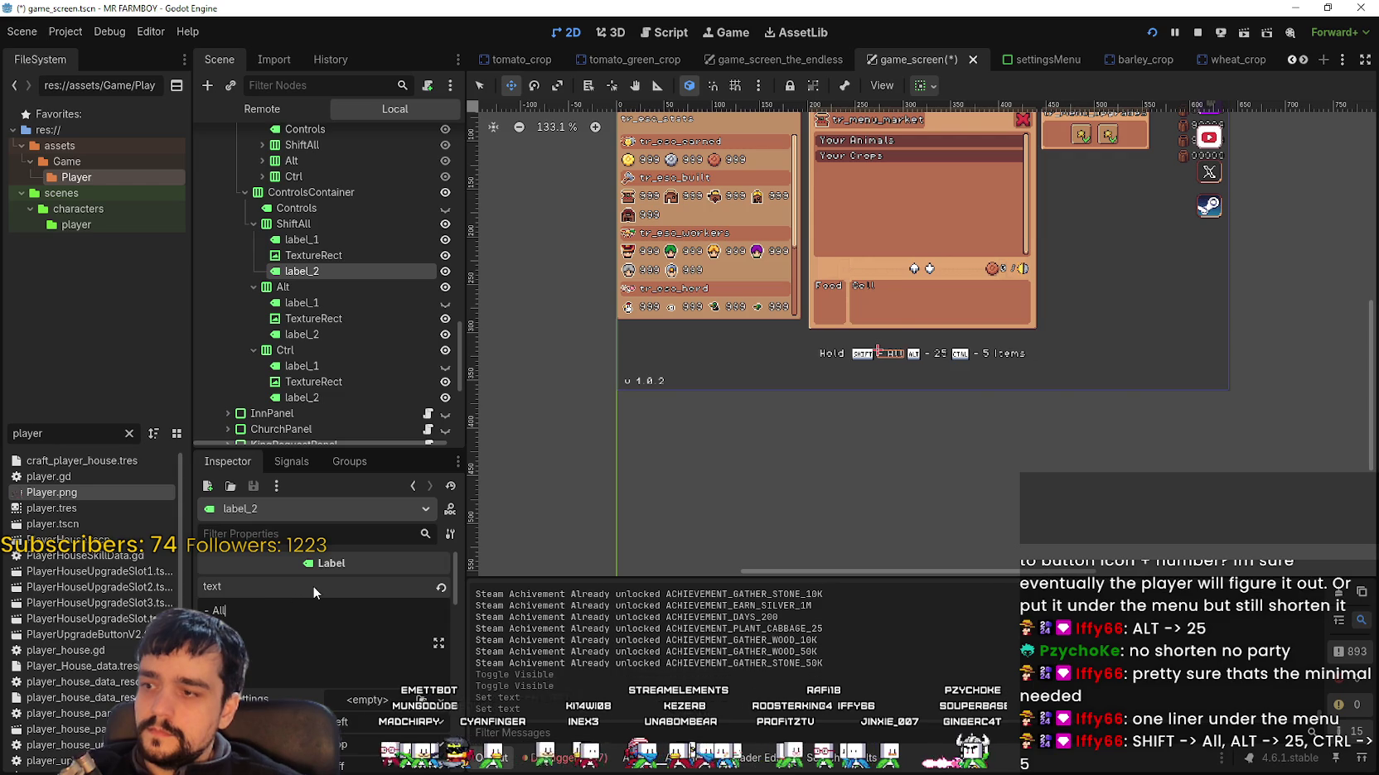
key("alt+Tab")
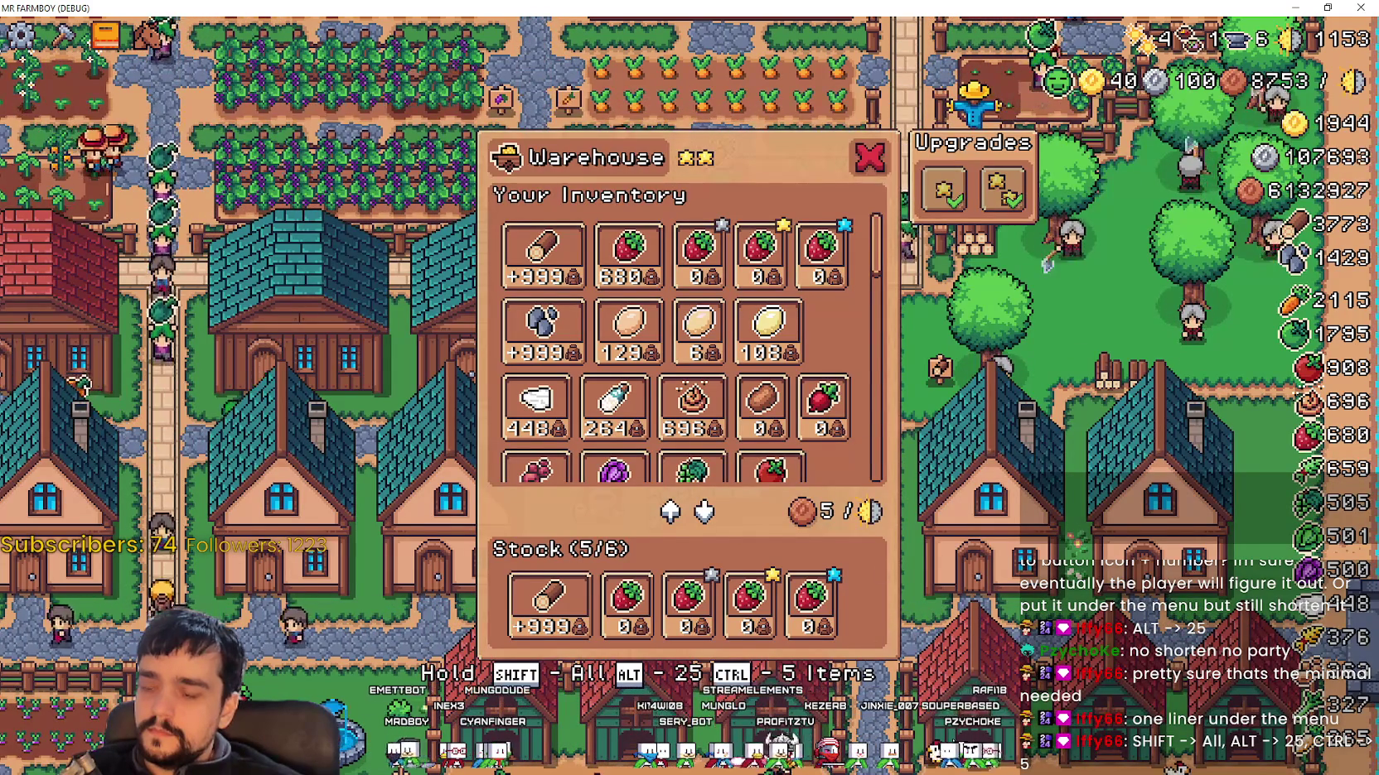
key("alt+Tab")
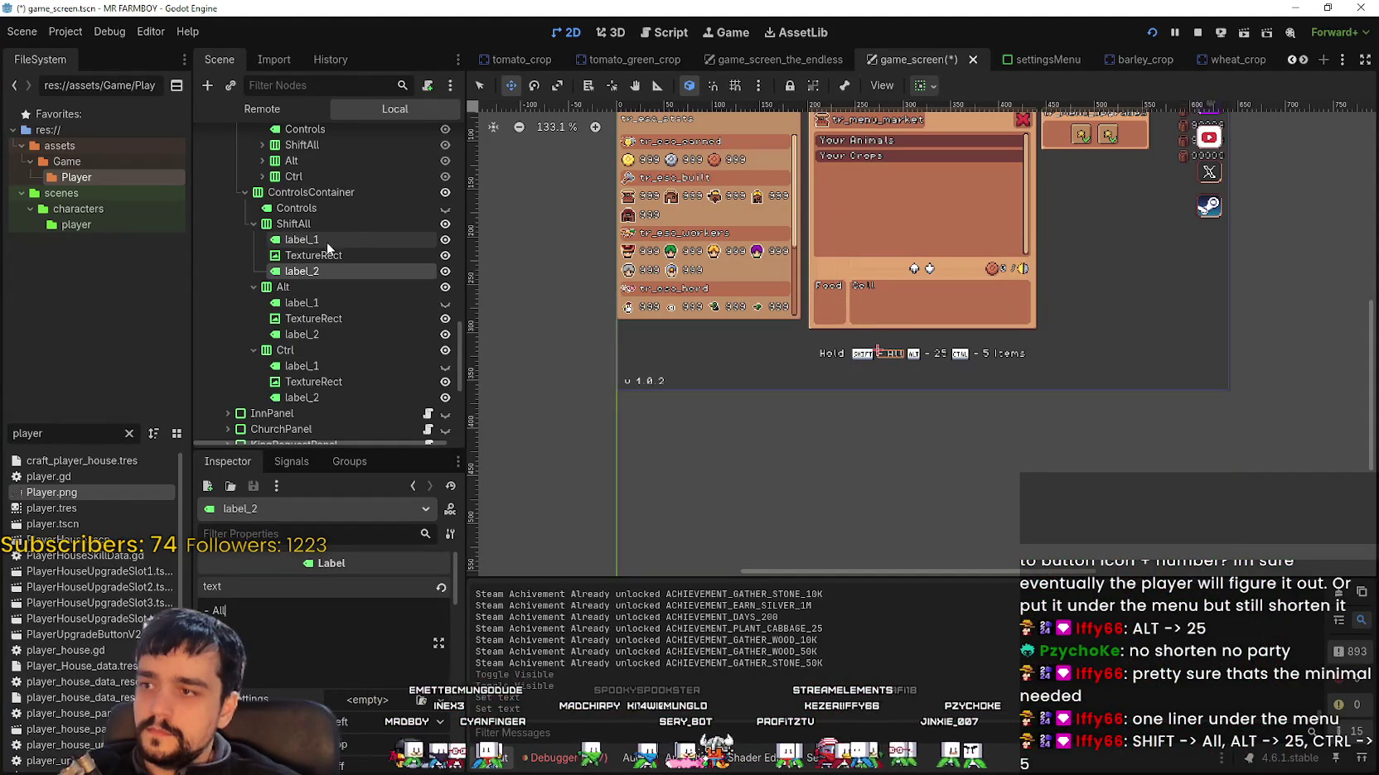
Step: Replace '-' with '->' in the SHIFT, ALT and CTRL hint labels, then view the running game
left_click(323, 242)
left_click(327, 255)
left_click(330, 245)
left_click(316, 272)
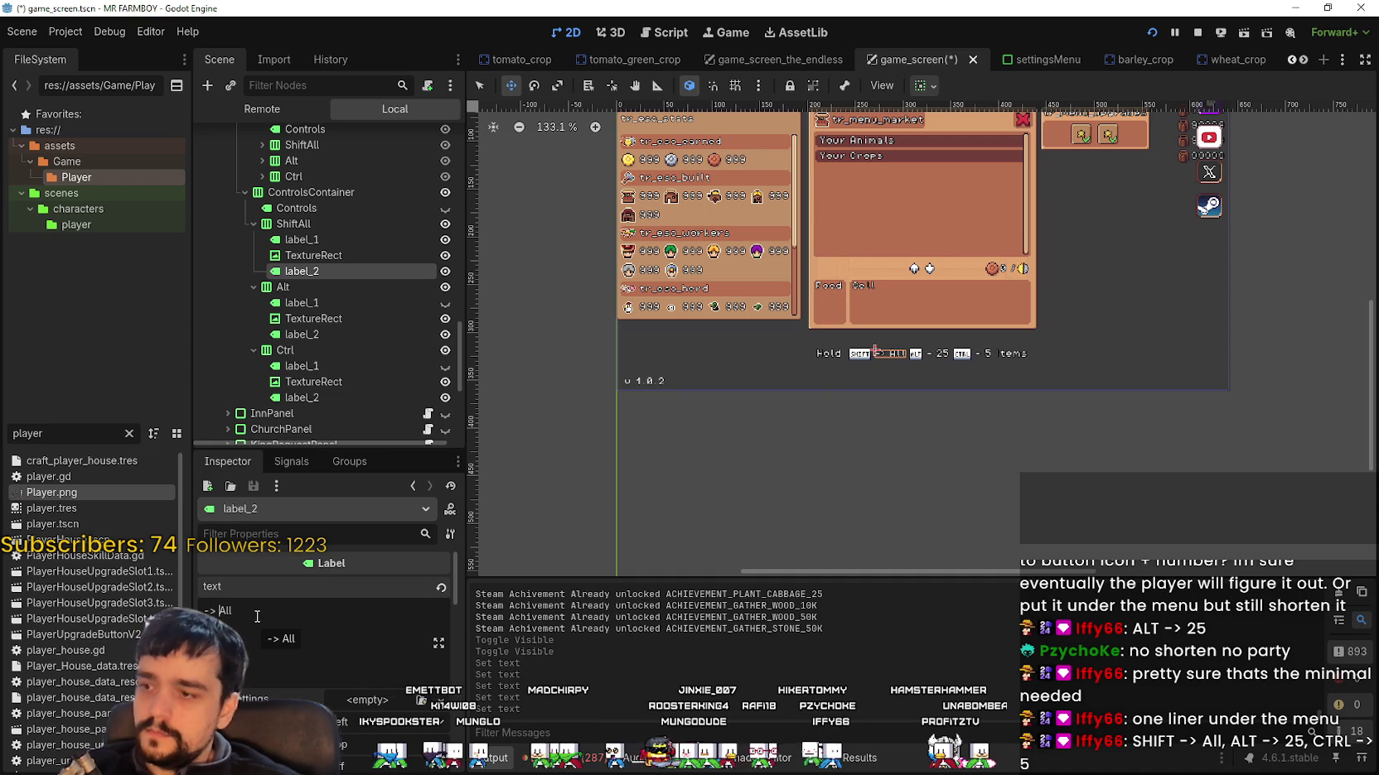
left_click(320, 323)
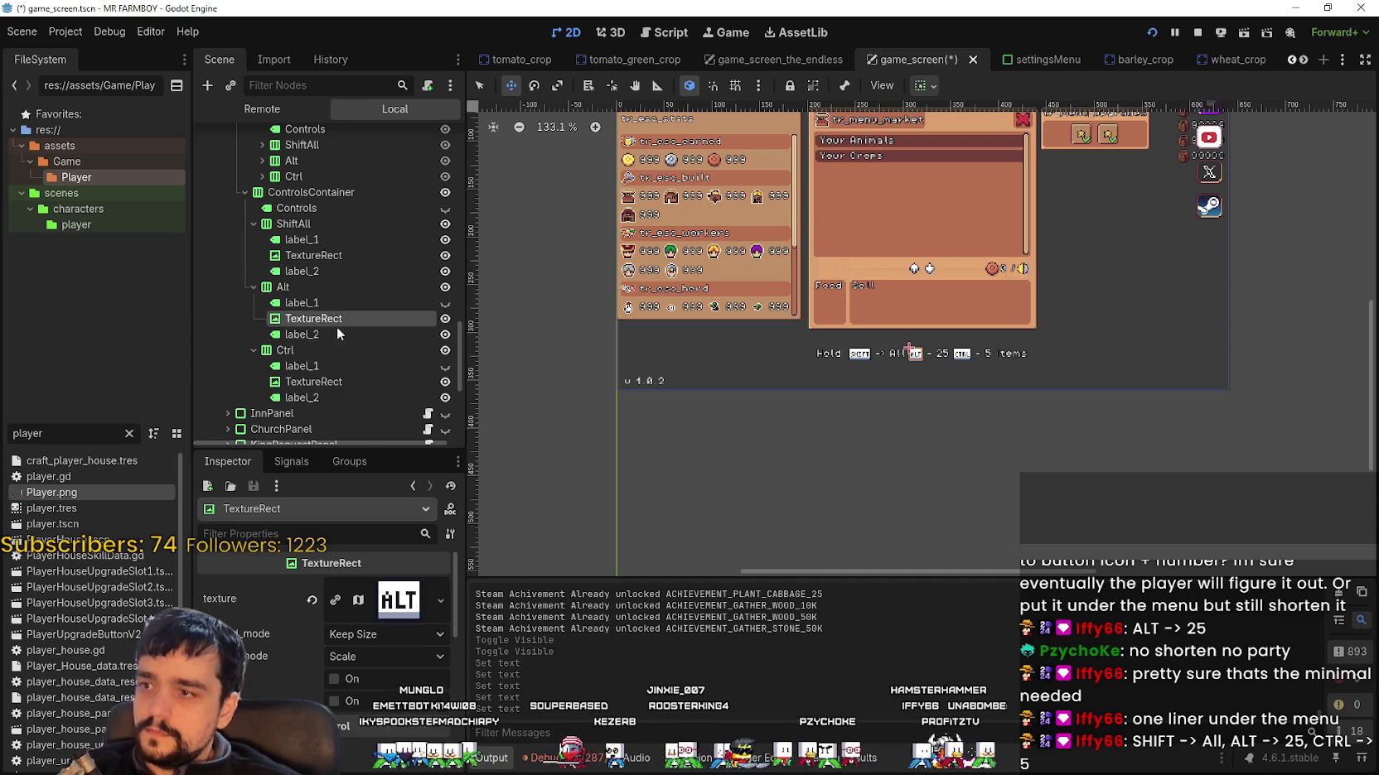
left_click(330, 333)
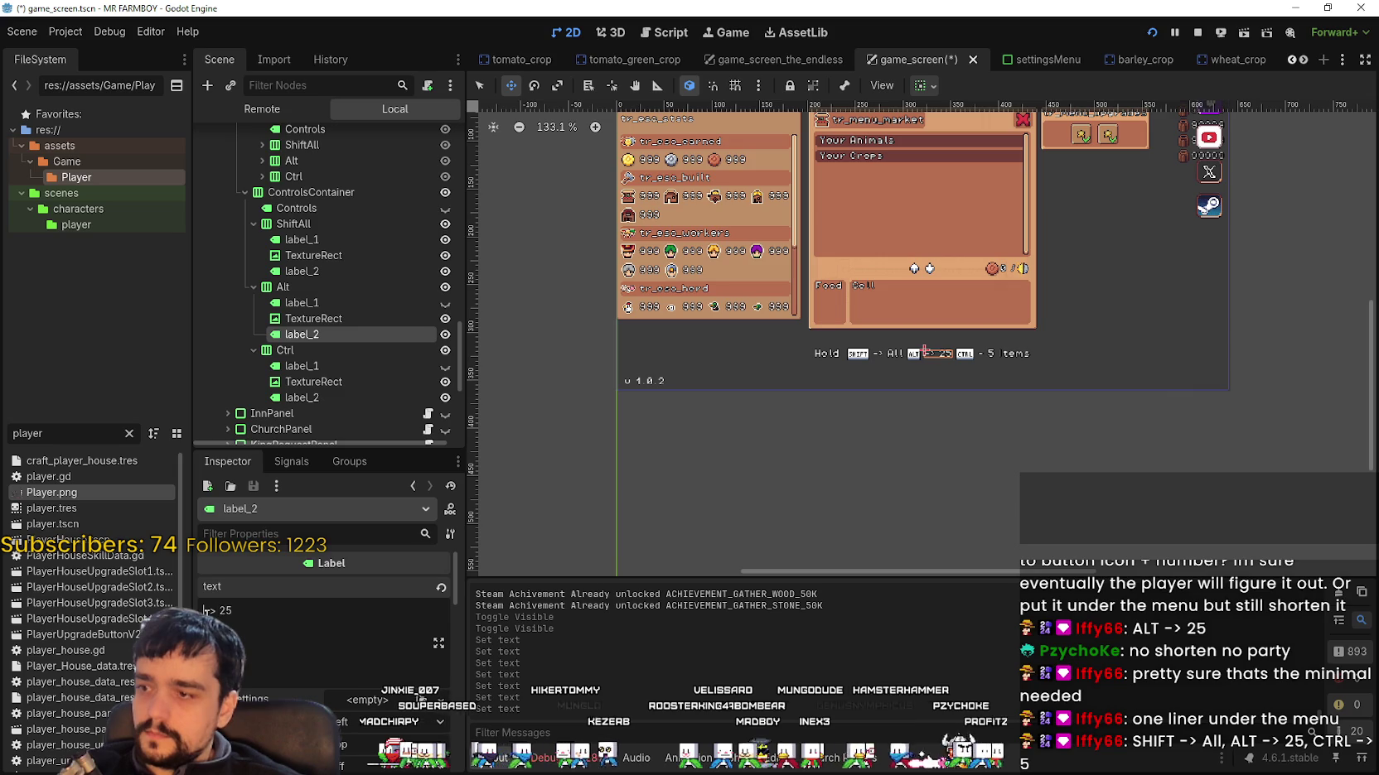
left_click(319, 396)
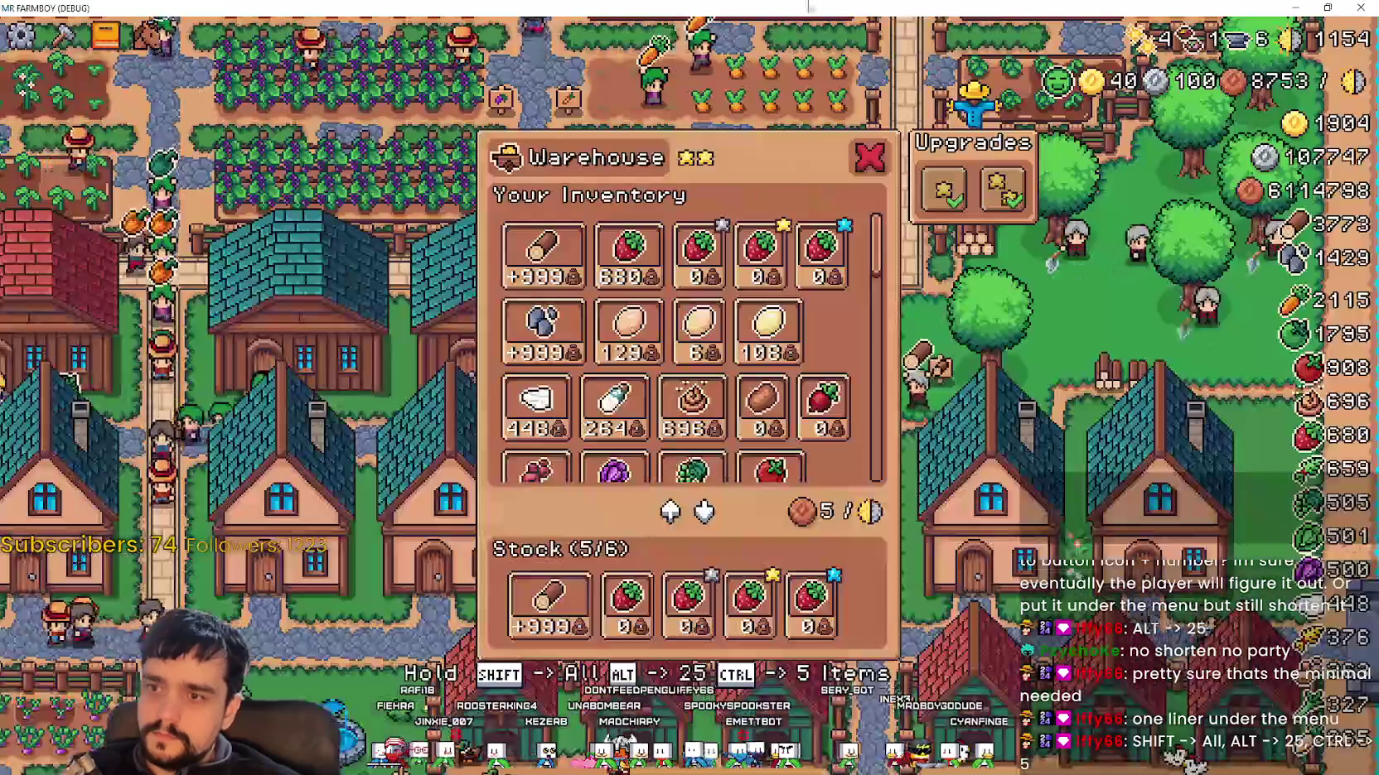
double_click(791, 8)
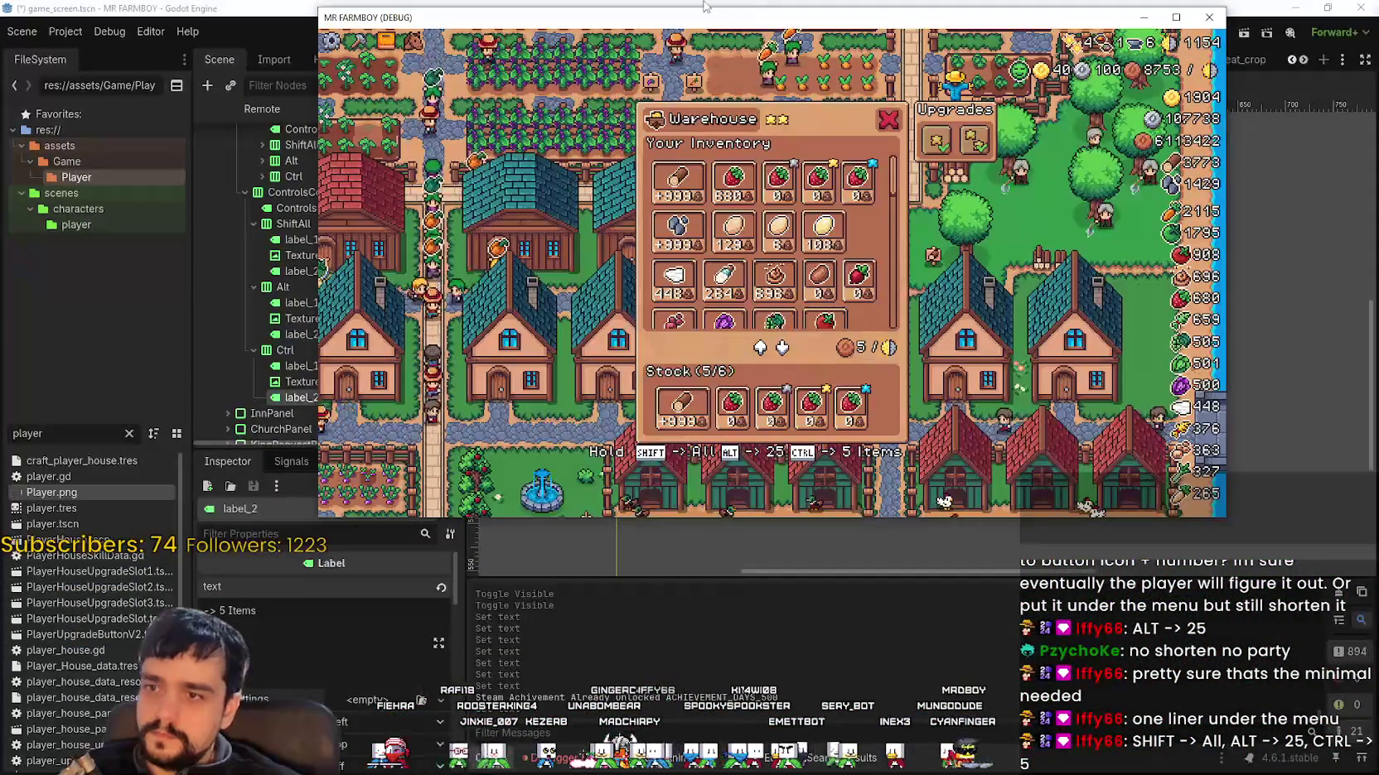
left_click(701, 8)
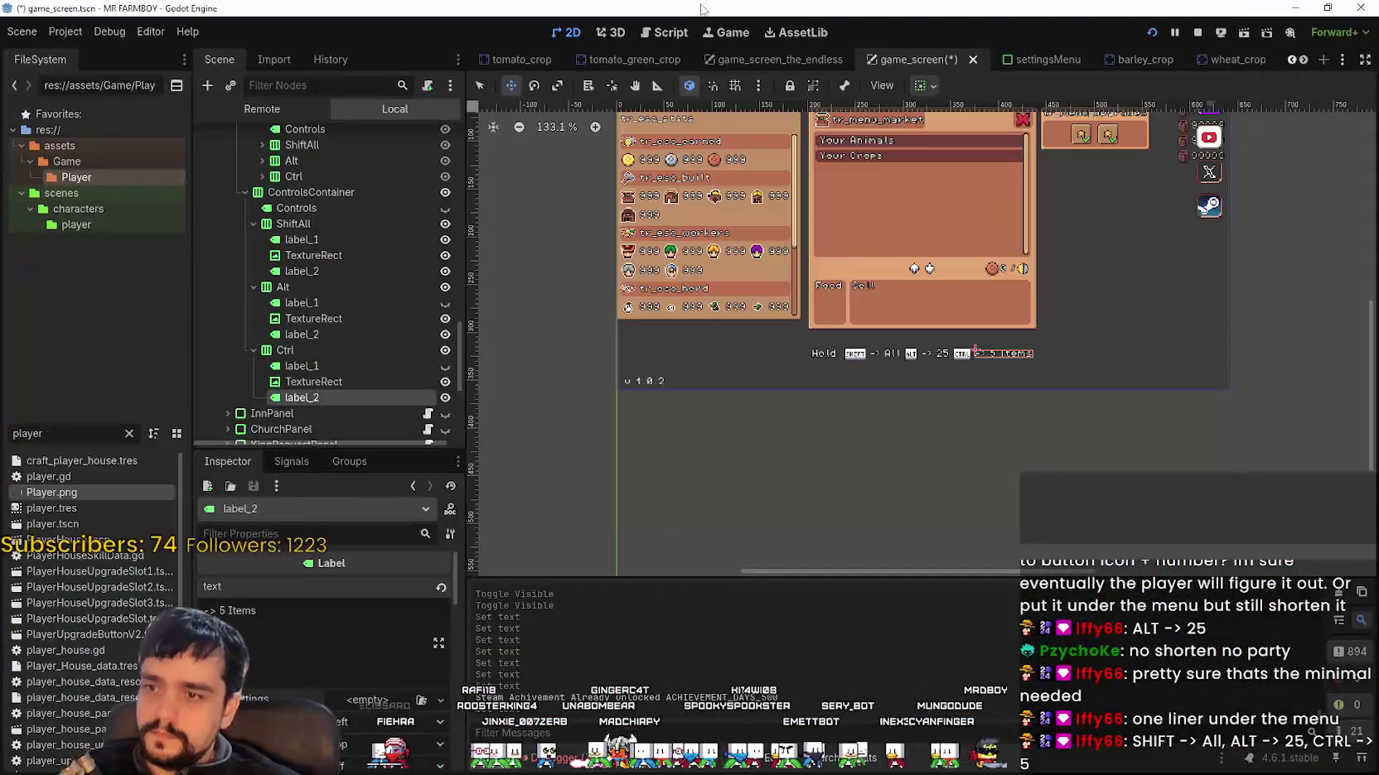
left_click(327, 191)
left_click(405, 585)
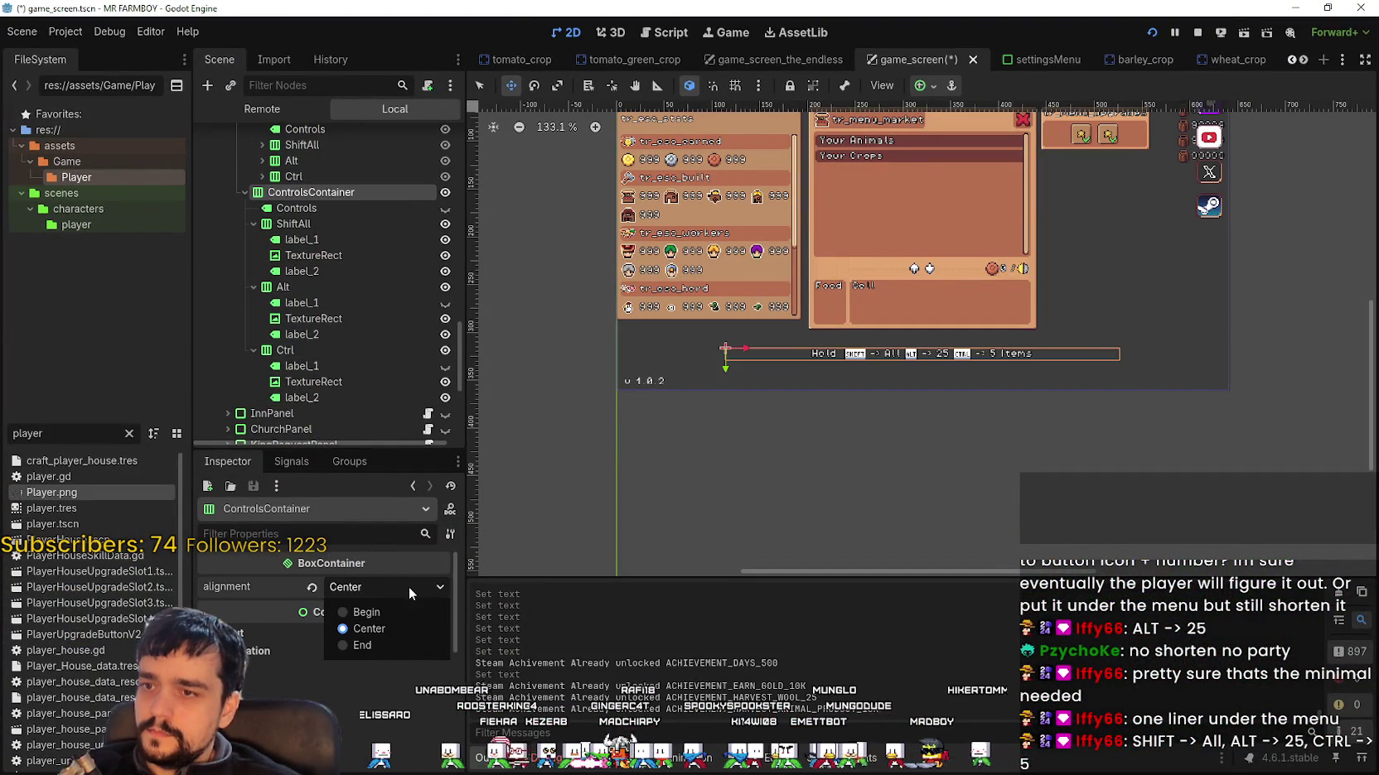
left_click(396, 626)
key("F5")
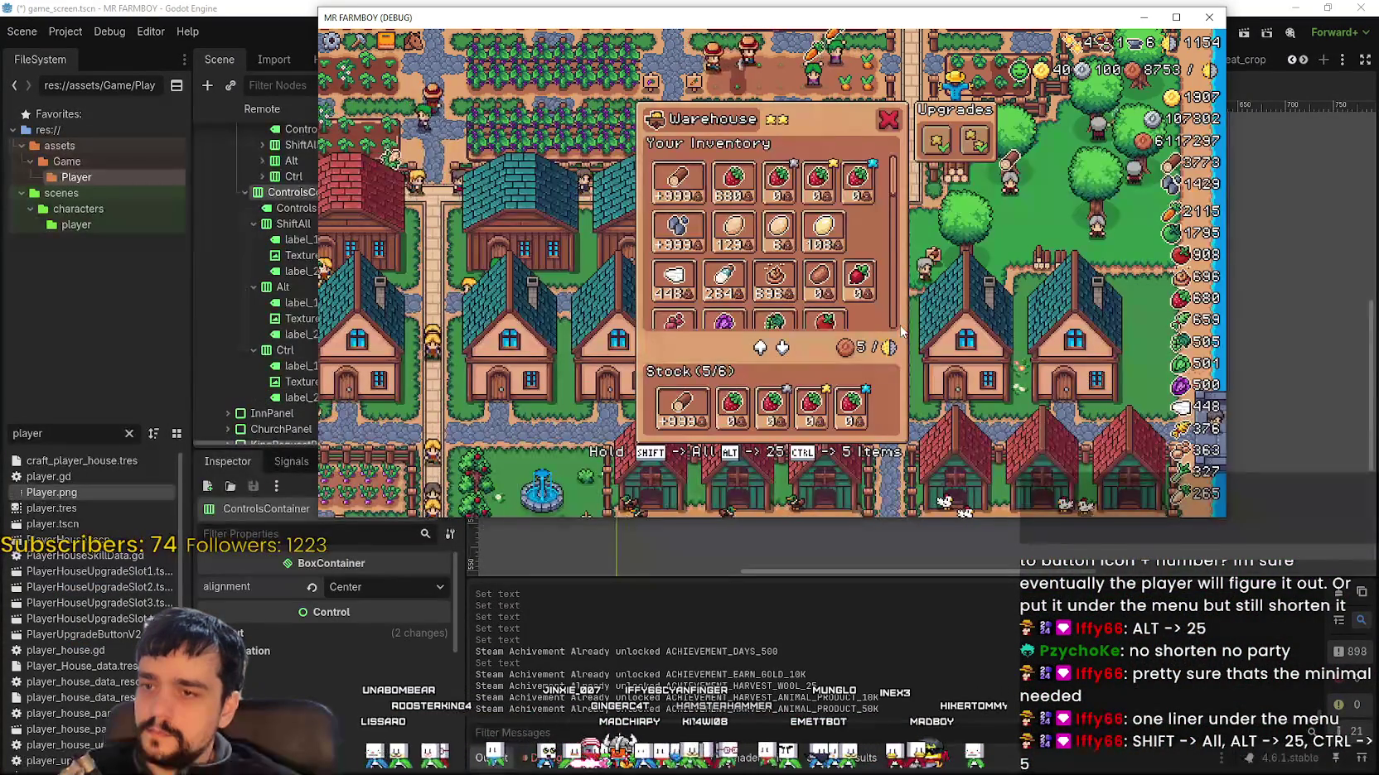
scroll(942, 342, "up", 2)
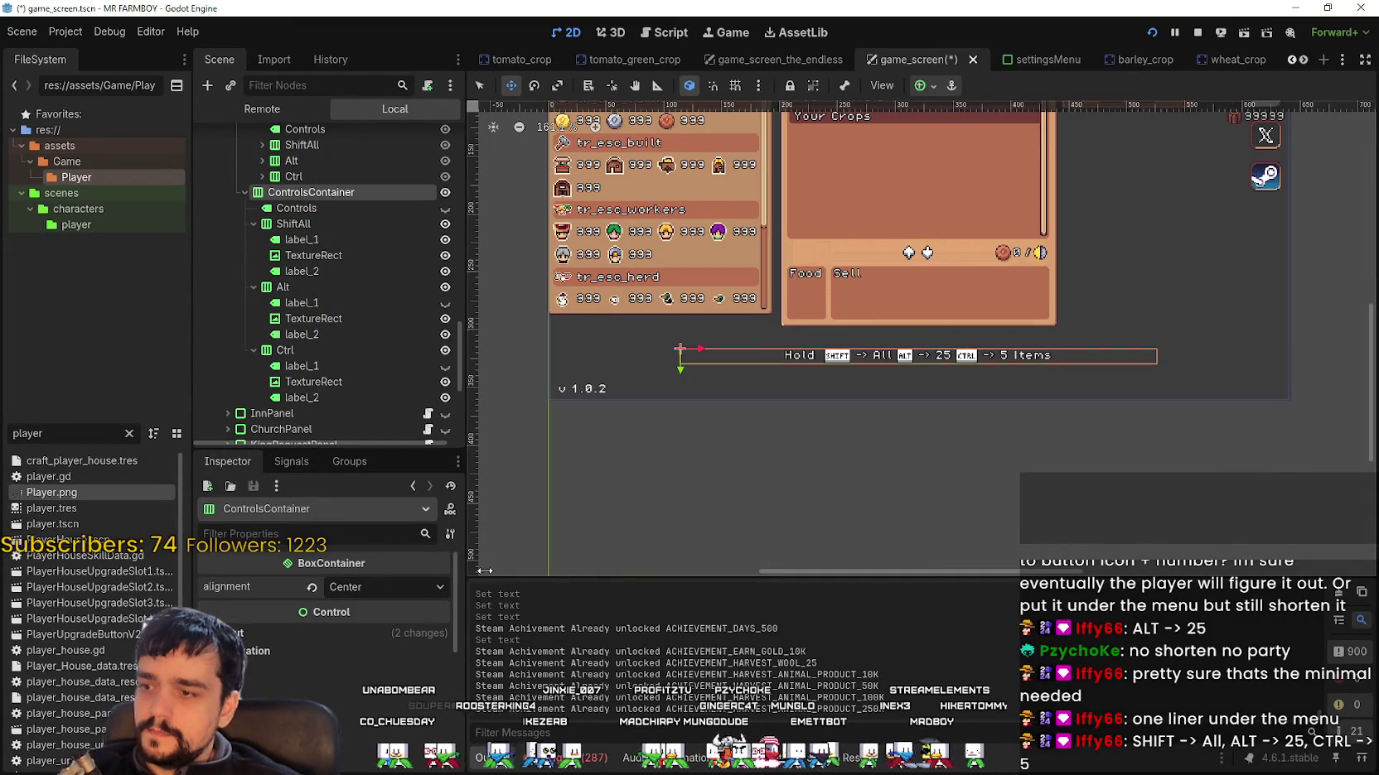
left_click(929, 87)
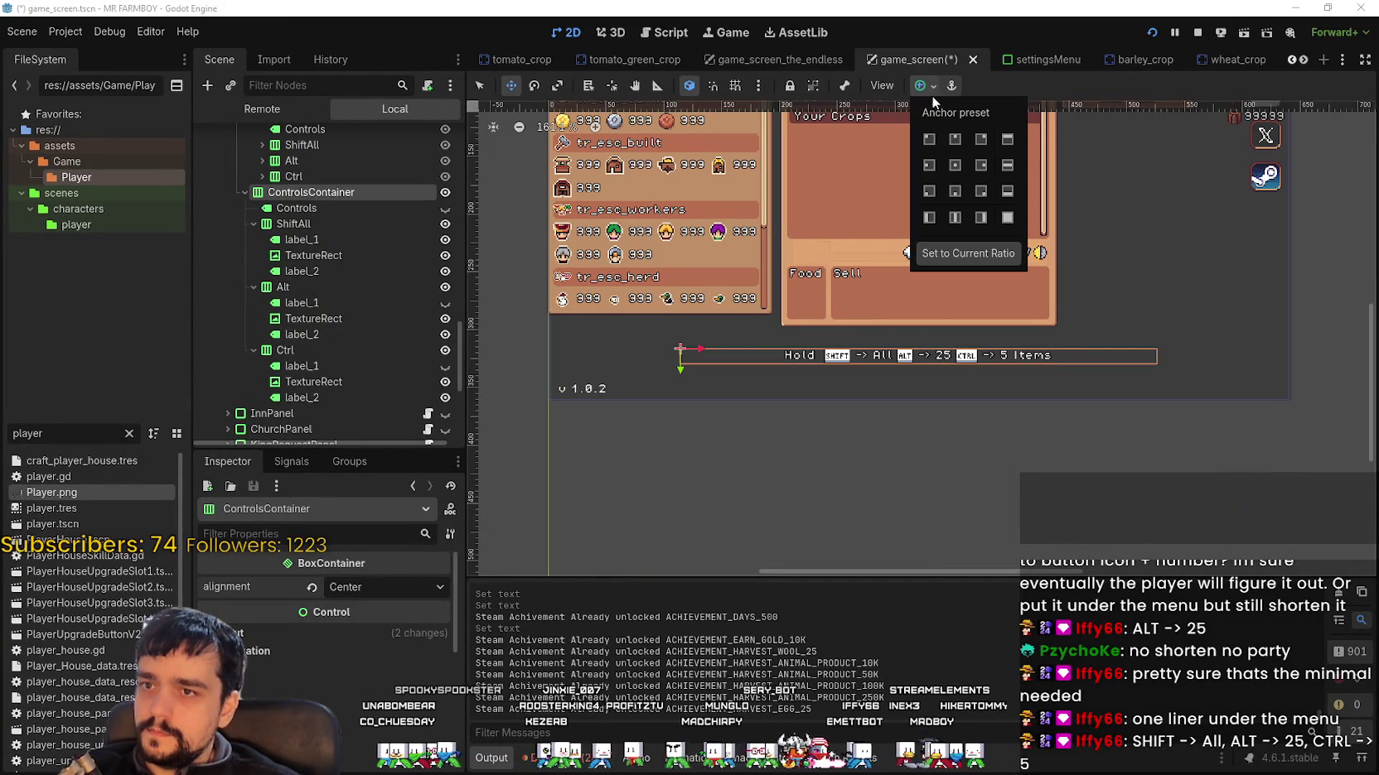
left_click(481, 86)
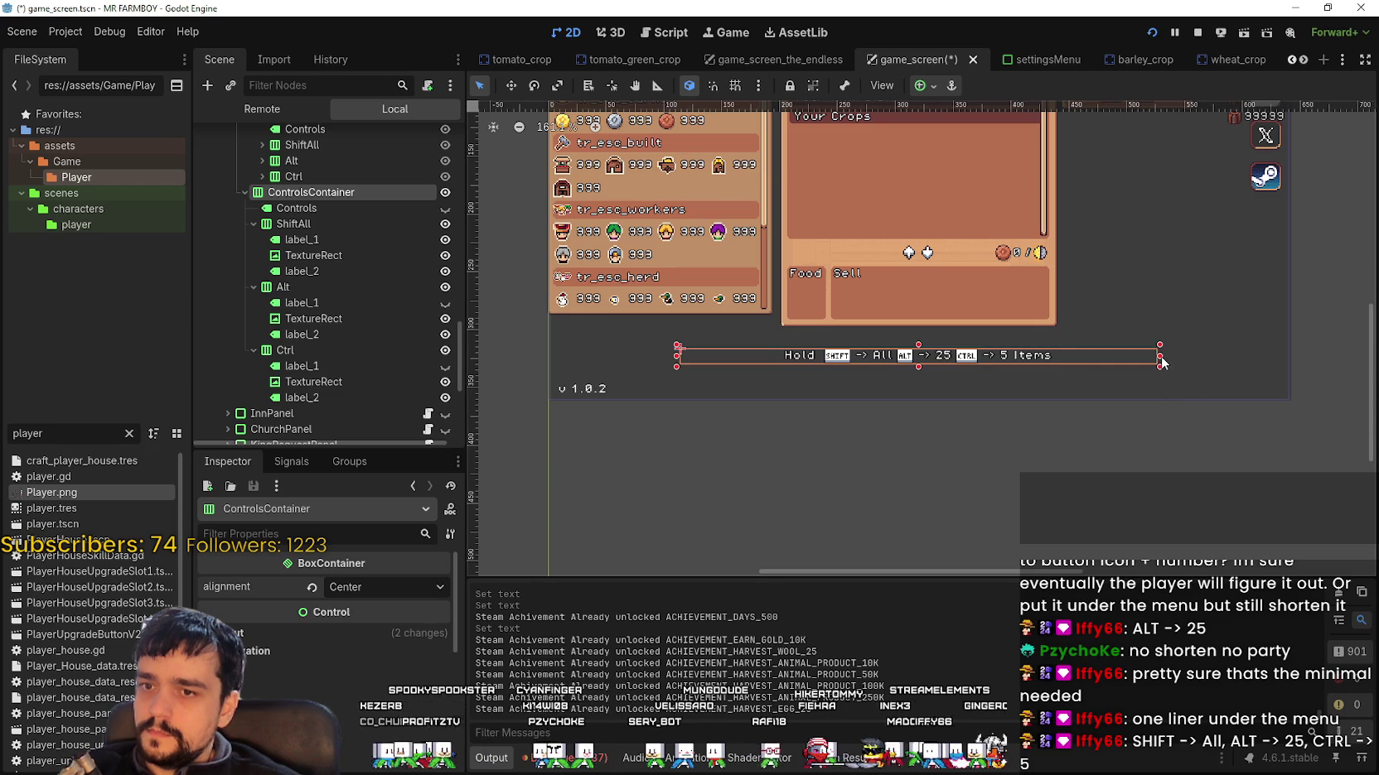
left_click(934, 87)
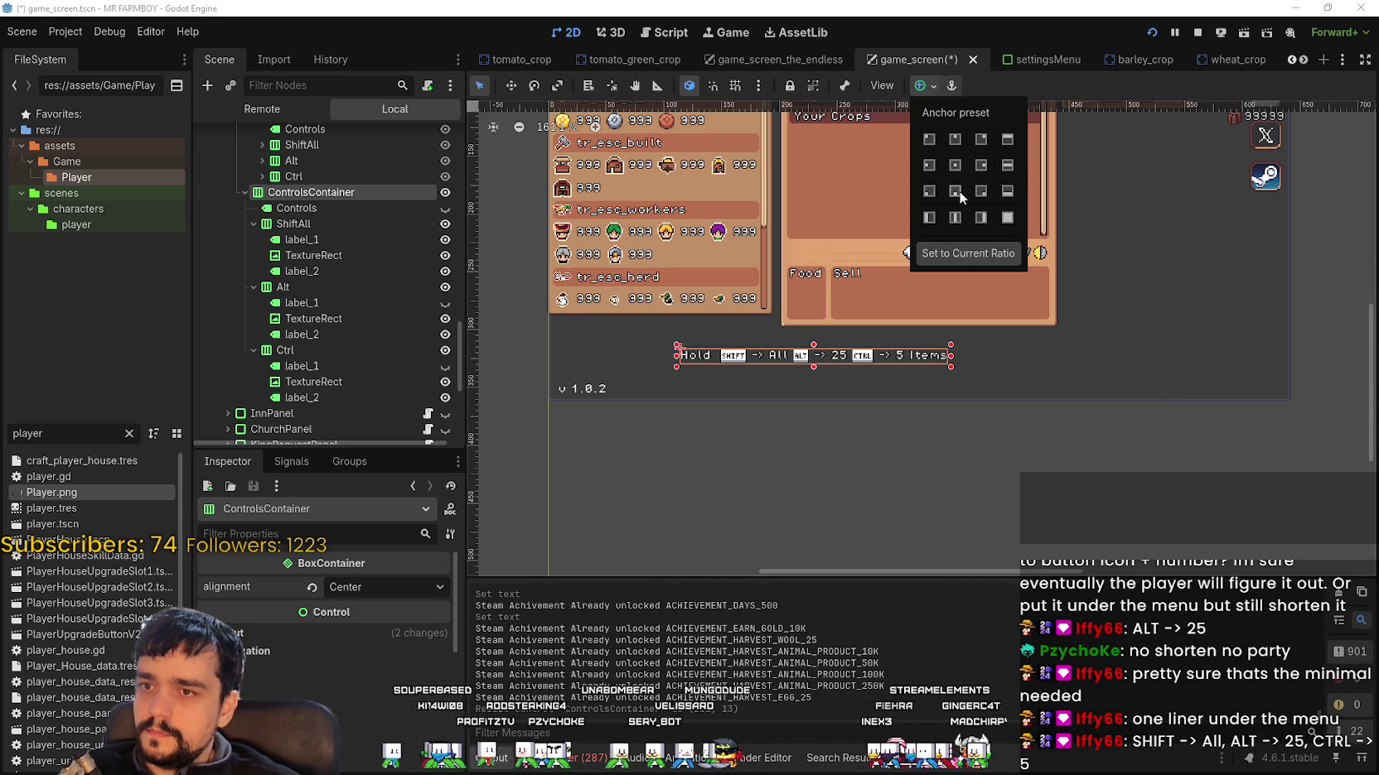
Step: Apply an anchor preset to the ControlsContainer hotkey bar
left_click(959, 191)
scroll(900, 399, "down", 5)
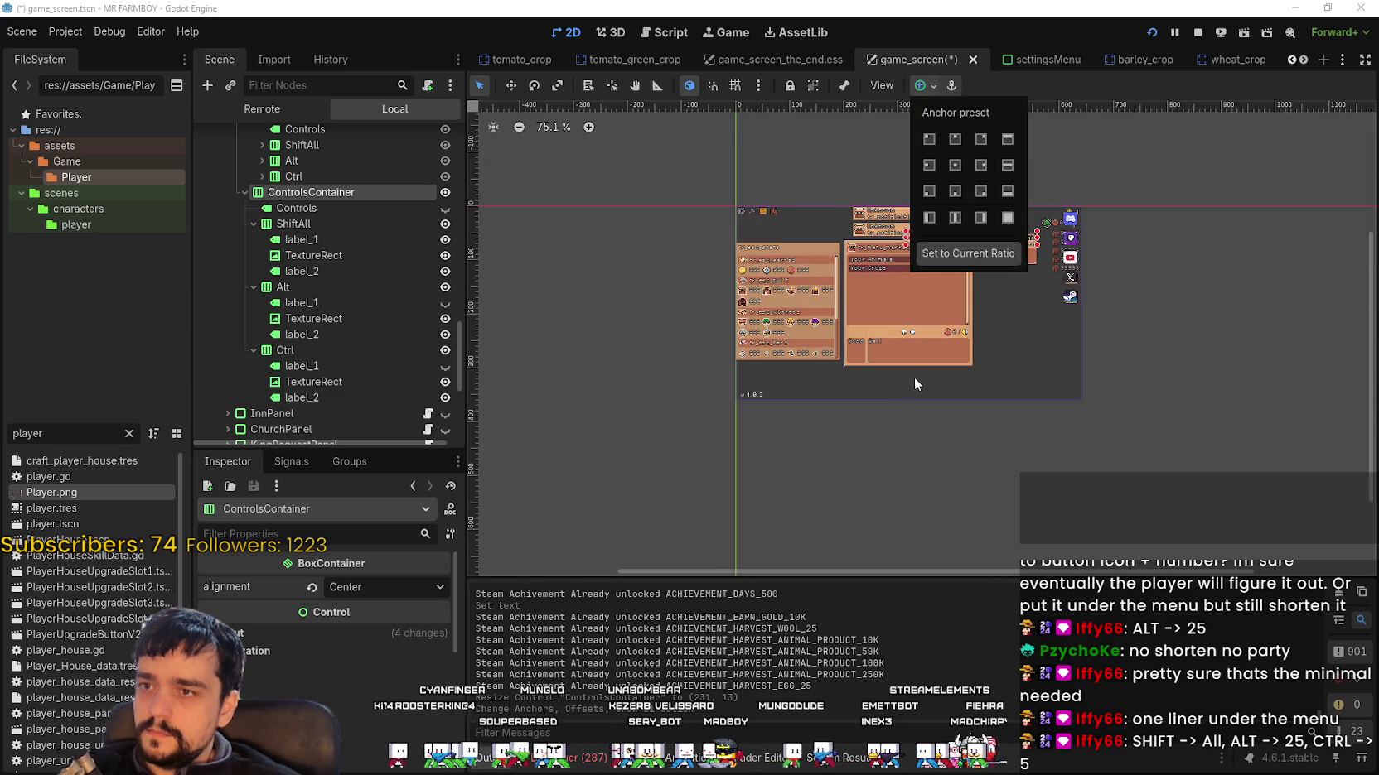
scroll(1196, 340, "up", 3)
left_click(1071, 79)
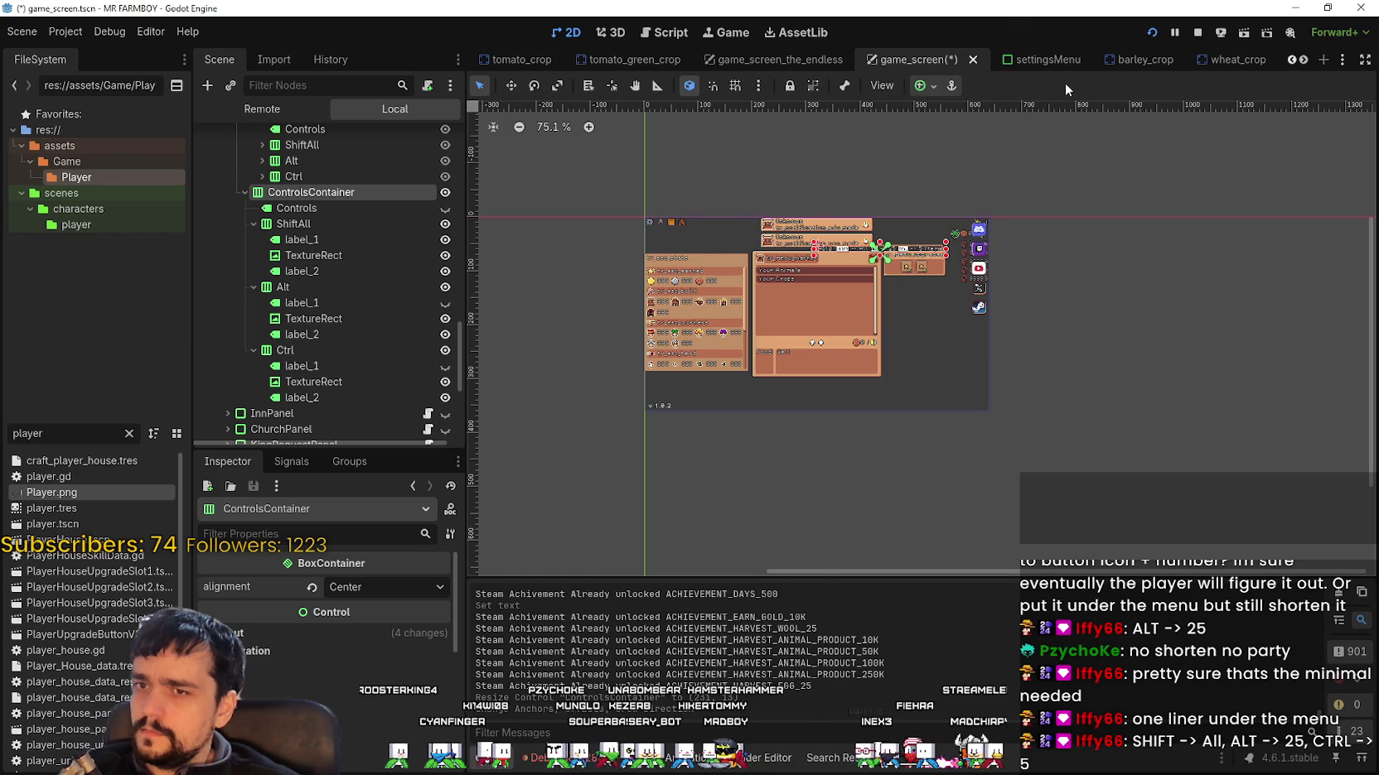
Step: Use the Move tool to place the hotkey bar just beneath the market panel's Food/Sell area
scroll(903, 259, "up", 5)
left_click_drag(903, 260, 958, 249)
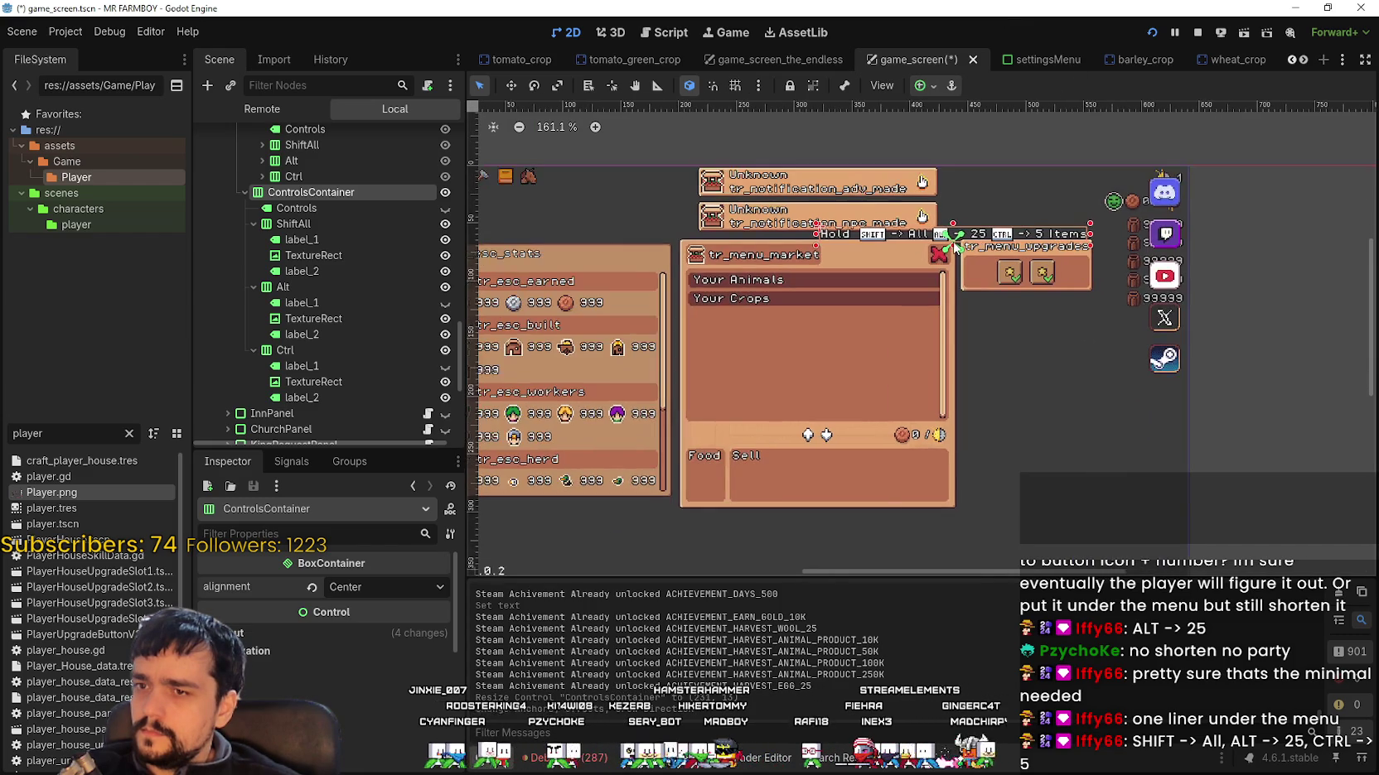
scroll(981, 472, "up", 2)
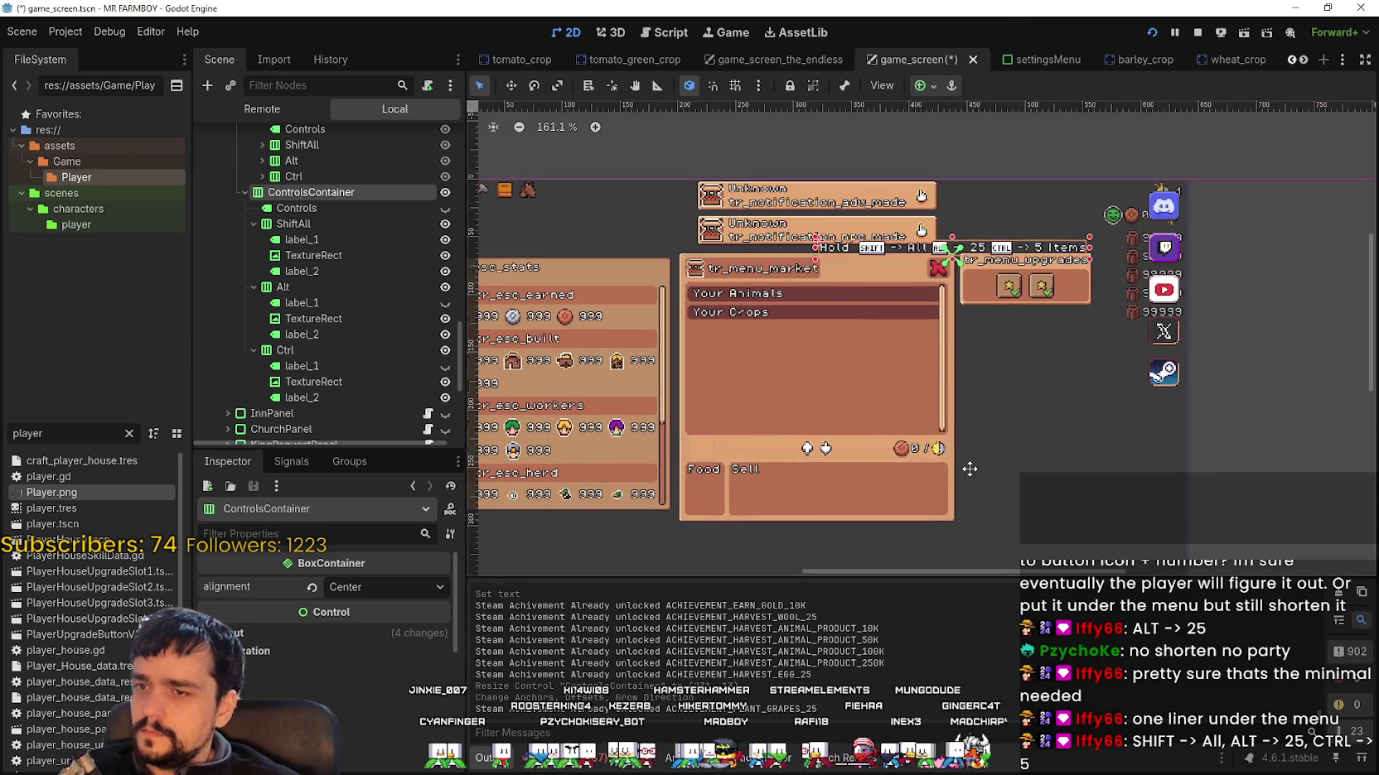
left_click(510, 86)
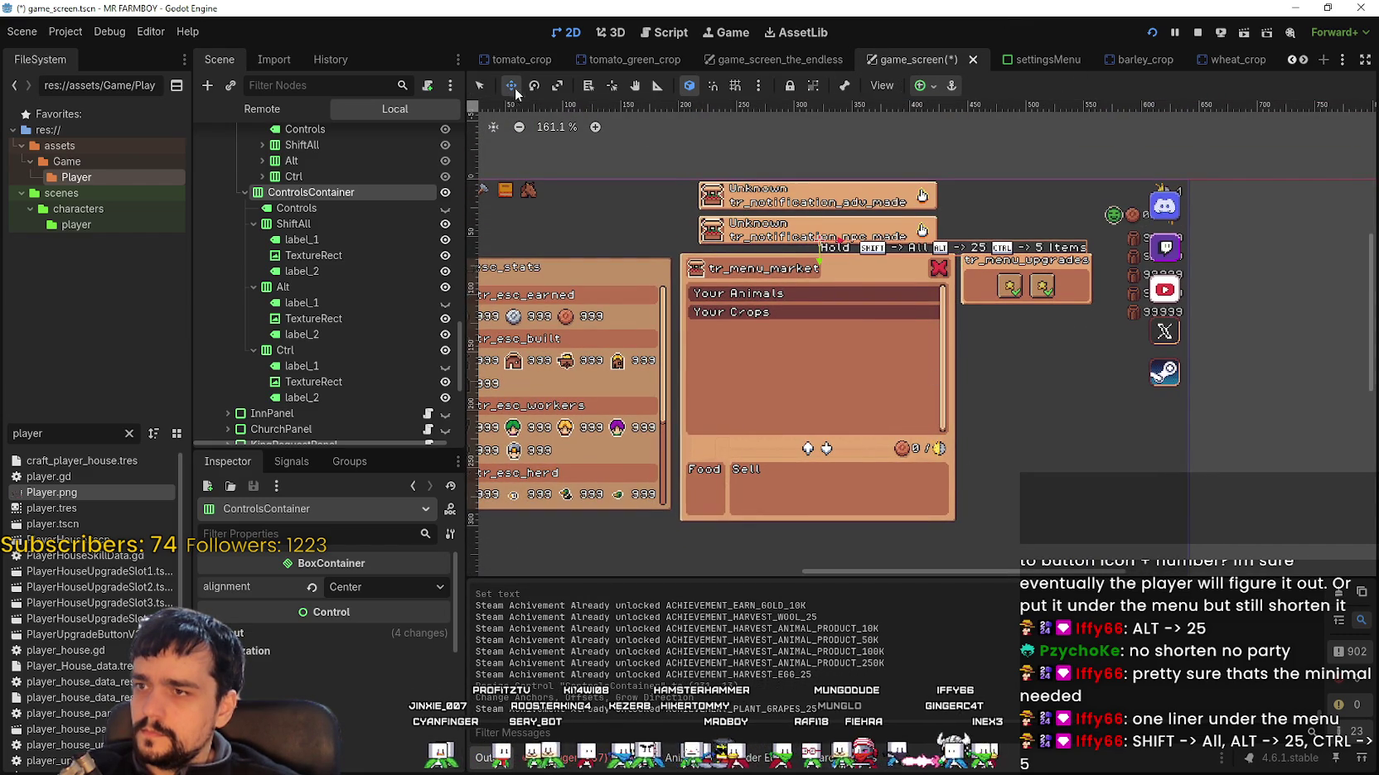
left_click_drag(947, 249, 830, 450)
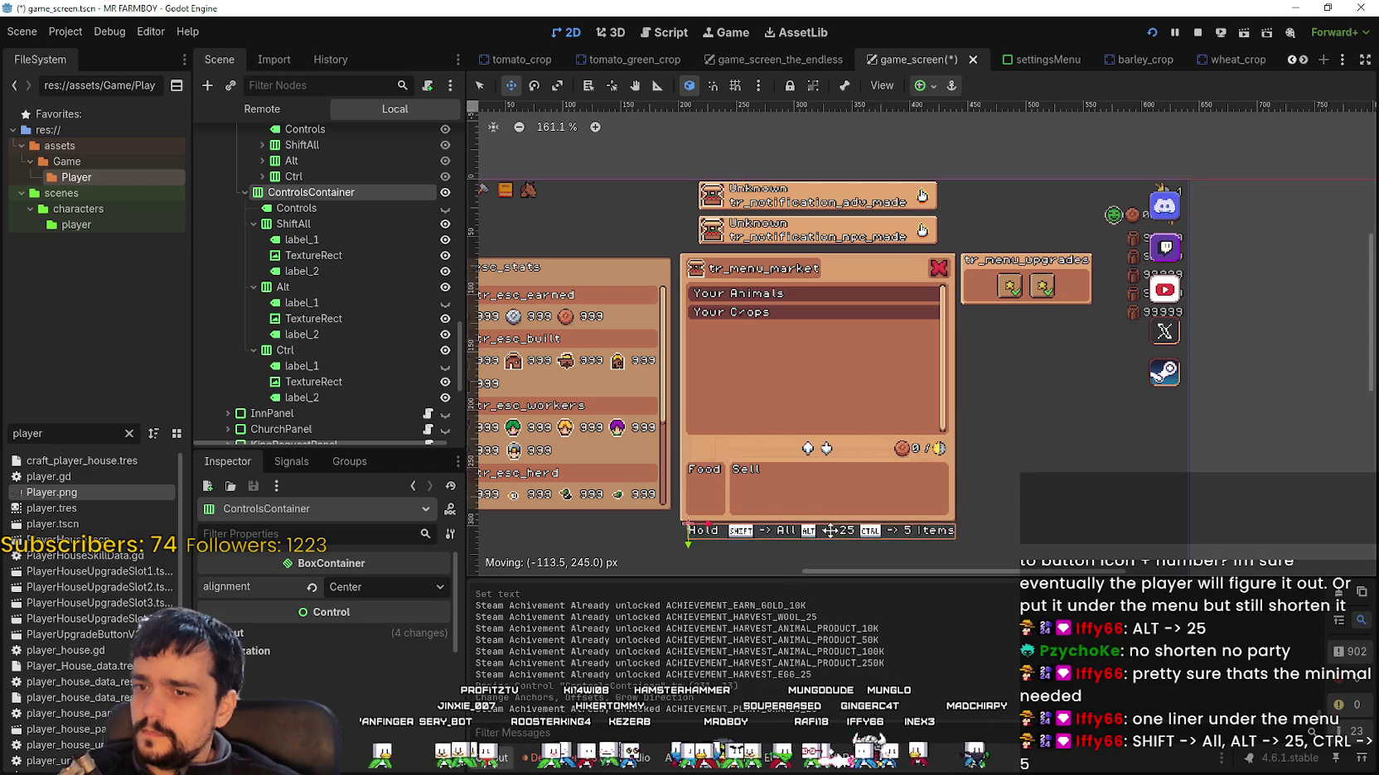
scroll(830, 531, "up", 4)
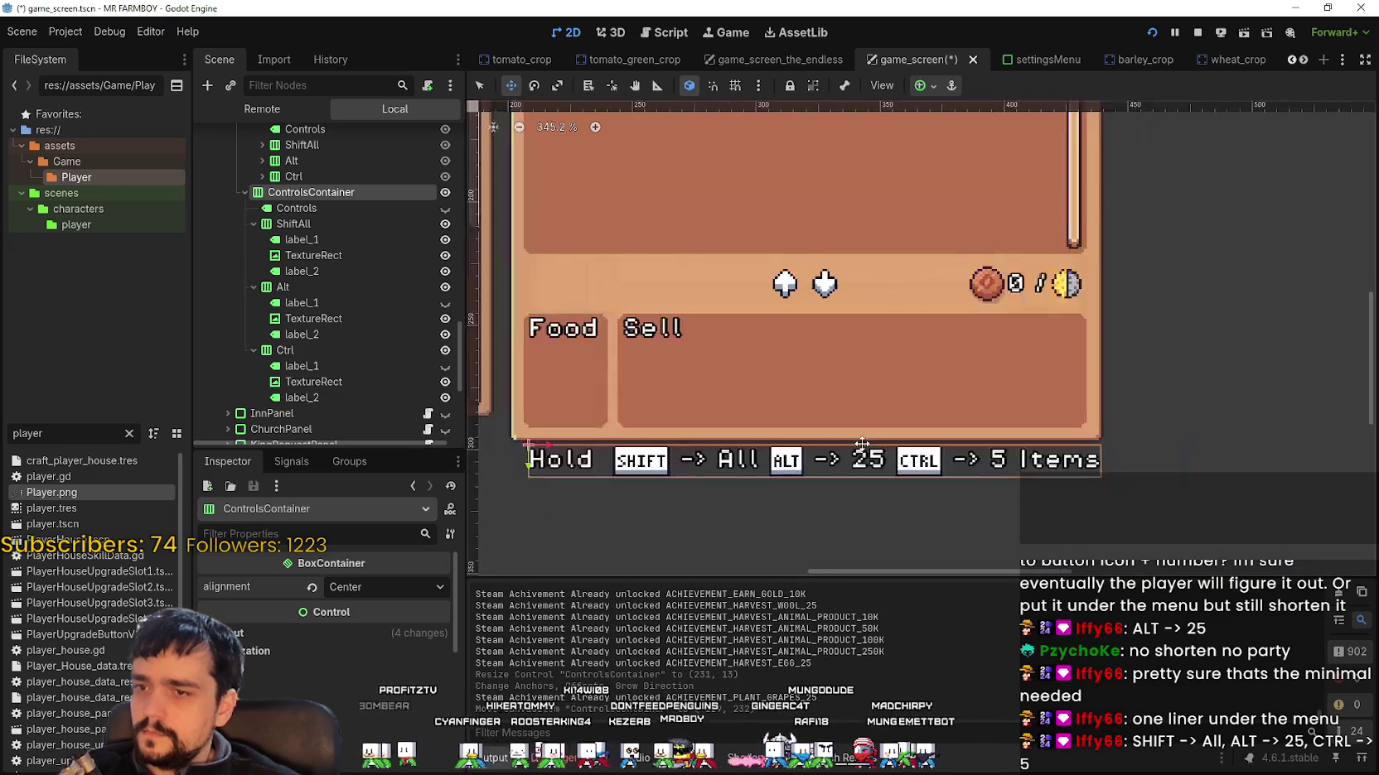
left_click_drag(842, 454, 837, 454)
scroll(846, 438, "up", 3)
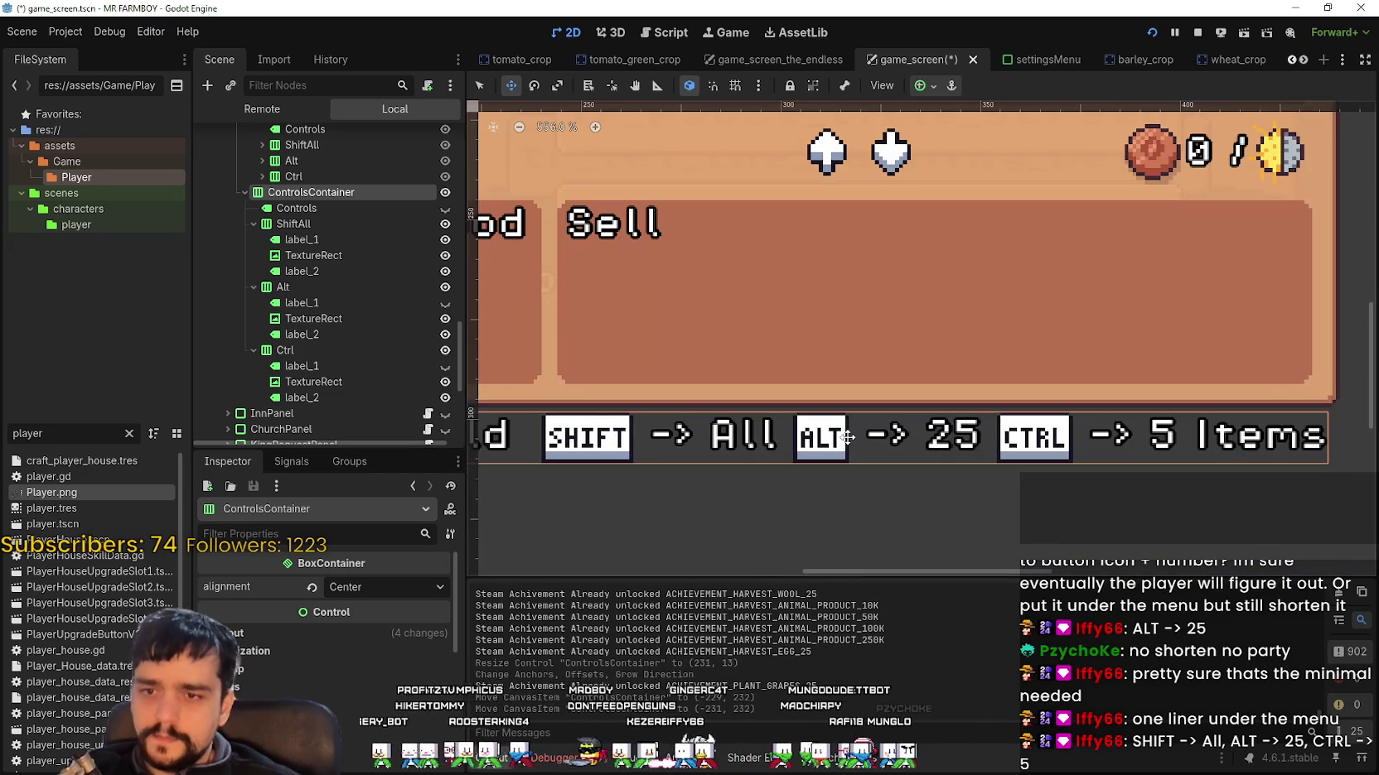
key("alt+Tab")
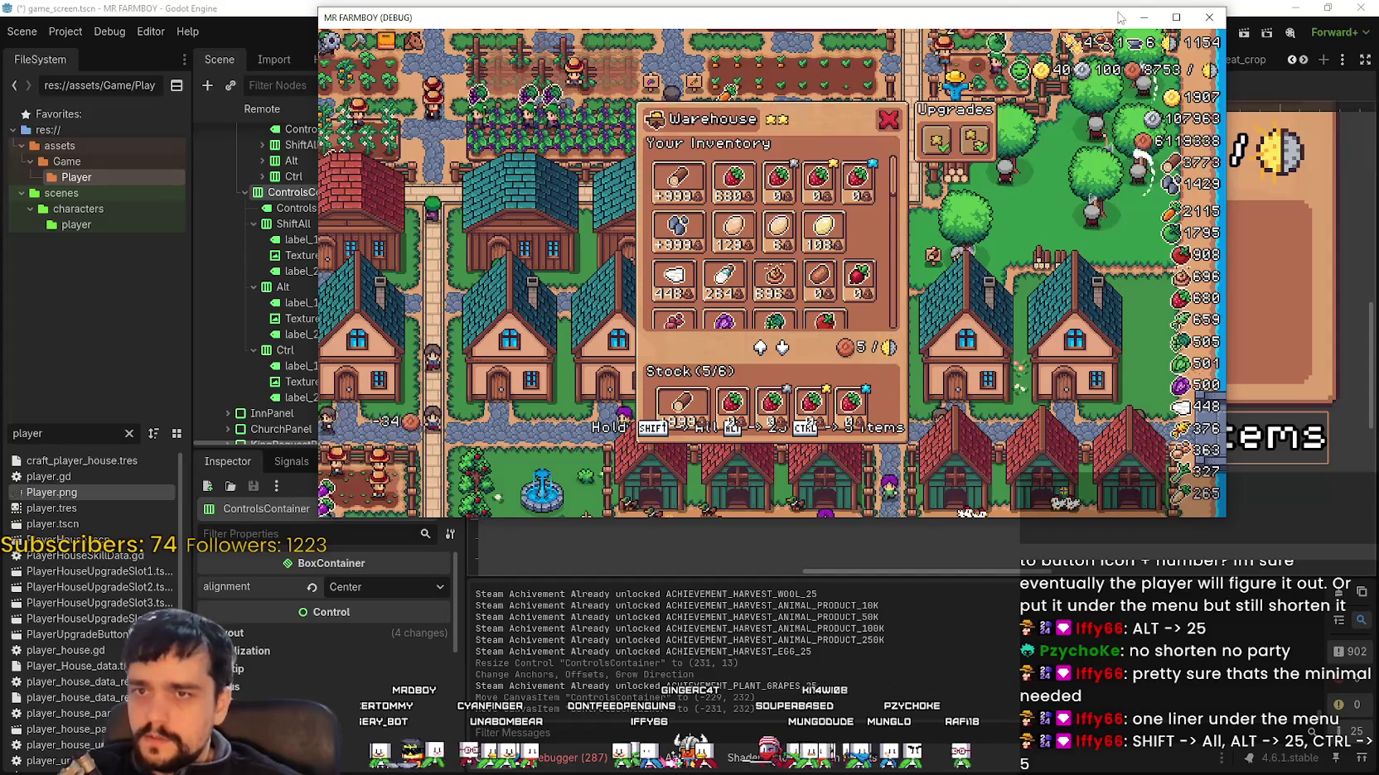
Step: Maximize the running game to check the bar under the Warehouse, then compare against the editor
key("super+Up")
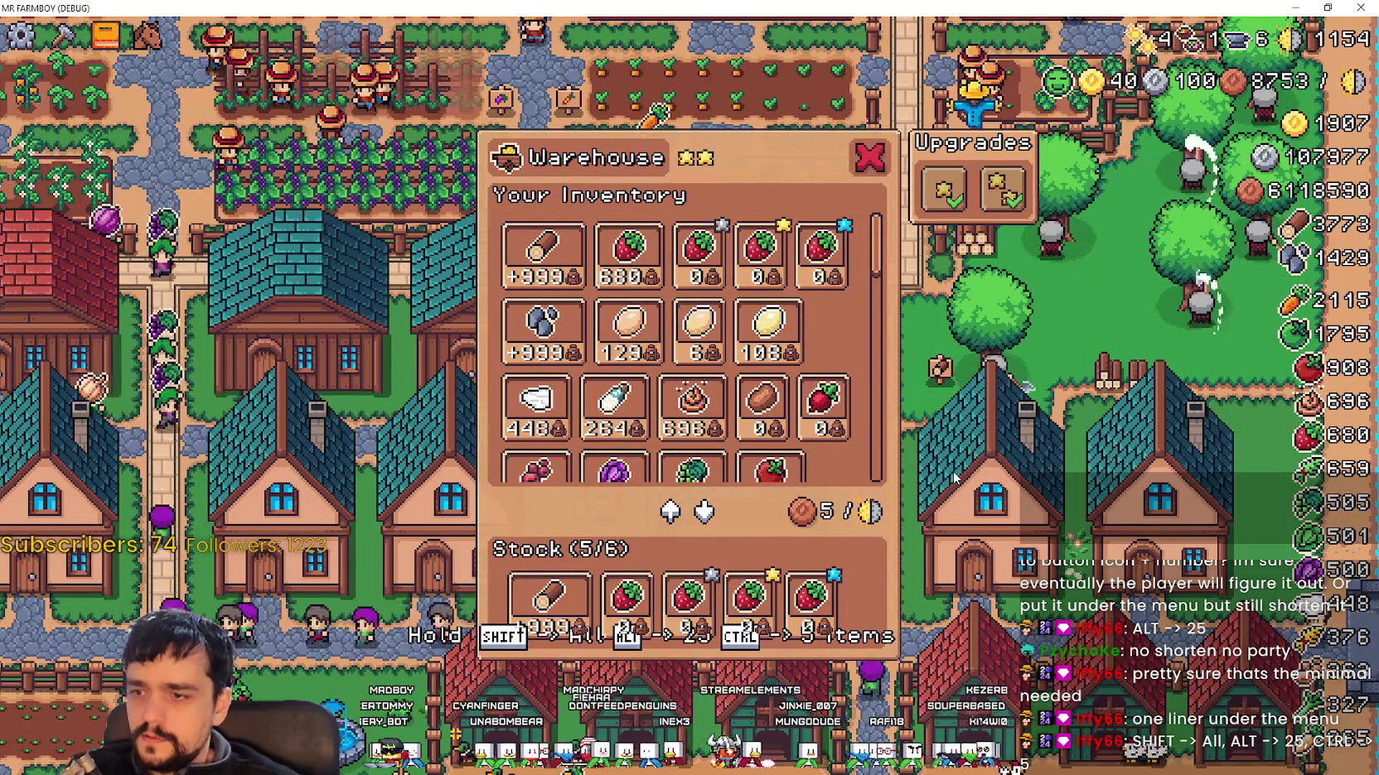
key("alt+Tab")
scroll(931, 419, "down", 8)
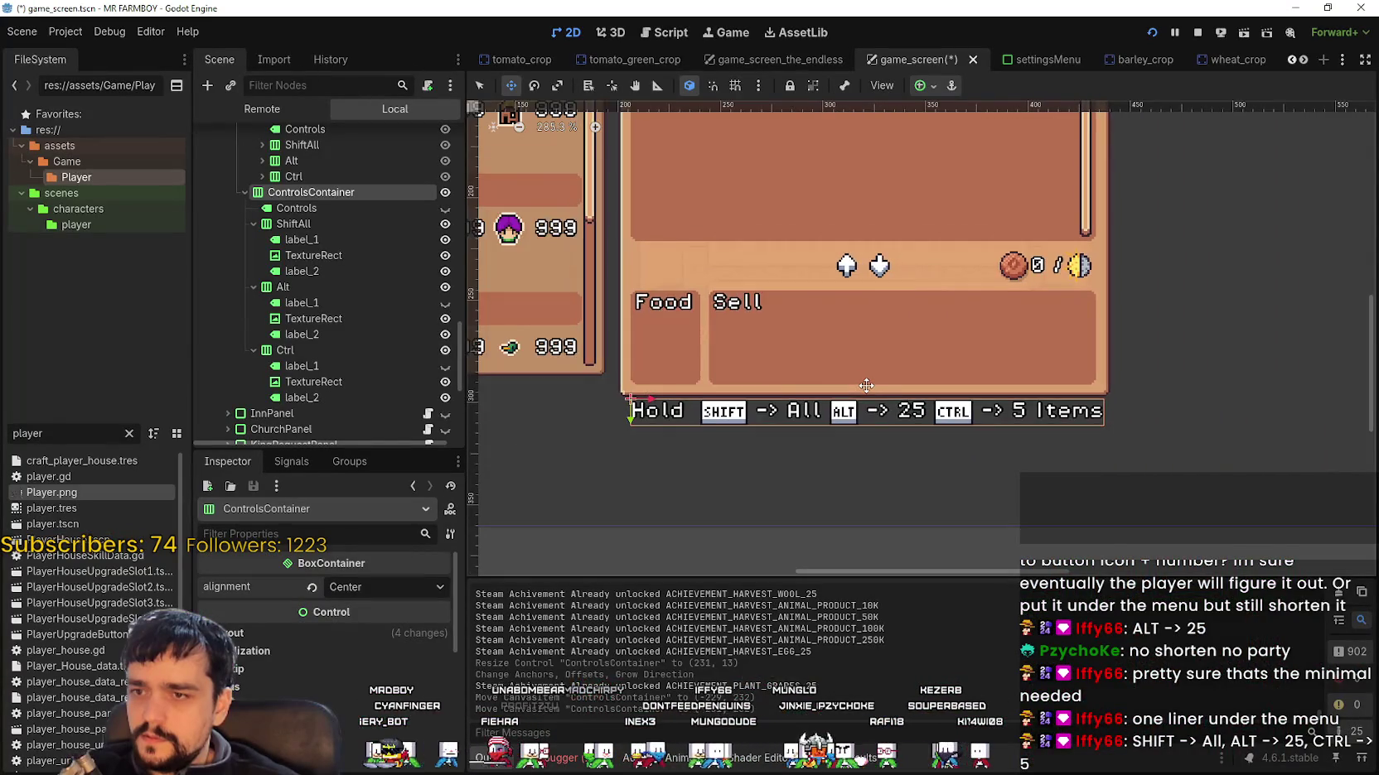
key("alt+Tab")
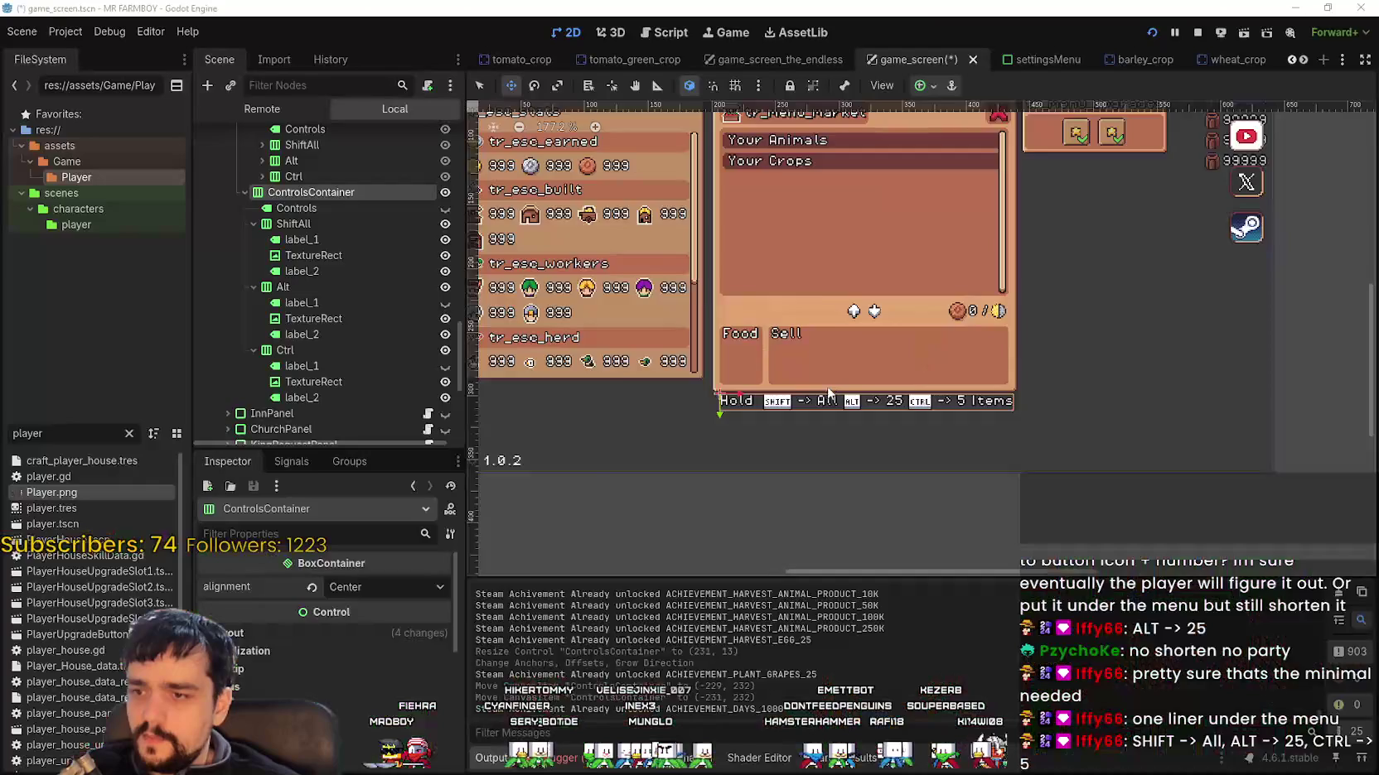
key("alt+Tab")
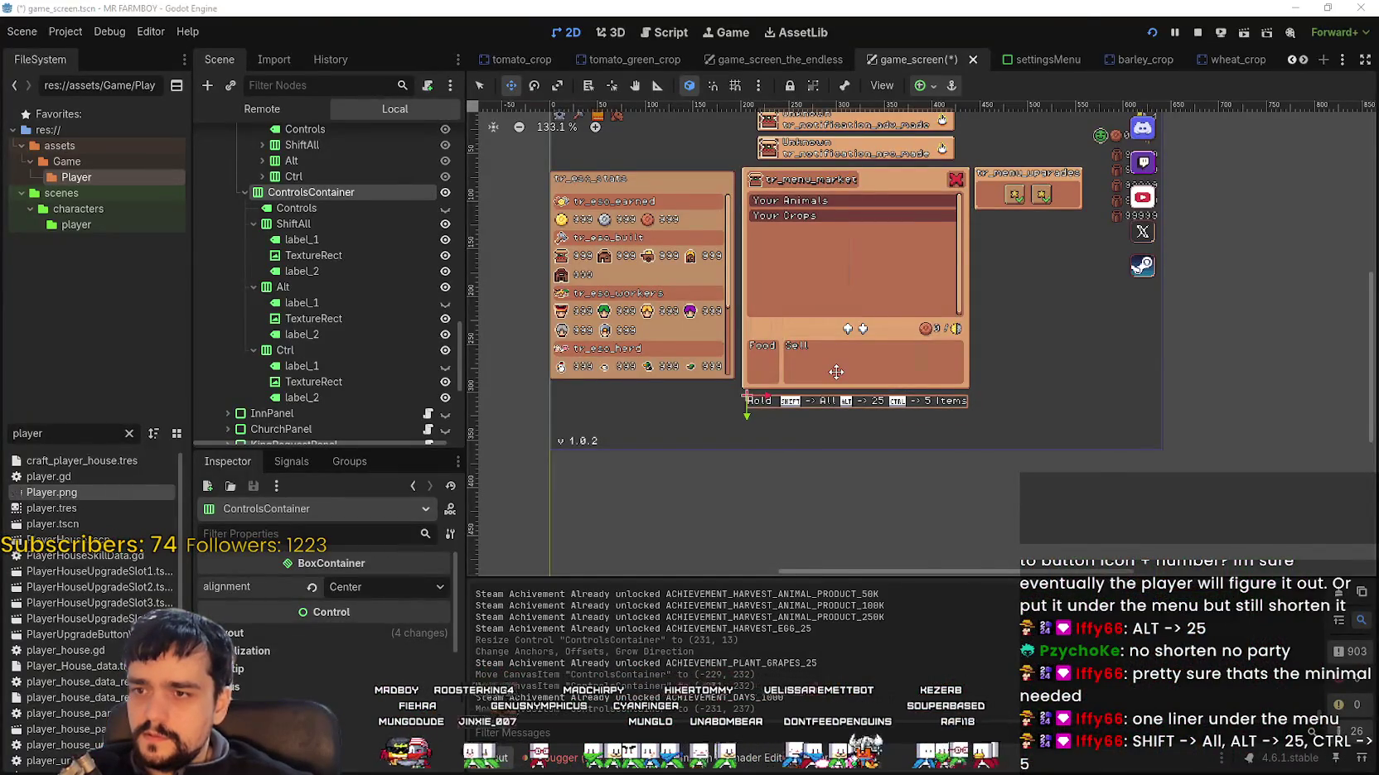
key("alt+Tab")
key("alt+Tab")
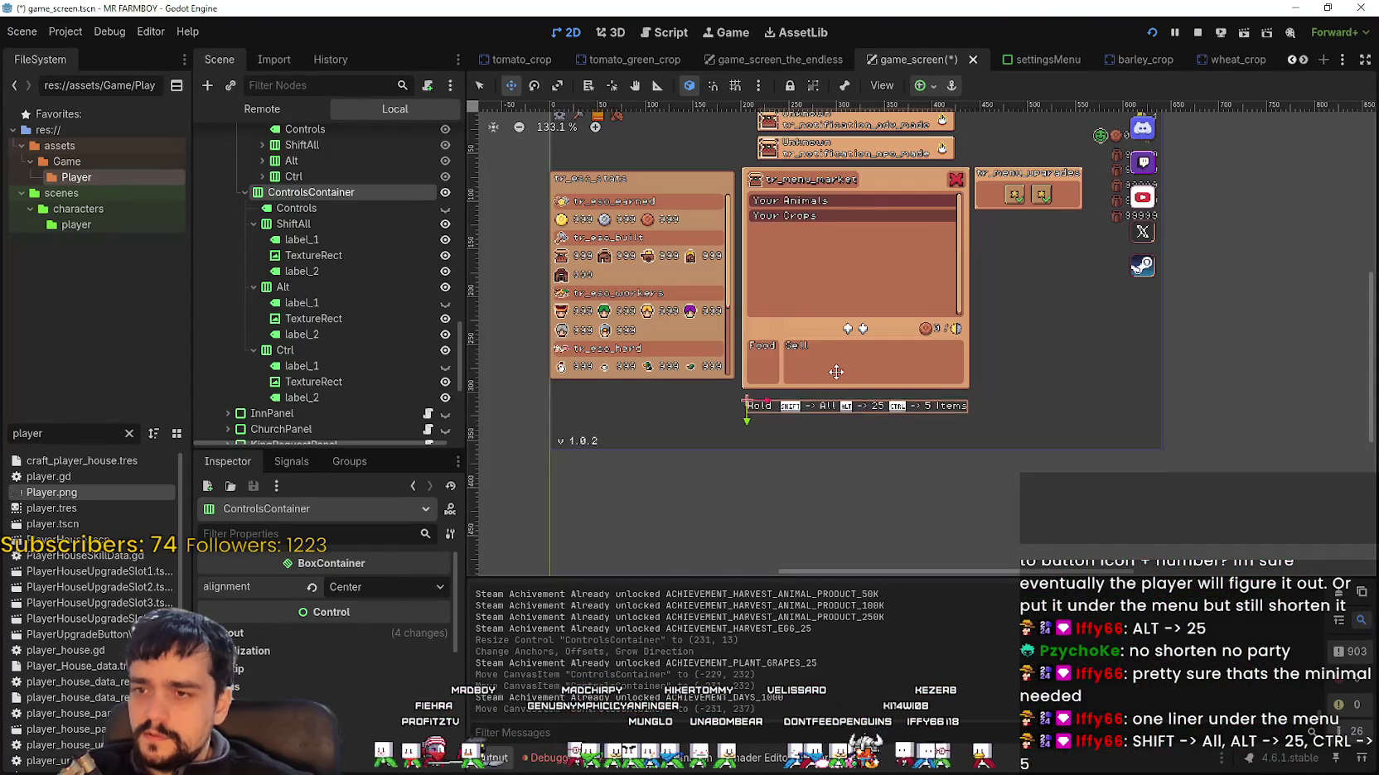
key("alt+Tab")
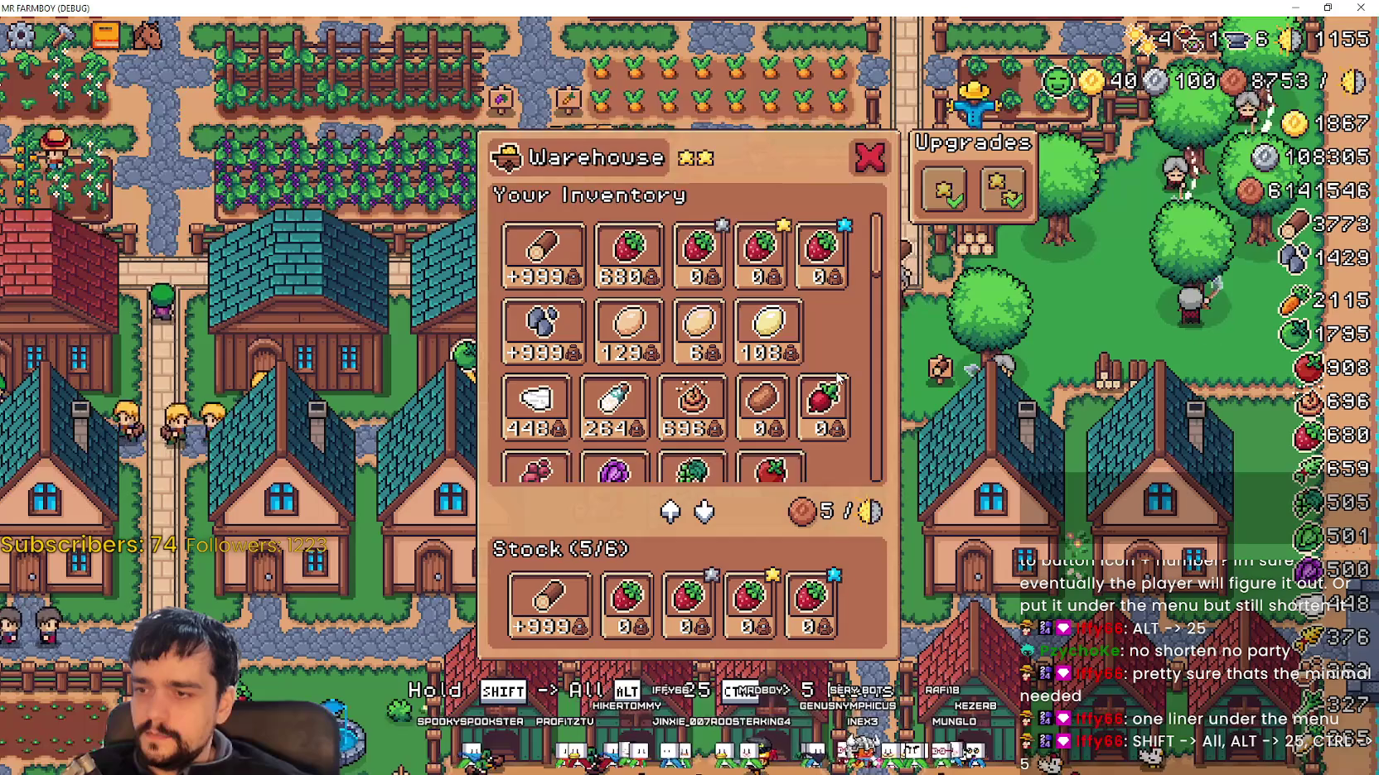
Step: Inspect the 'Hold SHIFT -> All, ALT -> 25, CTRL -> 5 Items' bar beneath the open Warehouse
key("F8")
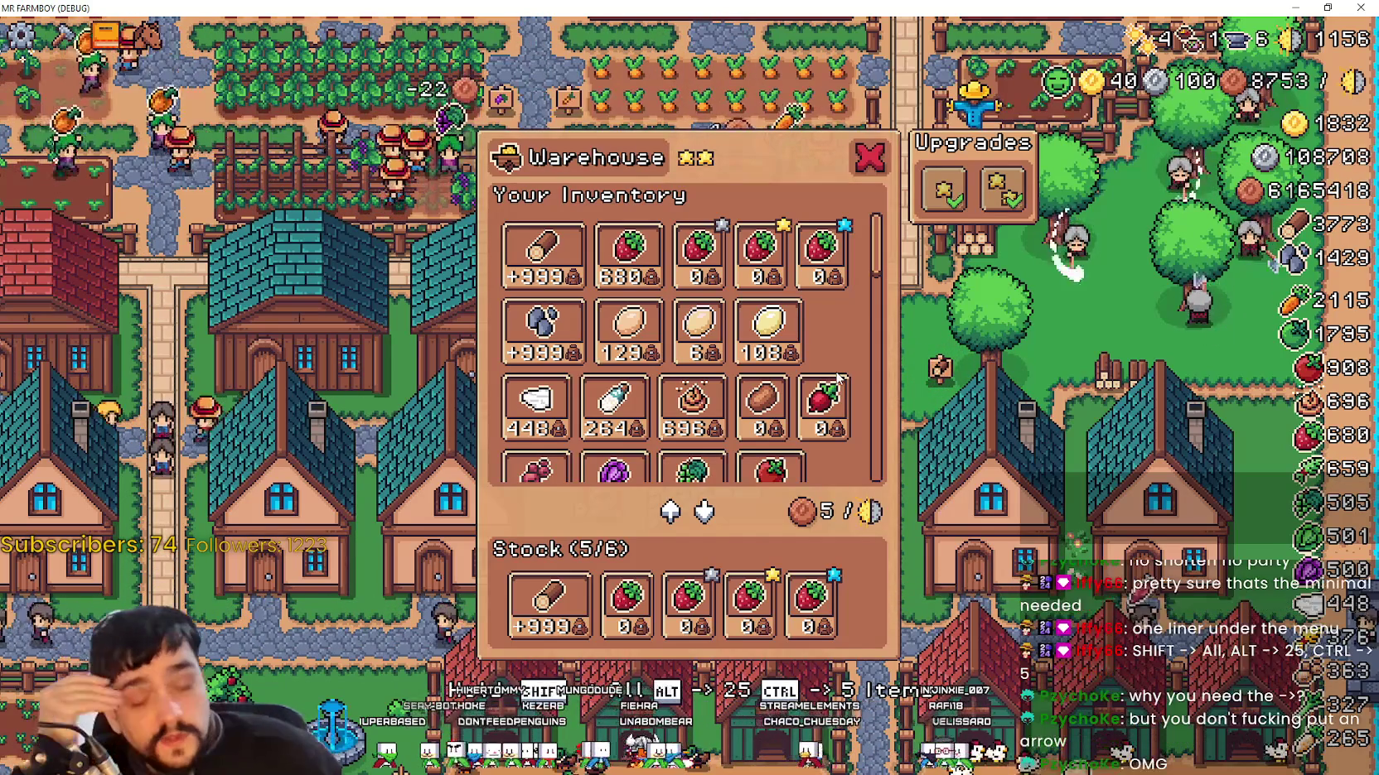
mouse_move(1024, 197)
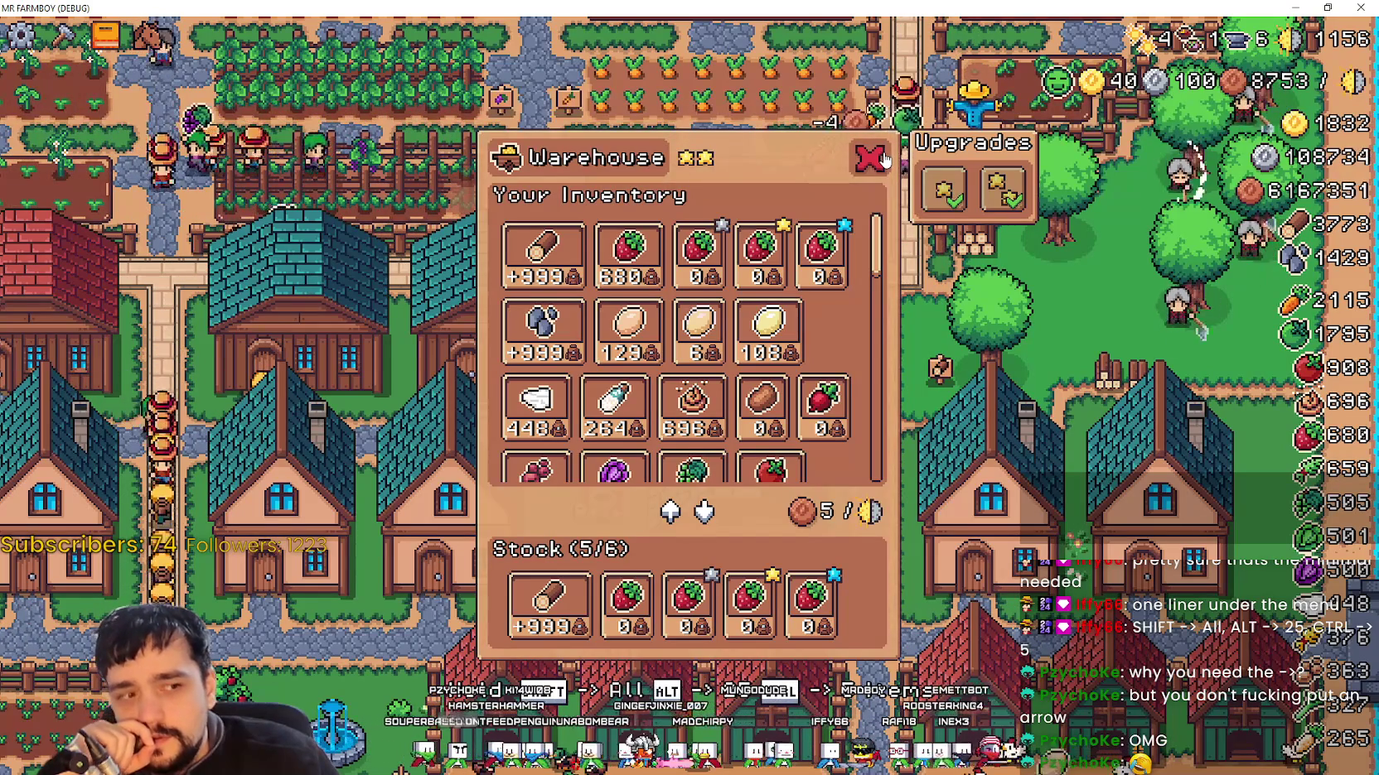
Step: Close the Warehouse and browse the Options > Input key bindings list, cancelling without changes
left_click(884, 159)
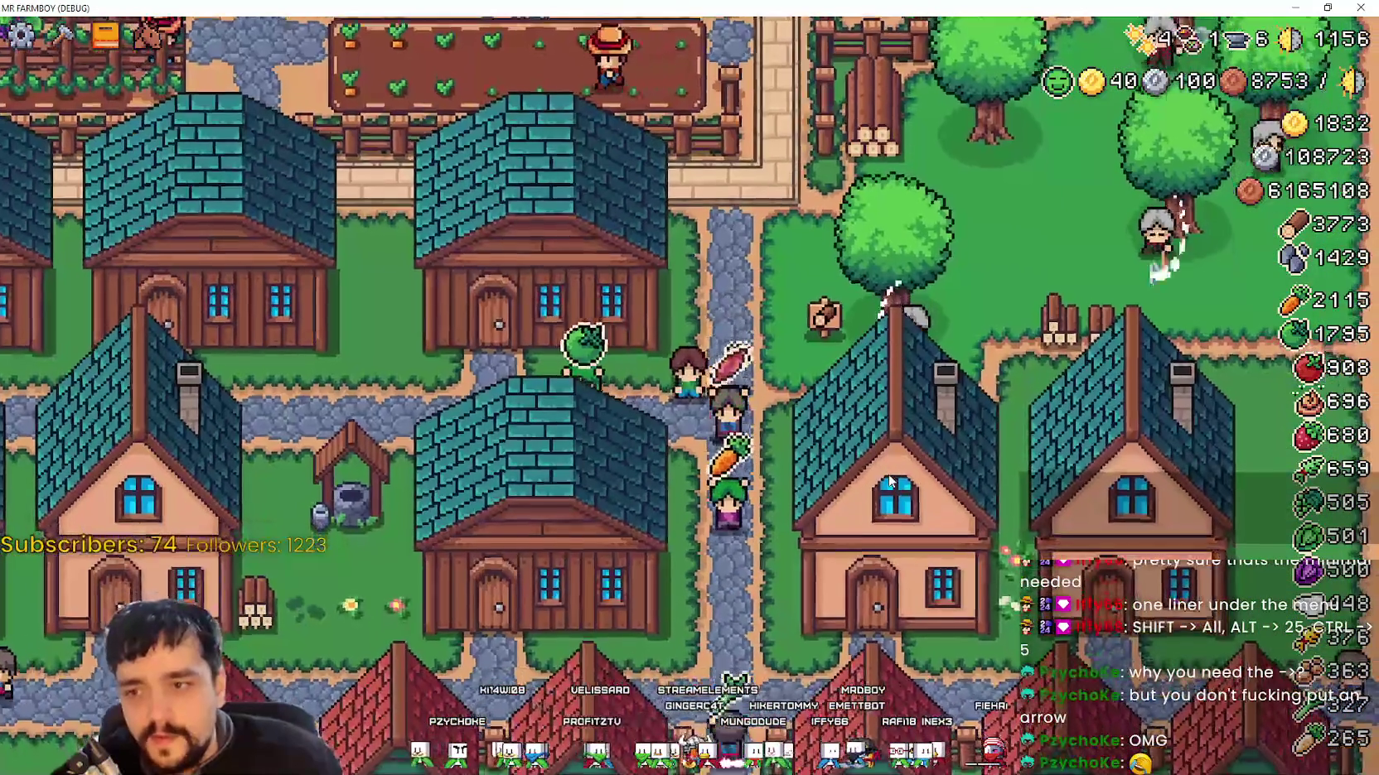
key("Escape")
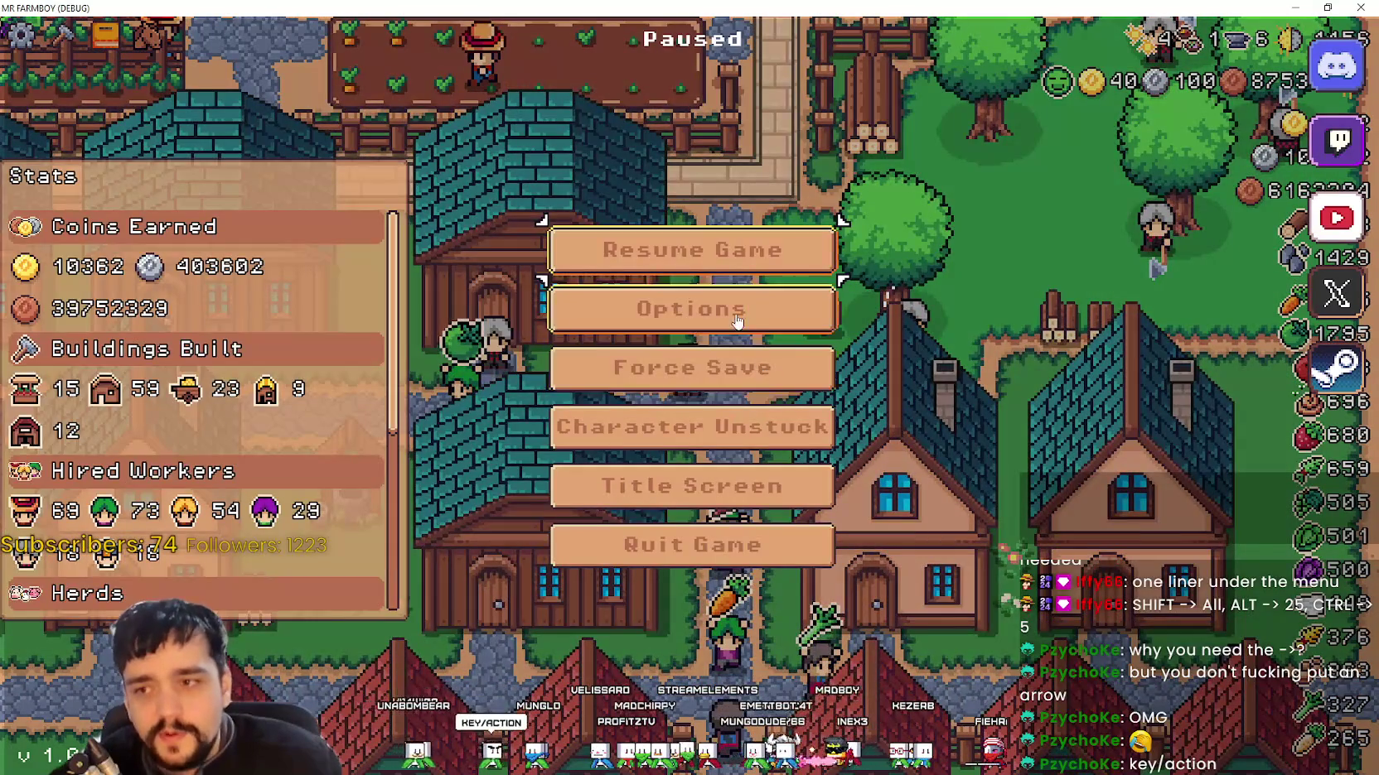
left_click(737, 321)
left_click(859, 163)
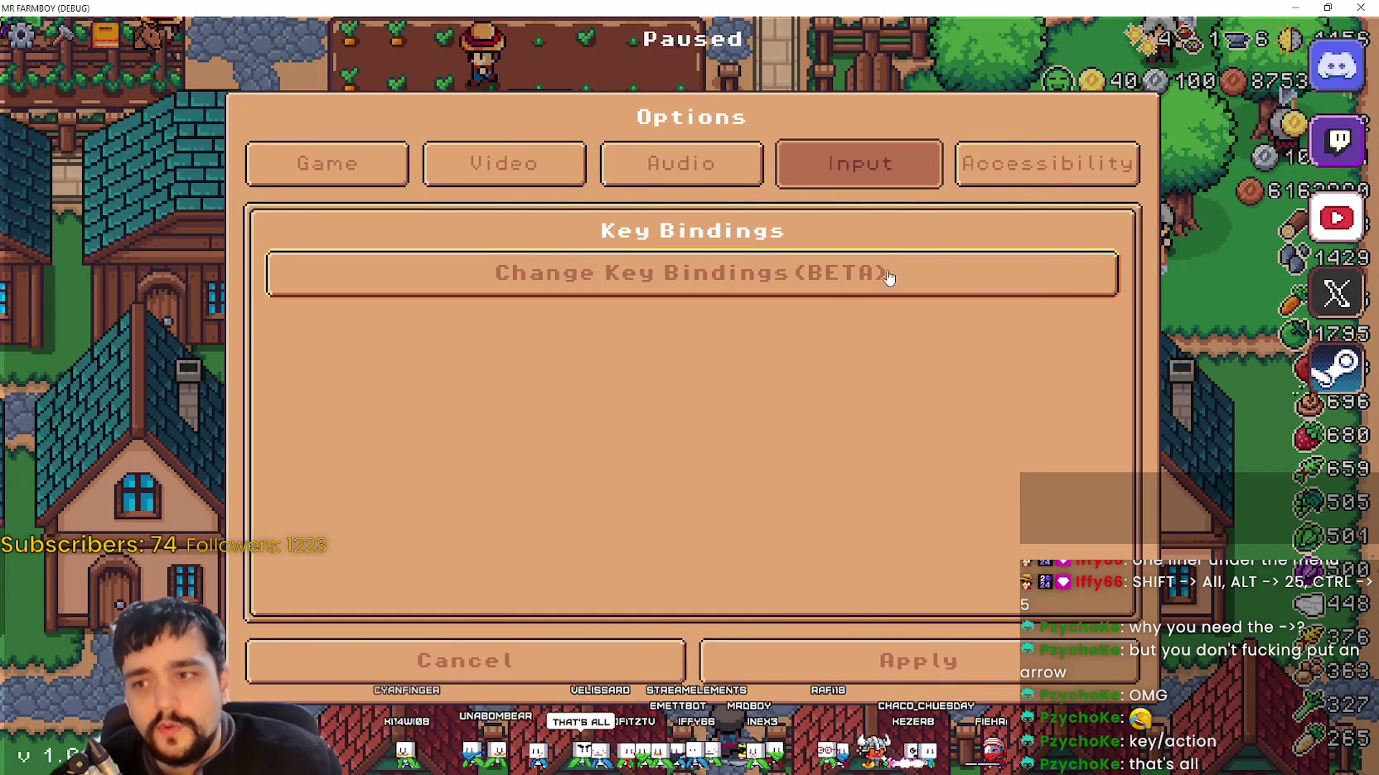
left_click(1052, 286)
scroll(489, 522, "down", 5)
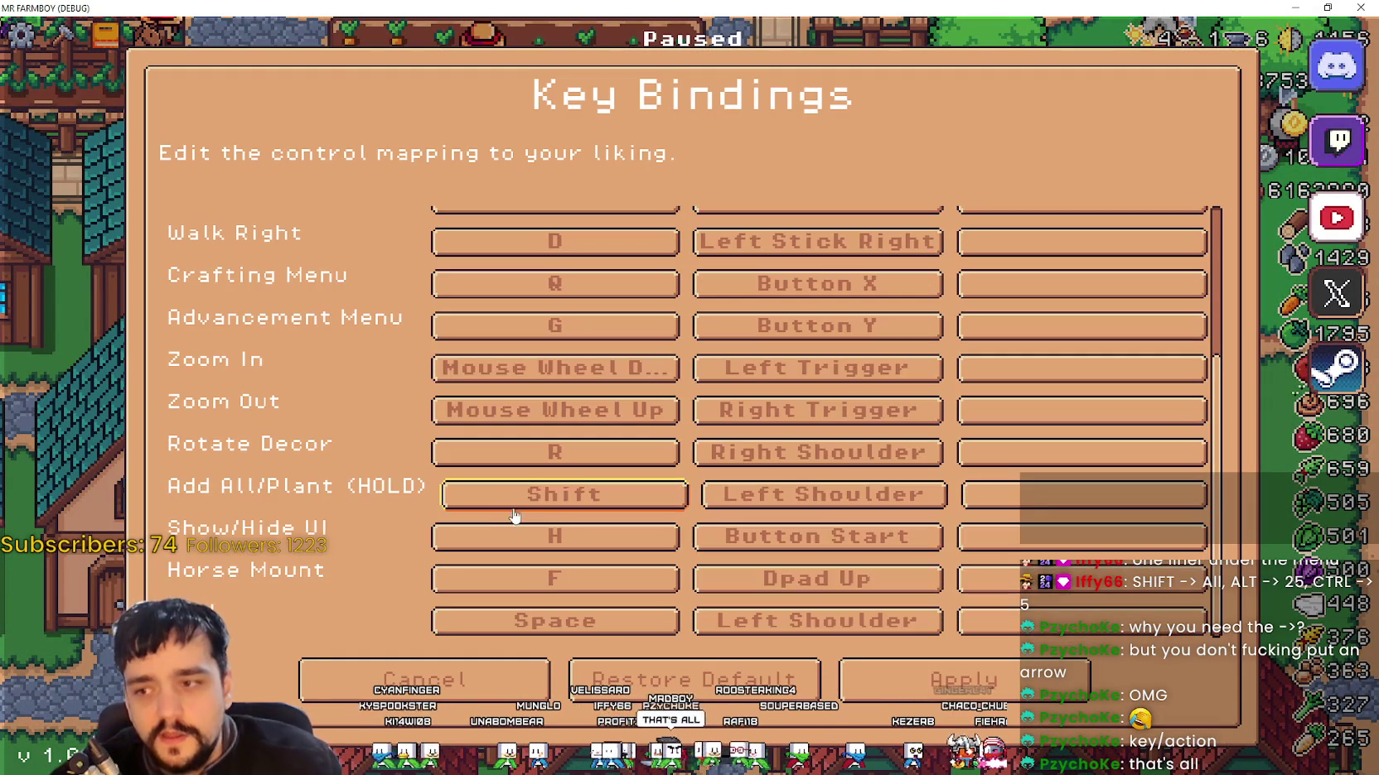
key("Escape")
left_click(557, 663)
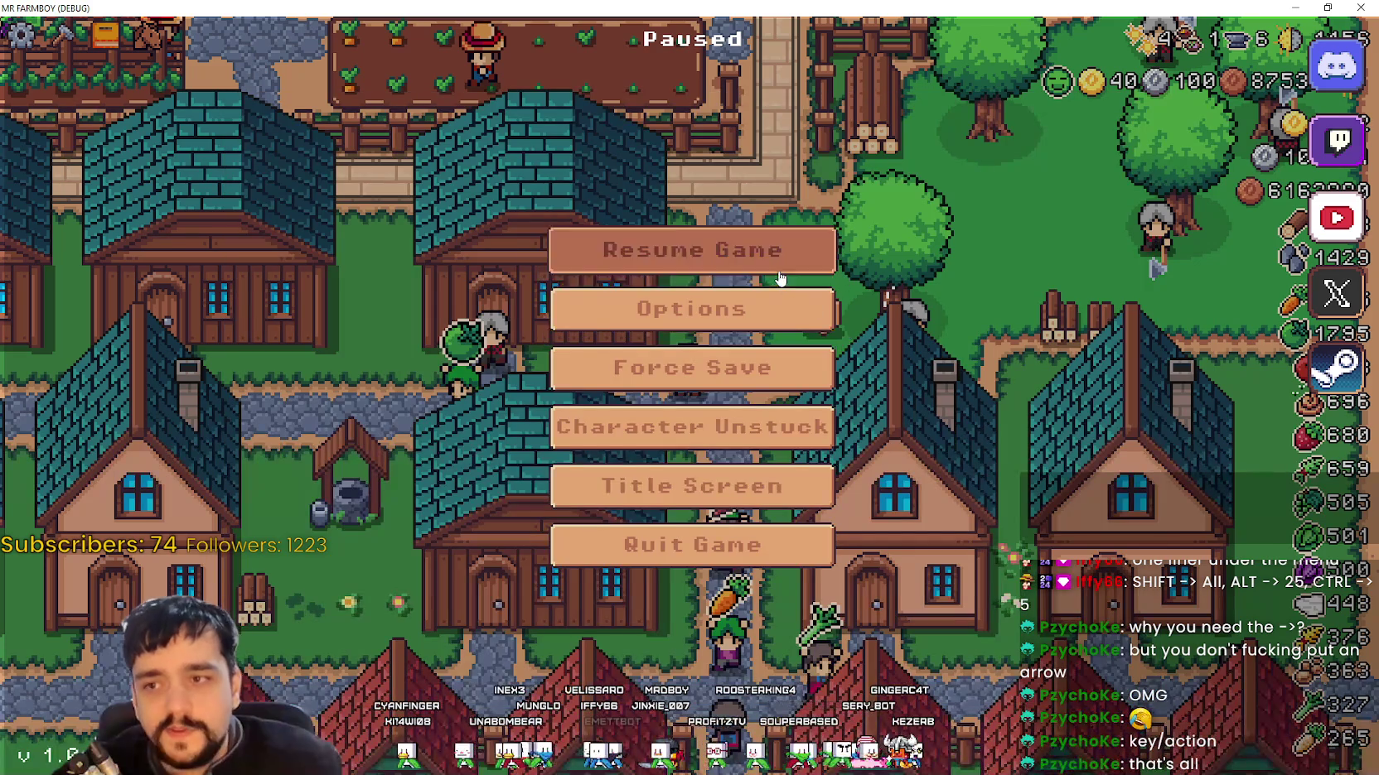
key("Escape")
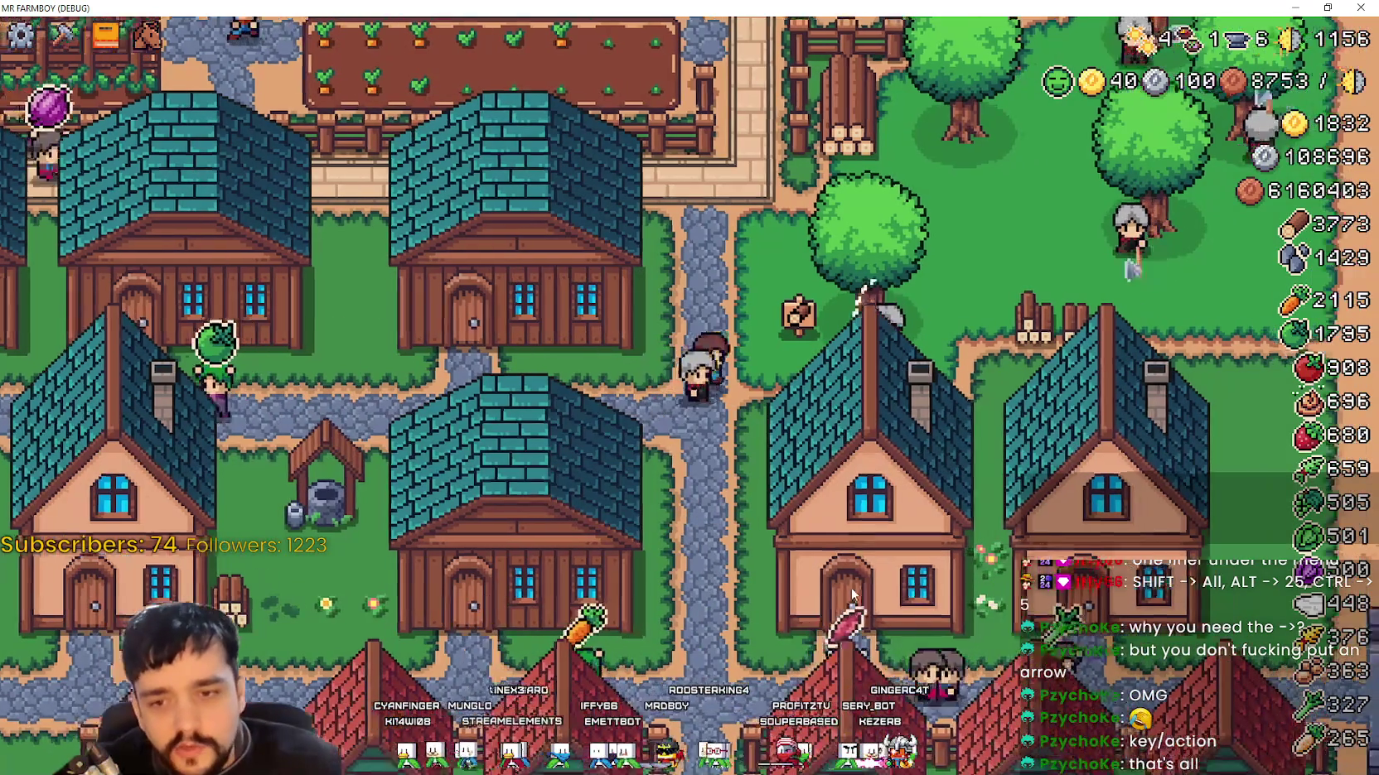
Step: Walk the character to the warehouse building and open its panel
key("w")
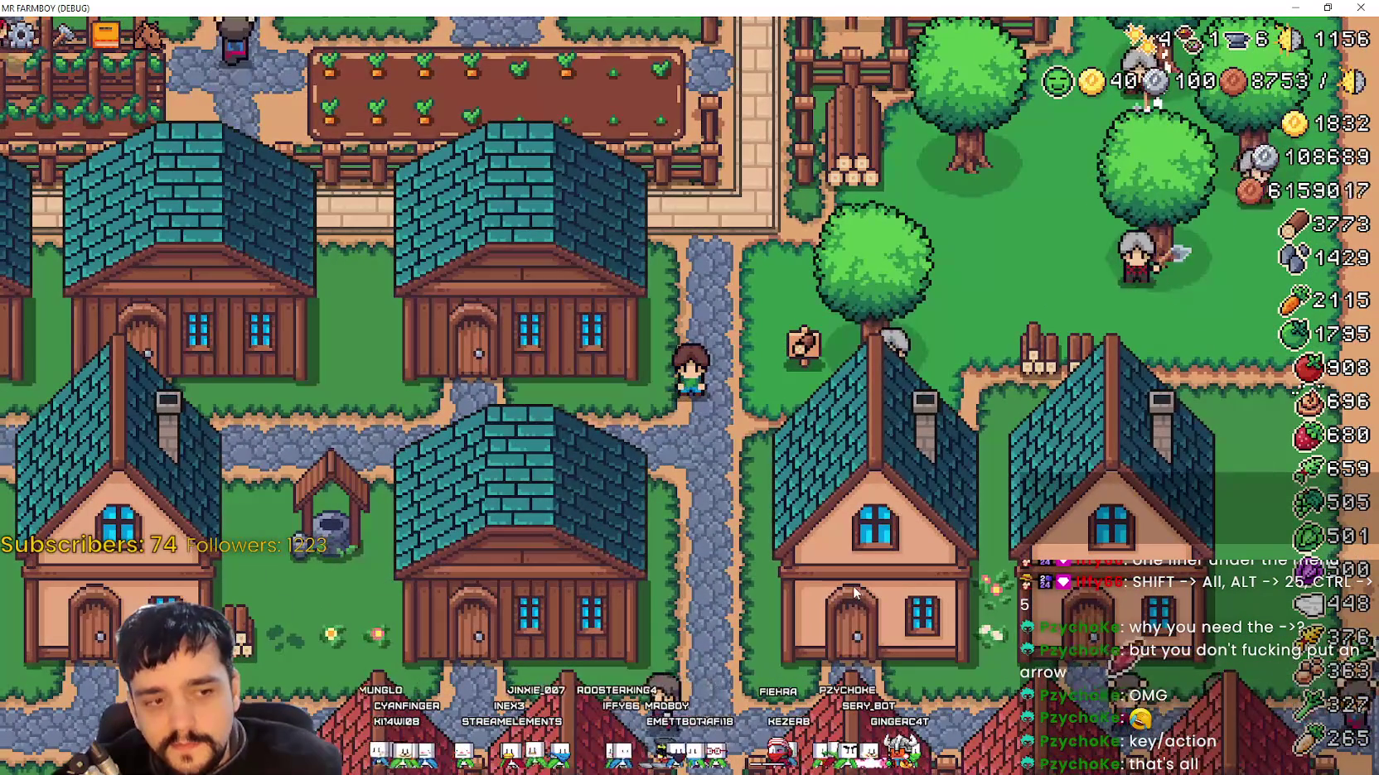
key("a")
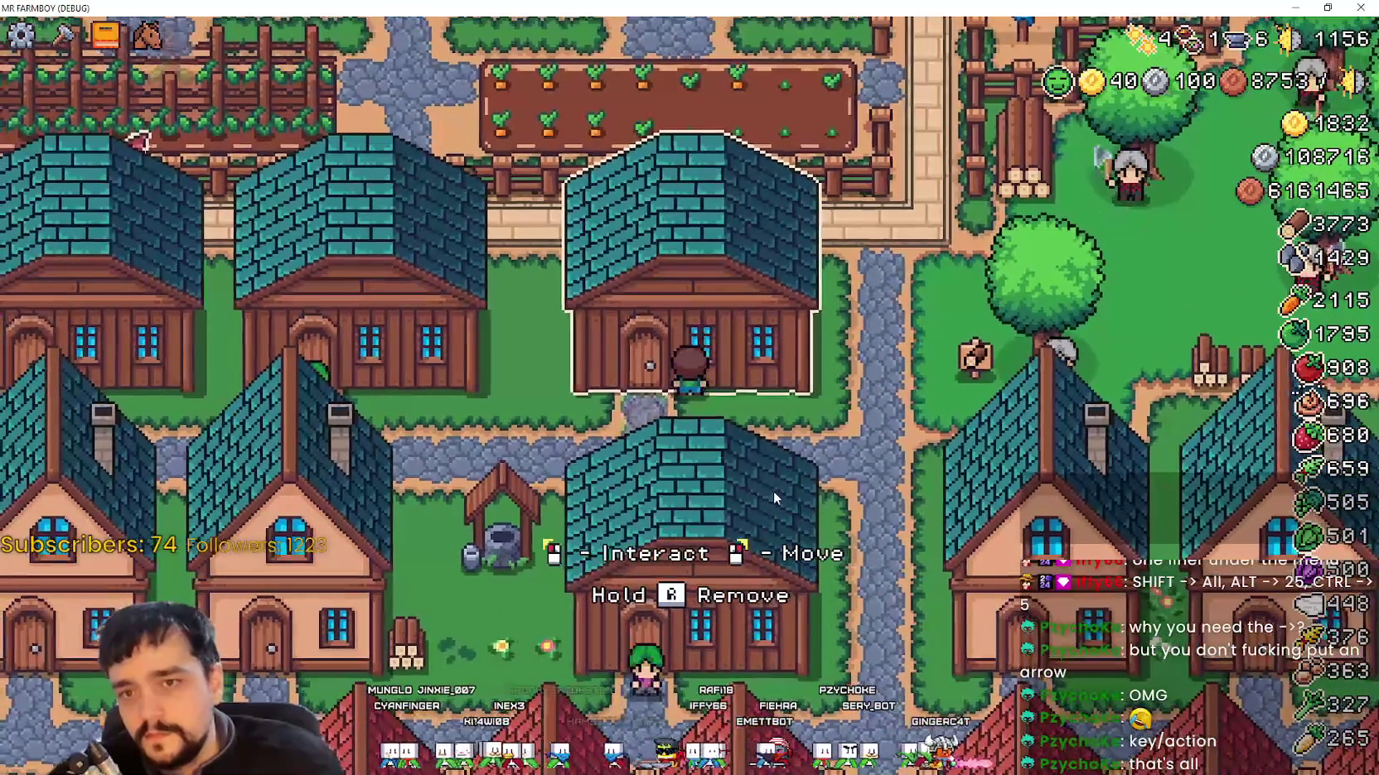
left_click(791, 474)
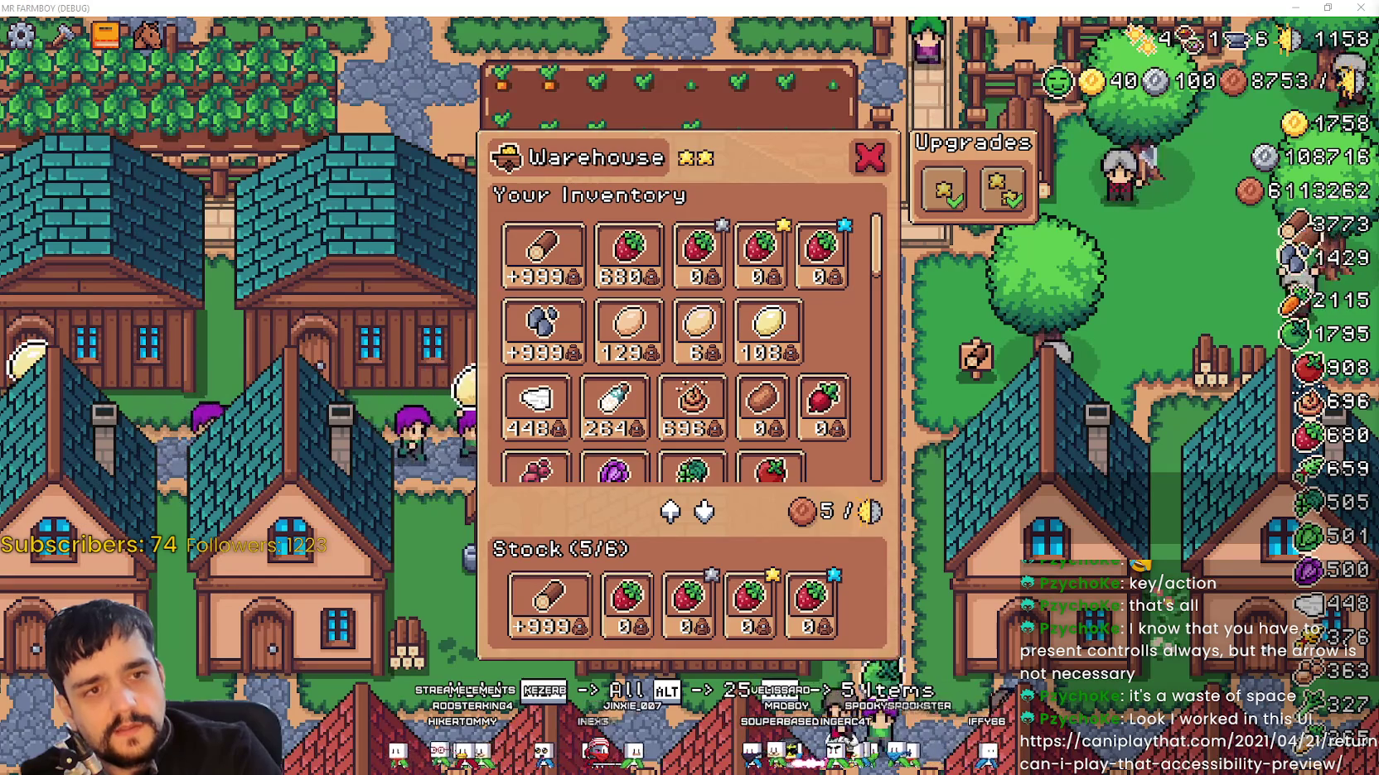
Step: Read the Returnal accessibility preview's settings screenshots and Controller Remapping section, then close the browser
key("alt+Tab")
scroll(581, 546, "down", 5)
scroll(613, 589, "down", 6)
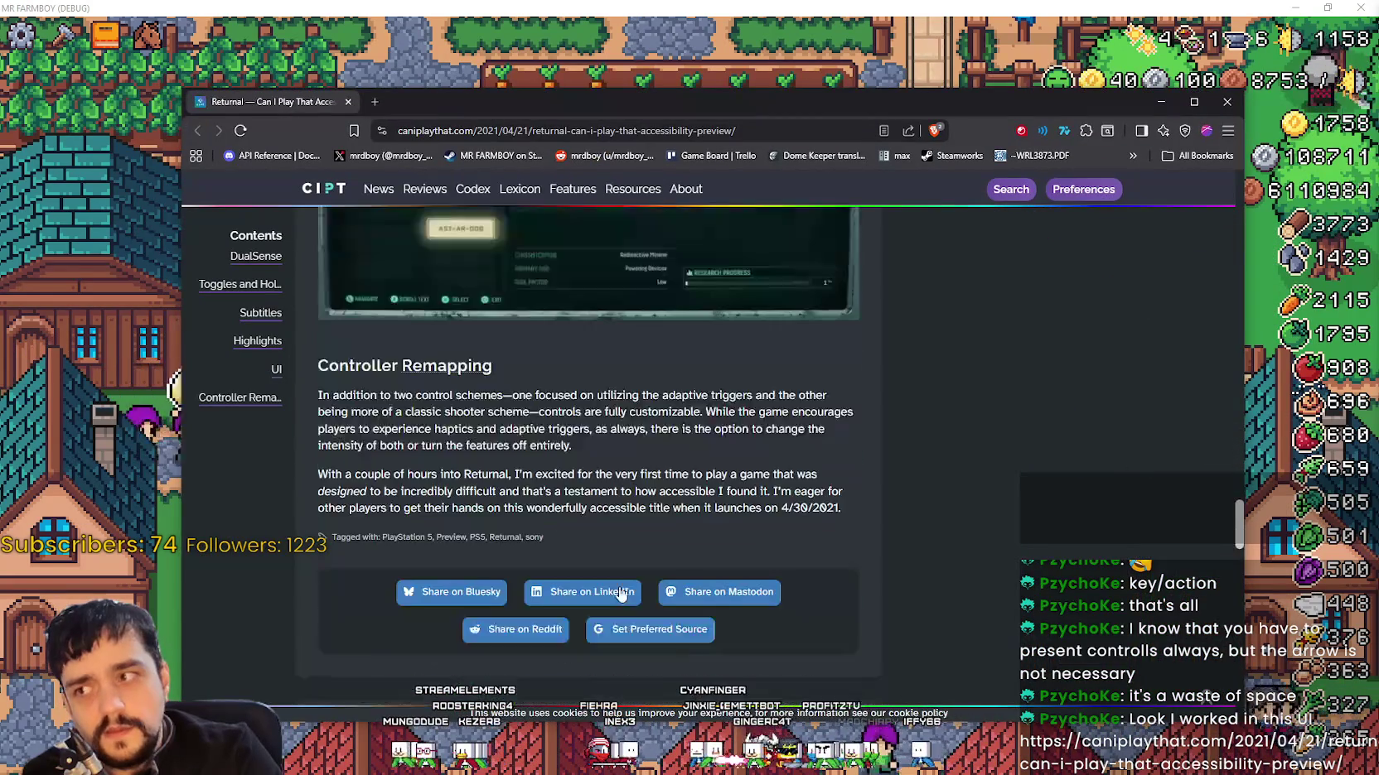
left_click_drag(563, 119, 608, 118)
scroll(1196, 671, "down", 10)
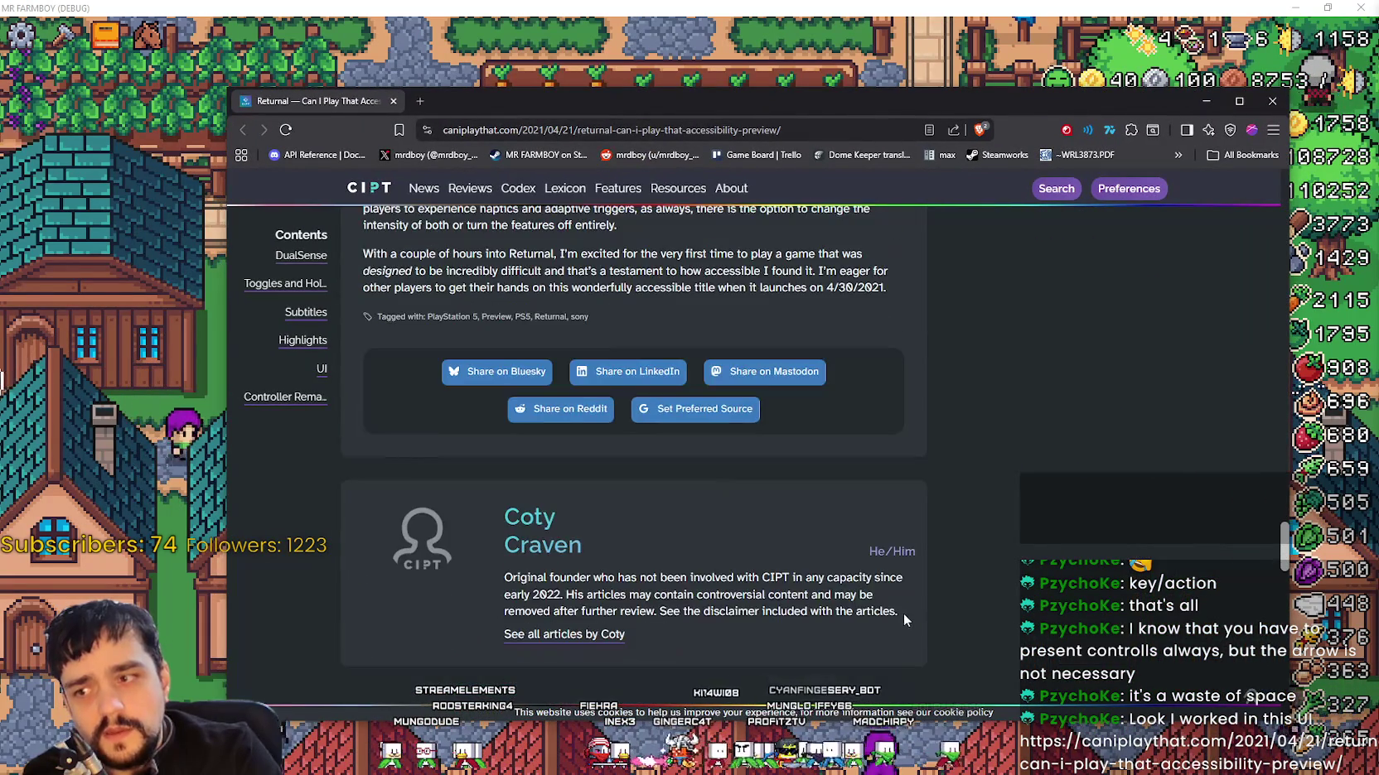
scroll(1195, 671, "down", 5)
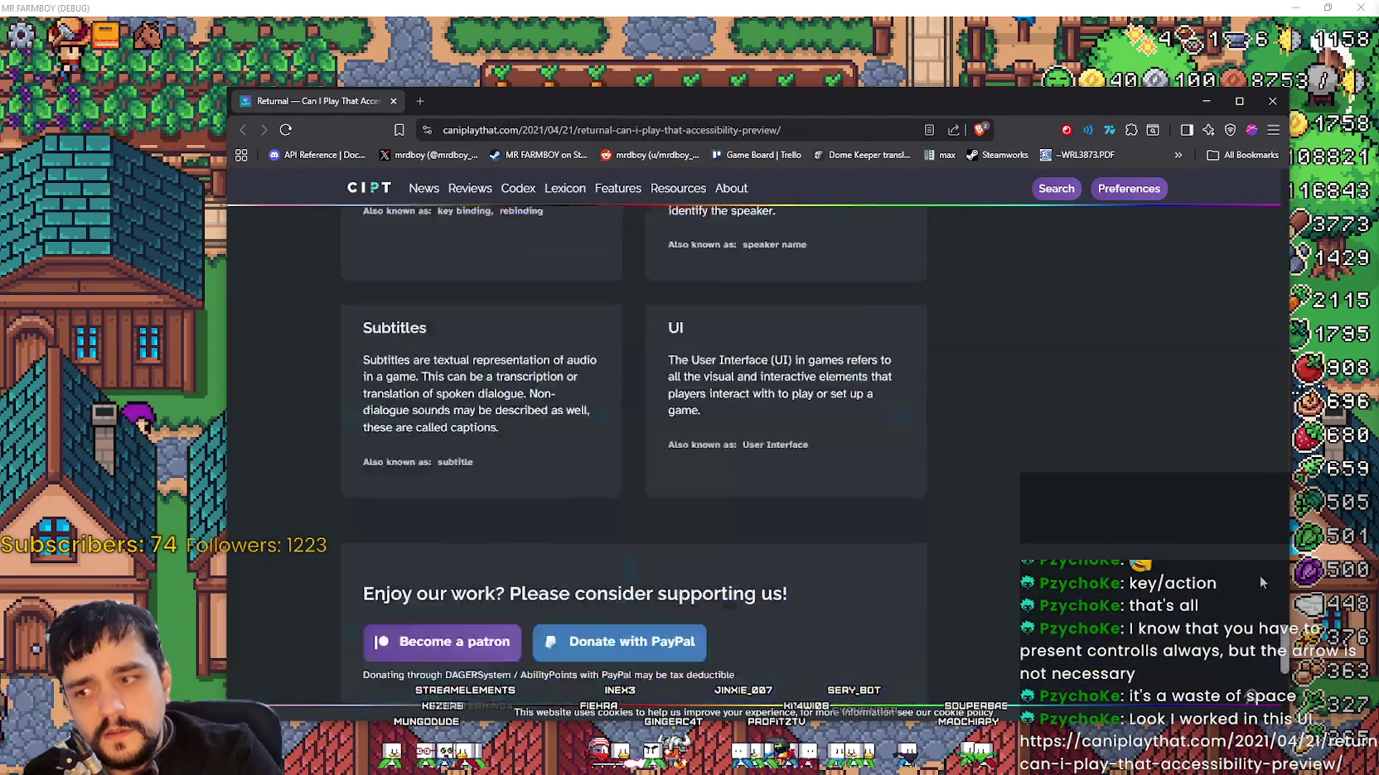
scroll(1230, 371, "up", 20)
scroll(1239, 293, "down", 5)
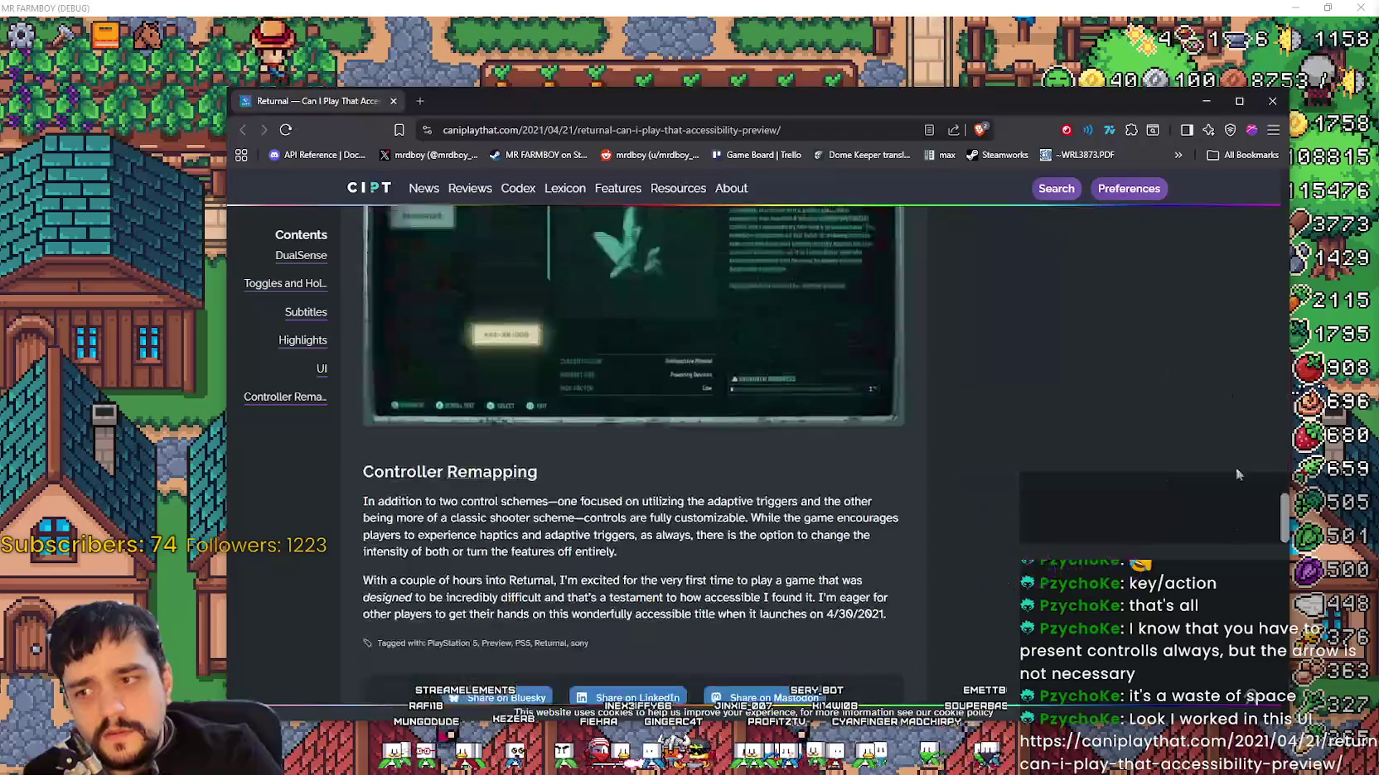
scroll(1235, 514, "up", 10)
scroll(1233, 224, "down", 10)
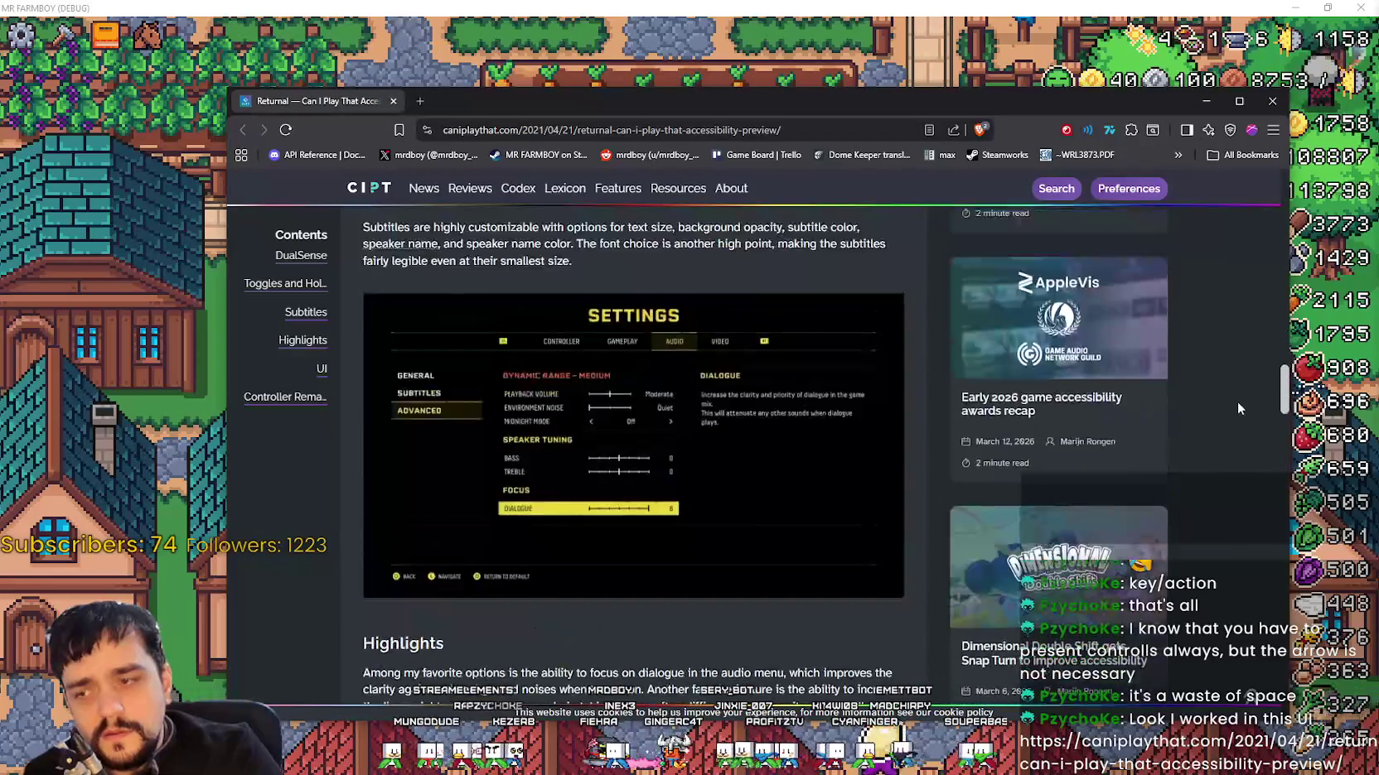
scroll(1241, 470, "down", 8)
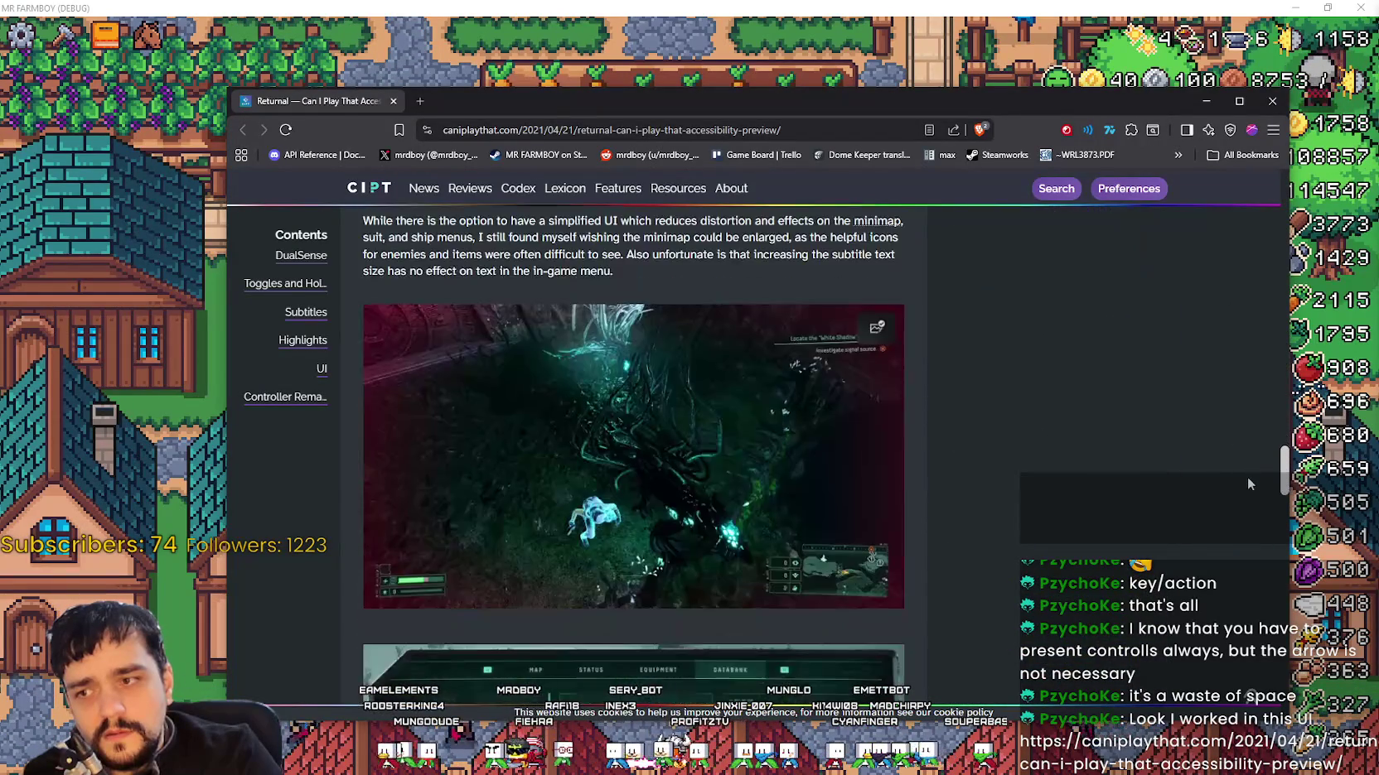
scroll(1236, 524, "down", 4)
scroll(1242, 514, "up", 6)
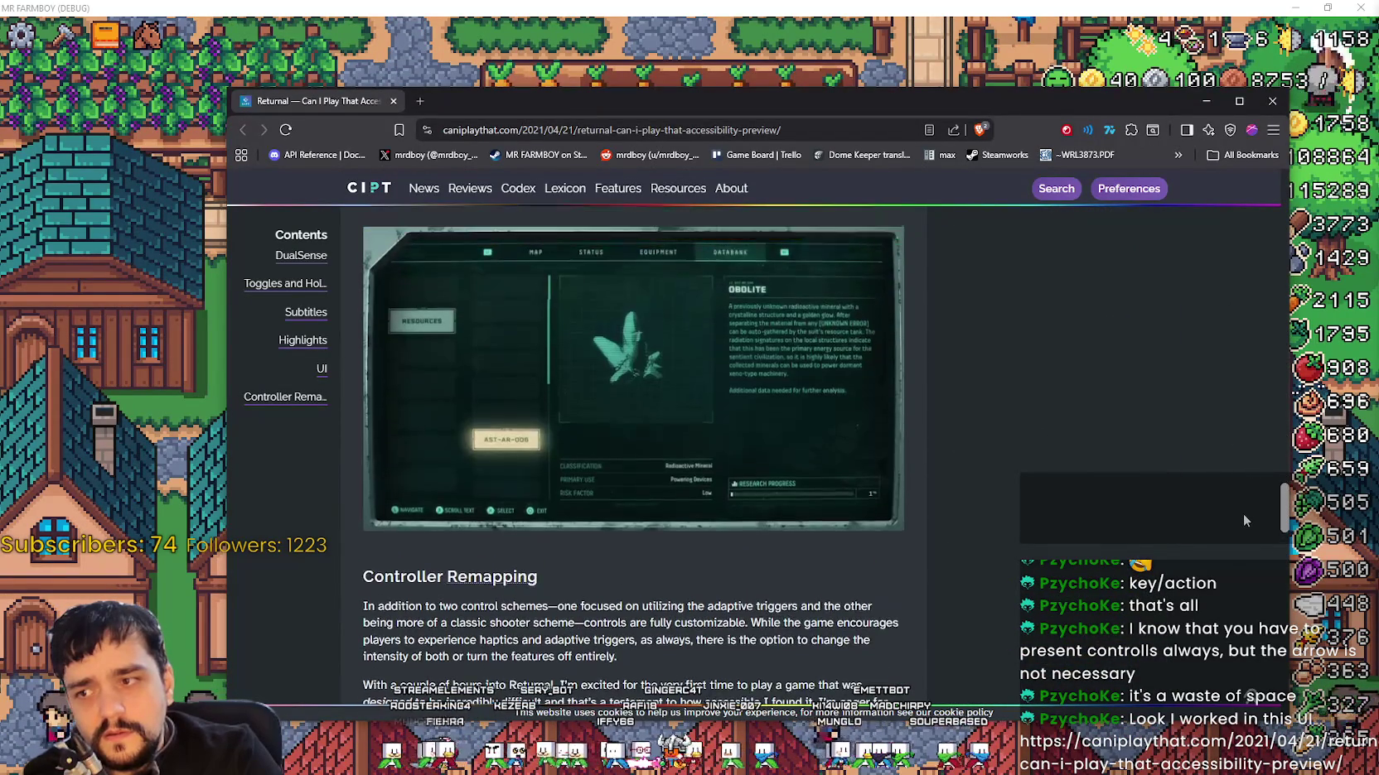
mouse_move(1243, 512)
left_mouse_down()
mouse_move(1227, 582)
mouse_move(1214, 241)
left_mouse_up()
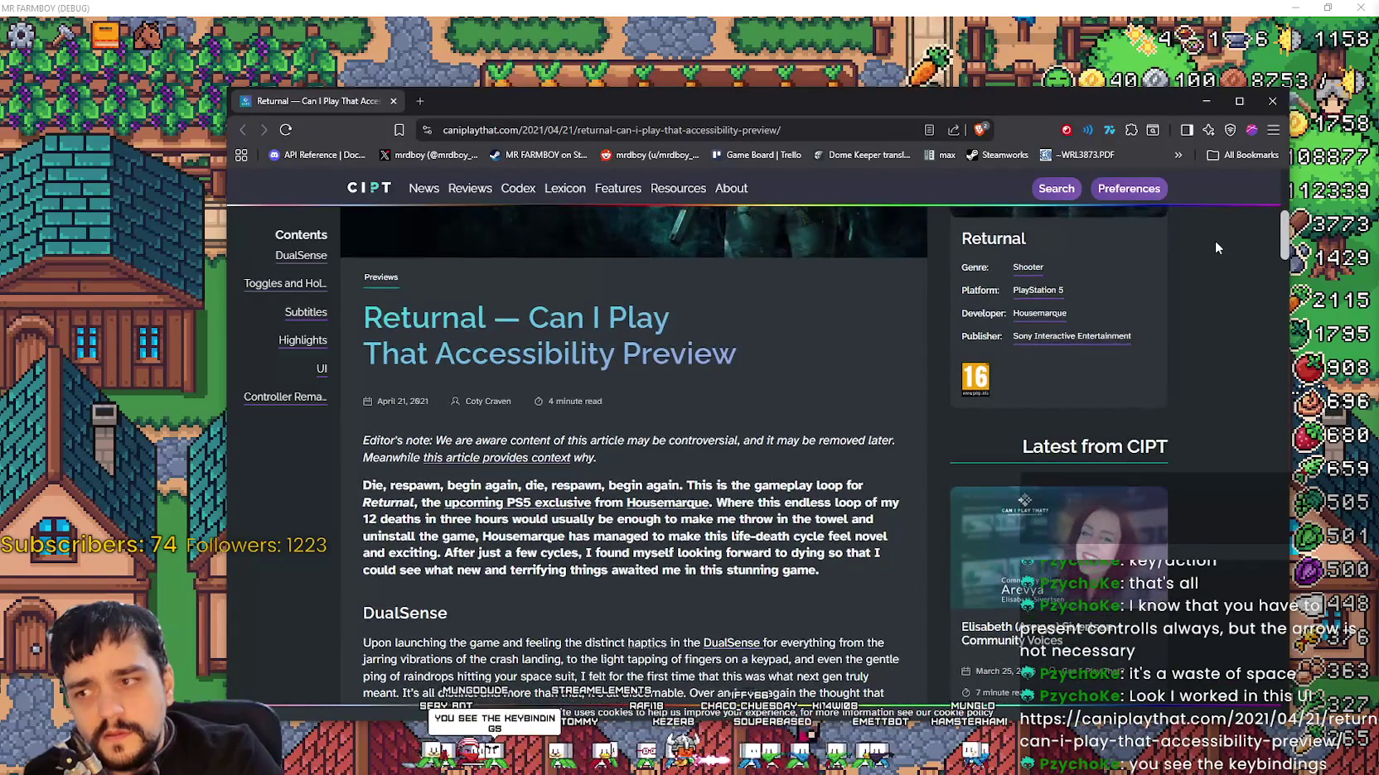
scroll(1215, 242, "down", 3)
scroll(1214, 253, "up", 3)
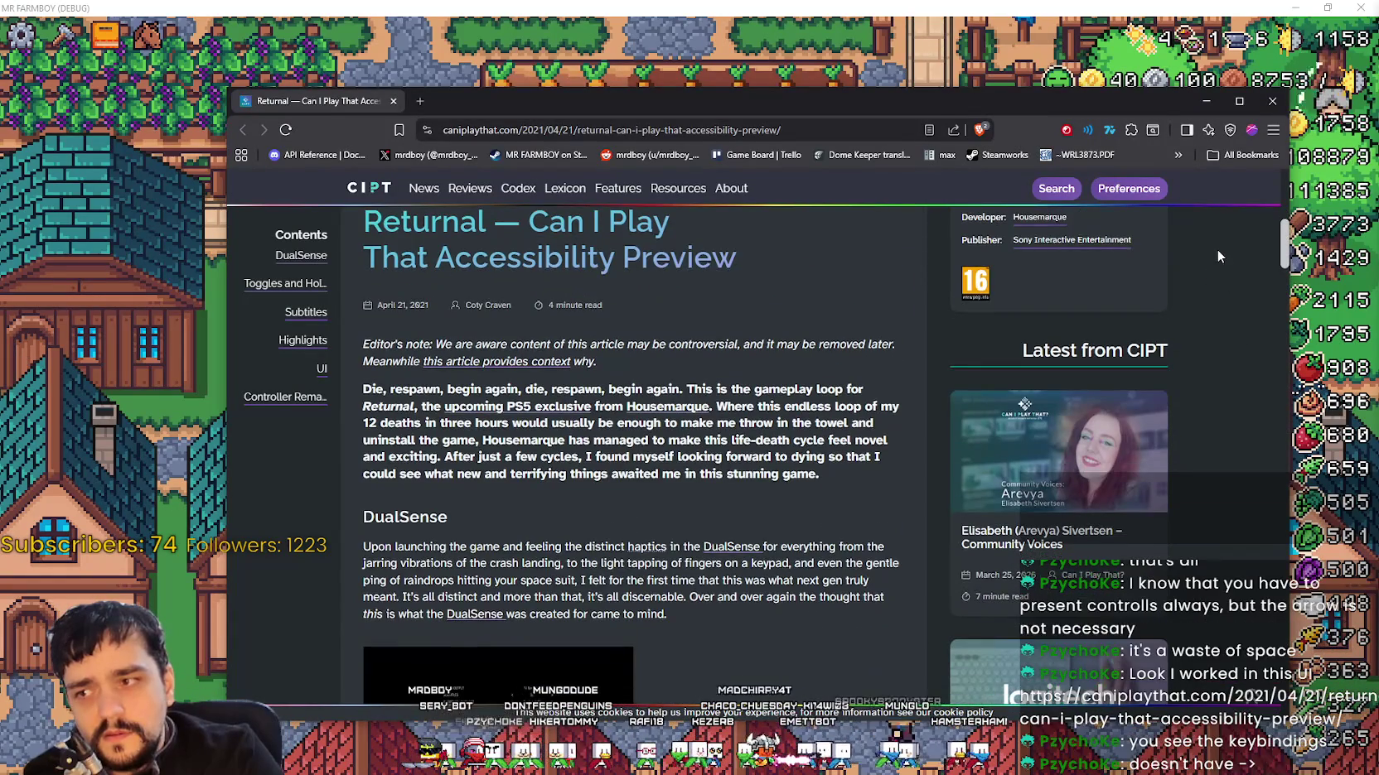
scroll(1215, 282, "down", 6)
scroll(1212, 324, "down", 3)
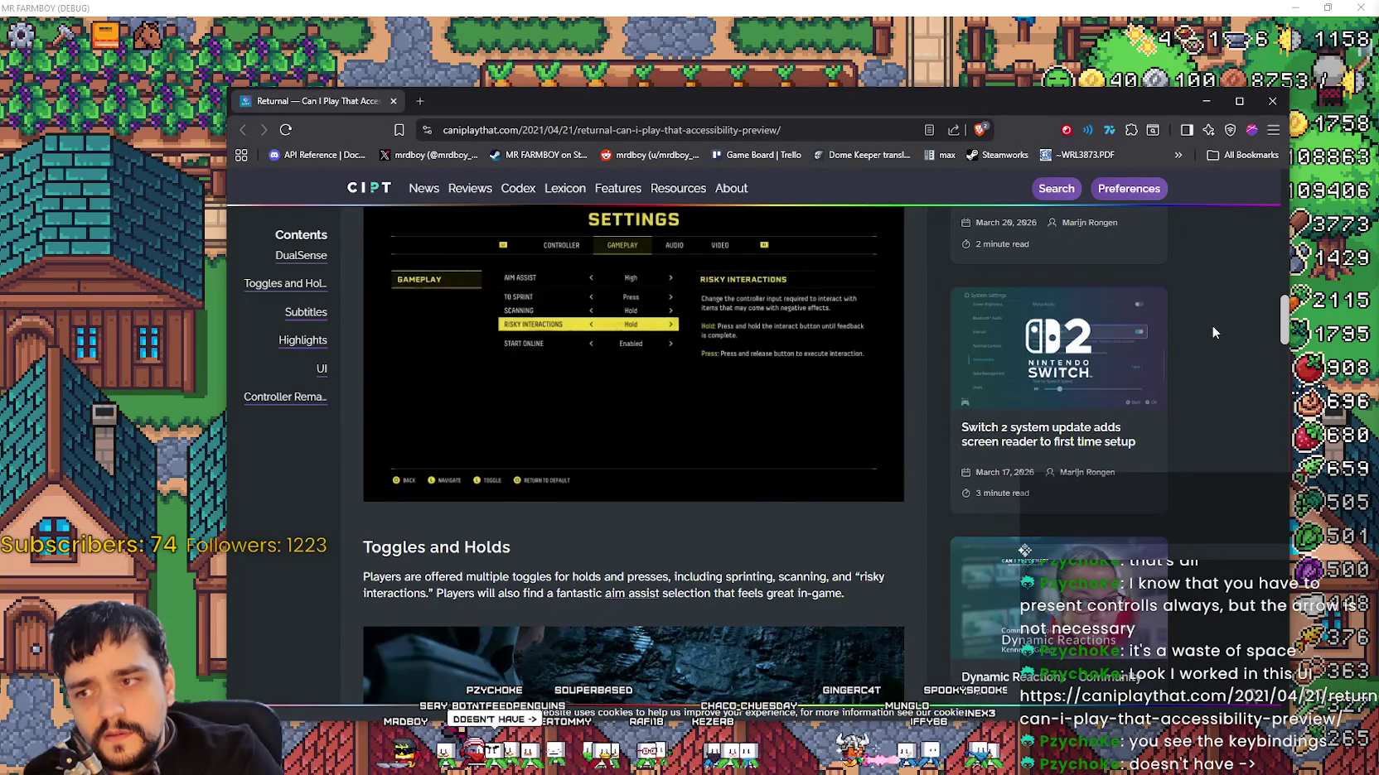
scroll(1213, 347, "down", 3)
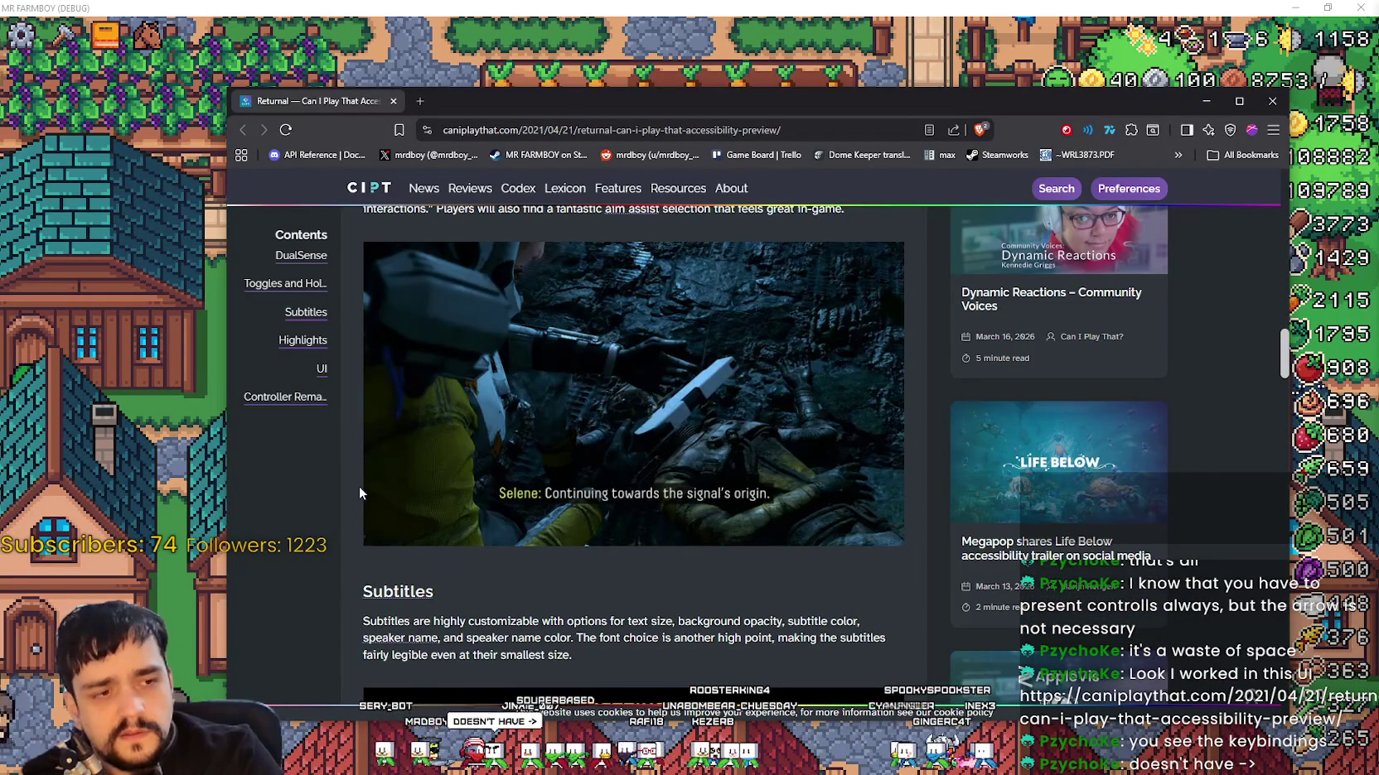
scroll(358, 487, "up", 5)
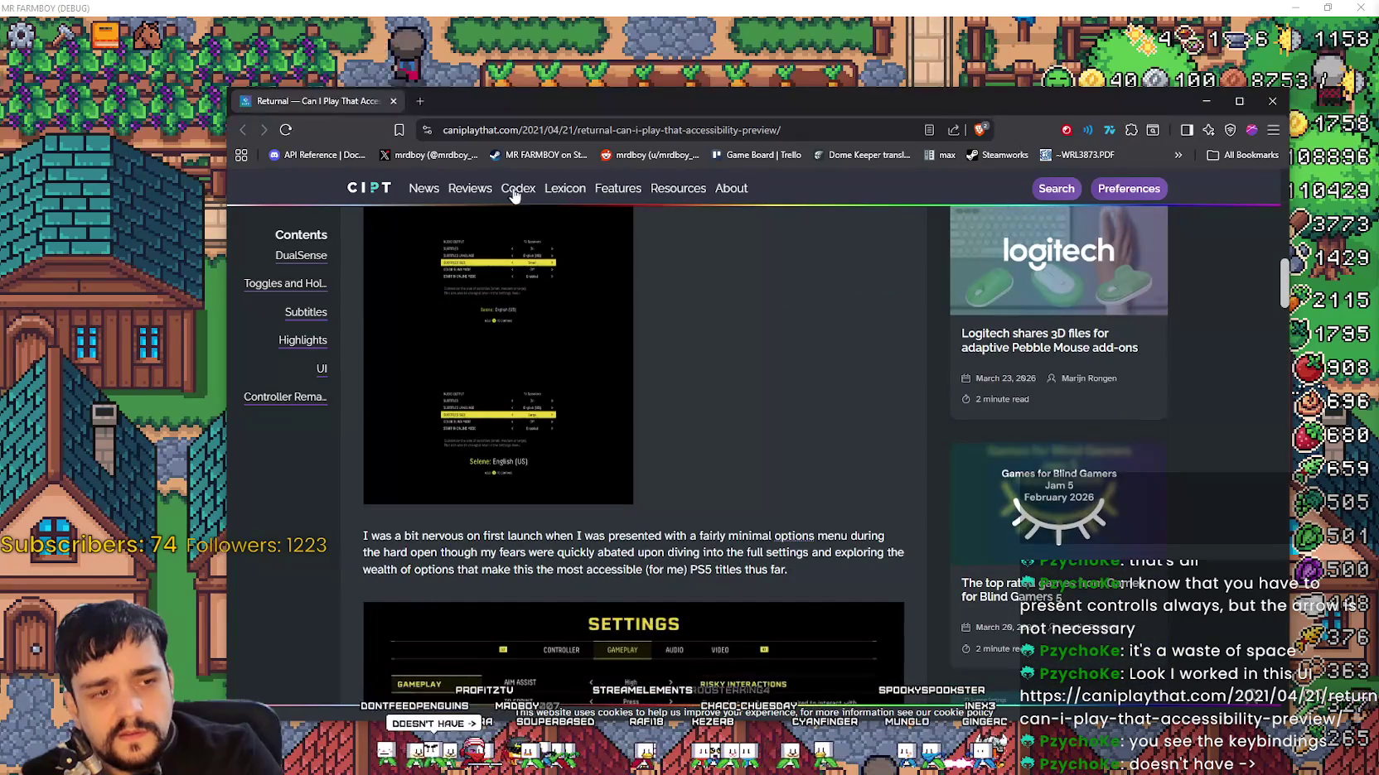
scroll(561, 606, "down", 5)
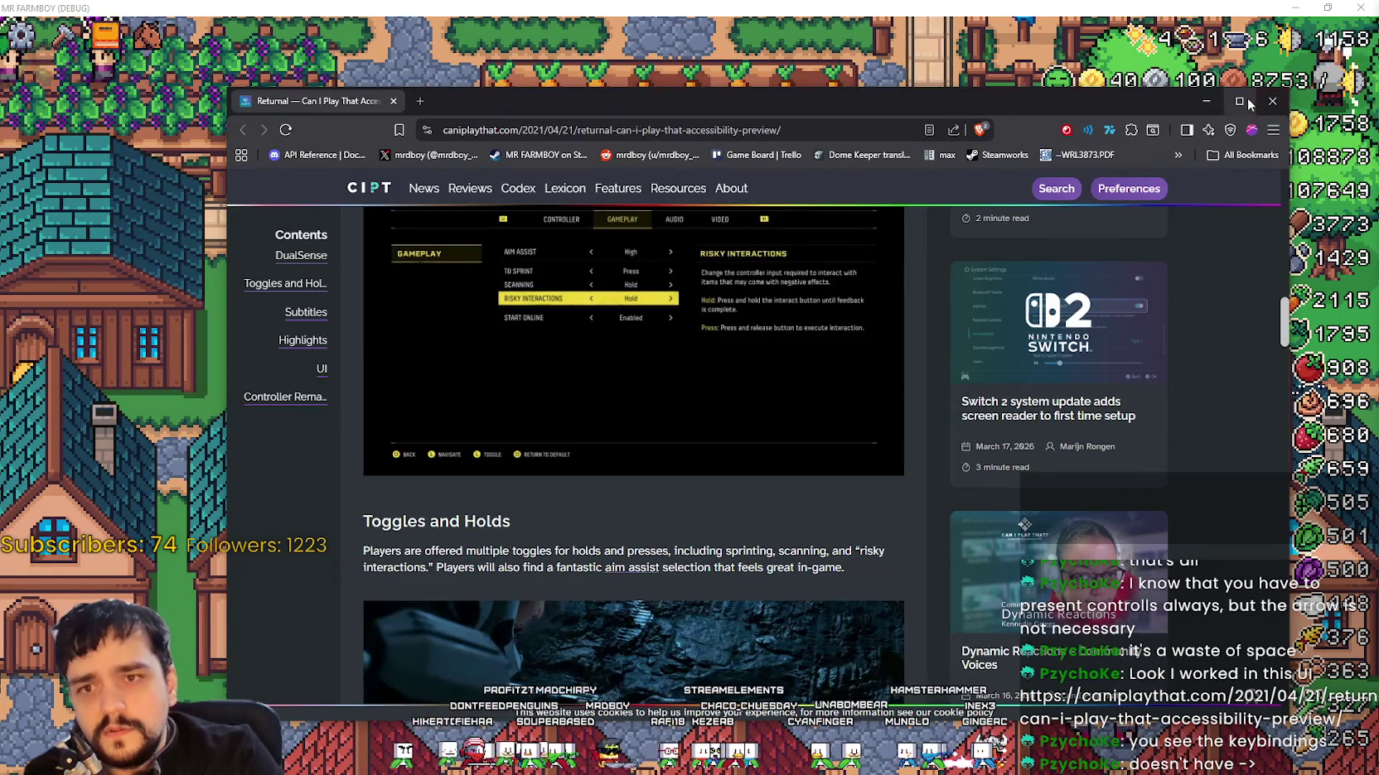
left_click(1263, 104)
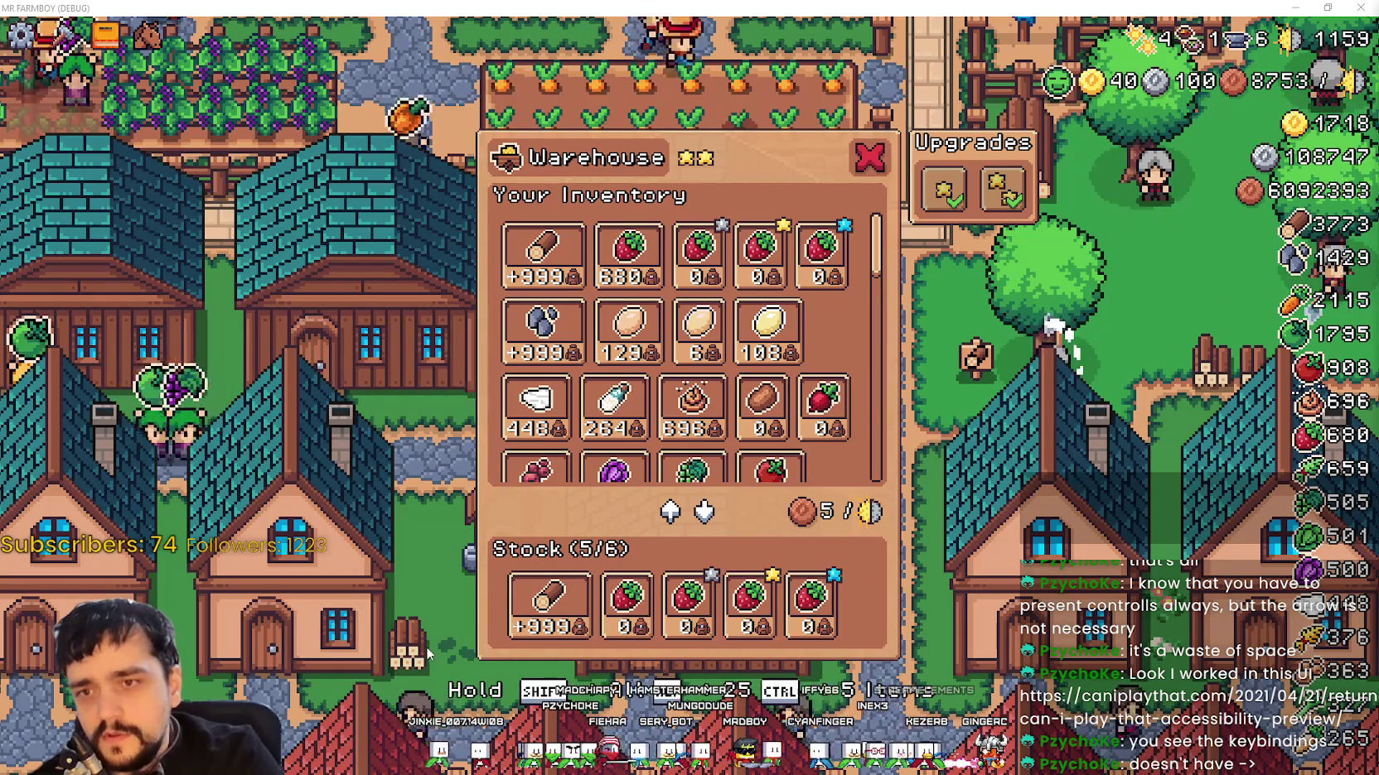
Step: Scroll the Warehouse inventory to review its hint bar, then switch back to the Godot editor
scroll(816, 398, "down", 3)
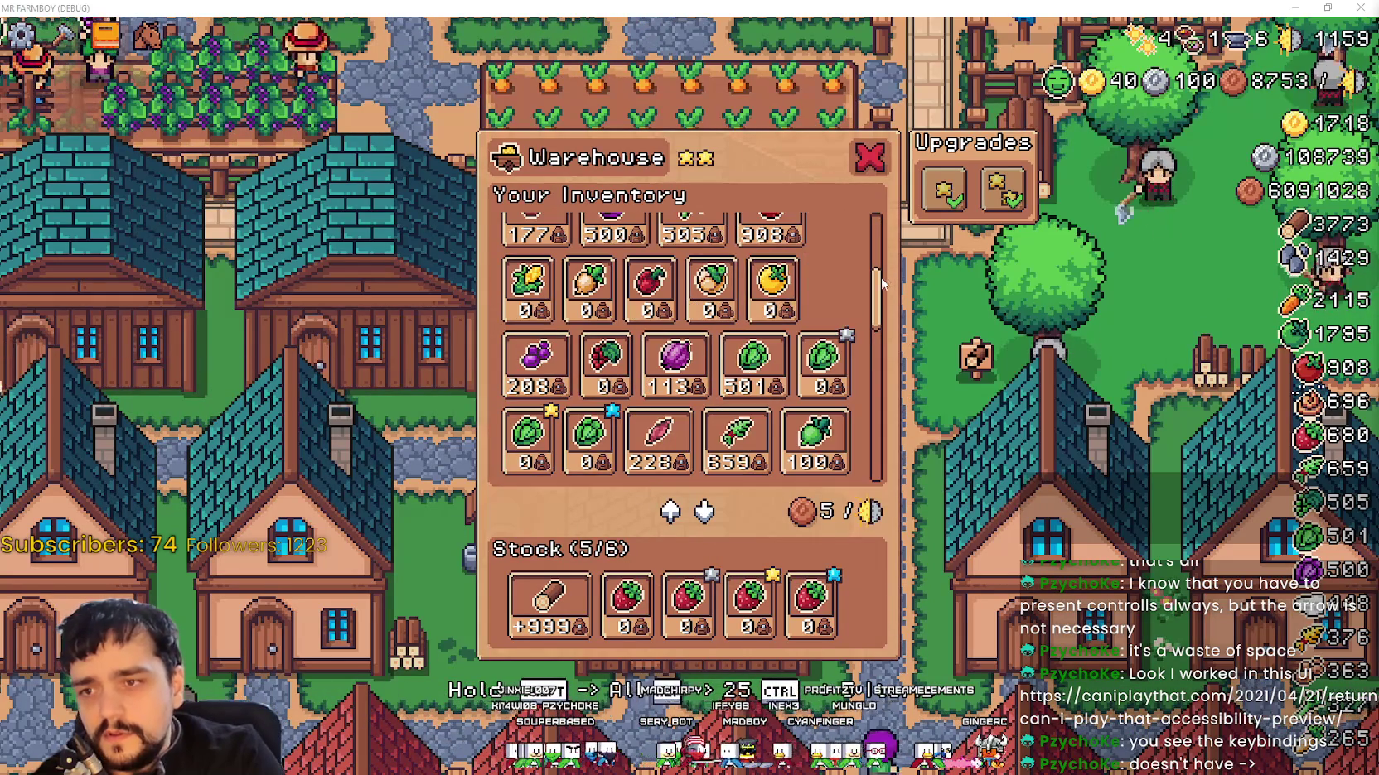
scroll(883, 282, "up", 2)
scroll(883, 282, "up", 1)
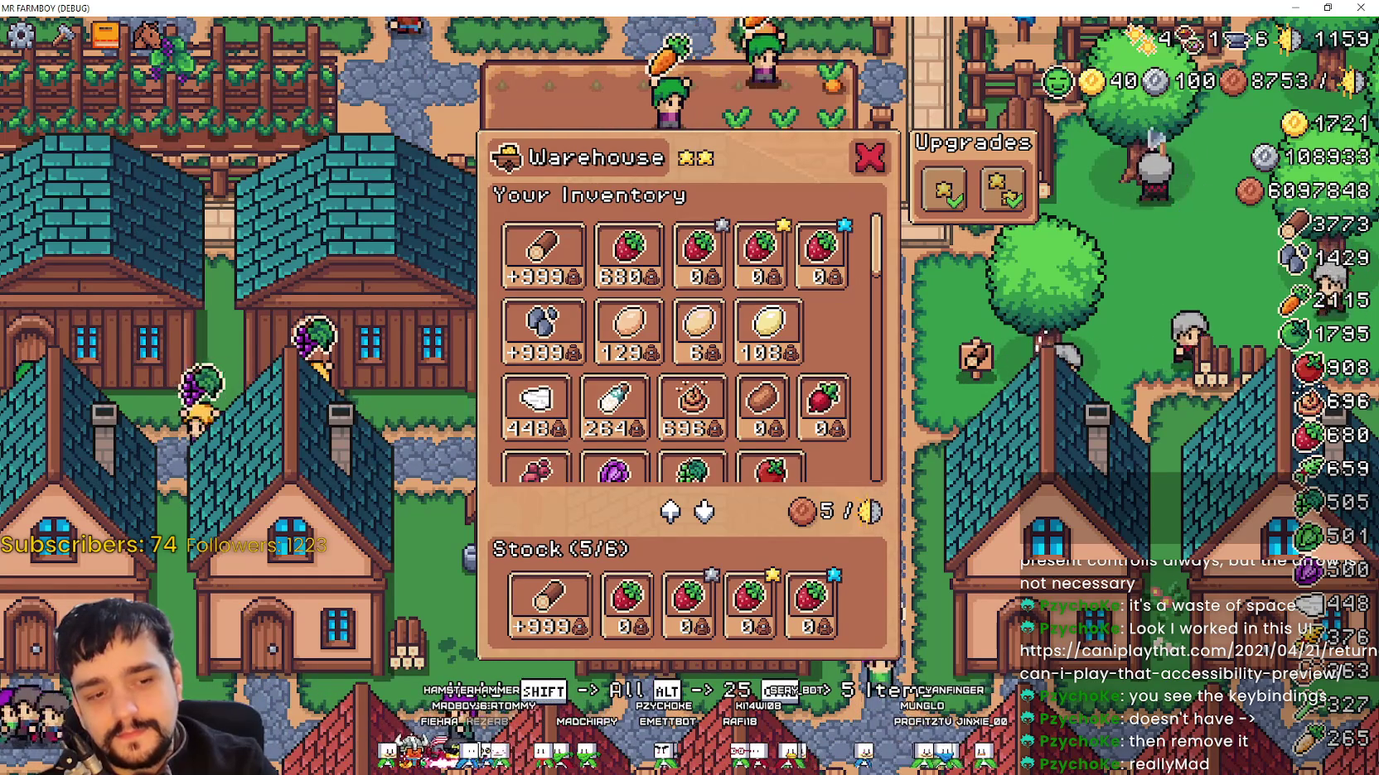
key("alt+Tab")
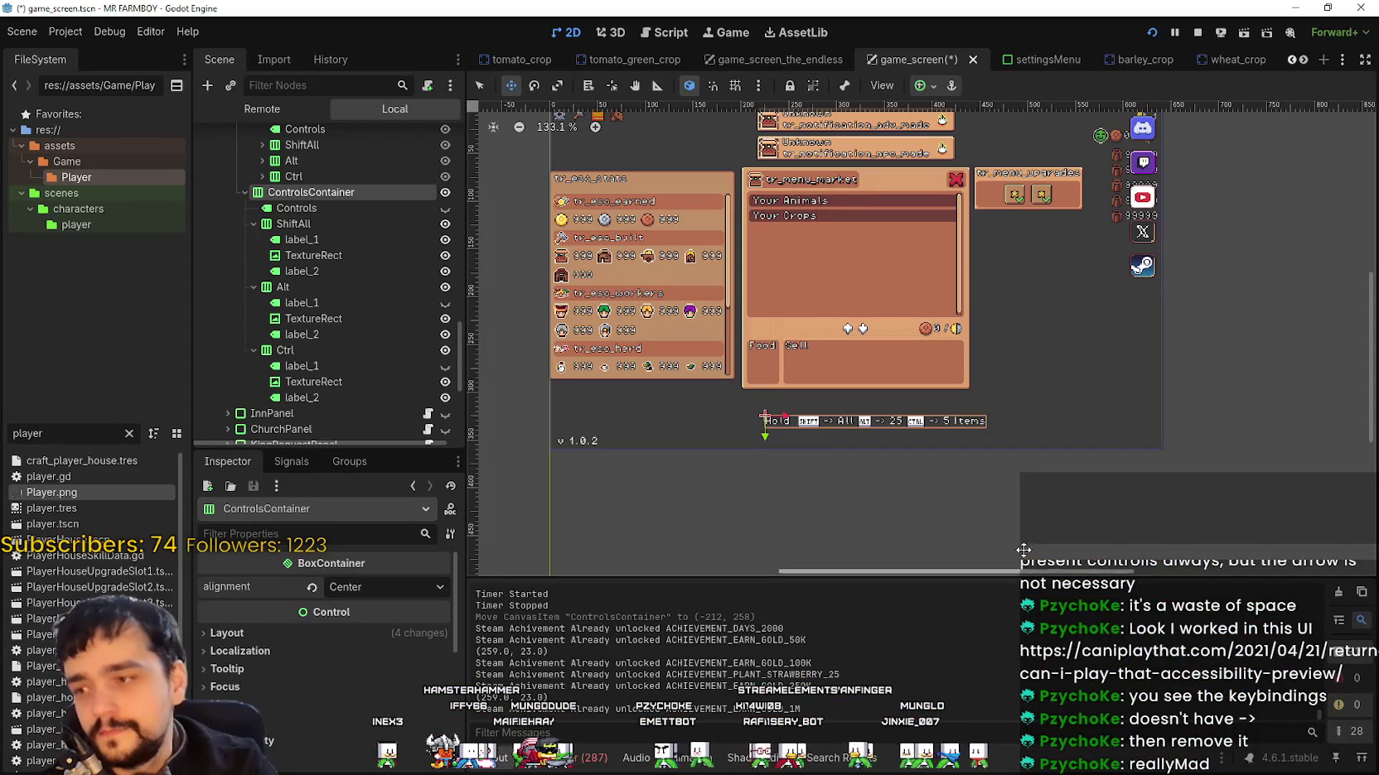
Step: Select the '-> All' label_2 under ShiftAll in the Scene tree
left_click(315, 272)
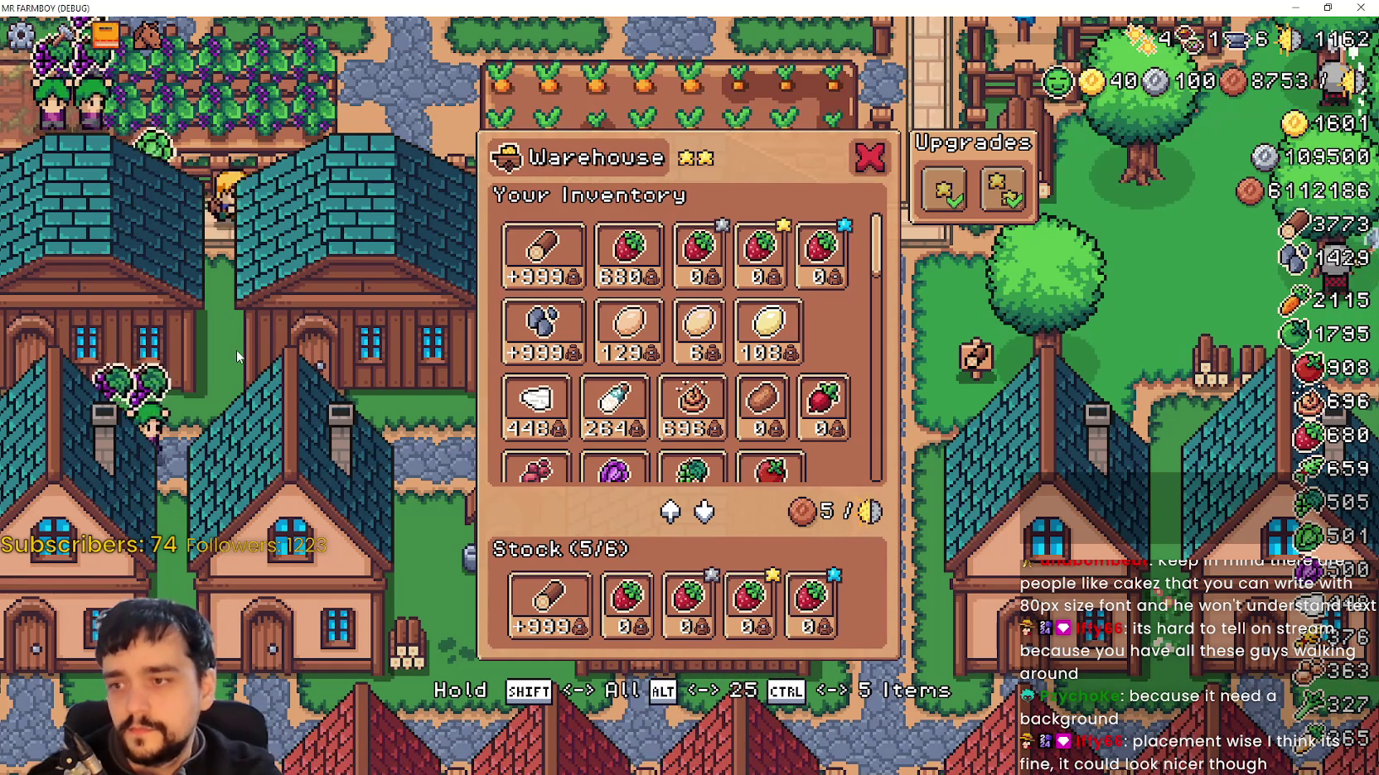
Step: Close and reopen the warehouse inventory to check the bar, then return to the editor
key("Escape")
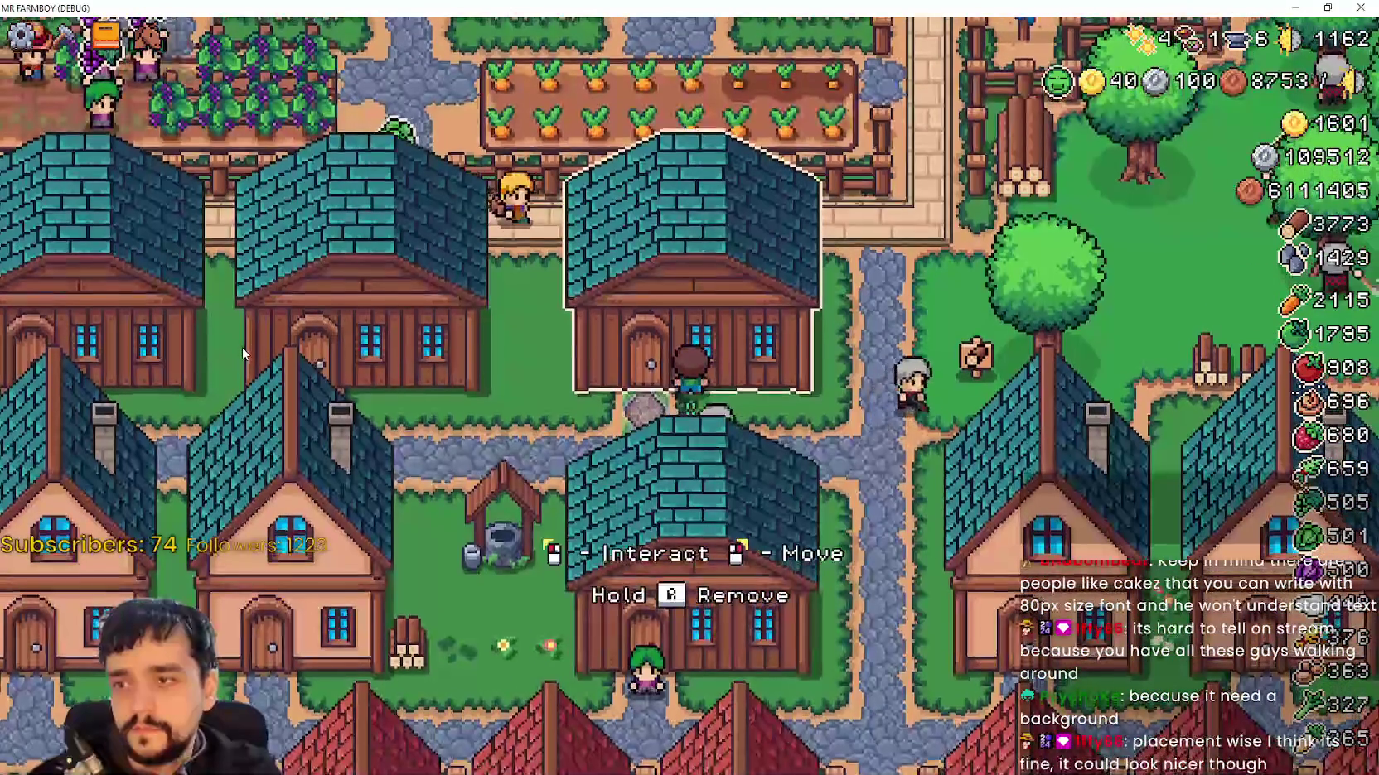
left_click(242, 347)
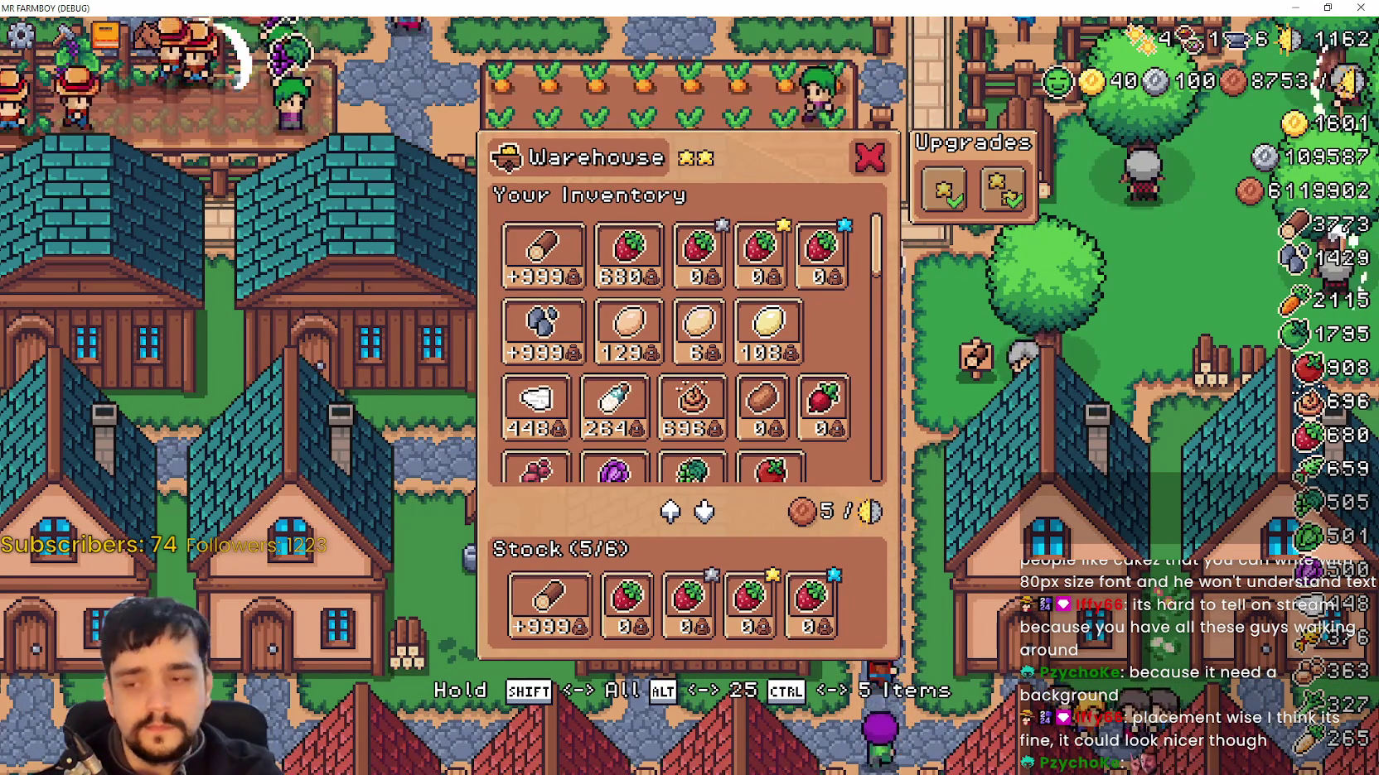
key("alt+Tab")
key("alt+Tab")
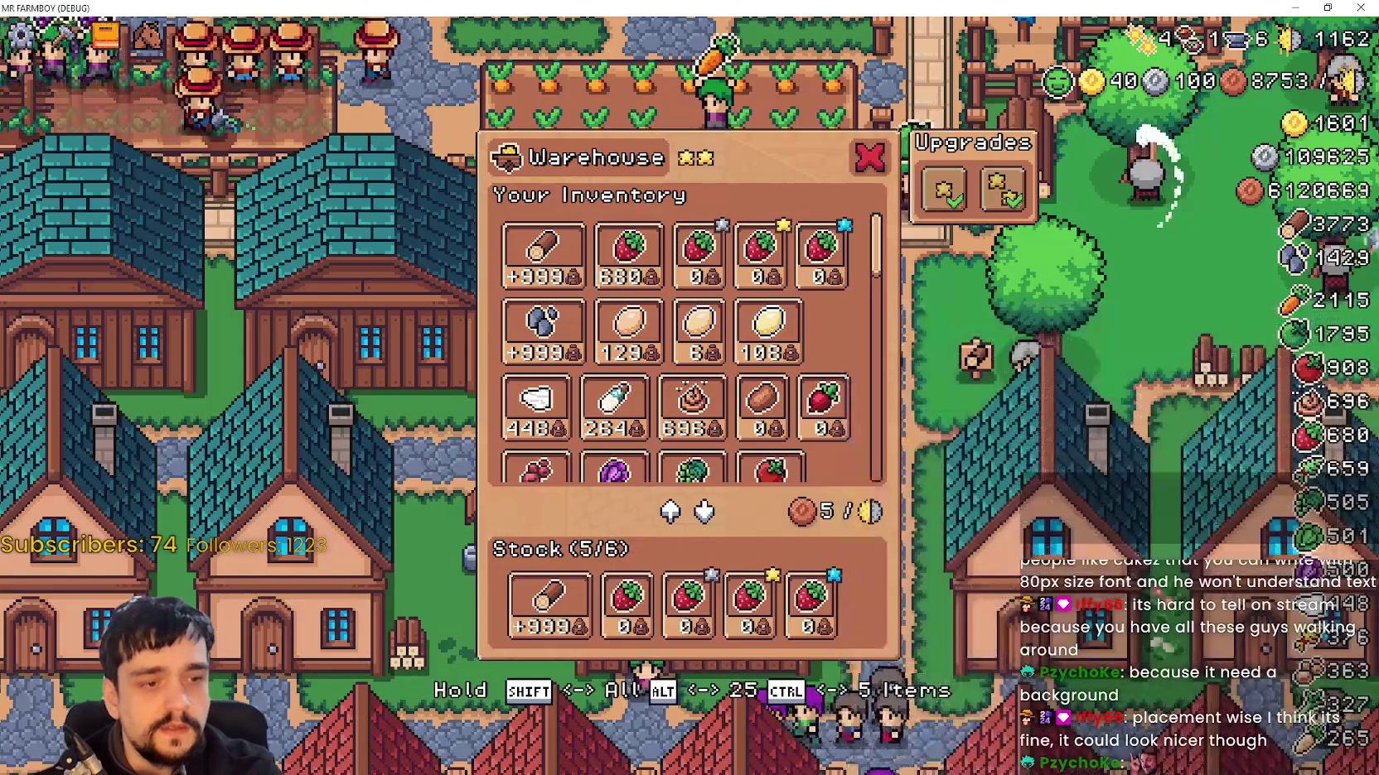
key("alt+Tab")
scroll(860, 398, "up", 3)
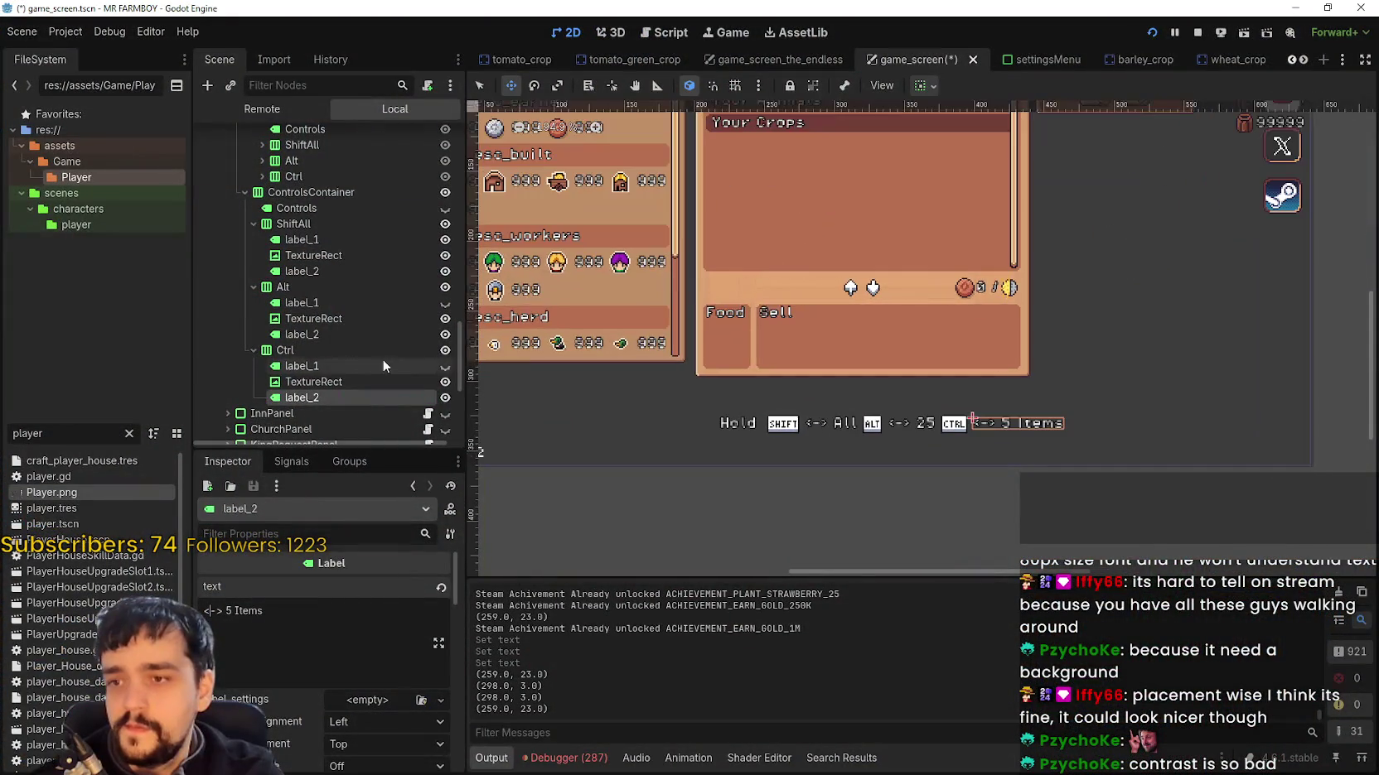
Step: Edit the 5 Items label_2 text, trimming the '<->' arrow down to a plain '-'
left_click(221, 612)
key("BackSpace")
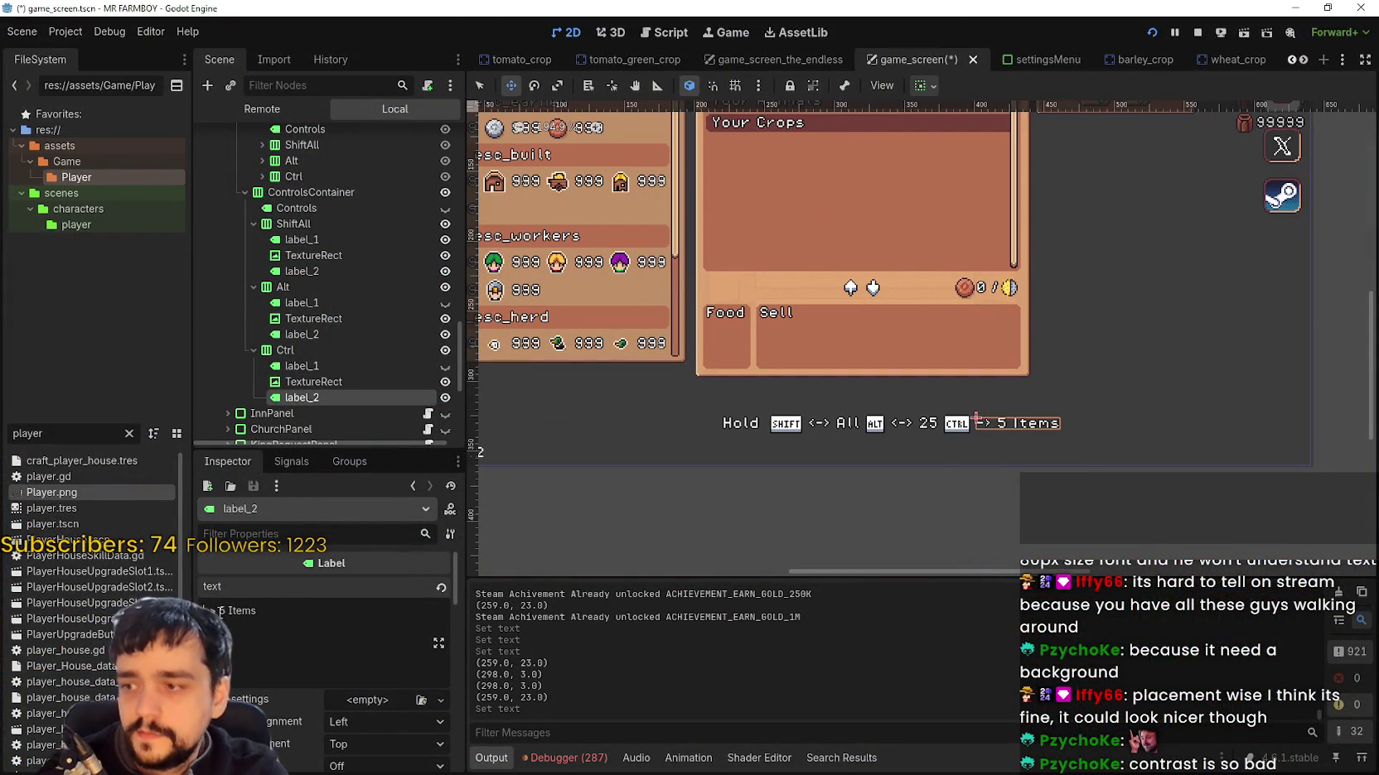
key("BackSpace")
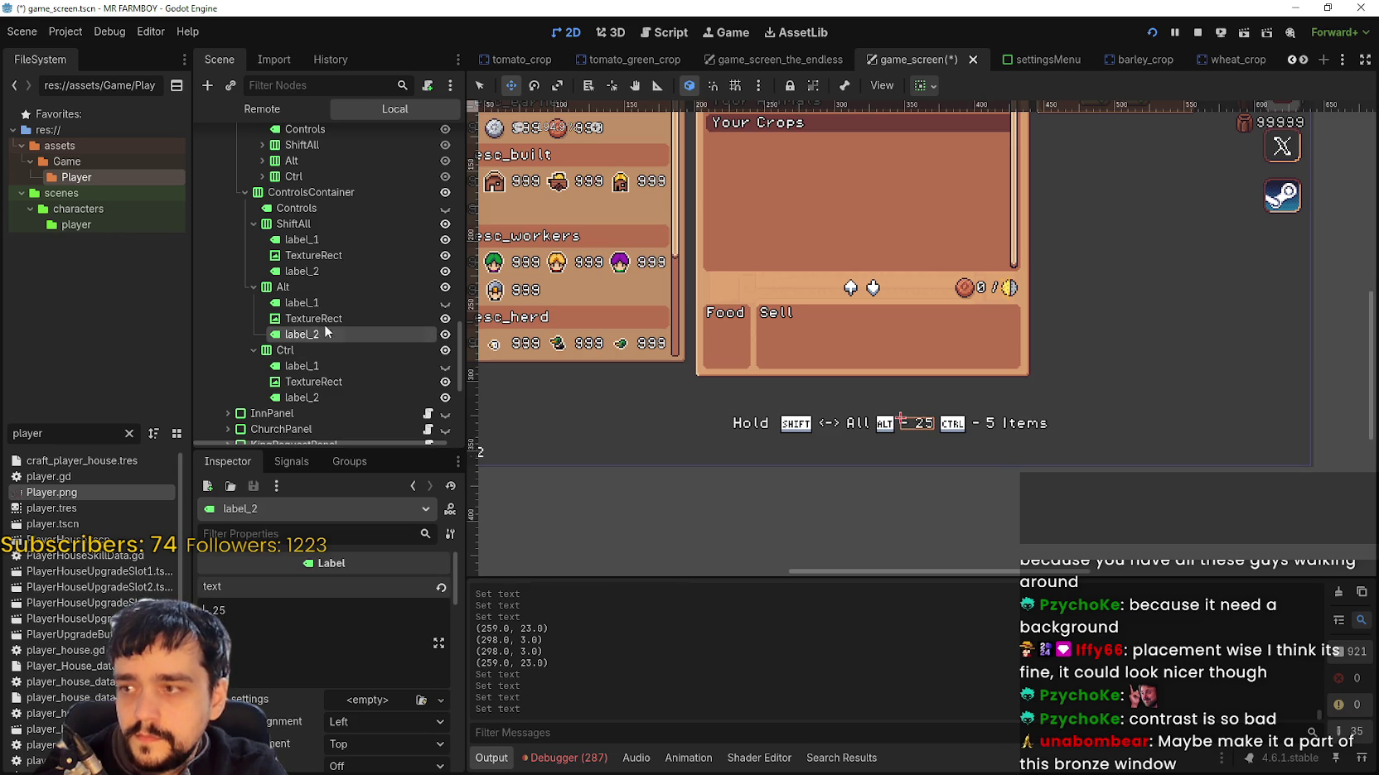
scroll(336, 290, "down", 1)
scroll(340, 281, "up", 1)
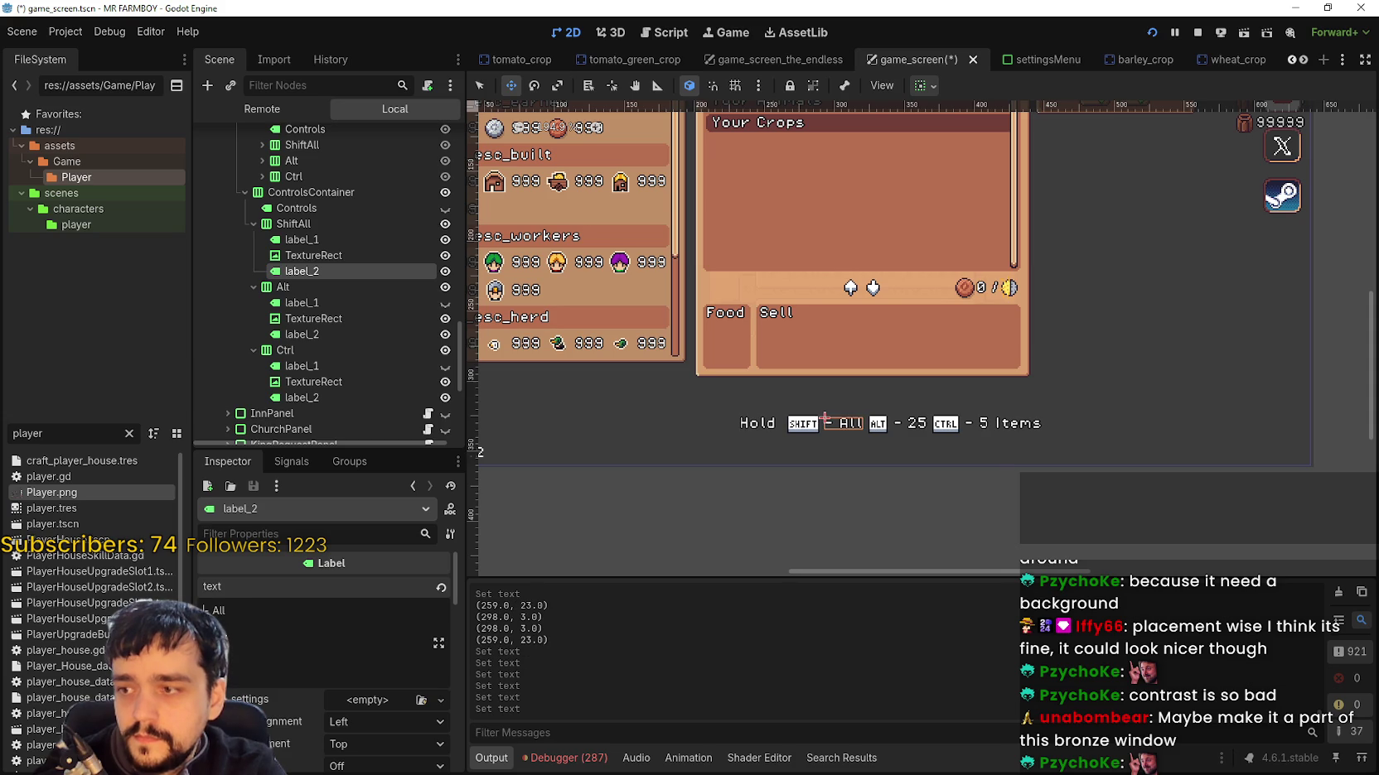
scroll(883, 429, "down", 5)
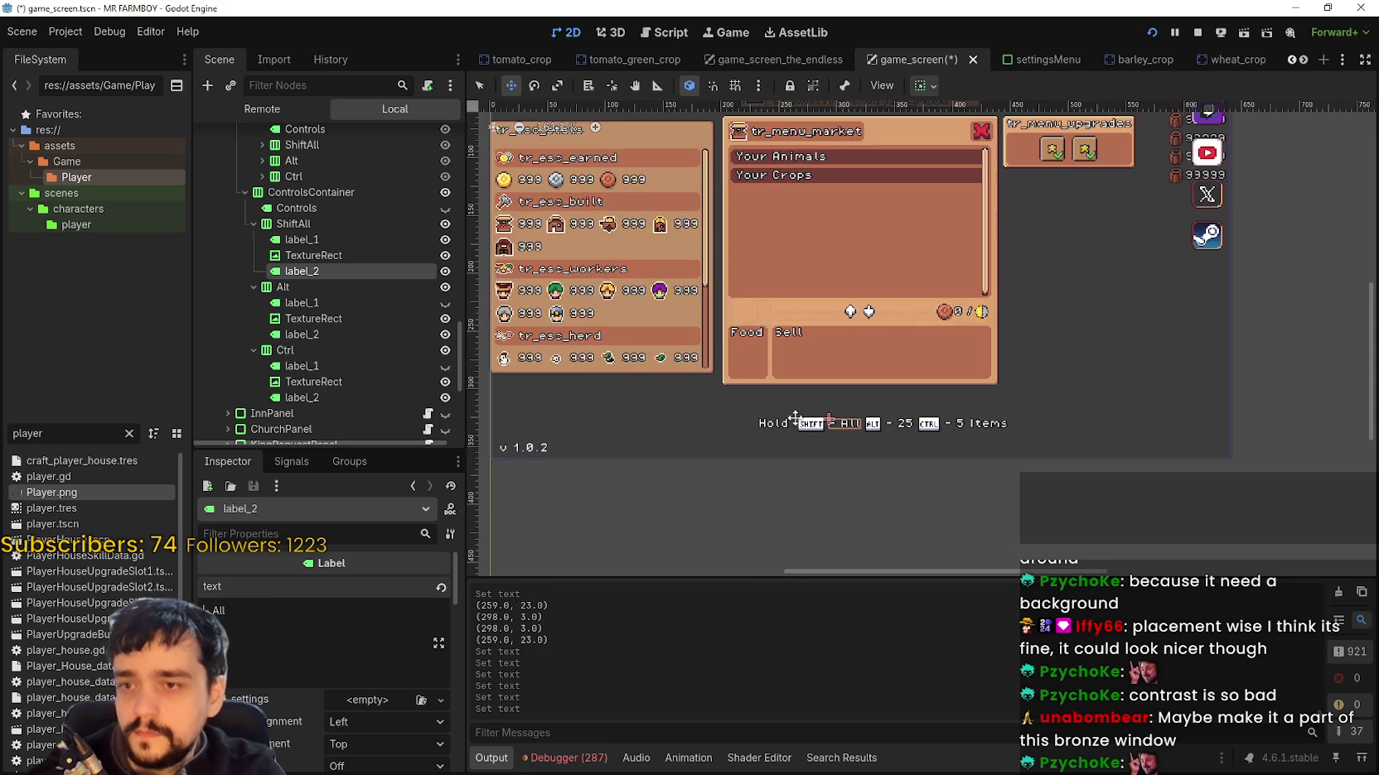
Step: Locate the hotkey bar's ControlsContainer under the Control node in the Scene tree
scroll(745, 372, "up", 2)
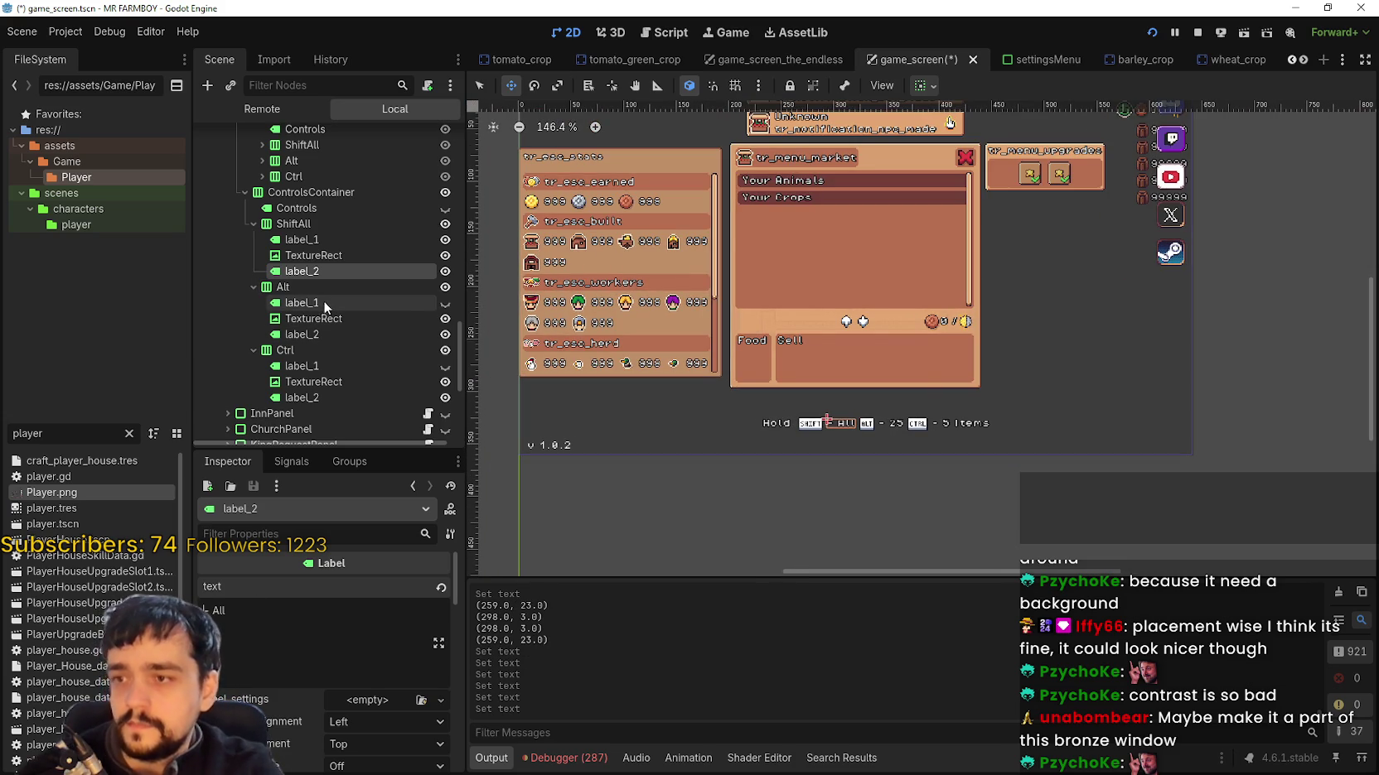
scroll(330, 295, "up", 4)
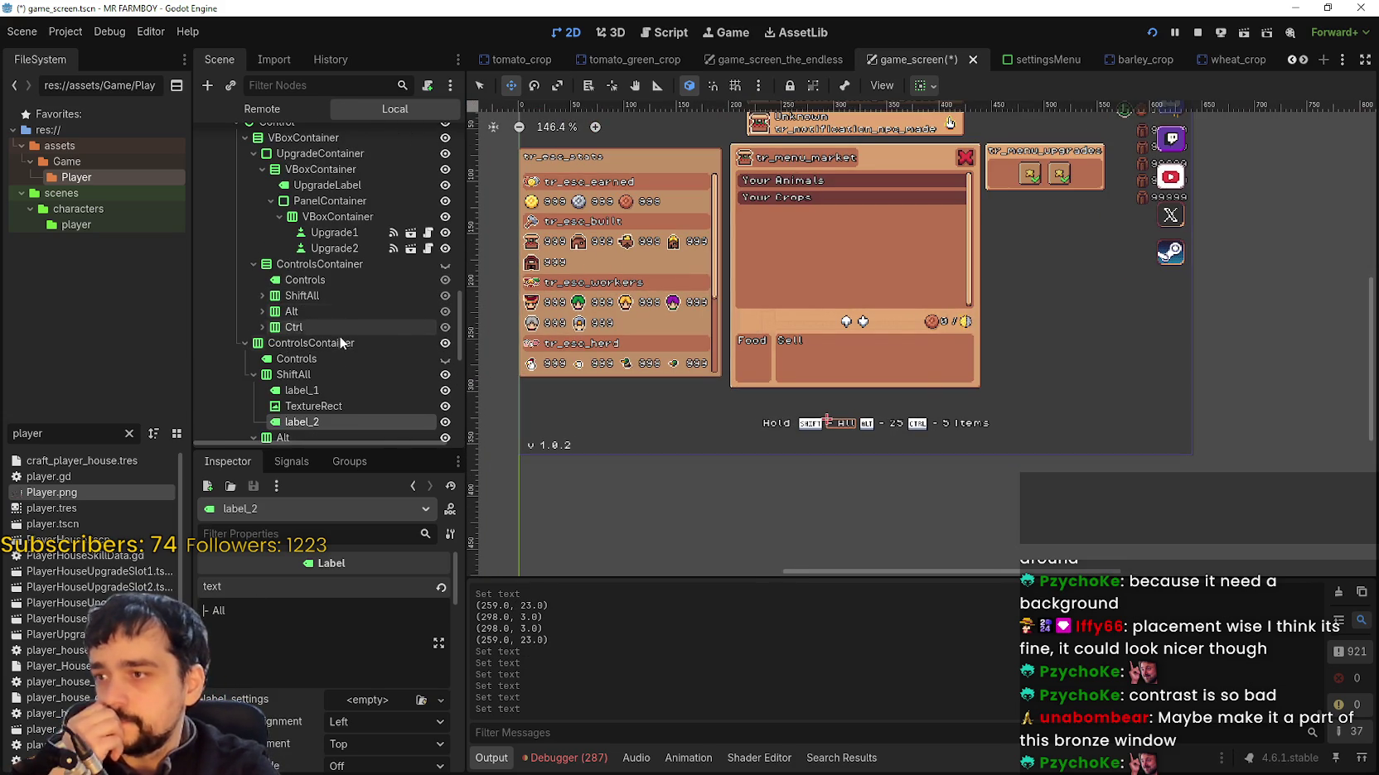
left_click(305, 346)
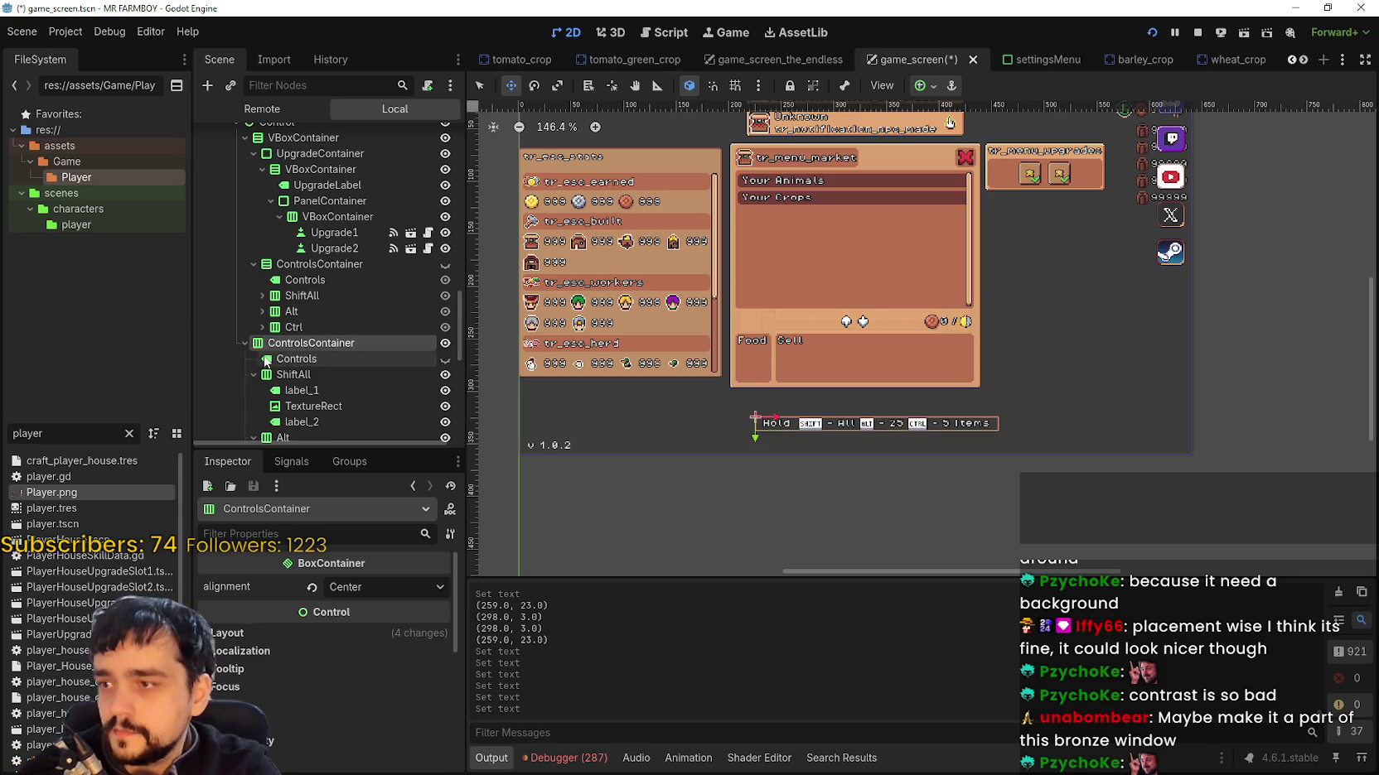
scroll(301, 373, "up", 2)
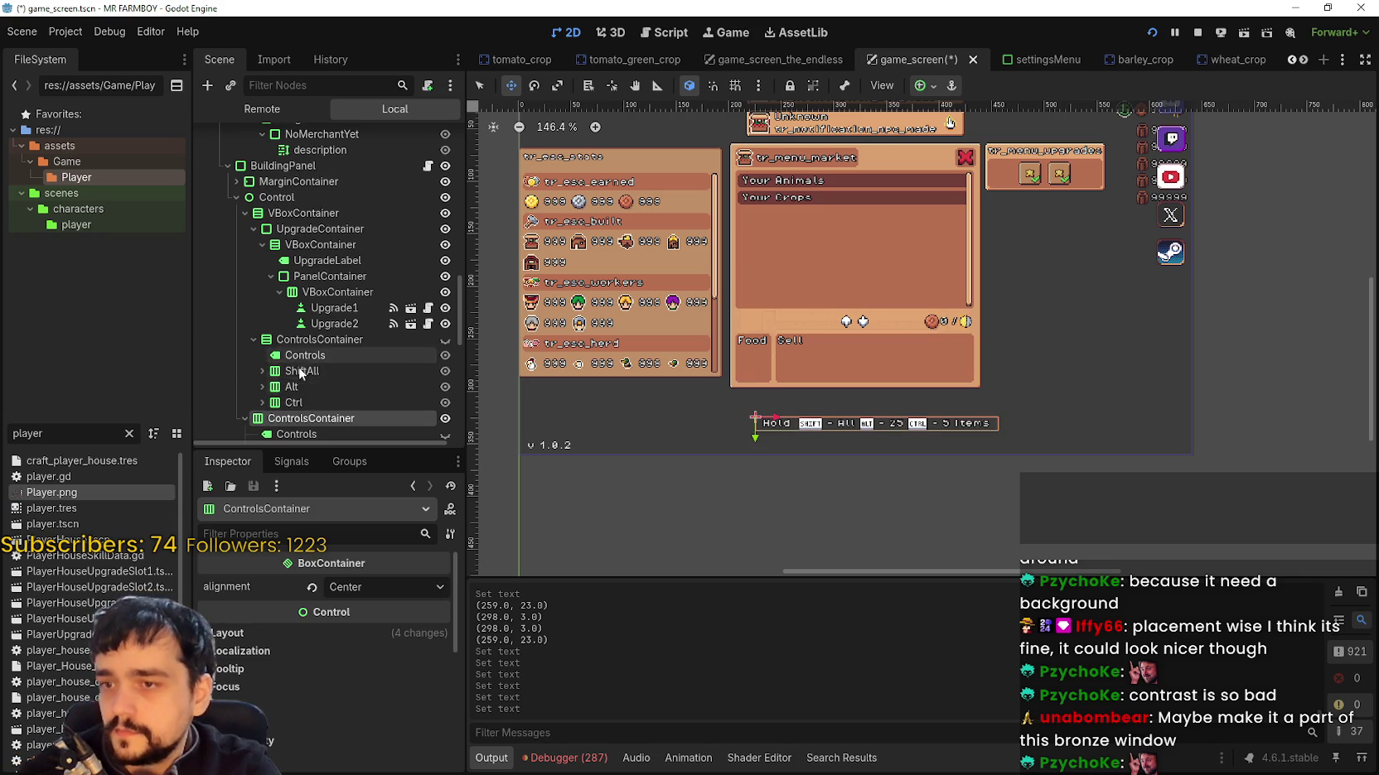
left_click(235, 197)
left_click(236, 197)
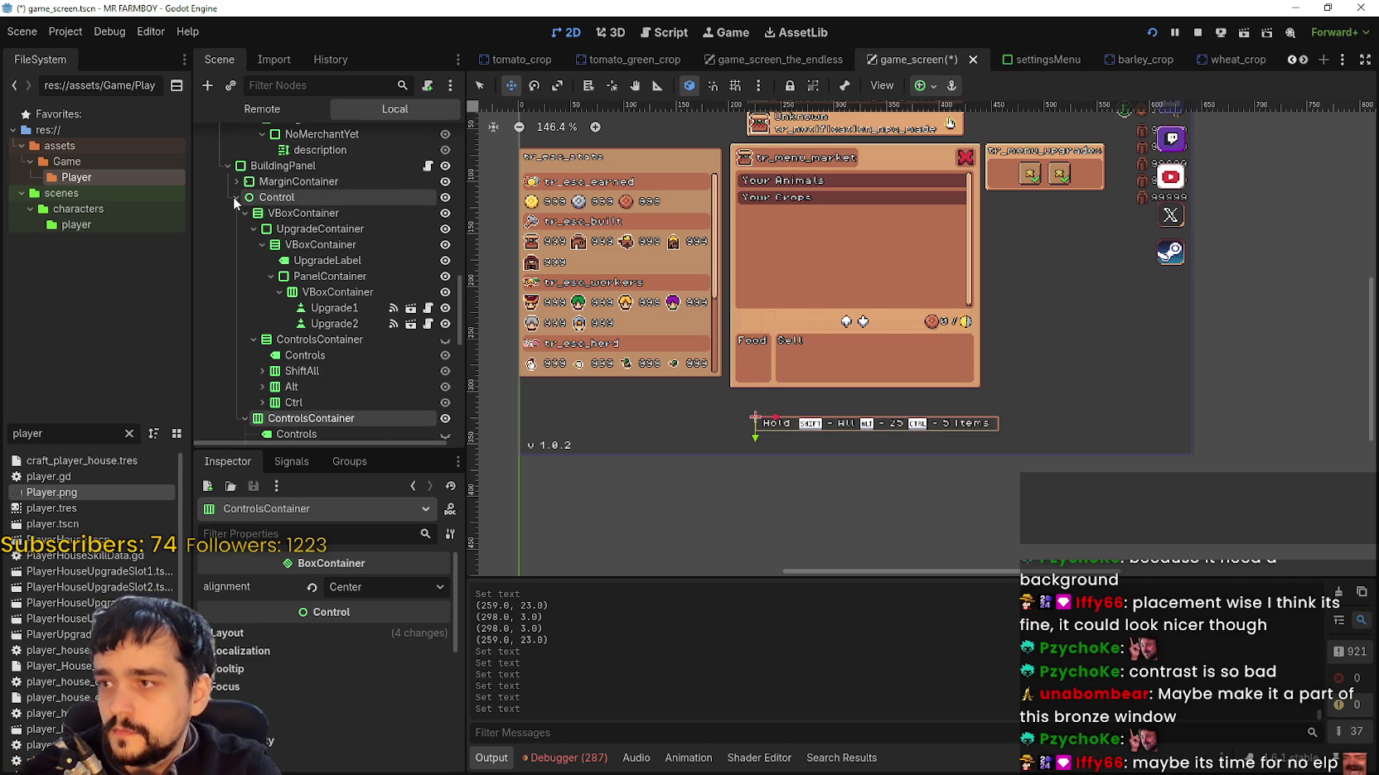
left_click(264, 199)
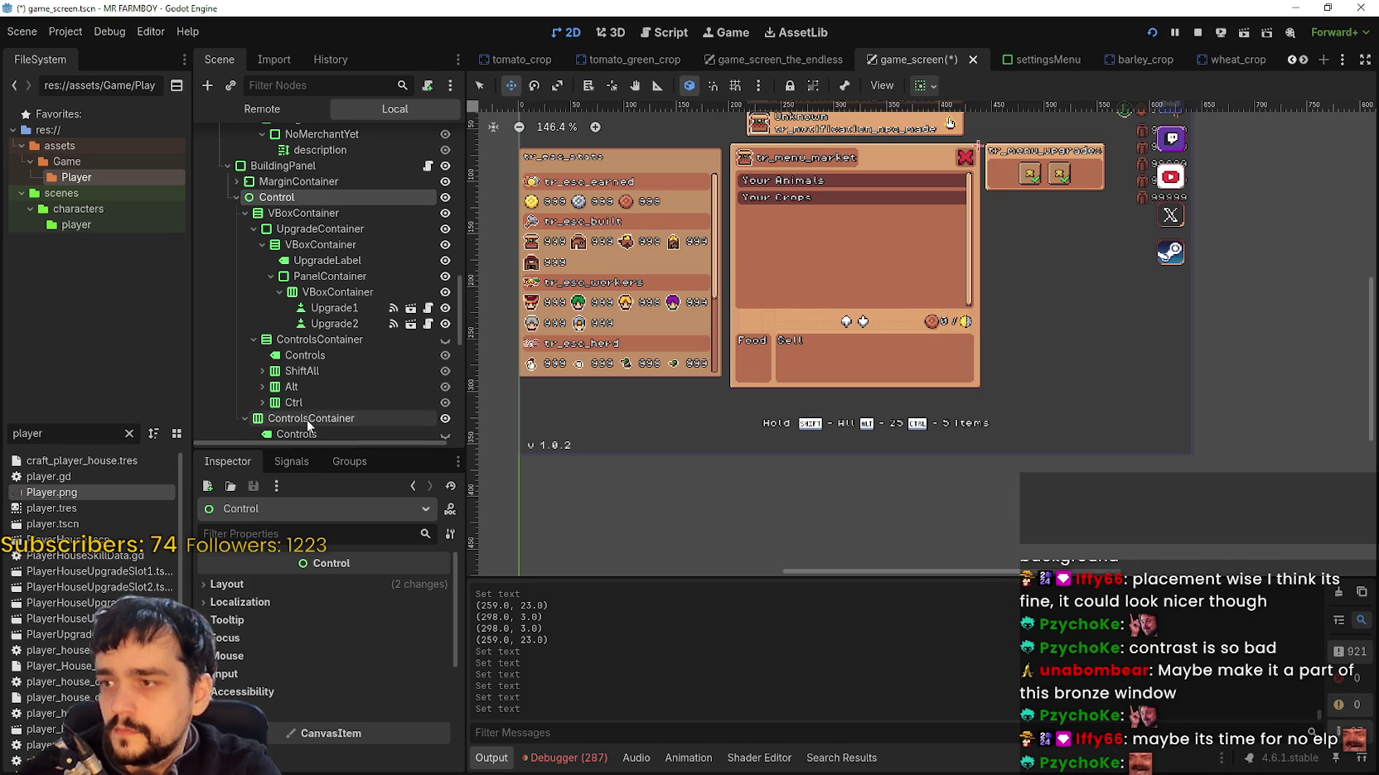
Step: Collapse the VBoxContainer and drag ControlsContainer onto BuildingPanel below MarginContainer
scroll(279, 362, "down", 3)
left_click(272, 308)
scroll(281, 348, "down", 2)
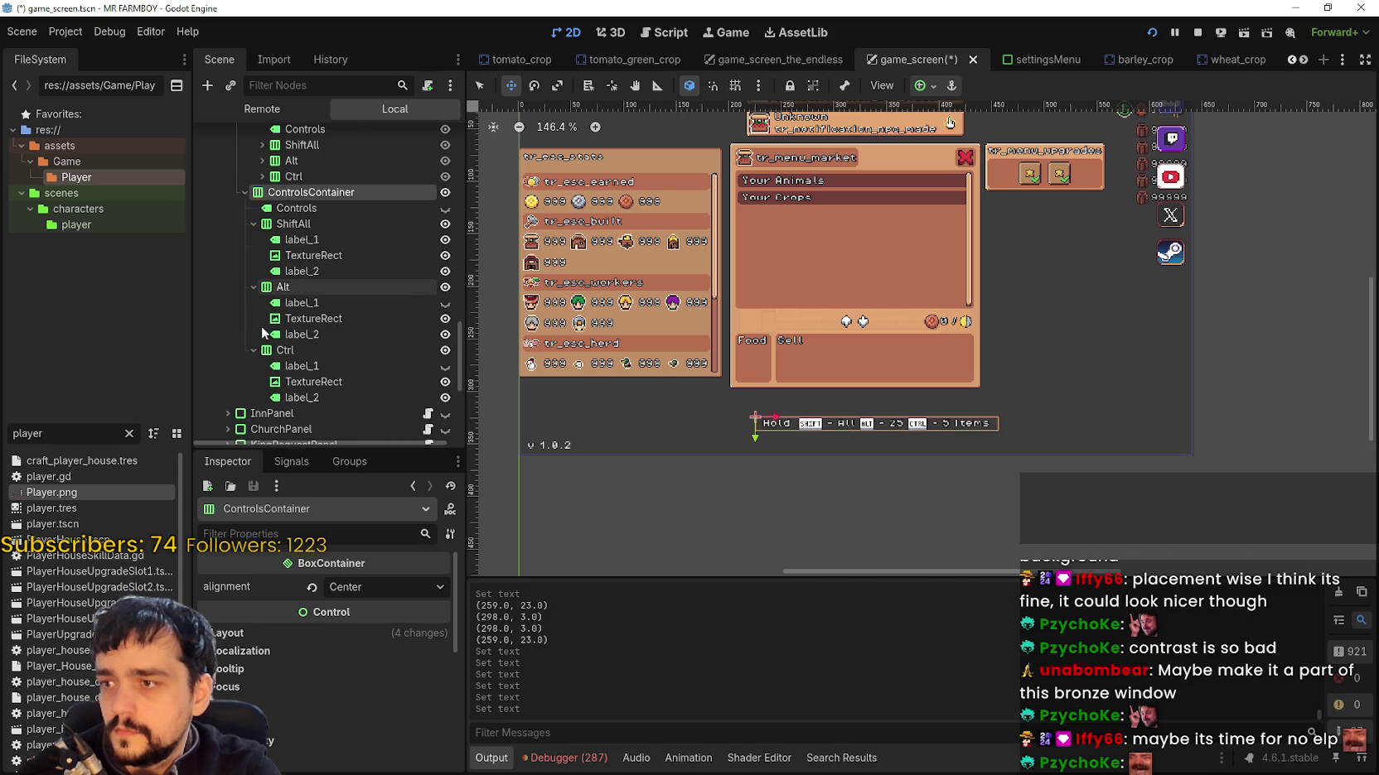
scroll(291, 377, "up", 3)
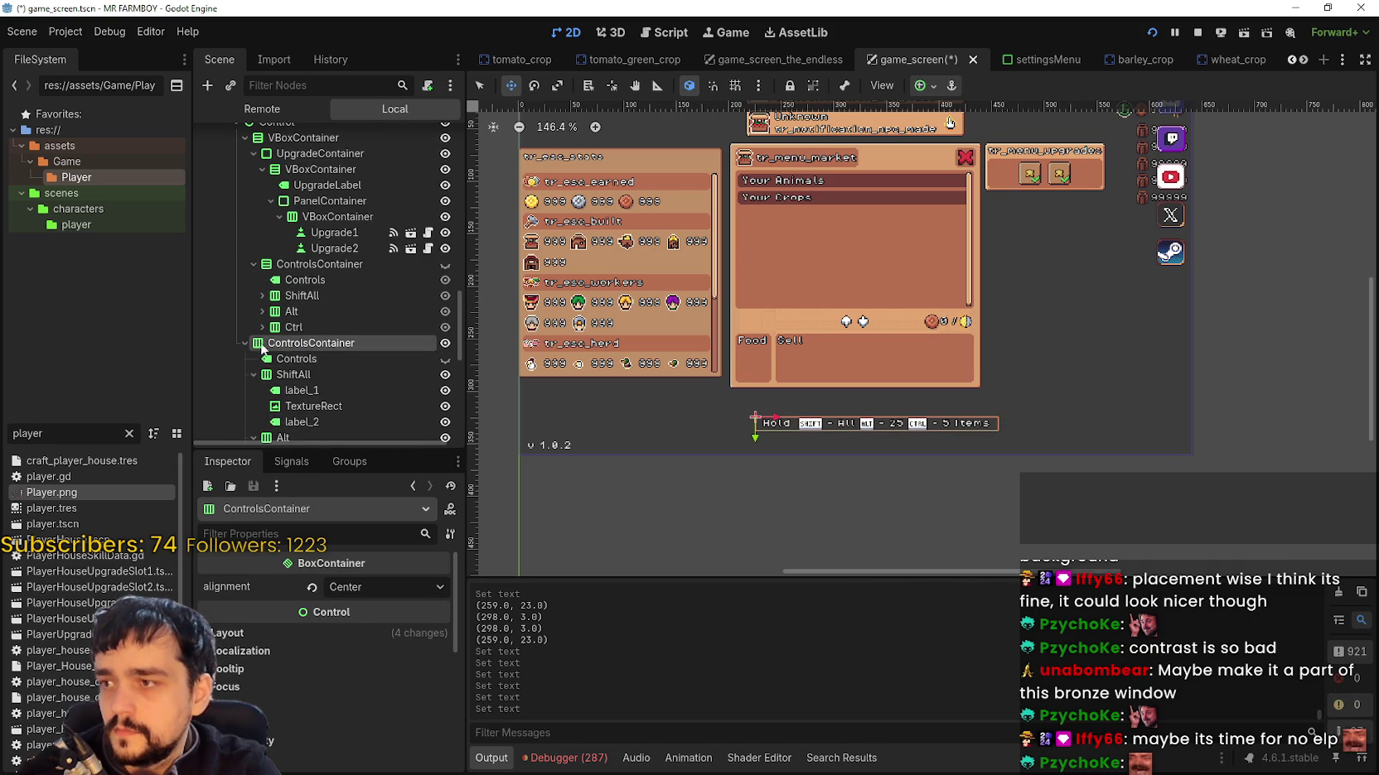
scroll(258, 216, "up", 1)
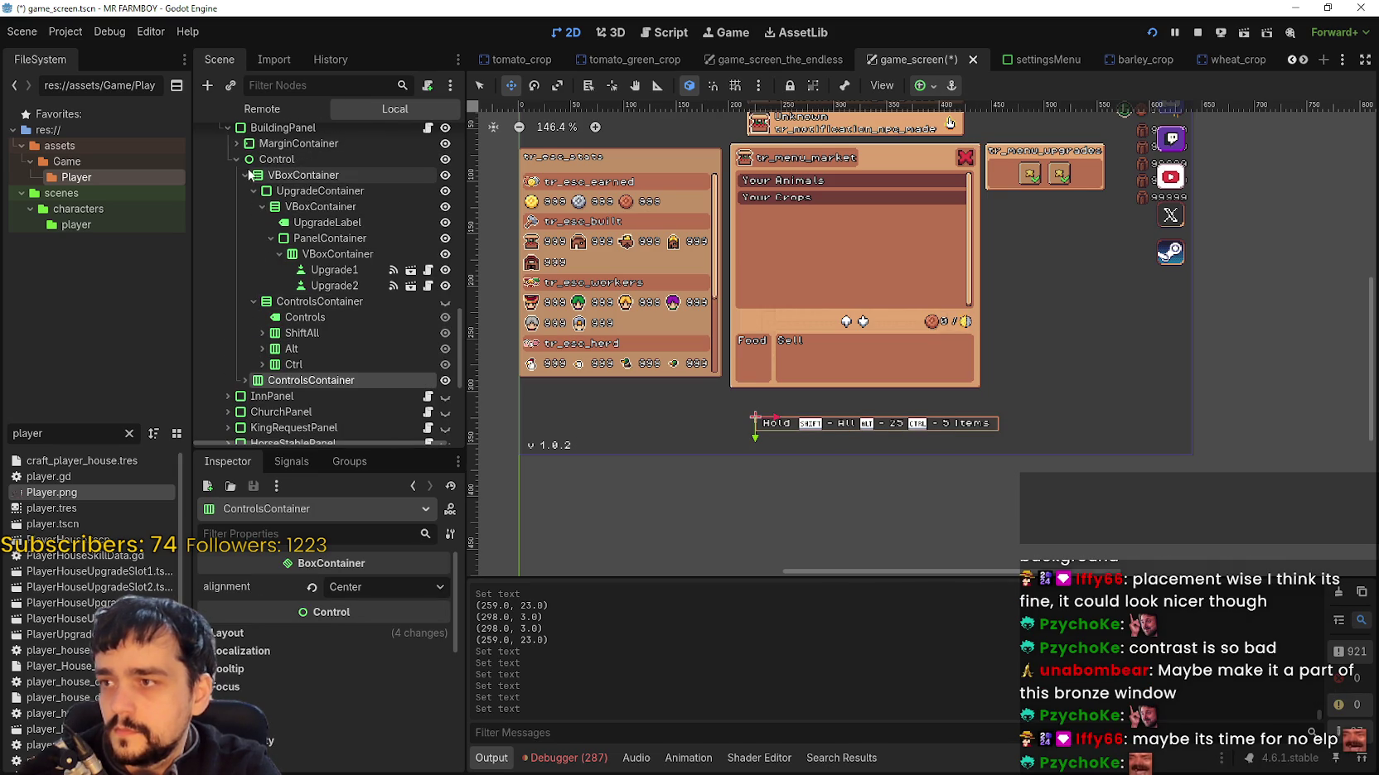
left_click(246, 174)
scroll(294, 229, "up", 2)
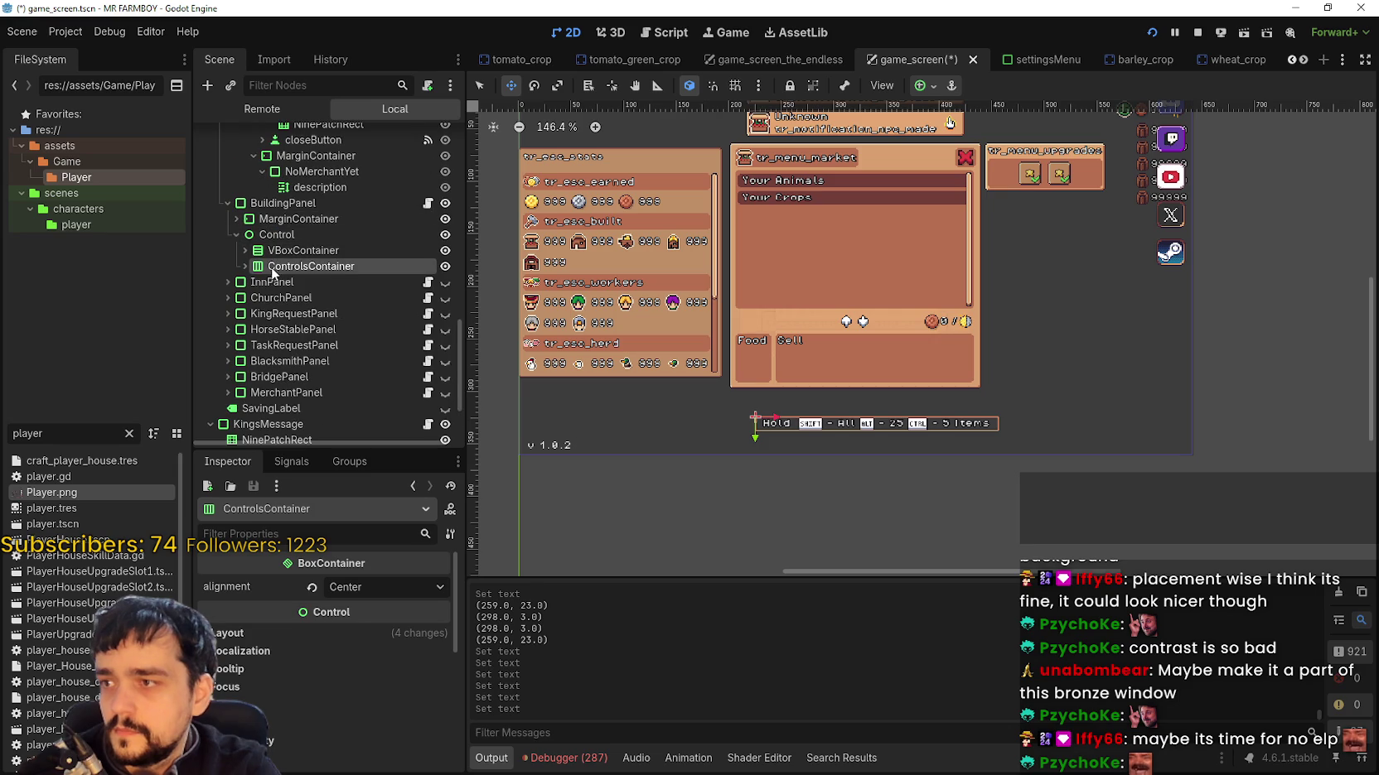
left_click_drag(267, 230, 267, 232)
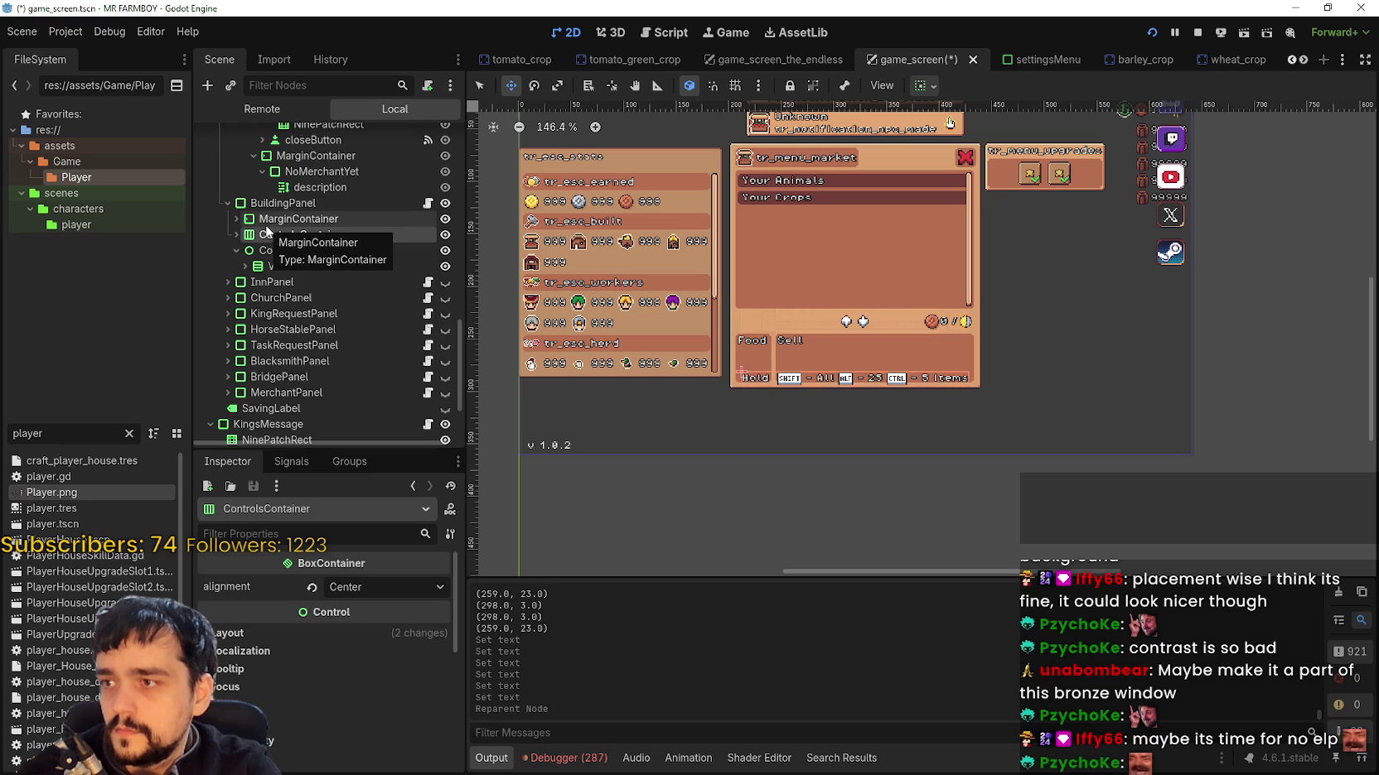
Step: Place ControlsContainer after the Control node and align it to the bottom vertically
scroll(1009, 216, "down", 3)
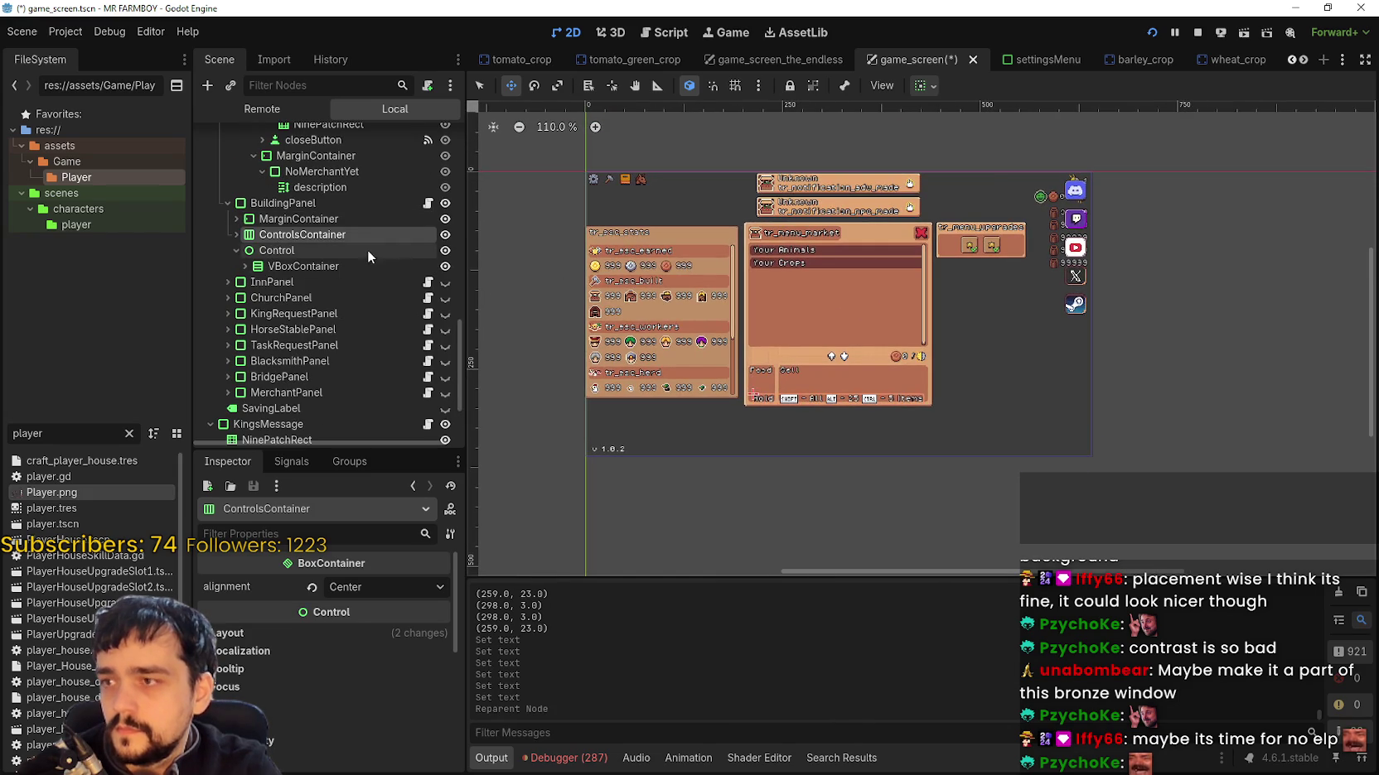
mouse_move(261, 240)
left_mouse_down()
mouse_move(257, 267)
mouse_move(267, 261)
left_mouse_up()
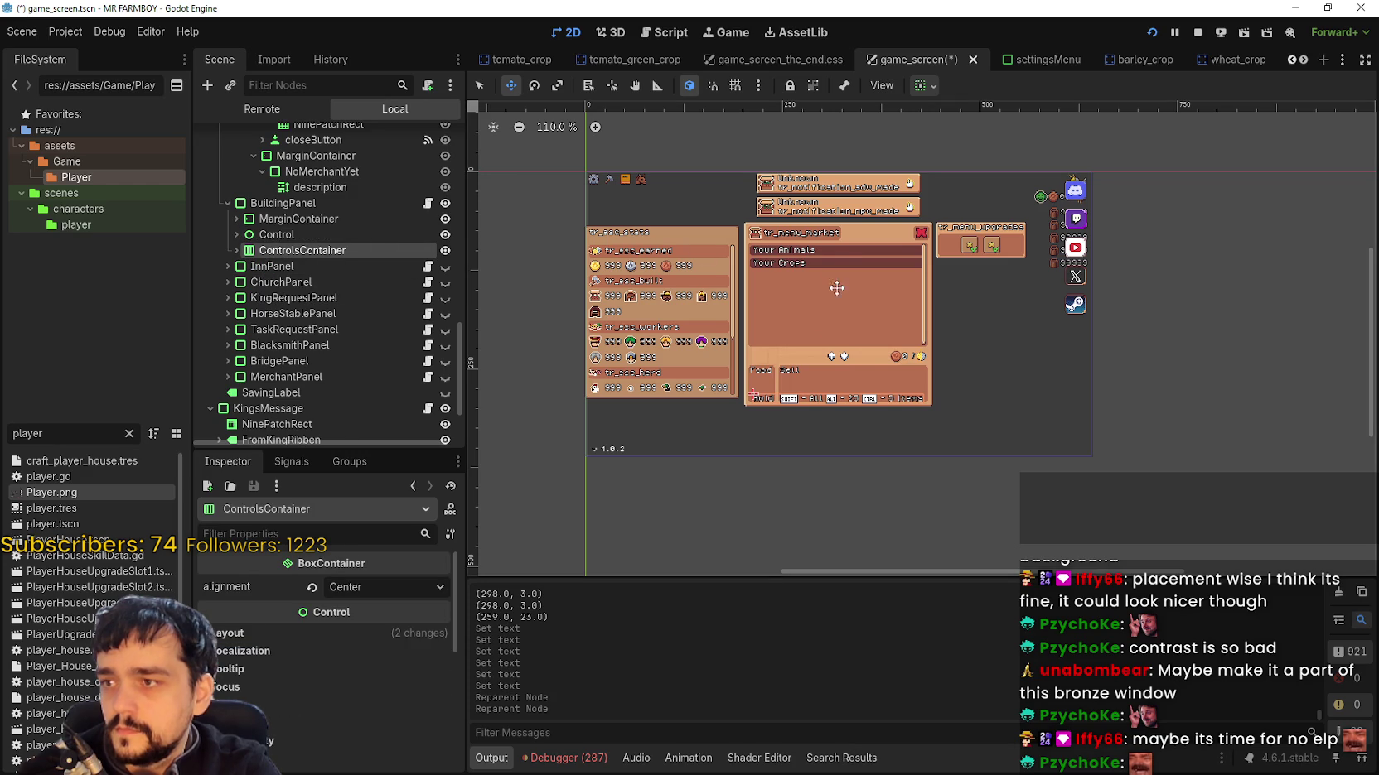
scroll(833, 278, "up", 2)
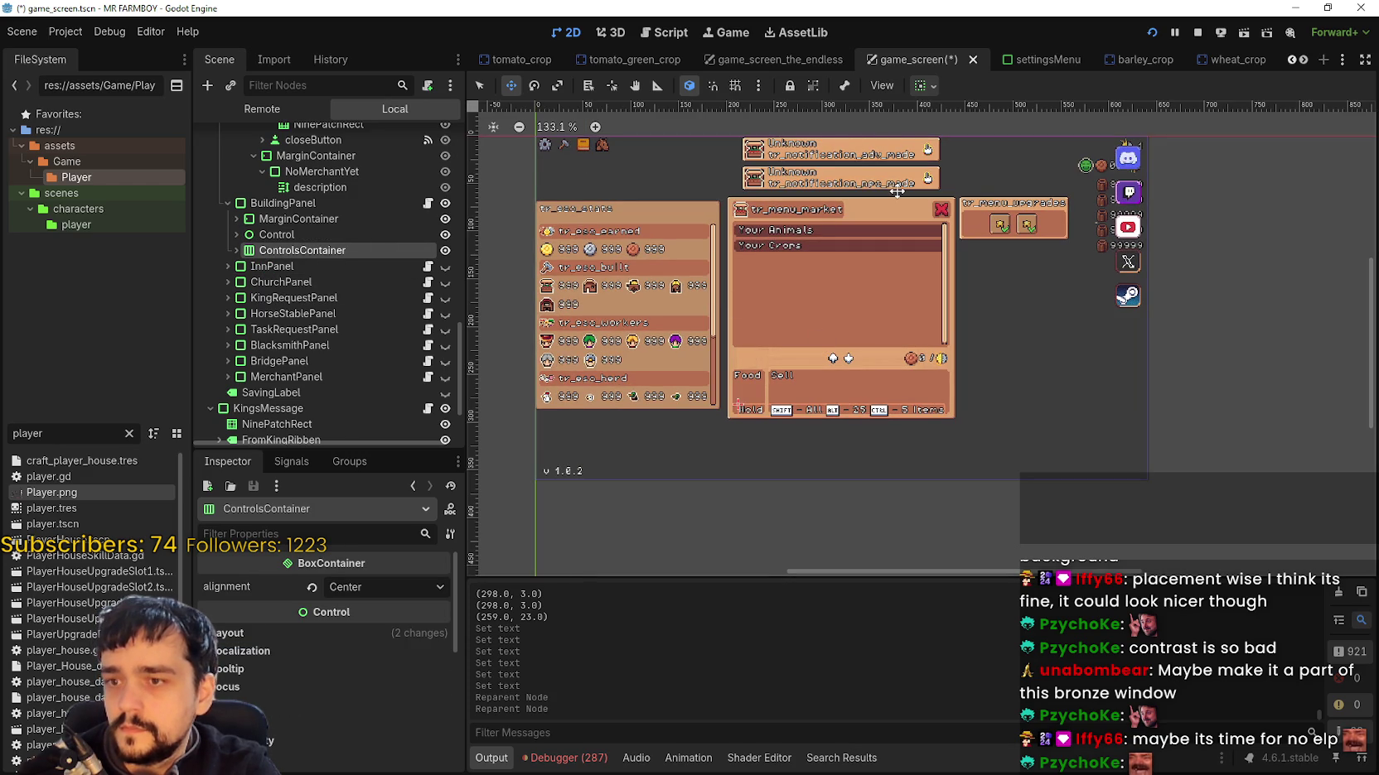
left_click(927, 86)
left_click(984, 228)
left_click(978, 230)
left_click(1066, 86)
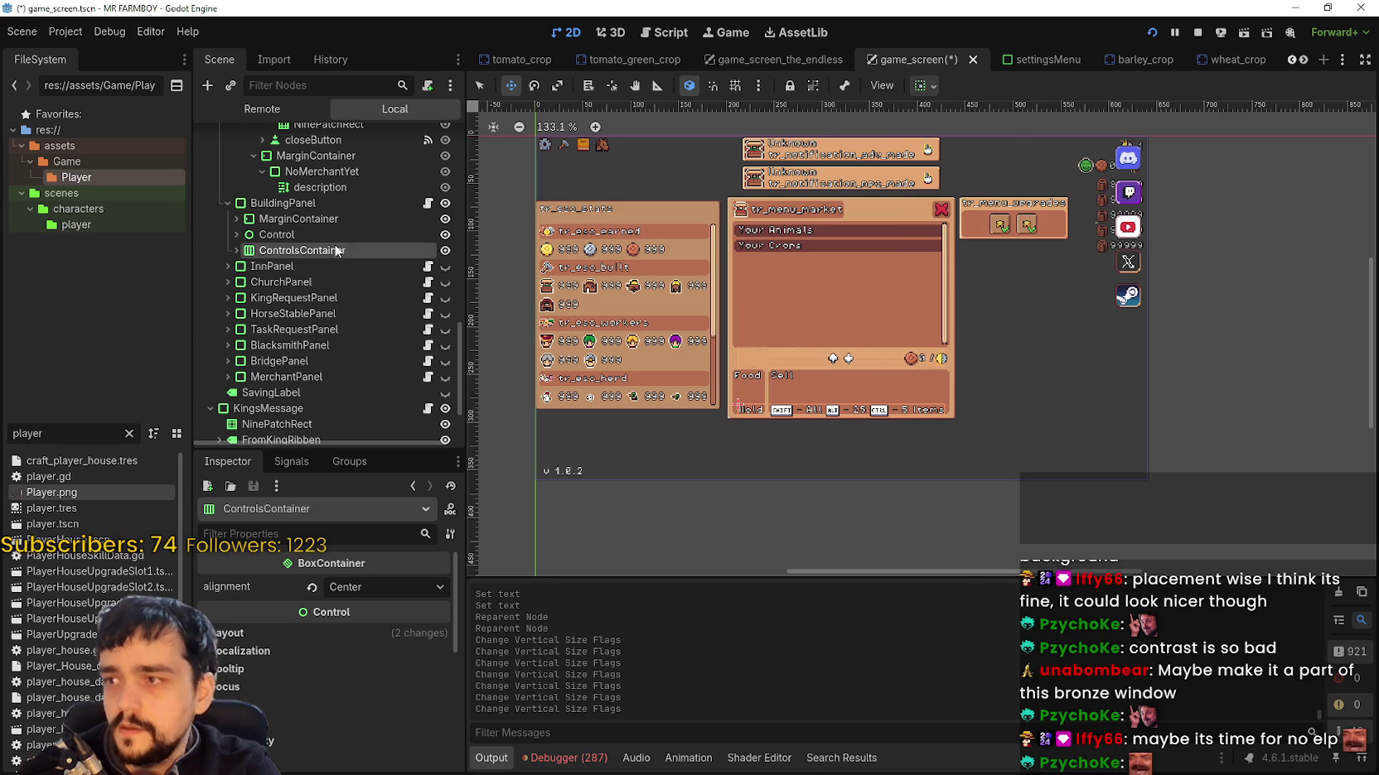
Step: Reparent ControlsContainer into BuildingPanel's Control node, above VBoxContainer
left_click(310, 204)
left_click(303, 249)
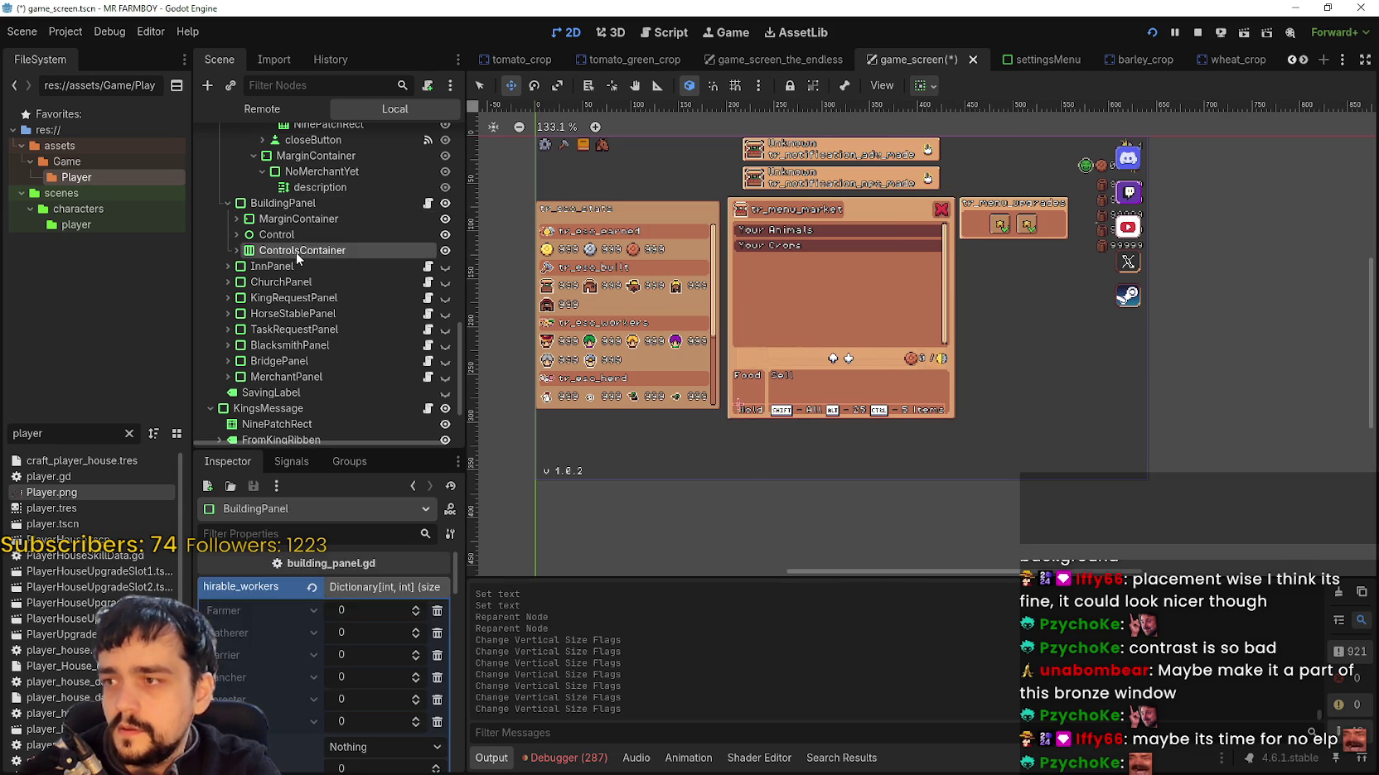
scroll(795, 377, "up", 5)
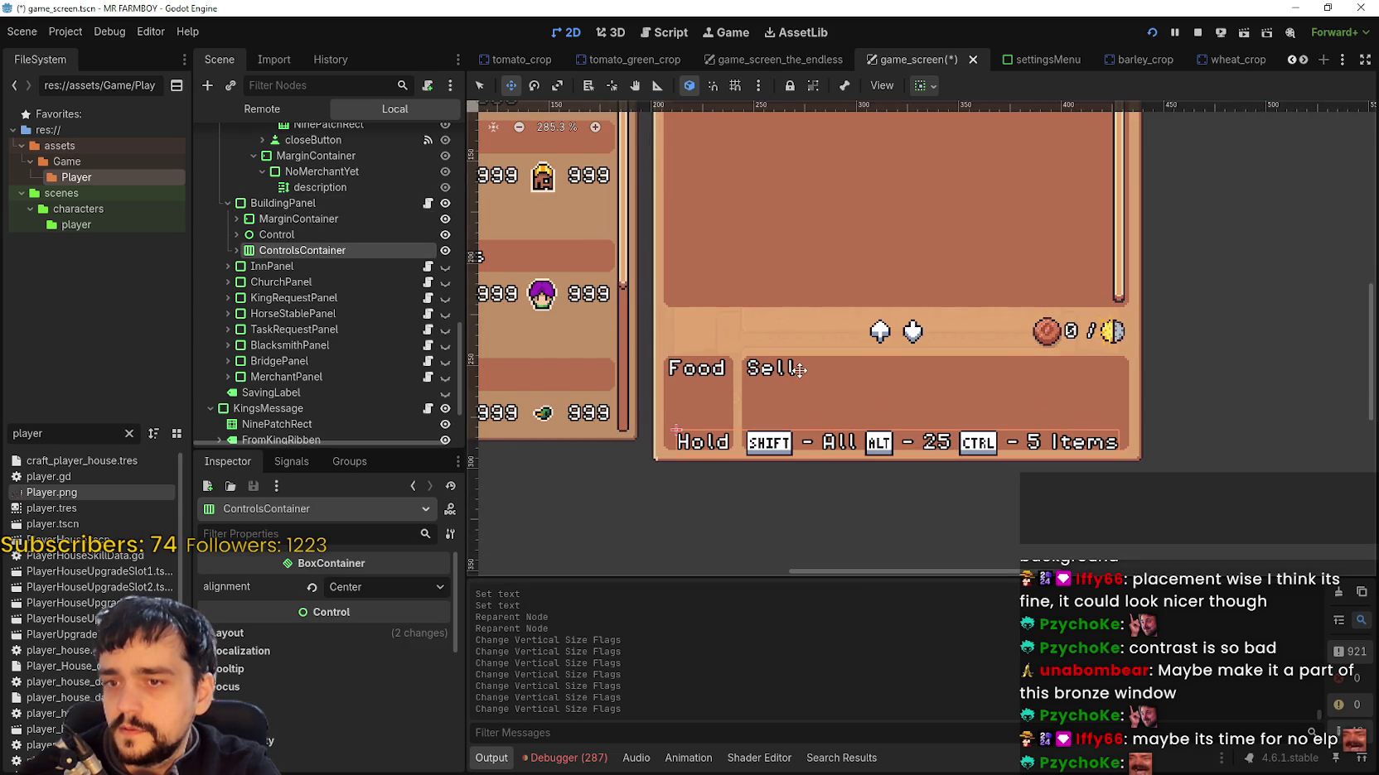
scroll(798, 371, "down", 5)
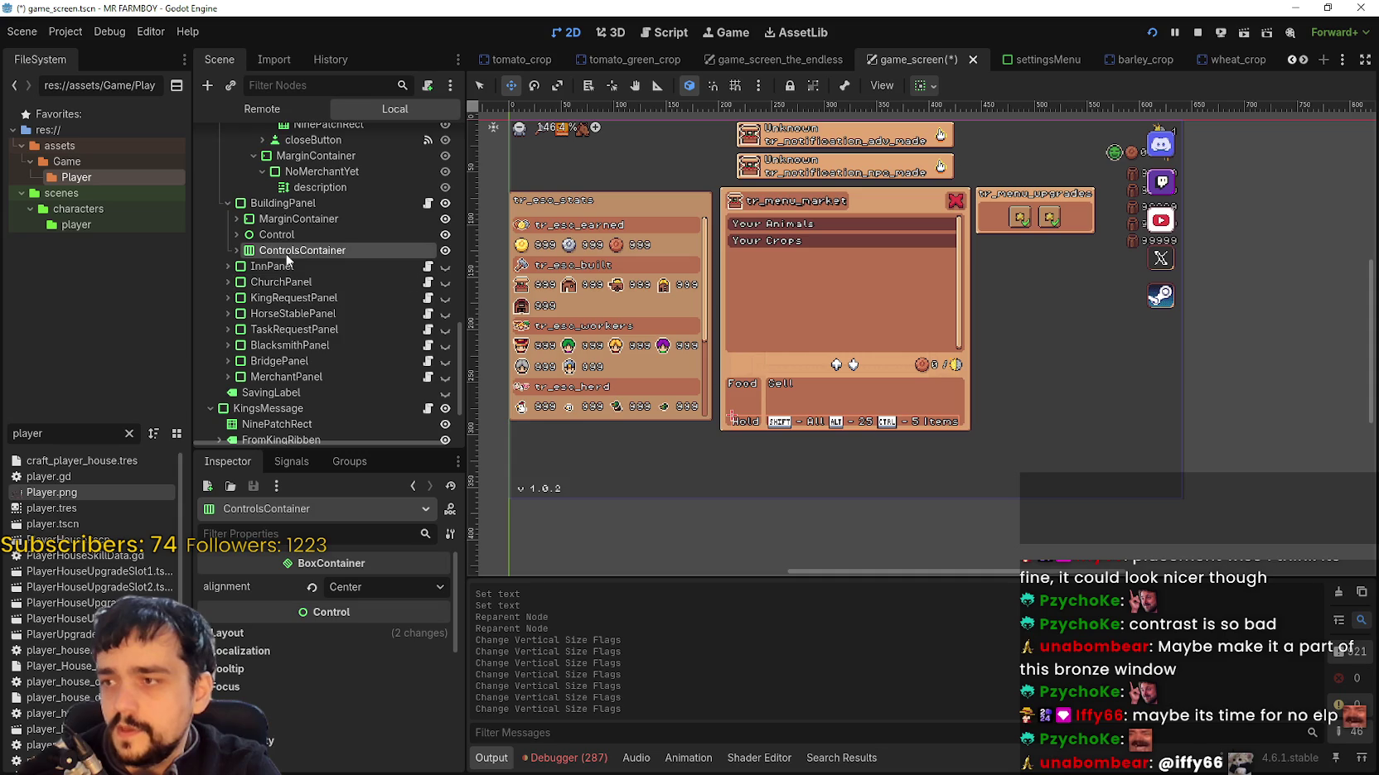
left_click(282, 204)
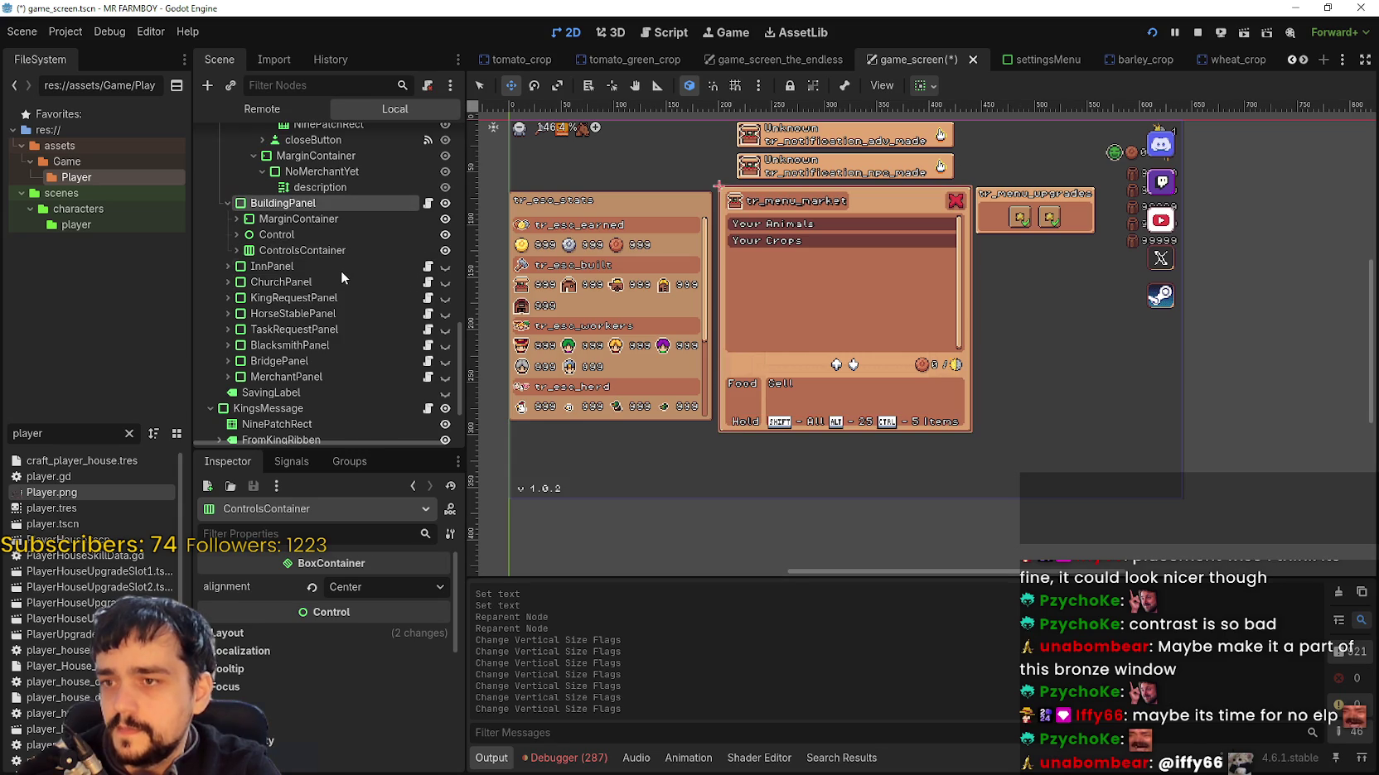
scroll(334, 269, "up", 2)
left_click(286, 288)
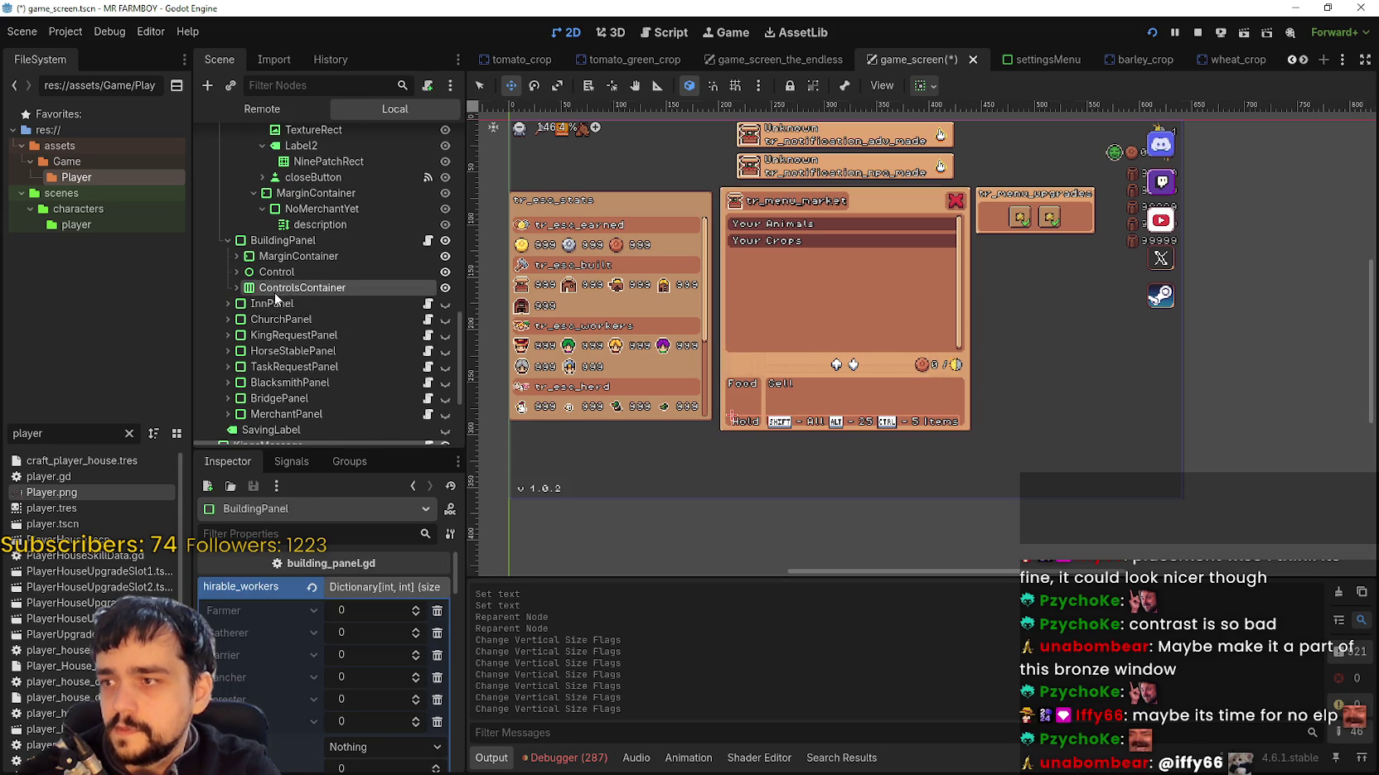
left_click(275, 272)
left_click(237, 271)
mouse_move(267, 303)
left_mouse_down()
mouse_move(305, 300)
mouse_move(319, 282)
left_mouse_up()
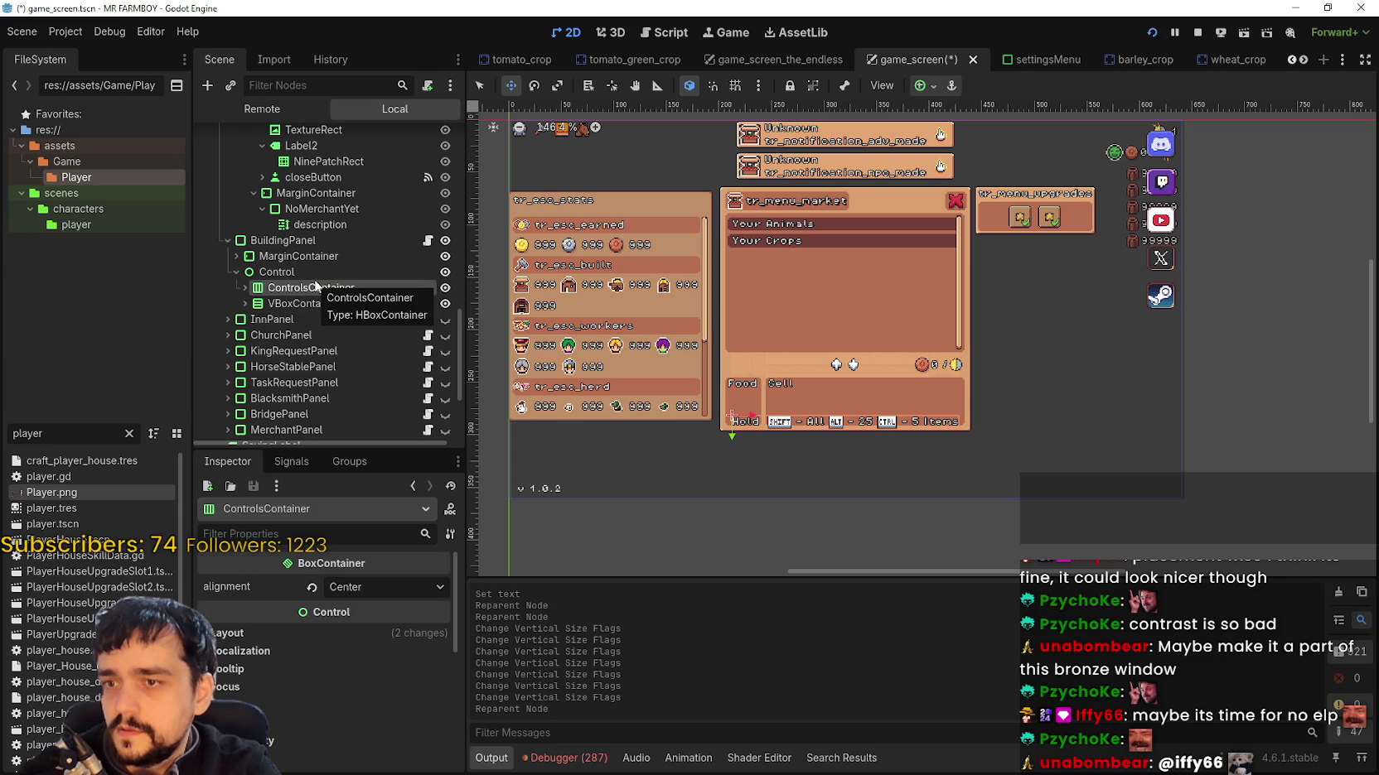
Step: Apply a top Anchor preset so the hotkey bar sits along the market panel's top edge
left_click(919, 85)
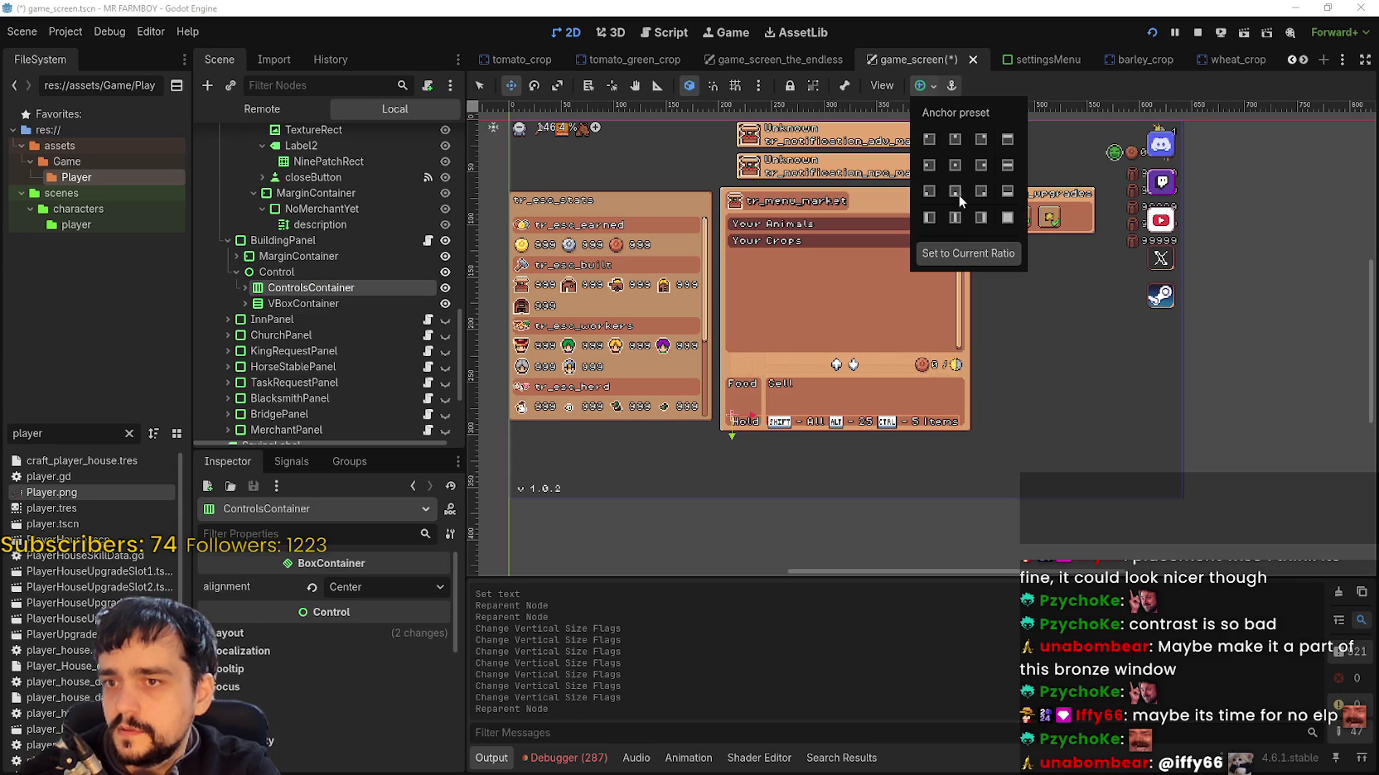
left_click(957, 191)
left_click(1106, 93)
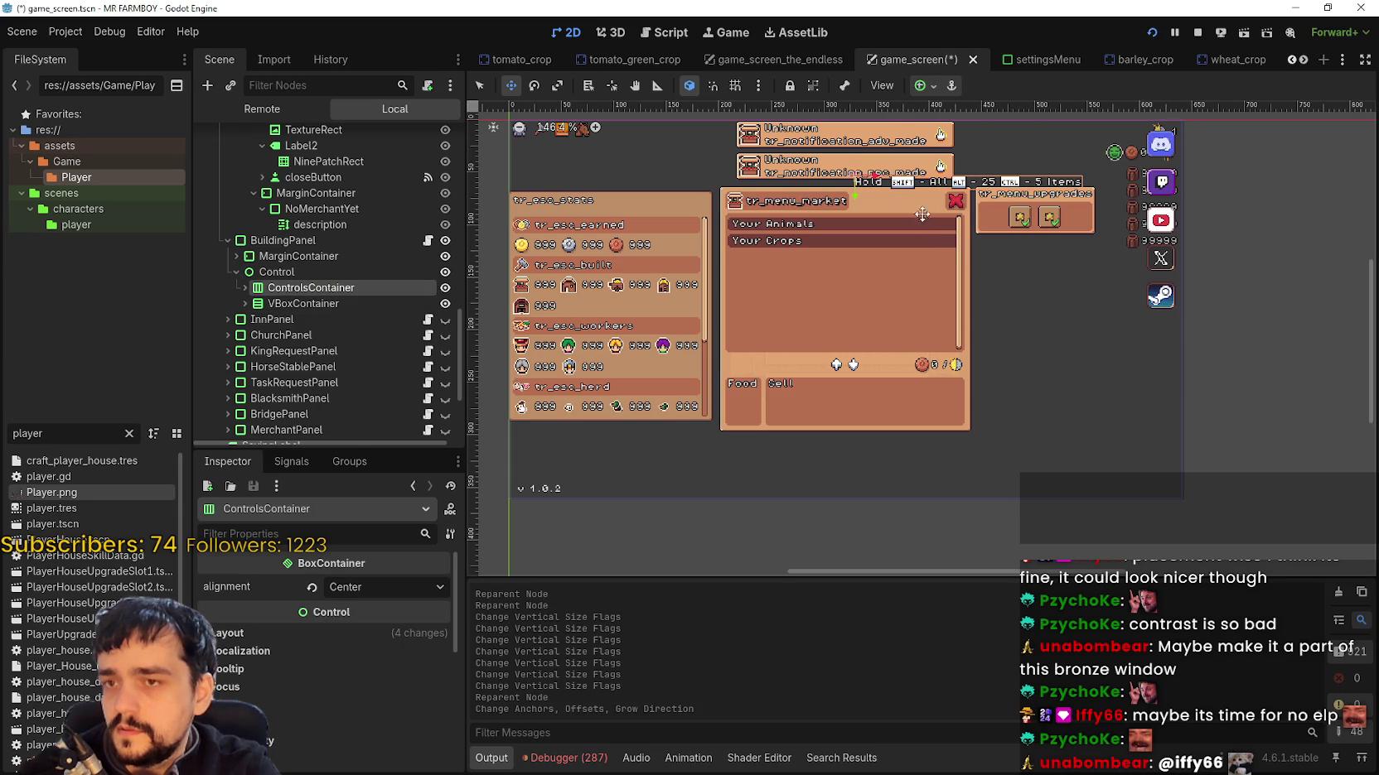
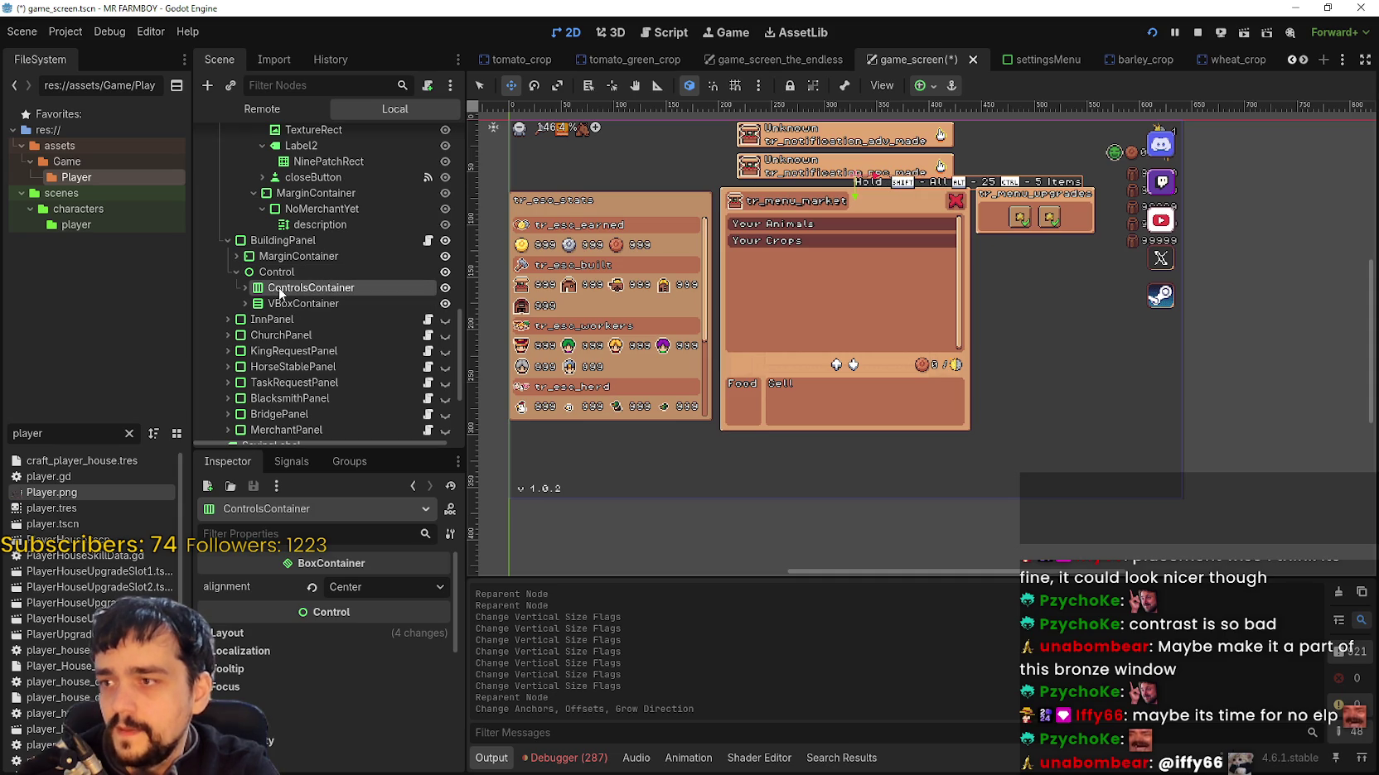
Step: Move ControlsContainer out of Control to sit directly under BuildingPanel, then stop the running game
mouse_move(290, 267)
left_mouse_down()
mouse_move(302, 248)
mouse_move(302, 263)
left_mouse_up()
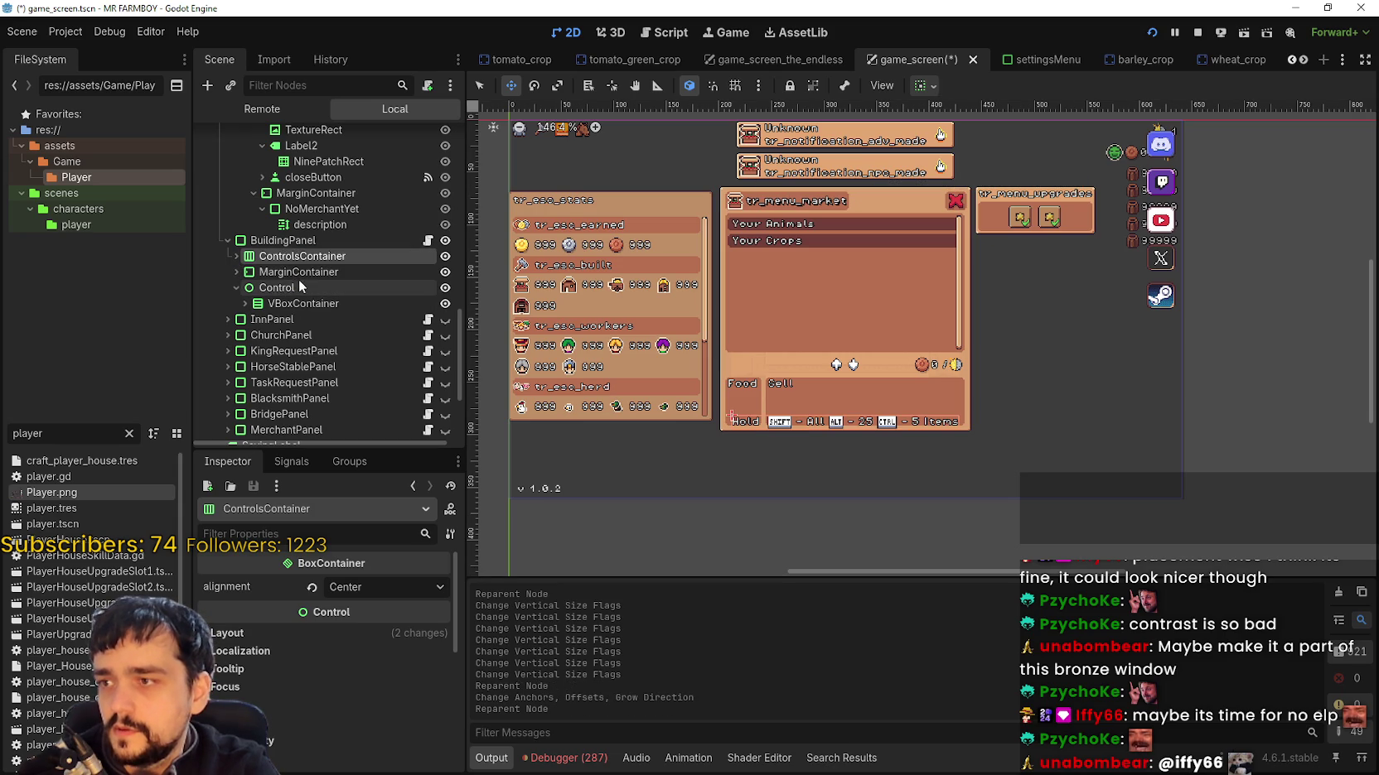
left_click(236, 288)
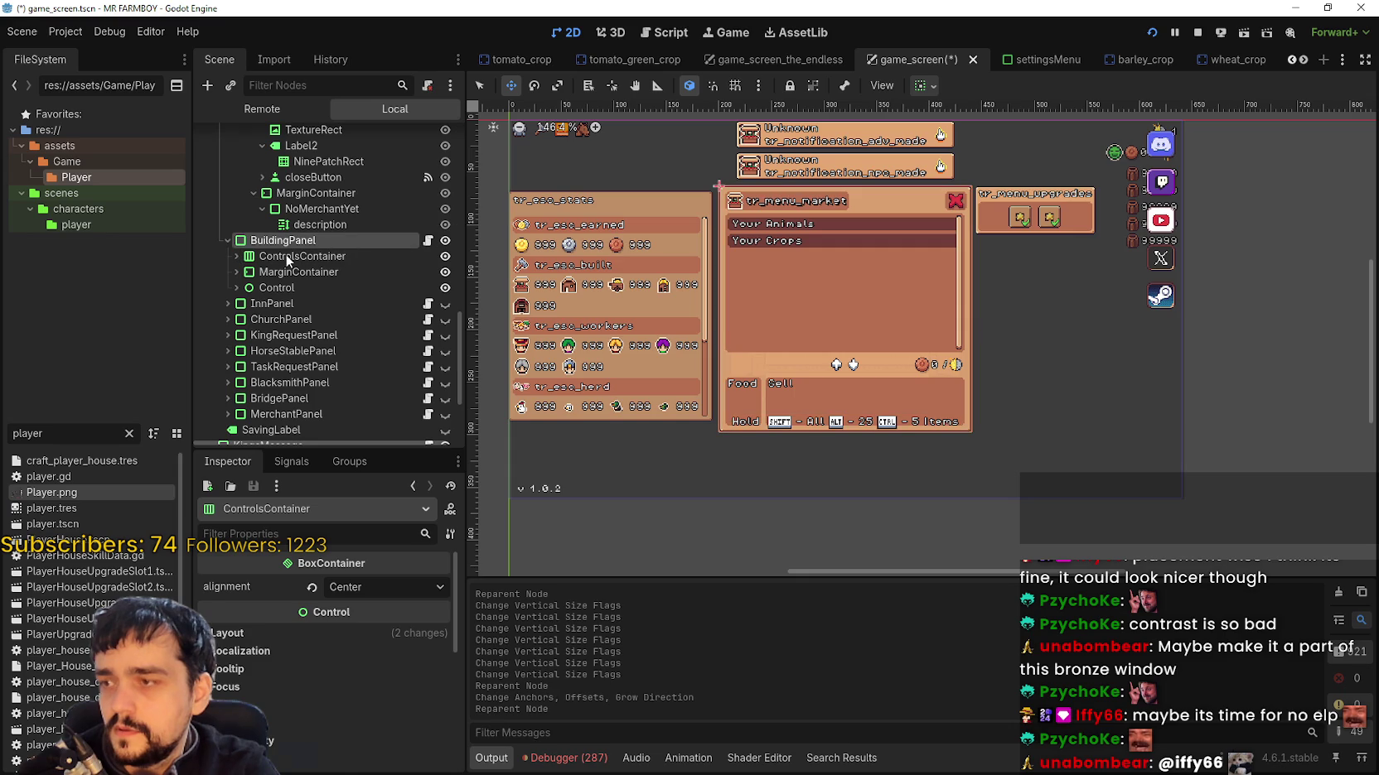
left_click(283, 256)
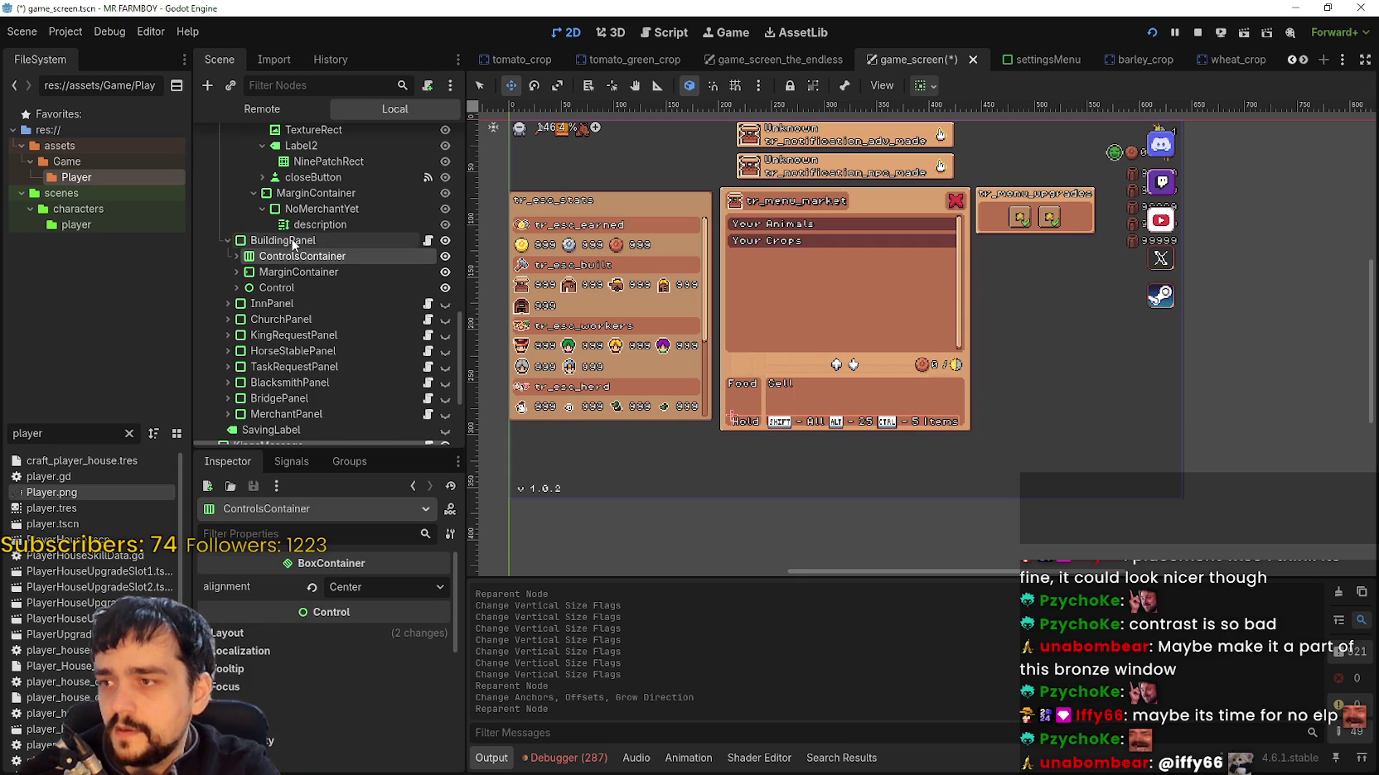
right_click(292, 240)
left_click(1203, 30)
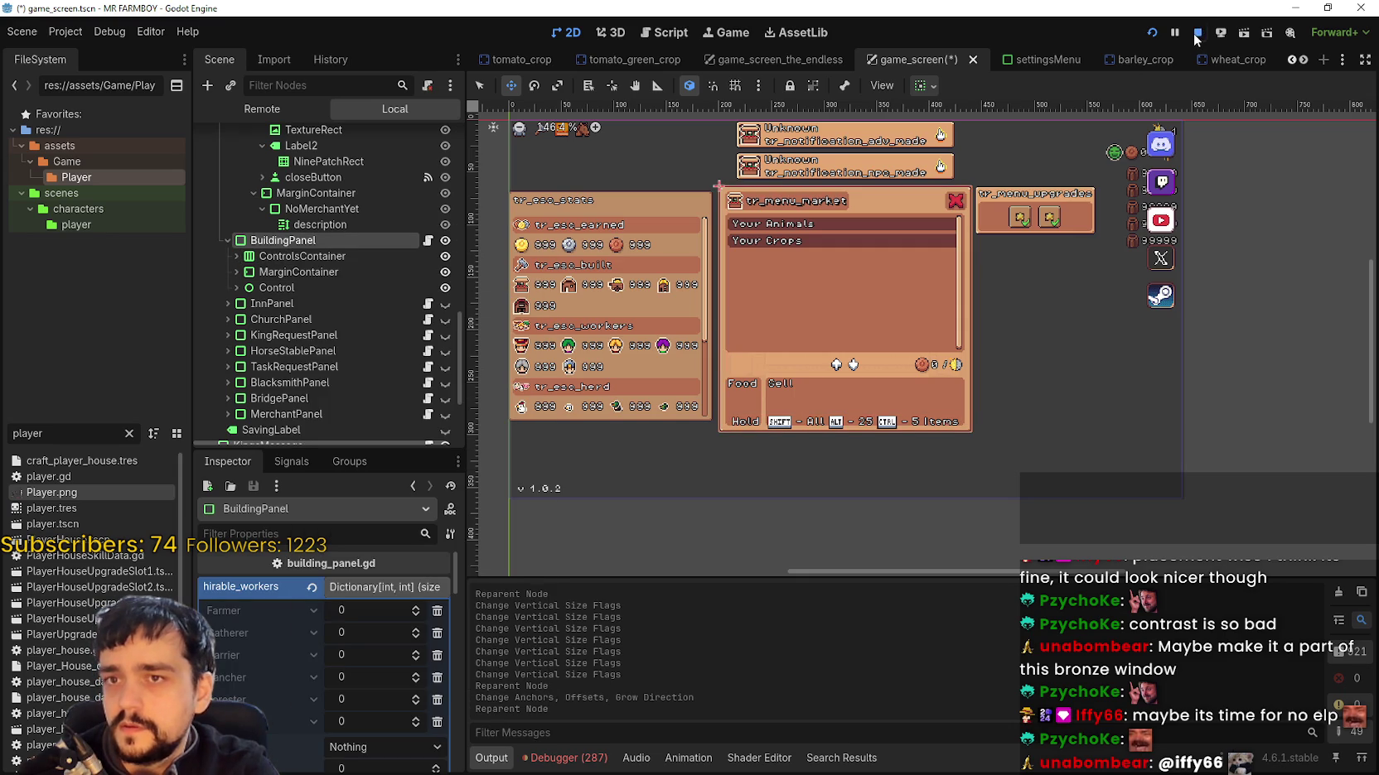
Step: Add a Control child node to BuildingPanel and rename it Controls
right_click(292, 216)
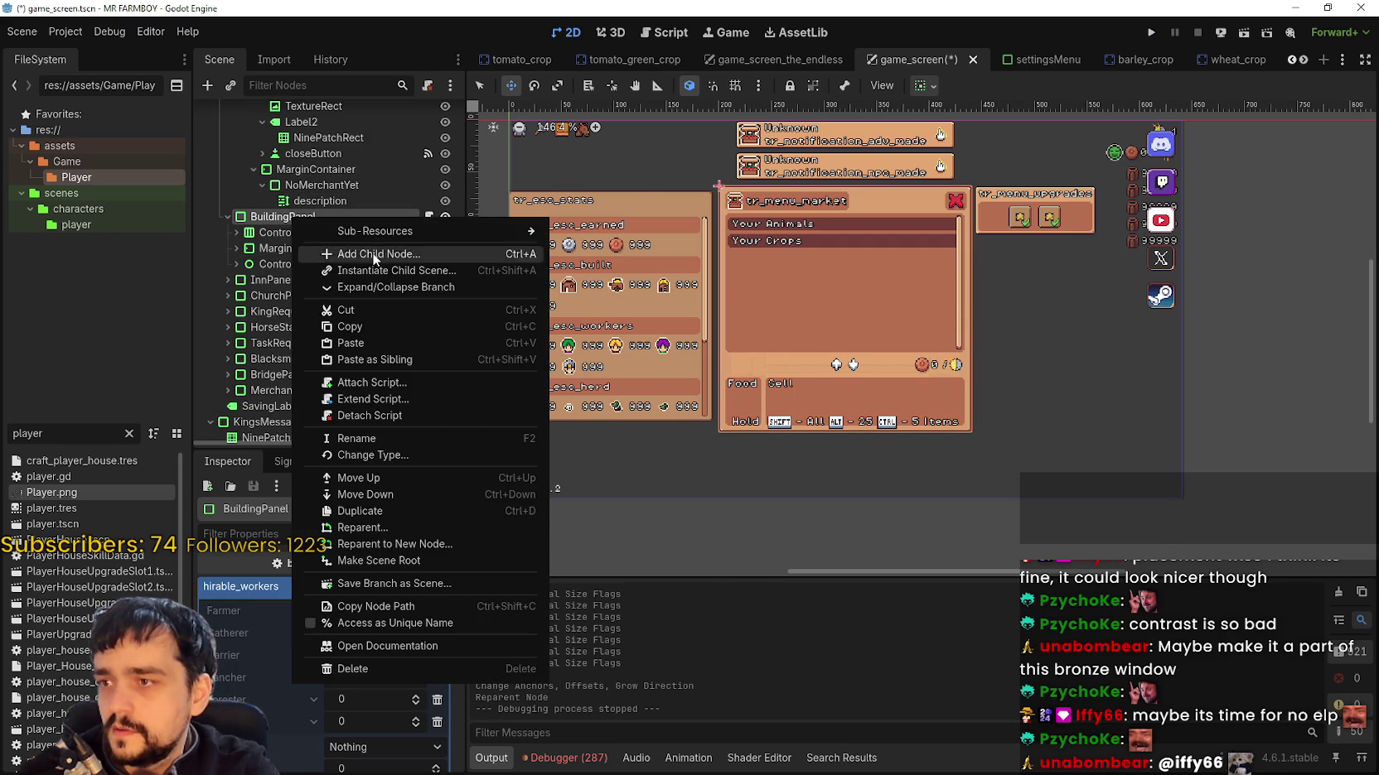
left_click(370, 254)
type("control")
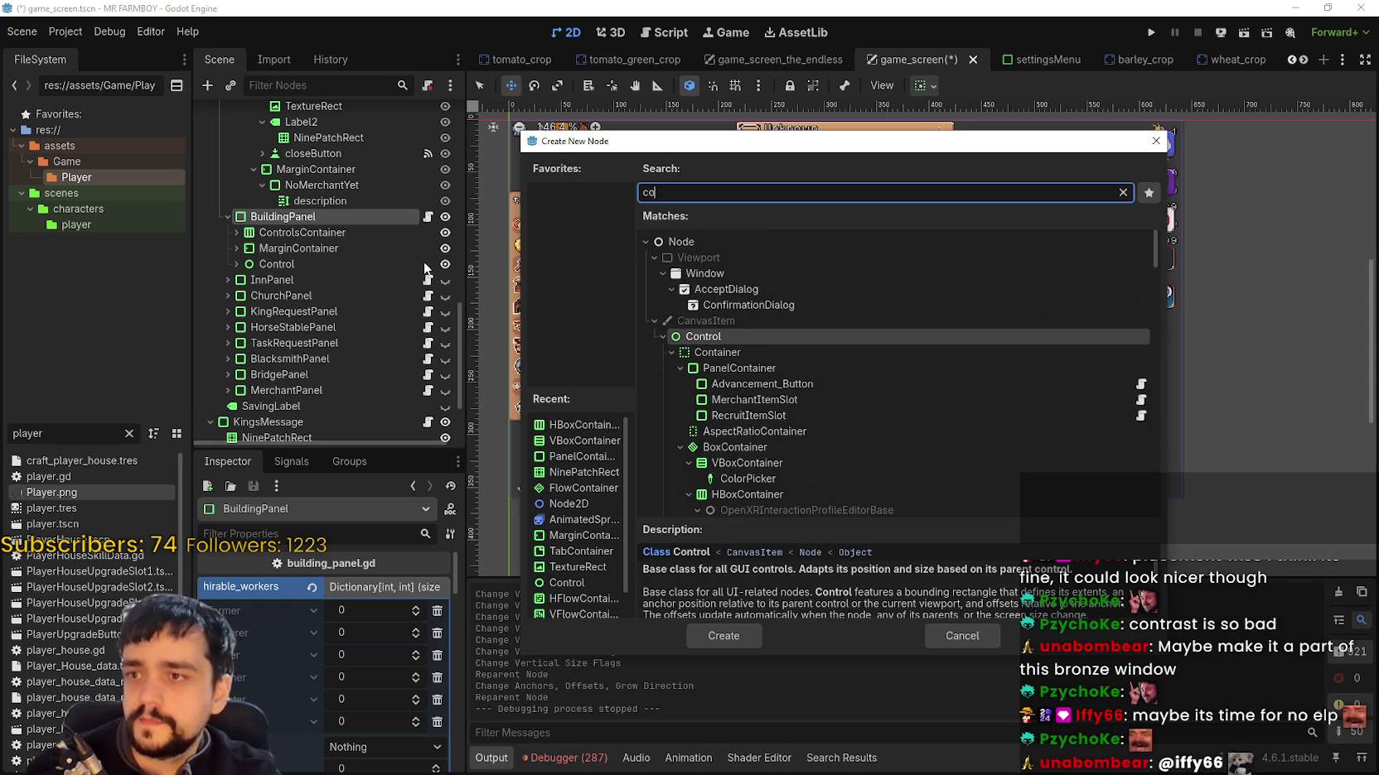
key("Return")
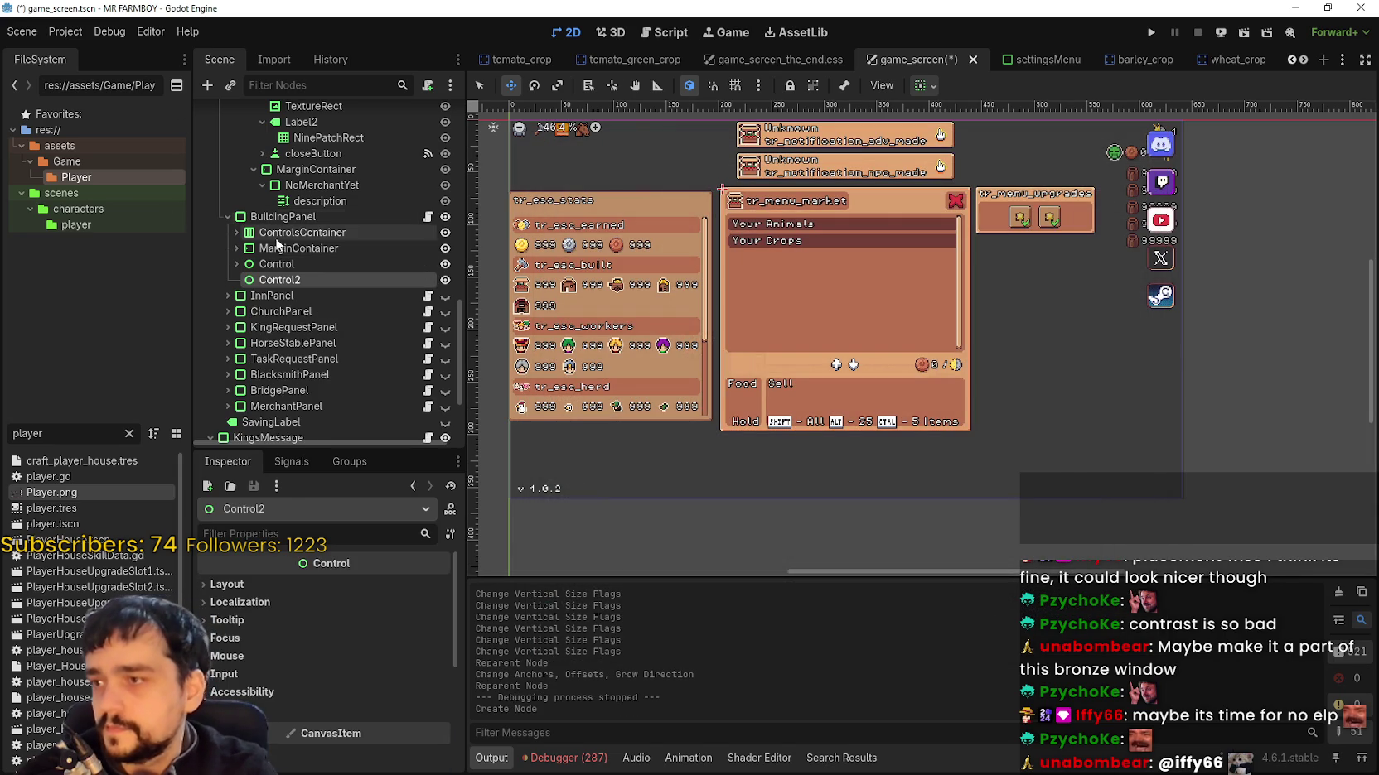
double_click(323, 284)
type("Control")
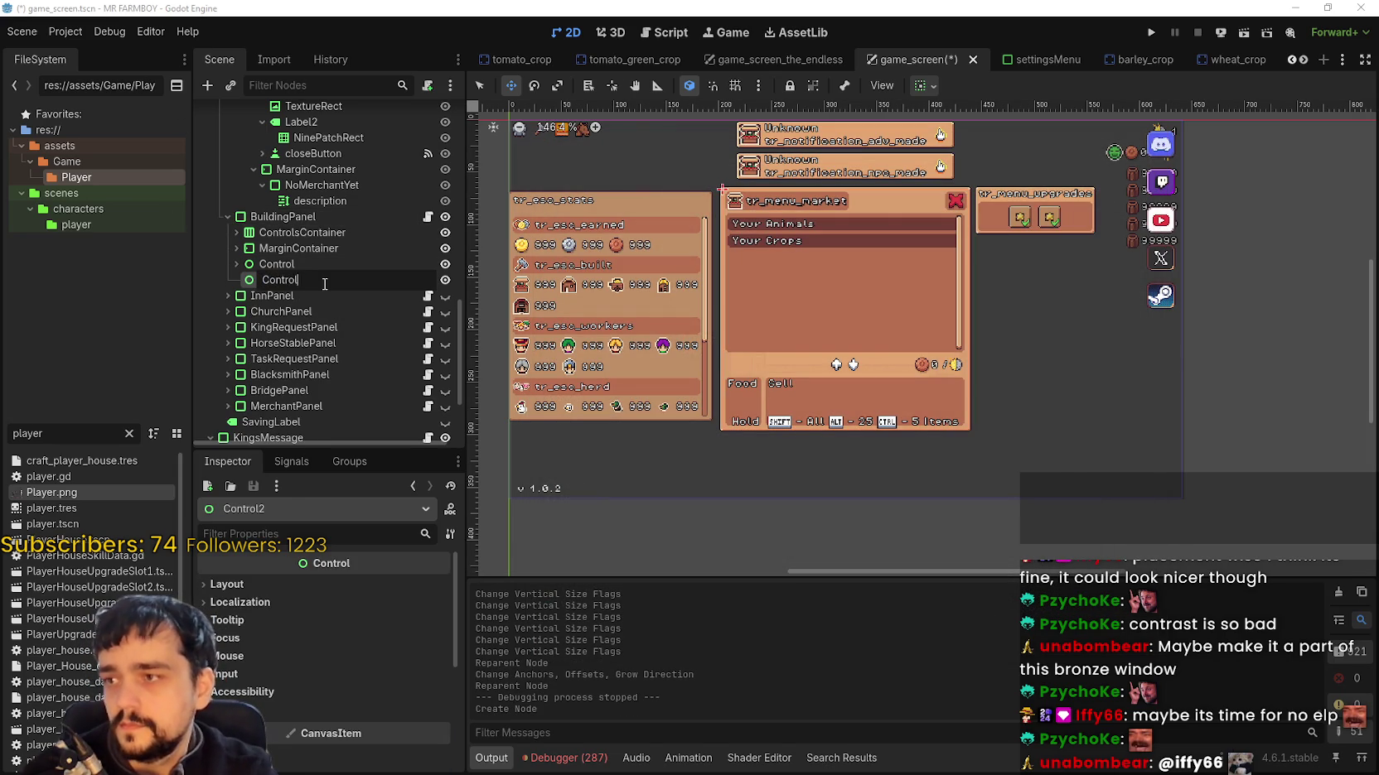
type("s")
key("Return")
Step: Move ControlsContainer inside the new Controls node
left_click(231, 264)
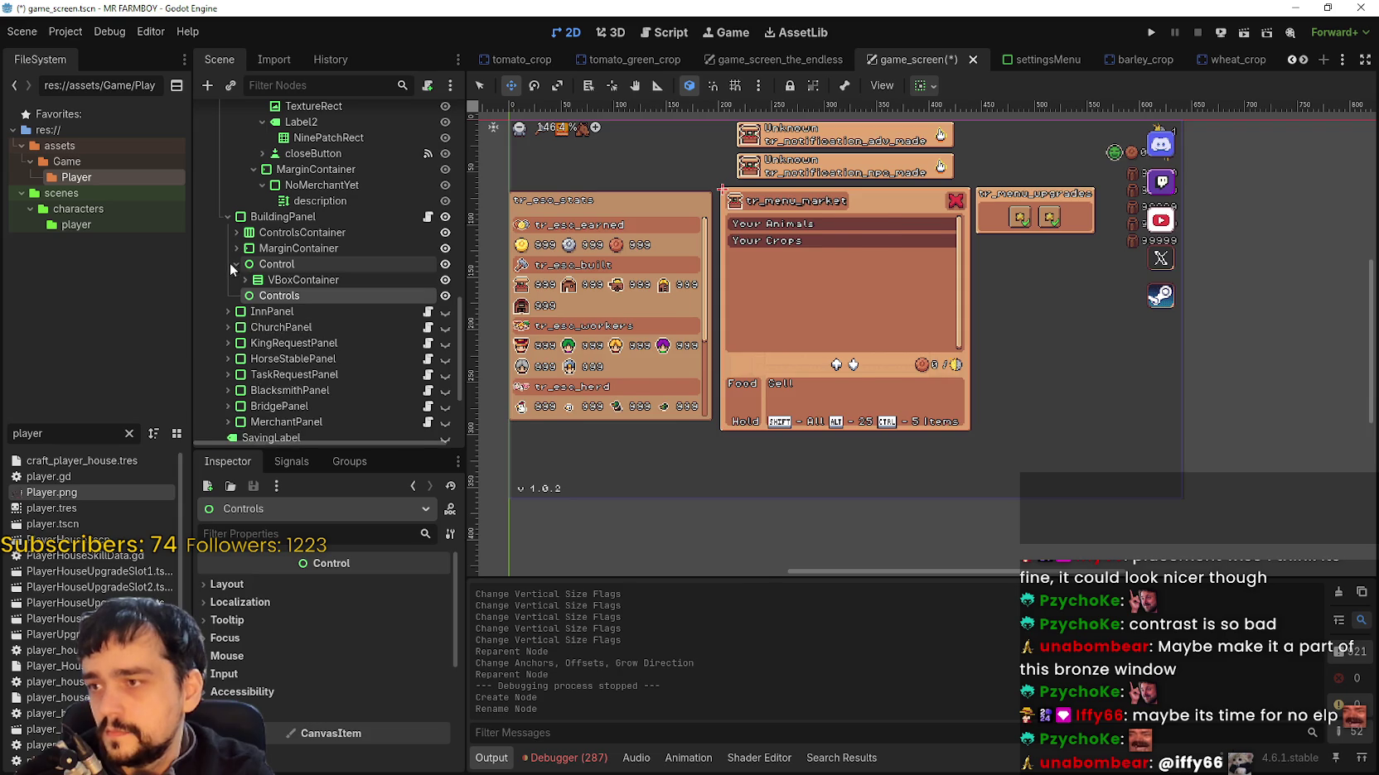
left_click(232, 264)
mouse_move(292, 233)
left_mouse_down()
mouse_move(299, 289)
mouse_move(317, 270)
left_mouse_up()
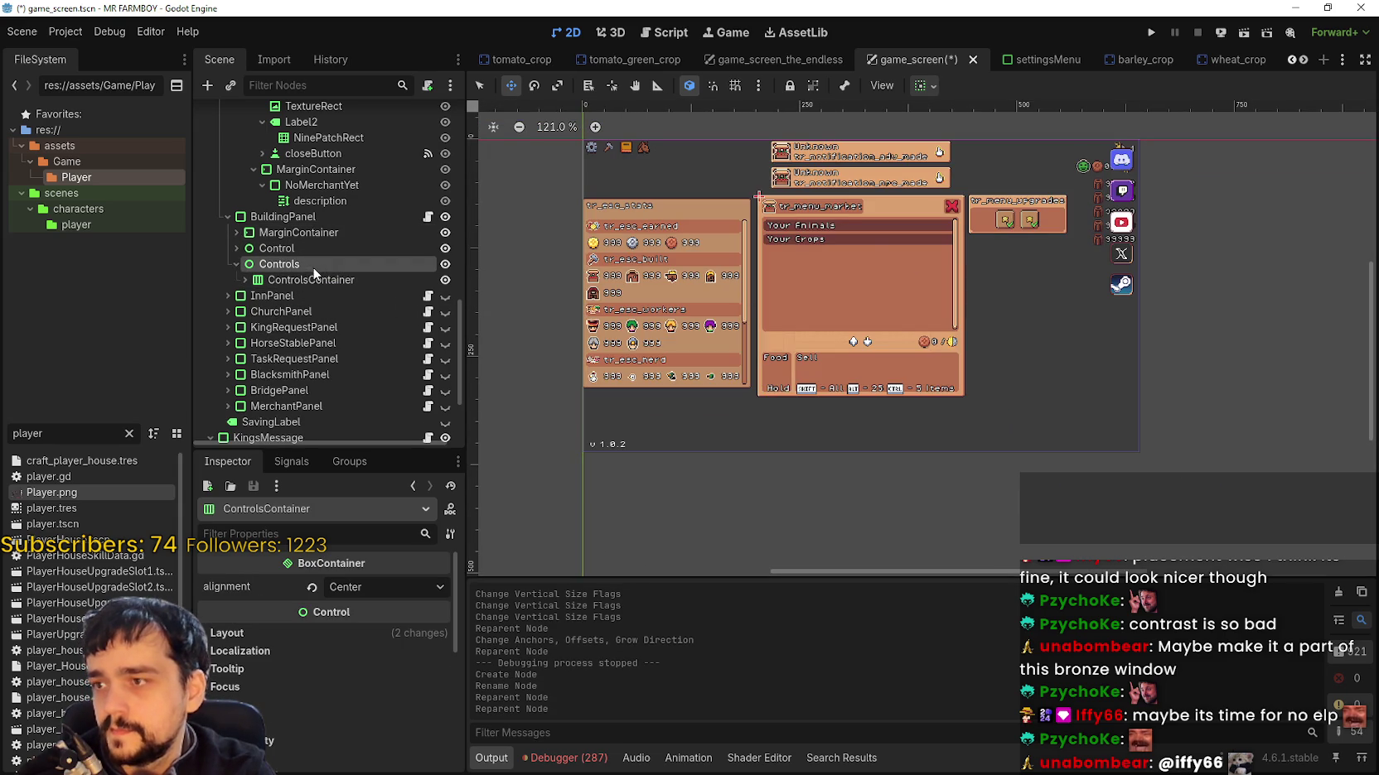
Step: Zoom in on the market panel and inspect the Controls, ControlsContainer and BuildingPanel properties
left_click(294, 265)
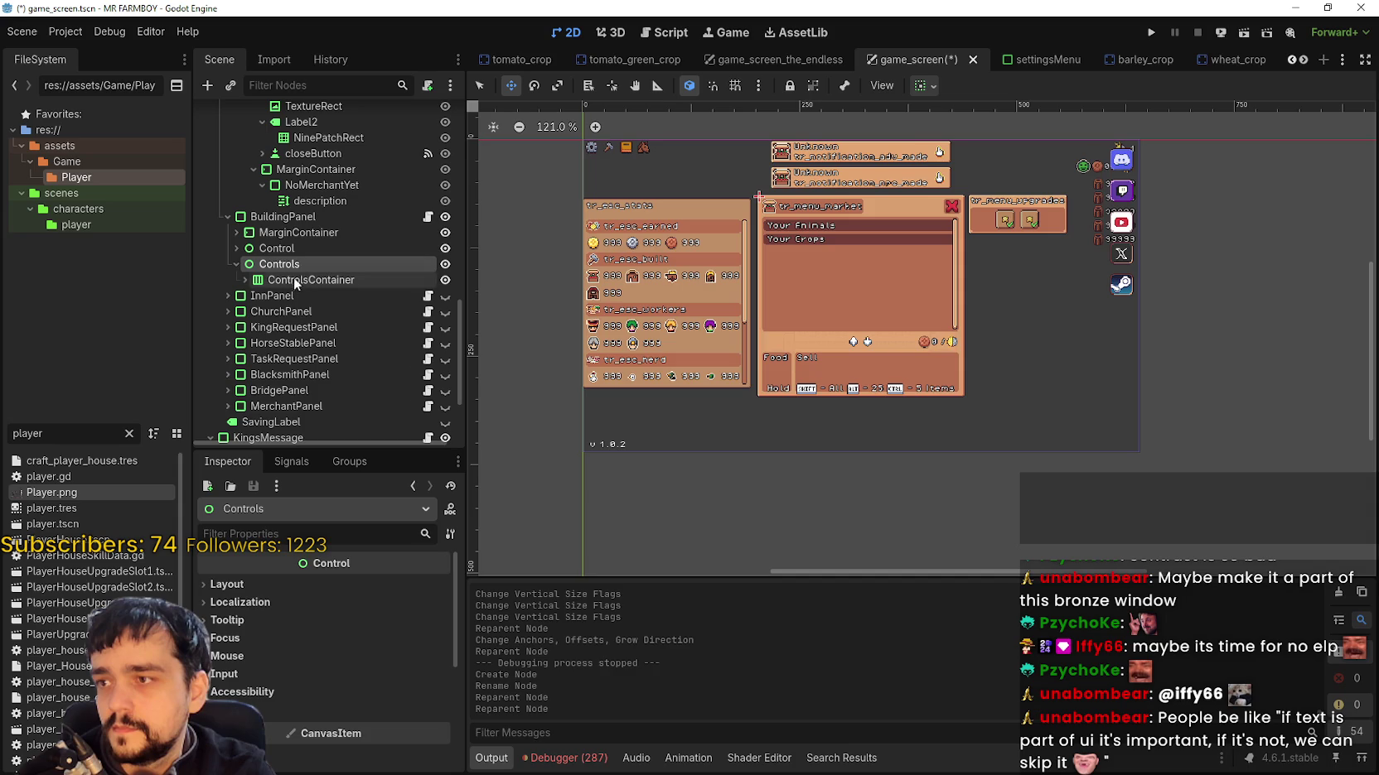
key("ctrl+equal")
key("ctrl+equal")
key("ctrl+equal")
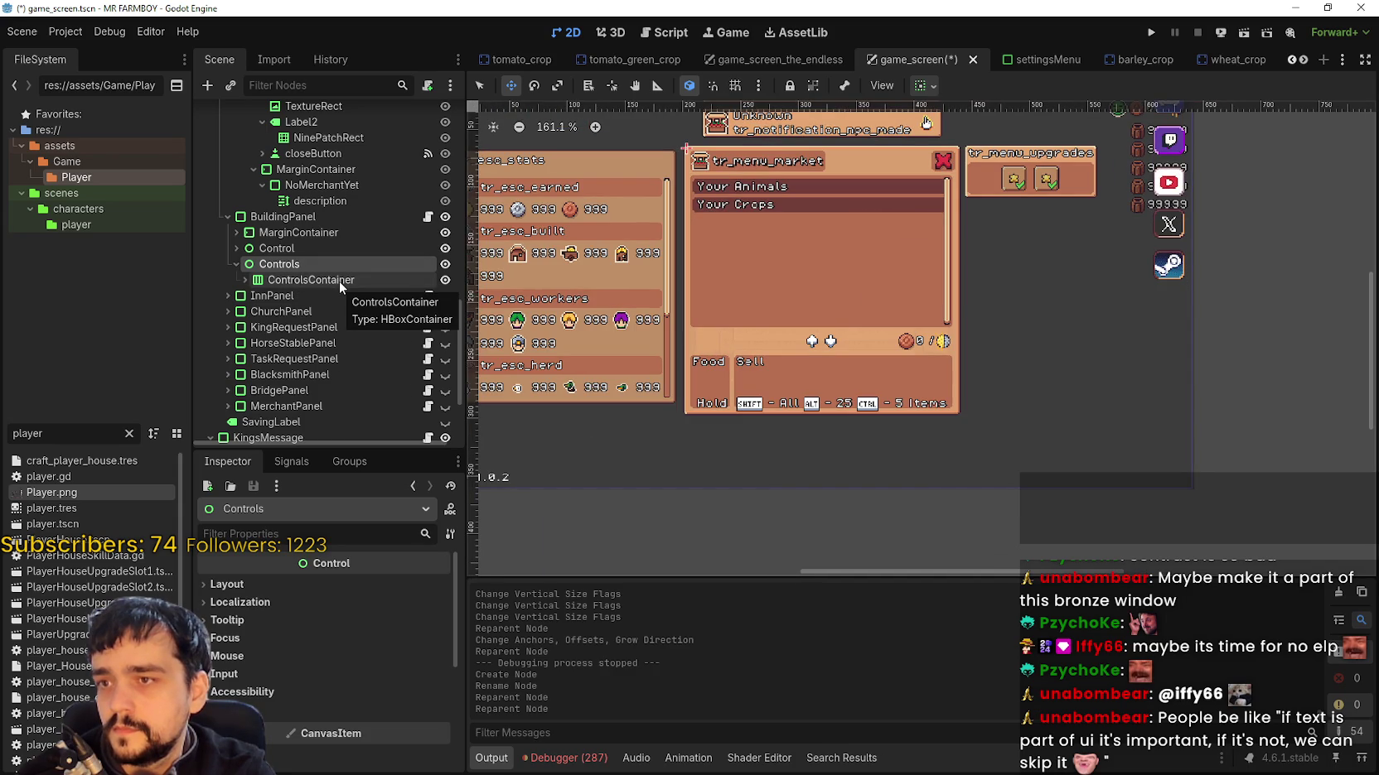
left_click(339, 281)
left_click(334, 262)
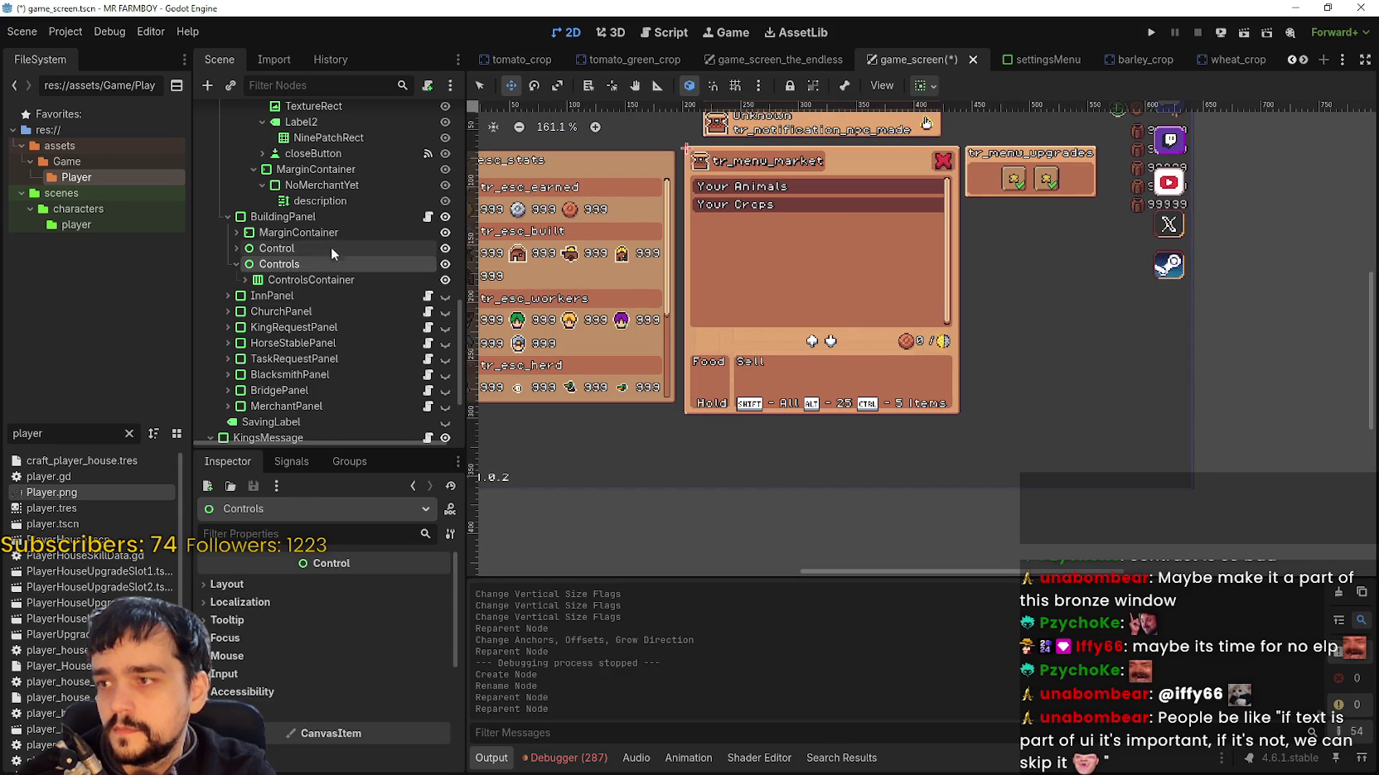
left_click(313, 216)
left_click(282, 264)
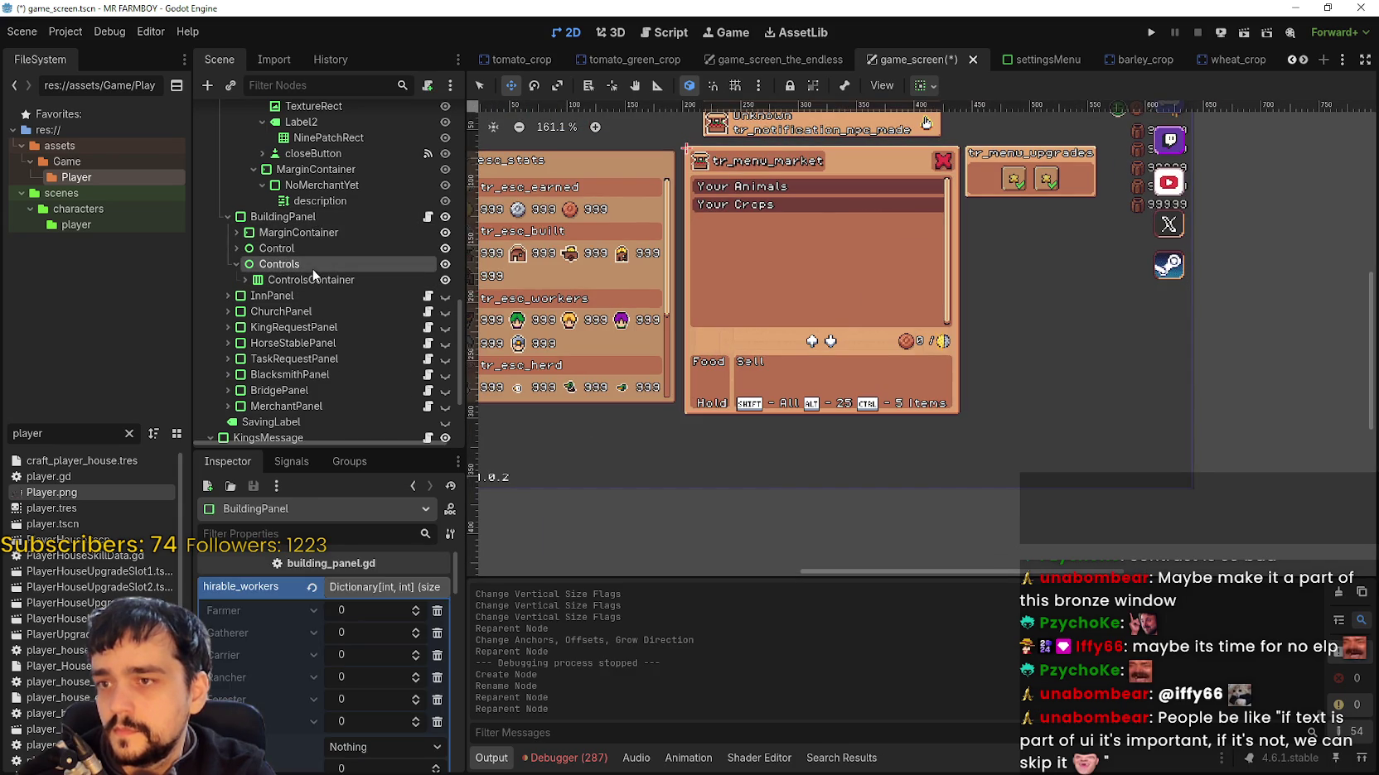
Step: Apply the Center Bottom anchor preset to ControlsContainer
left_click(370, 280)
mouse_move(1203, 58)
left_click(921, 85)
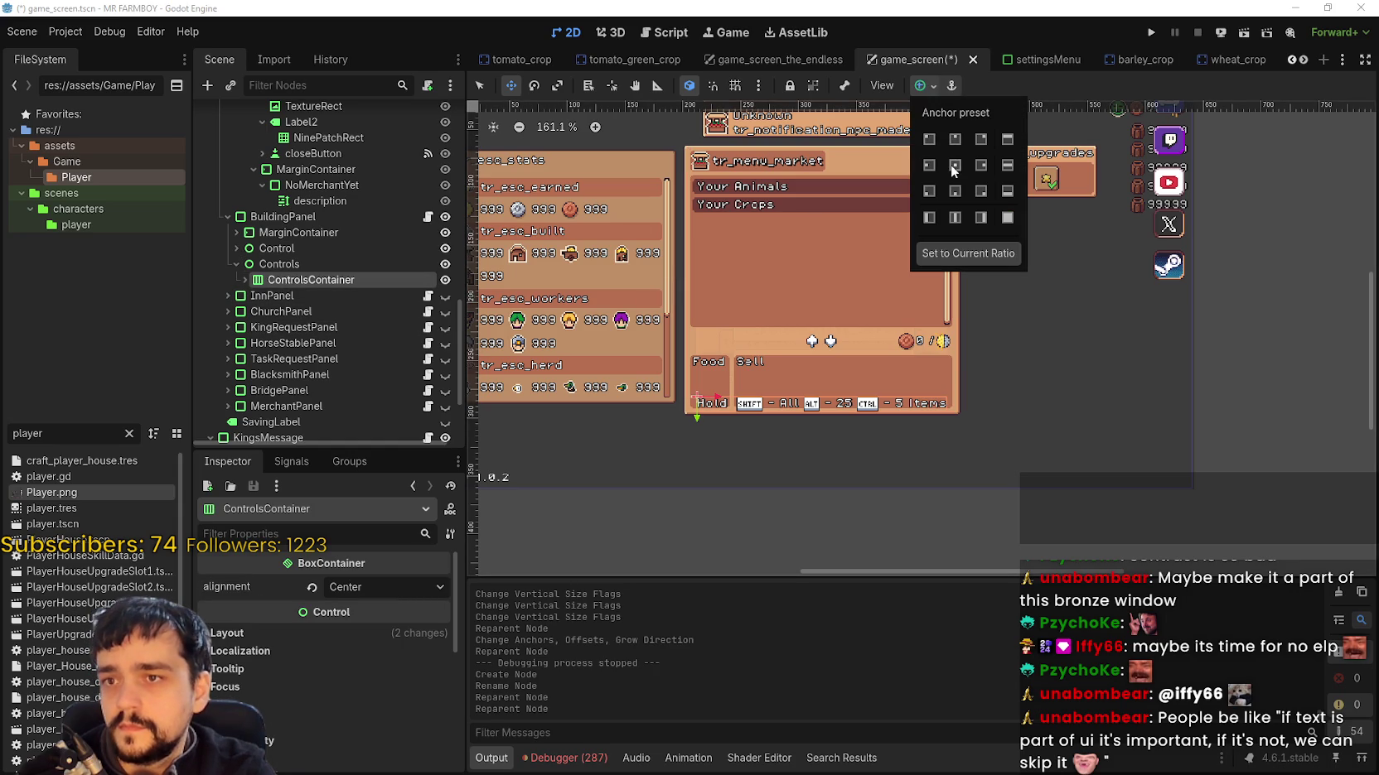
left_click(954, 165)
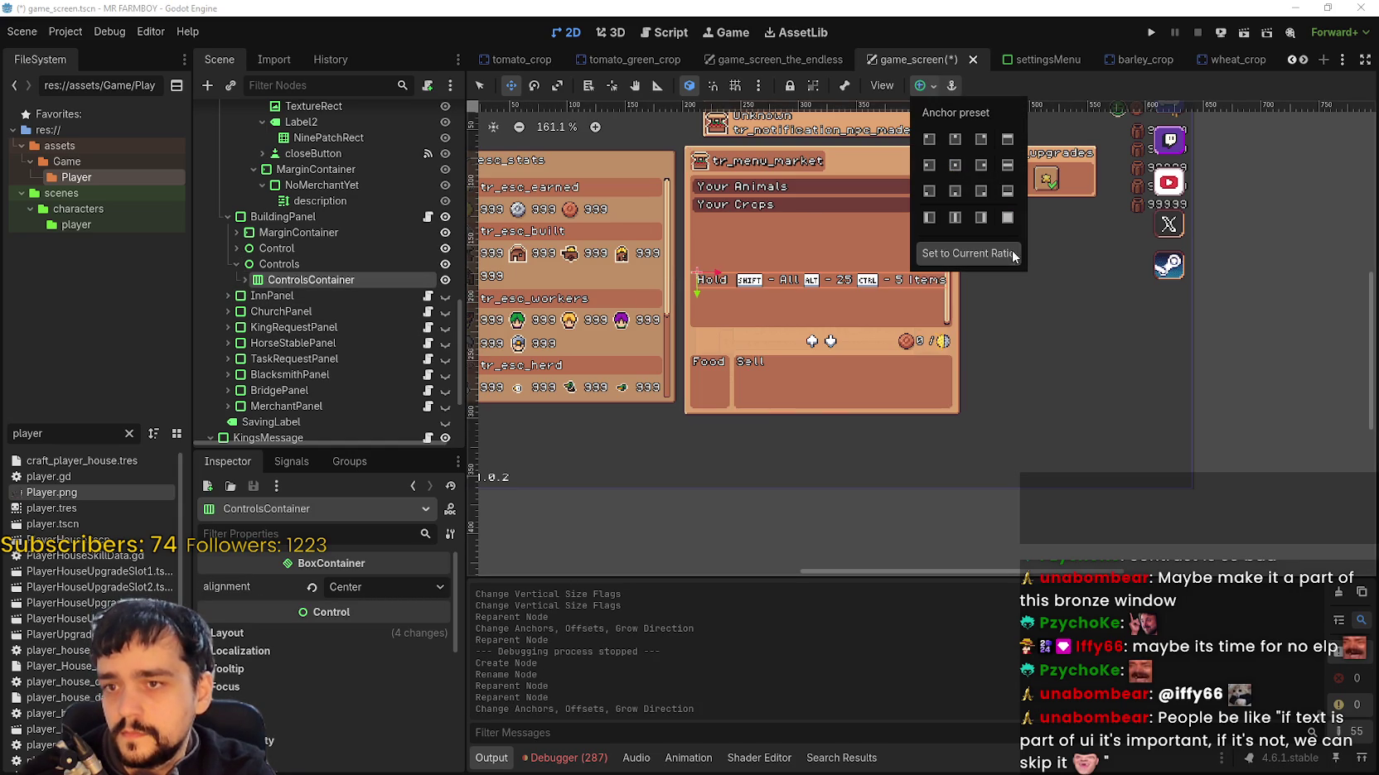
left_click(954, 191)
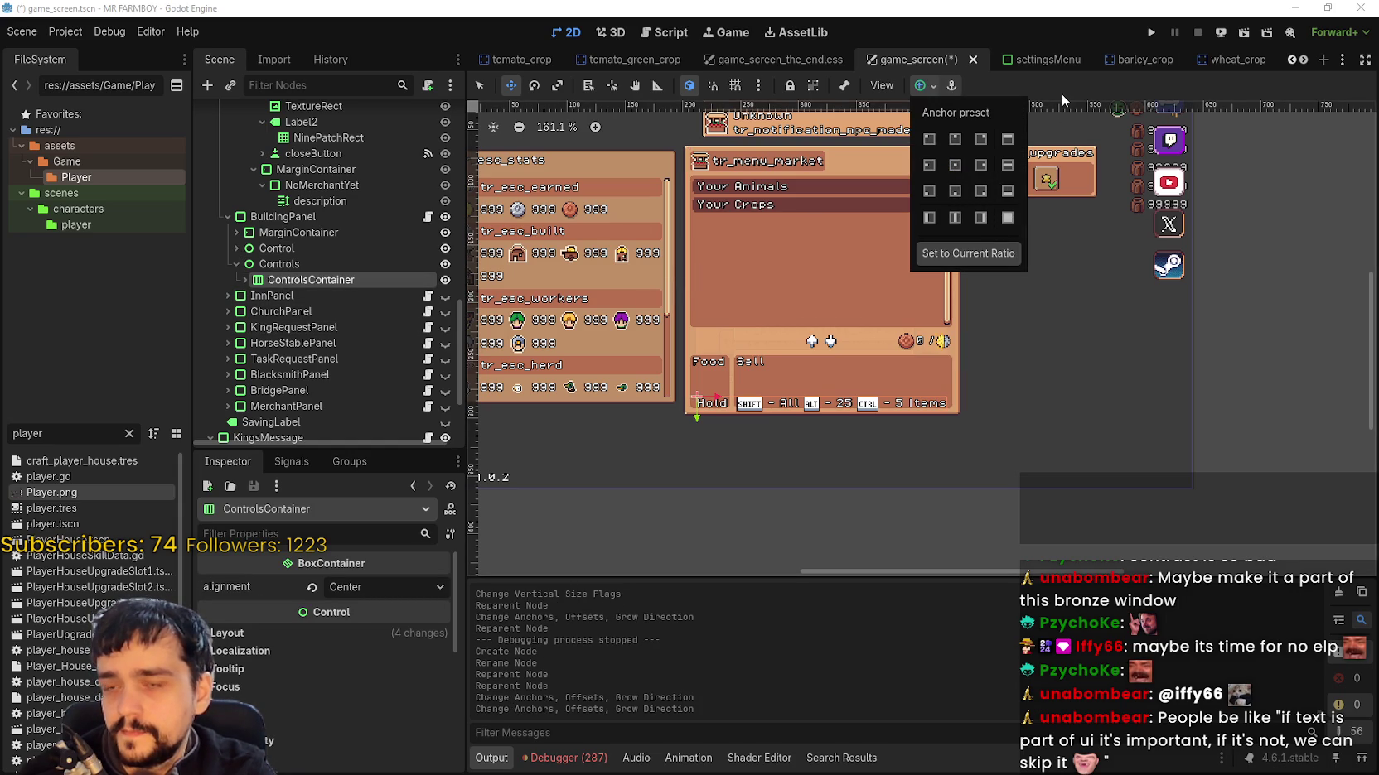
scroll(773, 429, "up", 1)
scroll(773, 429, "down", 3)
scroll(773, 429, "up", 3)
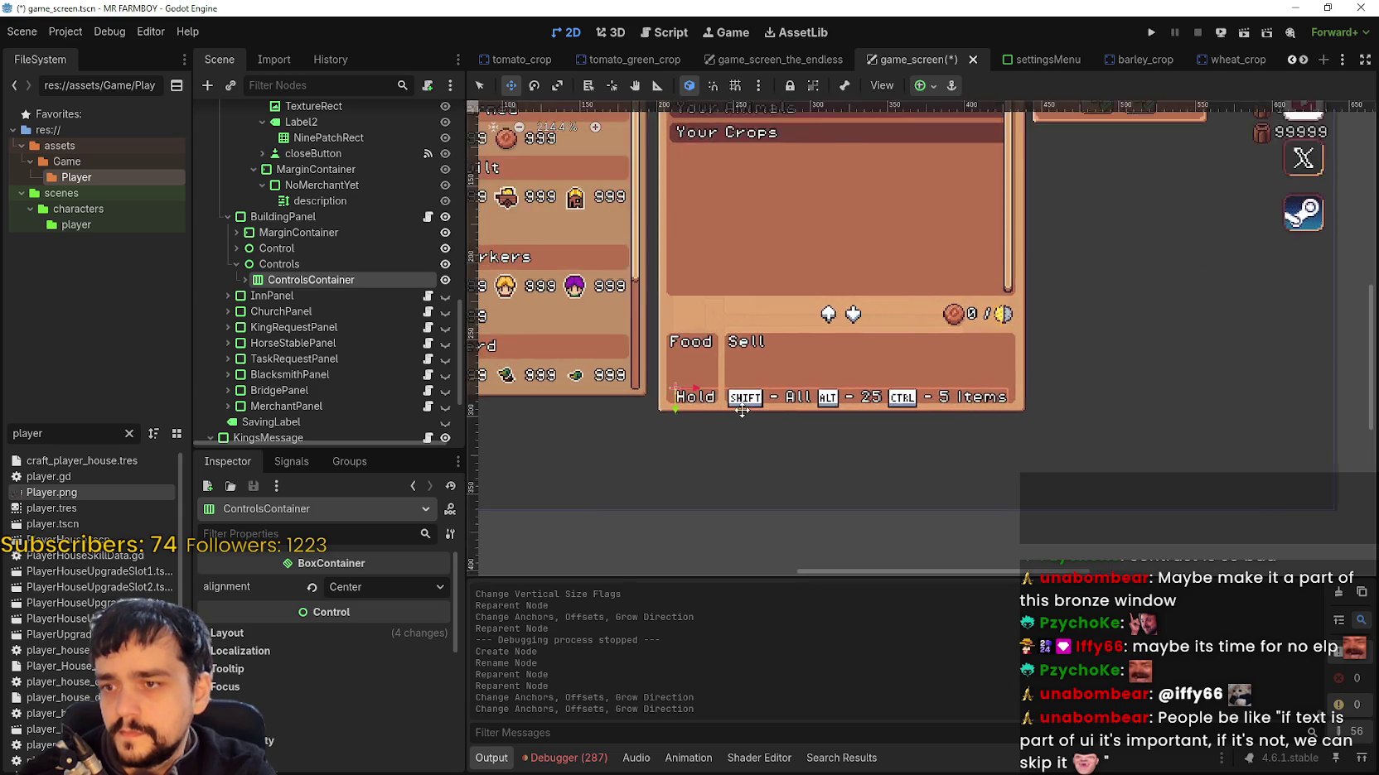
scroll(773, 429, "down", 1)
Step: Reopen the anchor presets, close them unchanged, and reselect the Controls node
left_click(920, 86)
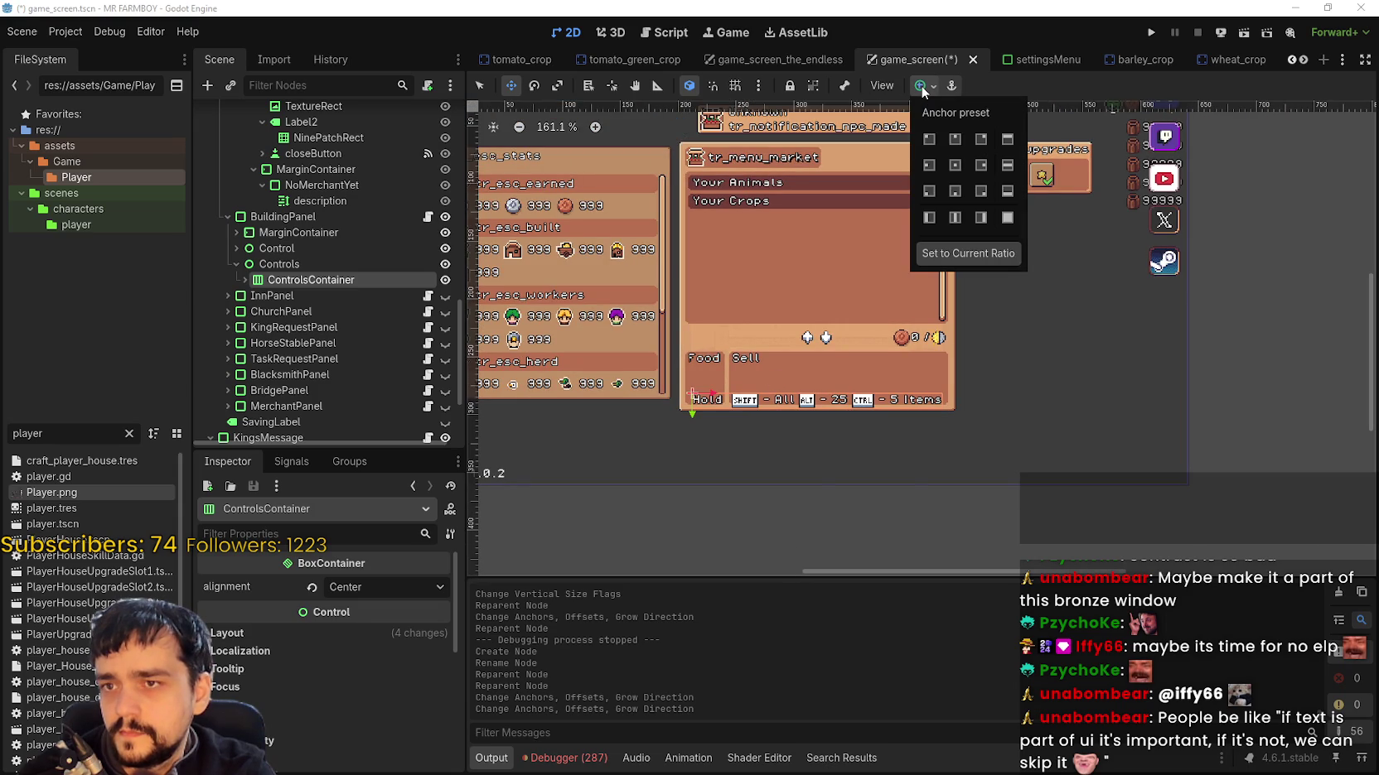
left_click(921, 87)
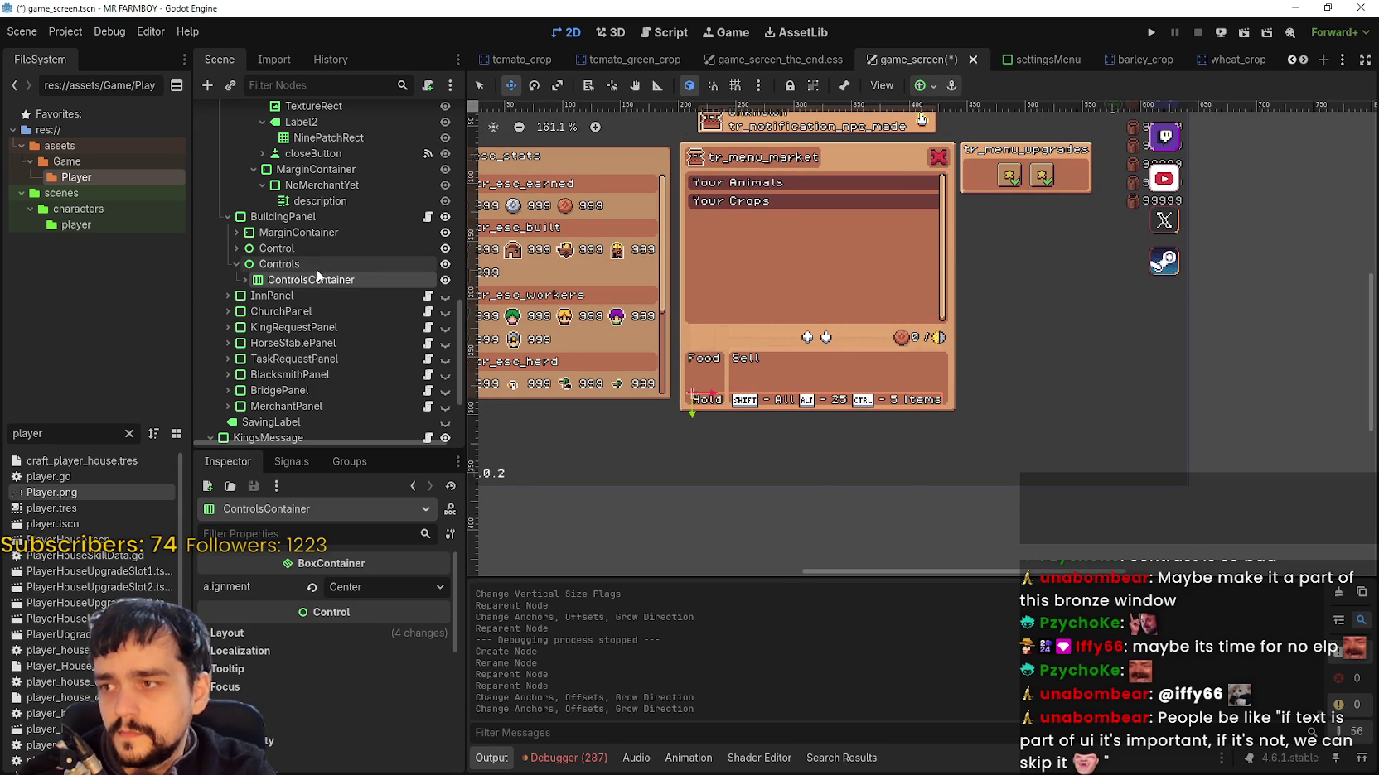
left_click(278, 263)
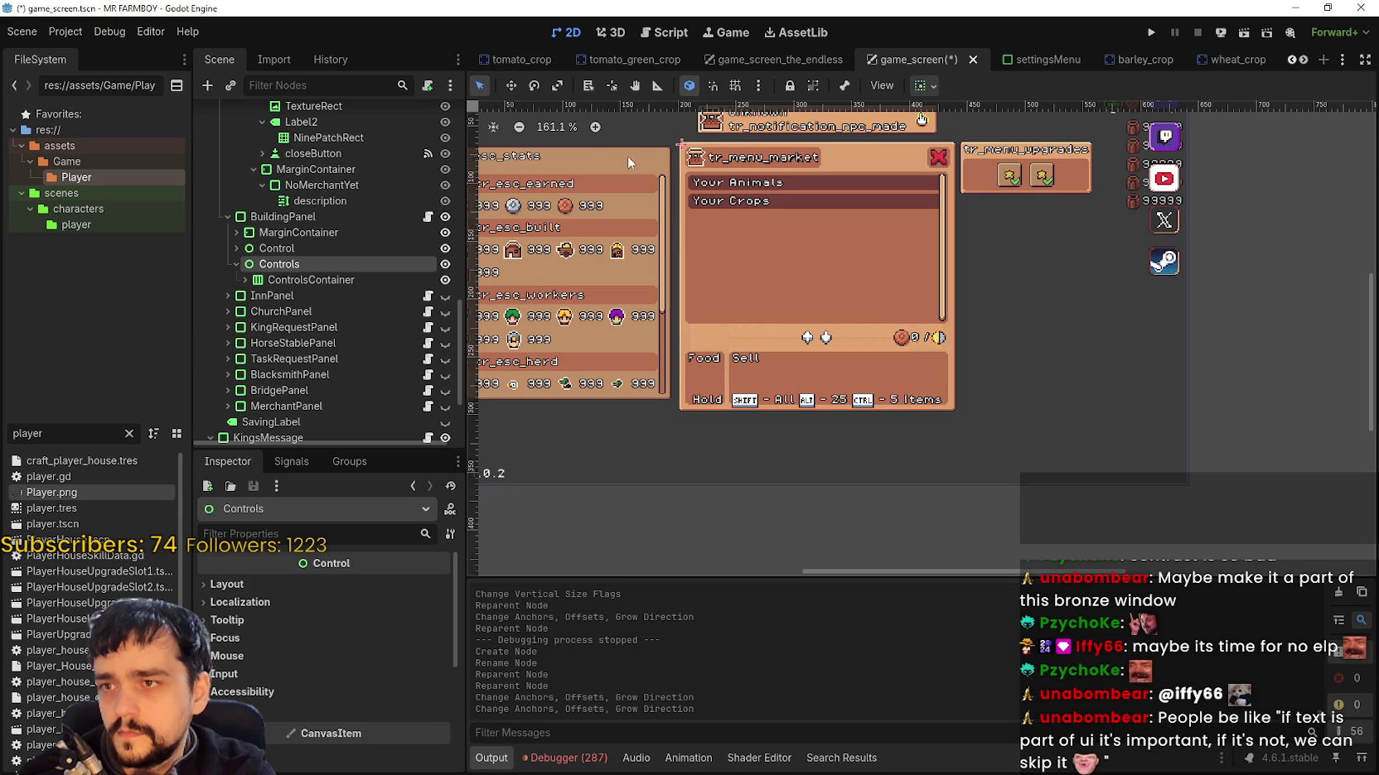
scroll(741, 287, "down", 4)
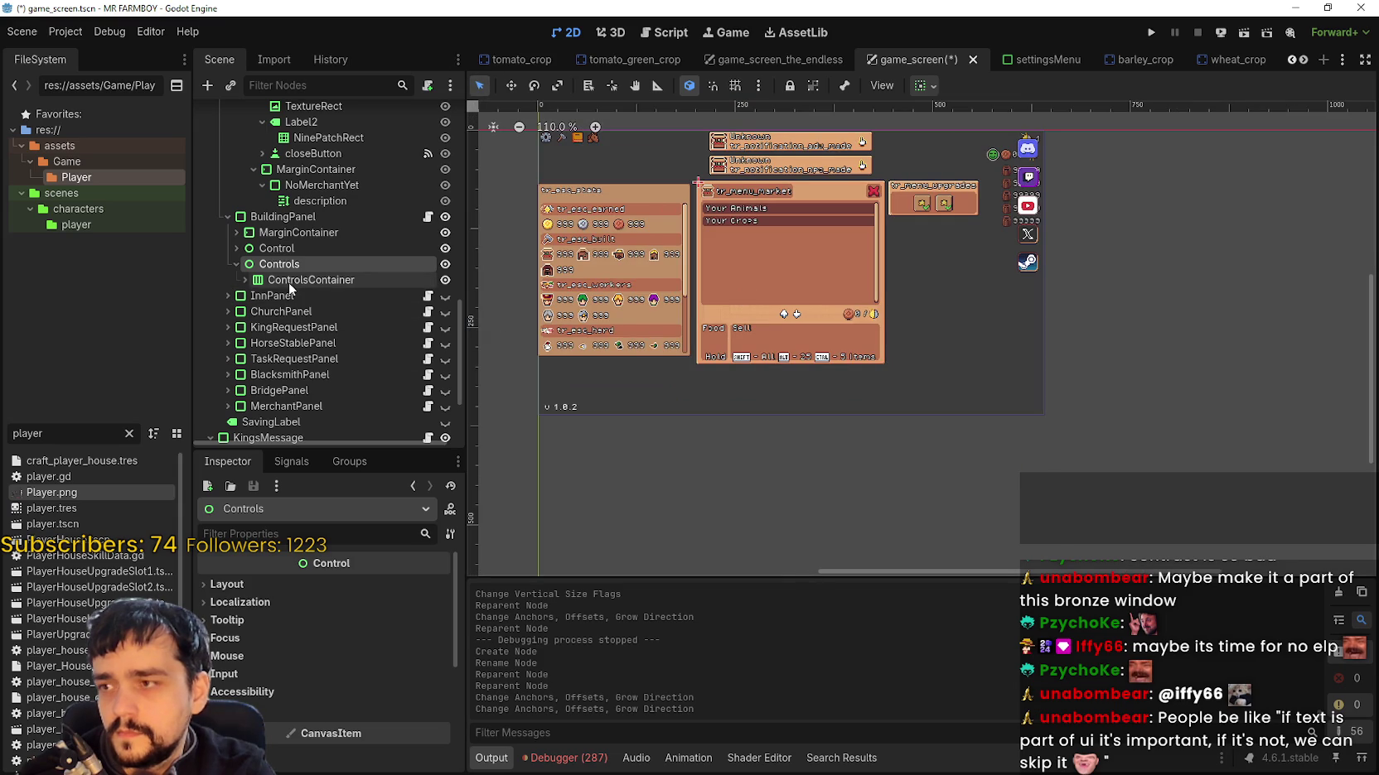
Step: Collapse the grid_tooltip and MenuButtons branches in the Scene tree under GameContainer
scroll(288, 233, "up", 2)
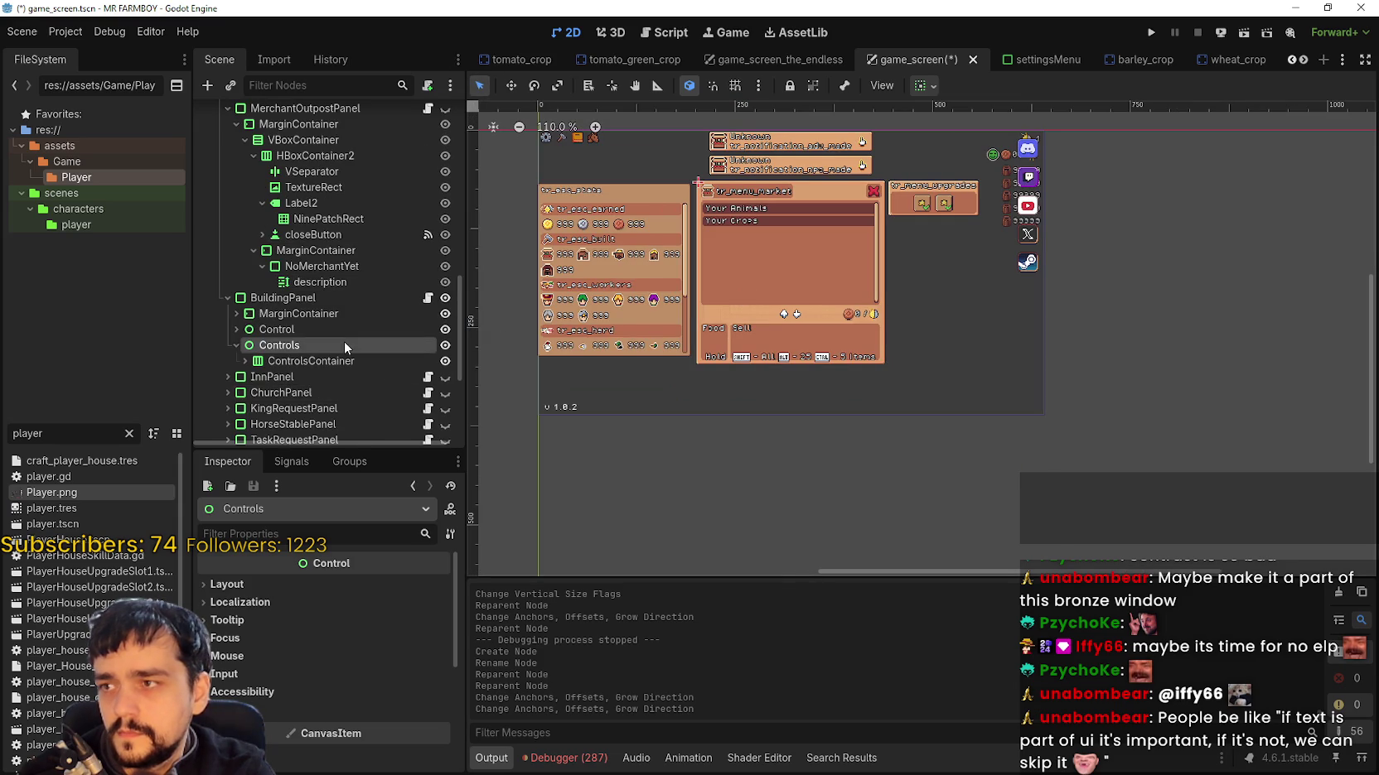
scroll(242, 242, "up", 2)
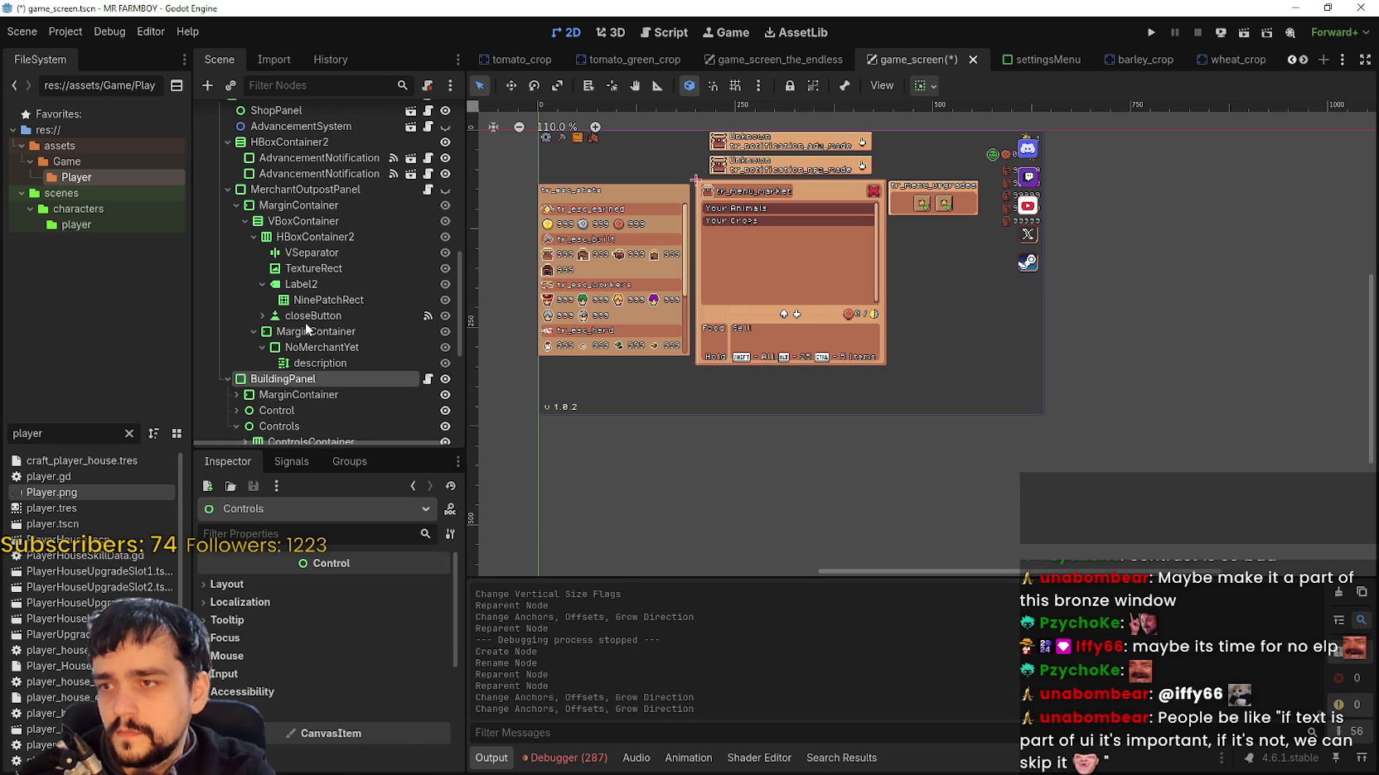
scroll(331, 265, "up", 1)
scroll(303, 238, "up", 2)
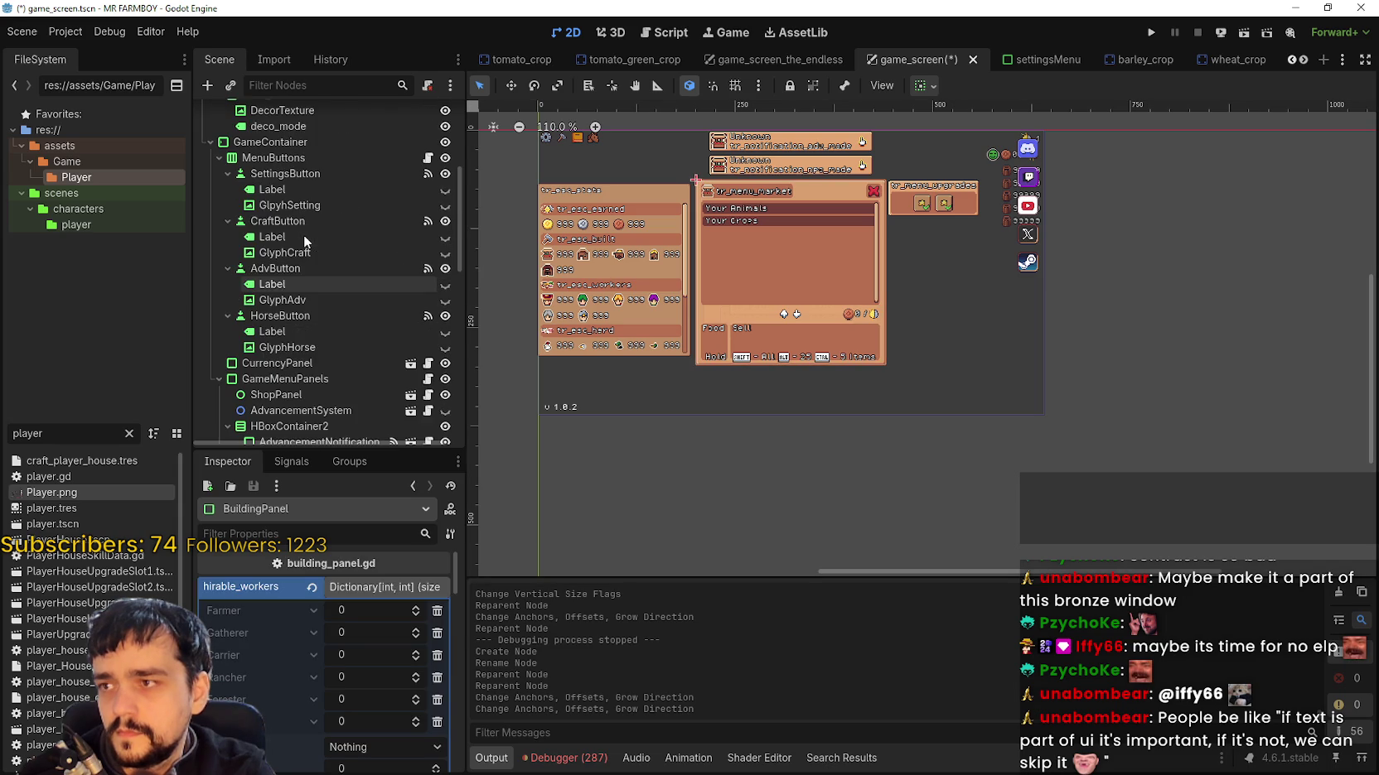
scroll(324, 115, "up", 2)
scroll(339, 202, "up", 2)
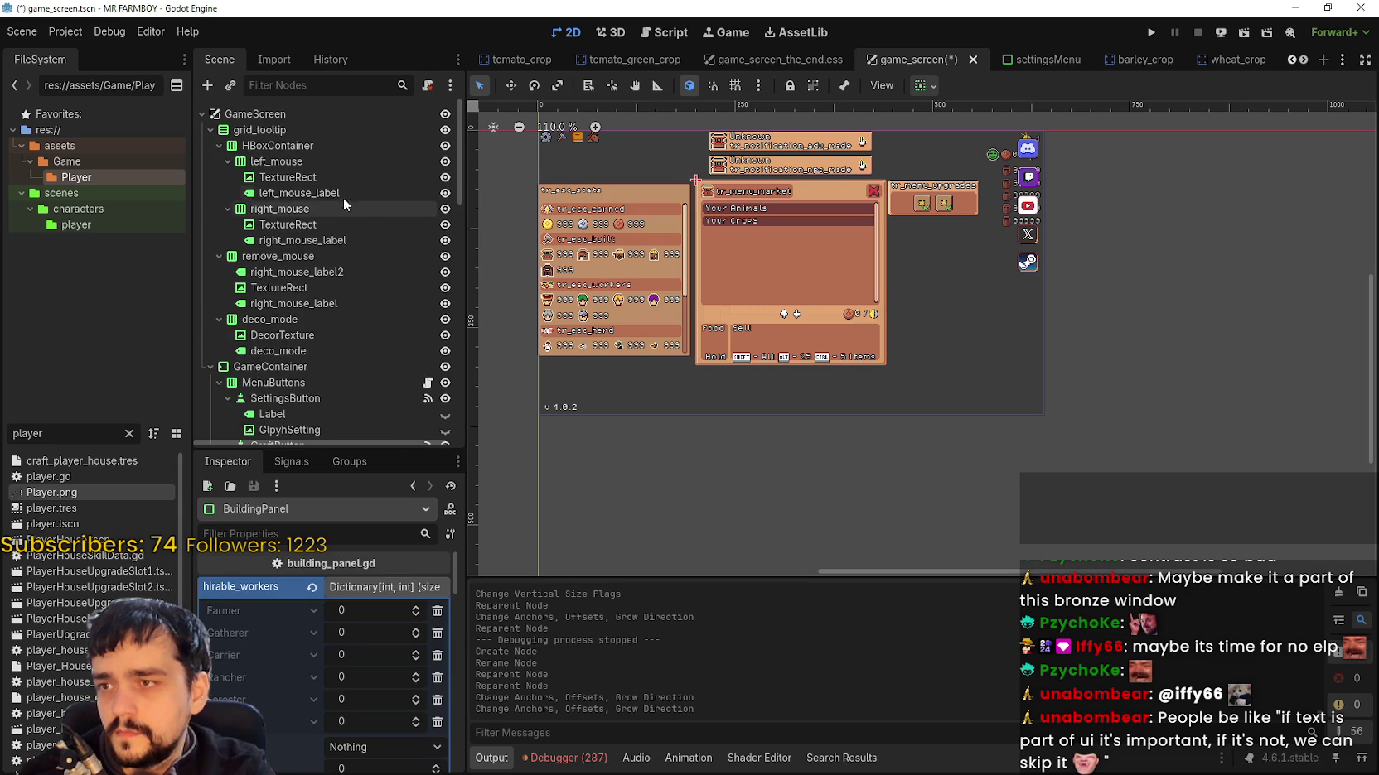
left_click(277, 131)
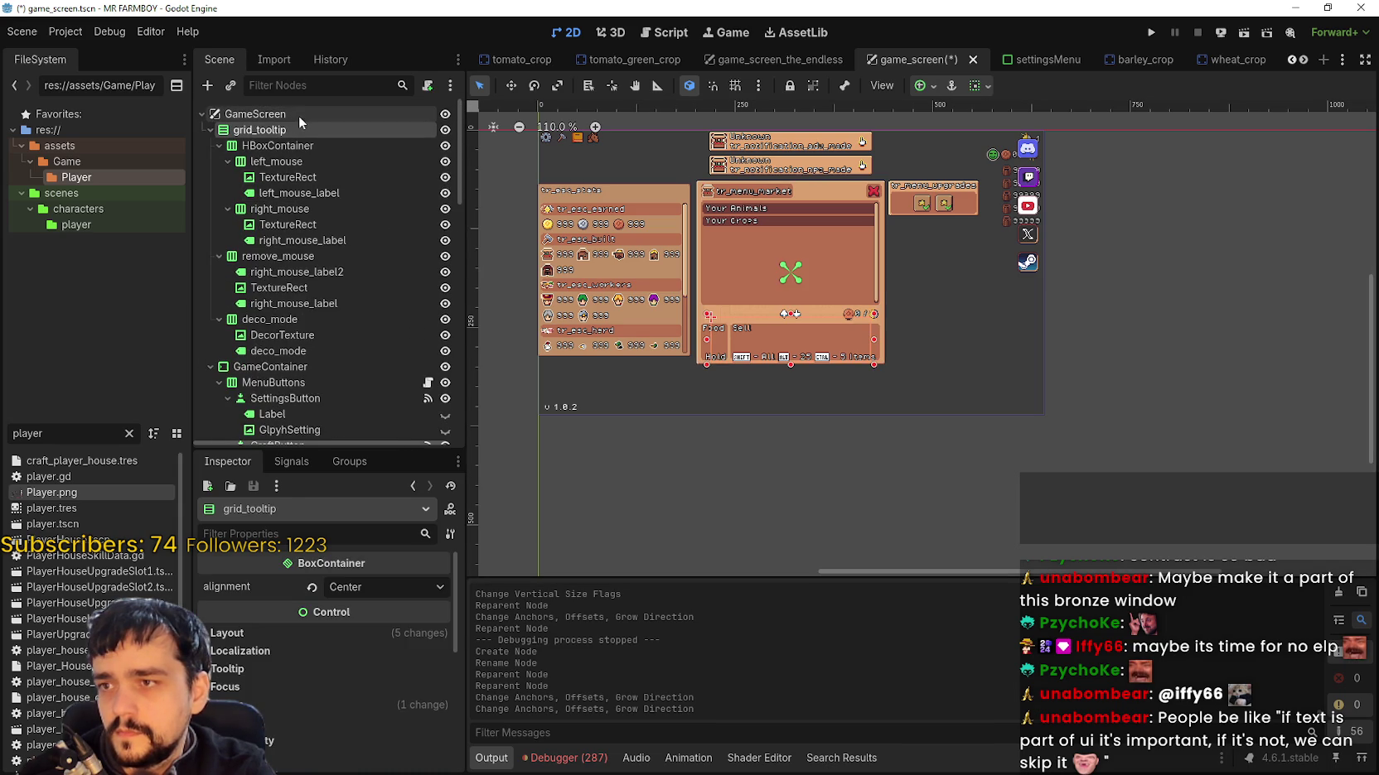
left_click(207, 130)
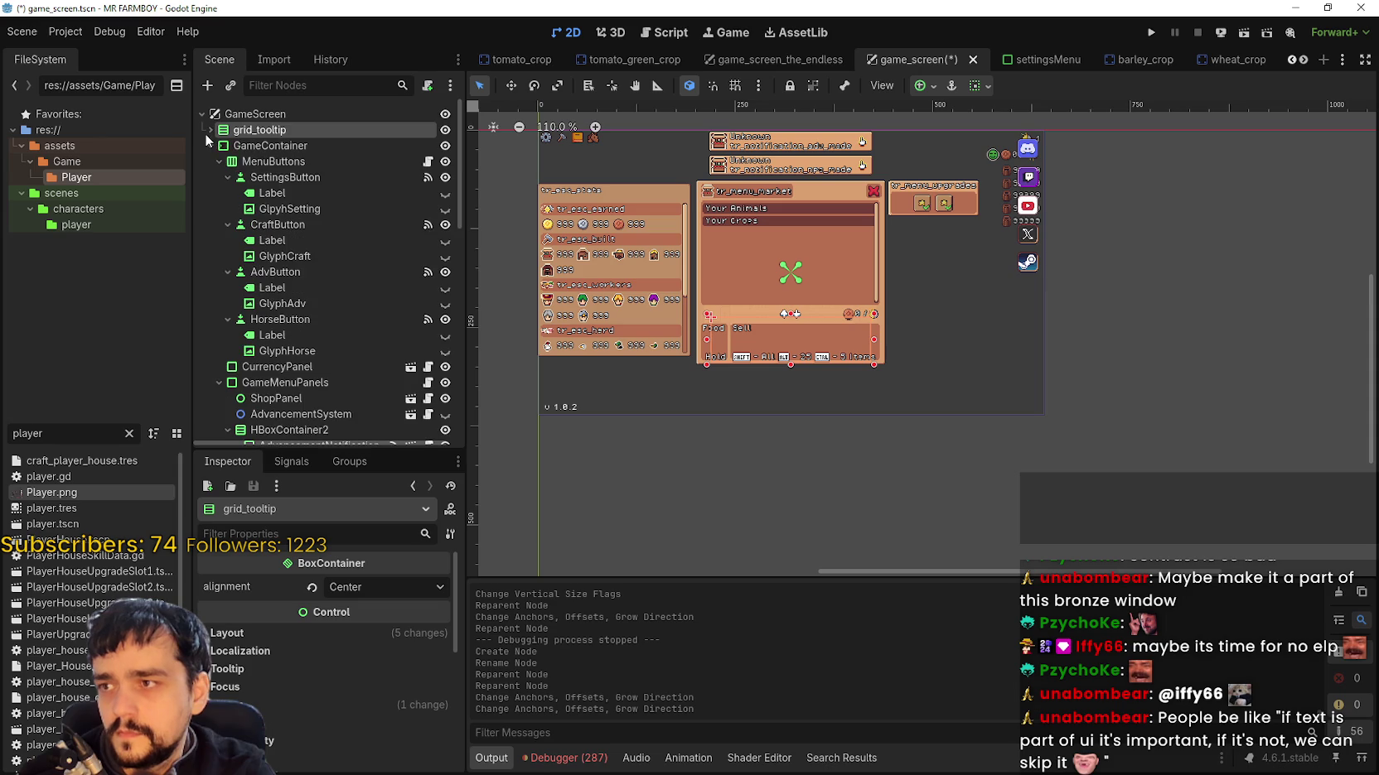
left_click(228, 148)
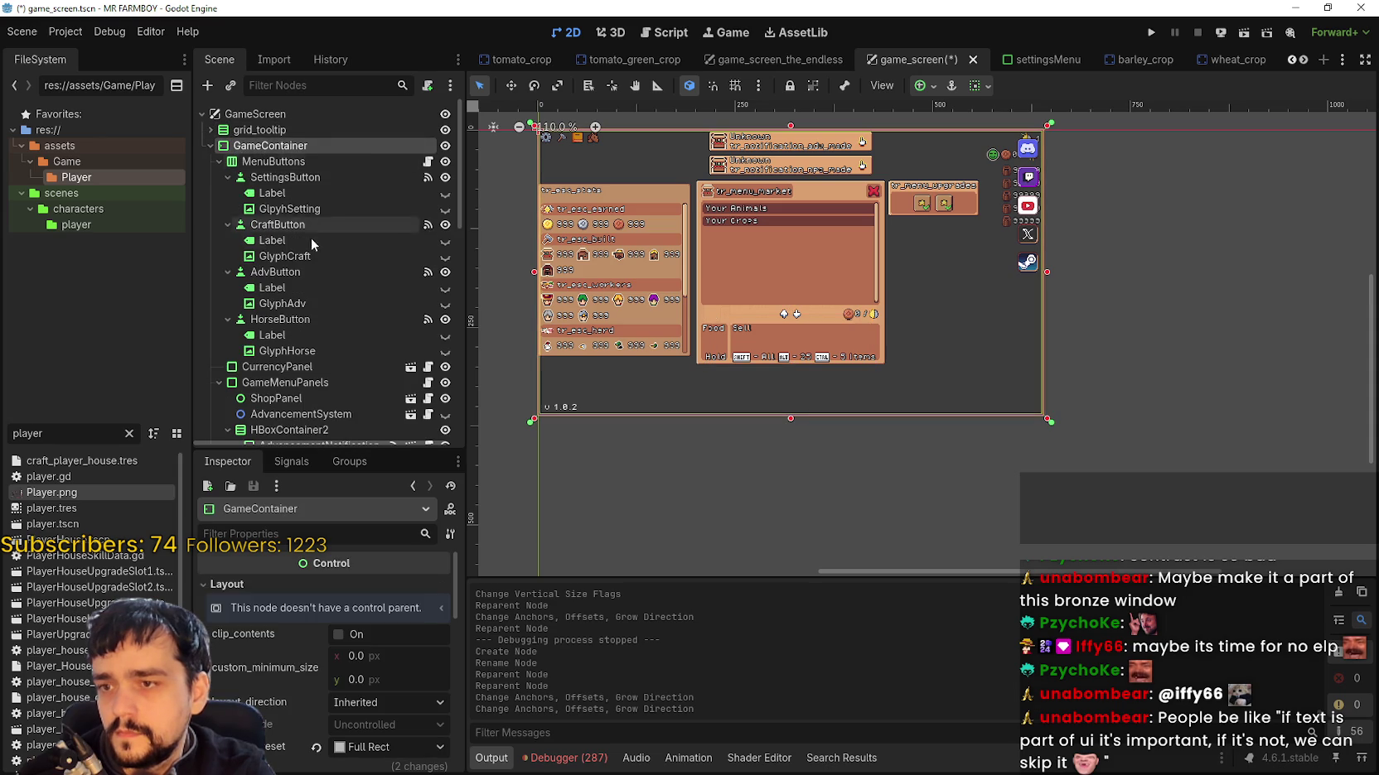
left_click(219, 161)
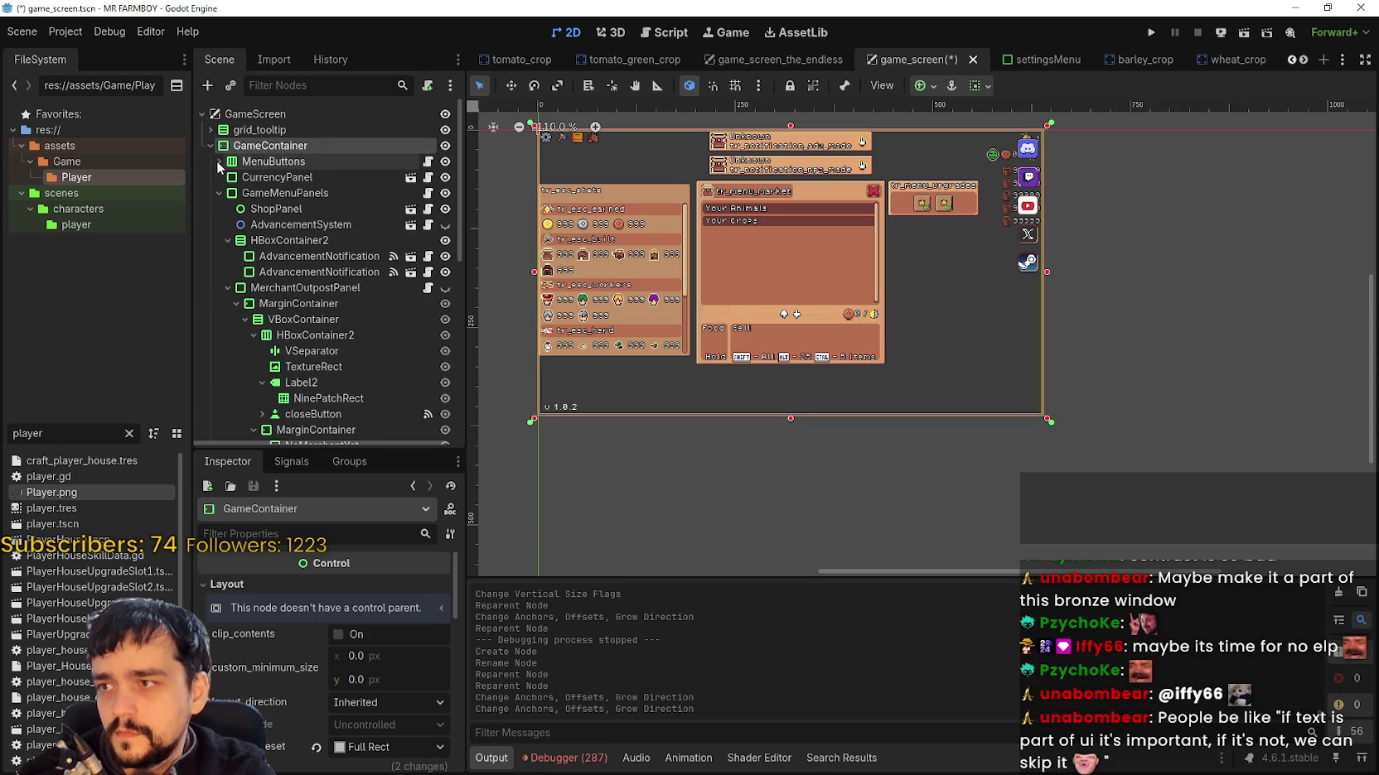
left_click(277, 164)
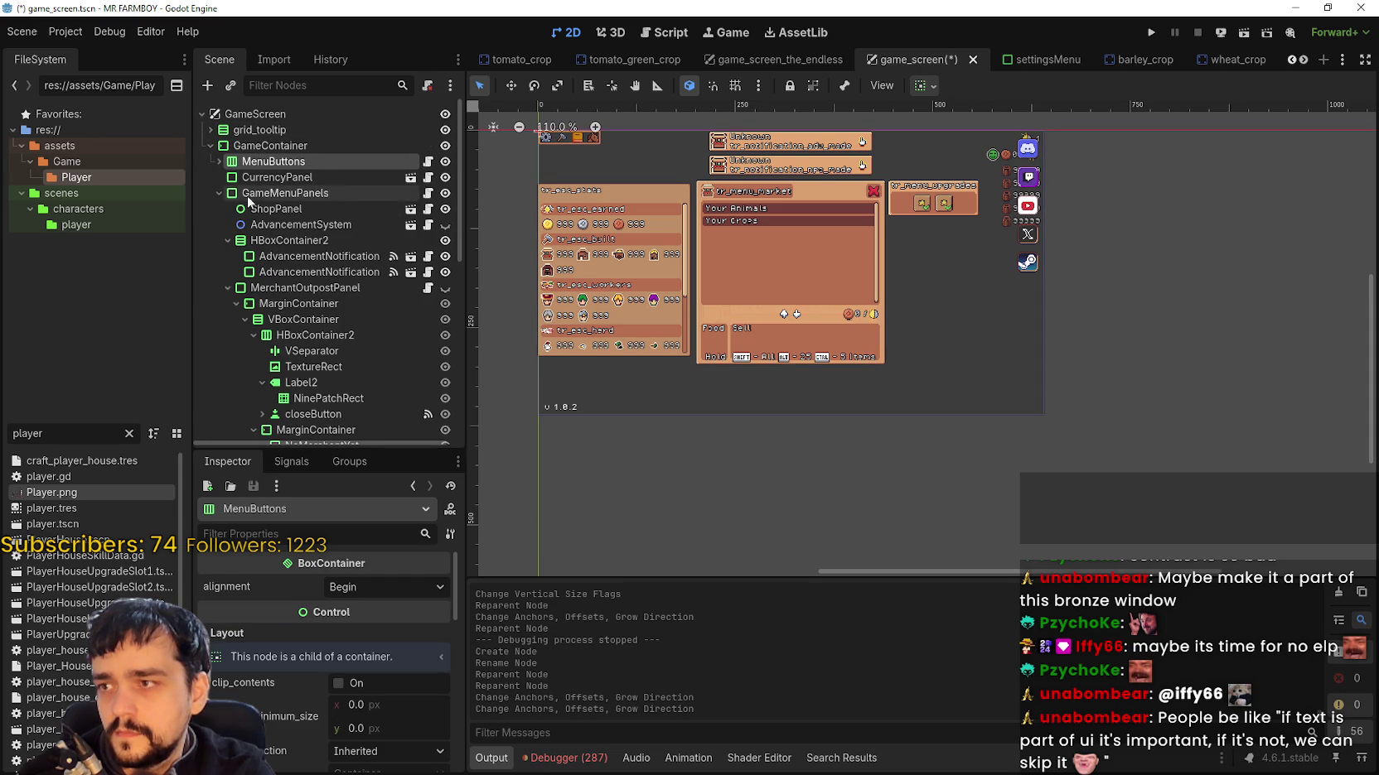
scroll(314, 414, "down", 5)
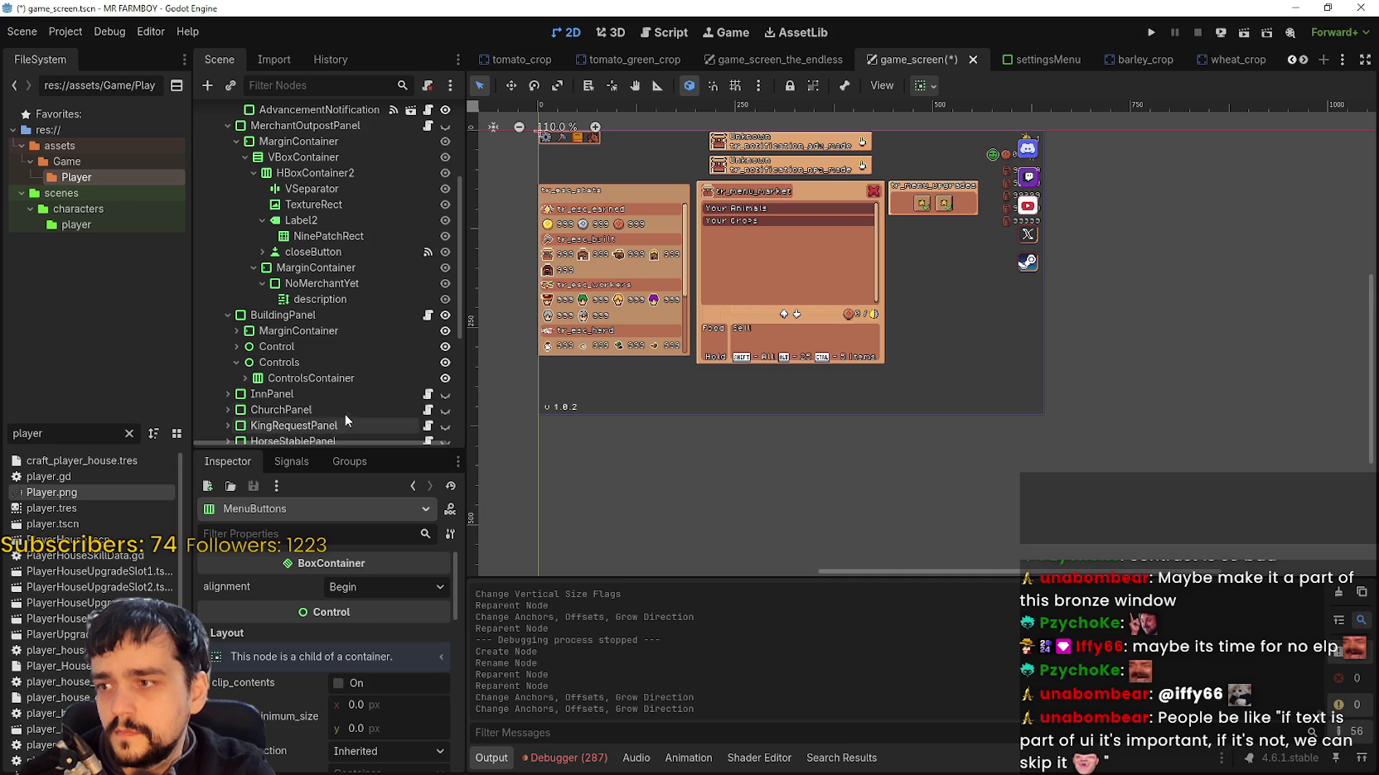
Step: Drag ControlsContainer from BuildingPanel > Controls up under GameContainer, above MenuButtons
left_click(286, 363)
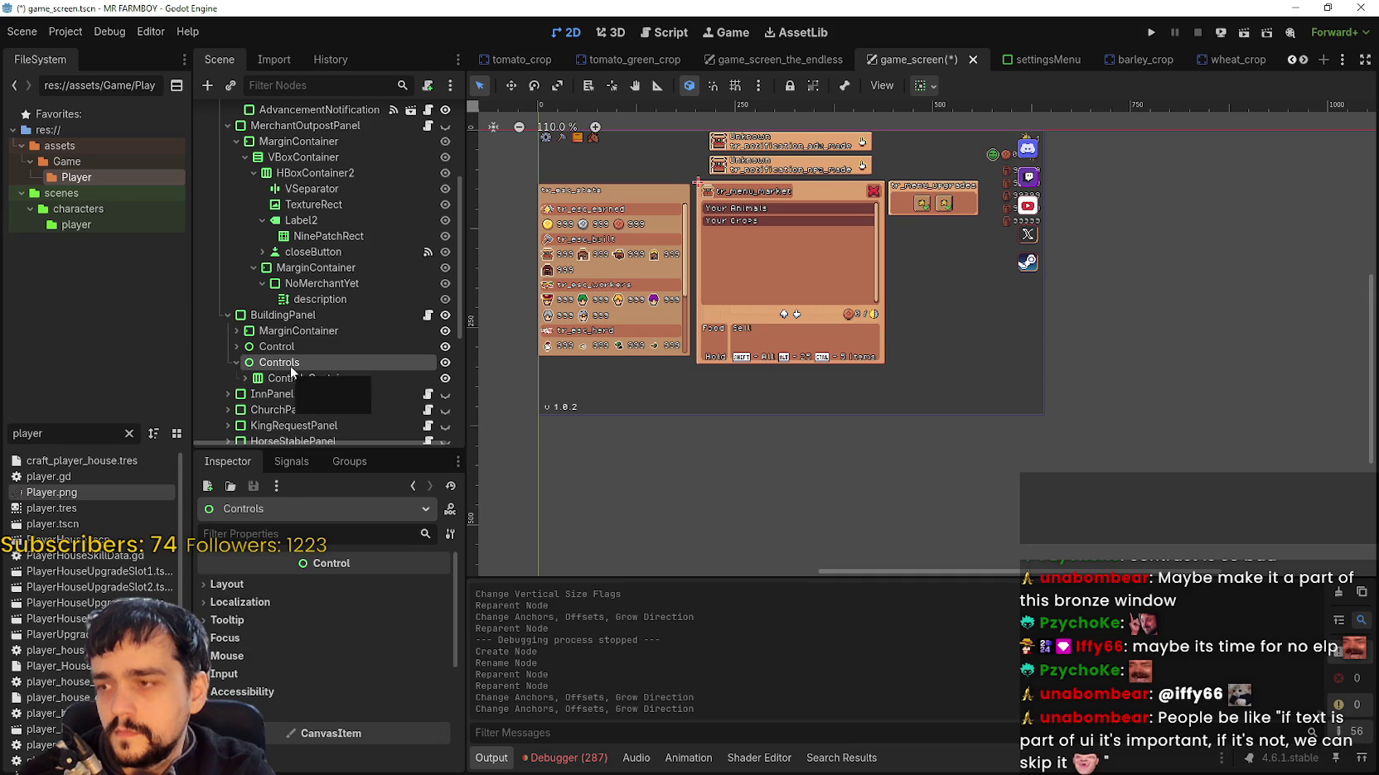
left_click(290, 379)
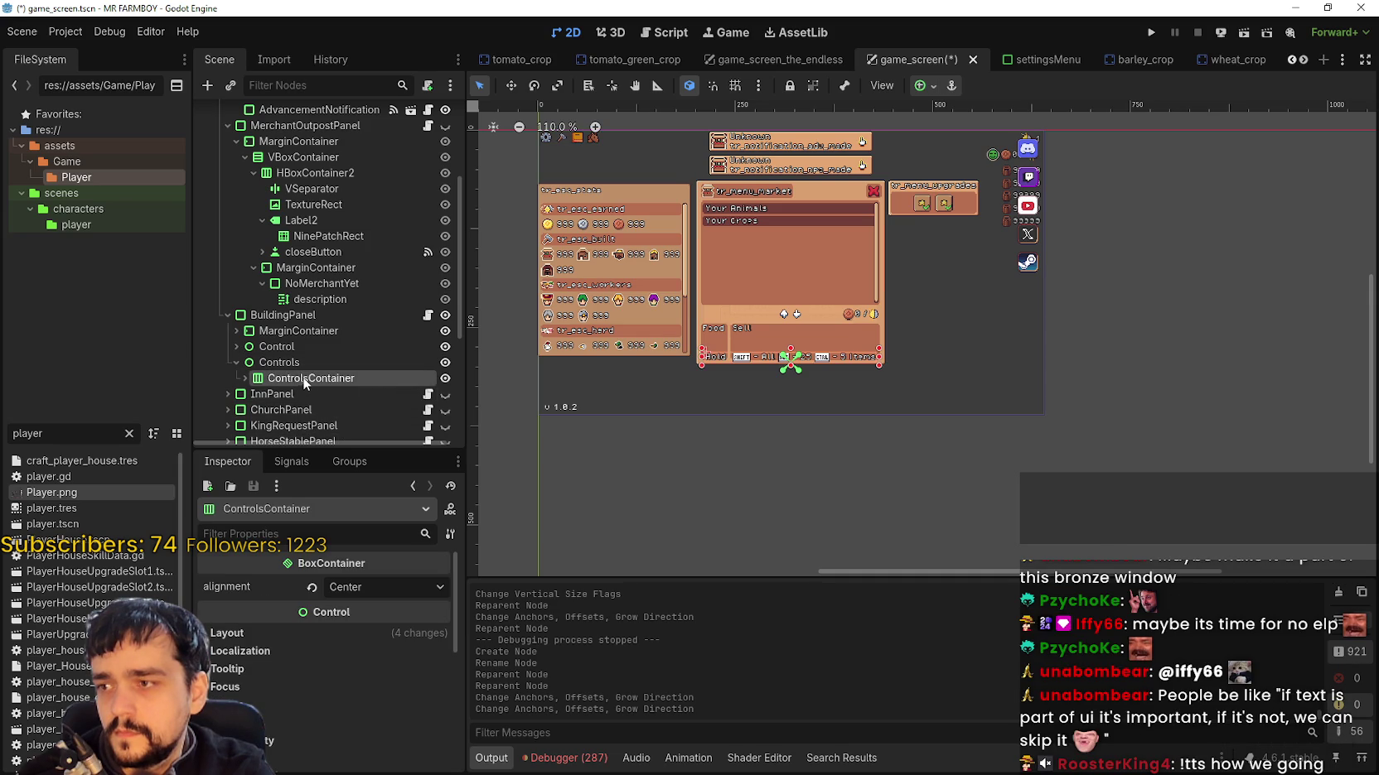
mouse_move(294, 319)
left_mouse_down()
mouse_move(282, 249)
mouse_move(312, 270)
mouse_move(303, 203)
mouse_move(309, 382)
mouse_move(278, 271)
mouse_move(284, 157)
left_mouse_up()
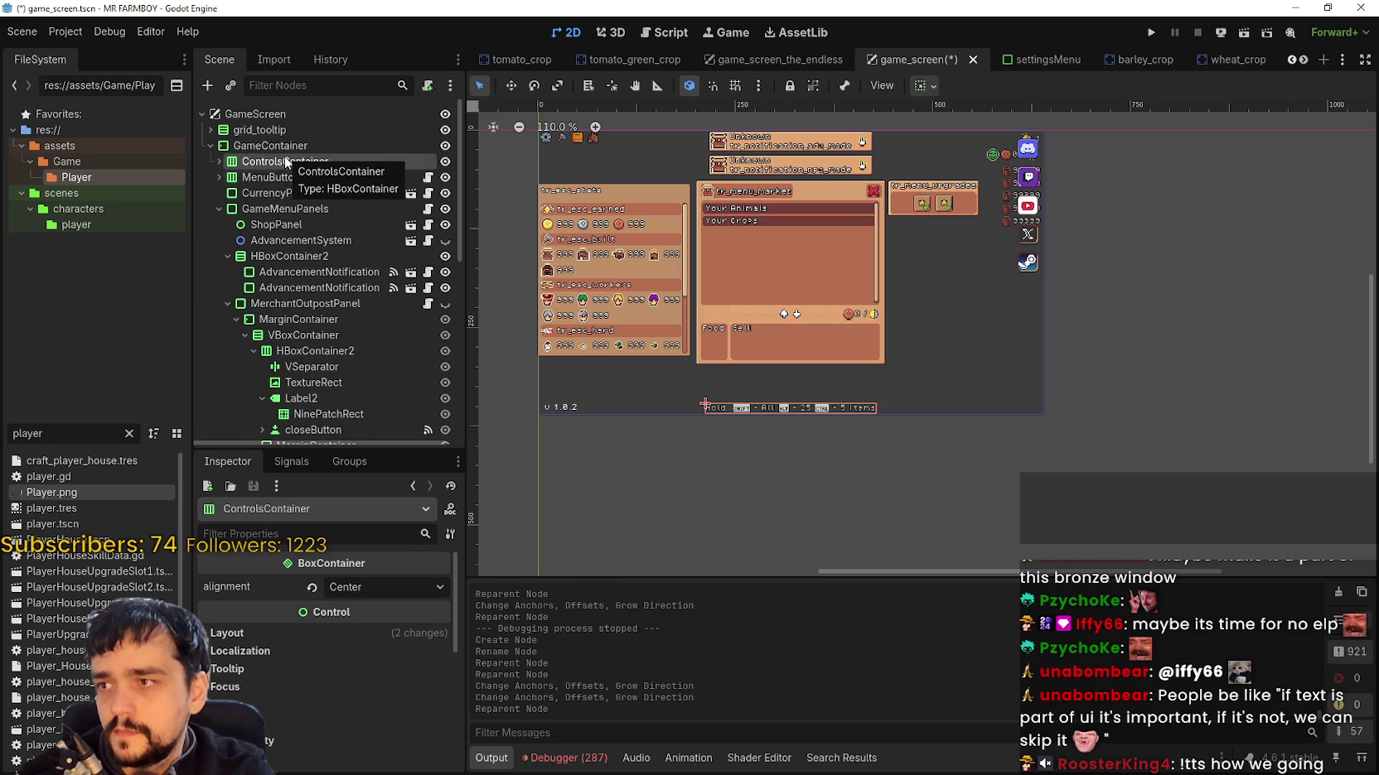
Step: Set ControlsContainer's Theme Overrides > Constants separation to 8
scroll(820, 414, "up", 4)
scroll(703, 361, "up", 1)
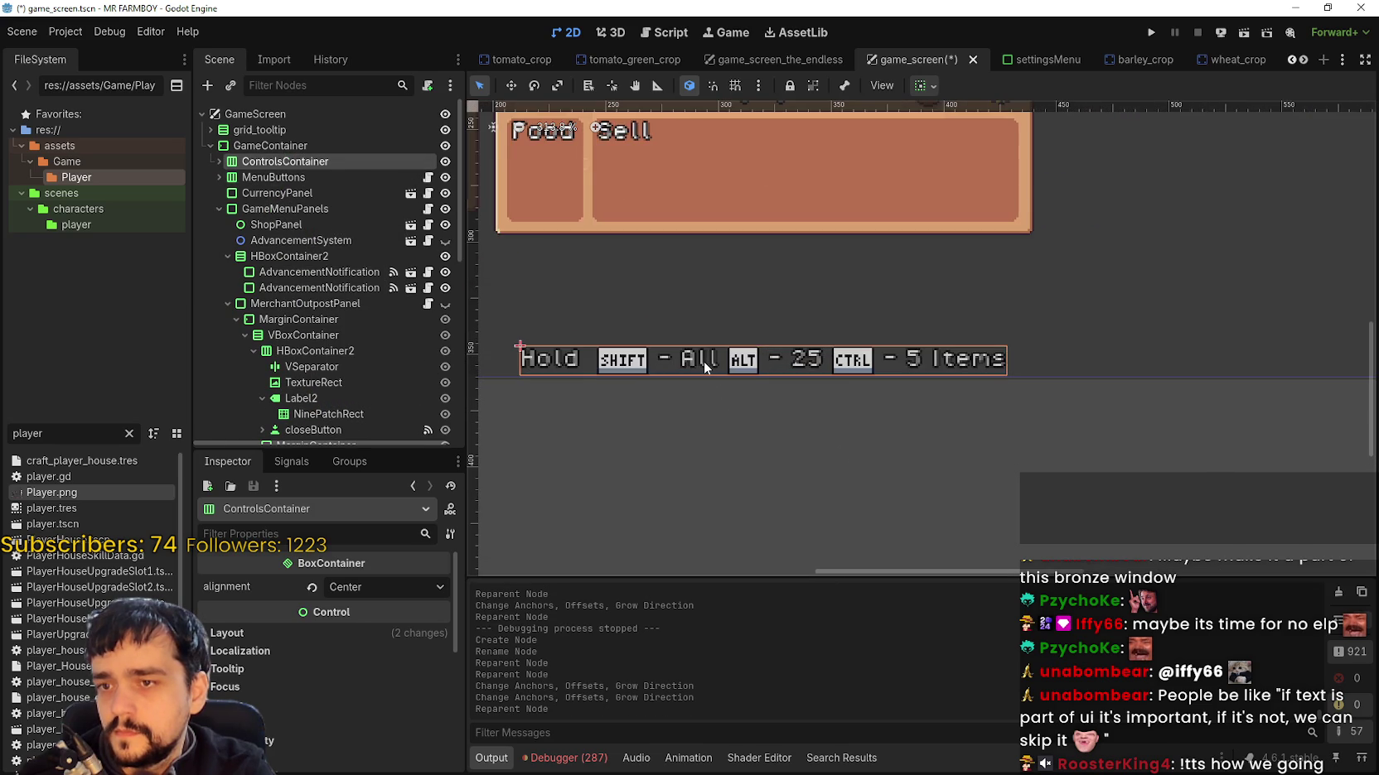
scroll(704, 361, "down", 3)
scroll(690, 391, "down", 3)
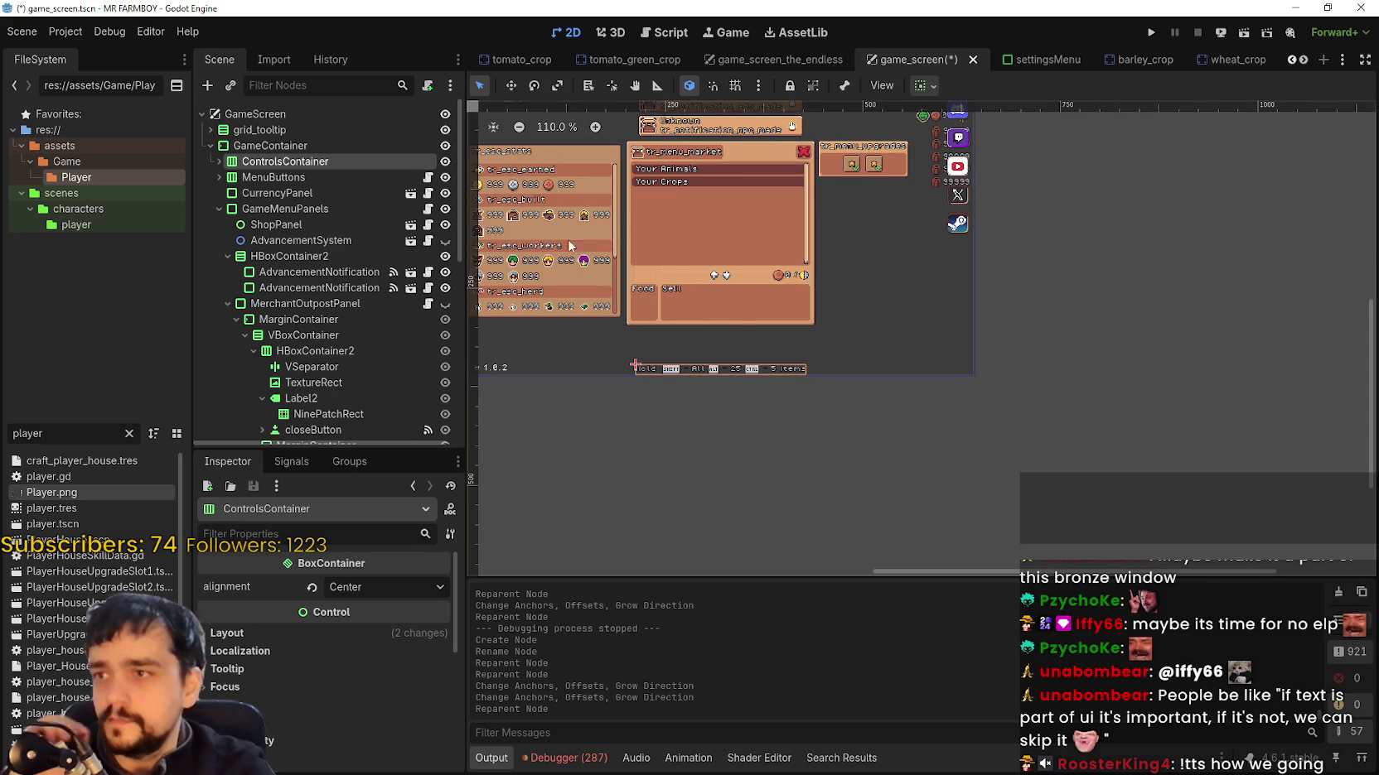
scroll(663, 365, "up", 6)
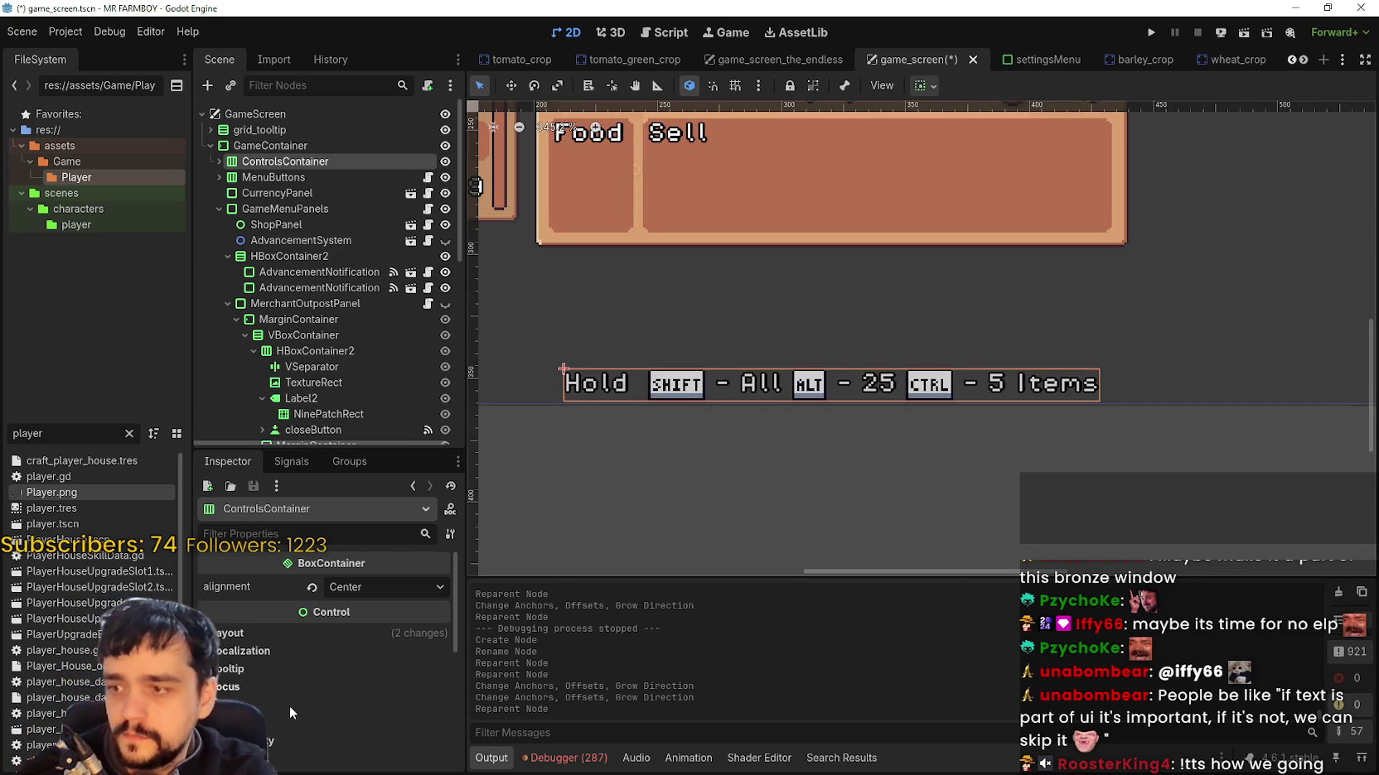
scroll(248, 681, "down", 2)
left_click(253, 696)
scroll(326, 707, "down", 2)
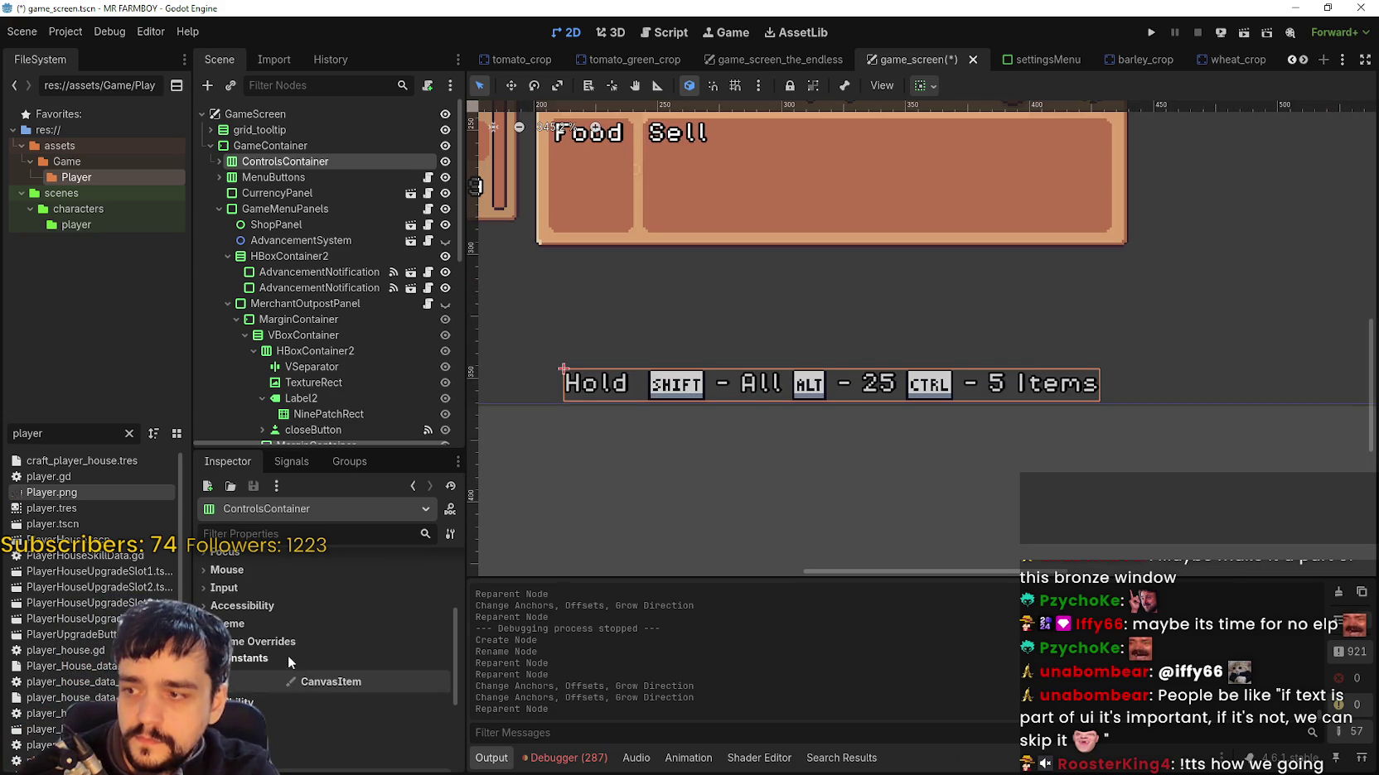
left_click(253, 658)
left_click(440, 676)
left_click(440, 675)
left_click(440, 675)
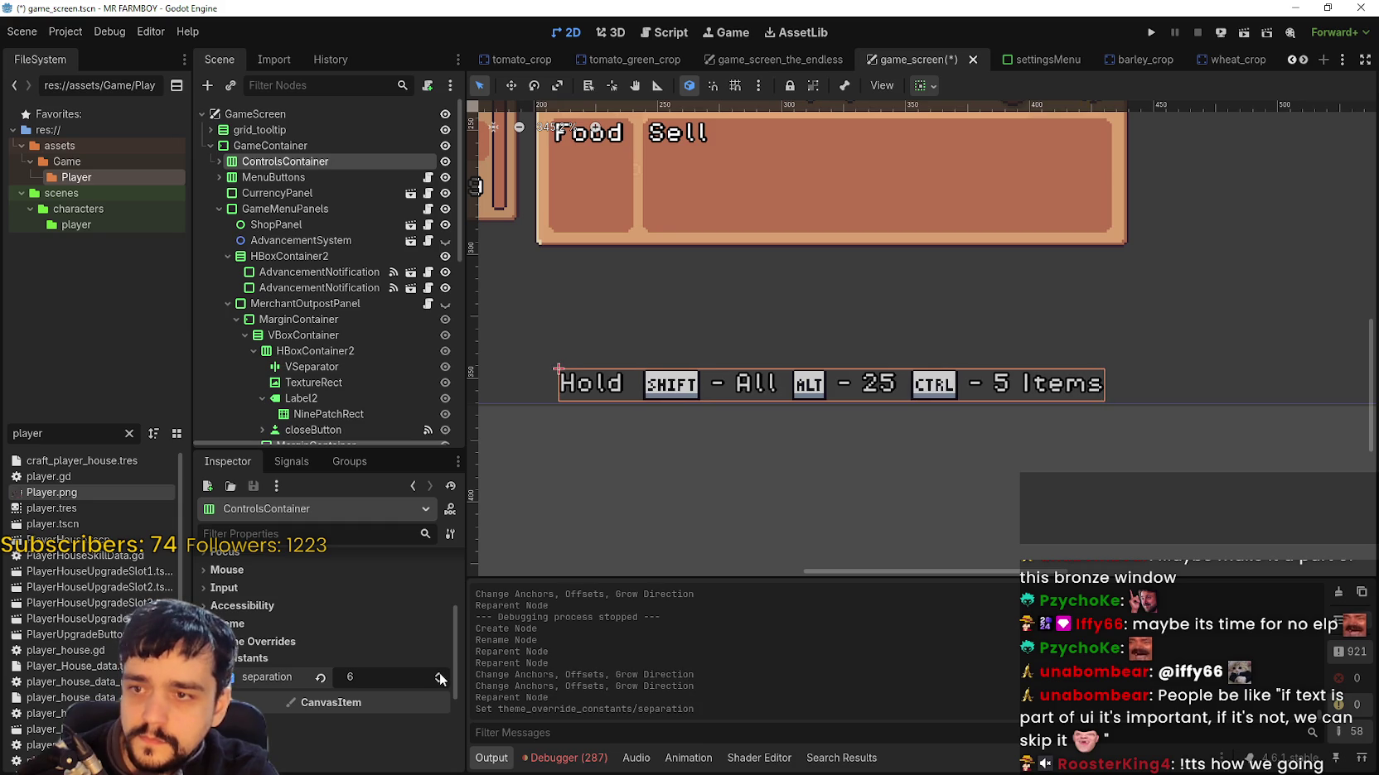
left_click(440, 675)
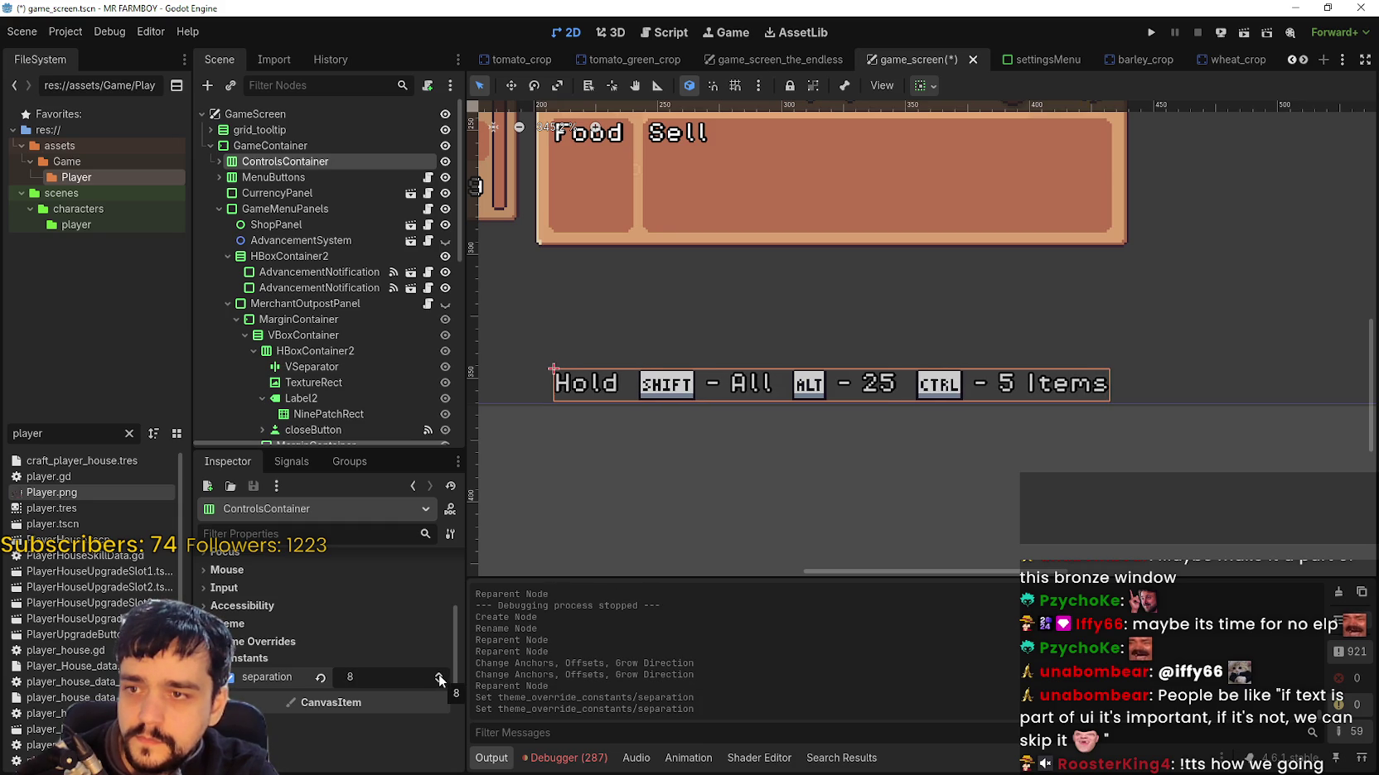
Step: Save the game_screen scene
scroll(698, 476, "down", 4)
key("ctrl+s")
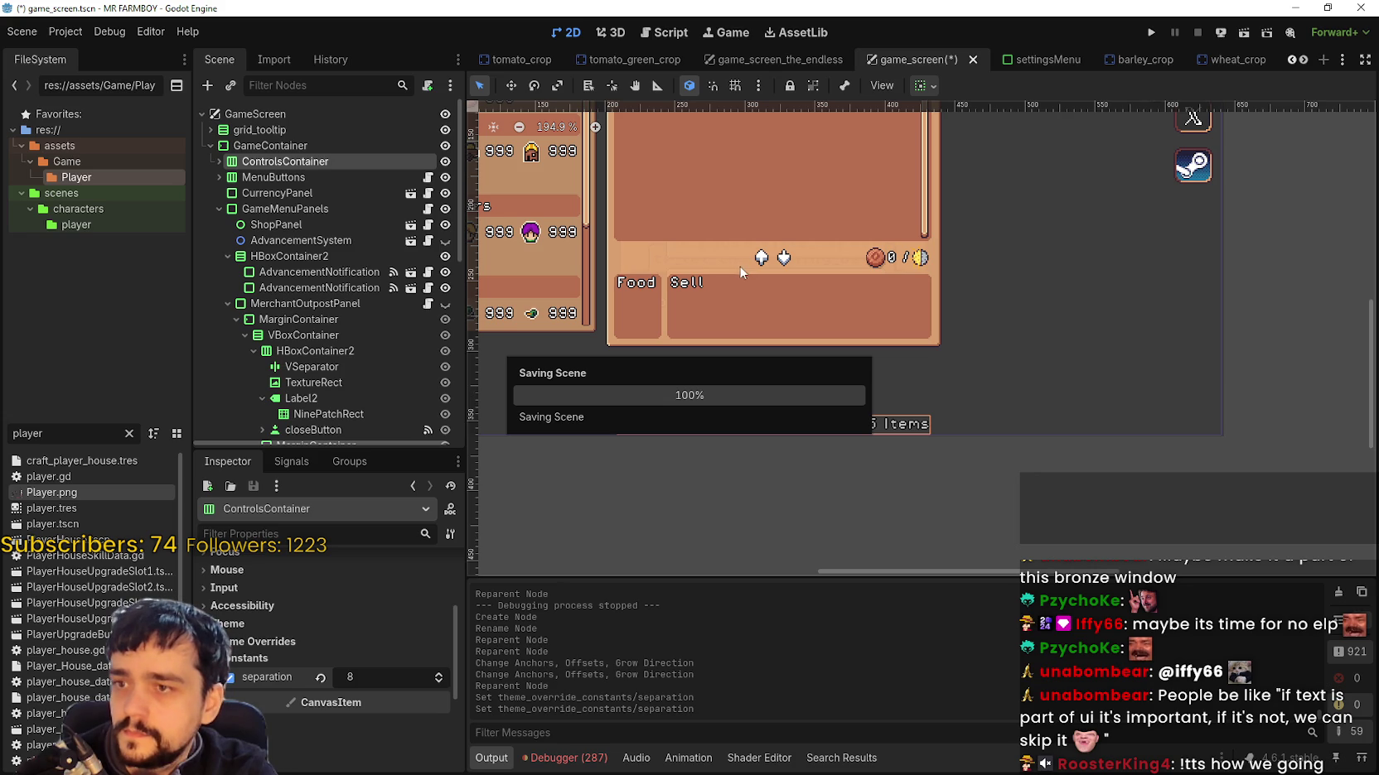
scroll(374, 310, "down", 5)
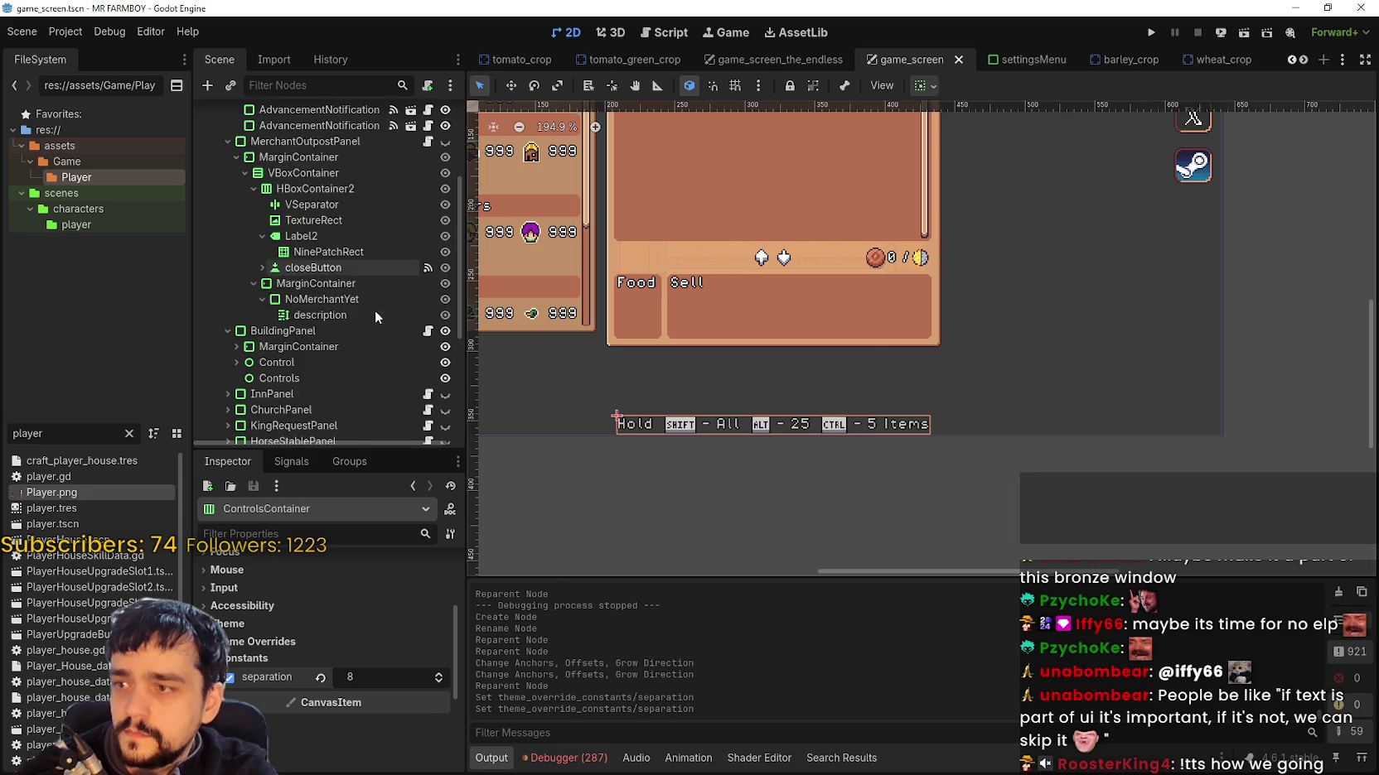
Step: Delete the now-empty Controls node from BuildingPanel
left_click(288, 216)
right_click(287, 215)
left_click(344, 617)
left_click(663, 401)
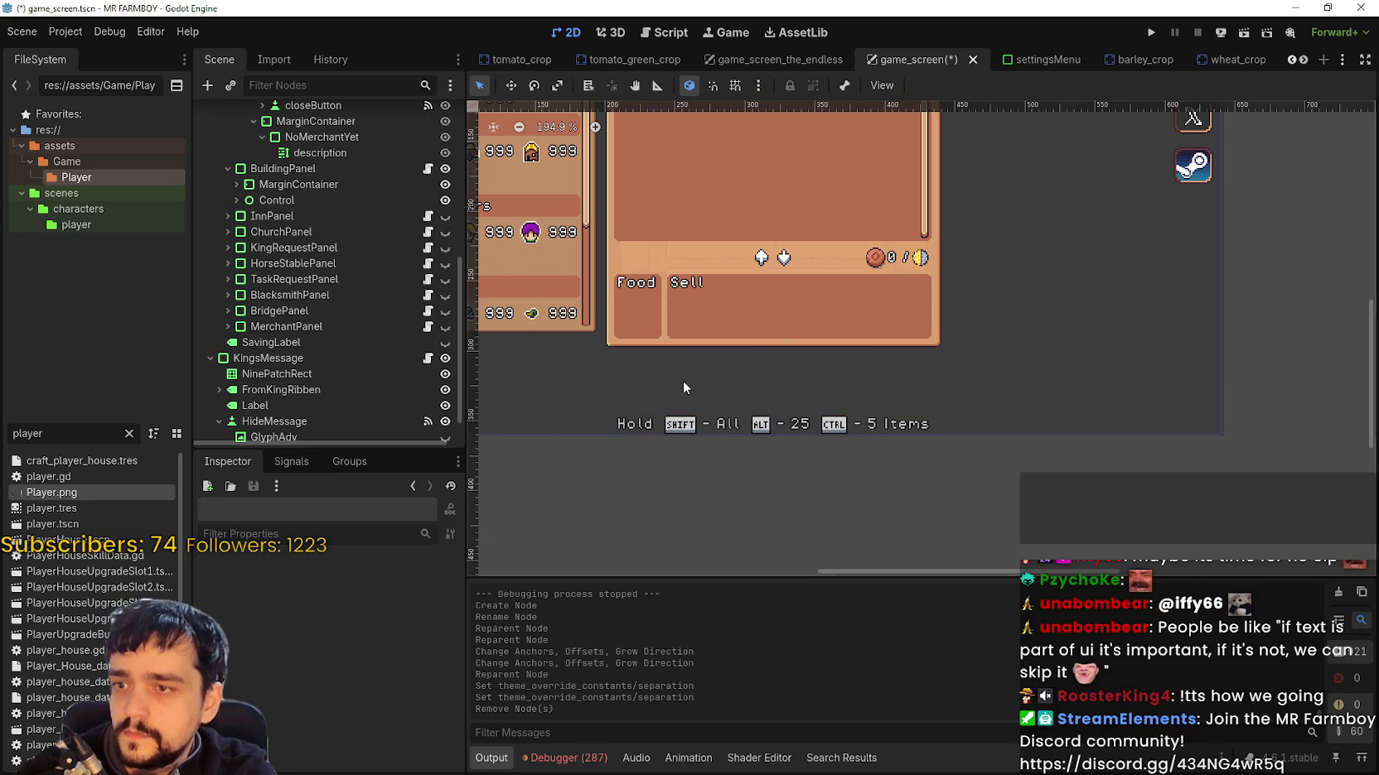
scroll(751, 347, "up", 2)
scroll(738, 348, "down", 5)
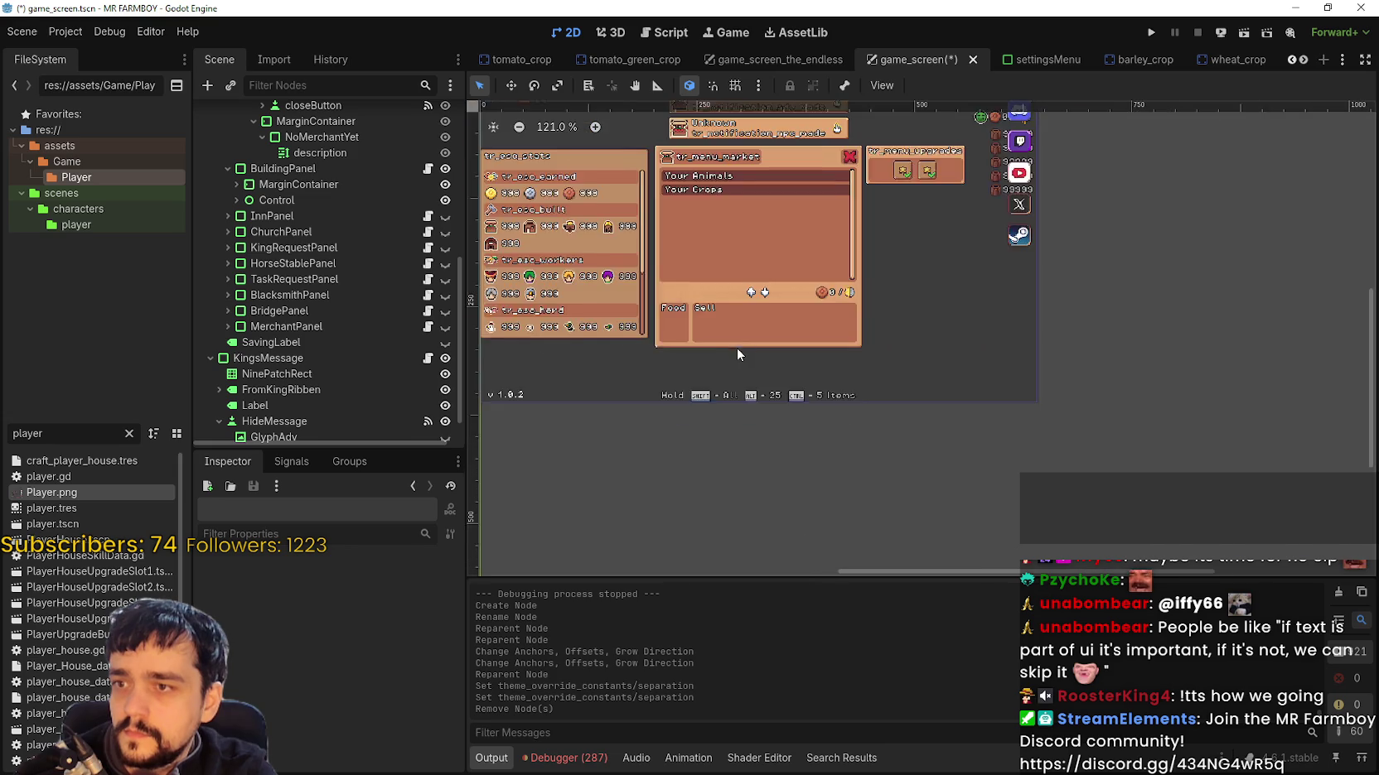
scroll(352, 327, "up", 5)
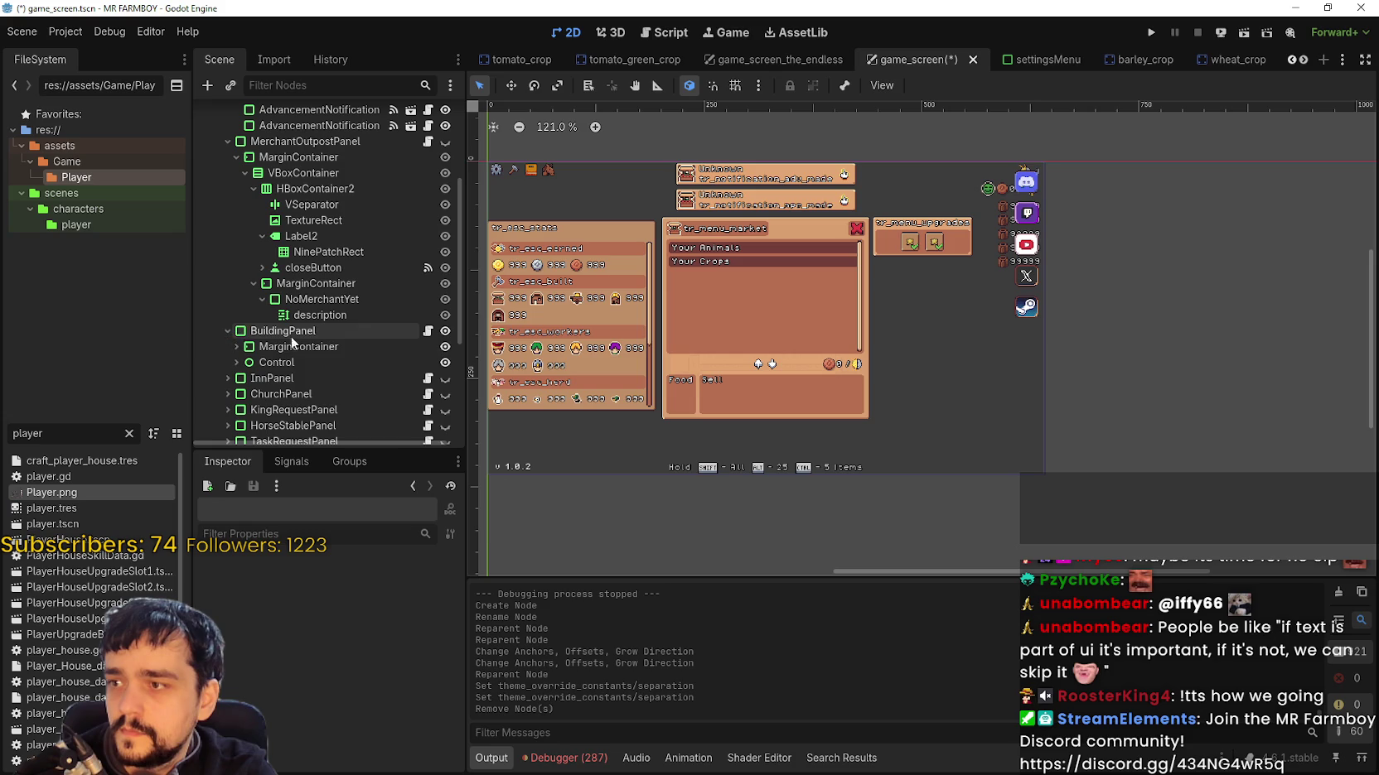
Step: Delete the old ControlsContainer under Control > VBoxContainer and save the scene
left_click(237, 362)
scroll(240, 362, "down", 3)
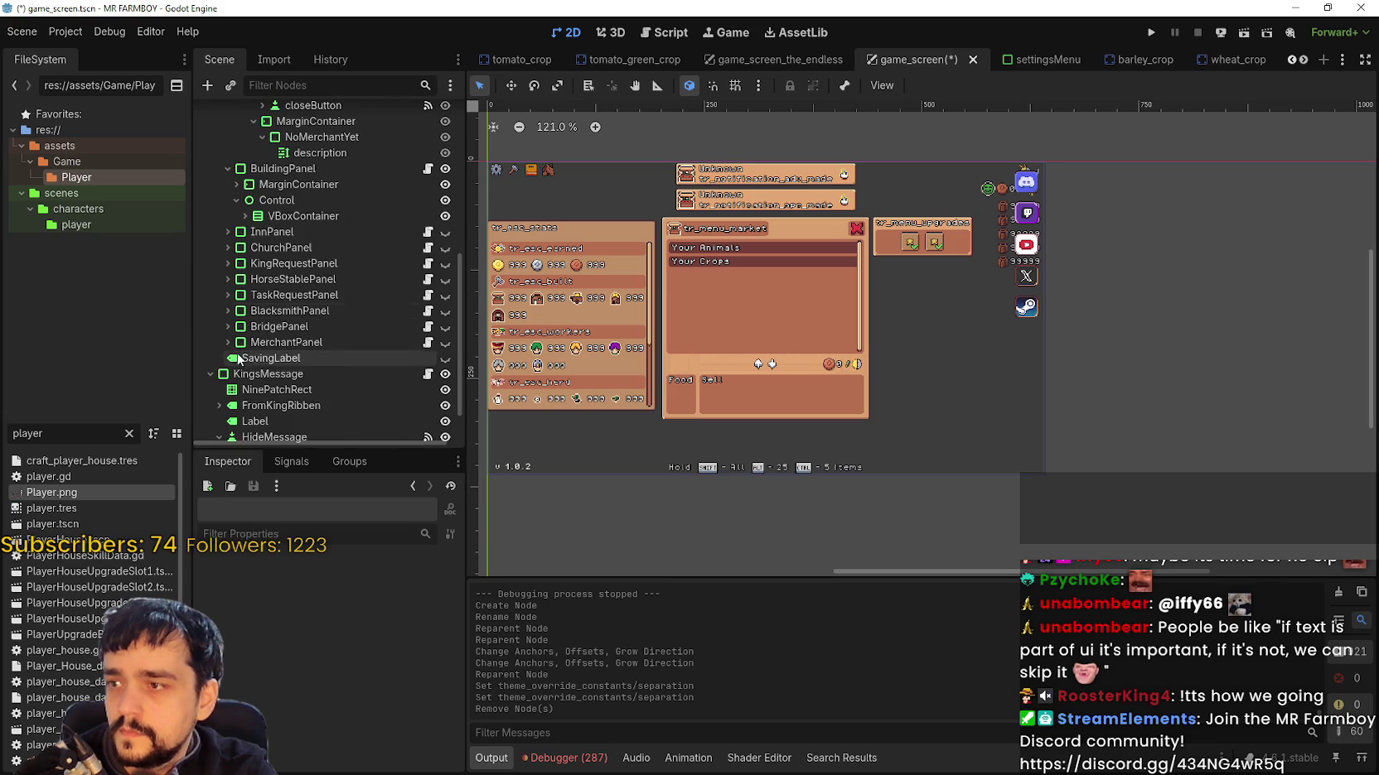
left_click(246, 217)
left_click(314, 342)
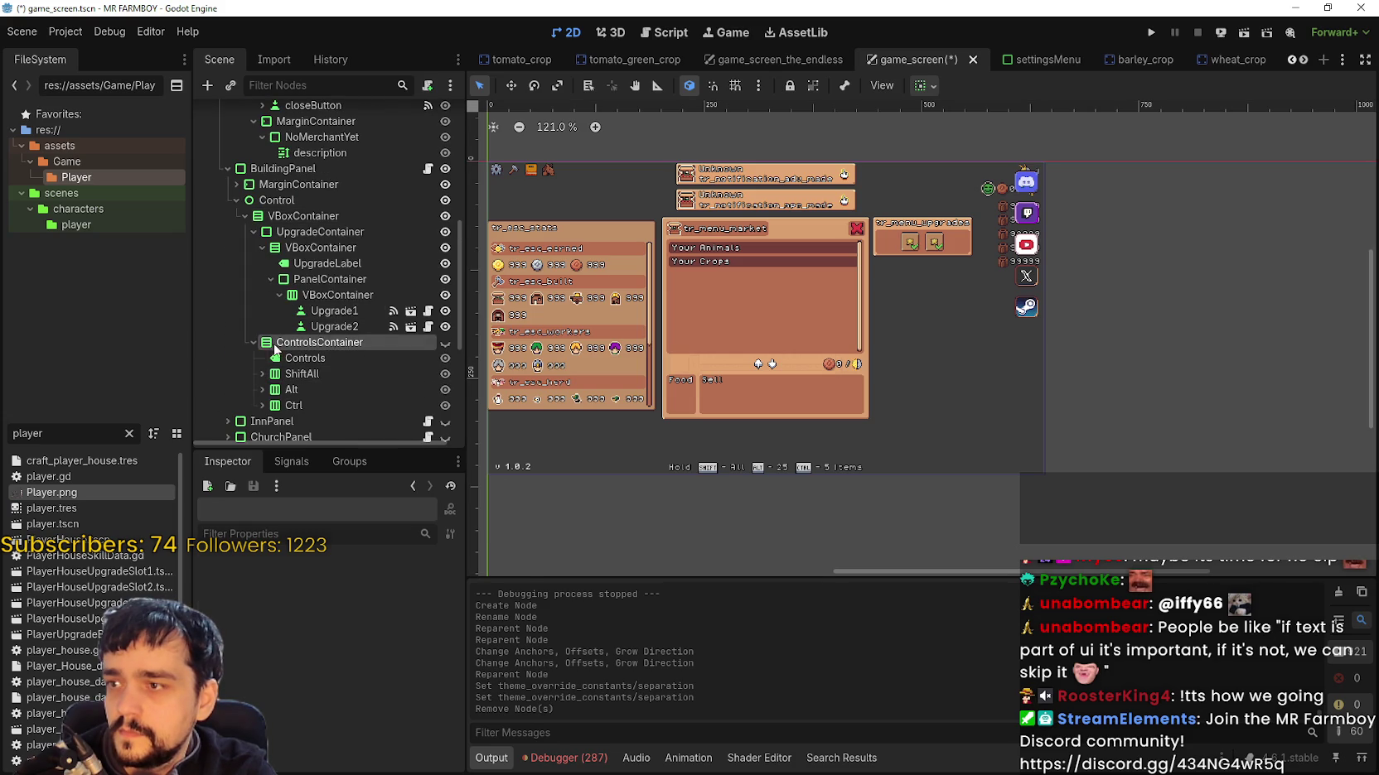
right_click(278, 343)
left_click(361, 749)
left_click(642, 401)
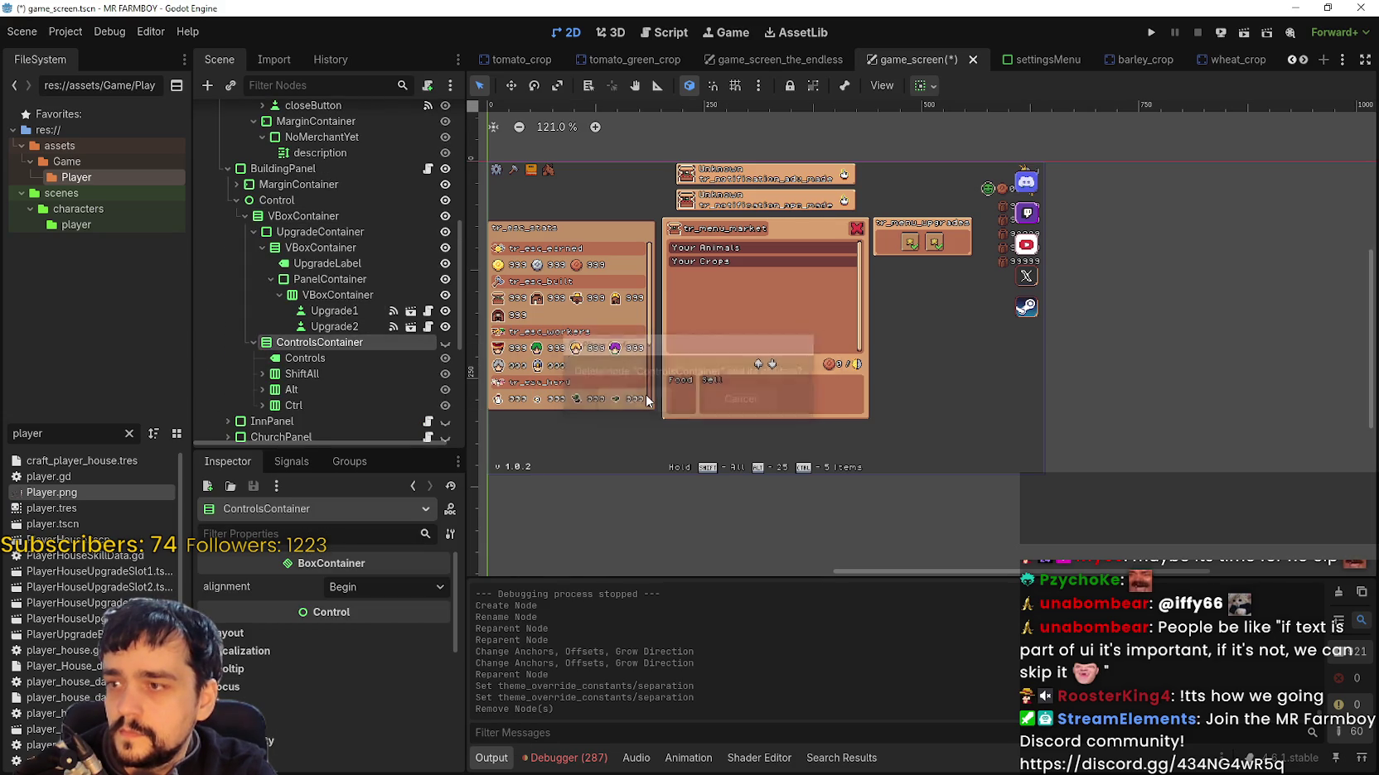
key("ctrl+s")
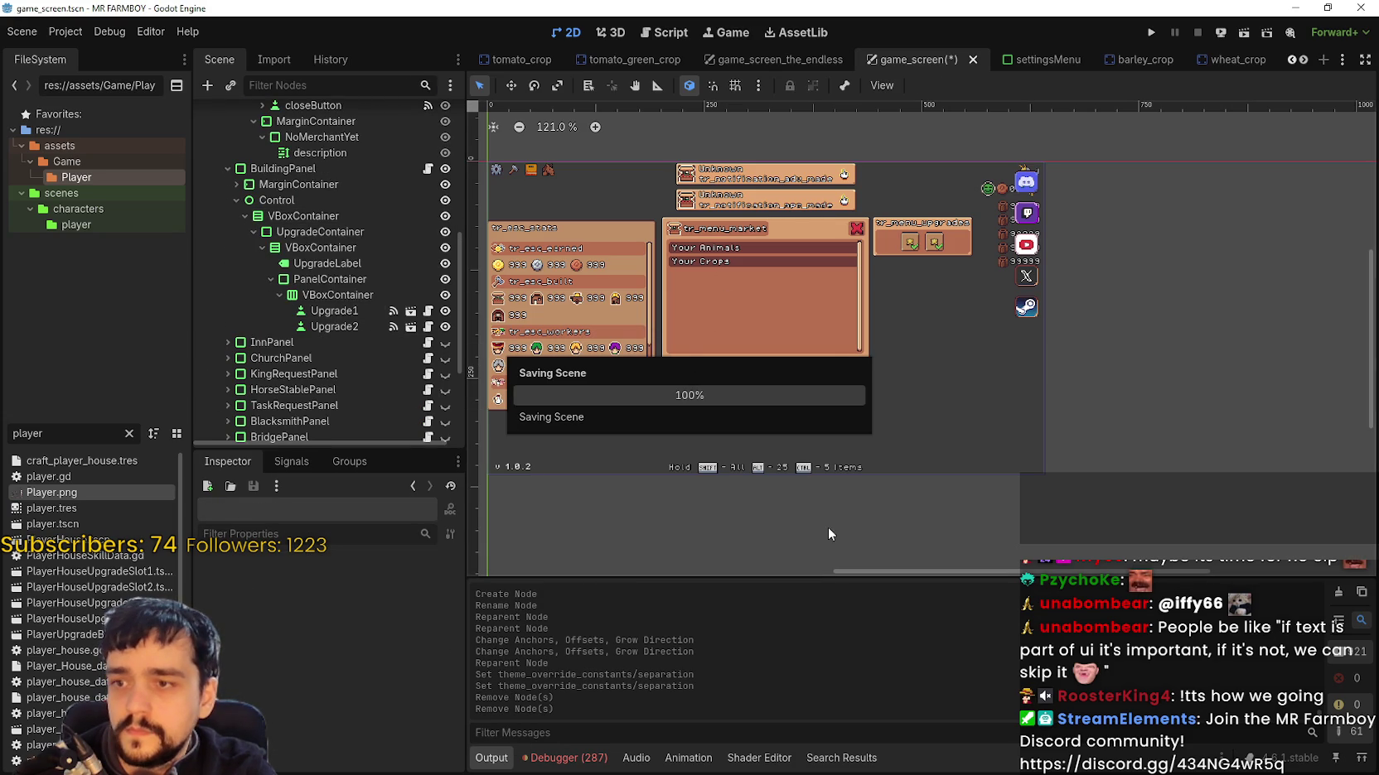
scroll(702, 481, "down", 1)
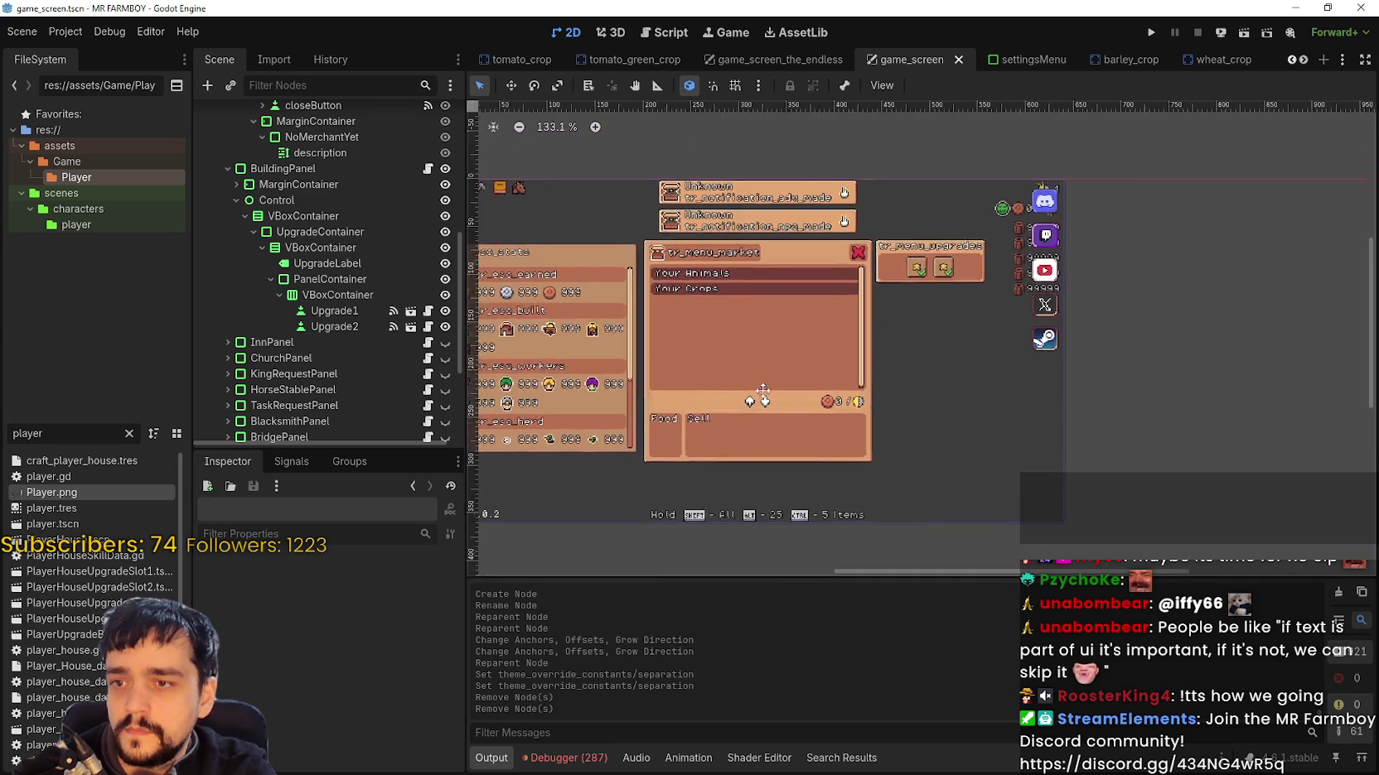
scroll(771, 368, "down", 2)
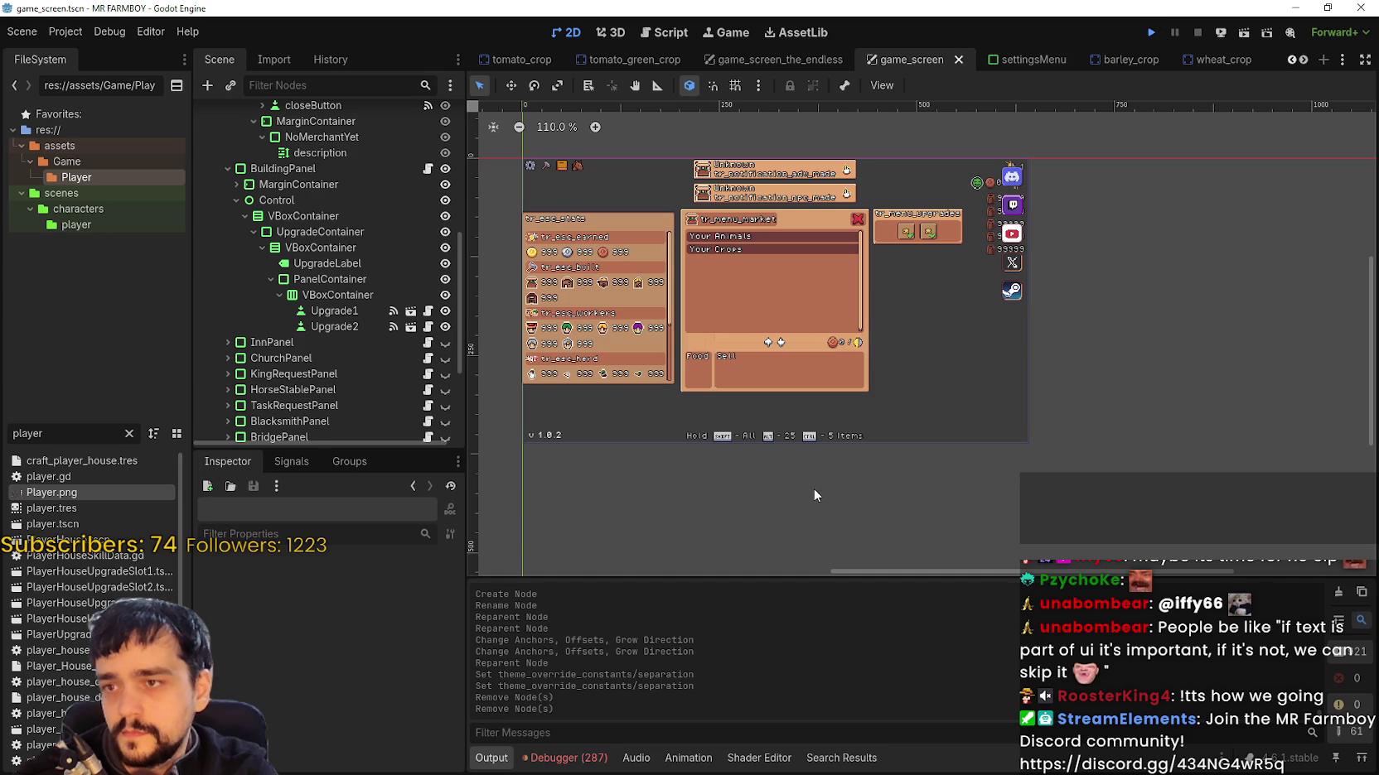
Step: Test-run the game, hide BuildingPanel with its eye icon, save, and run the project again
key("F5")
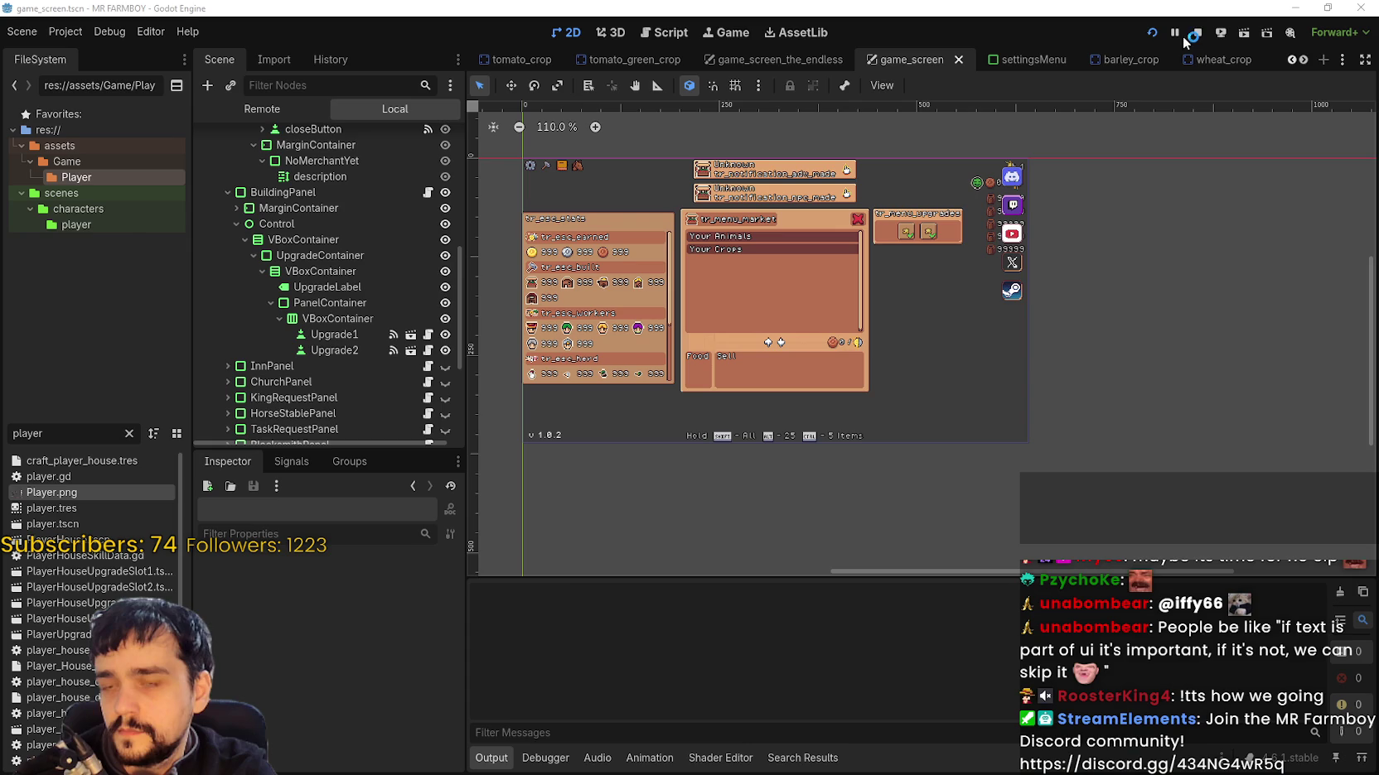
scroll(361, 280, "up", 5)
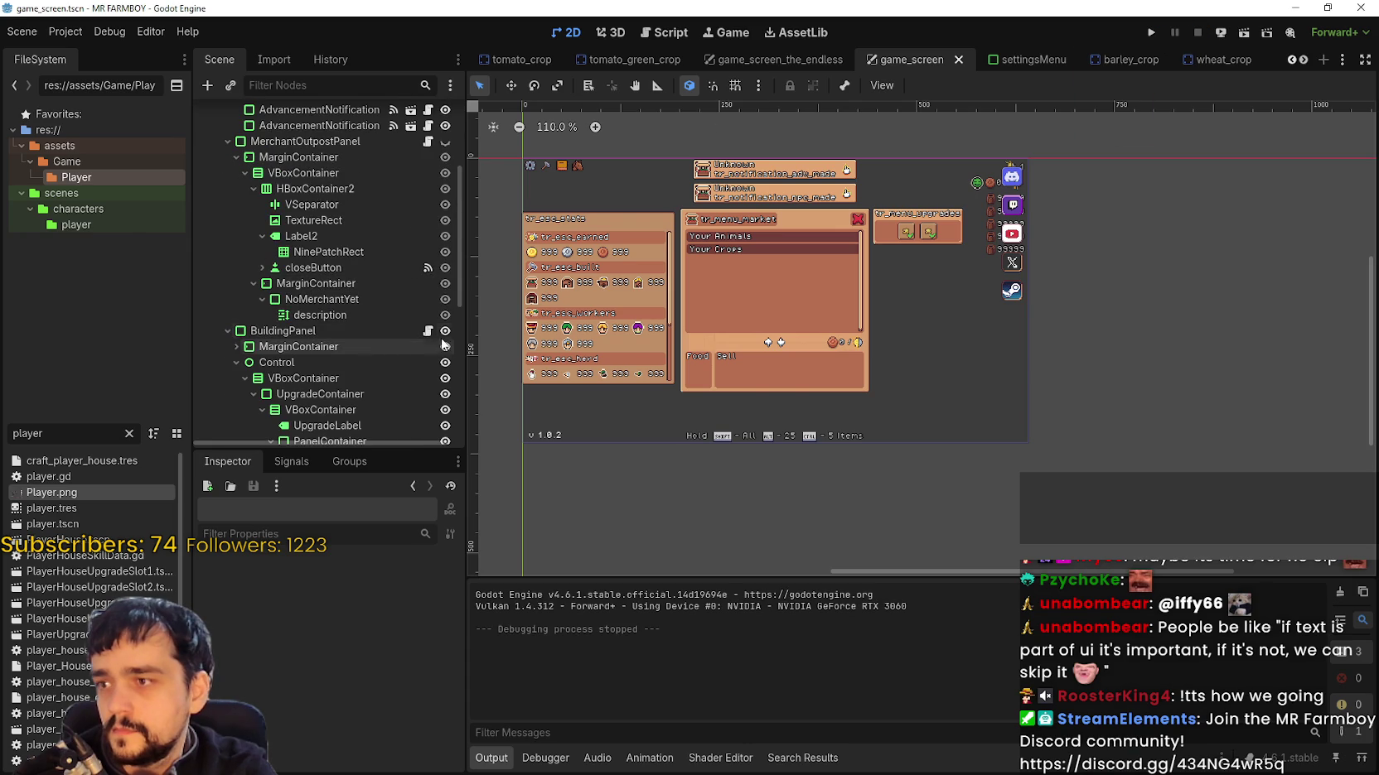
left_click(445, 331)
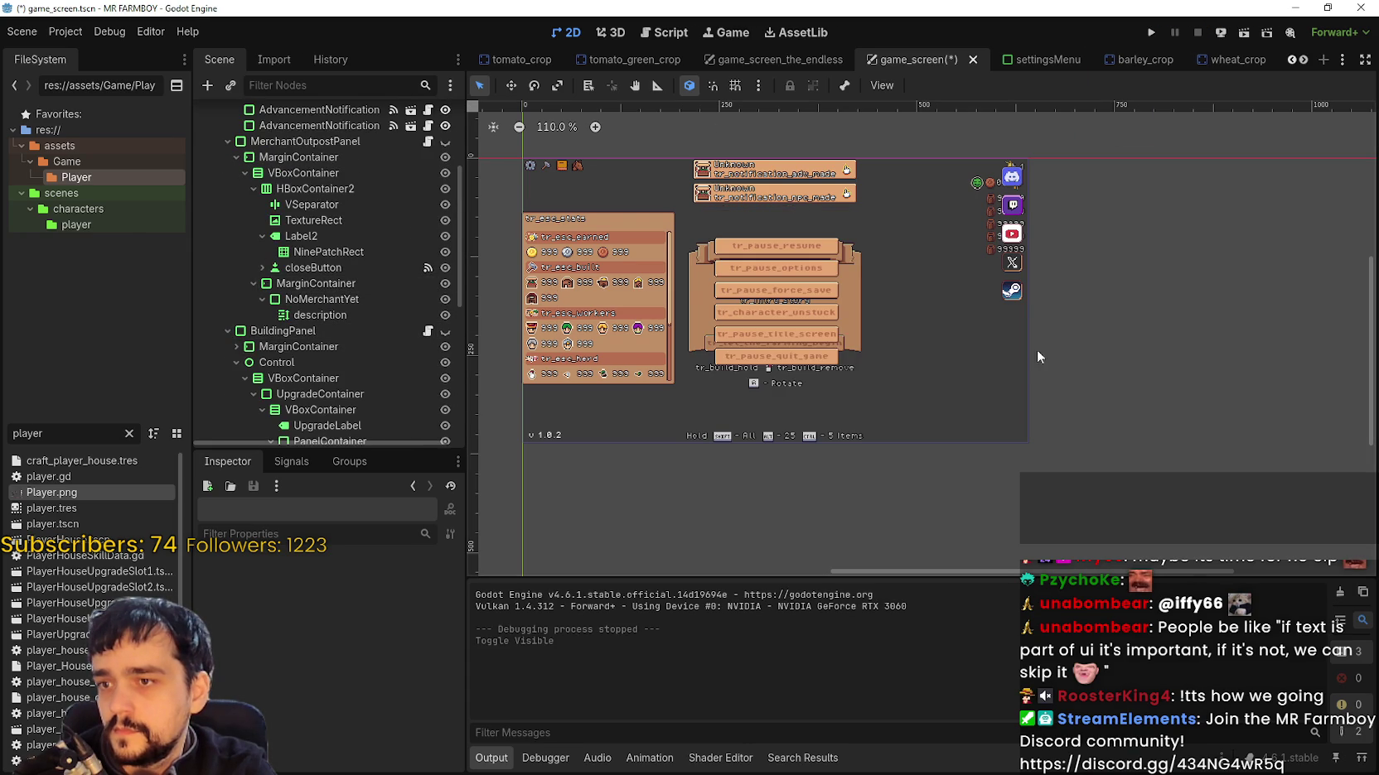
key("ctrl+s")
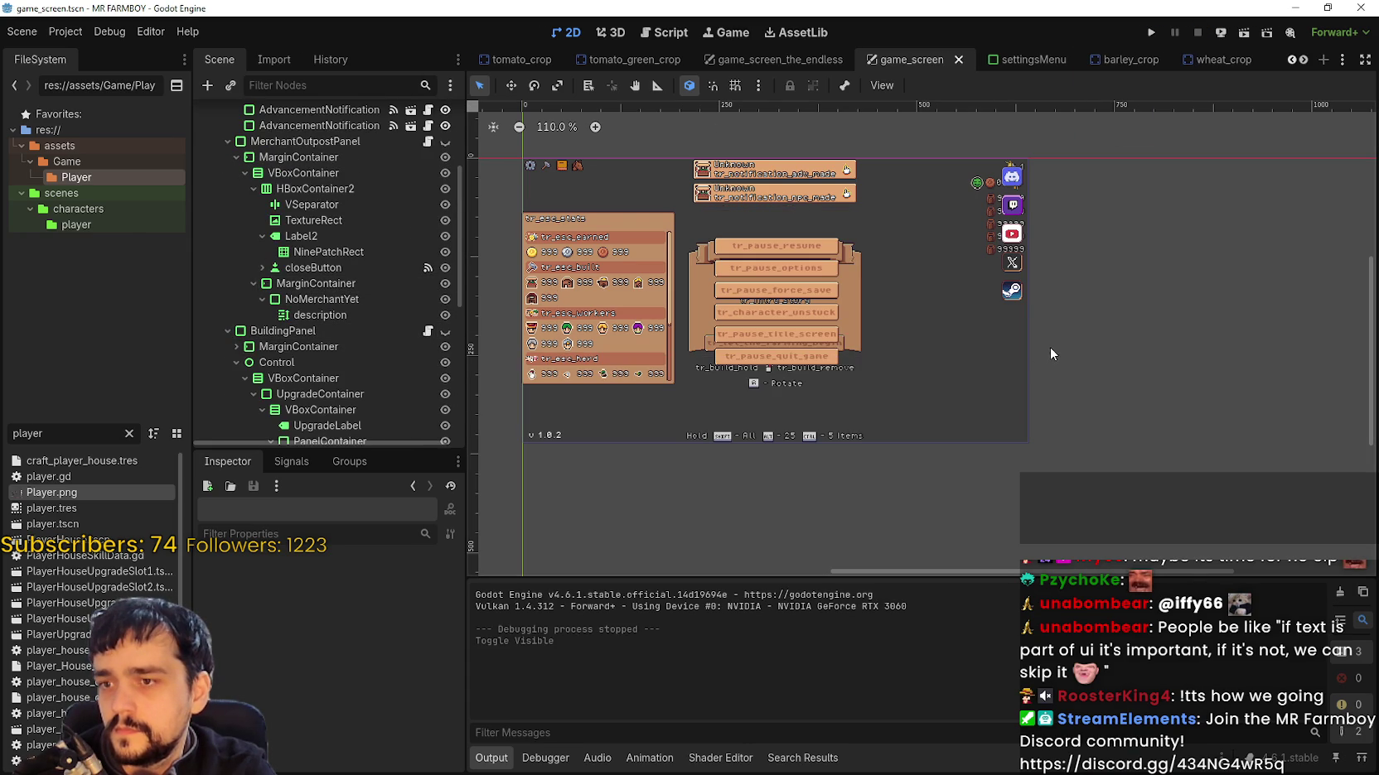
left_click(1153, 32)
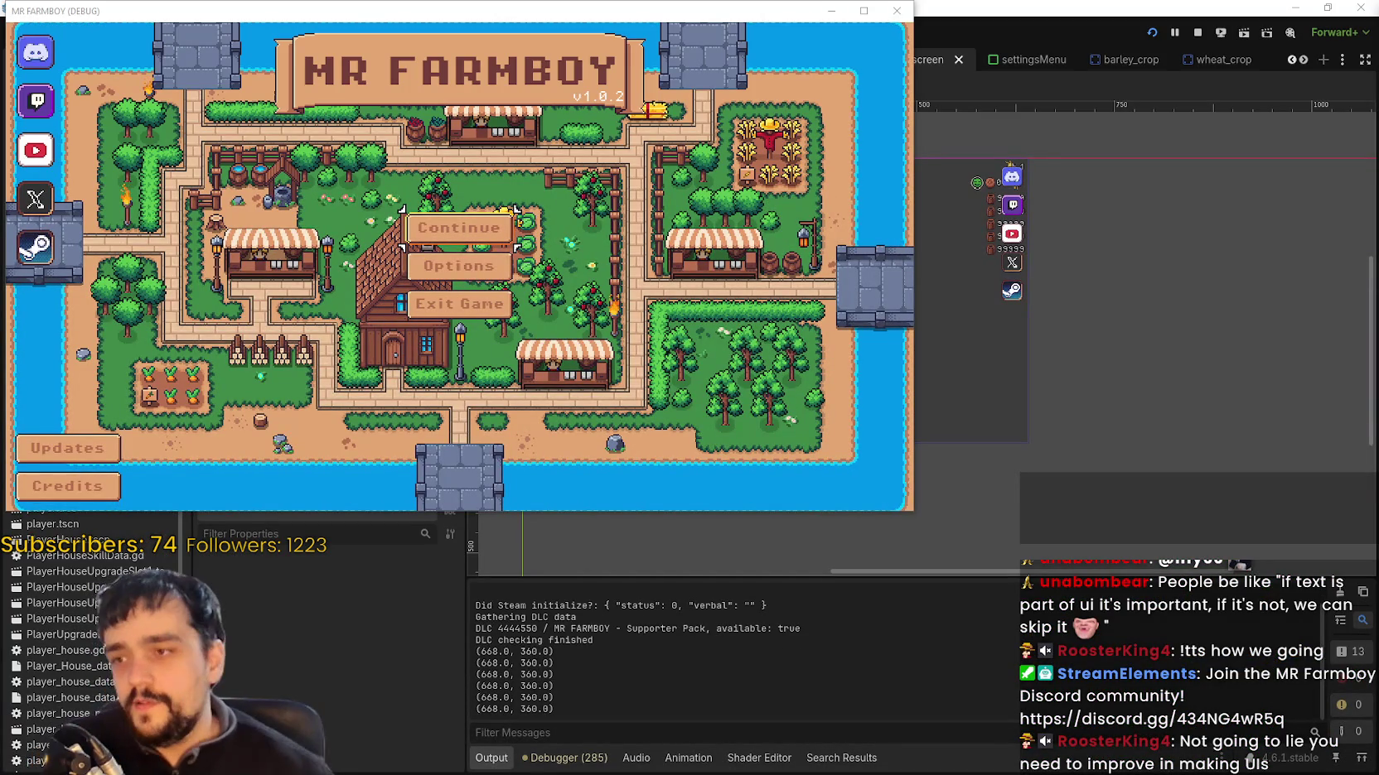
Step: Continue from the main menu, load Save 1, and maximize the game window
left_click_drag(632, 20, 1045, 39)
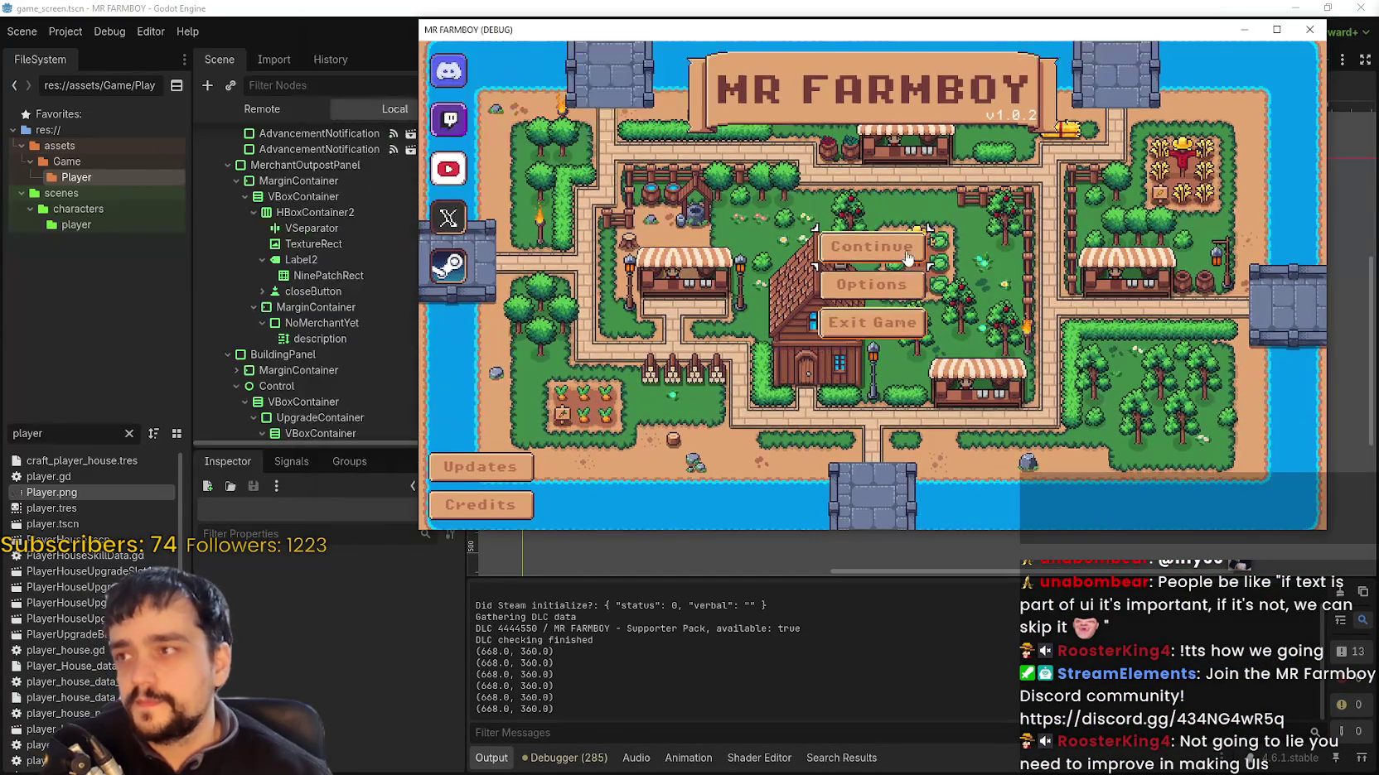
left_click(871, 247)
left_click(858, 208)
left_click(828, 218)
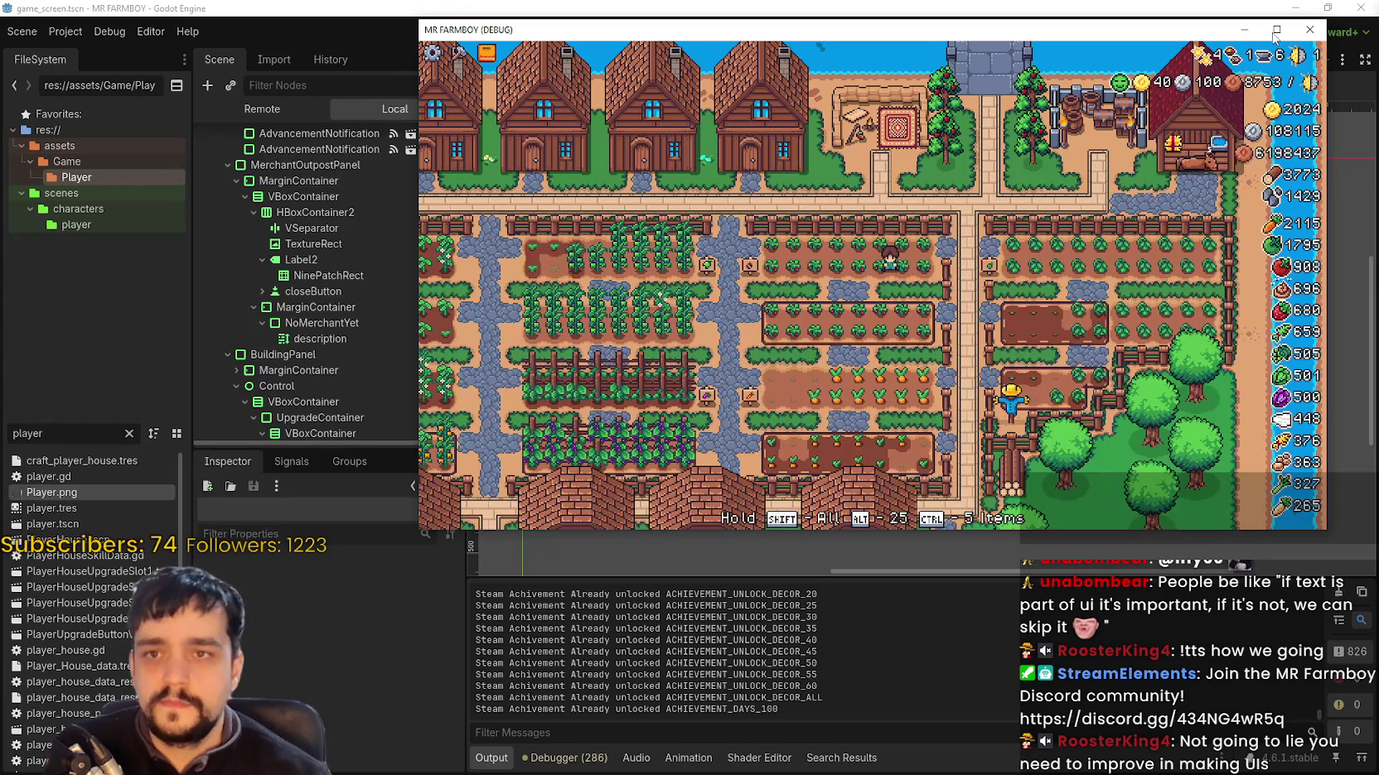
left_click(1289, 32)
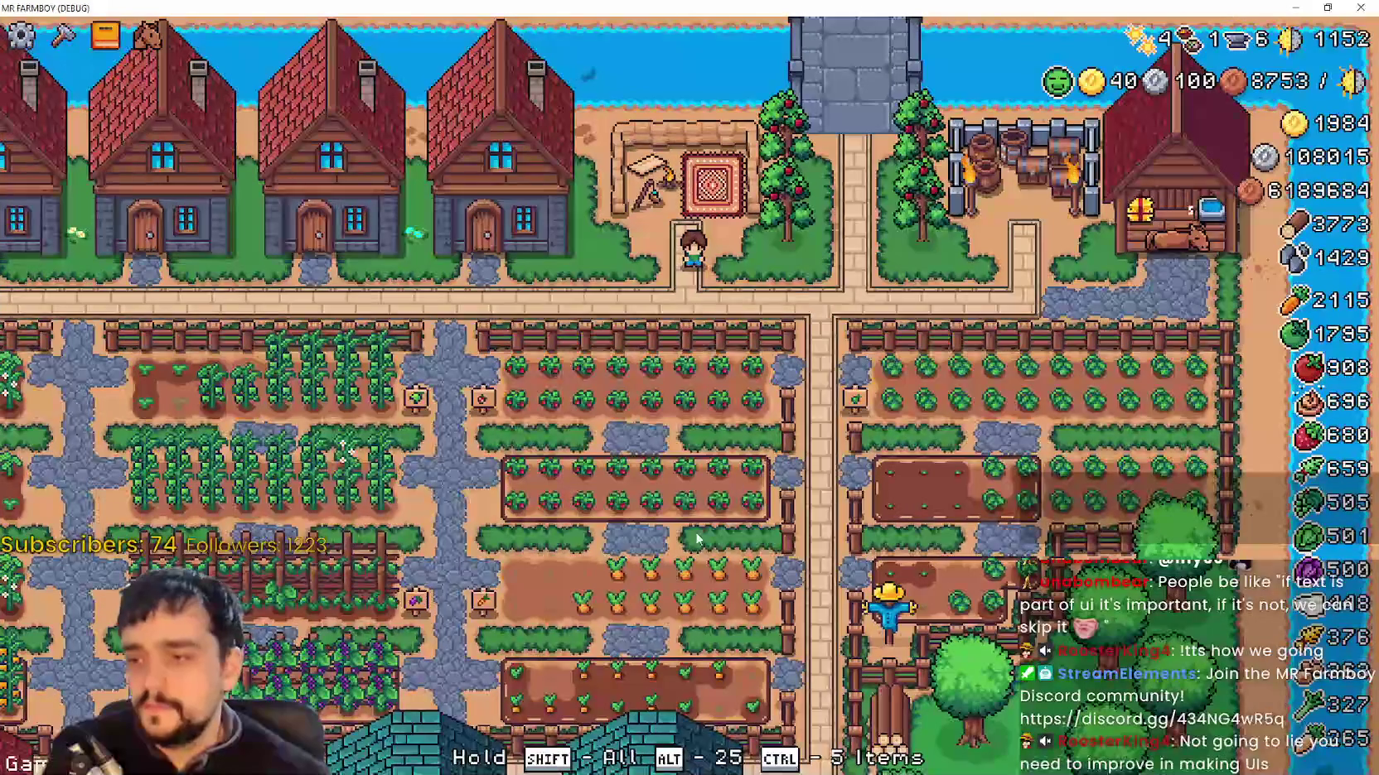
Step: Walk the farmer past the carrots to the warehouse and open the Warehouse inventory
key("s")
key("a")
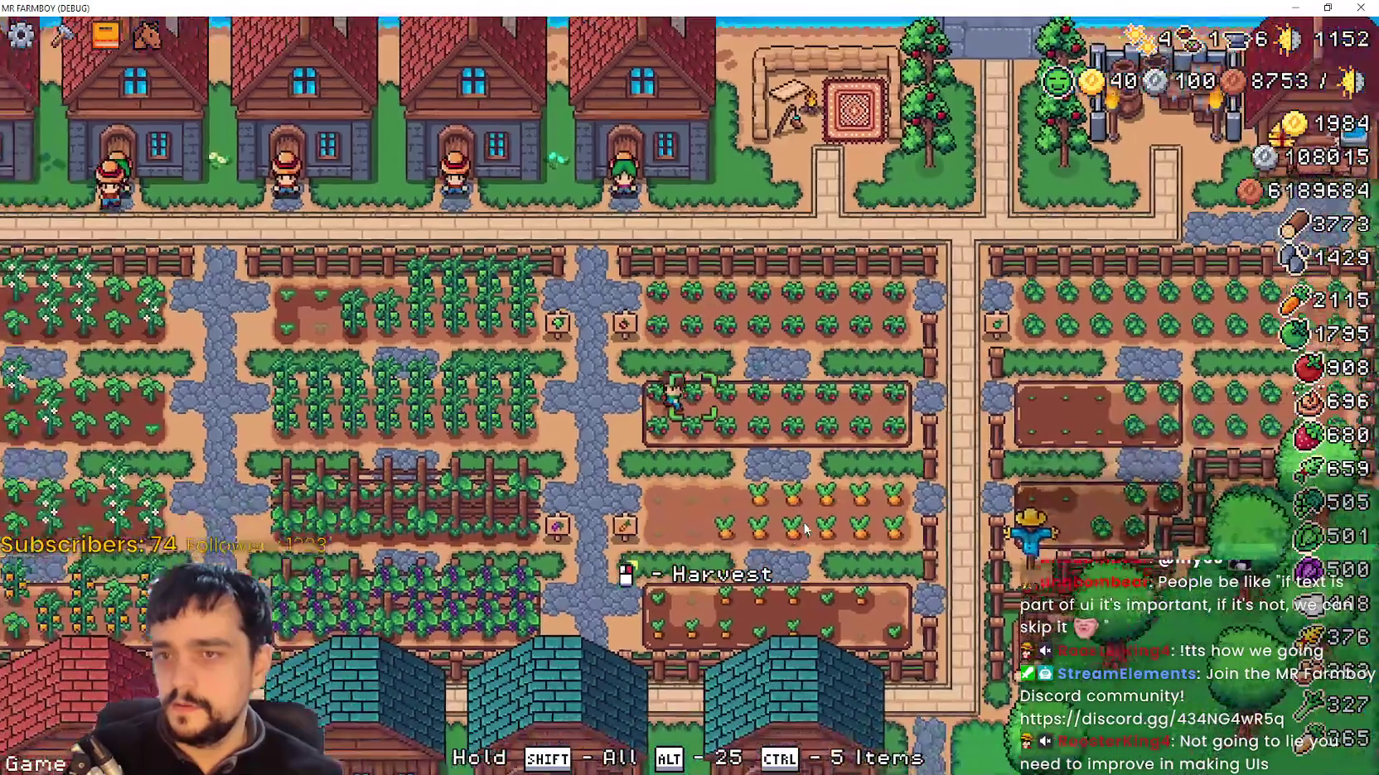
key("s")
key("d")
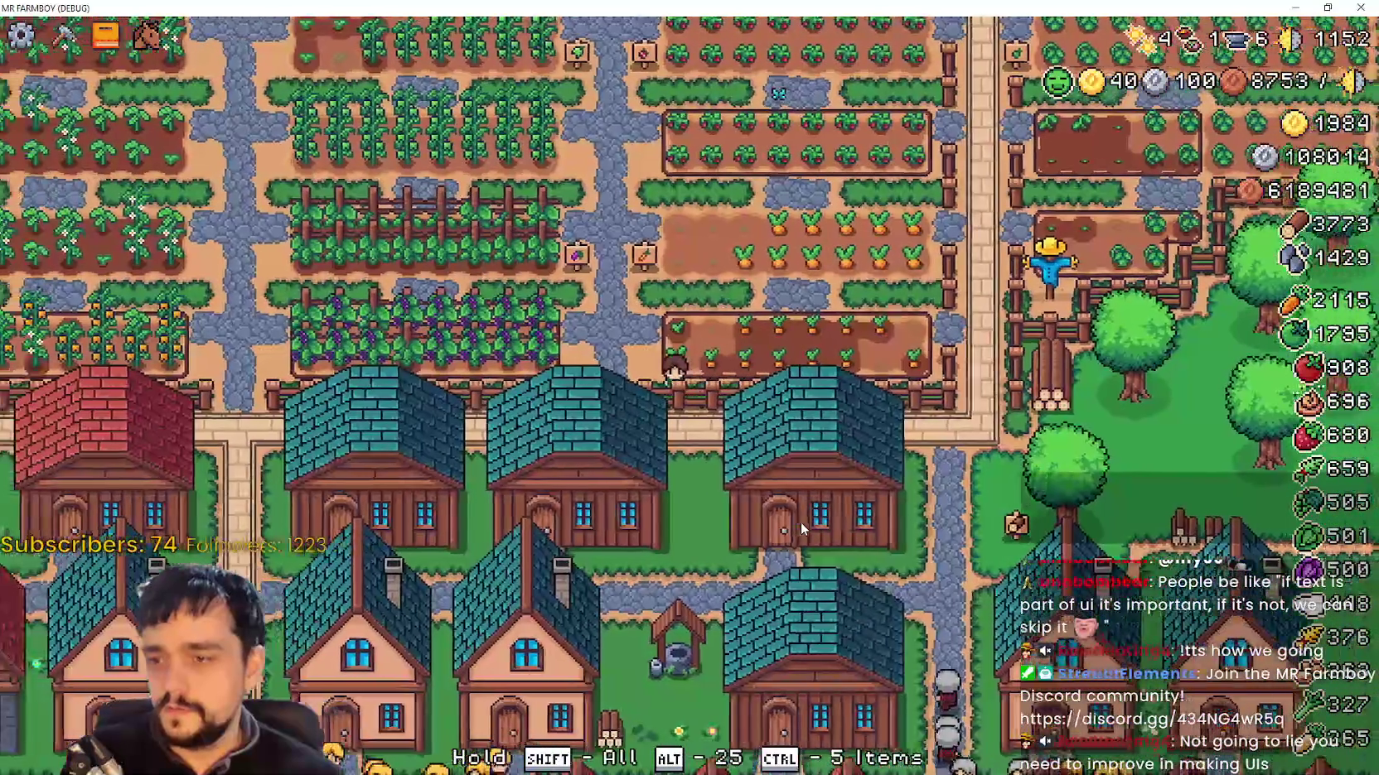
key("Escape")
key("Escape")
key("e")
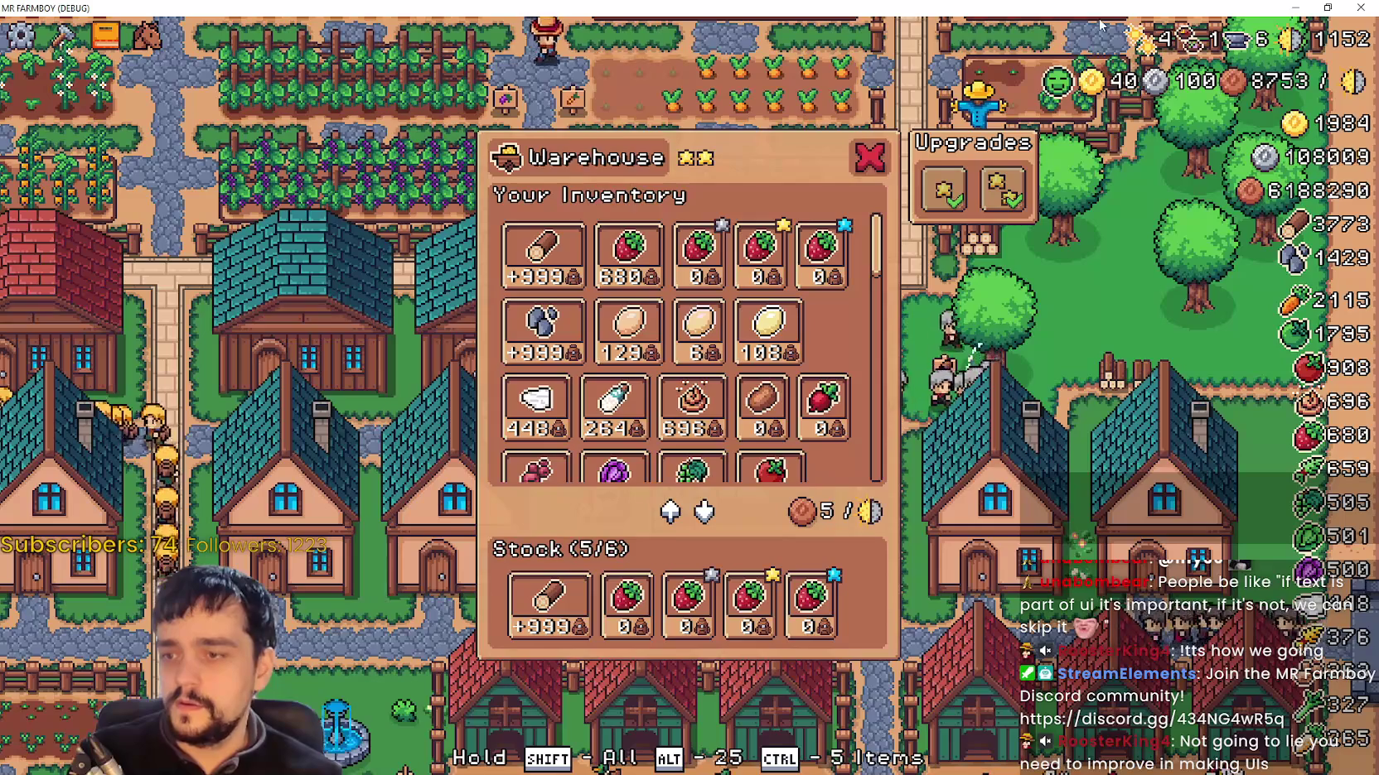